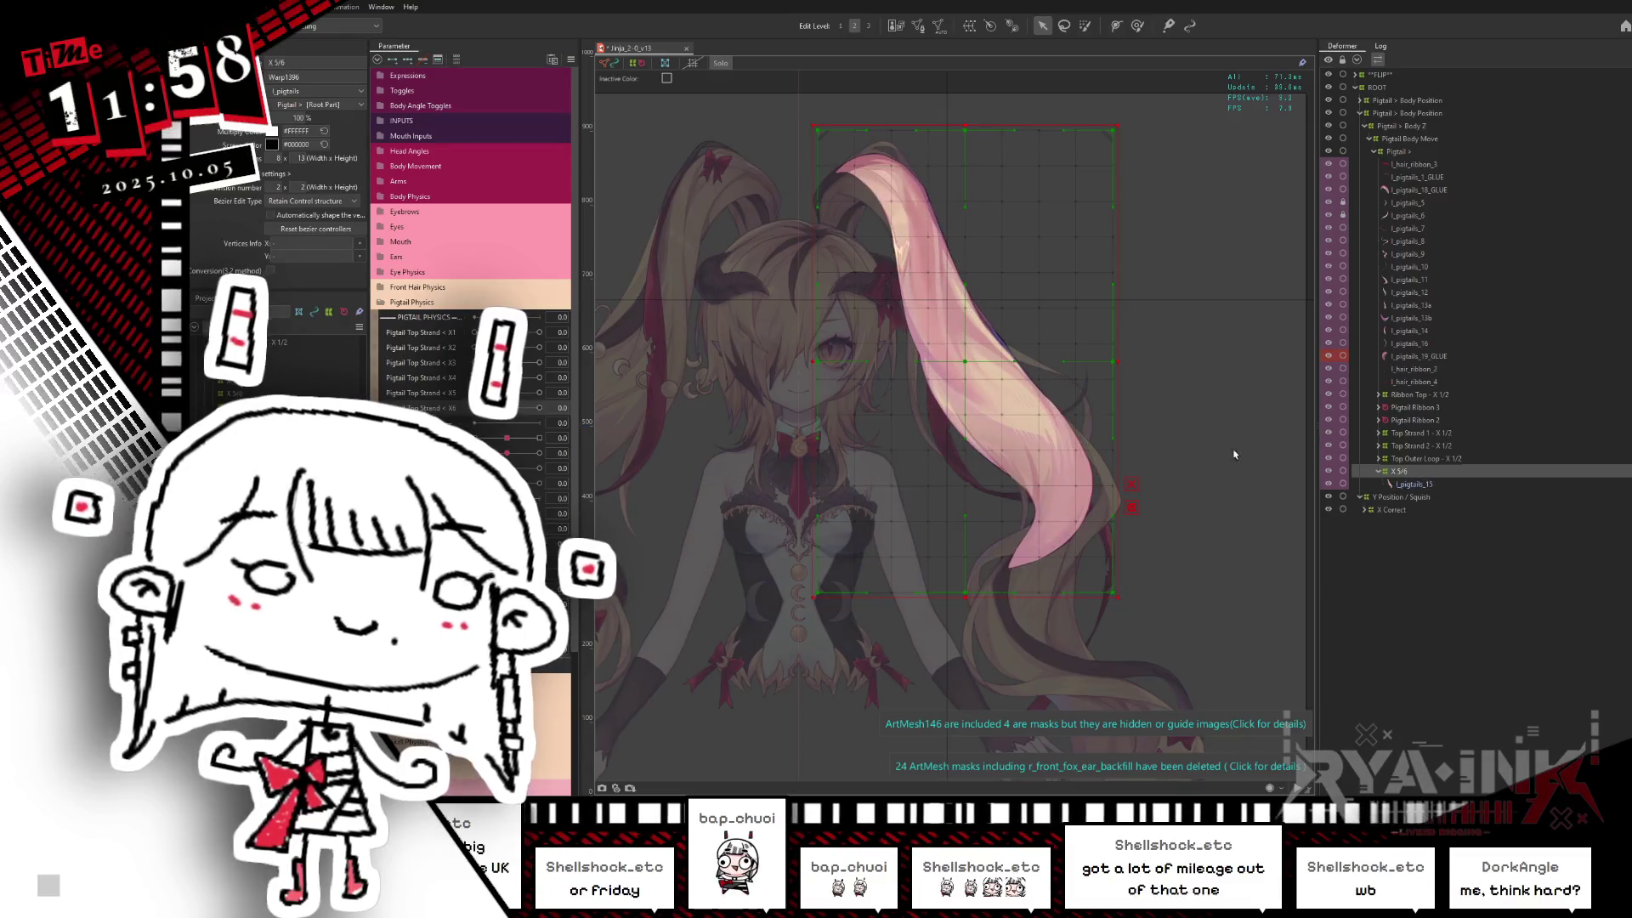
Step: Rotate the X 5/6 warp deformer clockwise so it leans along the pigtail
drag(1125, 274, 1104, 306)
drag(875, 138, 872, 132)
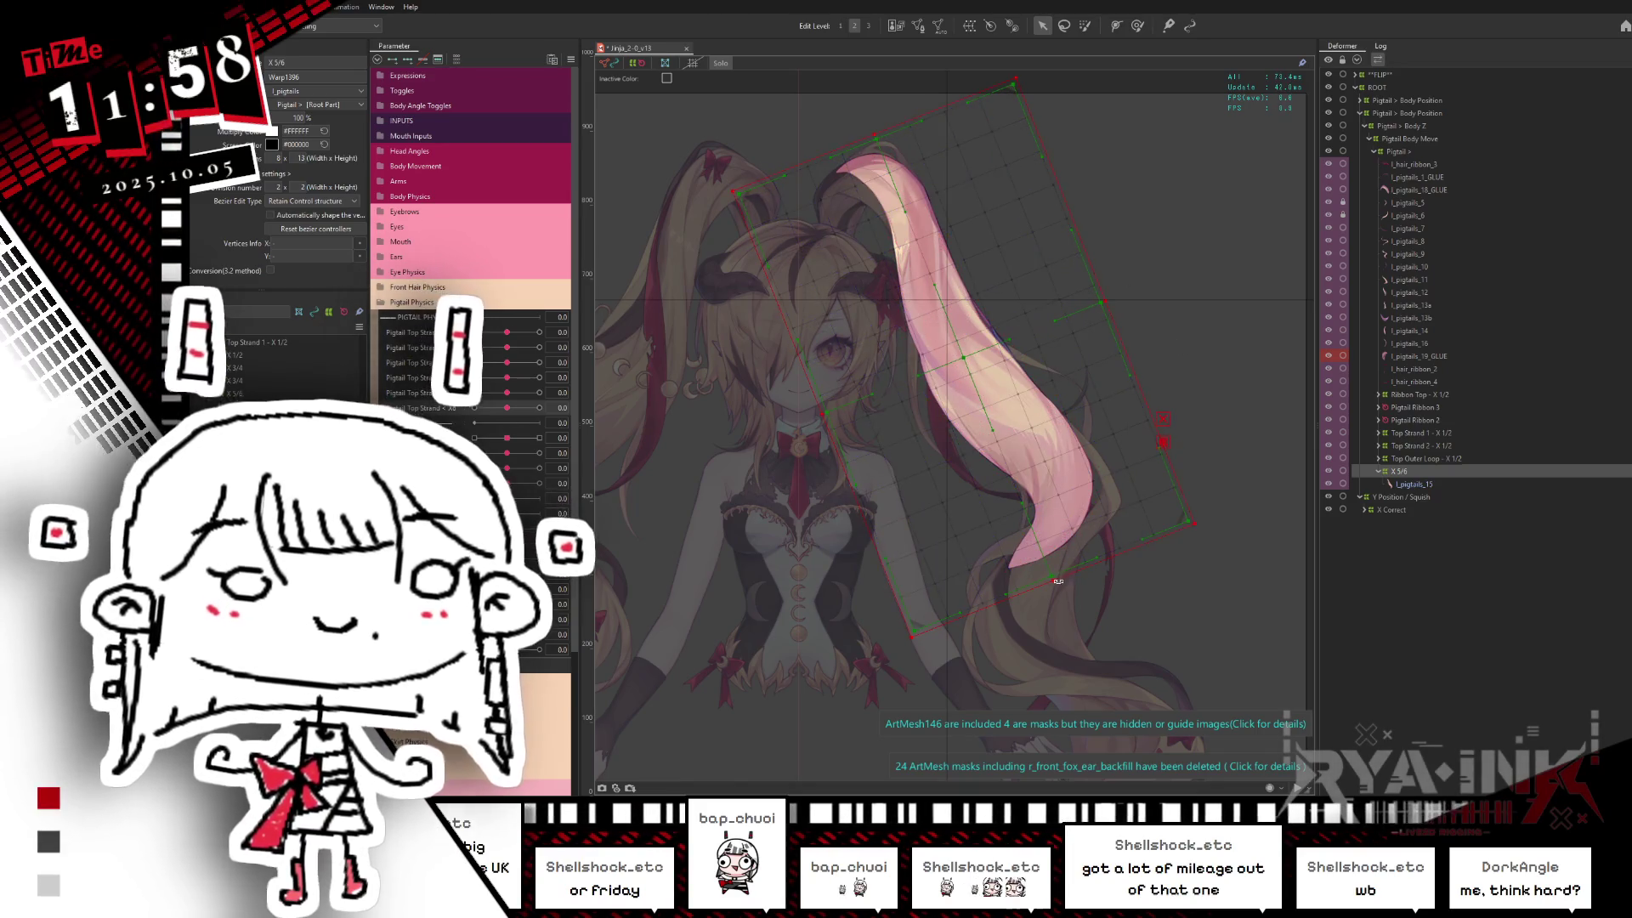
drag(1050, 577, 1060, 321)
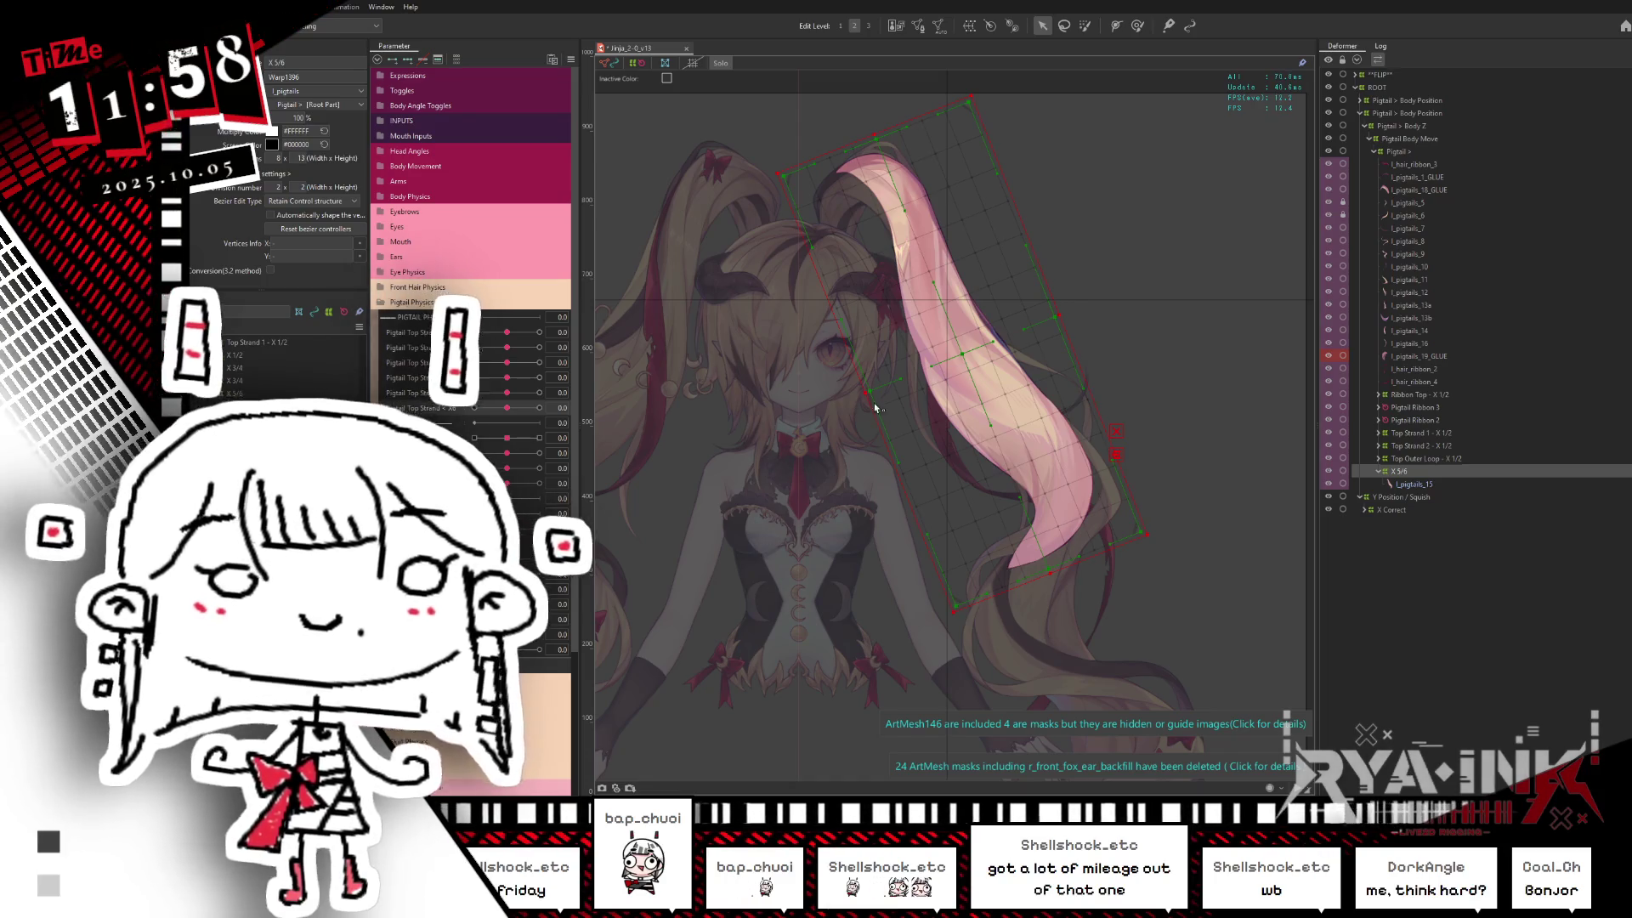
click(892, 386)
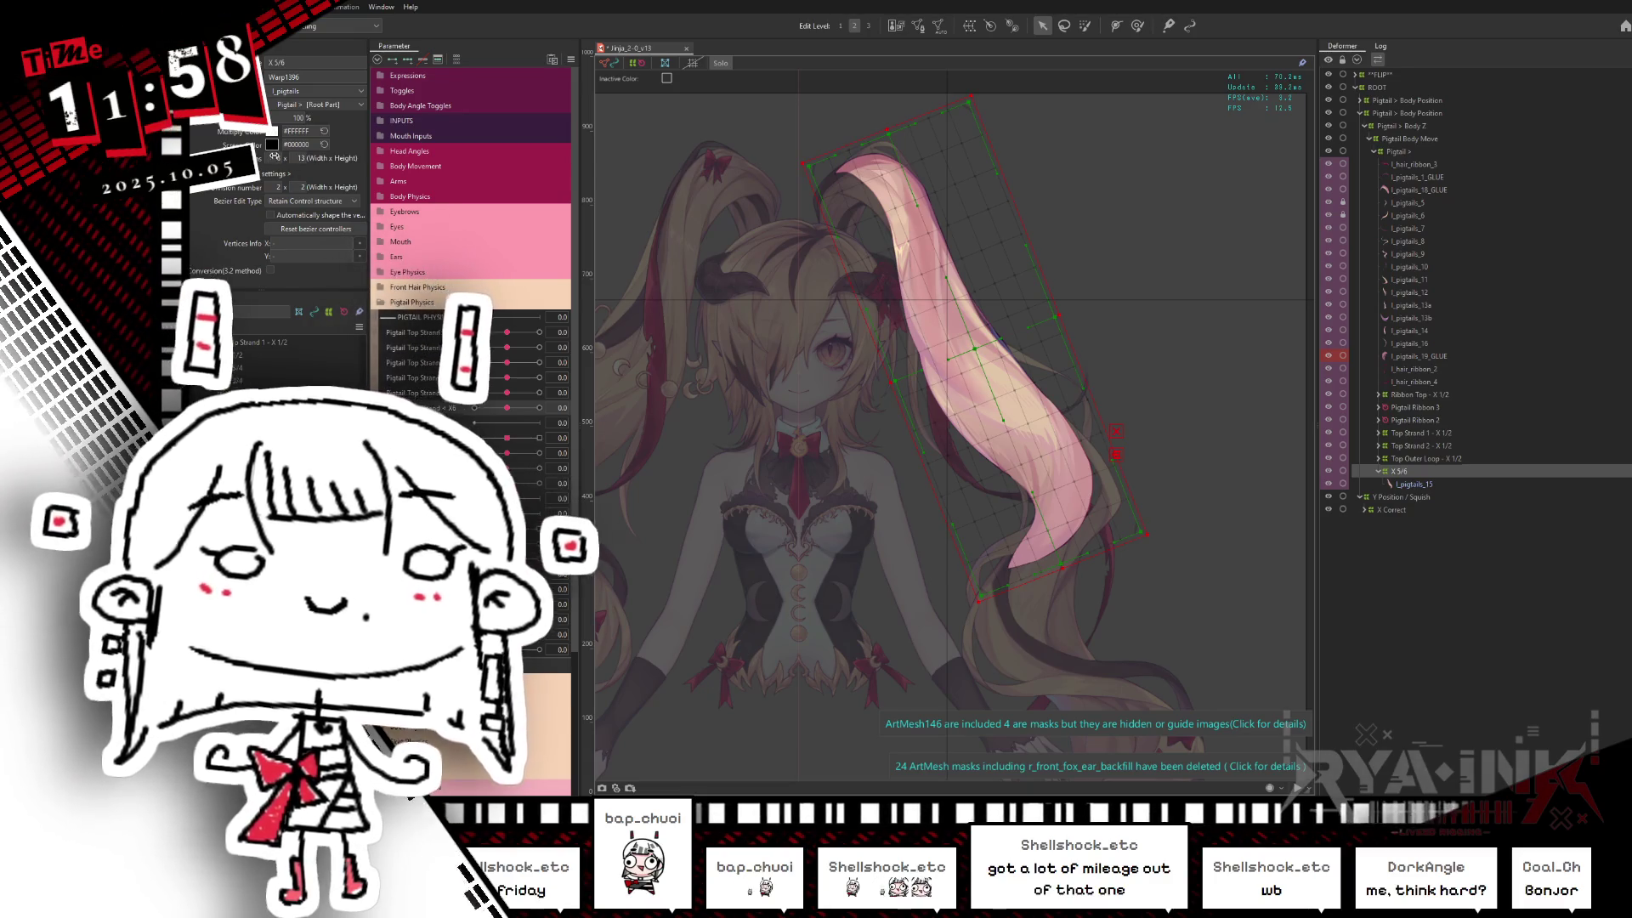
Step: Adjust the X 5/6 grid divisions, paste the copied deformer and delete the duplicate X 5/6
click(313, 155)
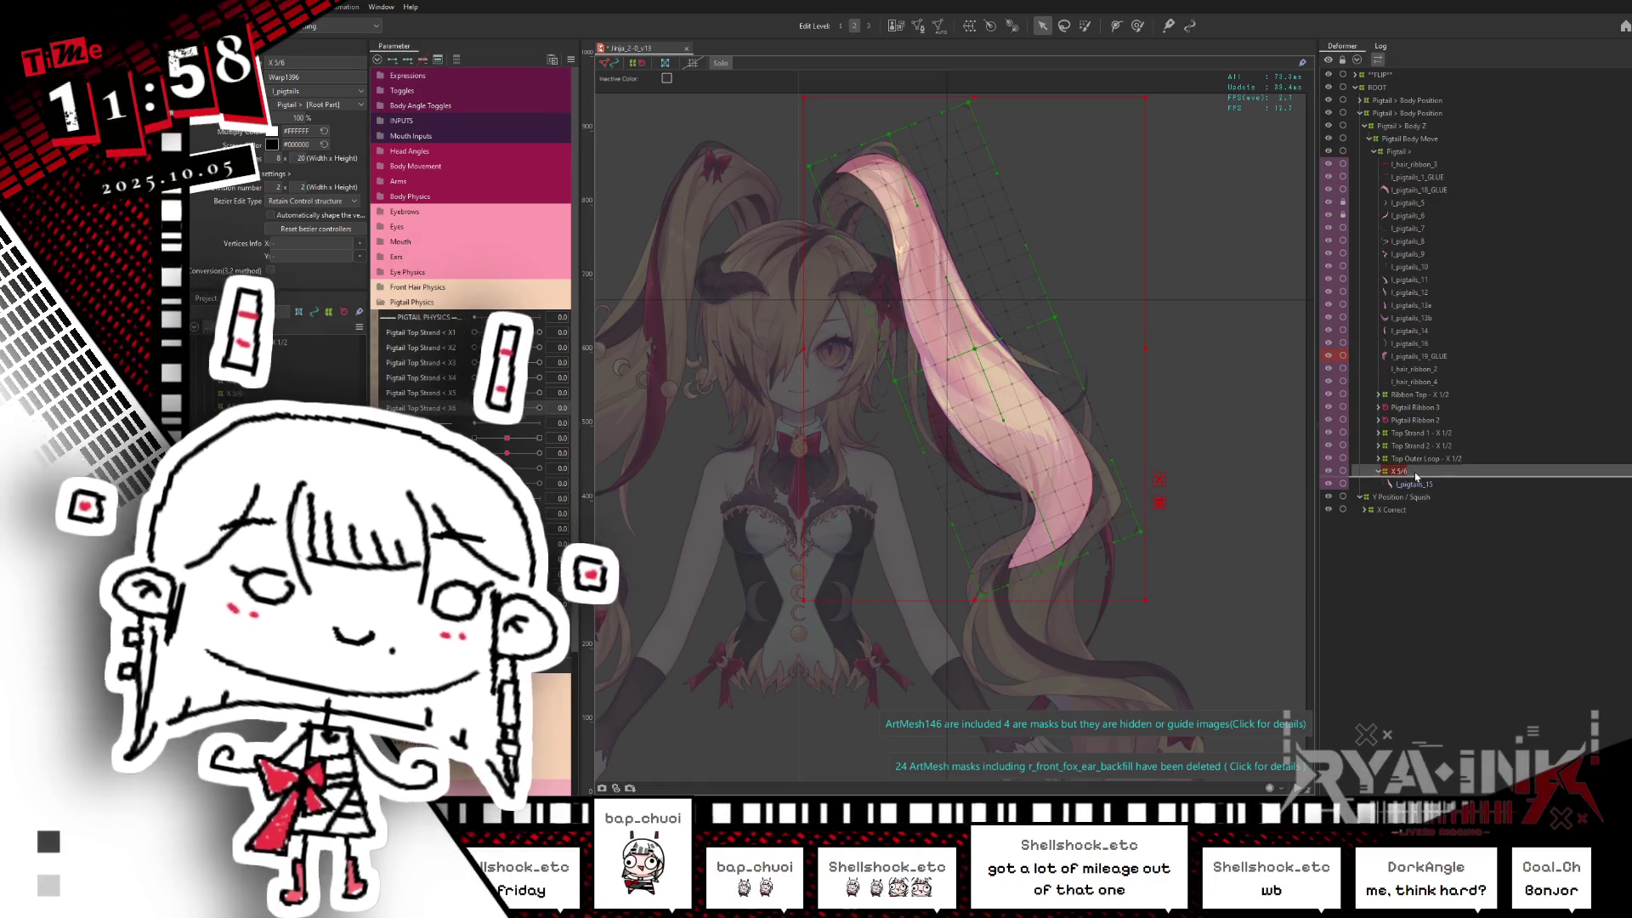
key(ctrl+v)
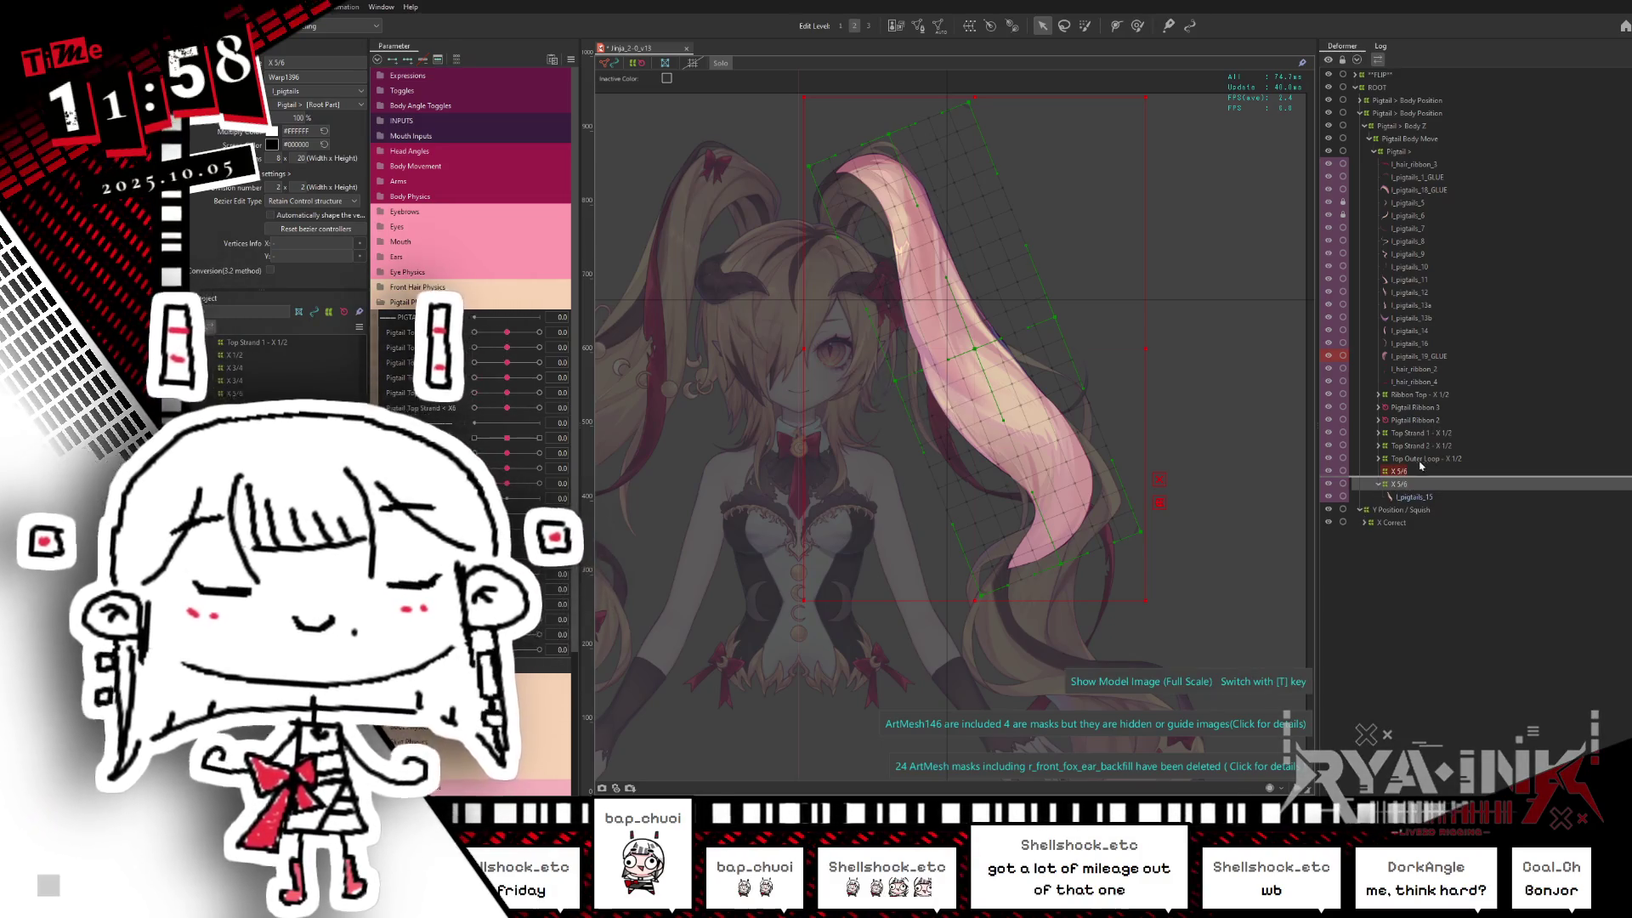
key(Delete)
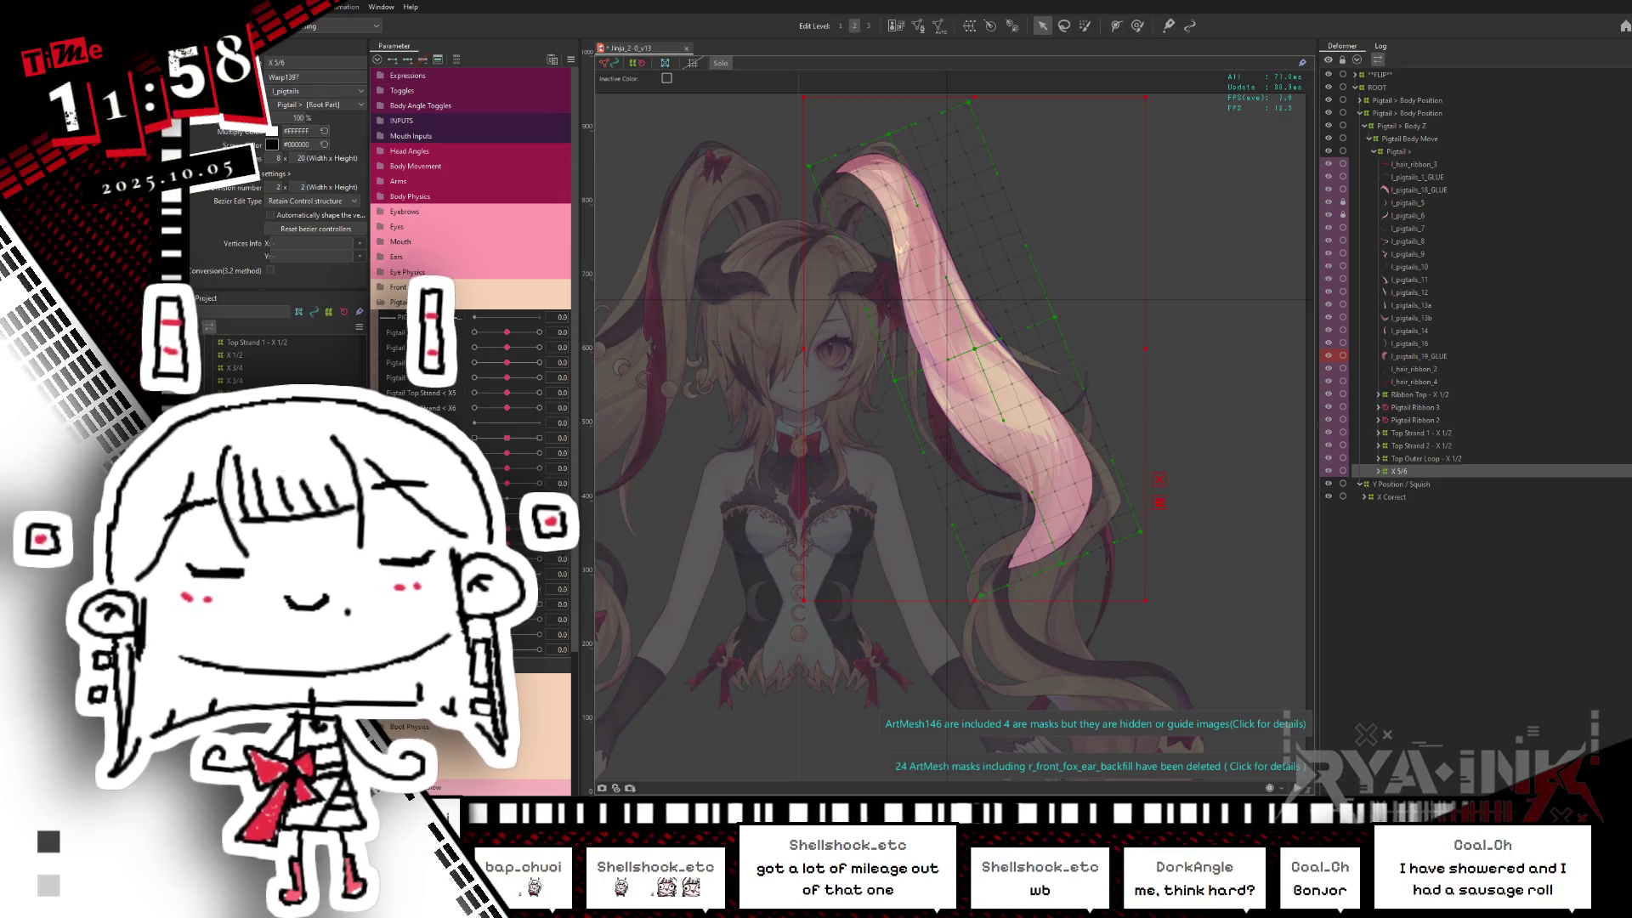
click(1114, 25)
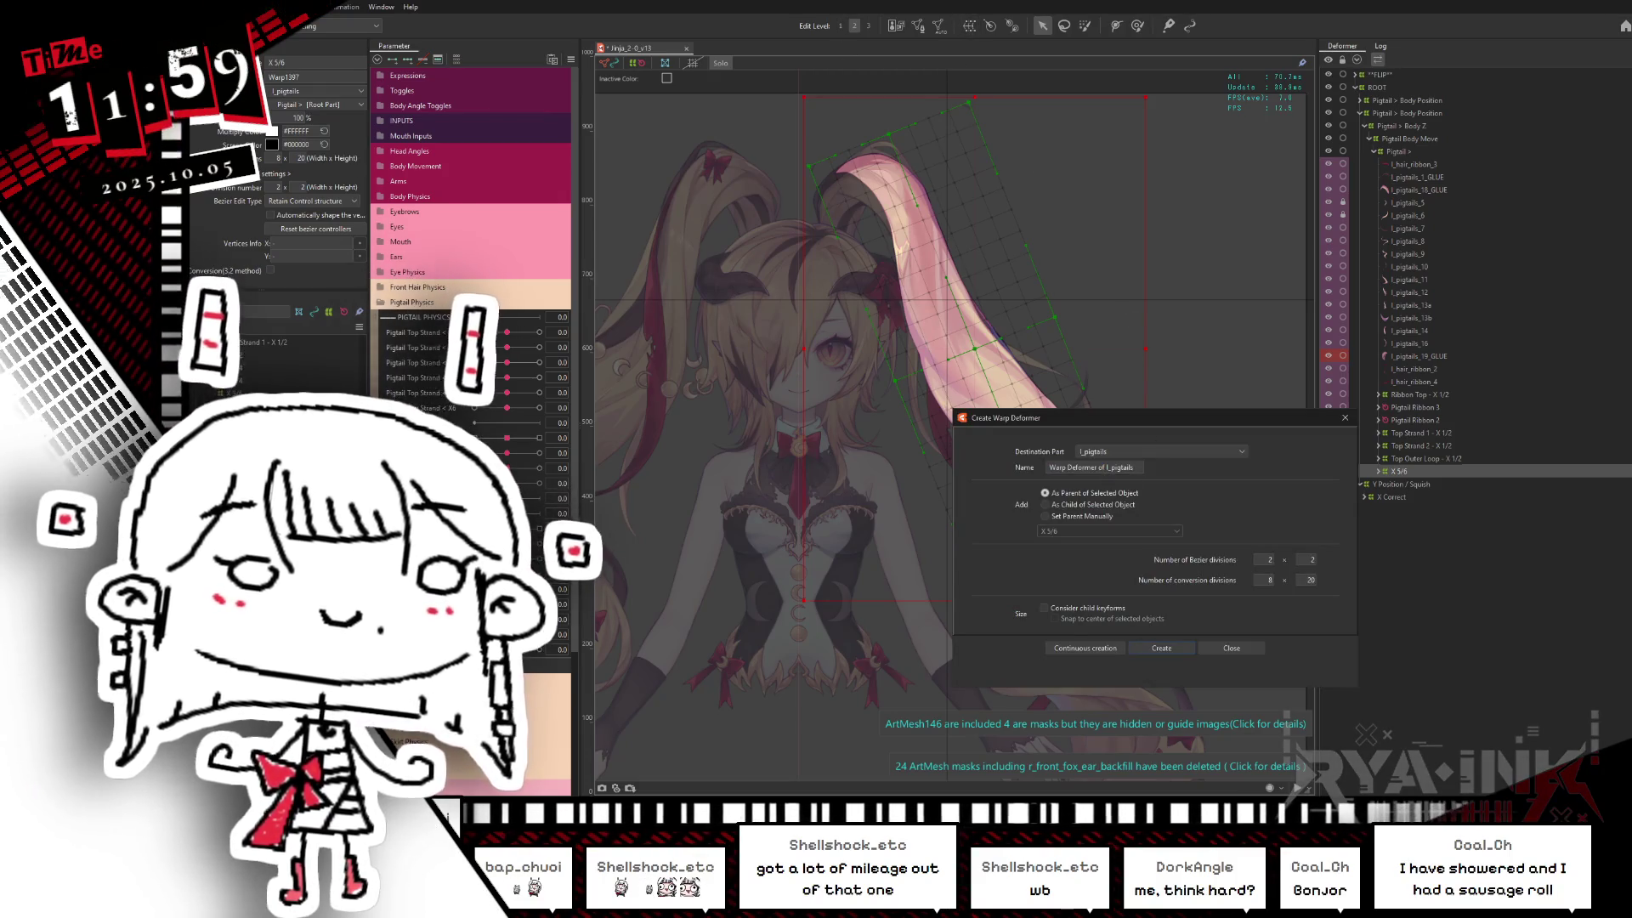
text(X 3/4)
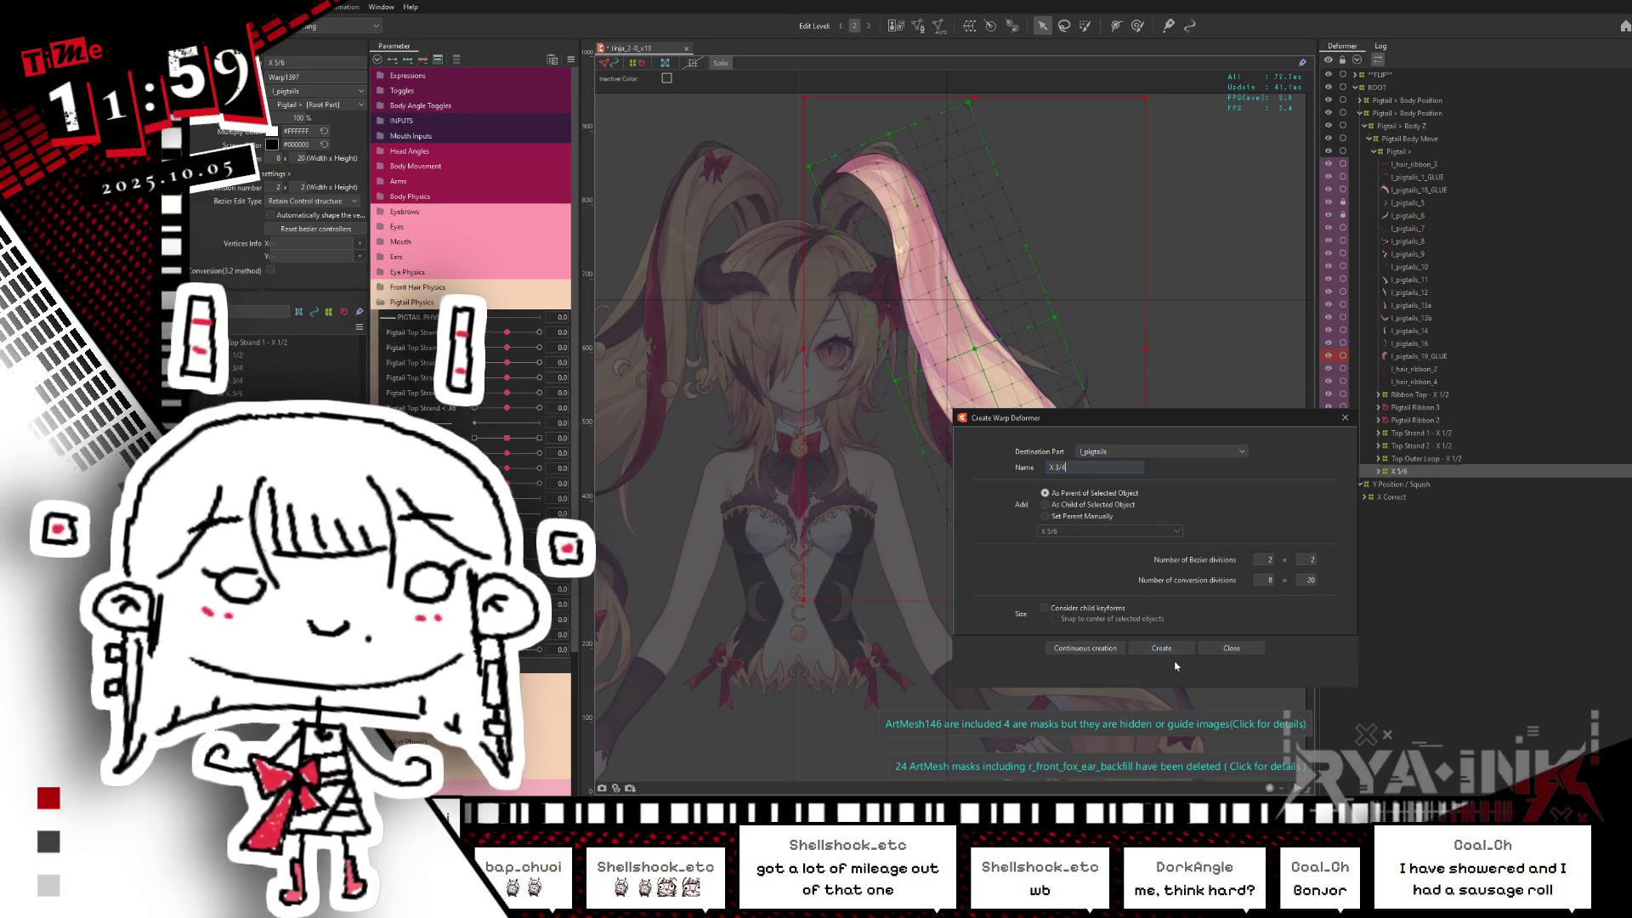
Step: Create the X 3/4 warp deformer as parent of X 5/6 and select it in the Deformer panel
click(1161, 648)
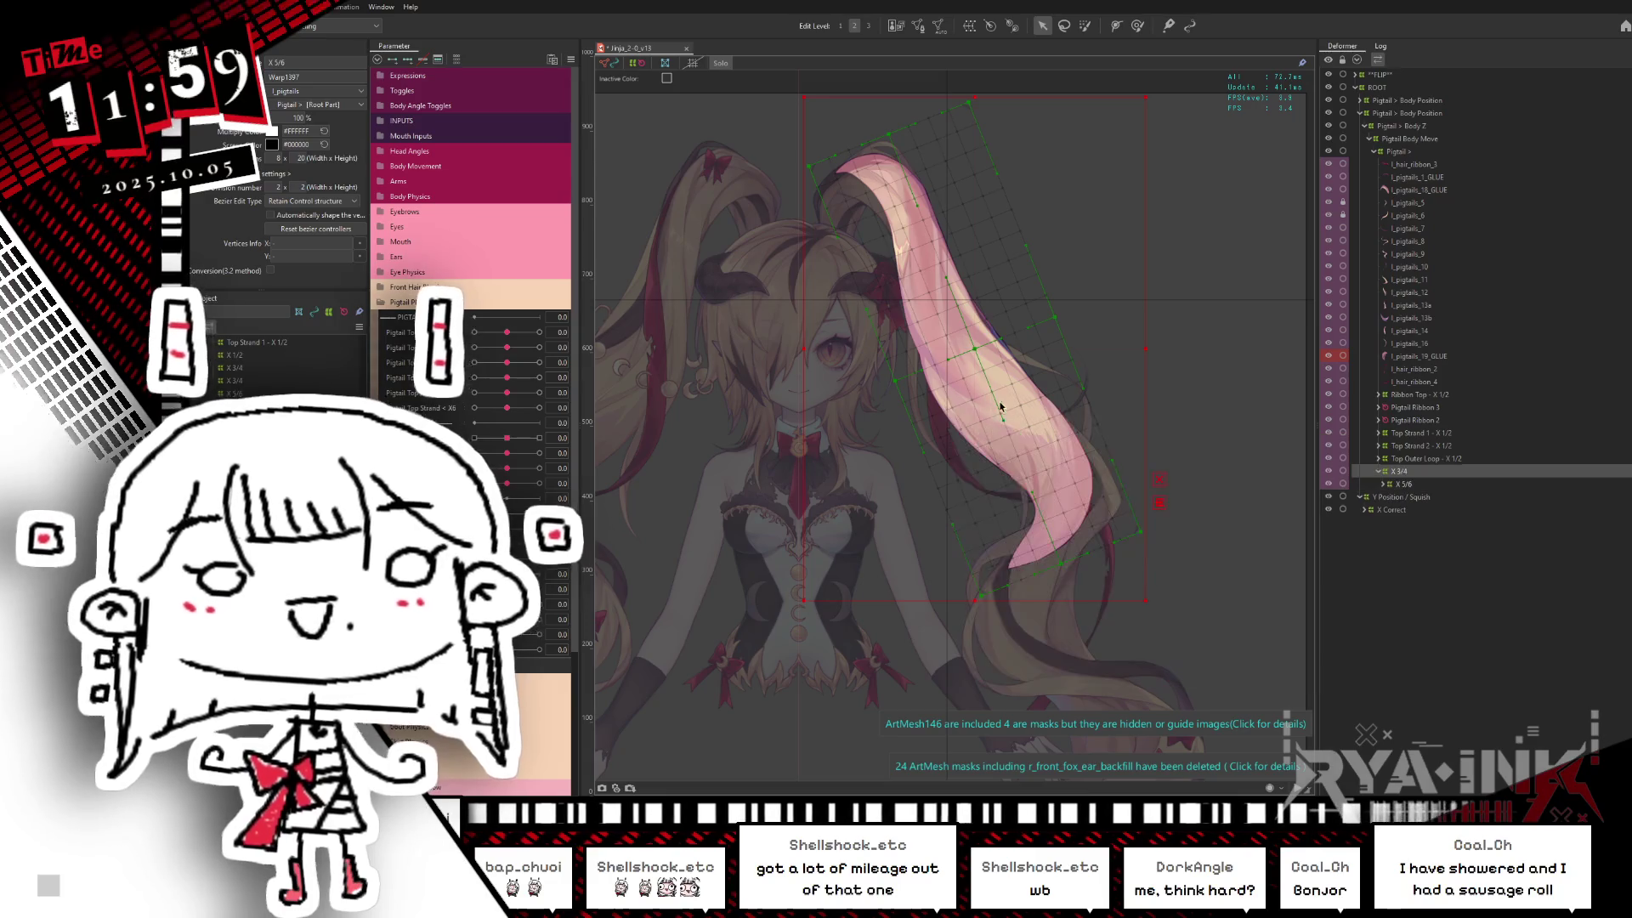
click(1394, 472)
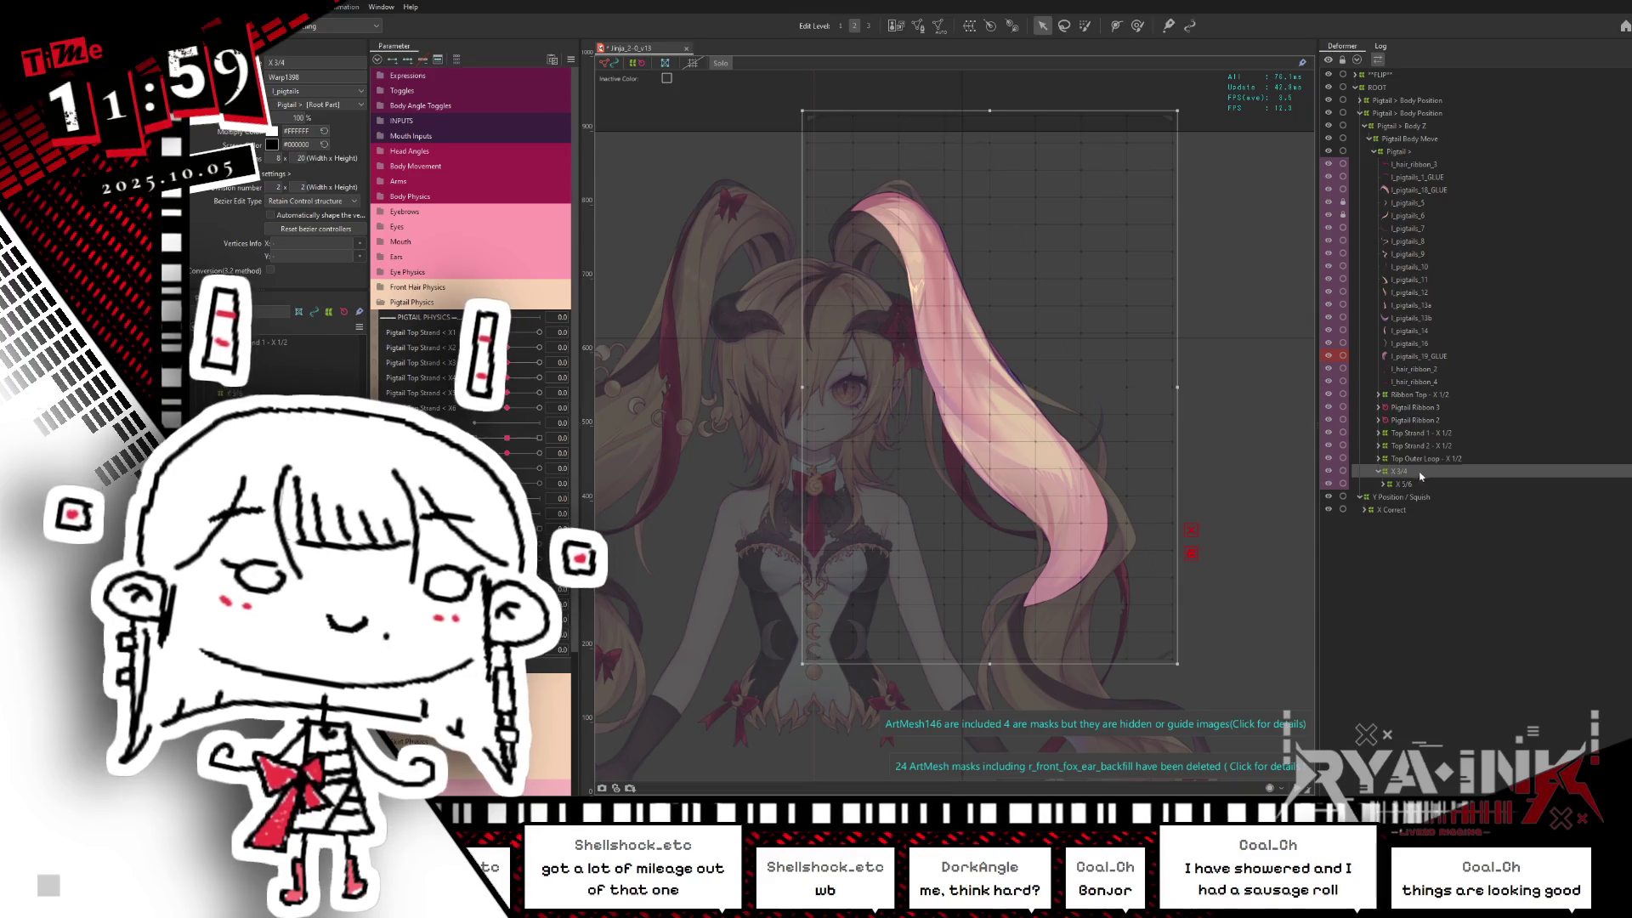
Step: Rotate the X 3/4 deformer clockwise over the pigtail and pull its top edge down
click(1420, 473)
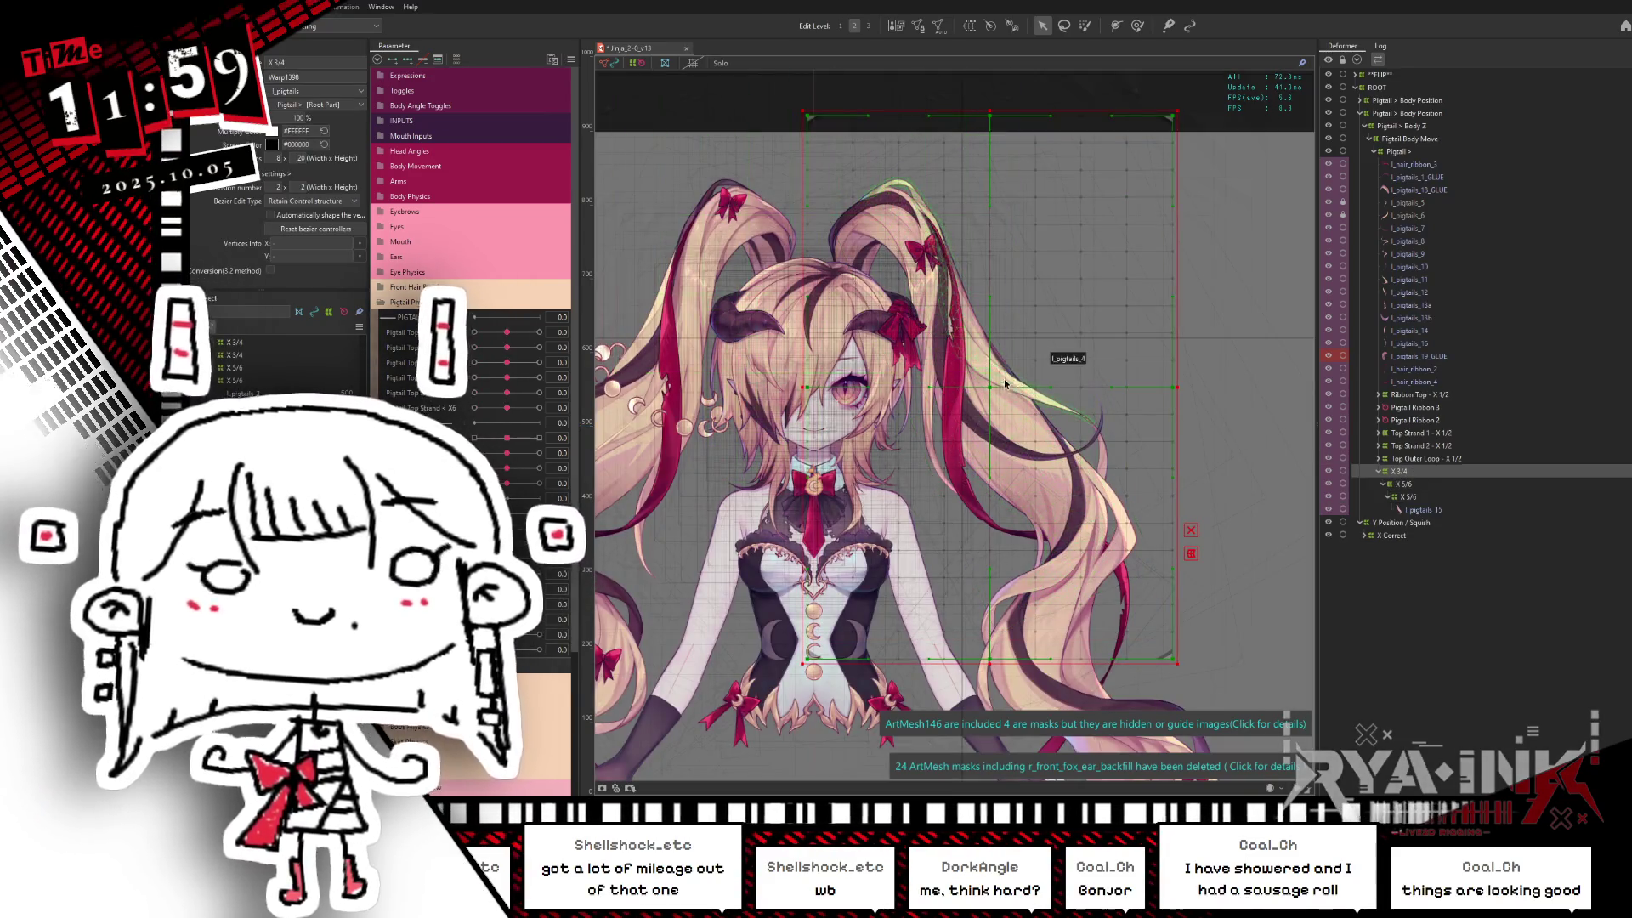
drag(1185, 388, 1145, 329)
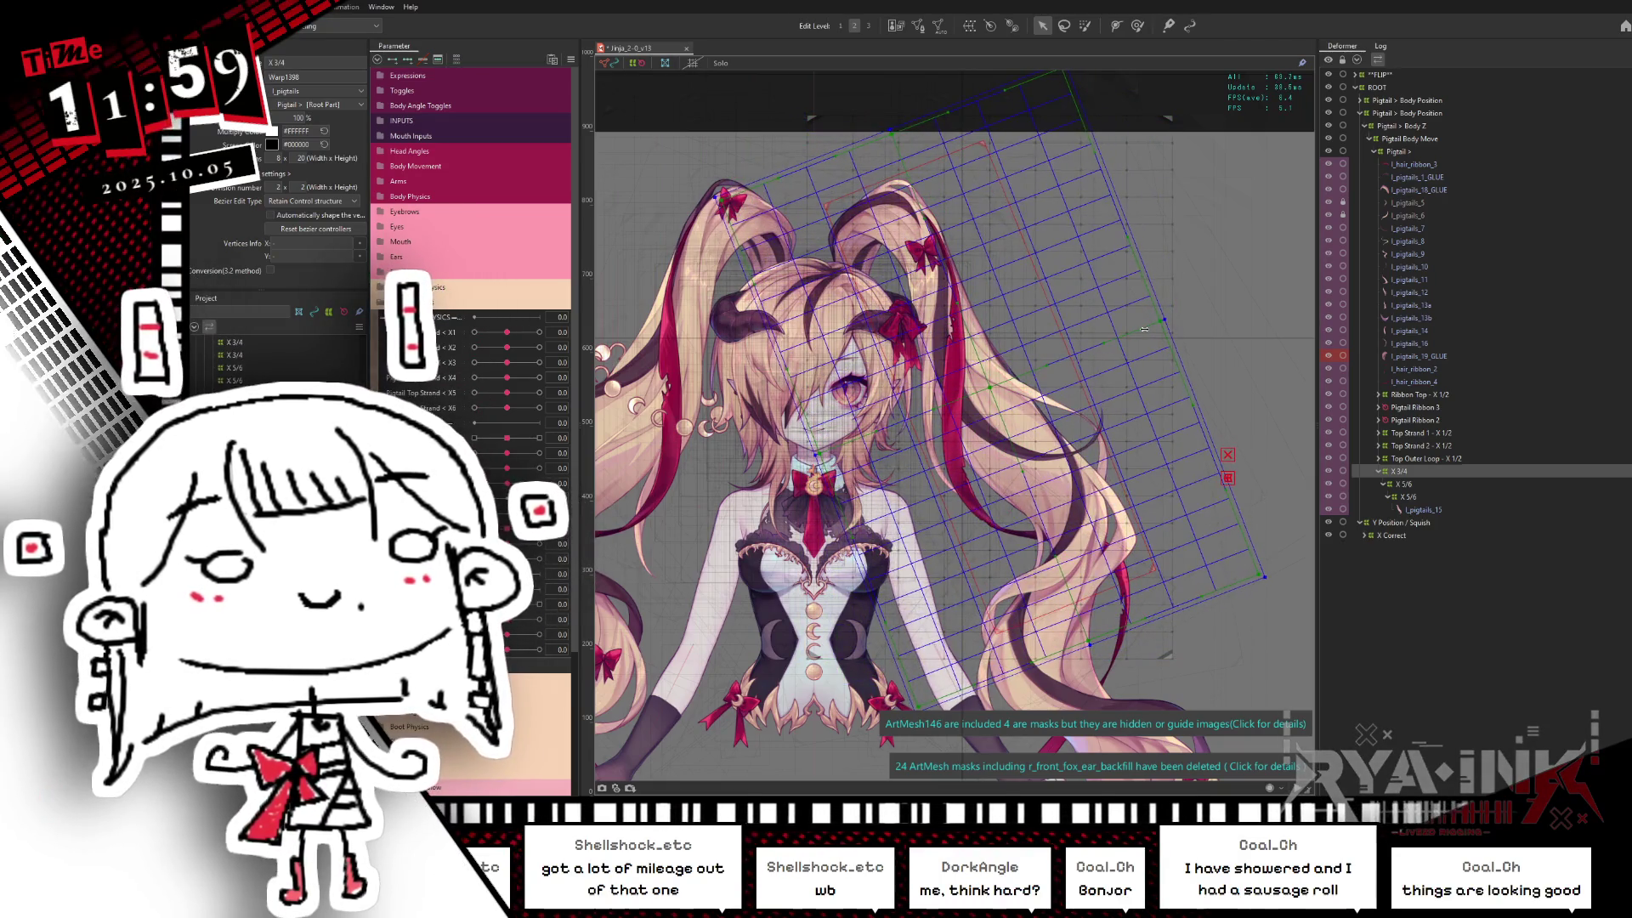
click(1145, 330)
click(1145, 329)
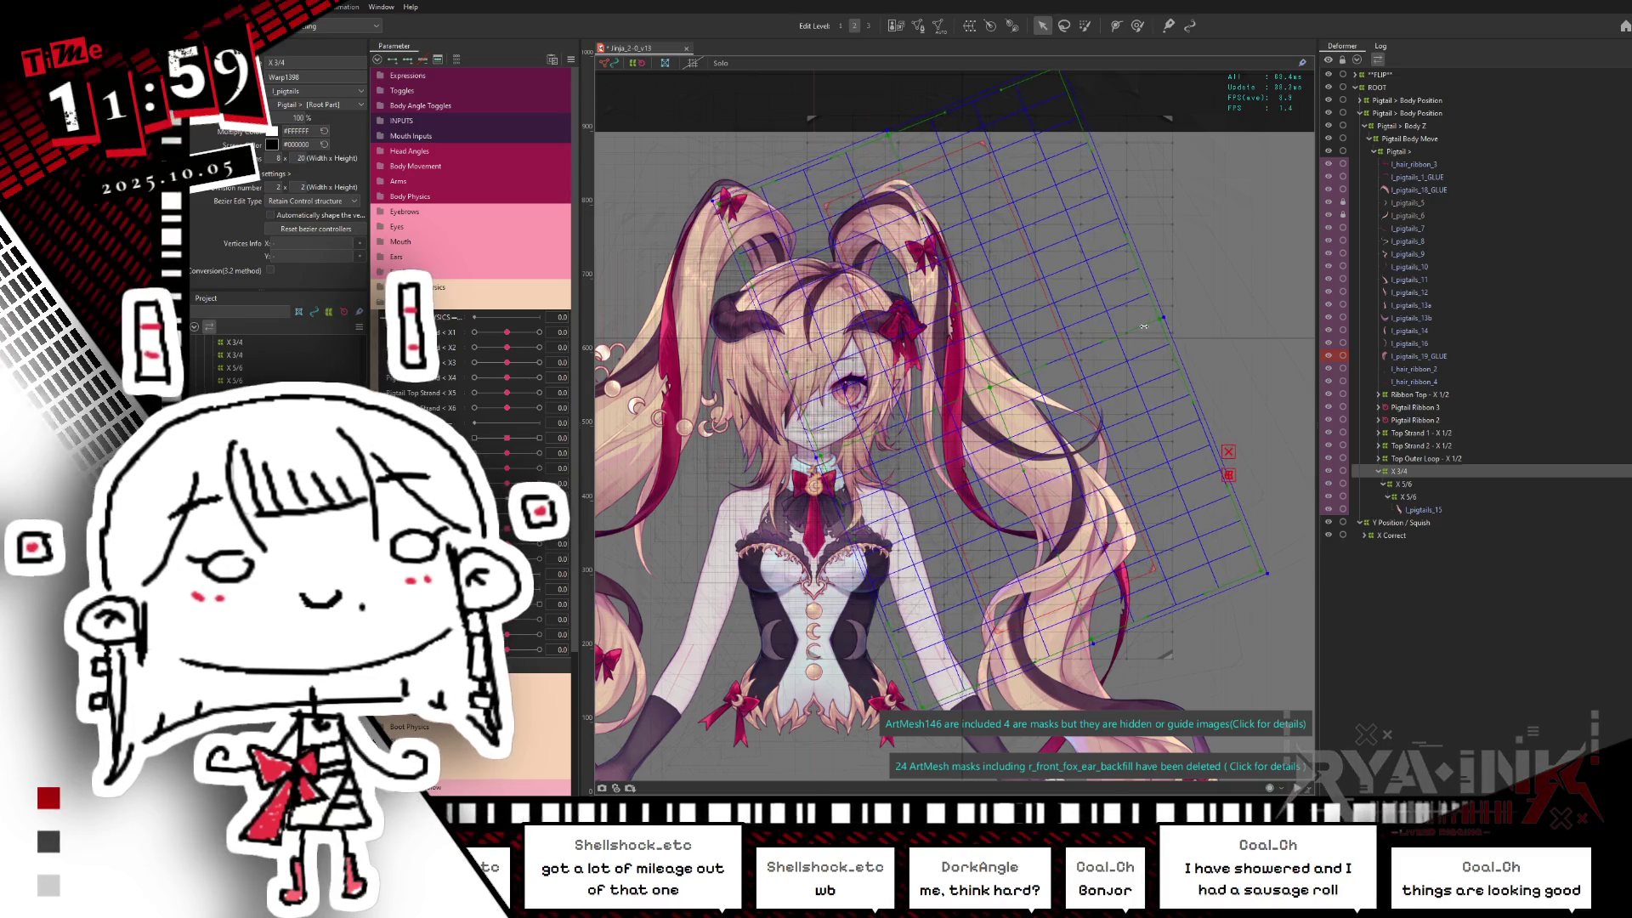
click(1122, 314)
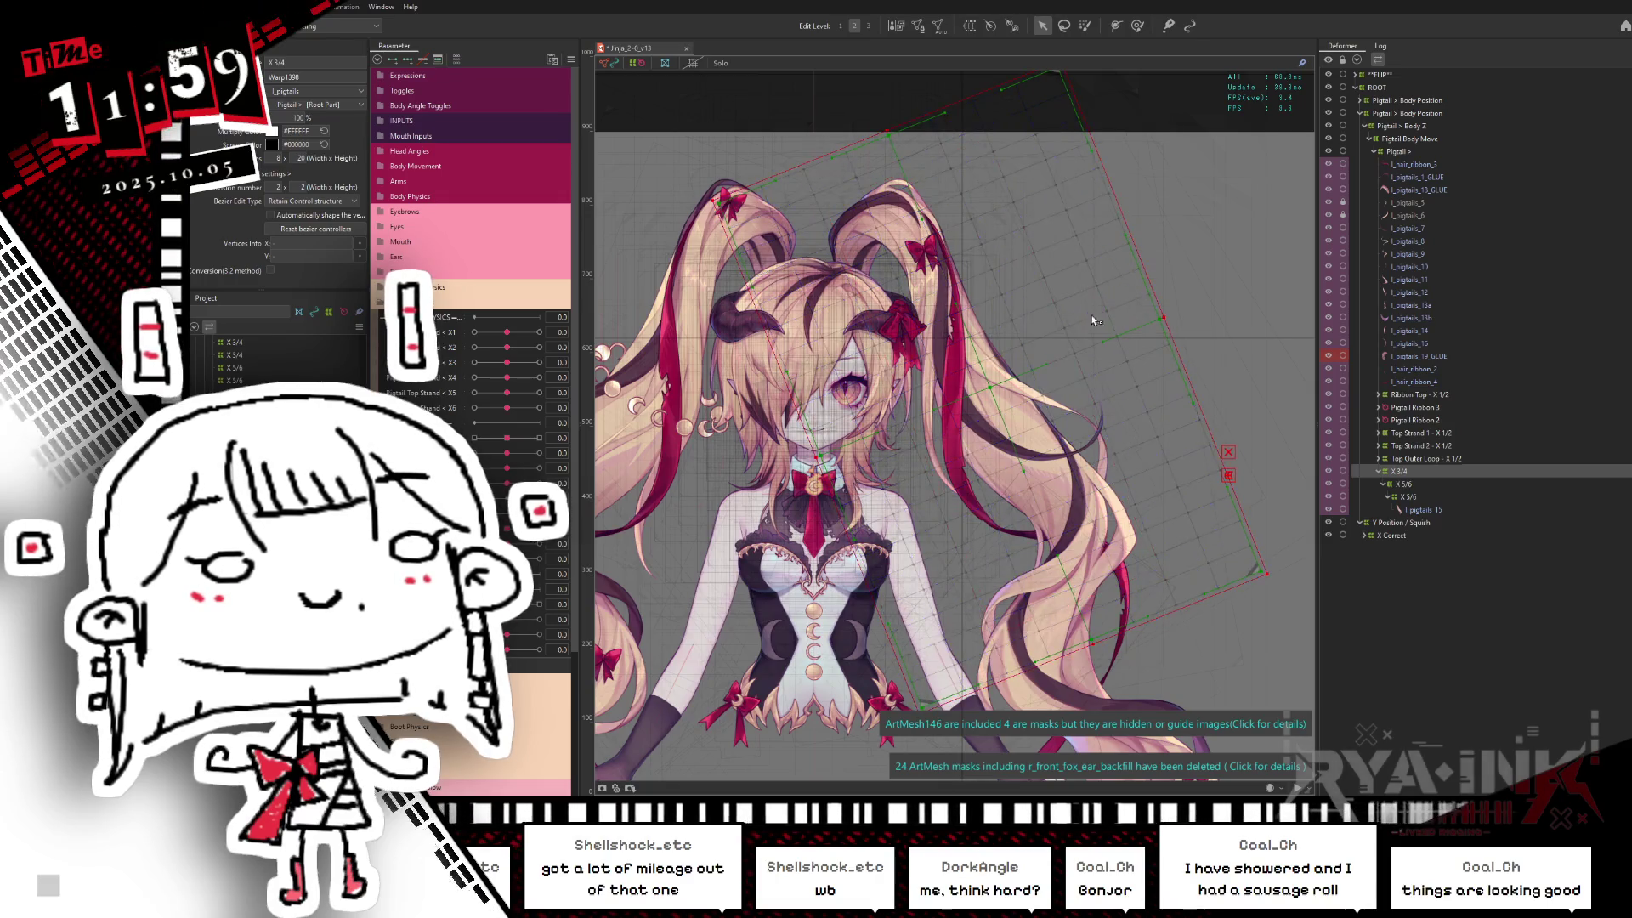
drag(885, 129, 909, 155)
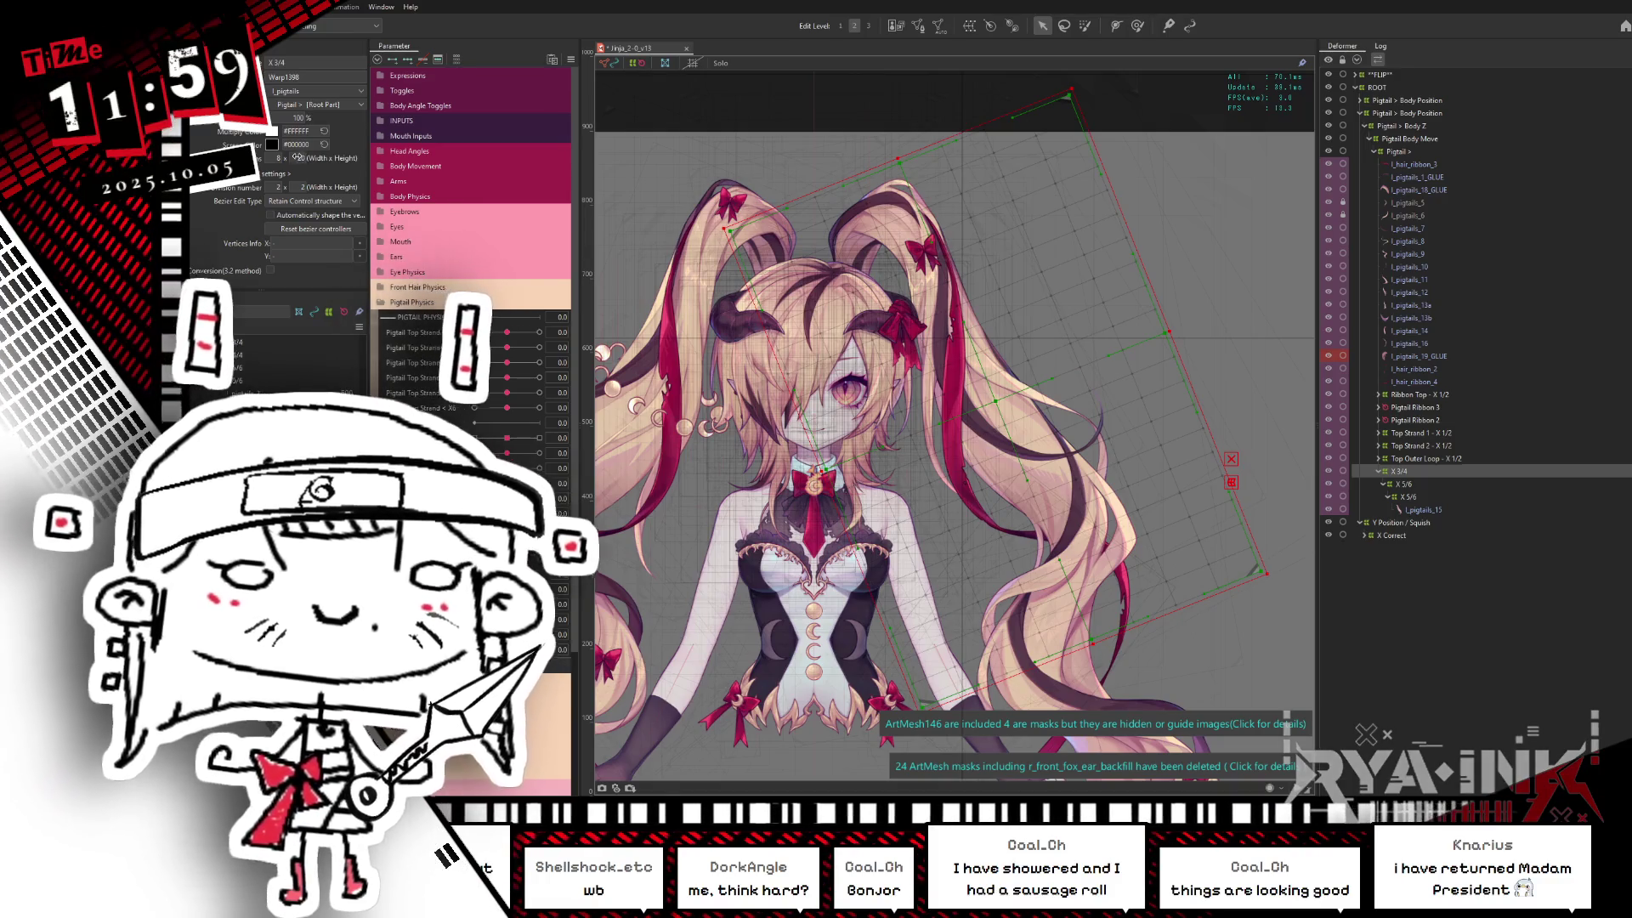
Step: Raise the X 3/4 grid divisions to about 10 by 20 and save the project
click(324, 153)
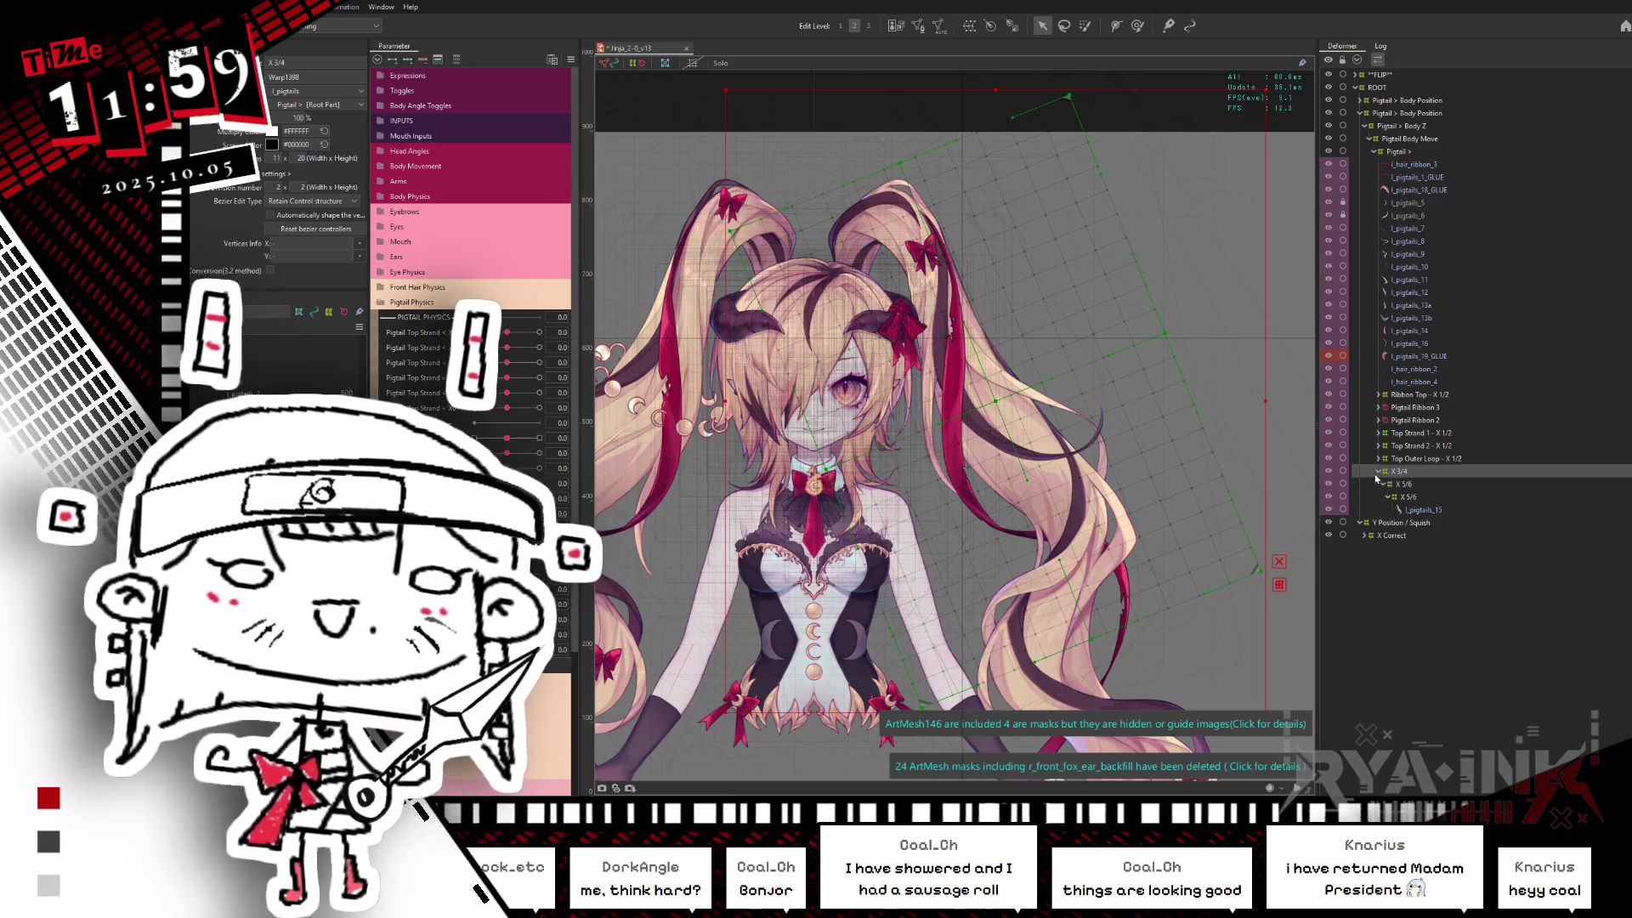
key(ctrl+s)
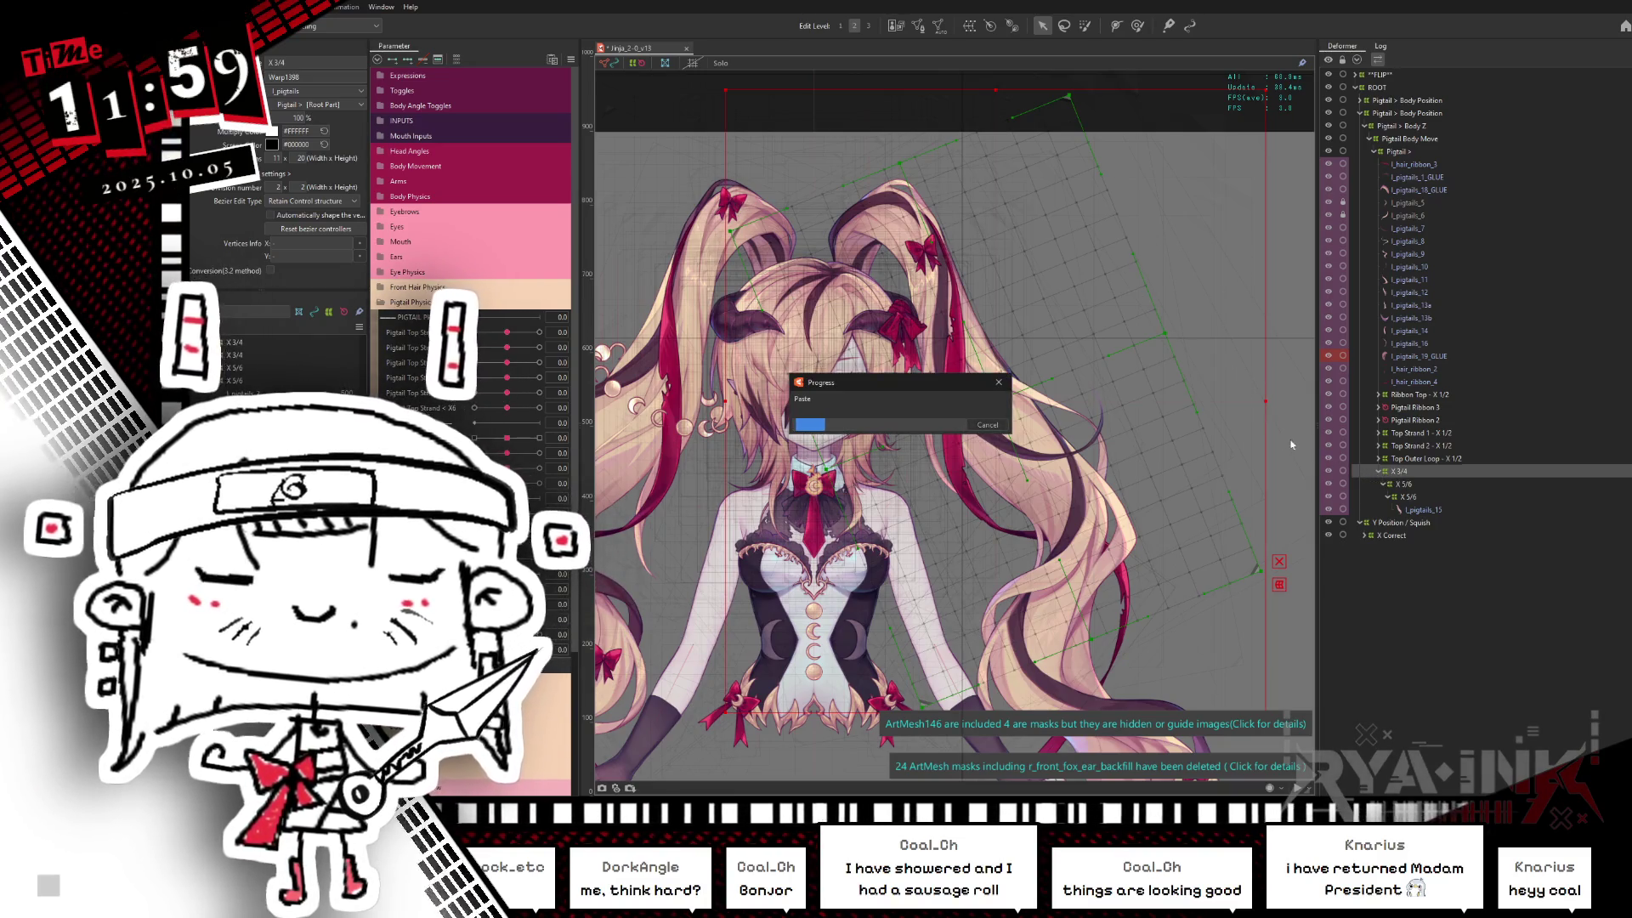
Step: Select X 3/4 in the Deformer panel and expand its branch to show the nested X 5/6 children
click(1399, 484)
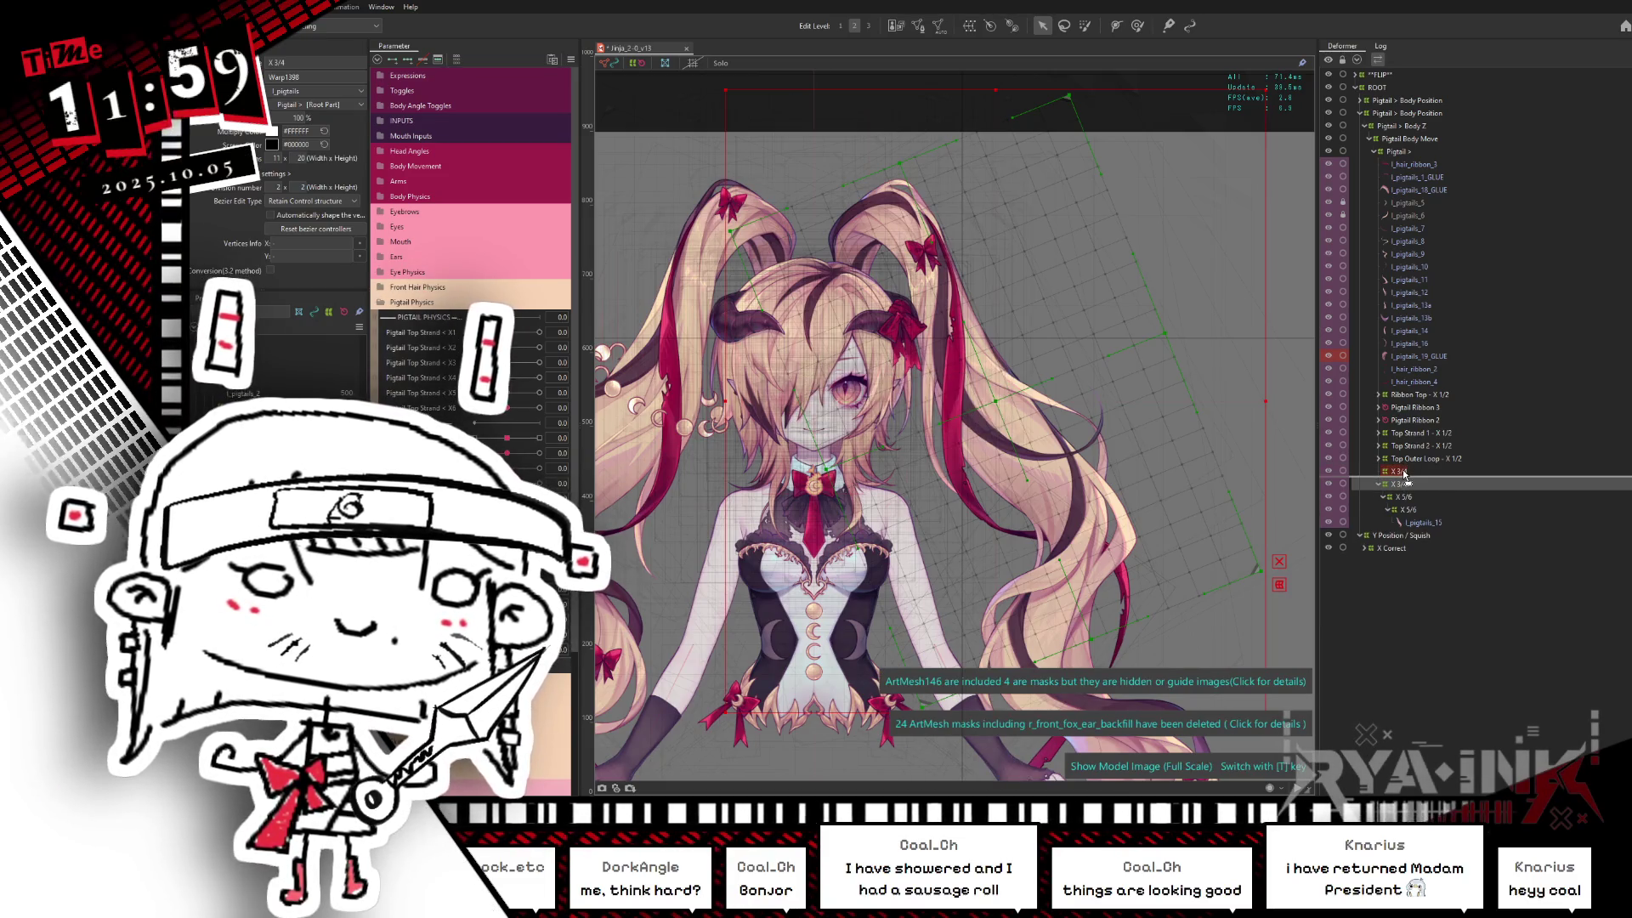
click(1383, 470)
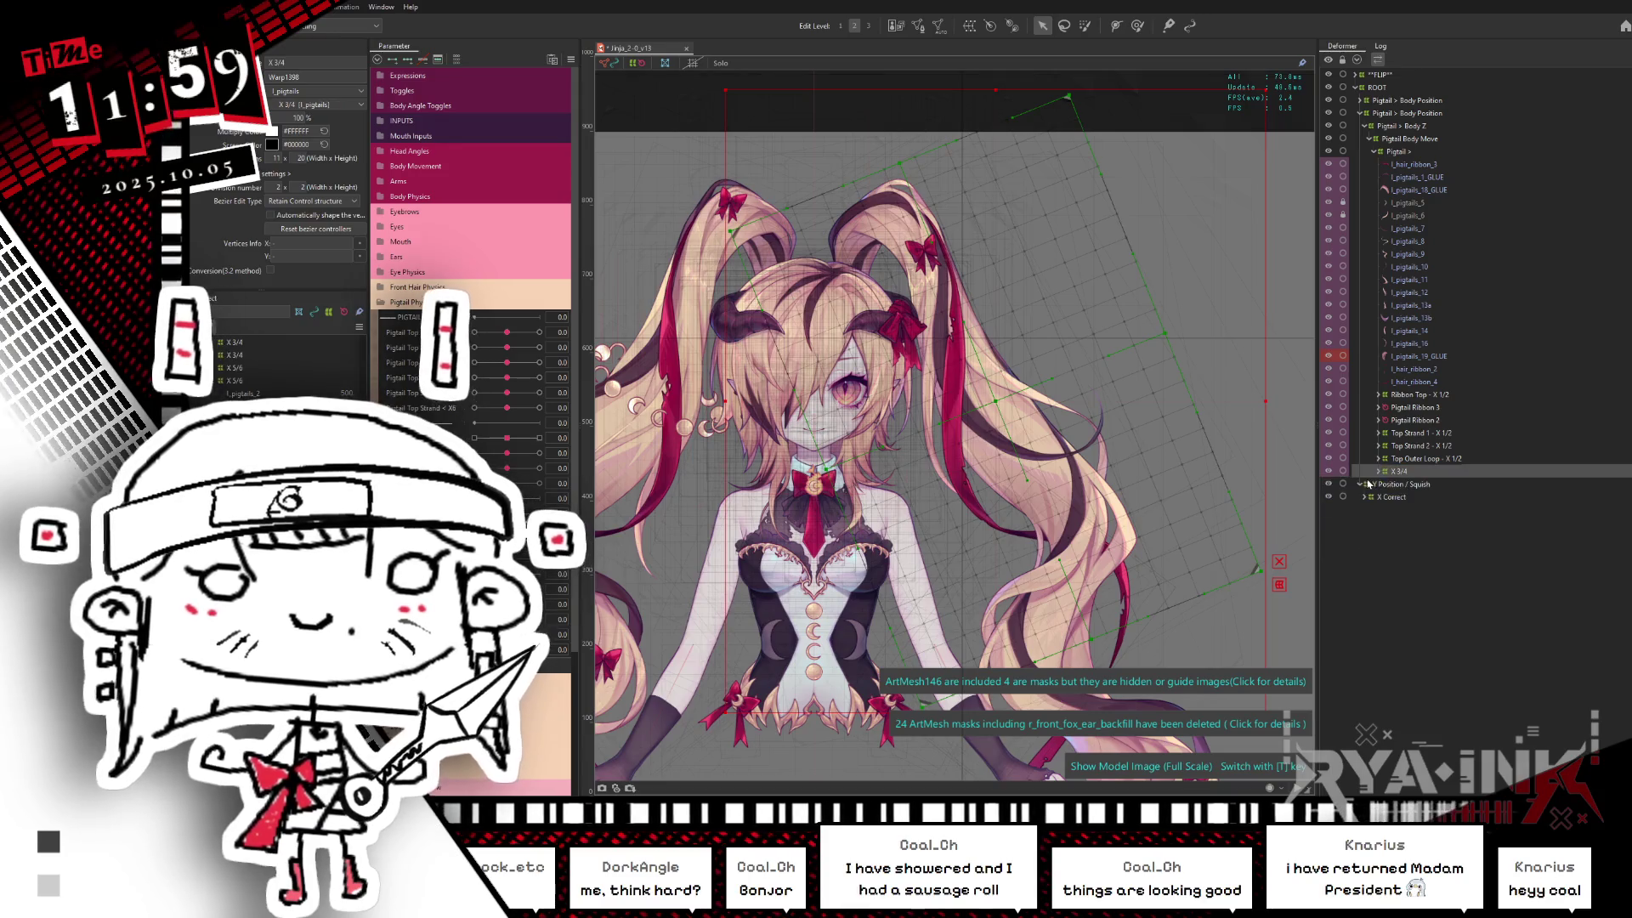
right_click(1424, 474)
click(1429, 474)
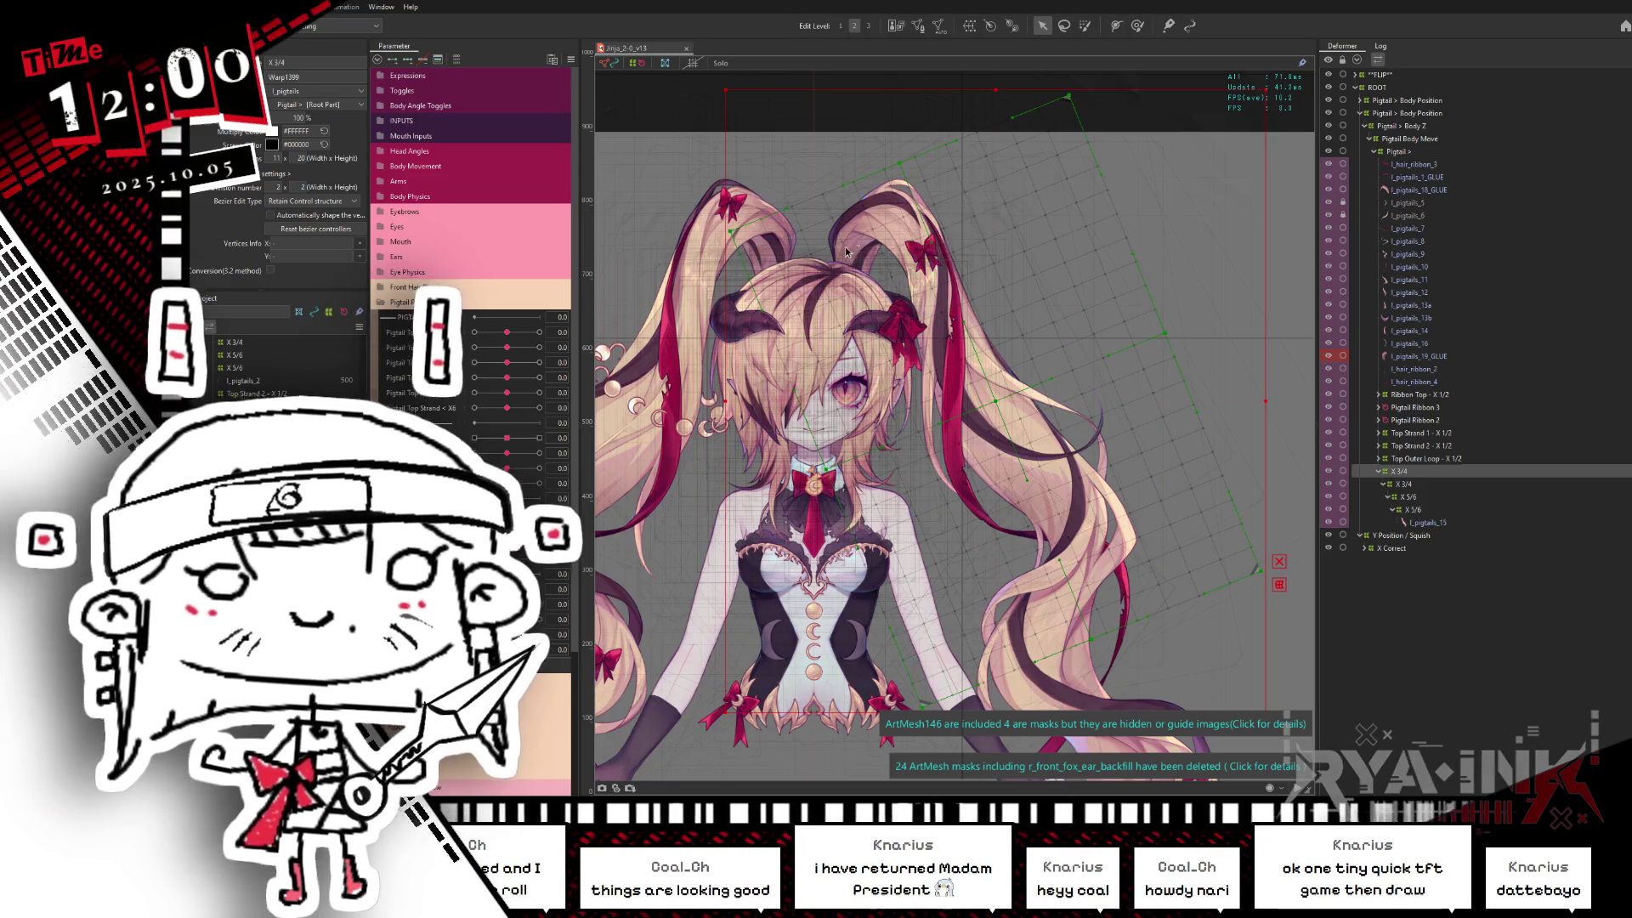
click(1420, 485)
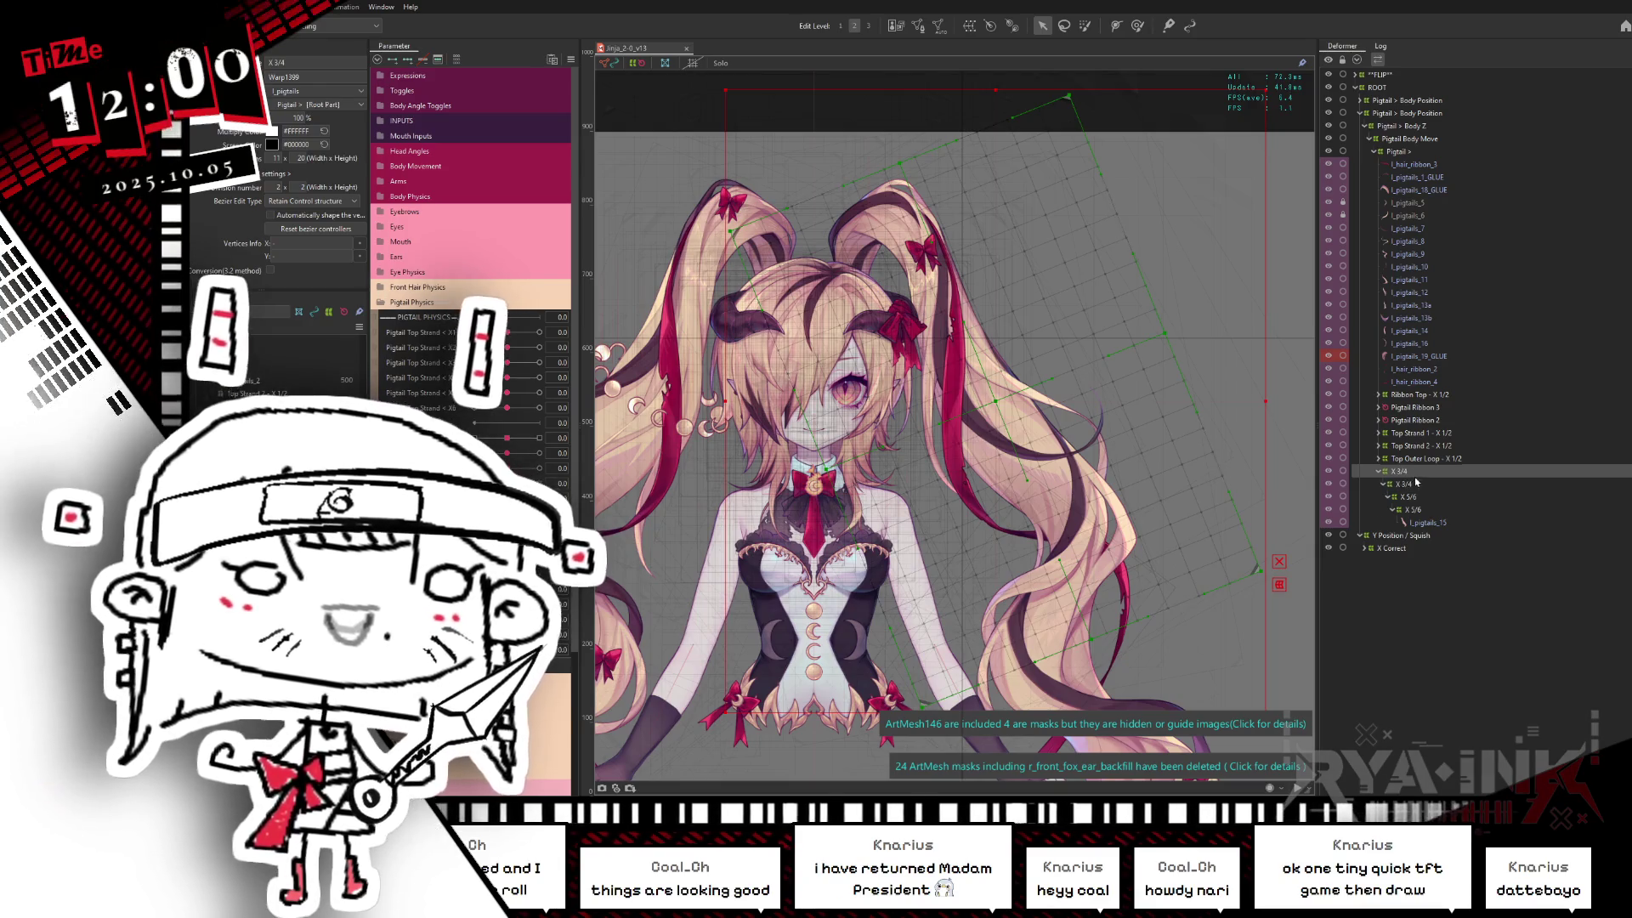
Step: Create the X 1/2 warp deformer (W shortcut) as parent of X 3/4
key(w)
text(X 1)
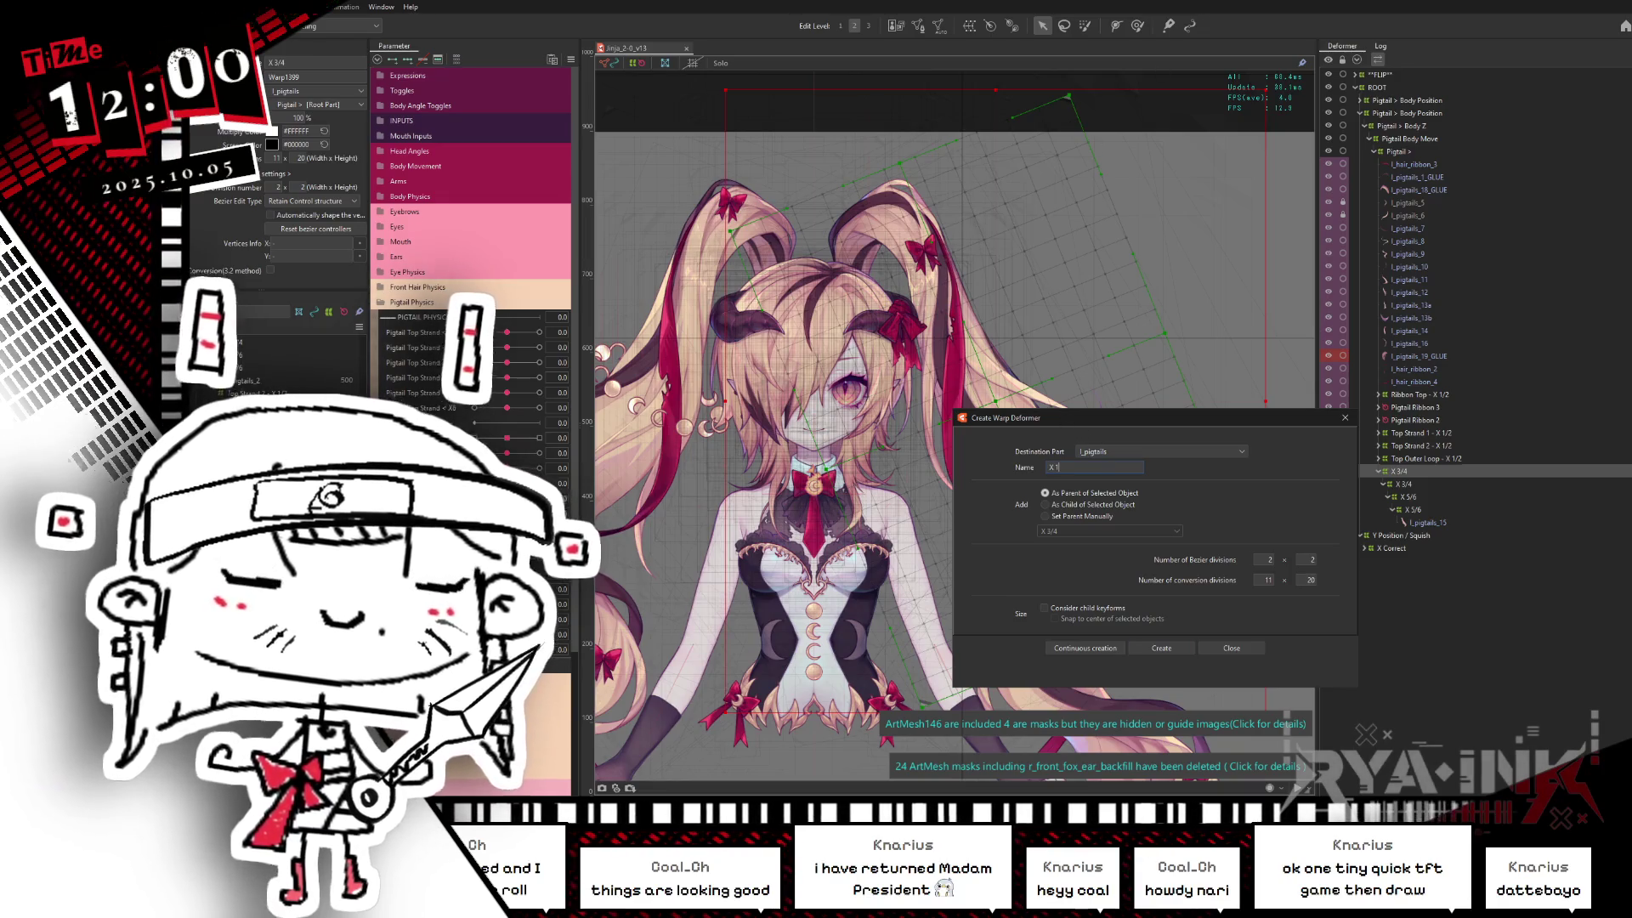
text(/2)
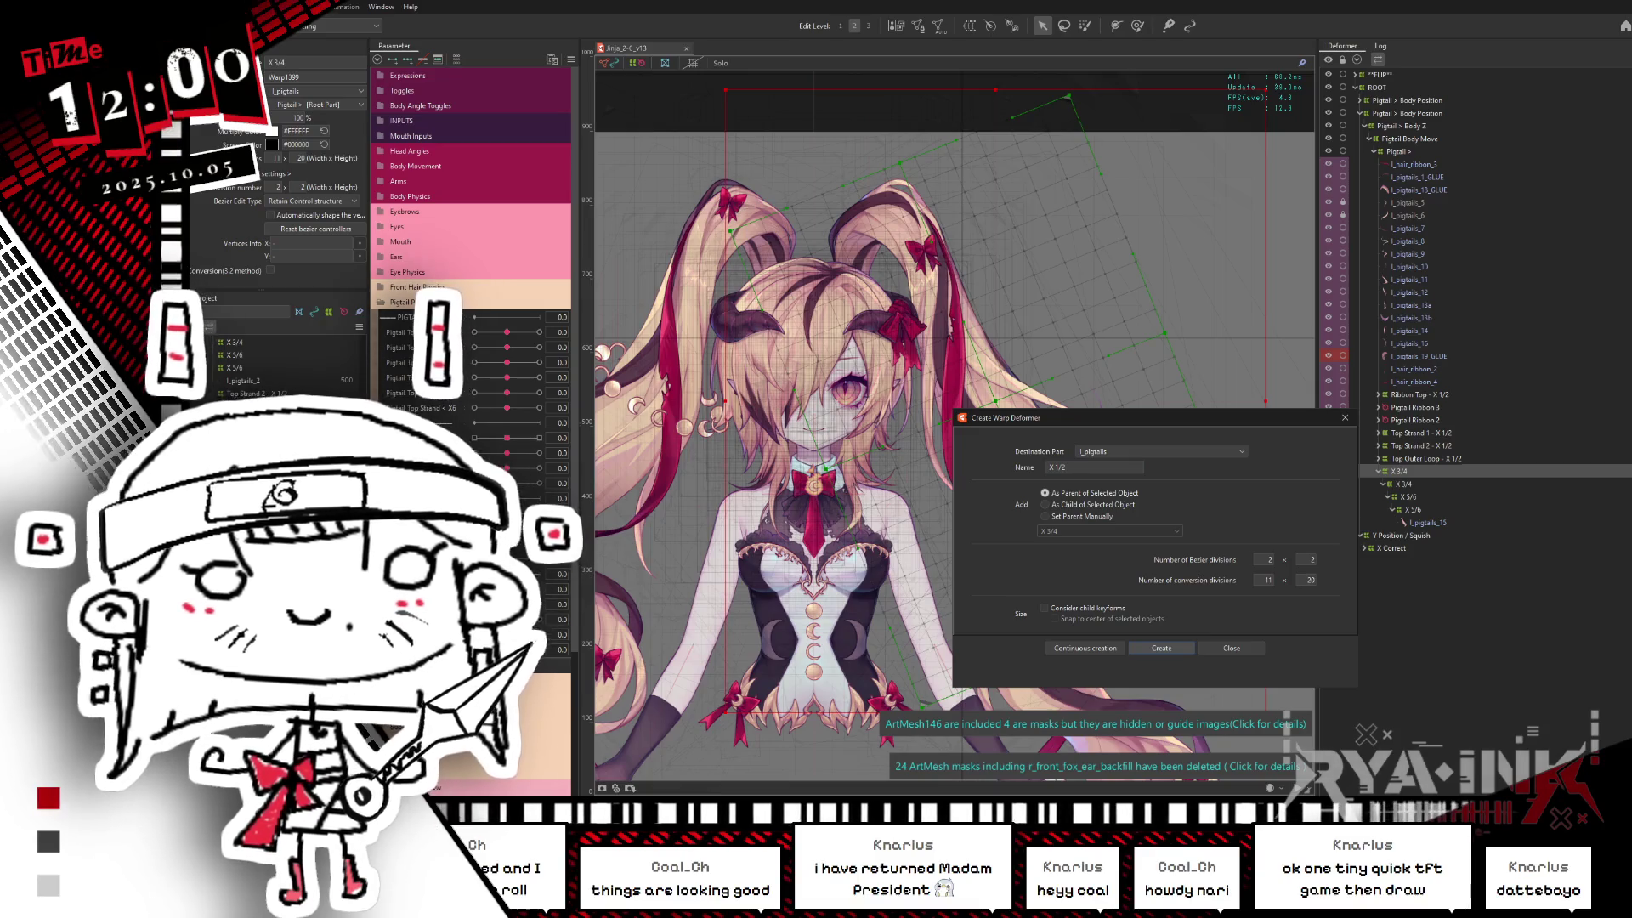
key(Return)
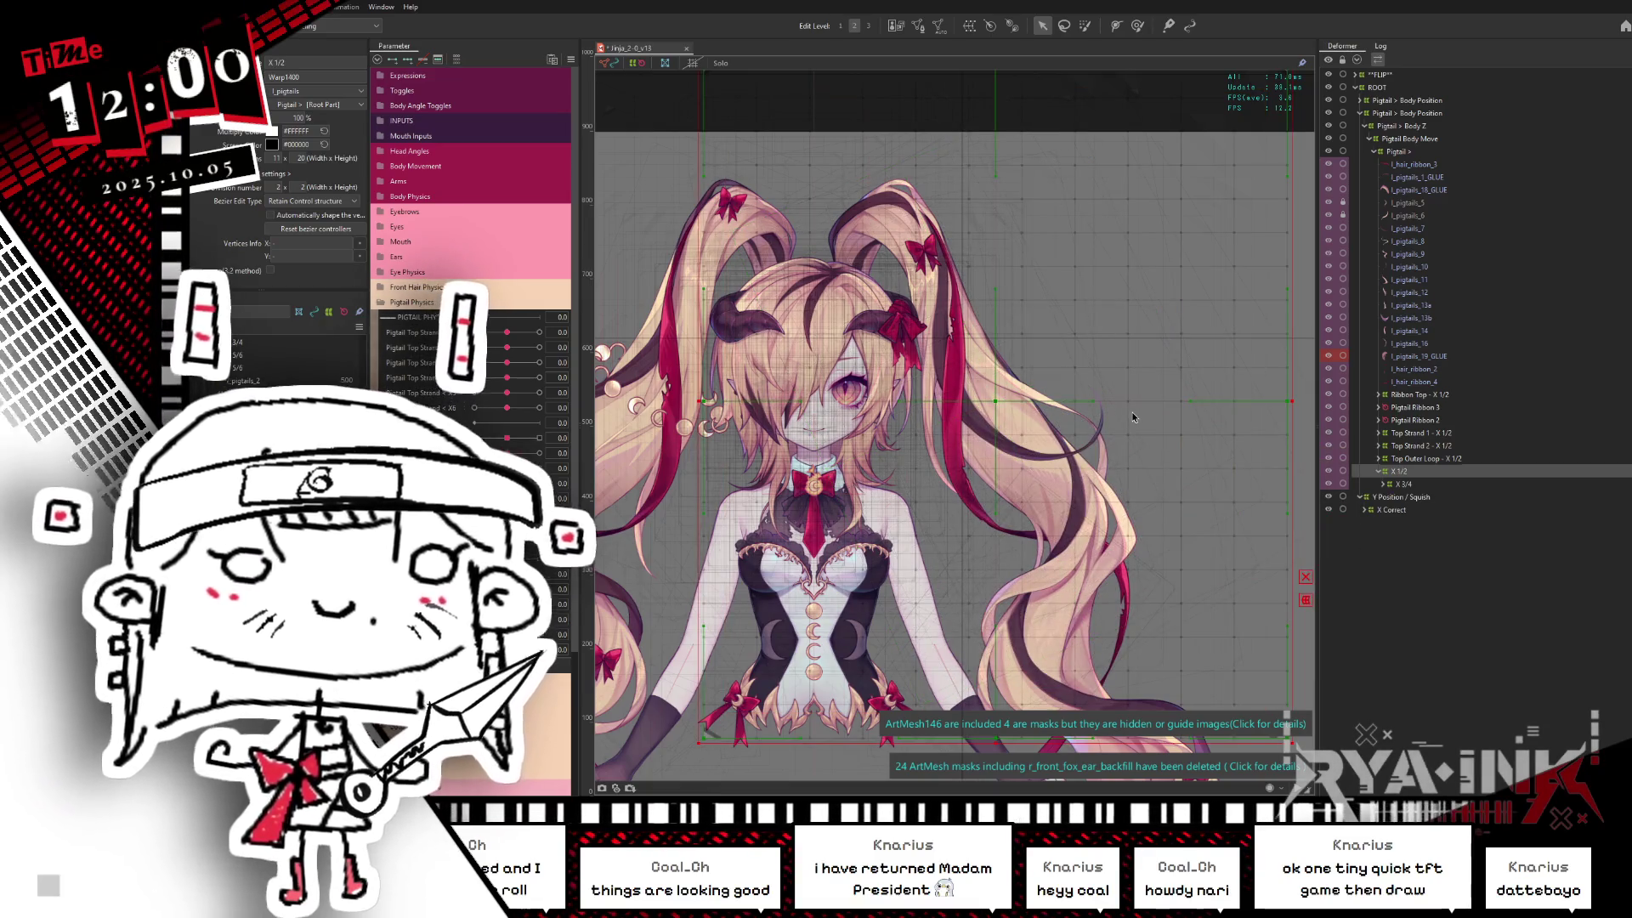
scroll(1080, 314, down, 2)
Step: Rotate the X 1/2 deformer clockwise so it leans along the pigtail
middle_drag(1080, 315, 1040, 361)
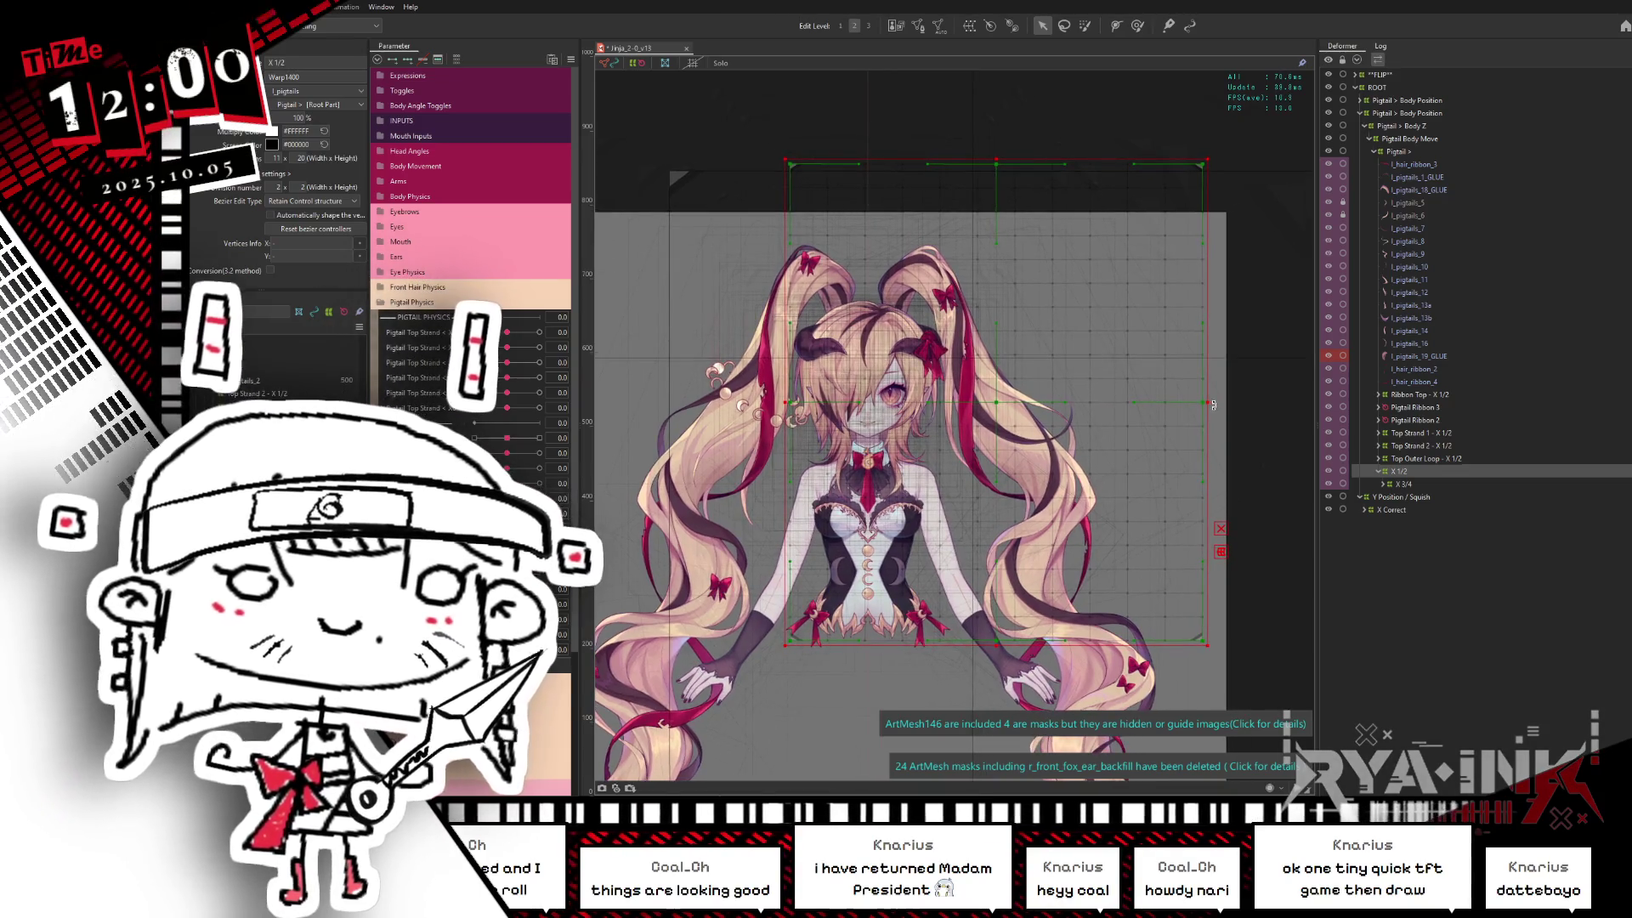
drag(1215, 400, 1220, 309)
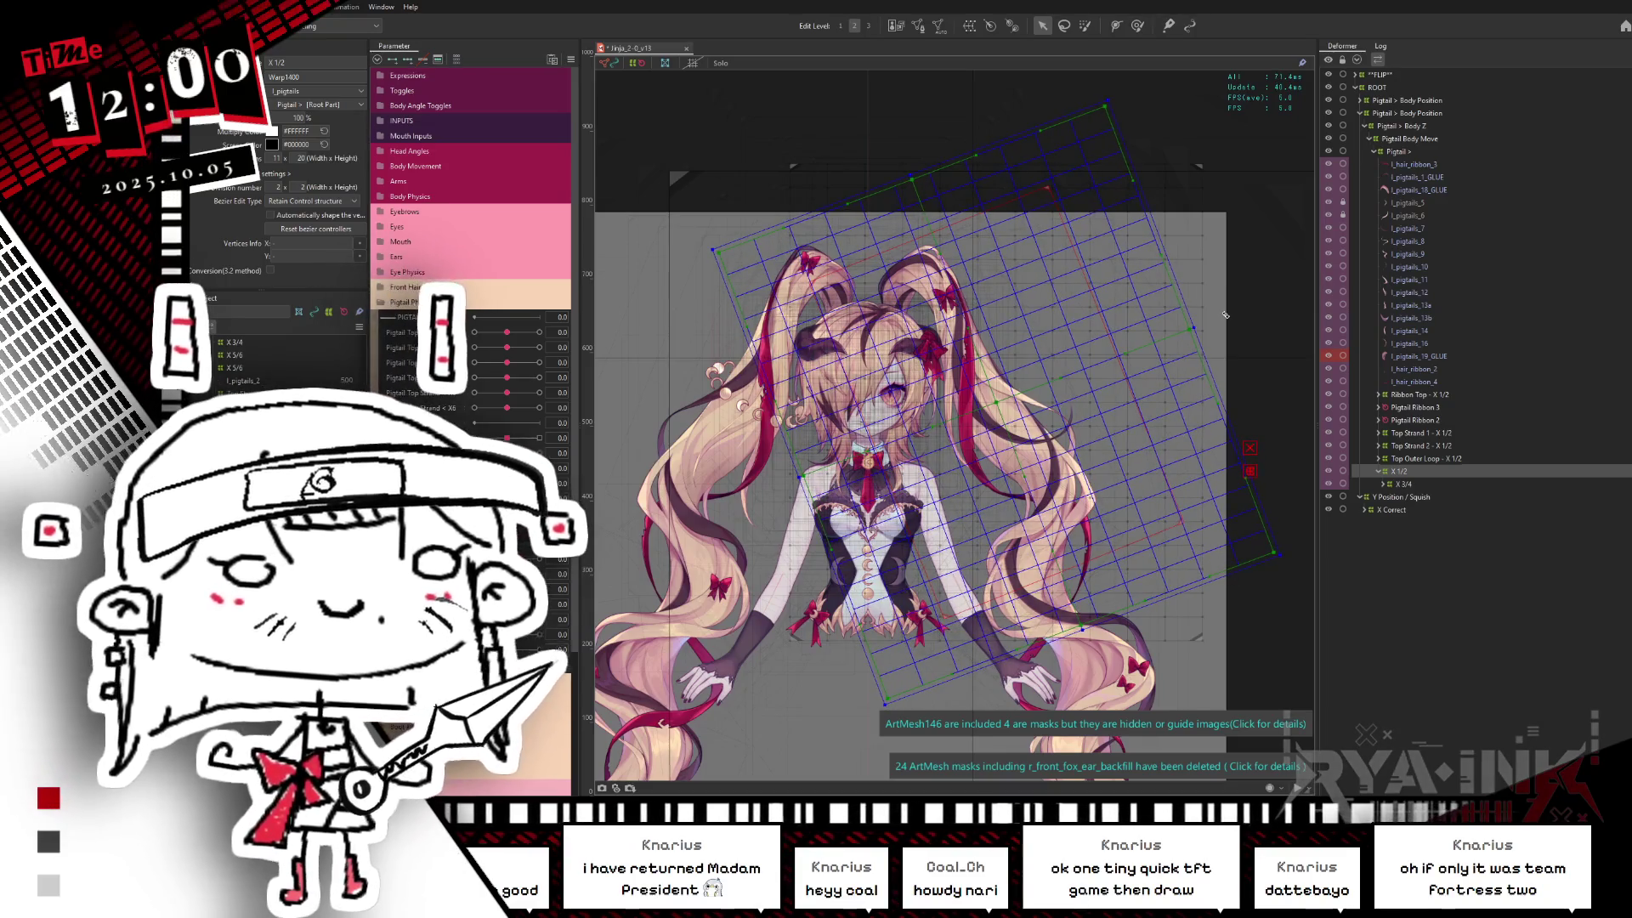
drag(1225, 315, 1221, 310)
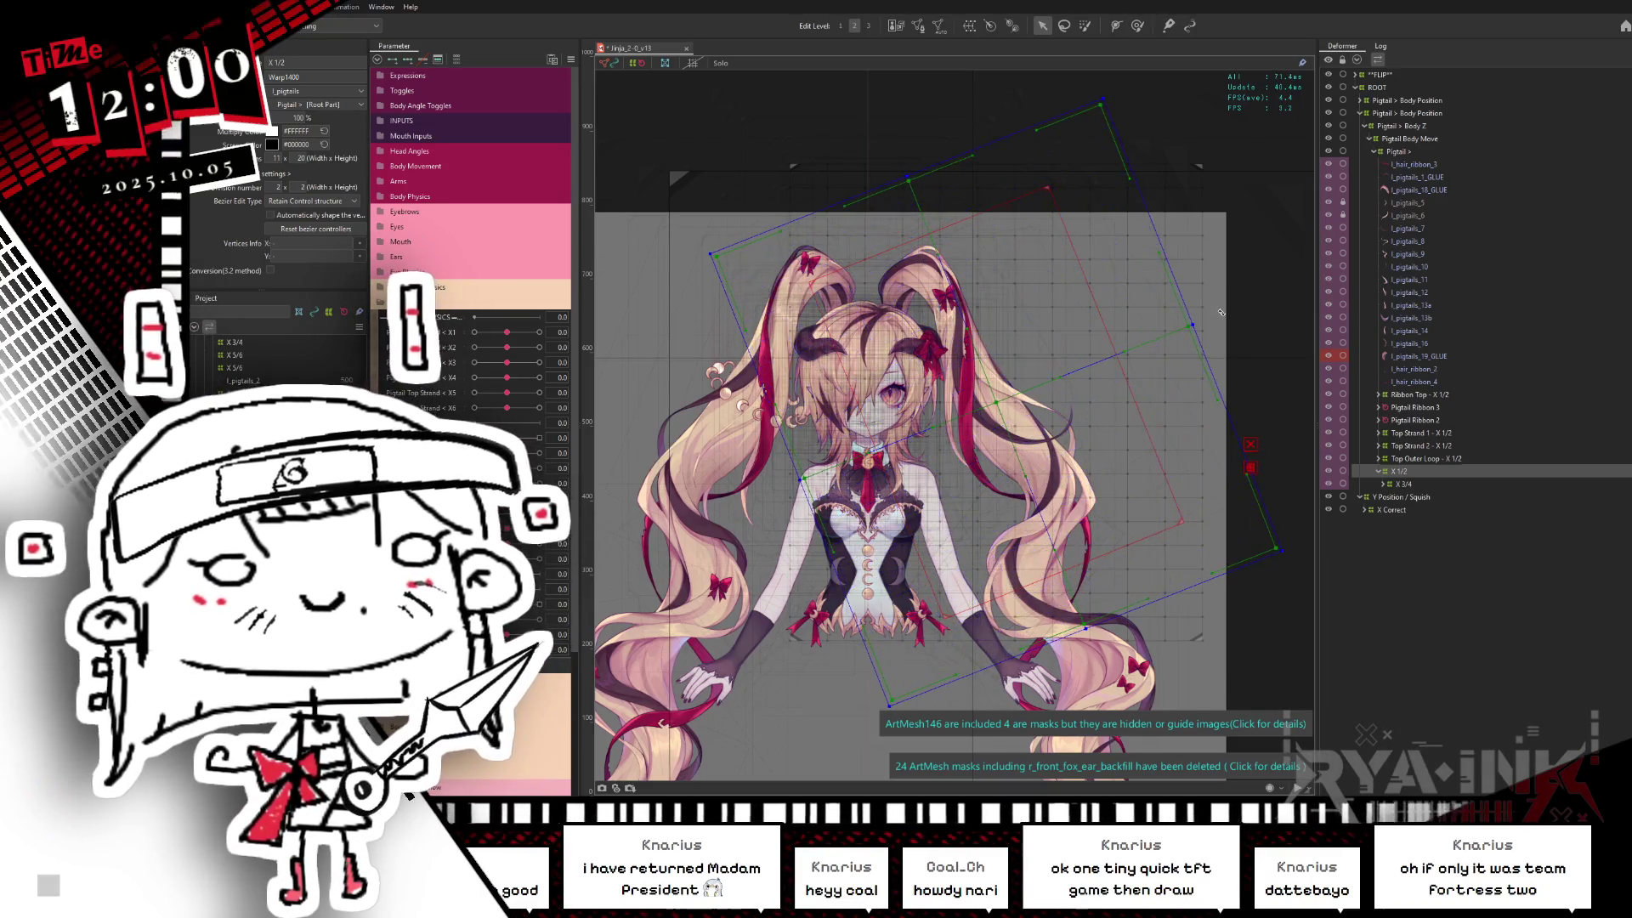
click(1220, 295)
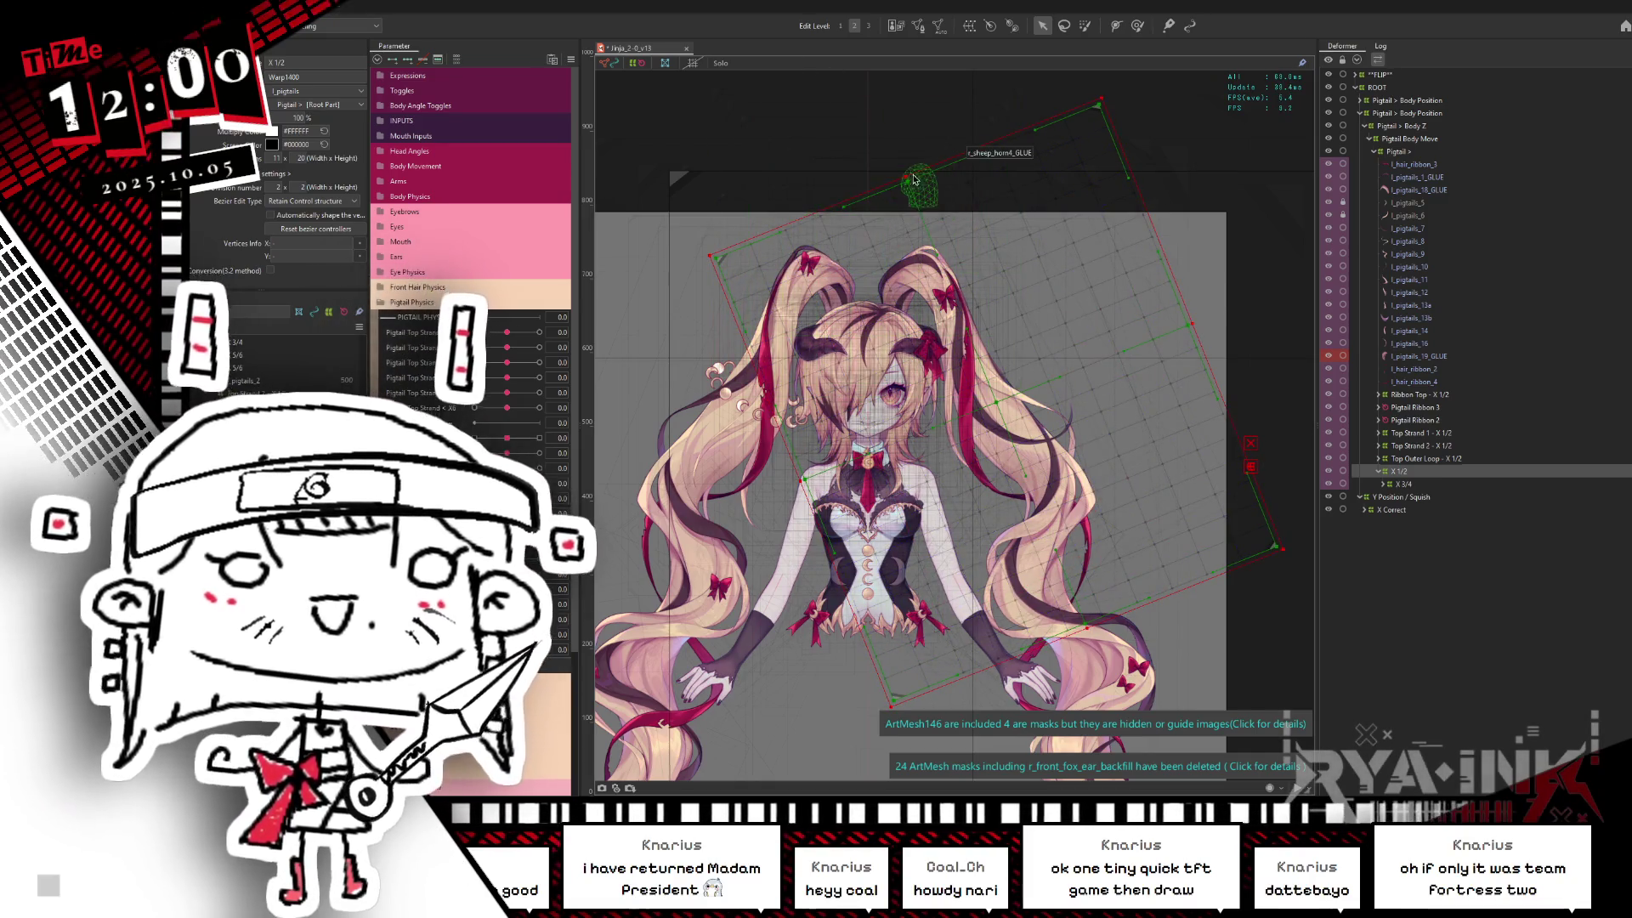
Step: Pull the X 1/2 deformer's top and lower-right edges down and shift it over the pigtail
drag(907, 173, 946, 204)
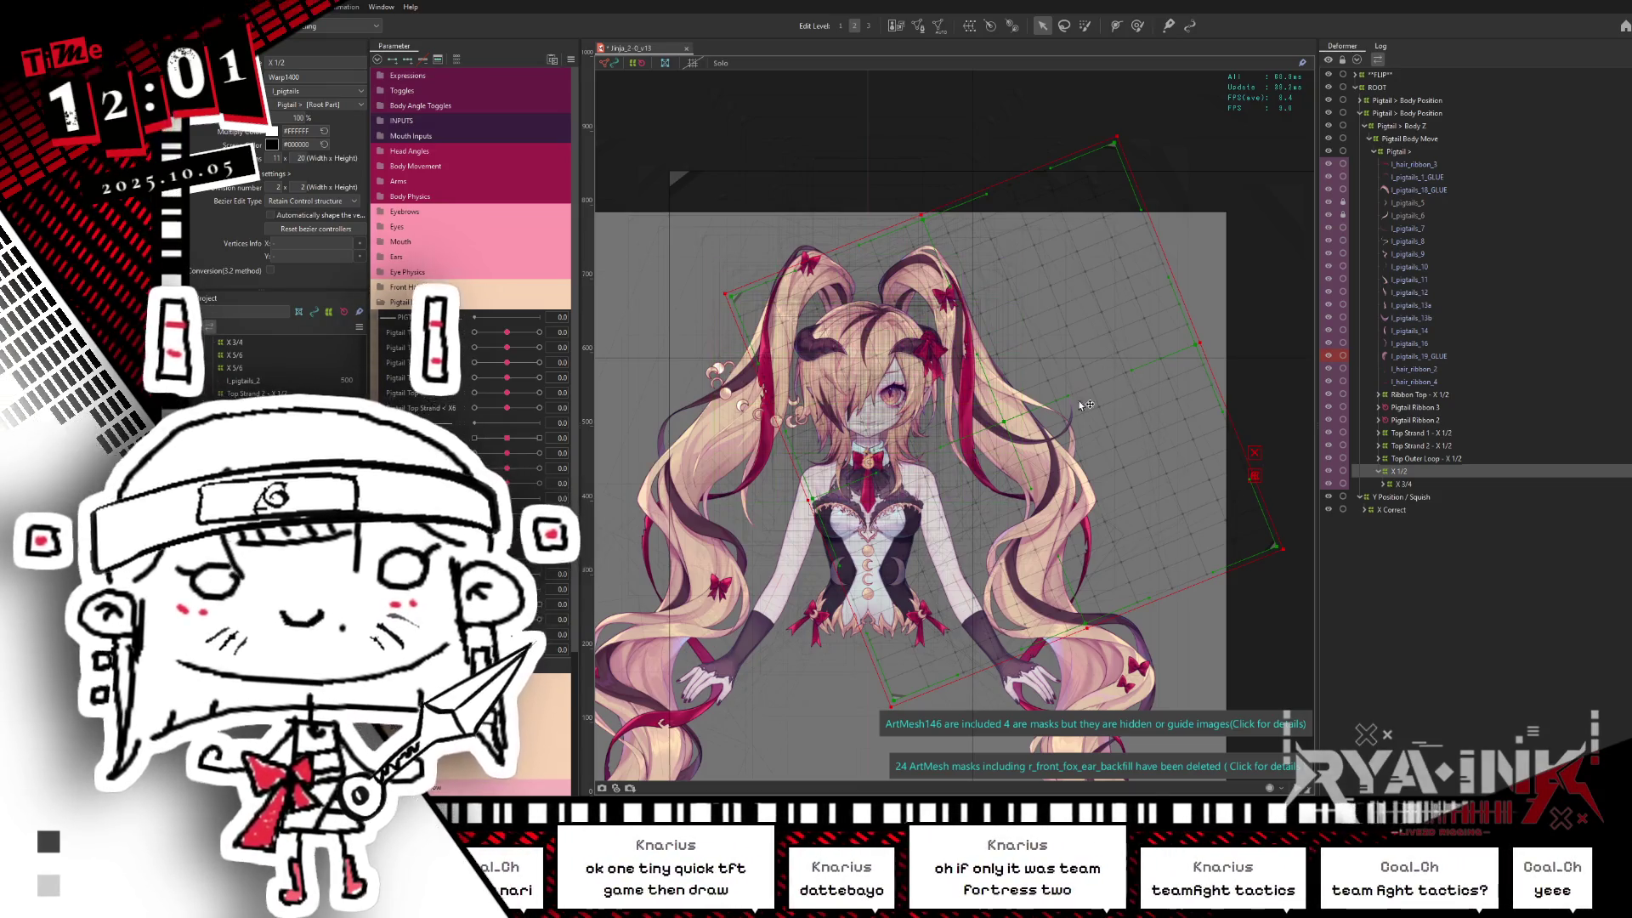
drag(1093, 629, 1093, 639)
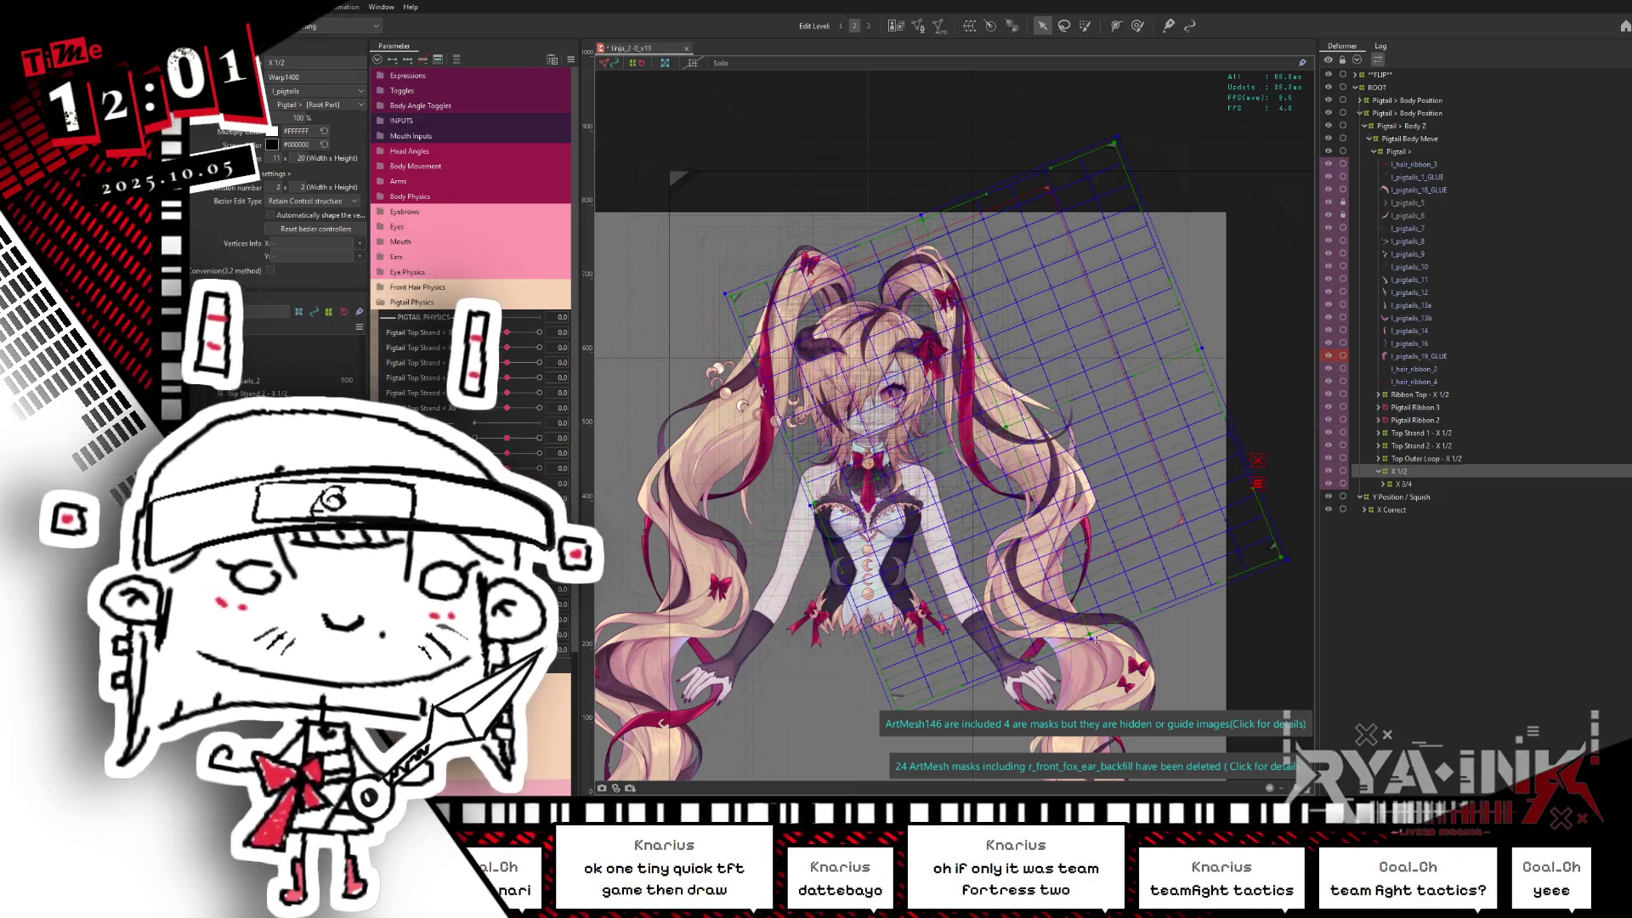
drag(1113, 508, 1187, 344)
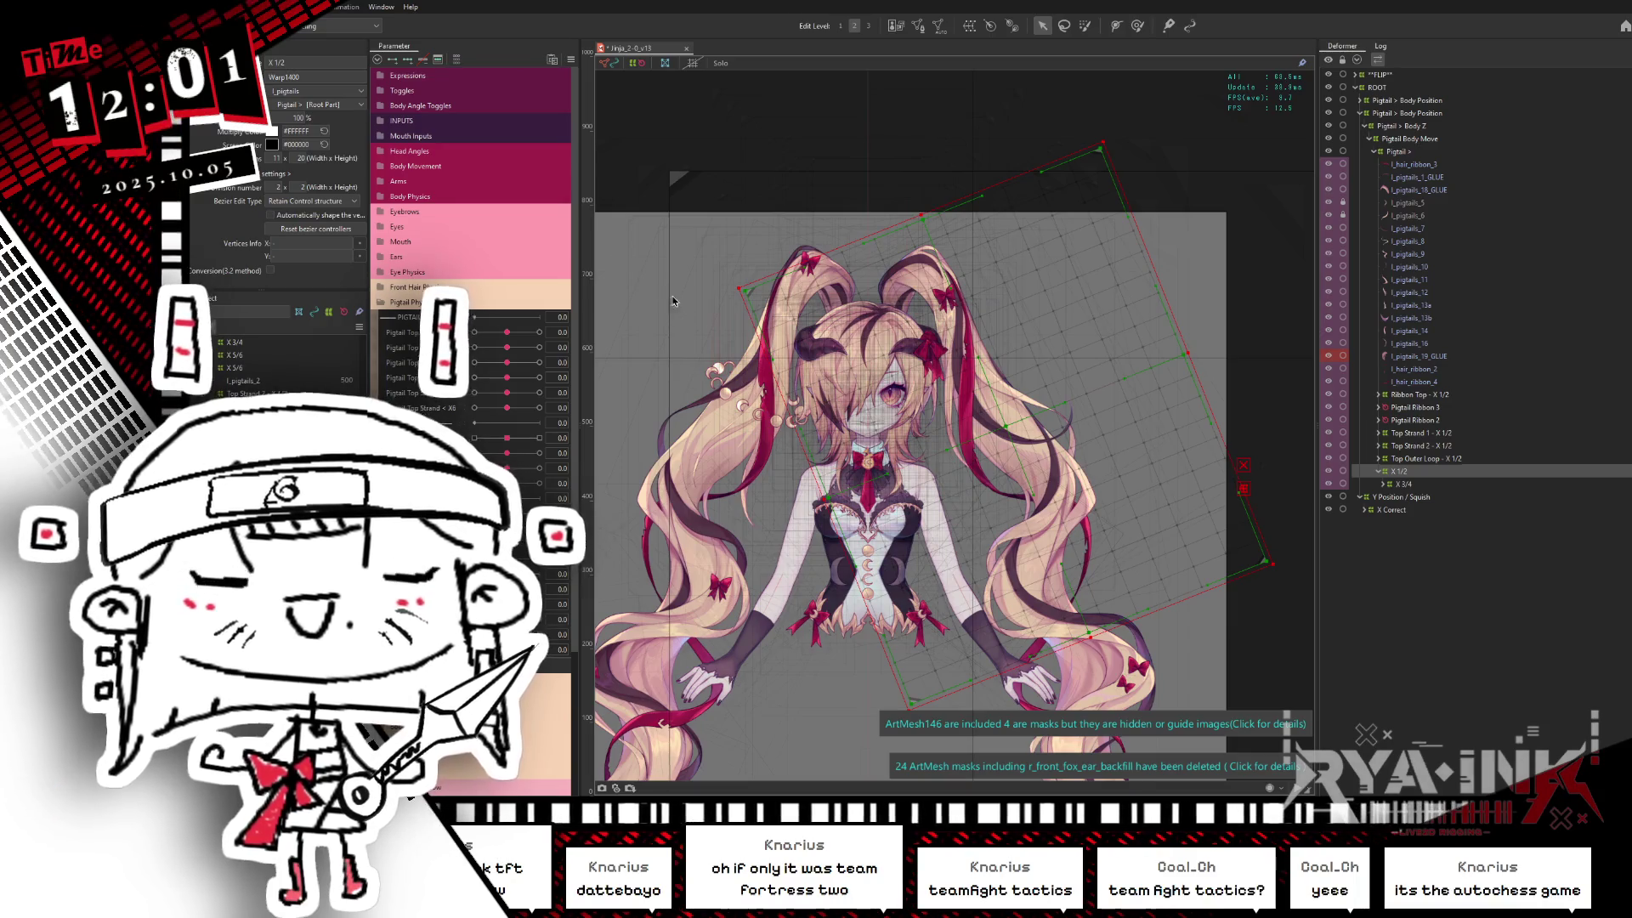
Step: Expand the X 1/2 branch and set its grid division count to 16
right_click(1415, 473)
click(1429, 479)
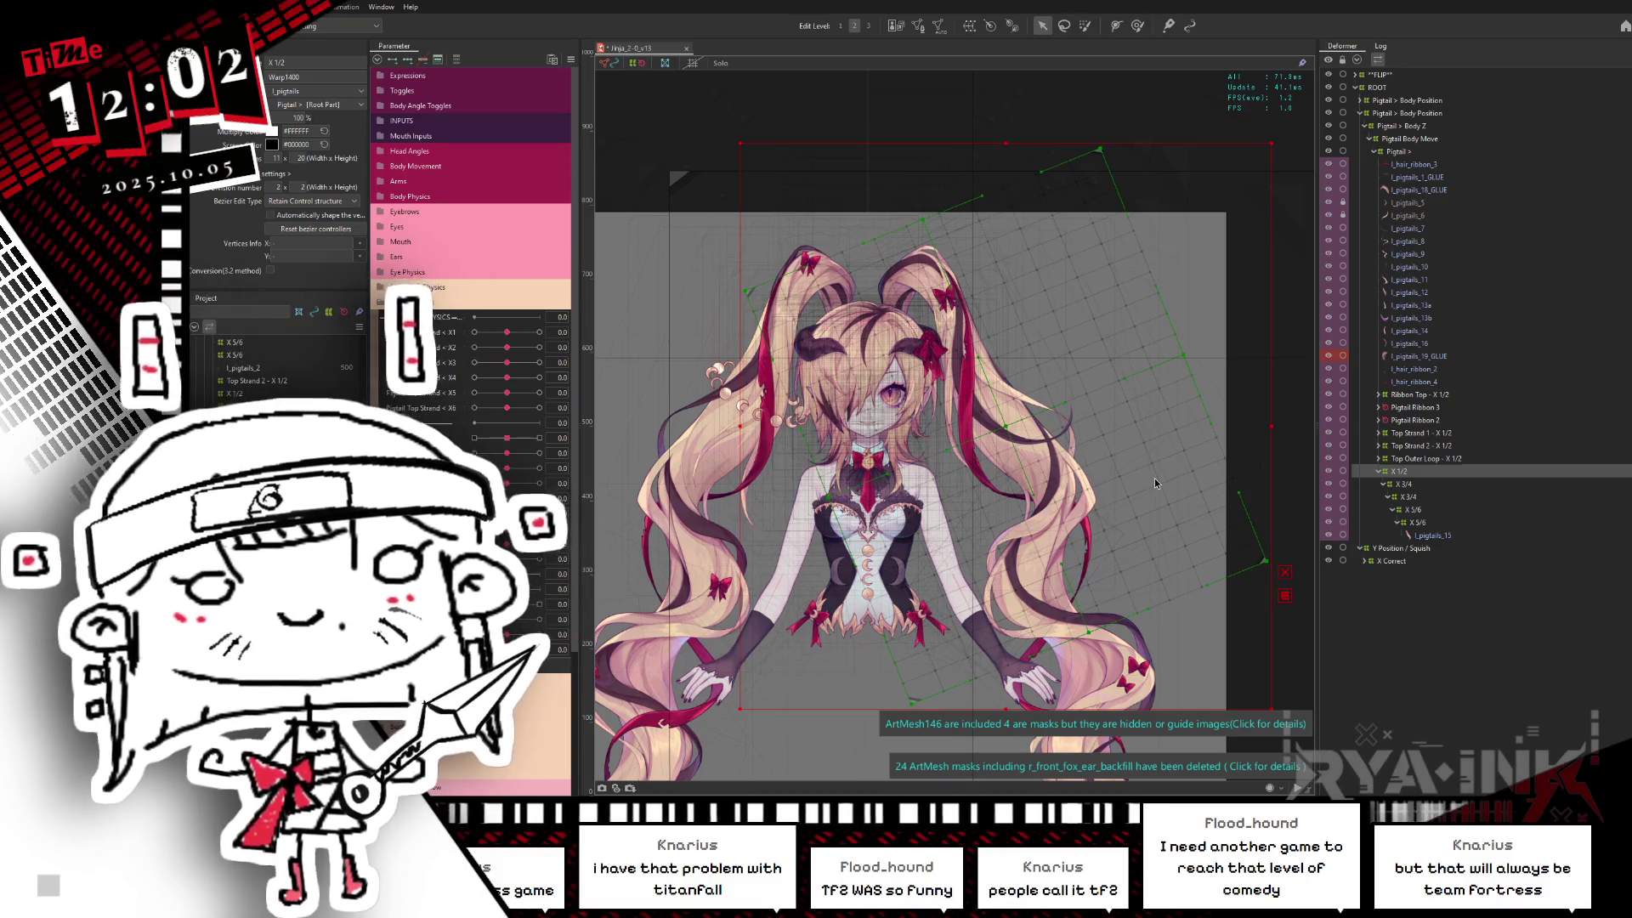
double_click(276, 157)
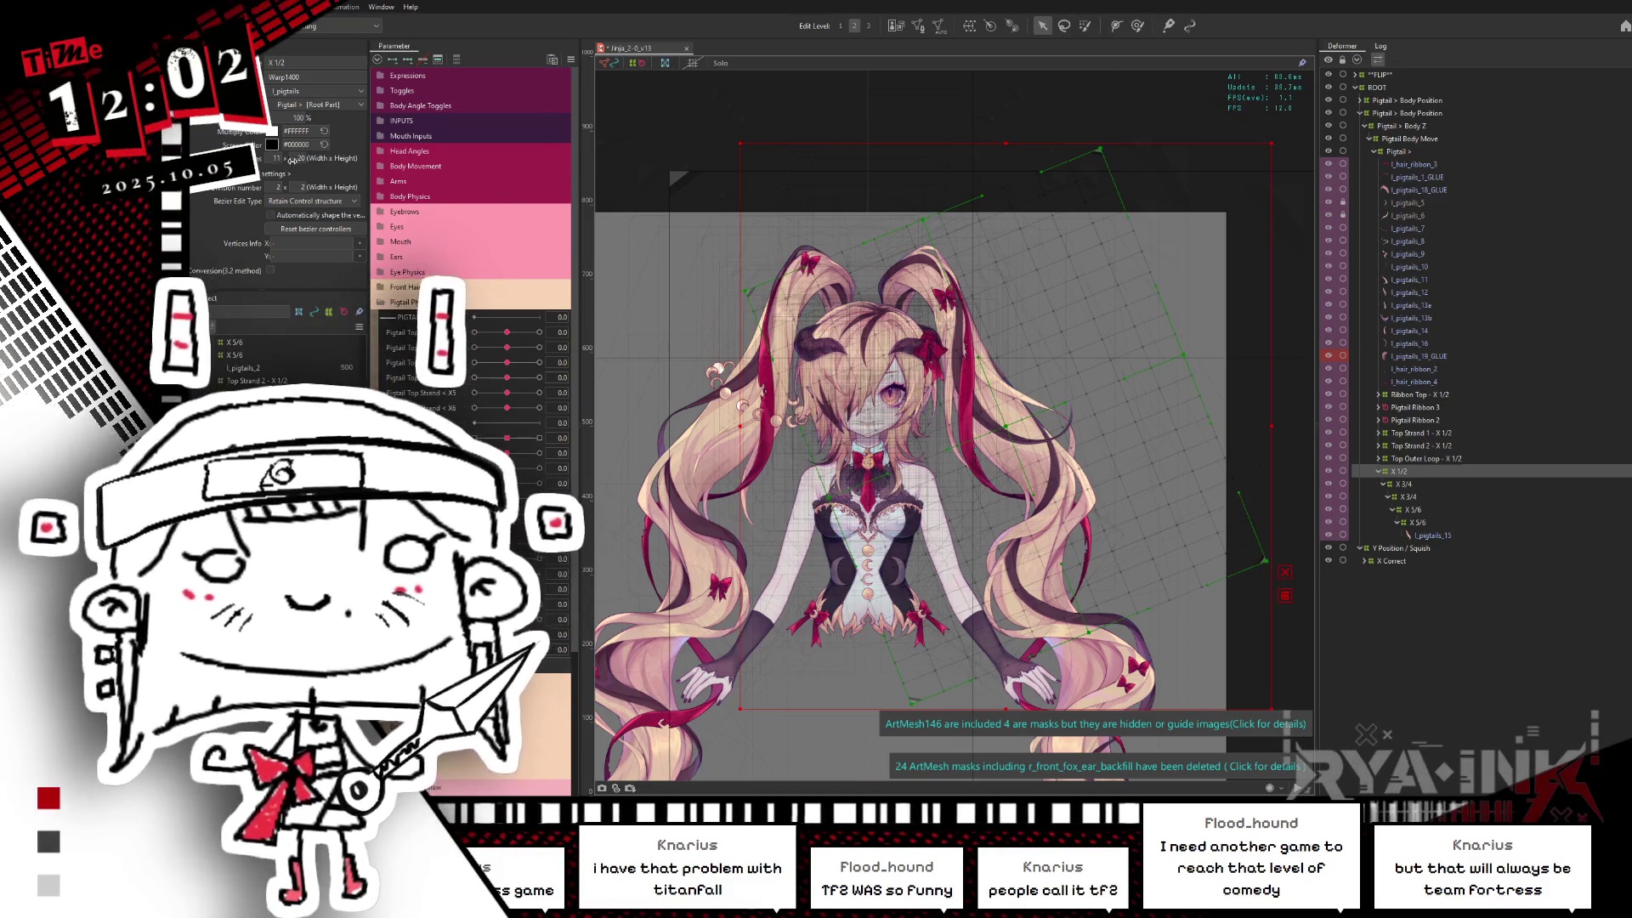
text(16)
key(Return)
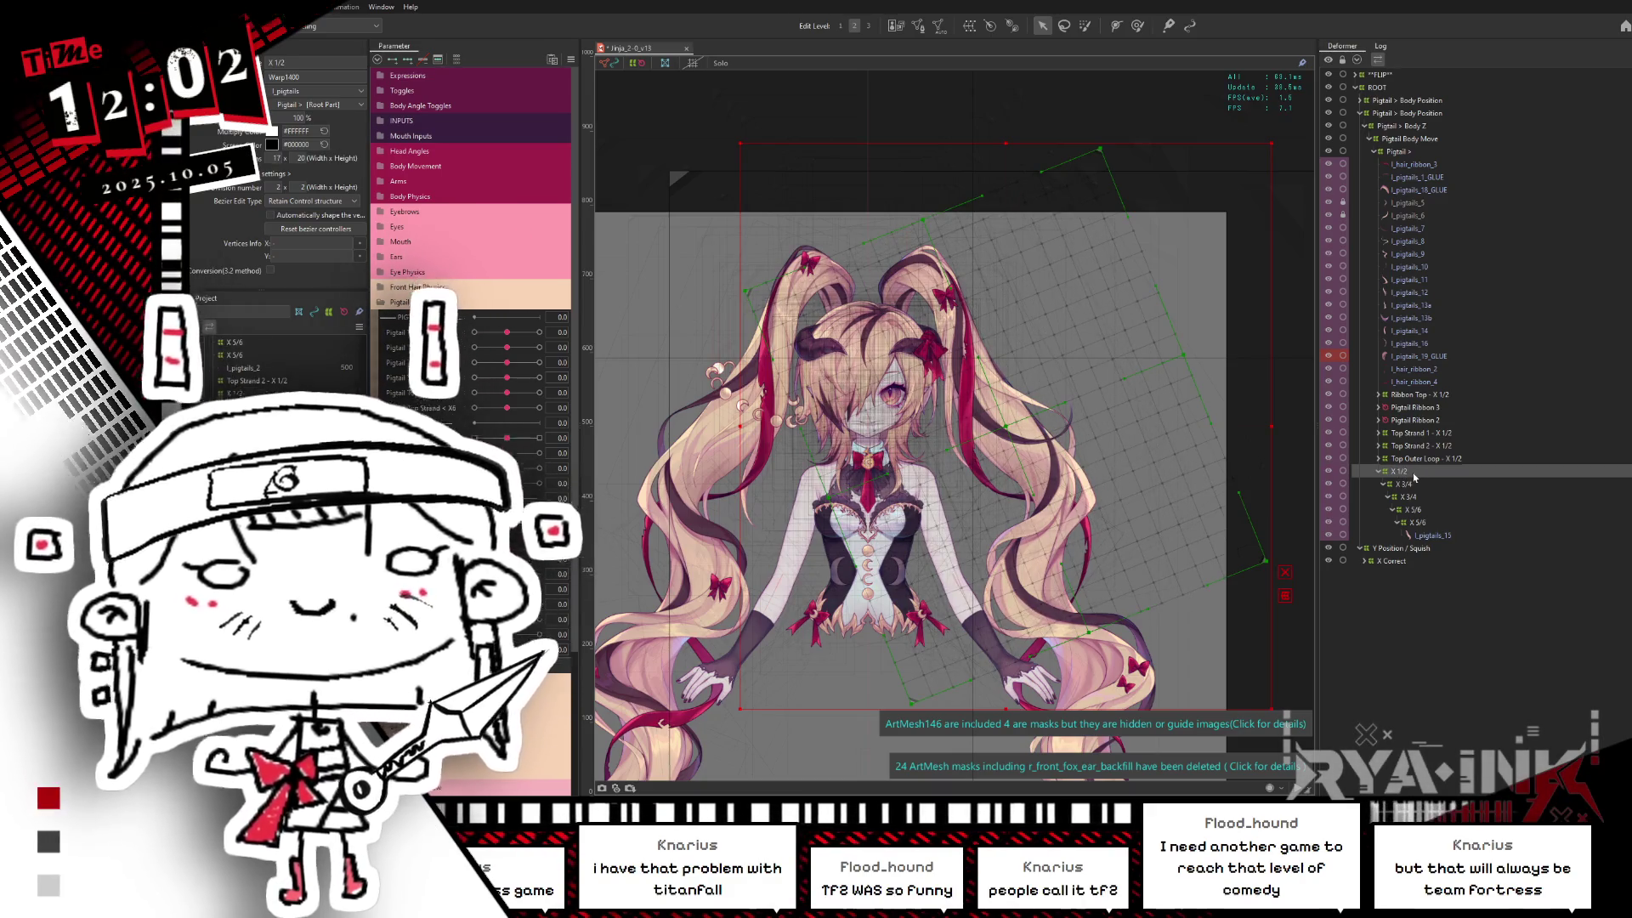
Step: Paste the copied deformers, undo the duplicate branch and restore the chain under X 1/2
key(ctrl+v)
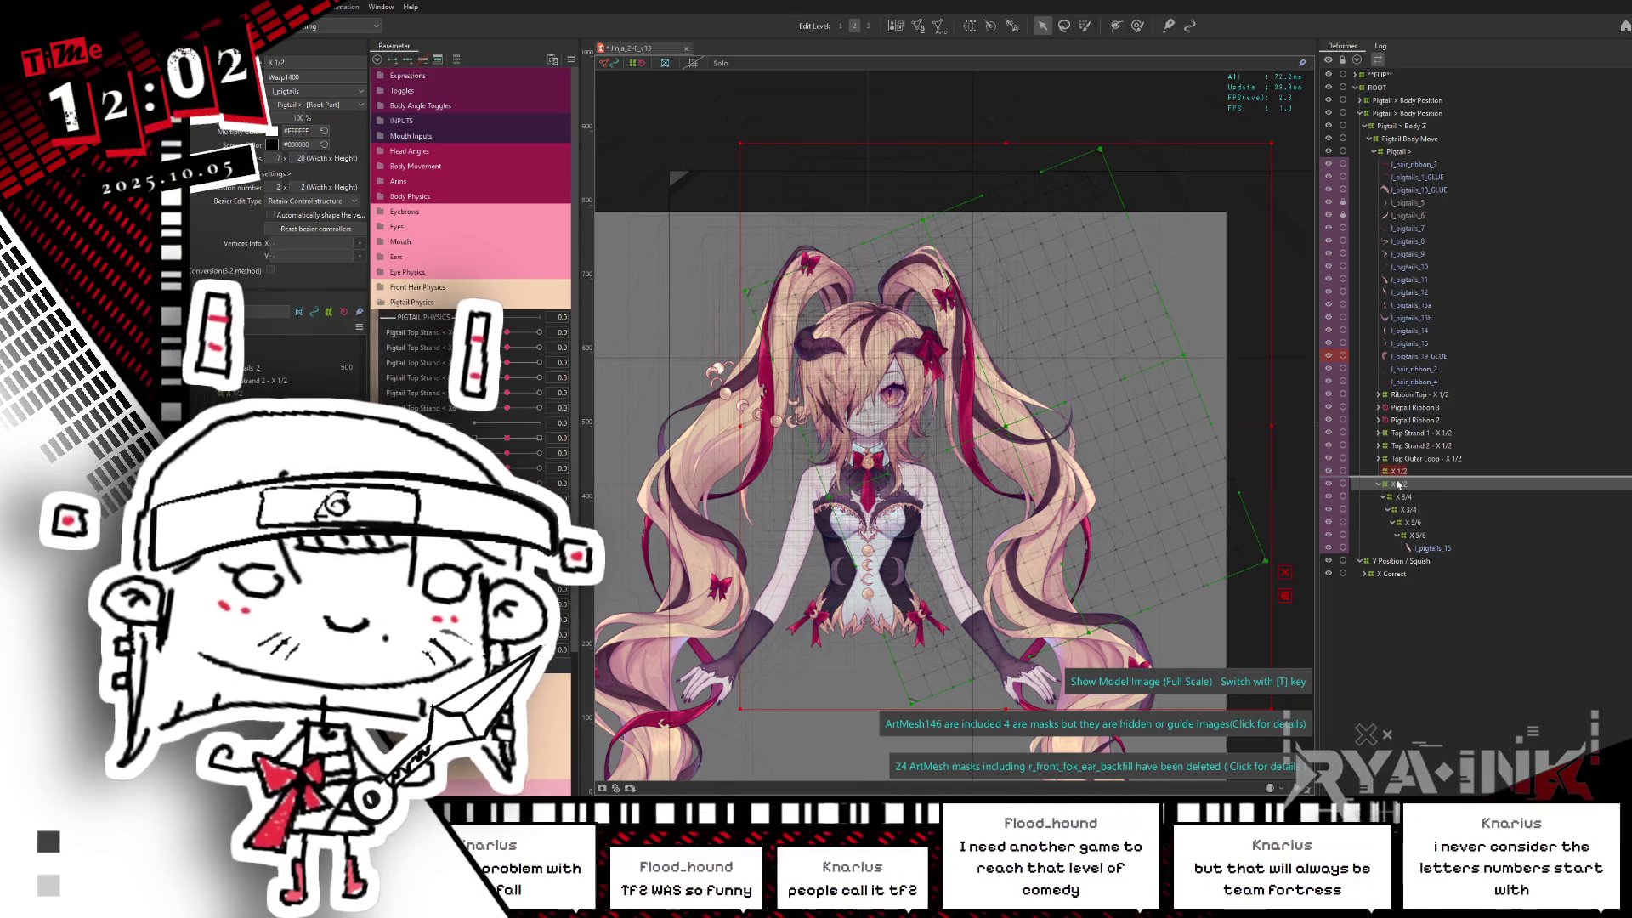
key(ctrl+z)
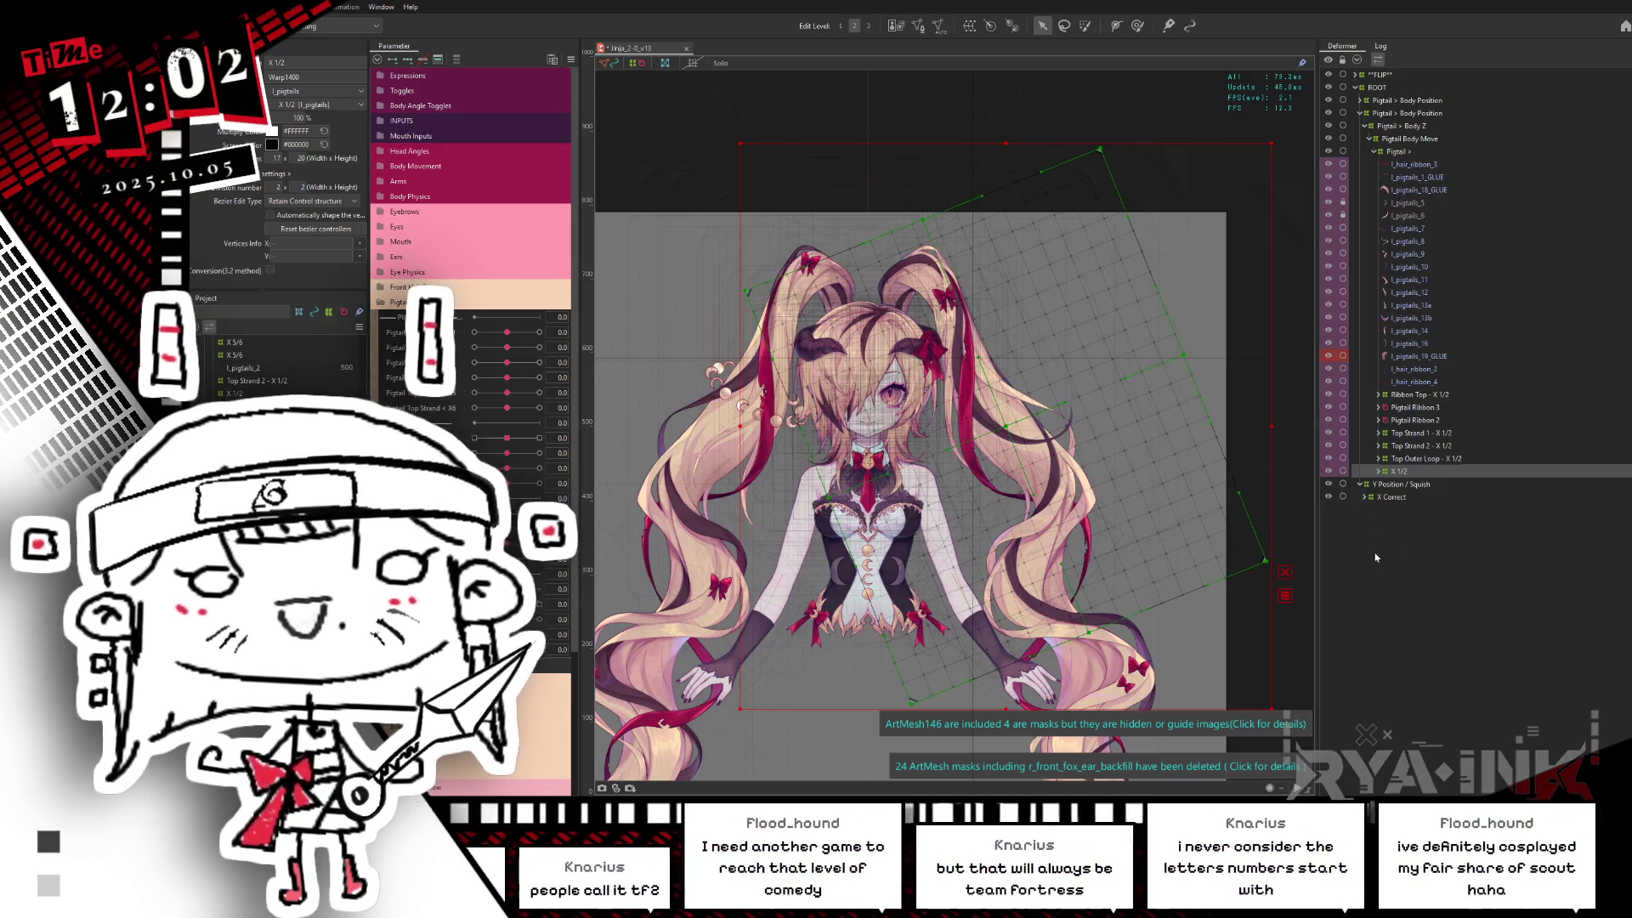
key(ctrl+y)
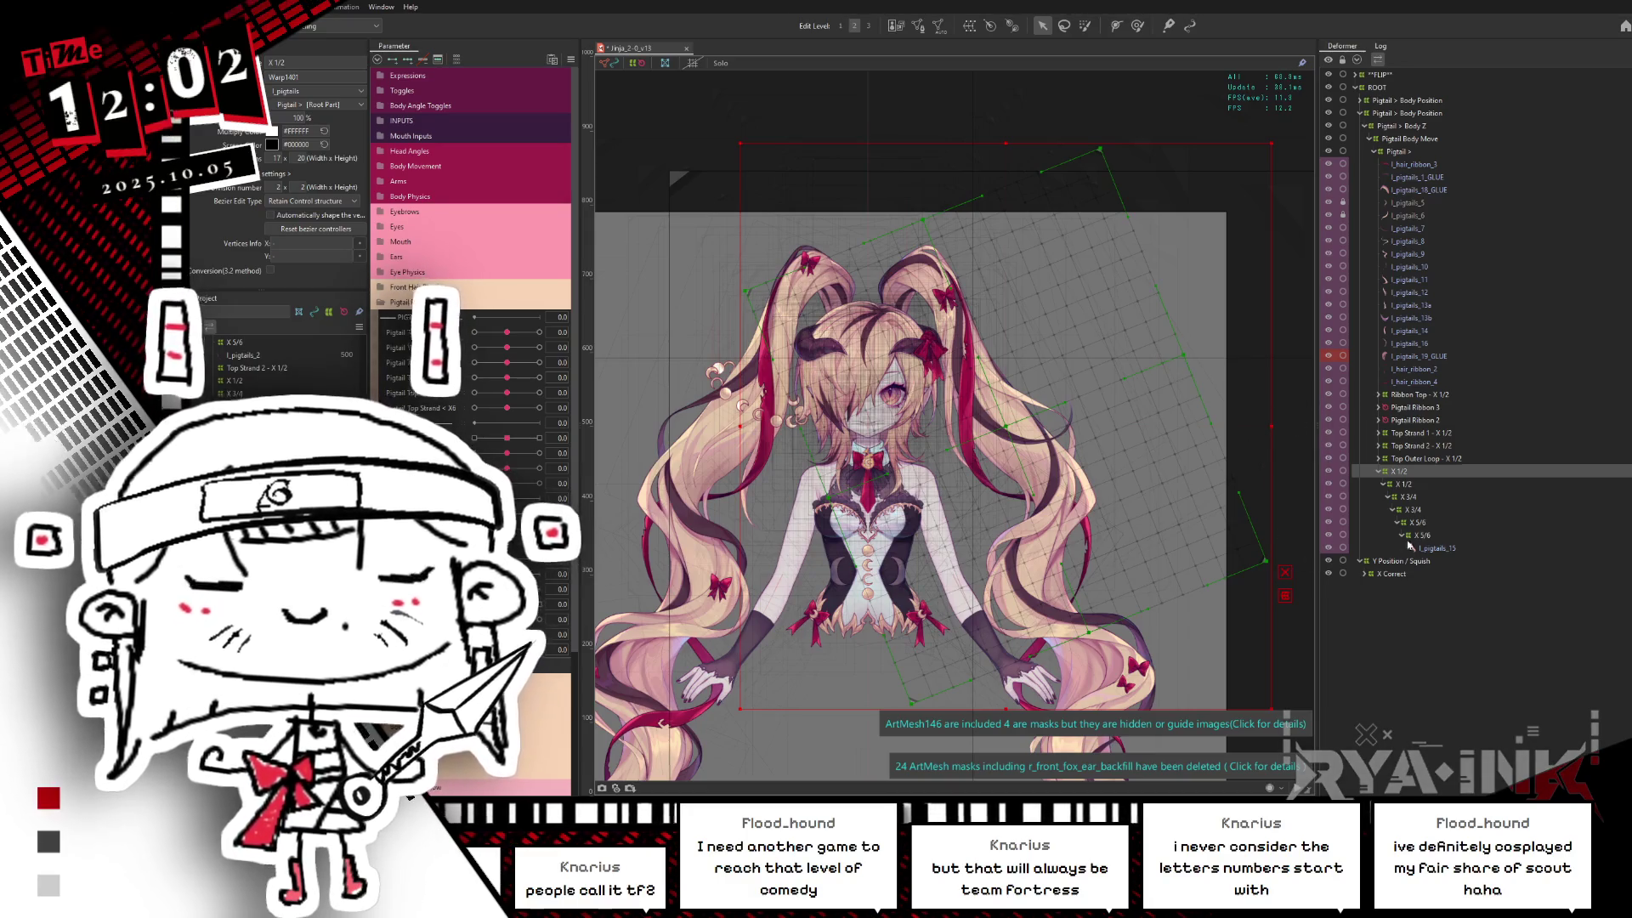
click(1450, 483)
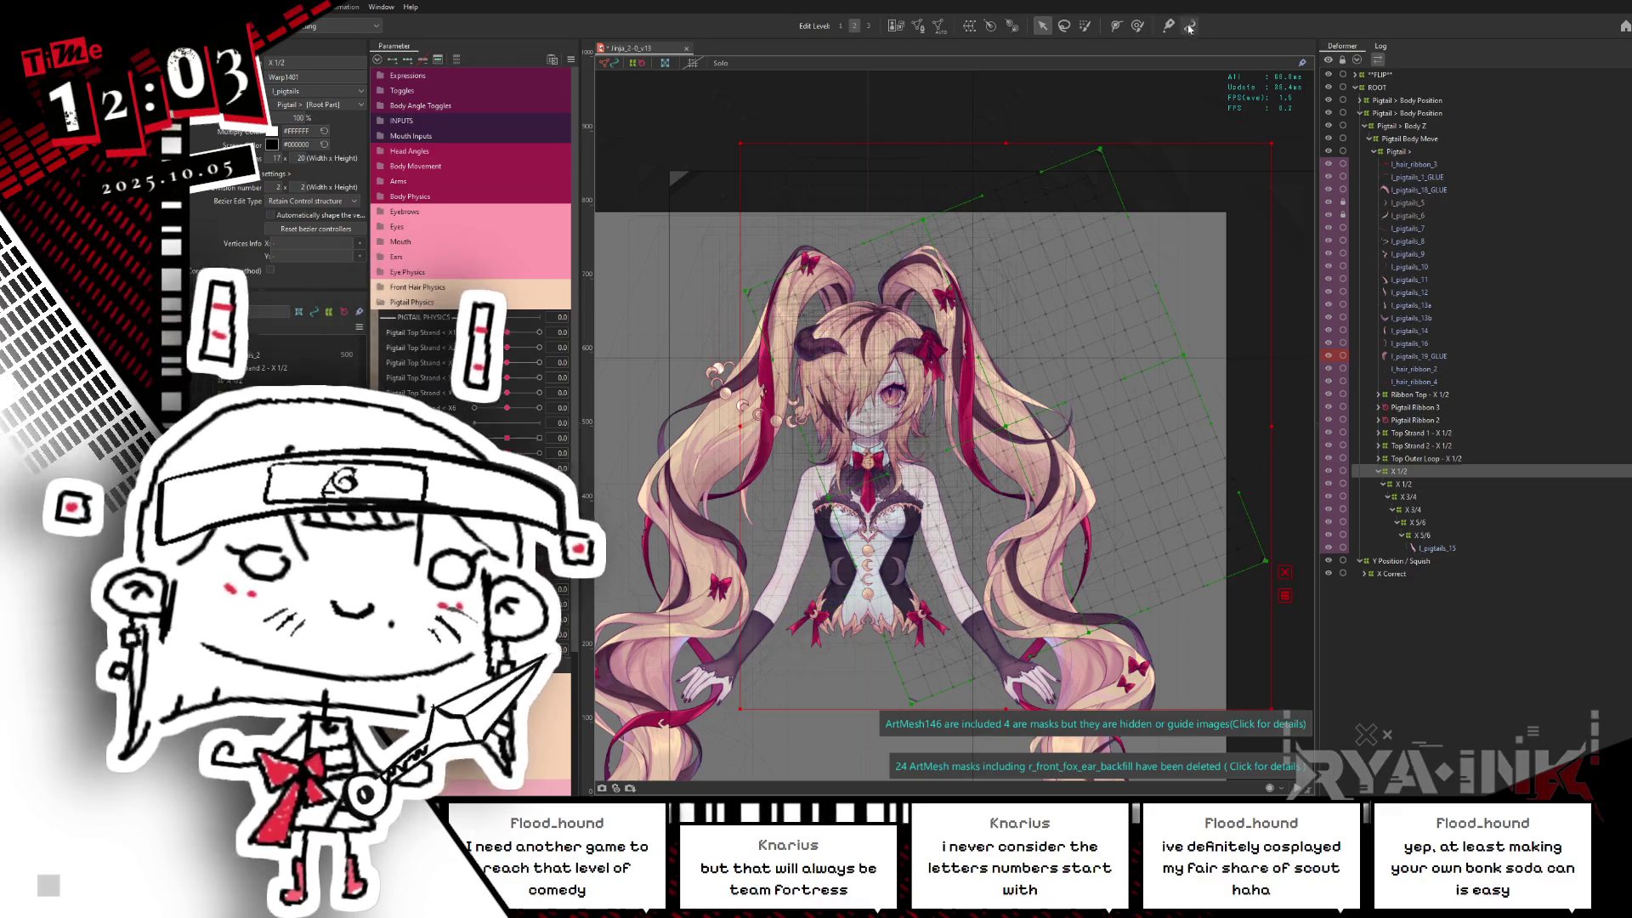
middle_drag(1111, 445, 1100, 417)
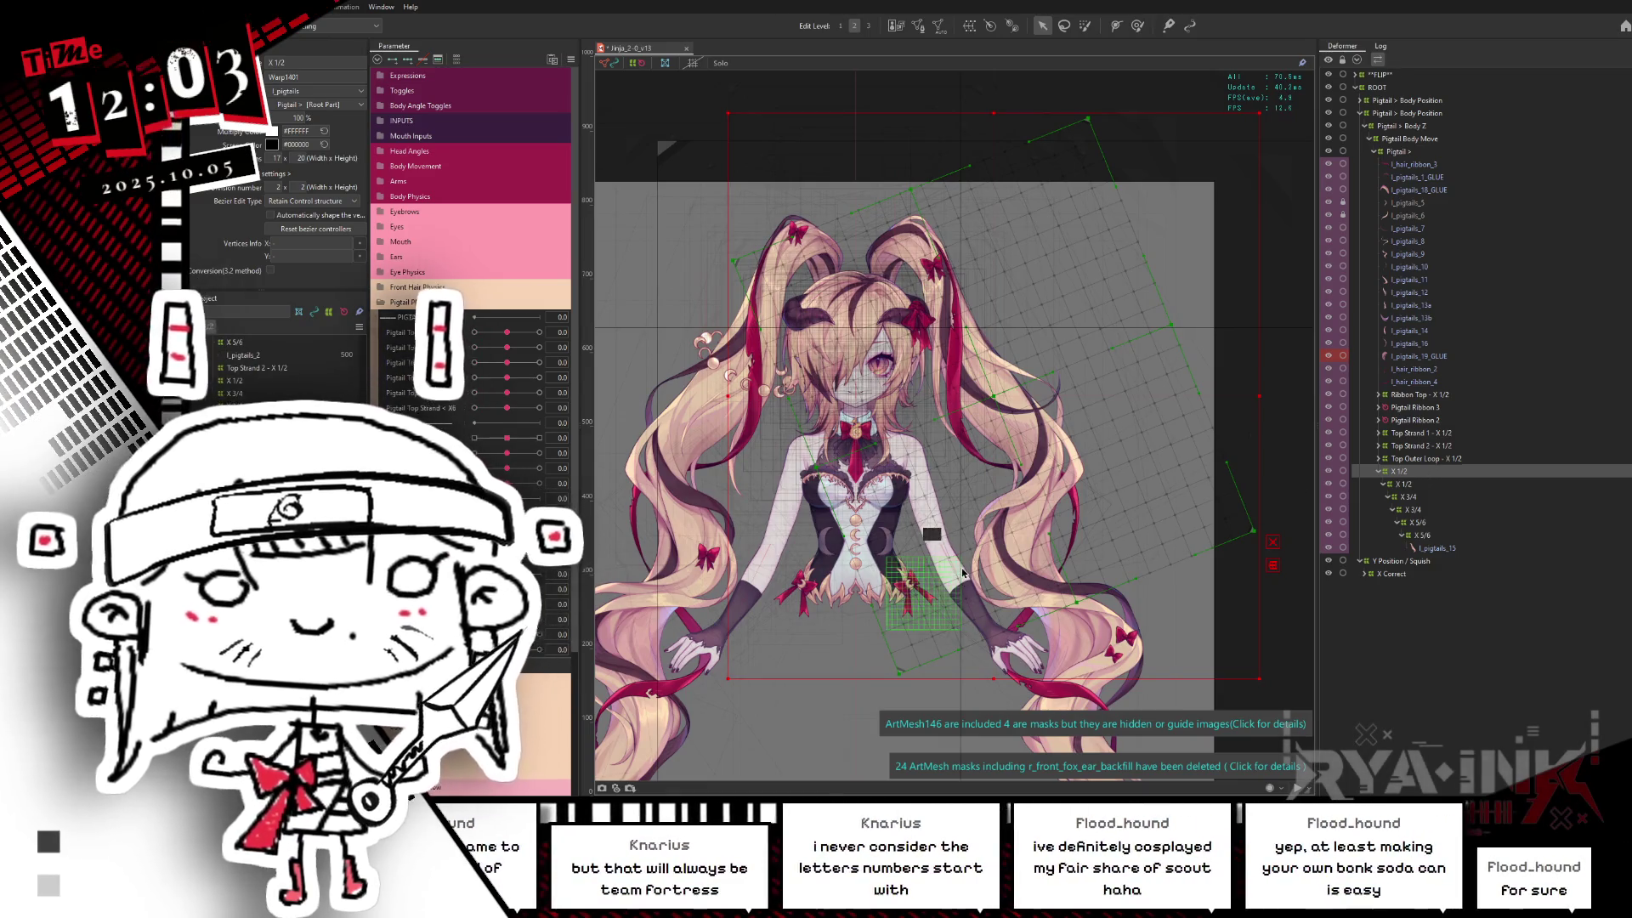
middle_drag(963, 572, 912, 523)
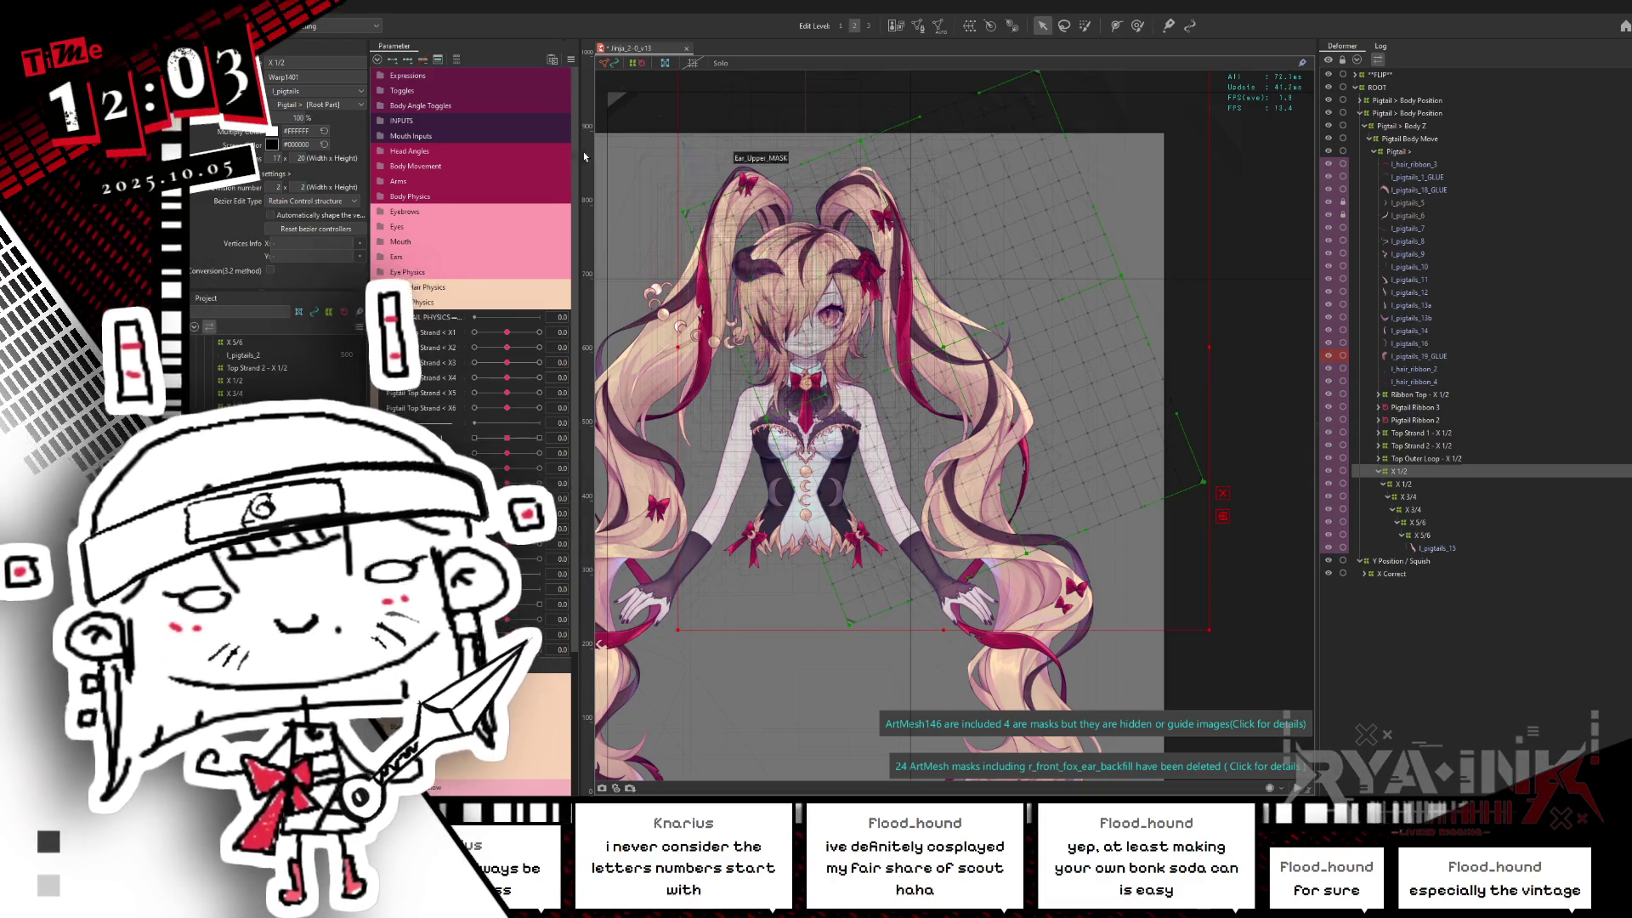
click(538, 331)
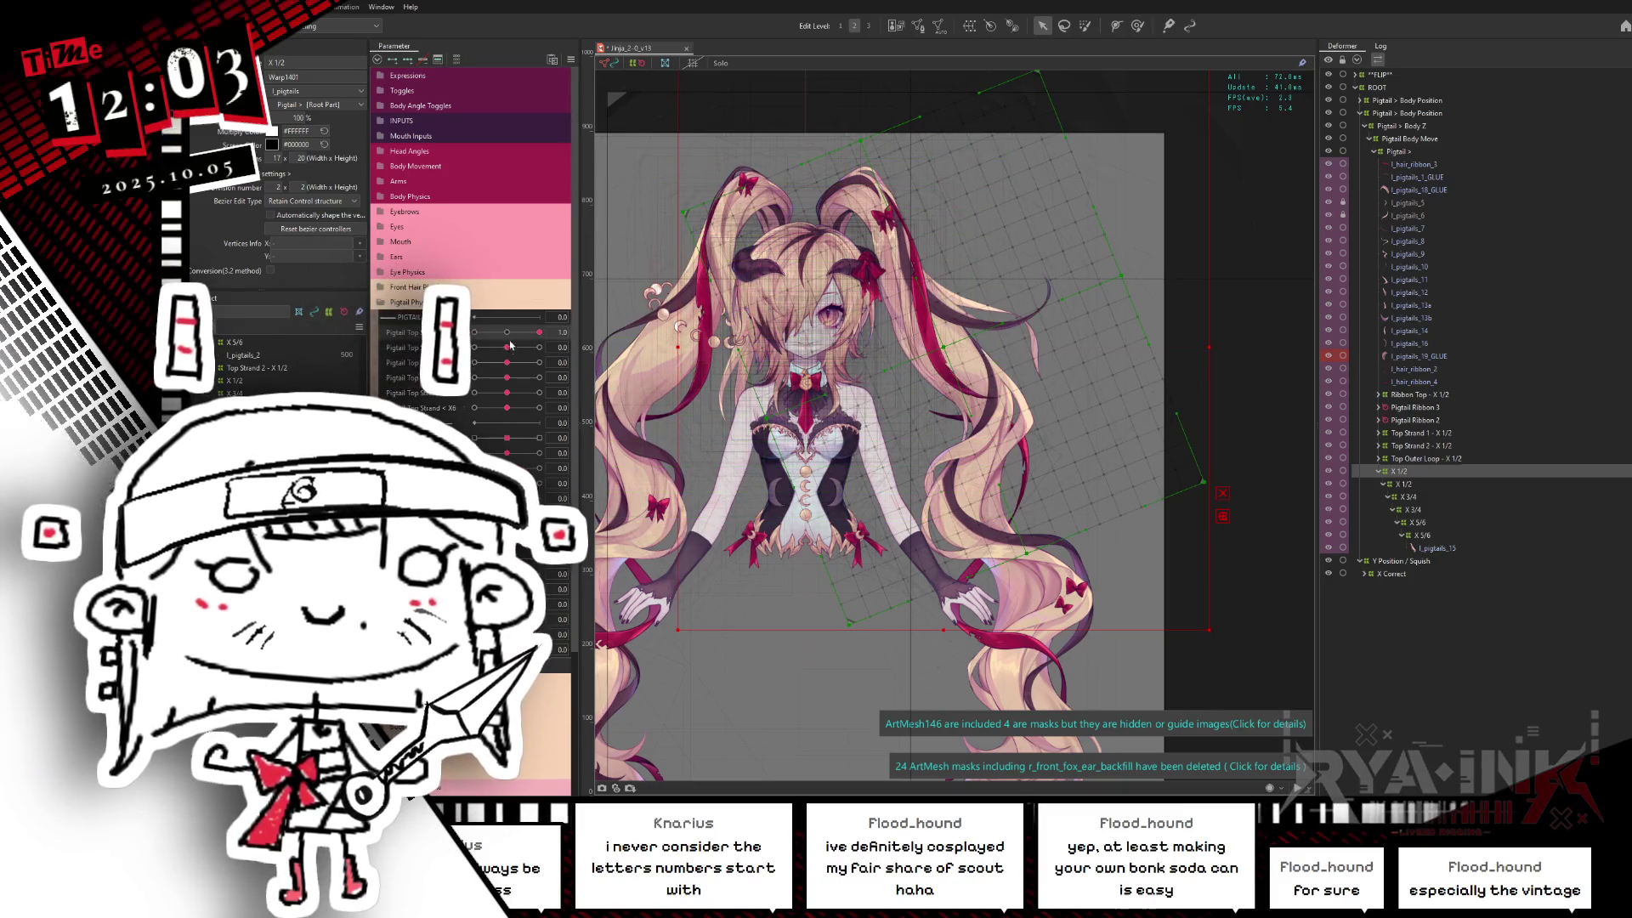
click(507, 333)
scroll(865, 239, up, 2)
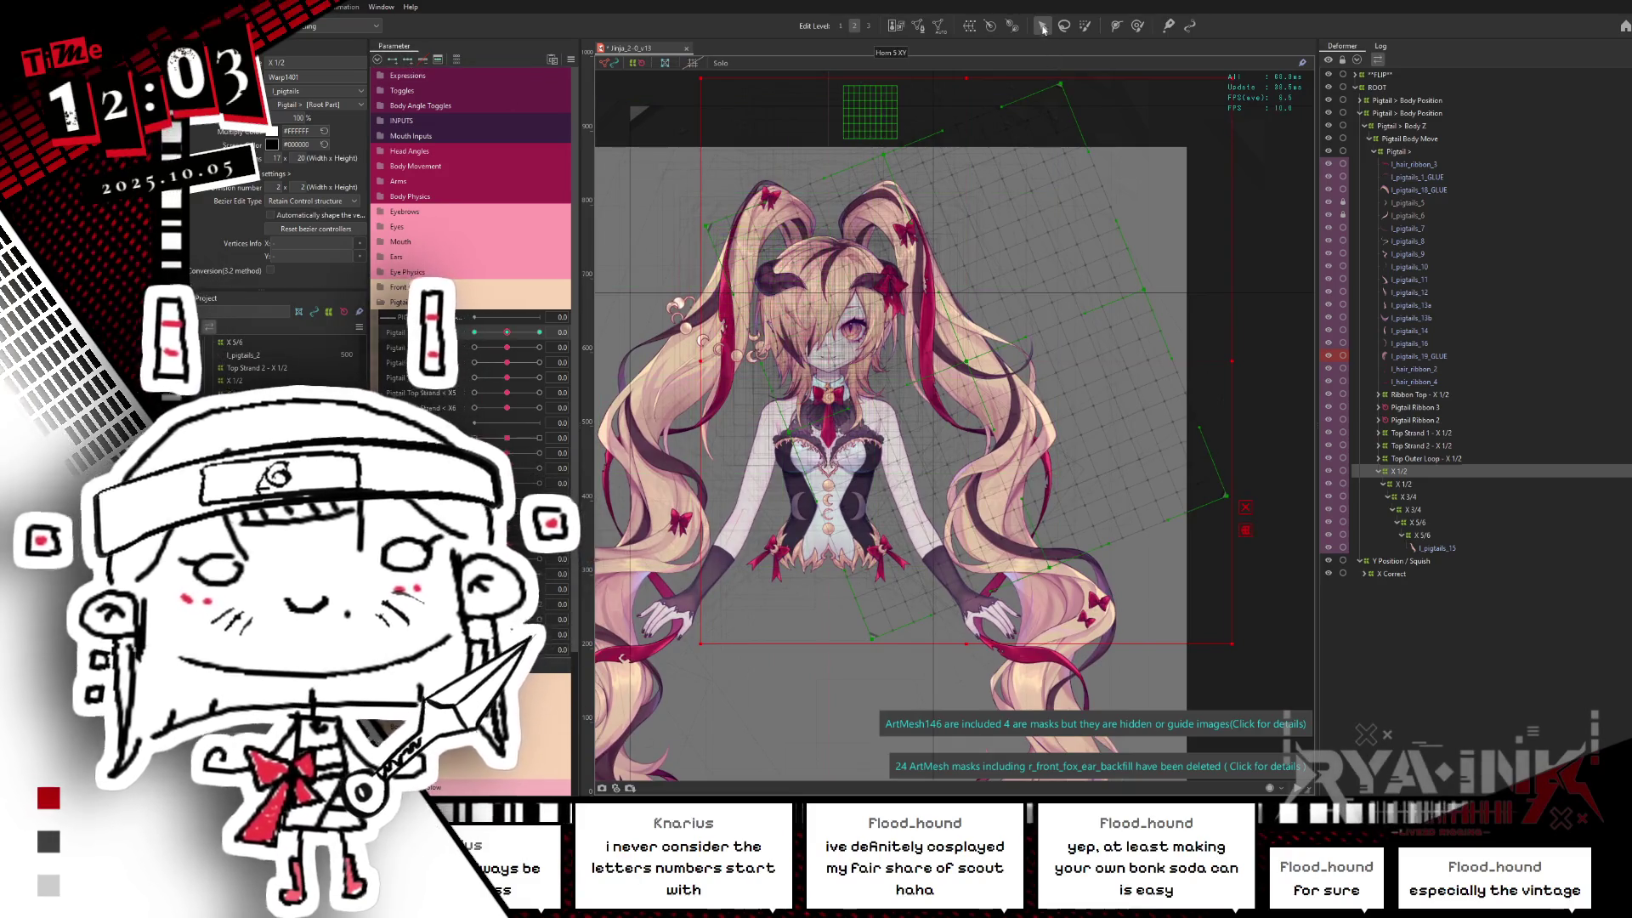
click(542, 332)
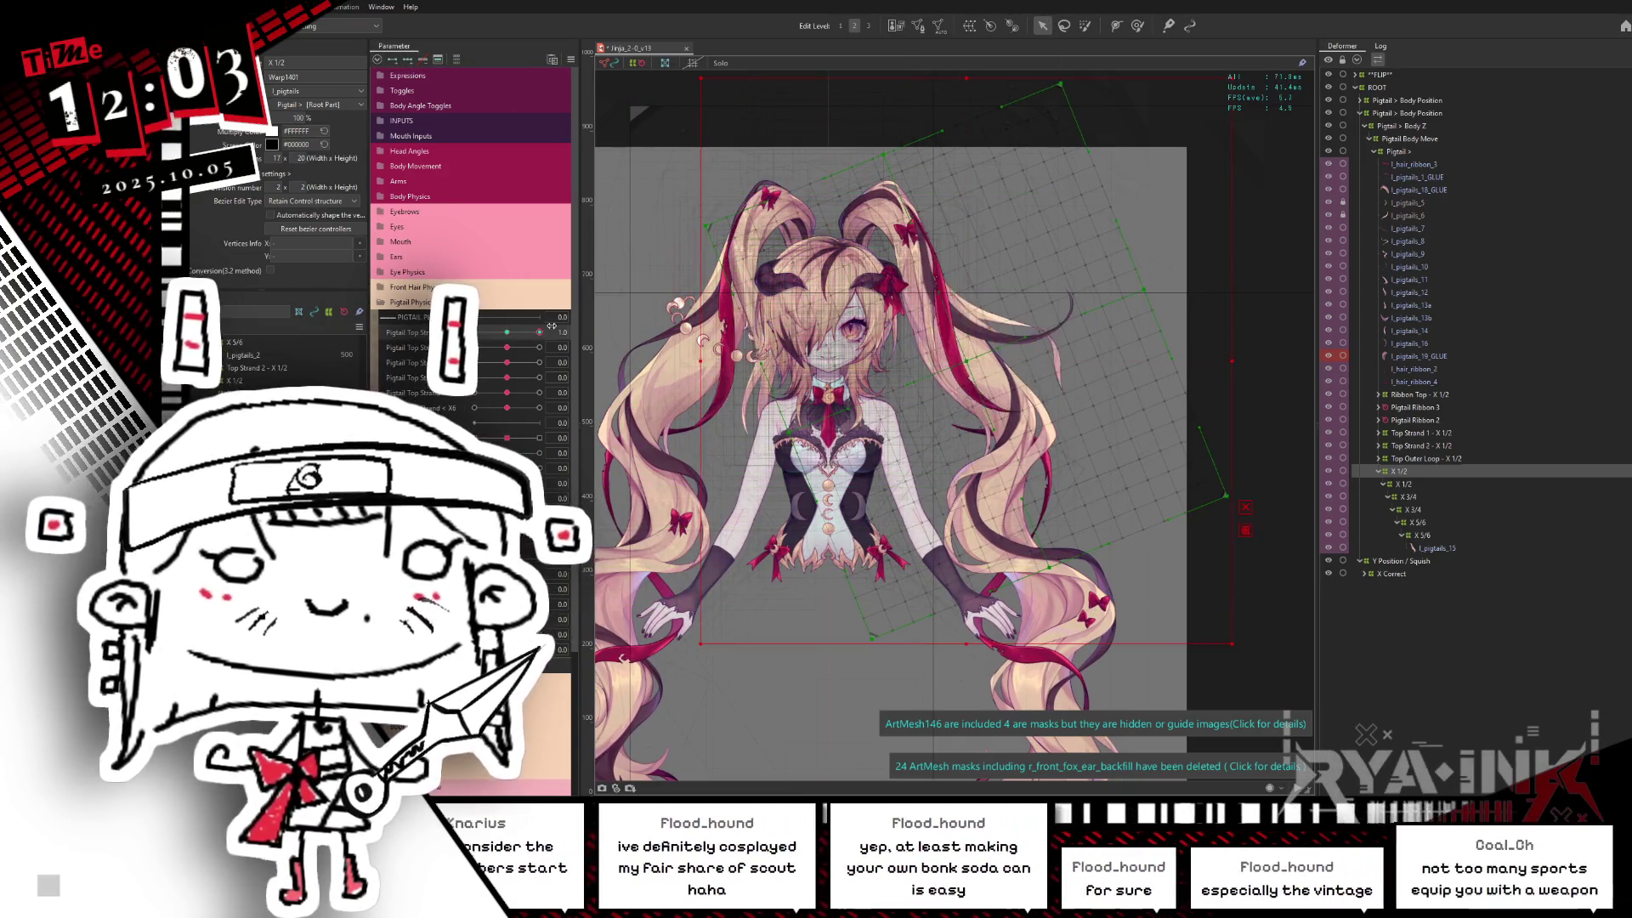
drag(540, 332, 475, 331)
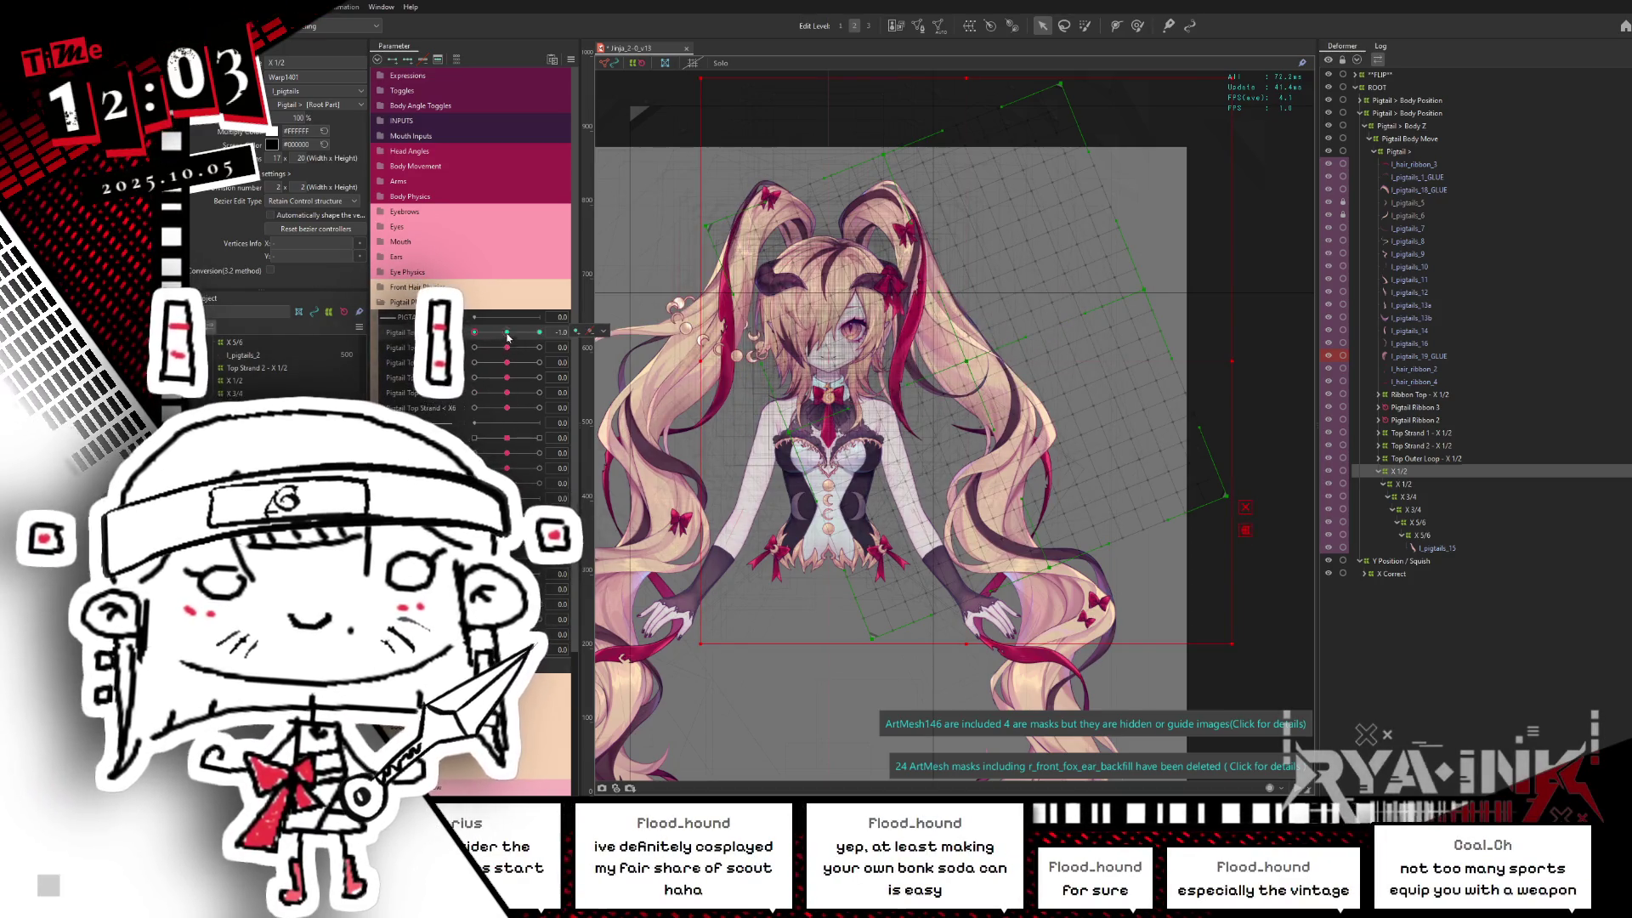
click(509, 335)
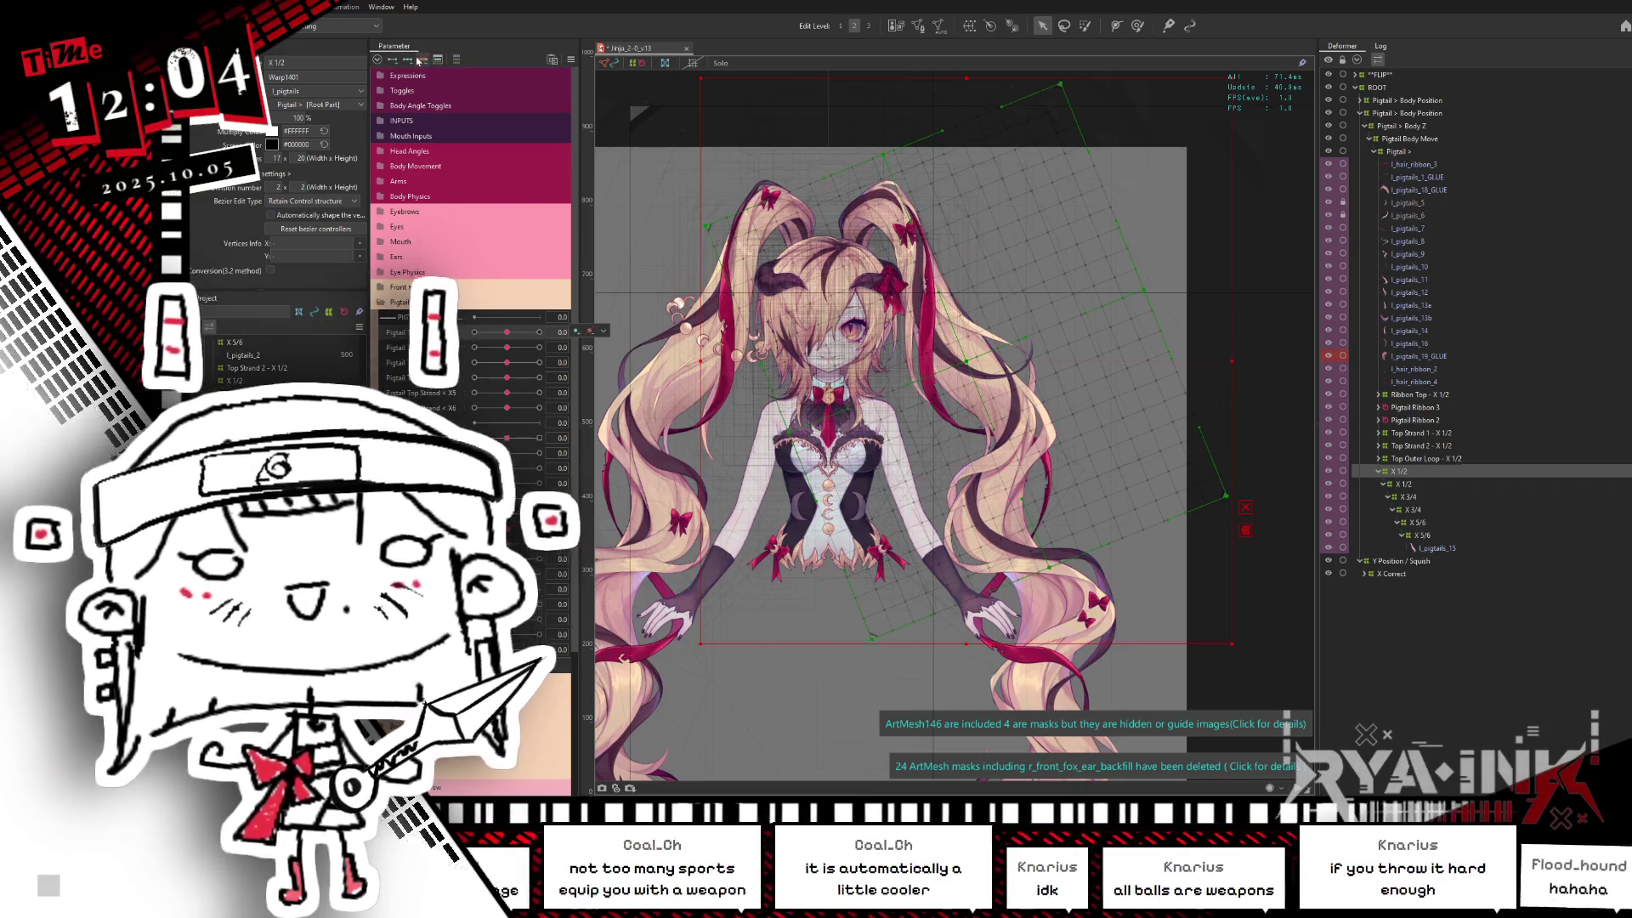
middle_drag(803, 431, 830, 424)
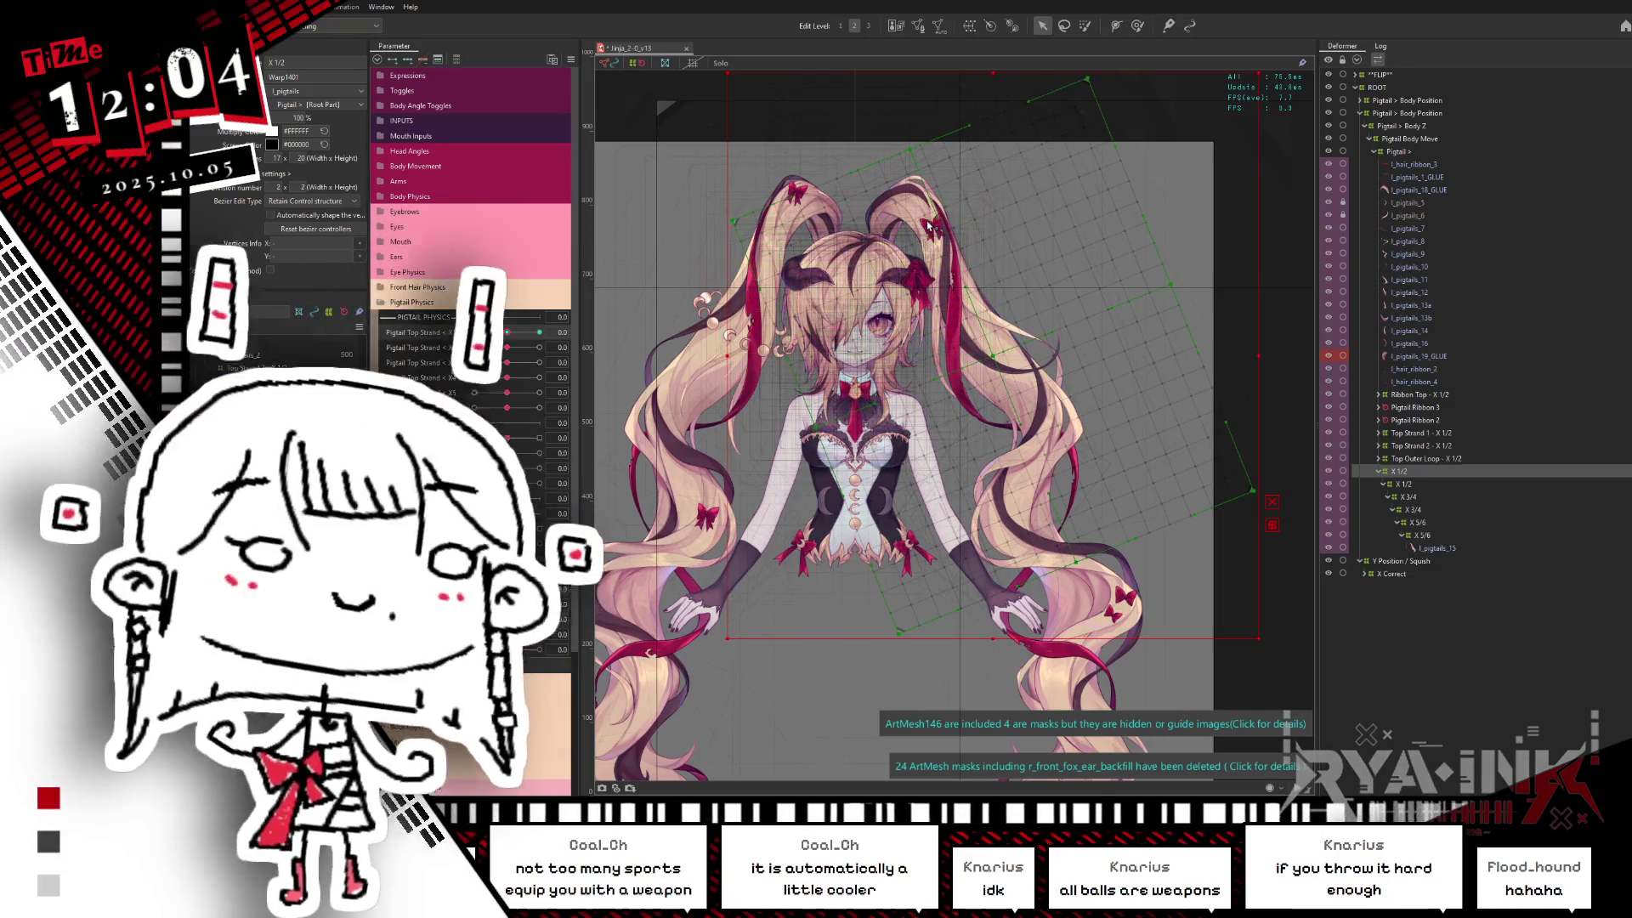
scroll(960, 260, up, 2)
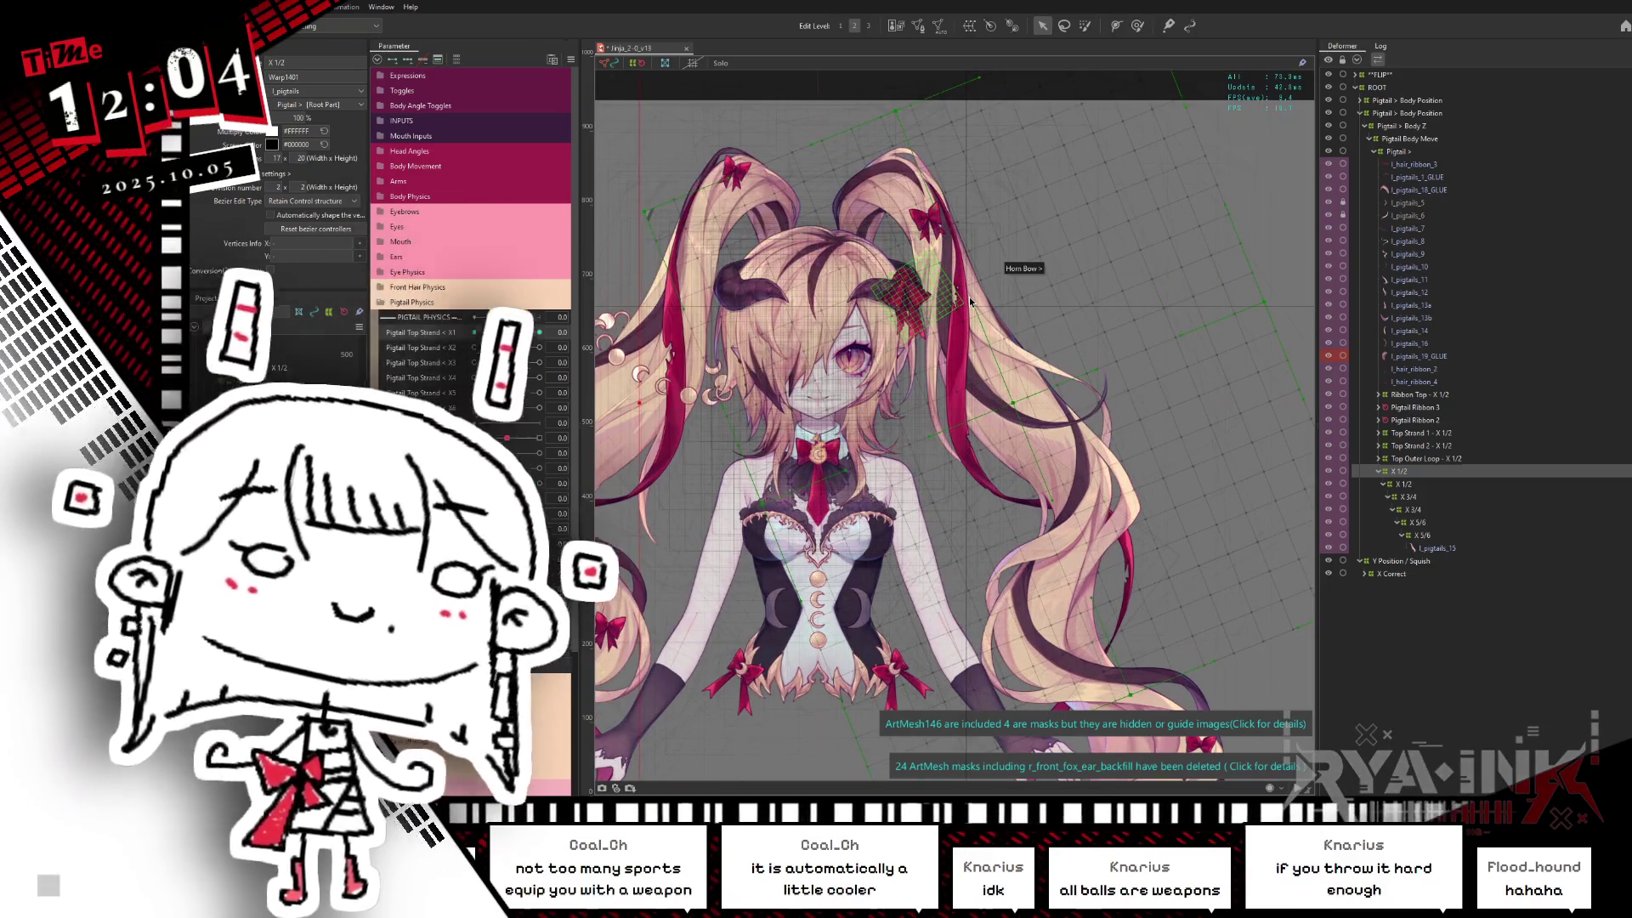
Step: Test the right pigtail's sway and select the Top Strand 1 - X 1/2 deformer at a keyform value
drag(972, 301, 1018, 403)
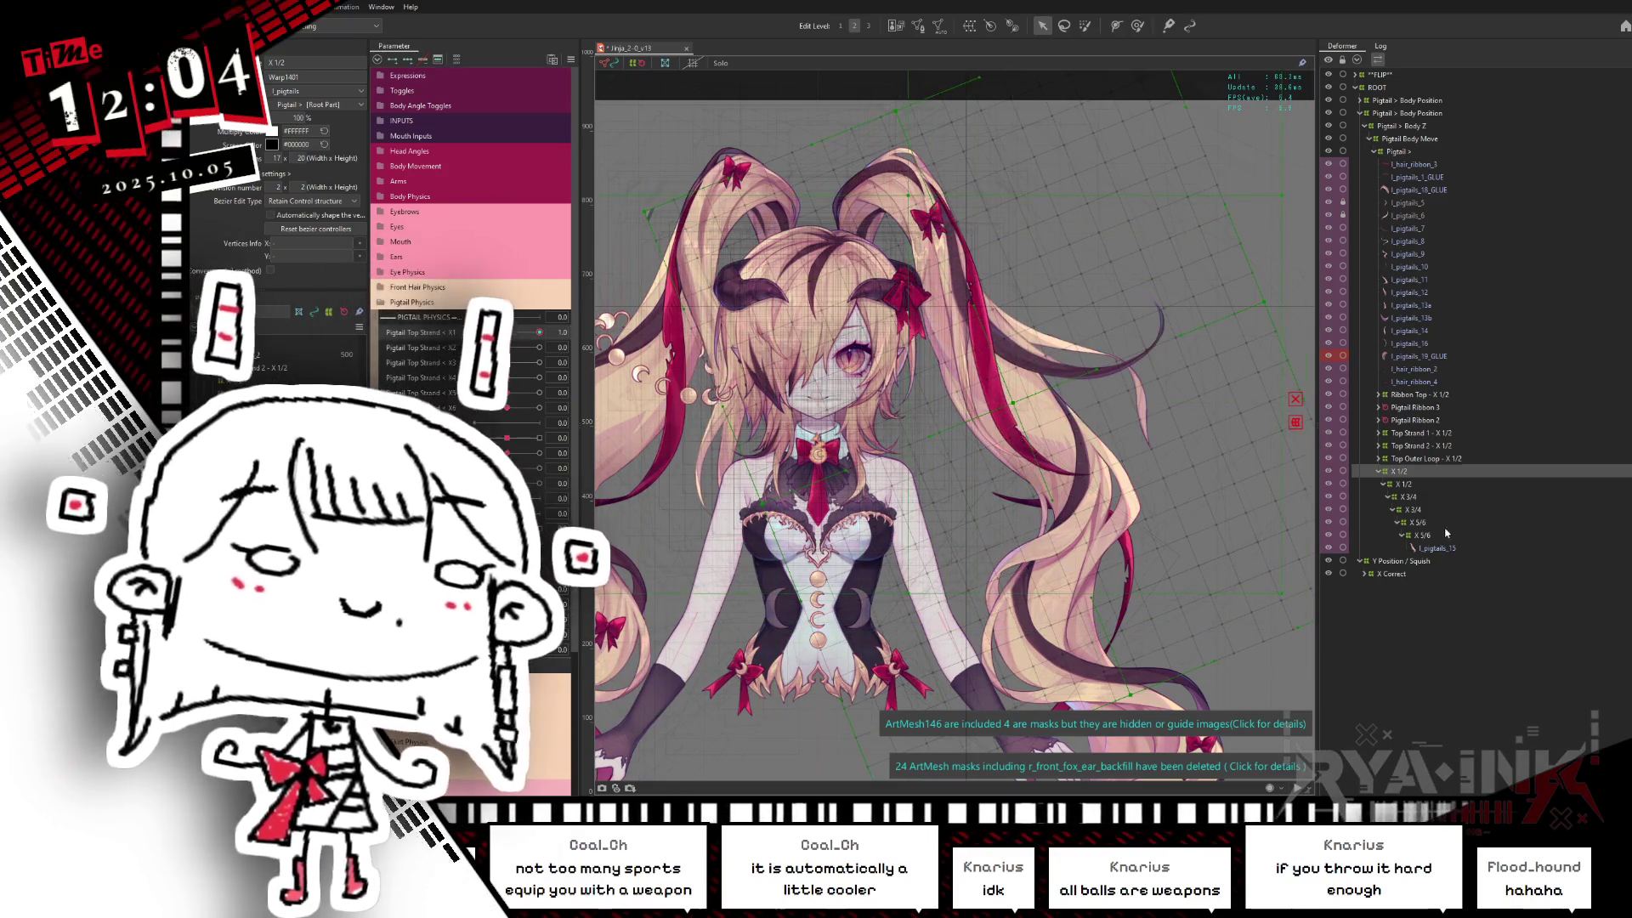
click(1441, 543)
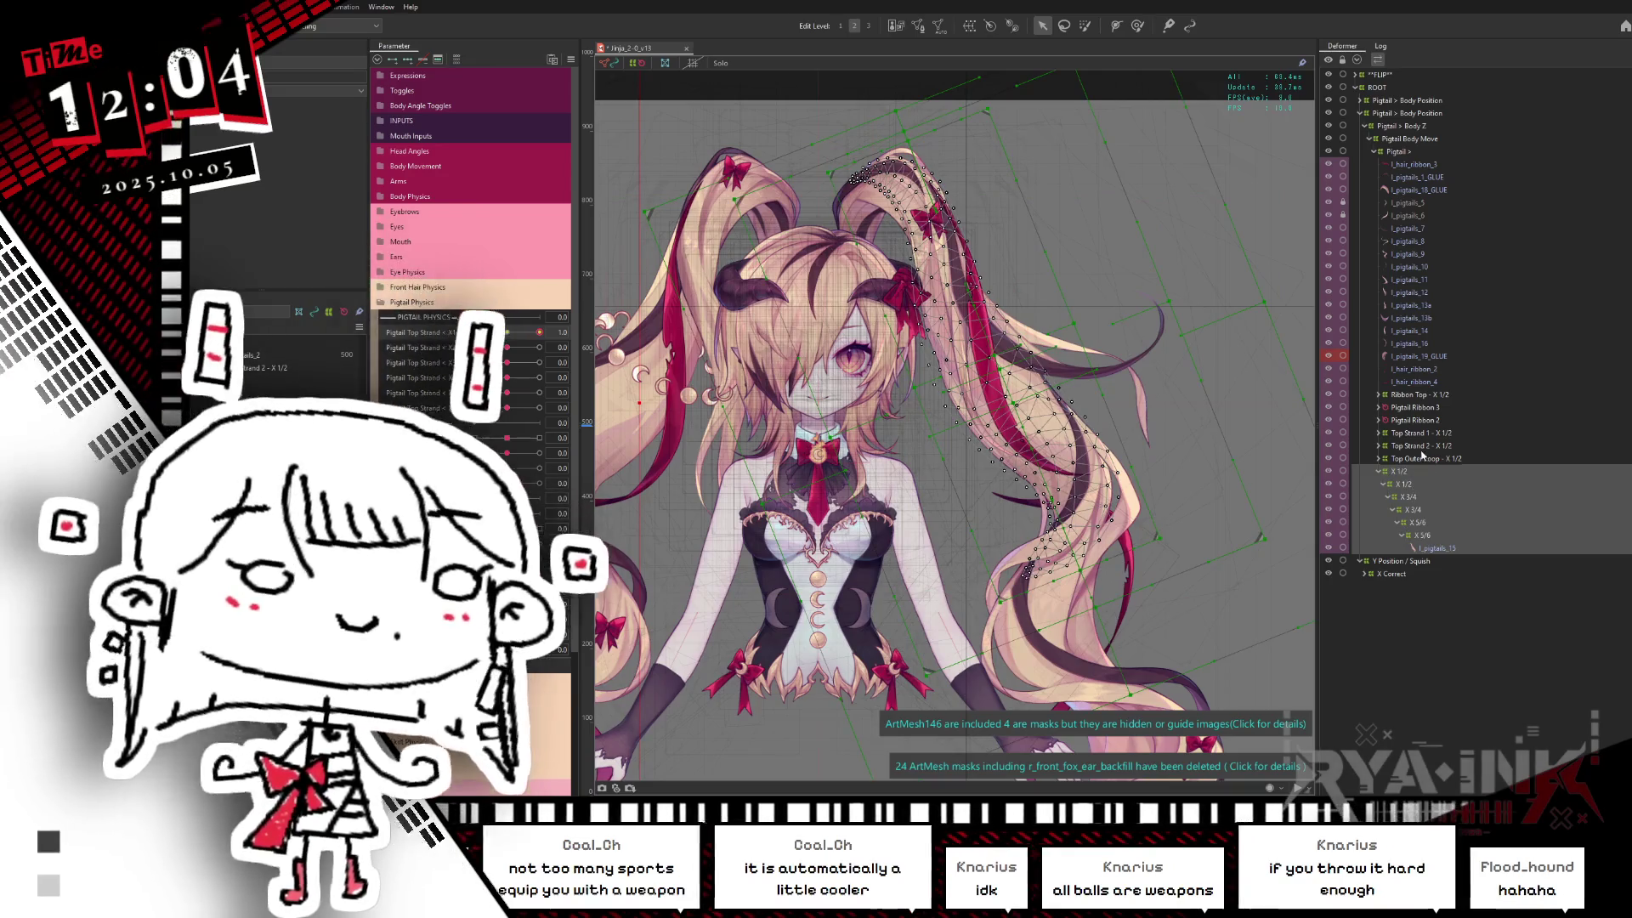
click(1424, 435)
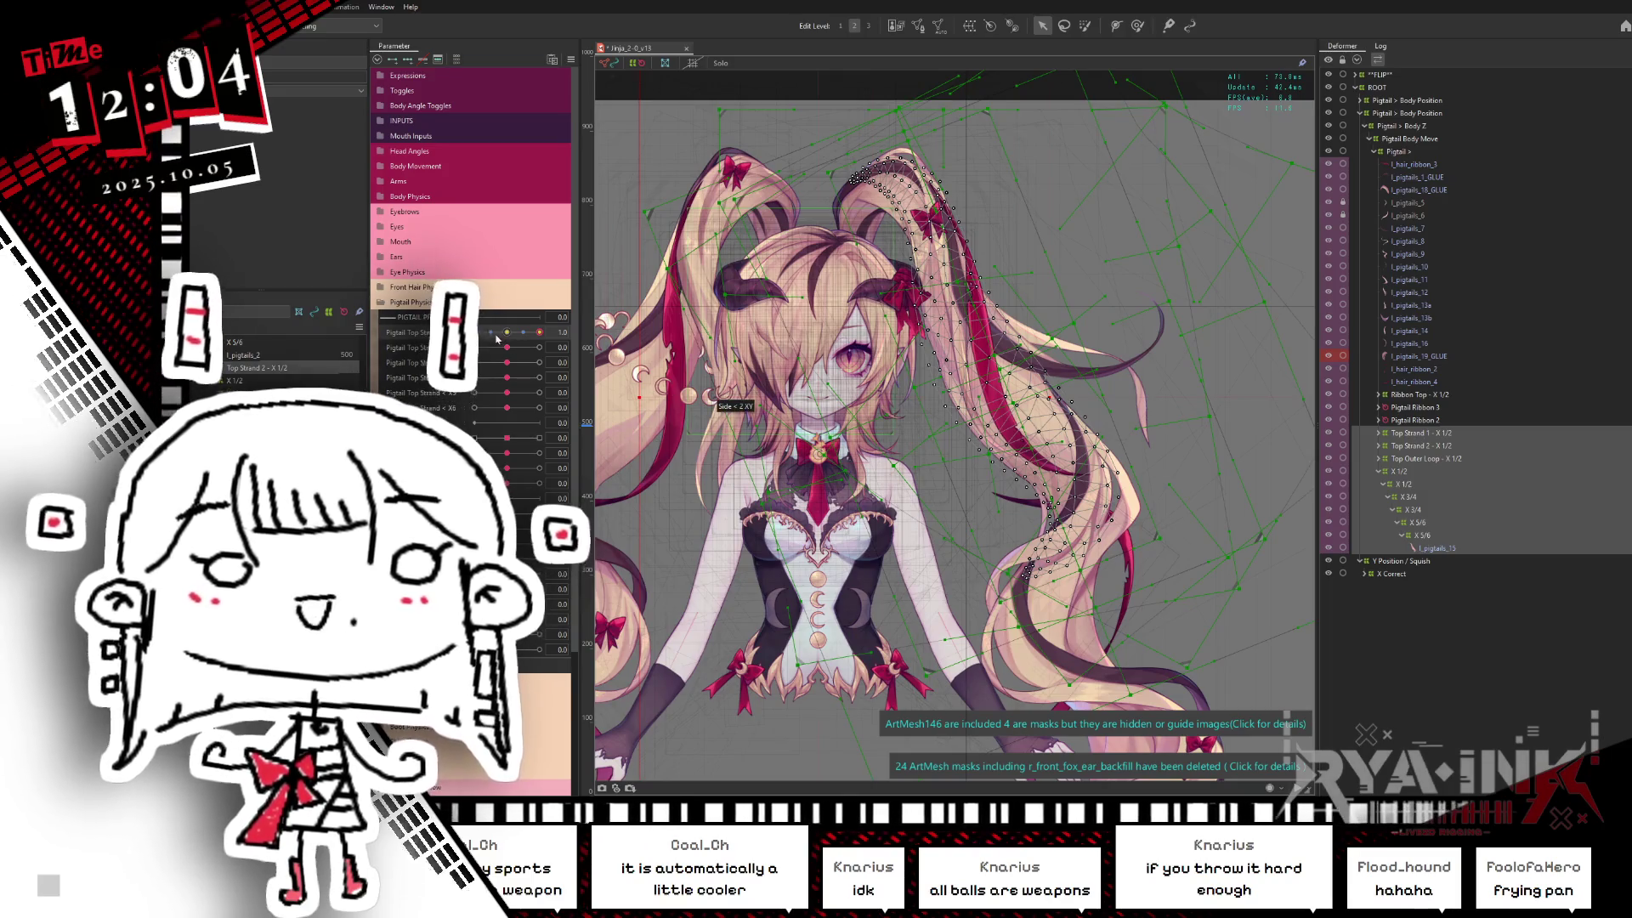
click(497, 337)
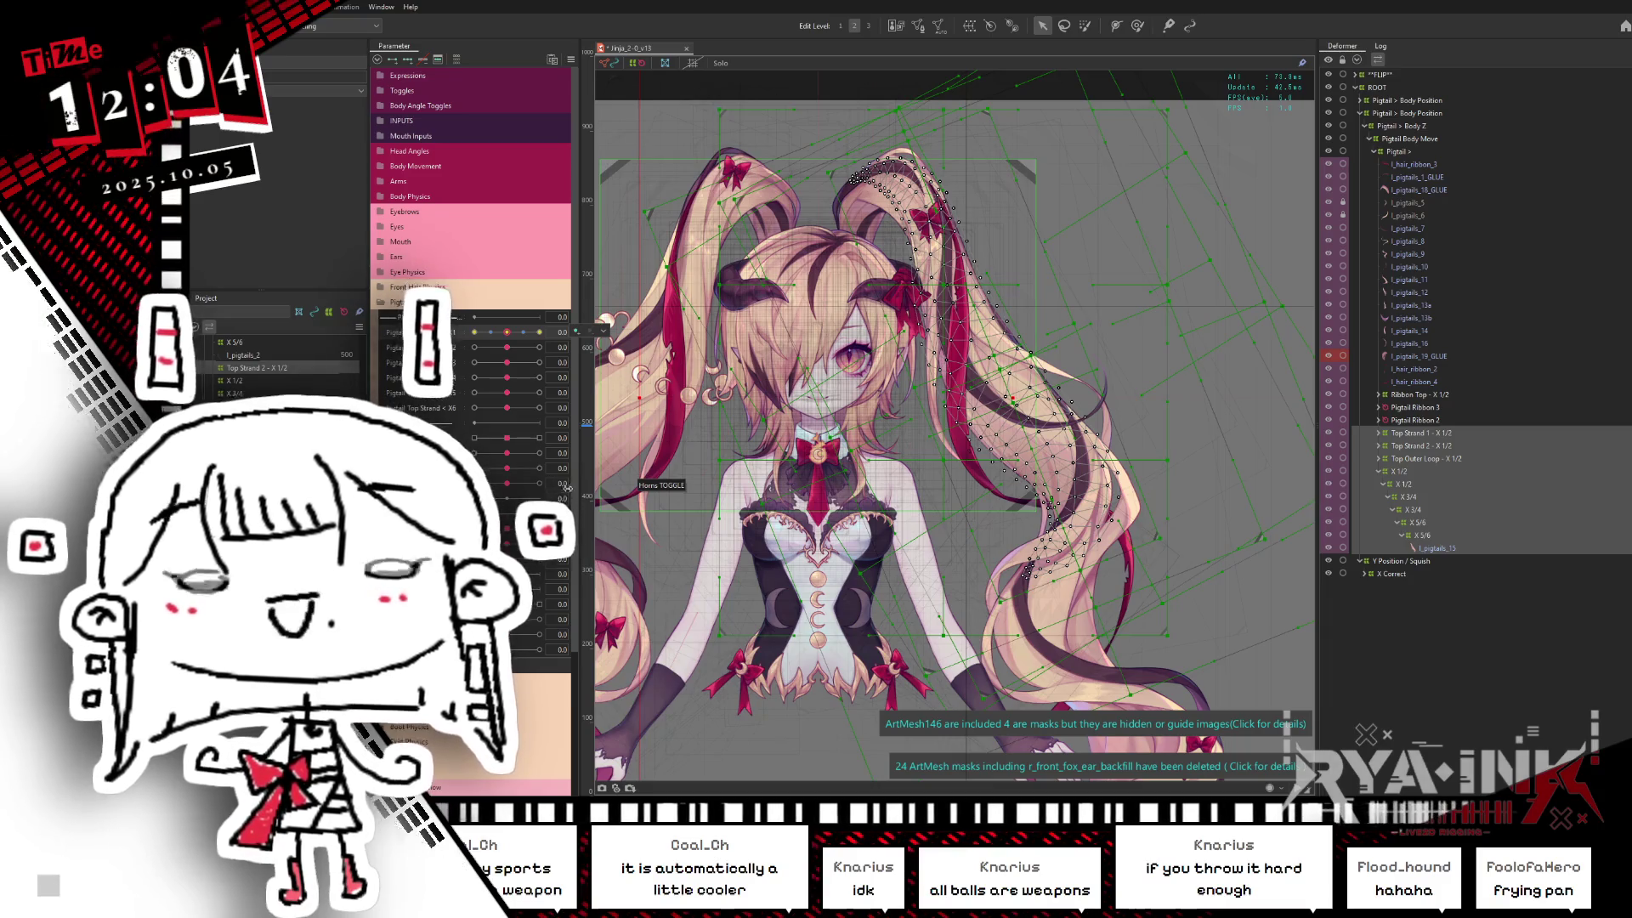
Step: Select the Ribbon Top - X 1/2 deformer and all of its child objects
click(1428, 397)
right_click(1419, 398)
click(1429, 401)
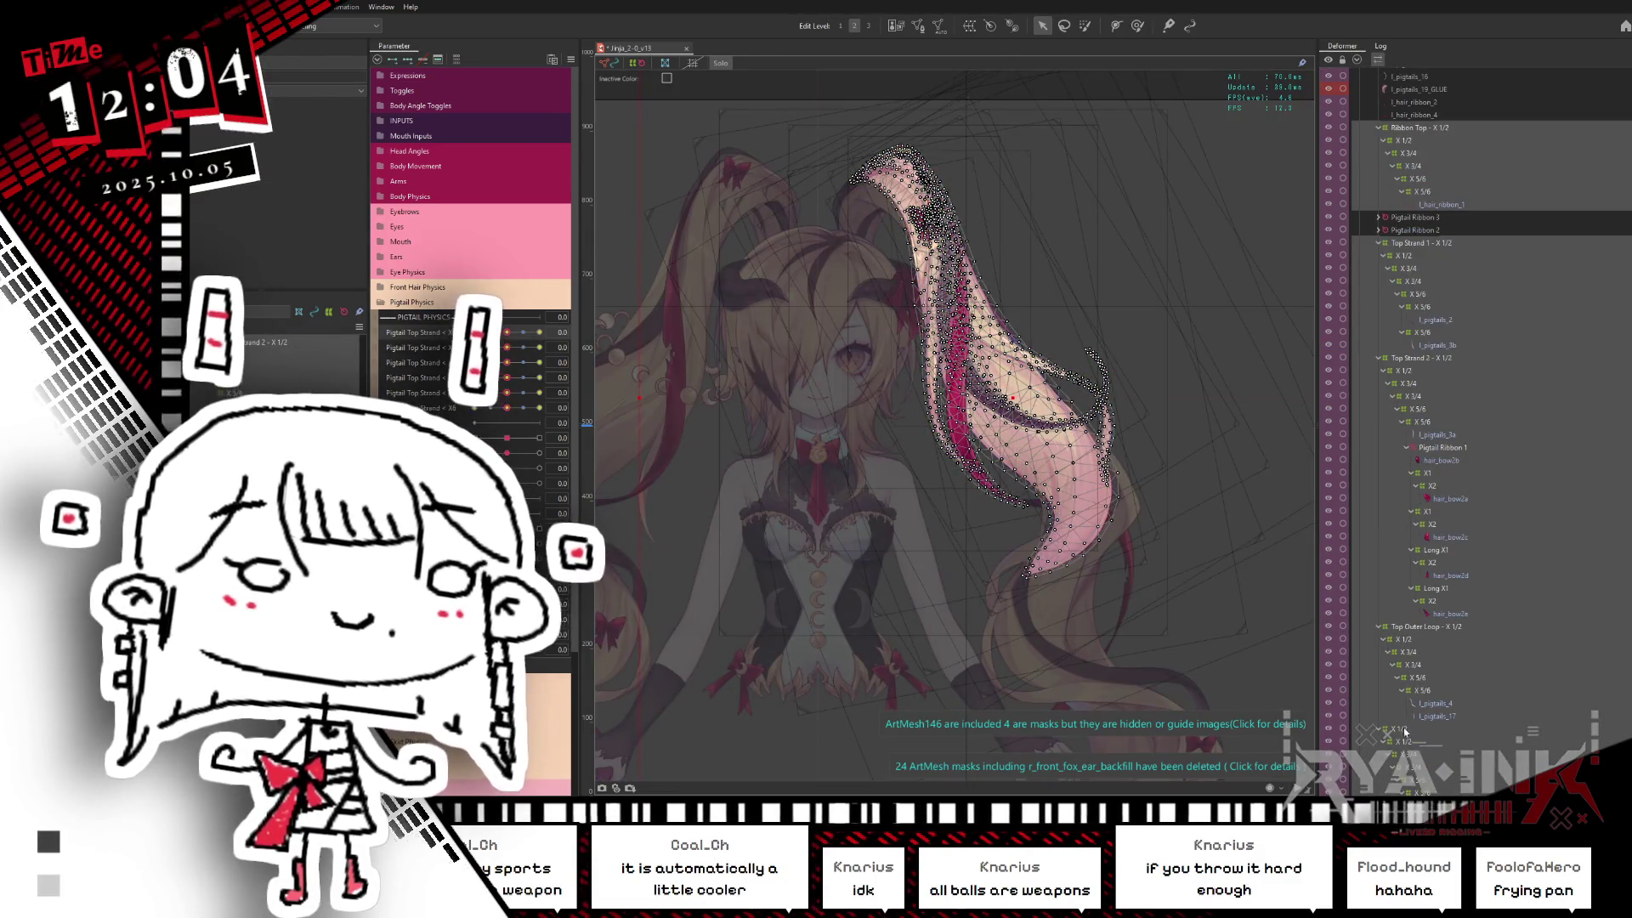
Step: Bend the right pigtail with the Pigtail Top parameter, reset it and select the pigtail's deformer
click(1544, 374)
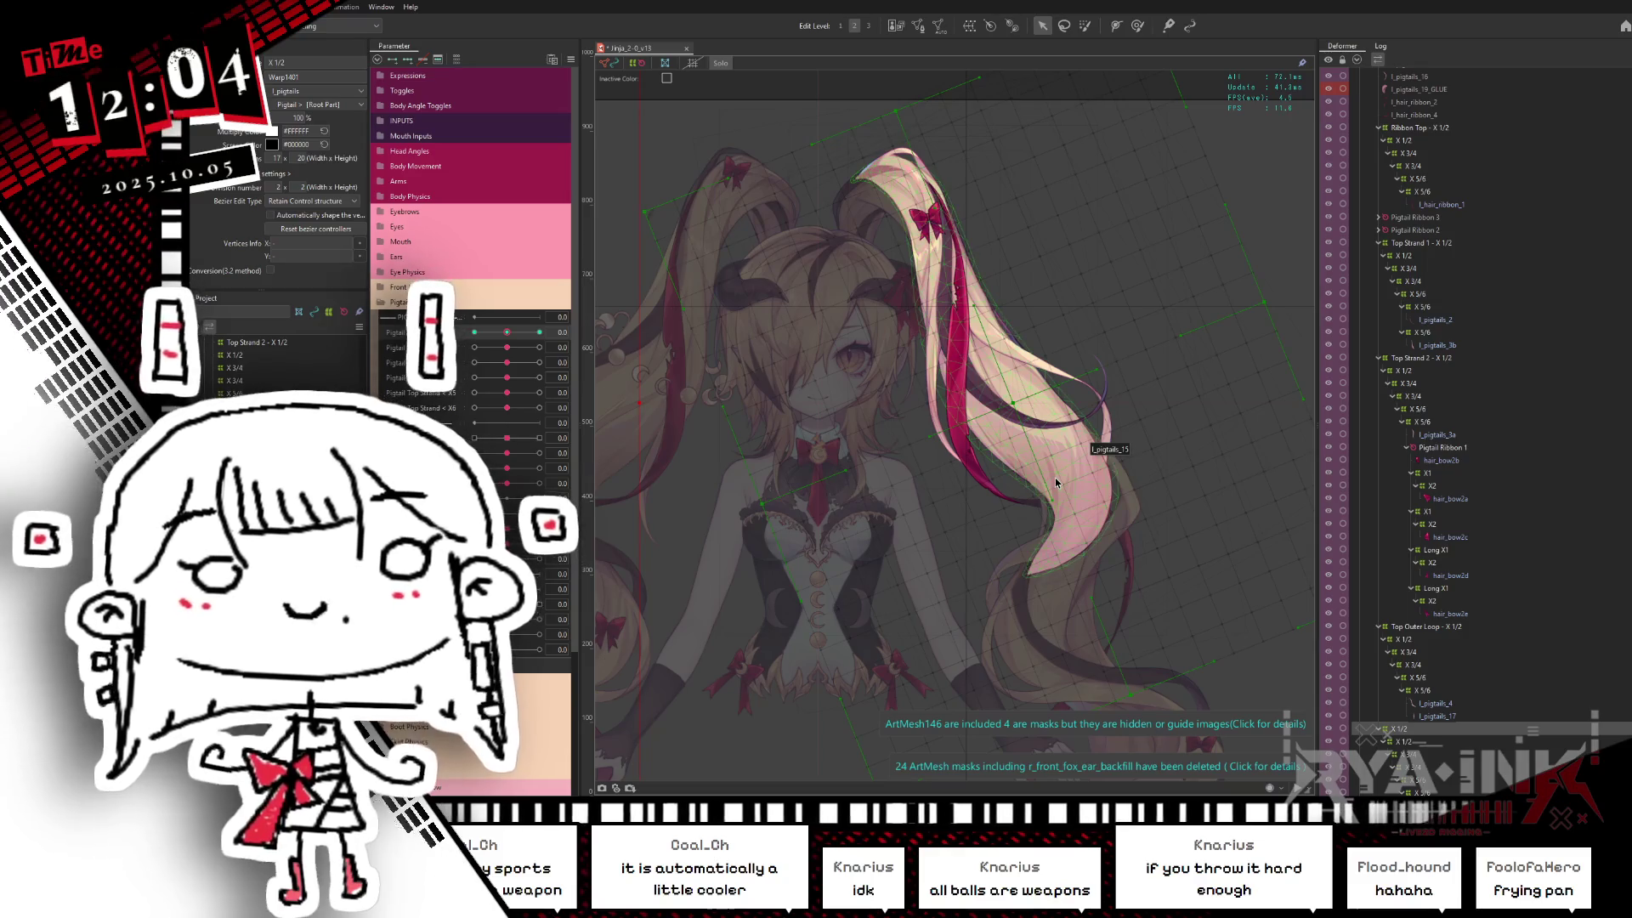
scroll(988, 378, down, 2)
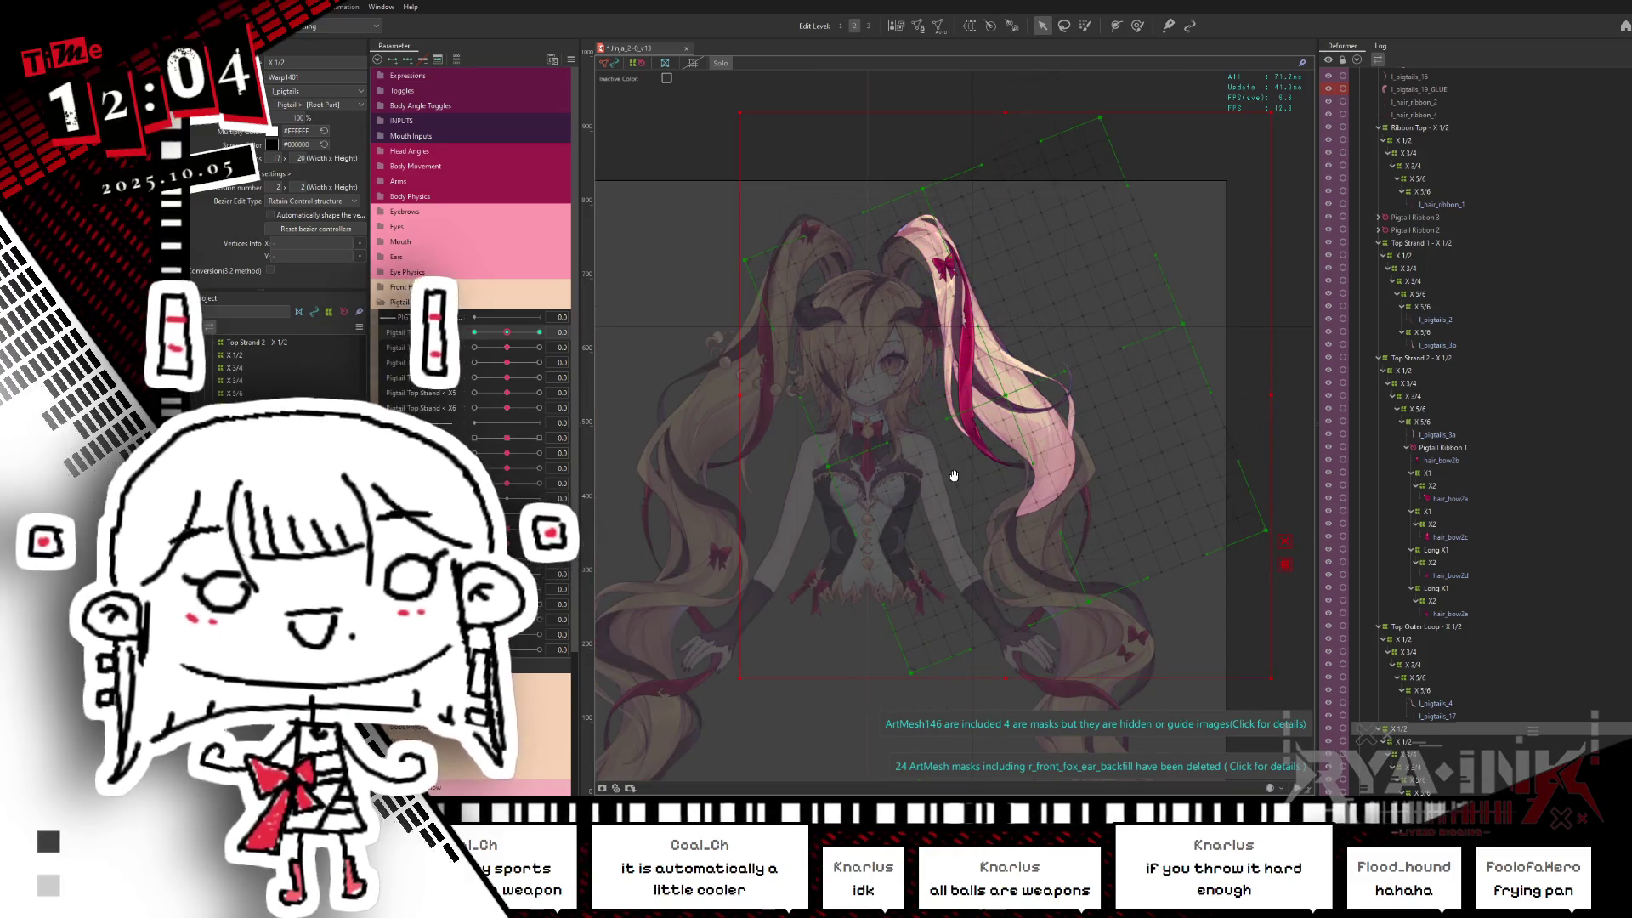
middle_drag(935, 437, 905, 465)
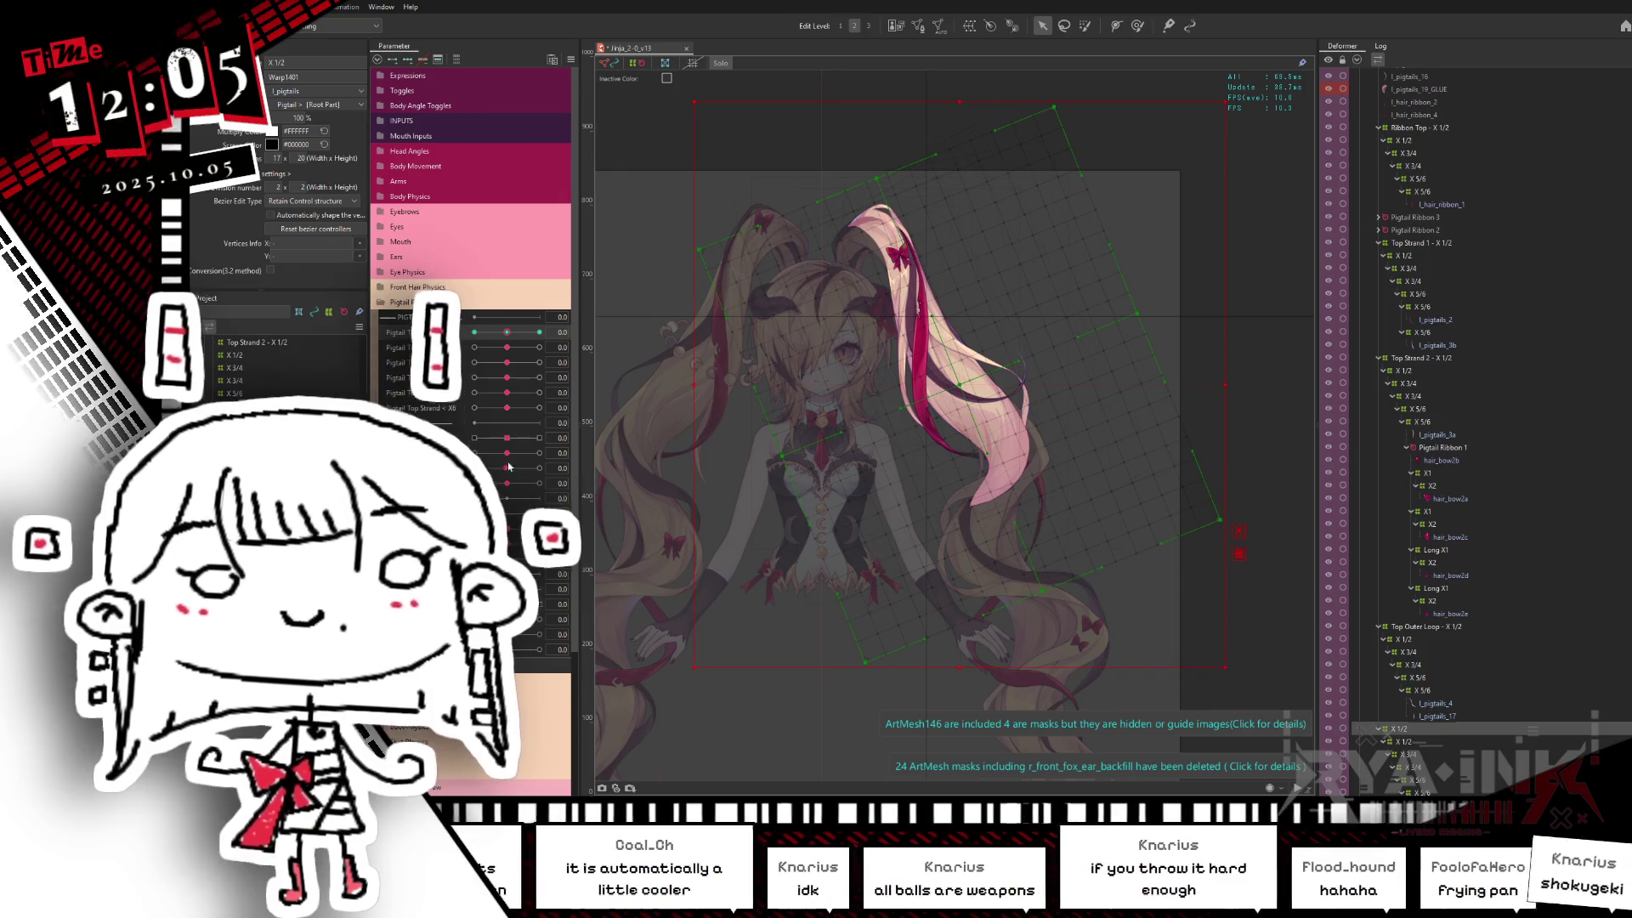
mouse_move(507, 332)
mouse_down()
mouse_move(524, 331)
mouse_move(474, 333)
mouse_up()
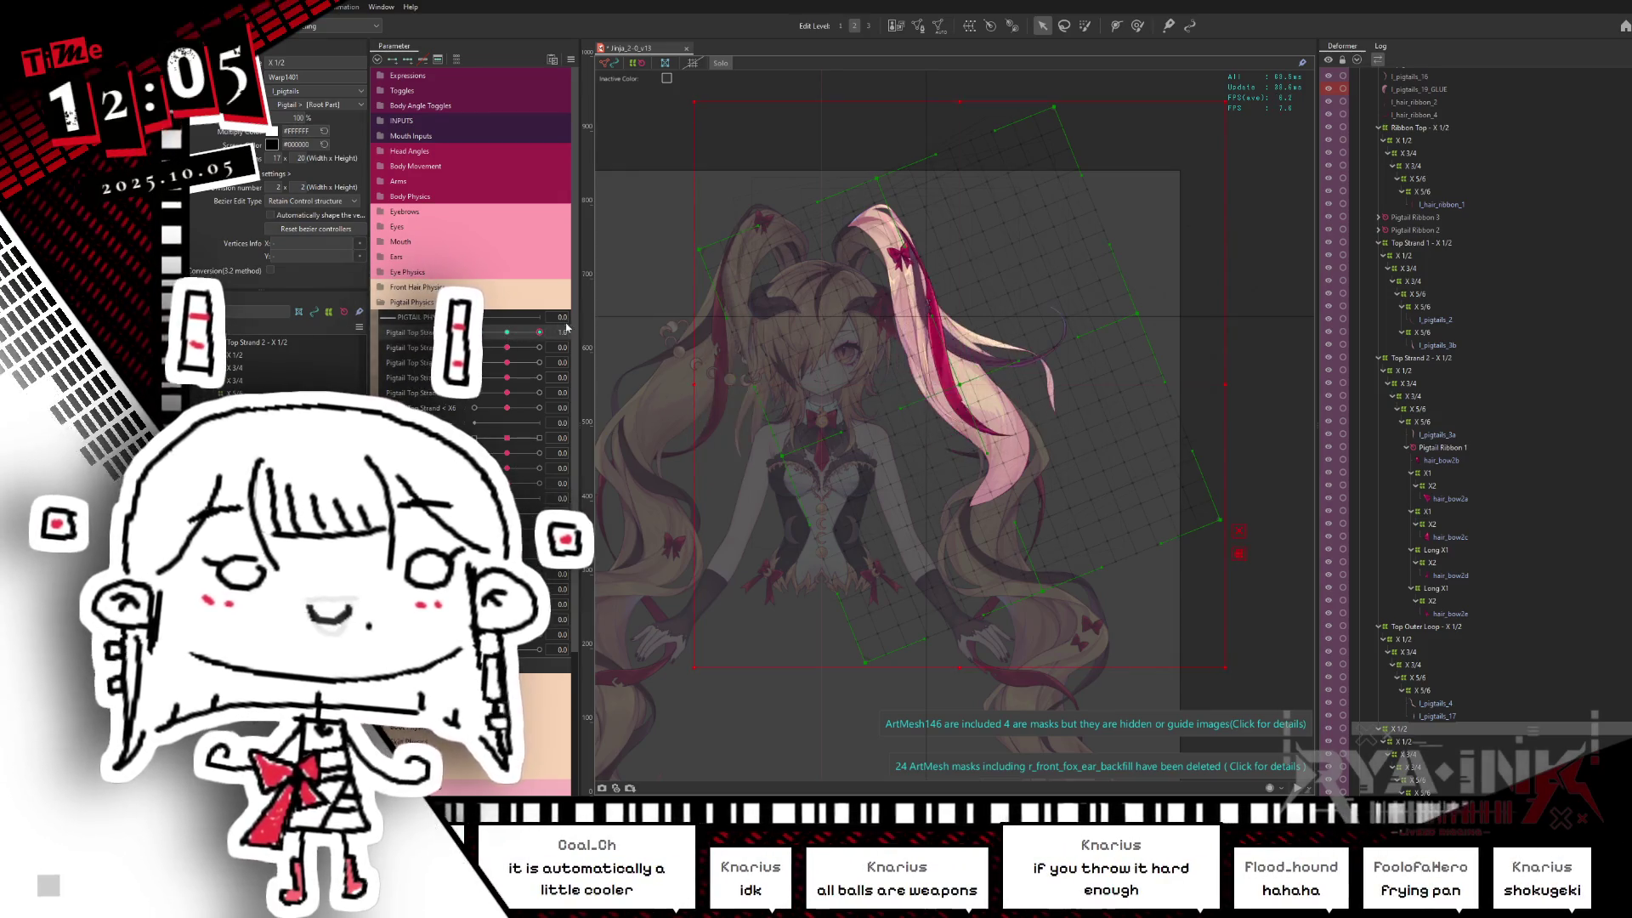
click(510, 336)
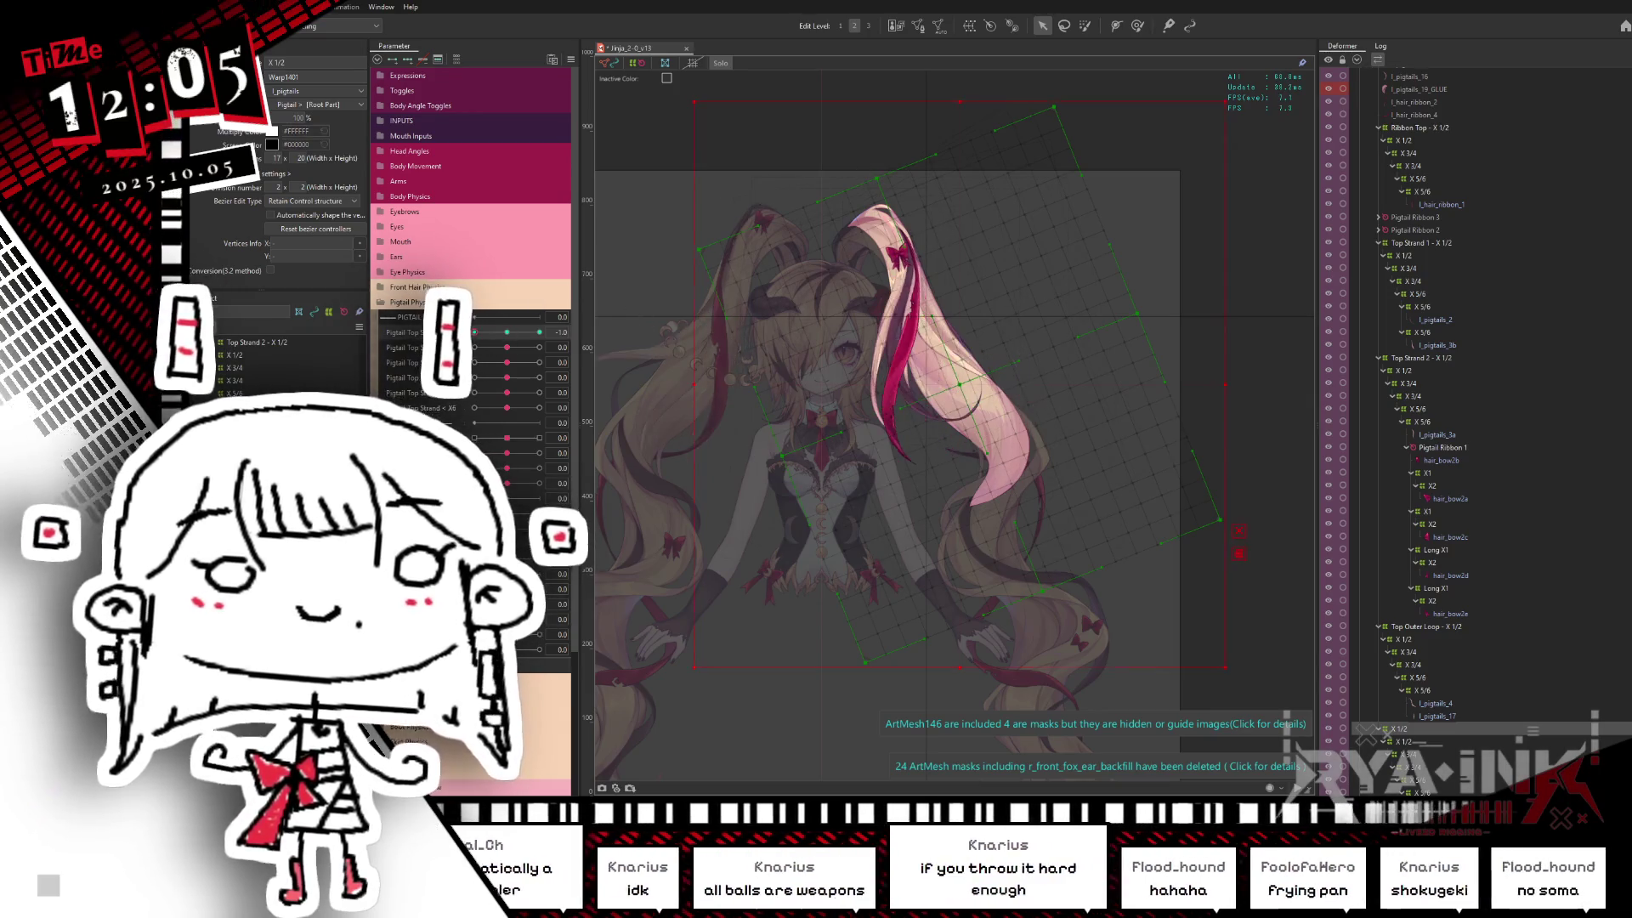
click(958, 386)
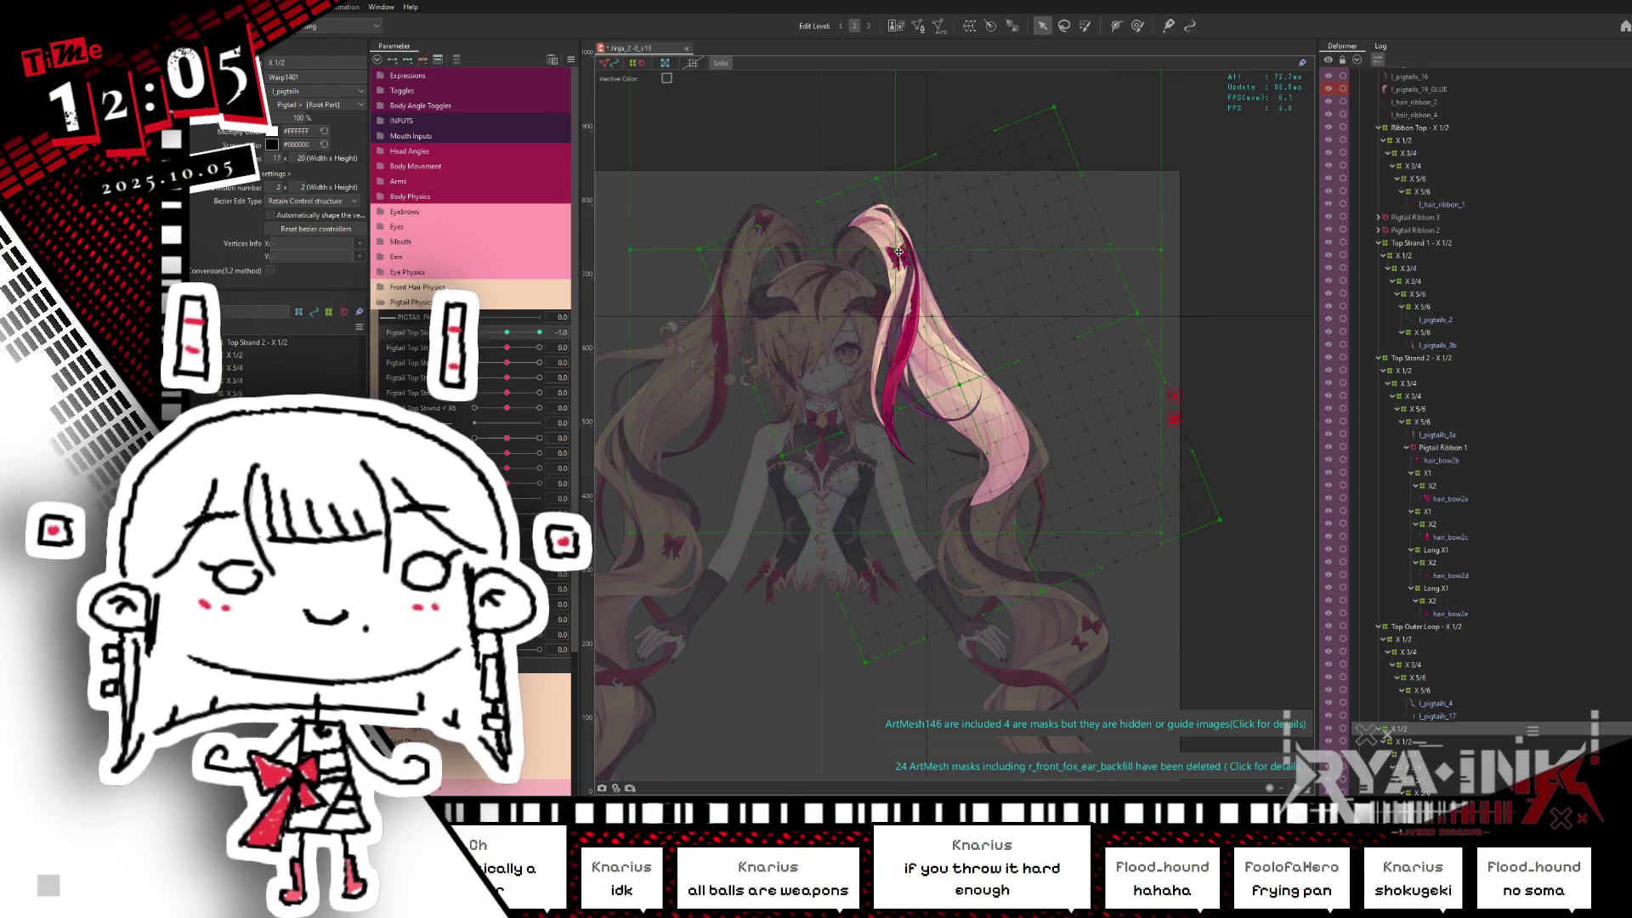
Step: Rotate the deformer grid clockwise to match the pigtail pose at Pigtail Top -1
drag(1127, 308, 1164, 275)
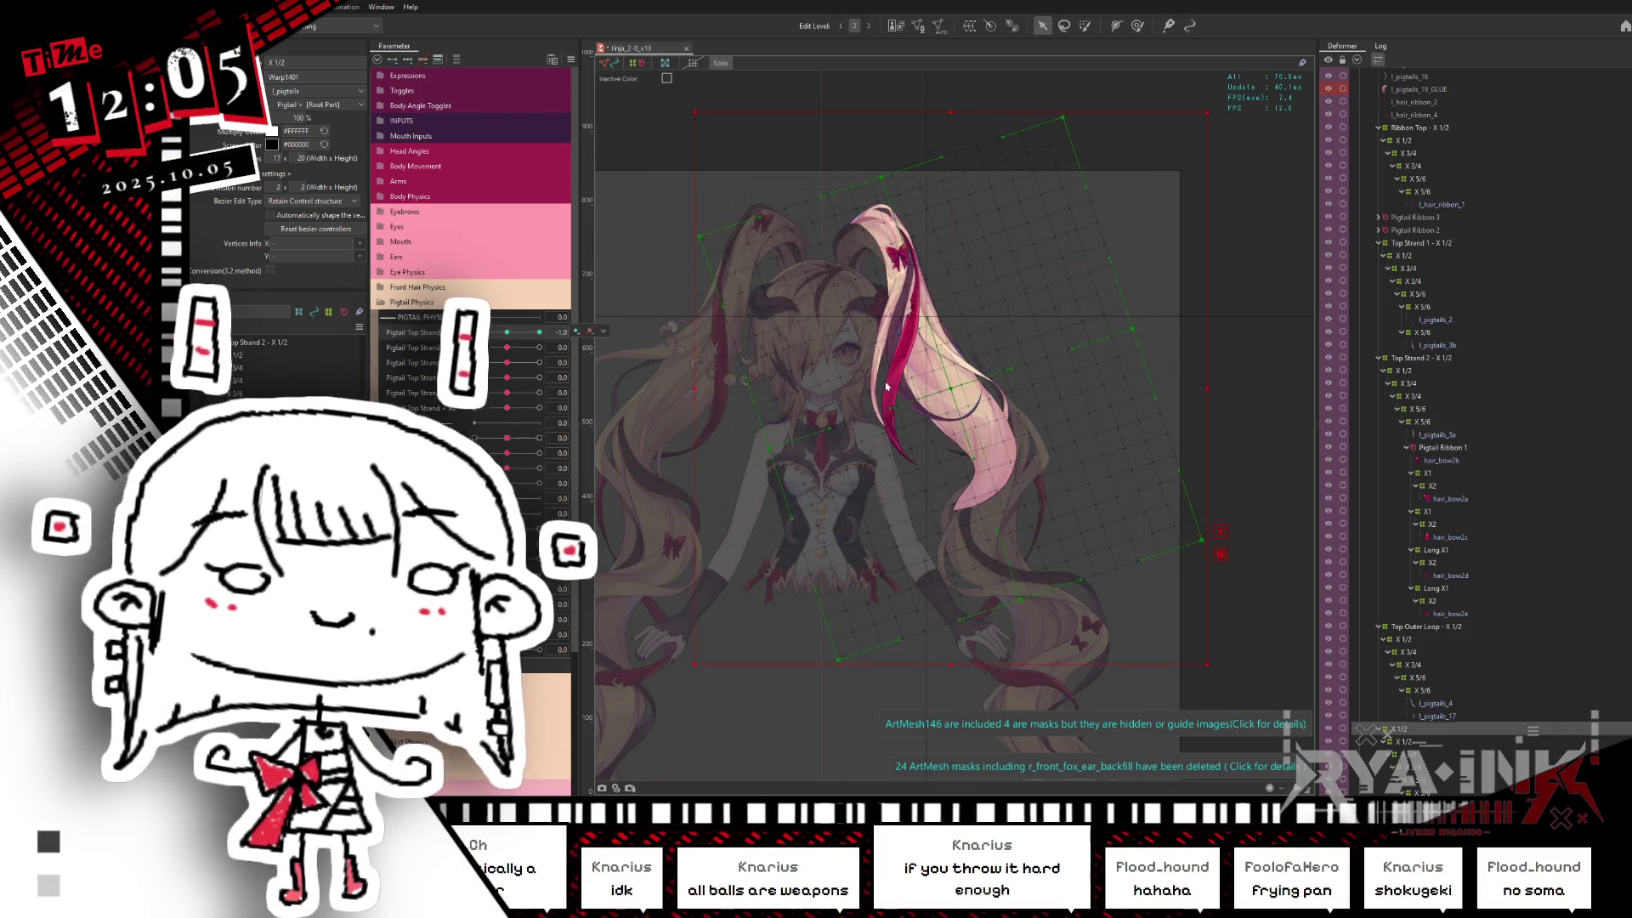
drag(886, 386, 912, 370)
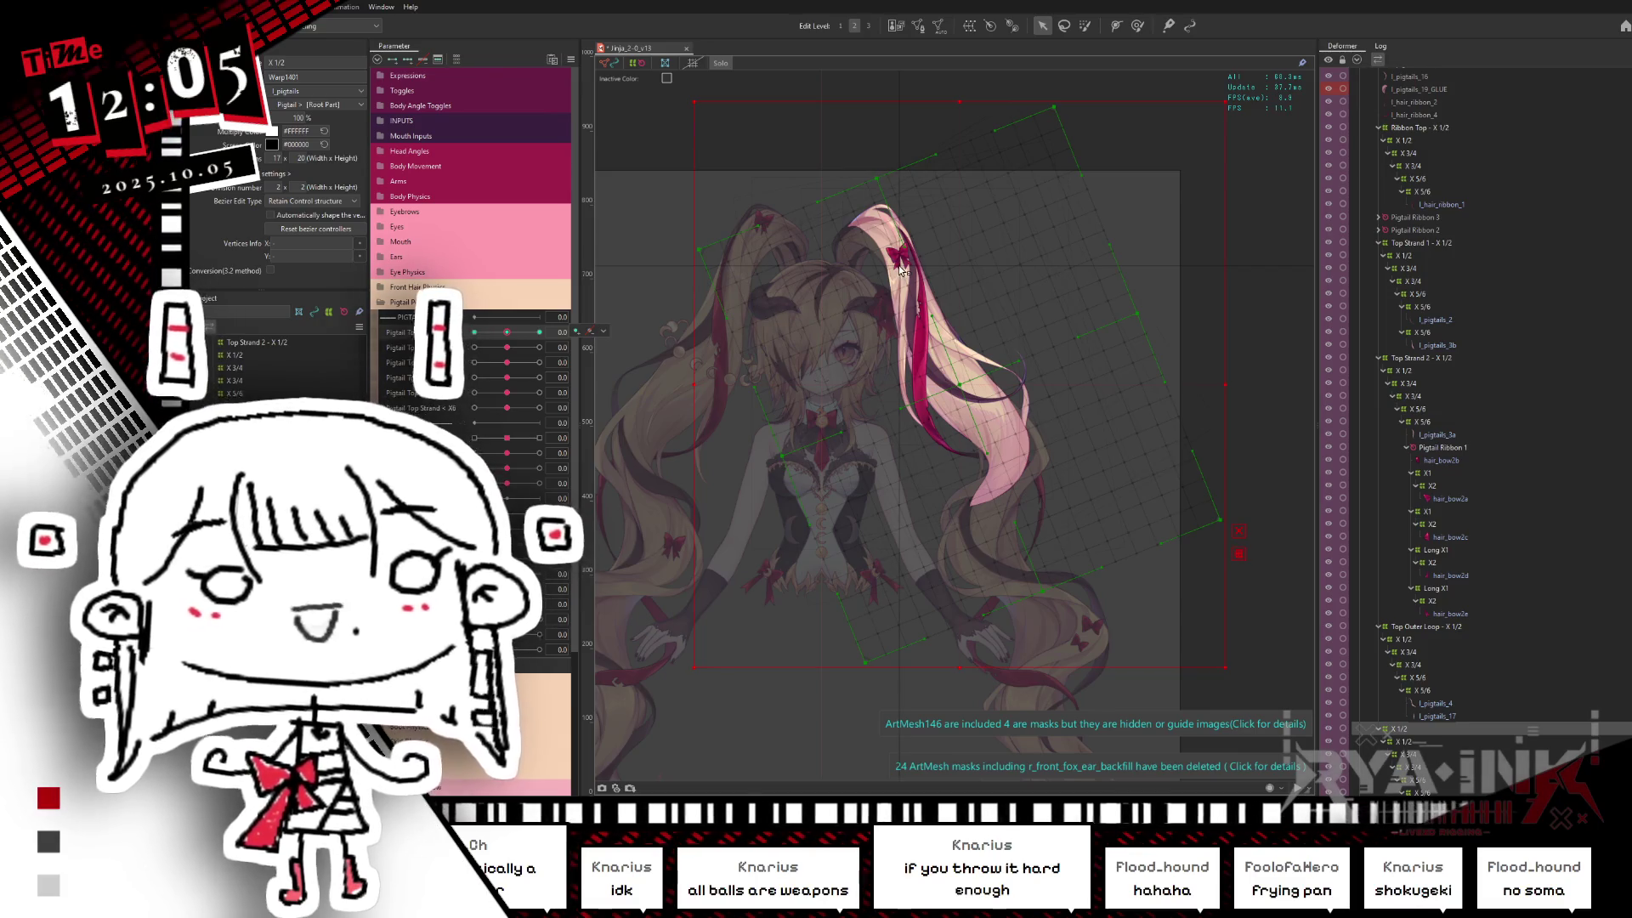
drag(517, 333, 474, 332)
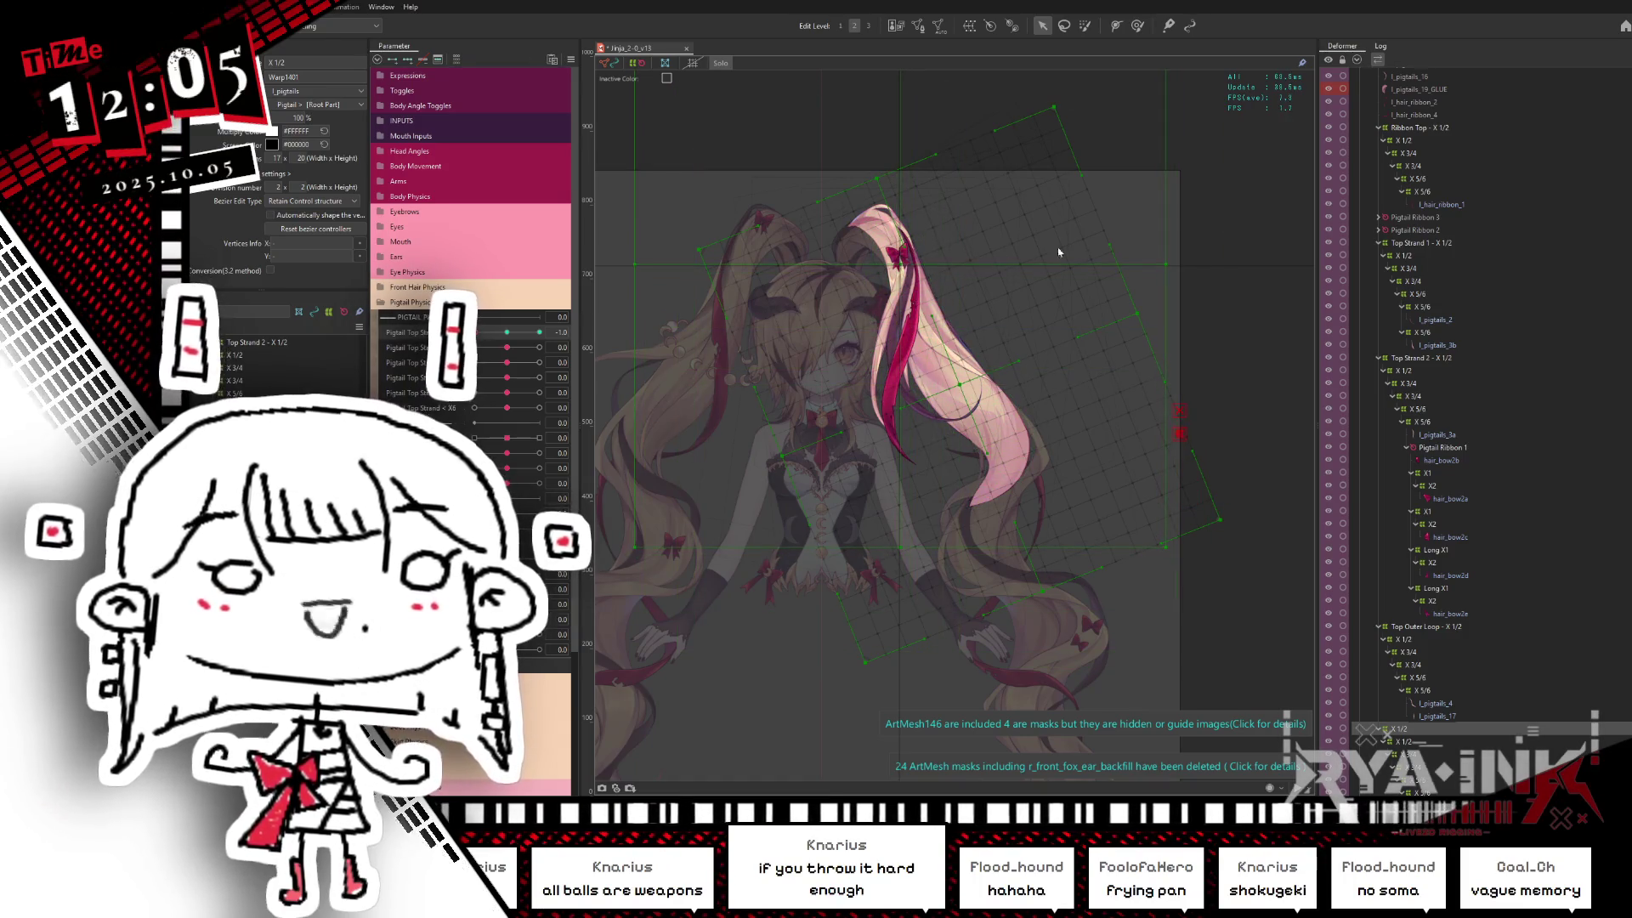
drag(1176, 264, 1176, 283)
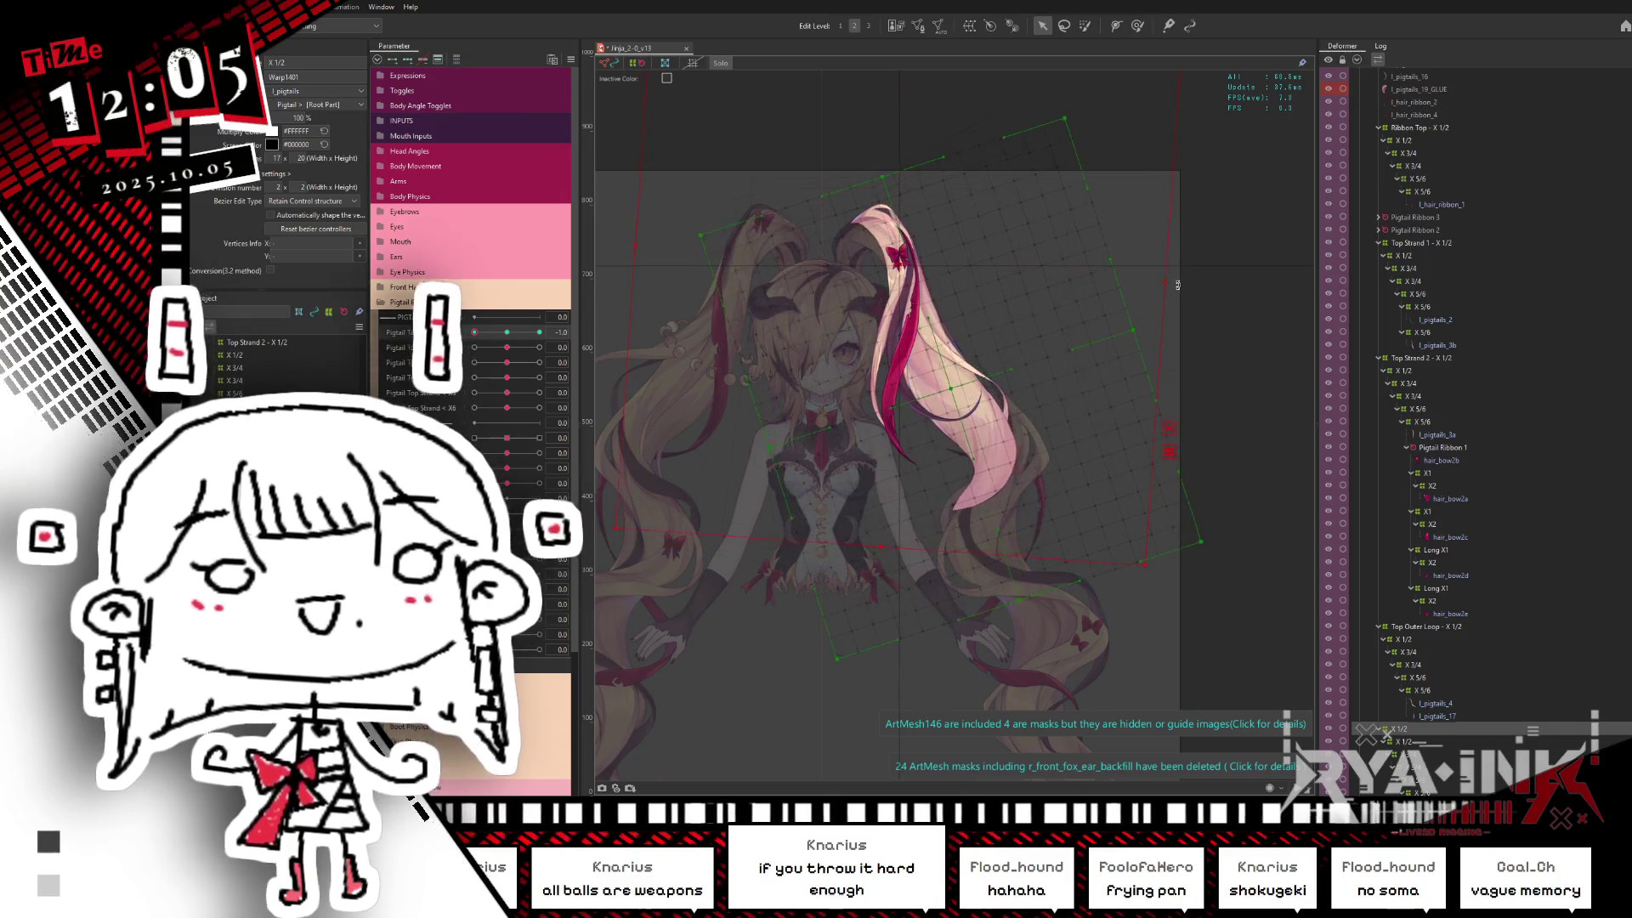
mouse_move(474, 332)
mouse_down()
mouse_move(498, 333)
mouse_move(475, 333)
mouse_up()
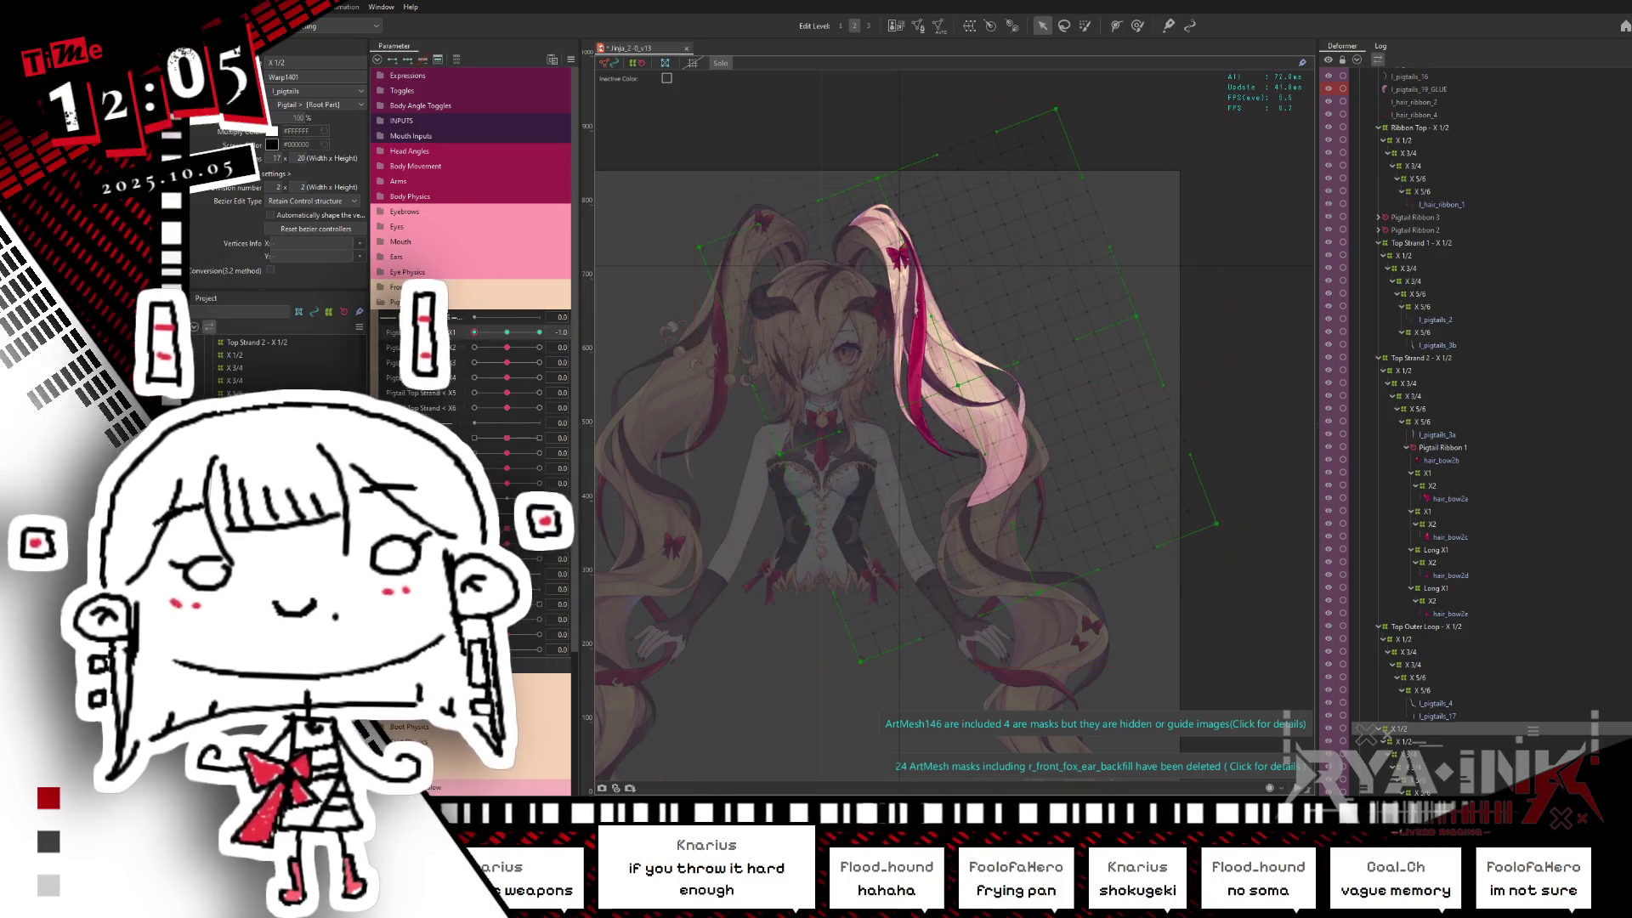
Step: Tilt the Top Strand 2 X 1/2 deformer slightly clockwise for the -1.0 pose and select the pink pigtail's deformer
click(866, 265)
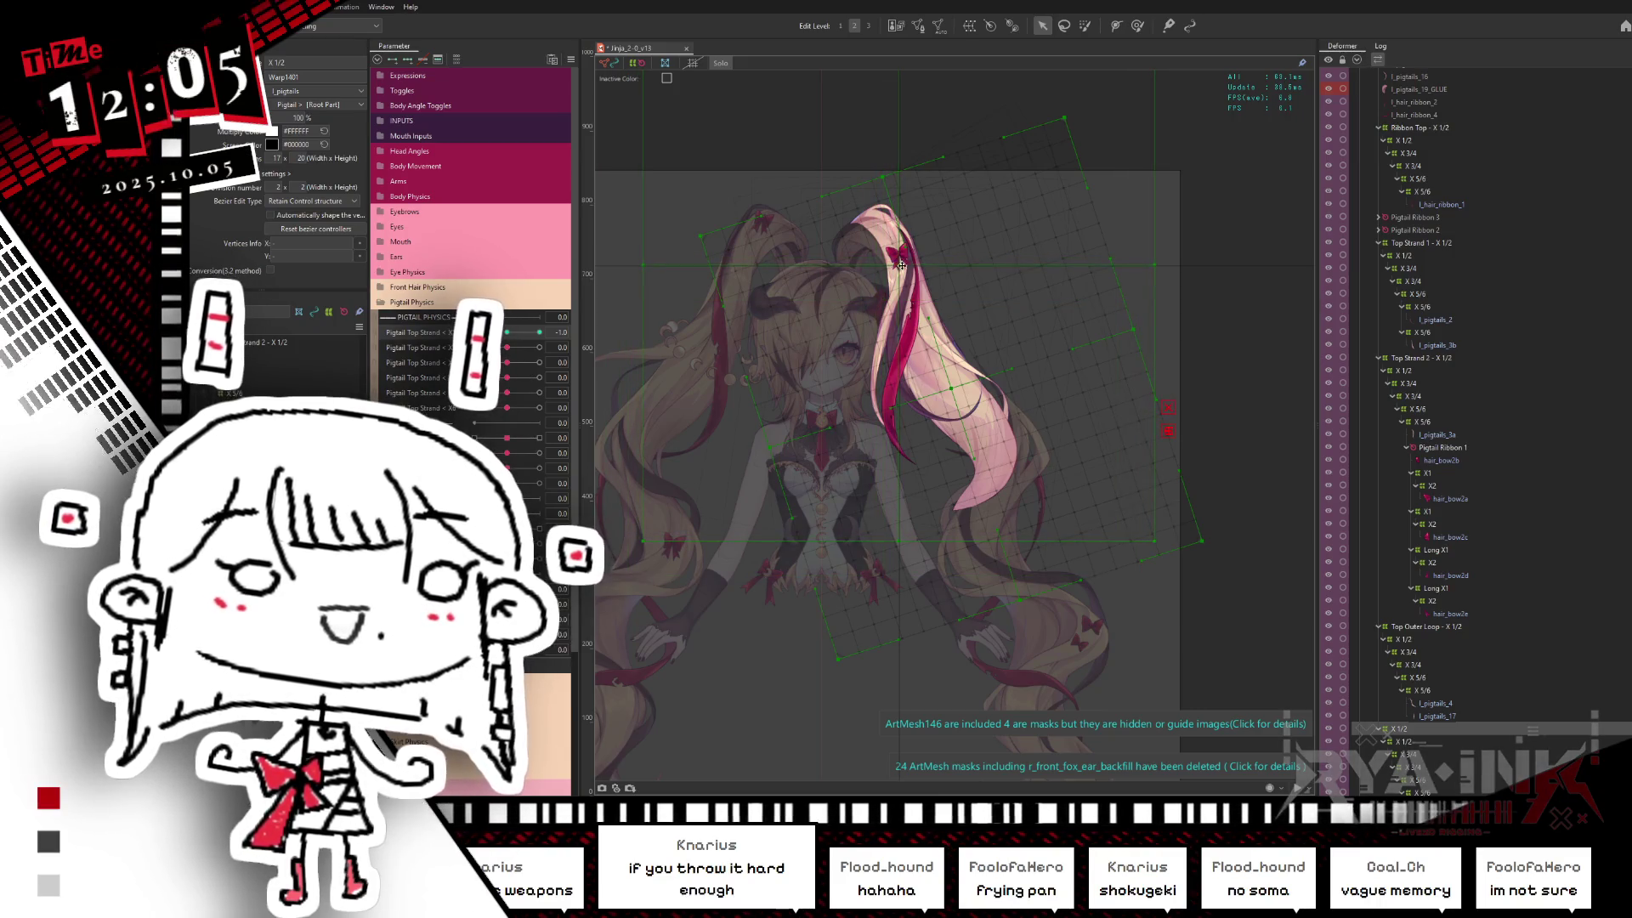
drag(1163, 263, 1160, 273)
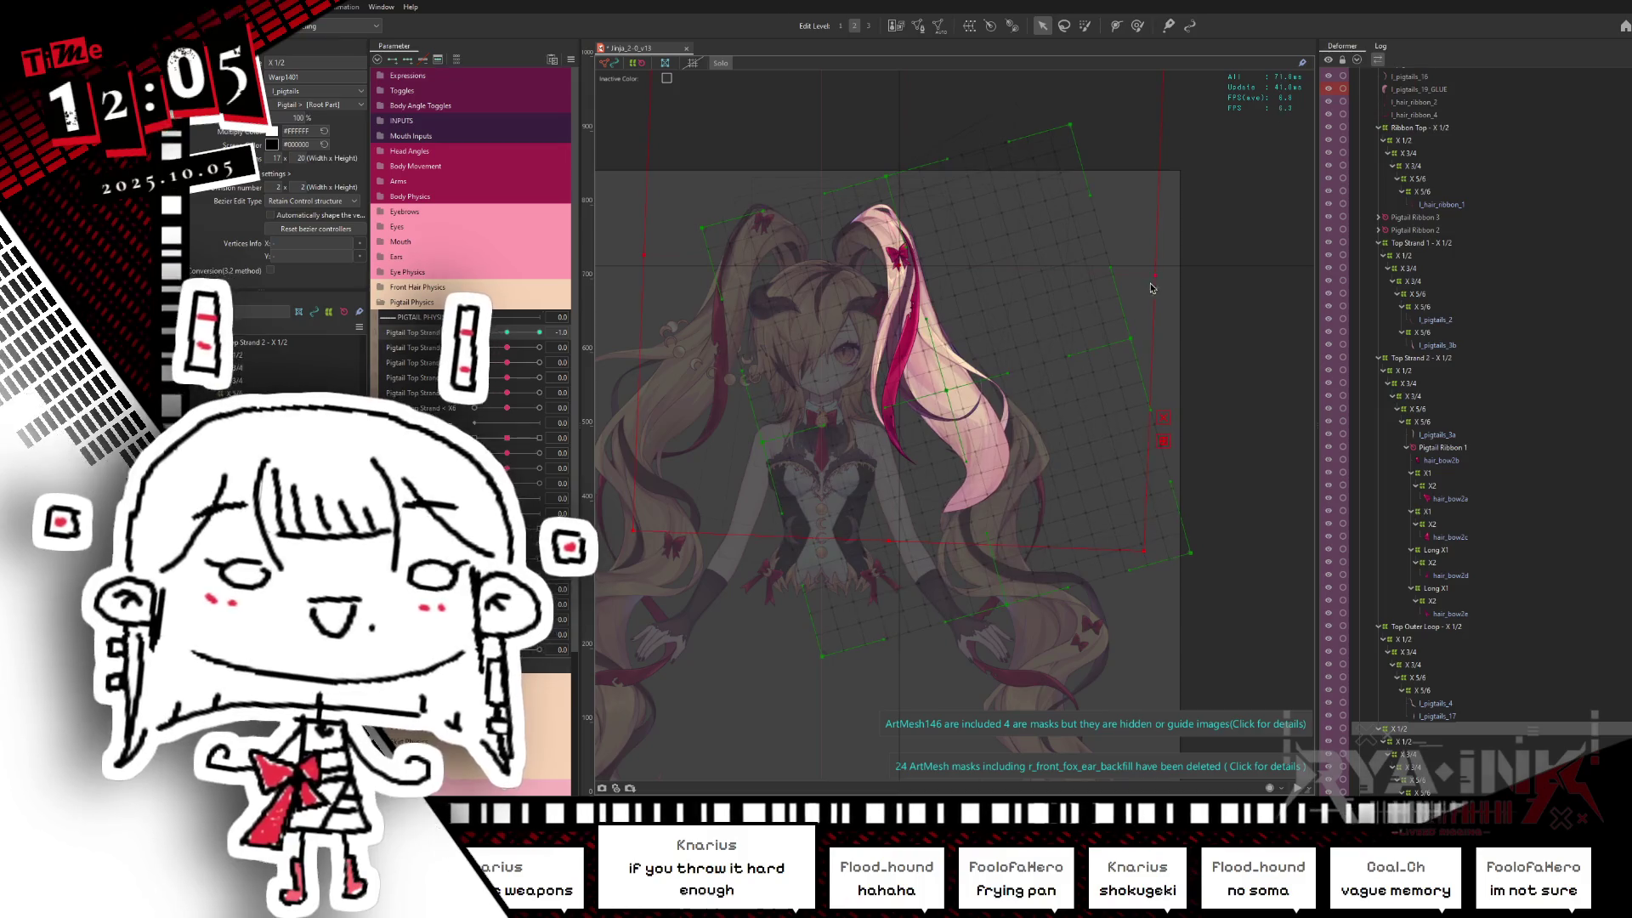
mouse_move(502, 331)
mouse_down()
mouse_move(458, 342)
mouse_move(540, 334)
mouse_up()
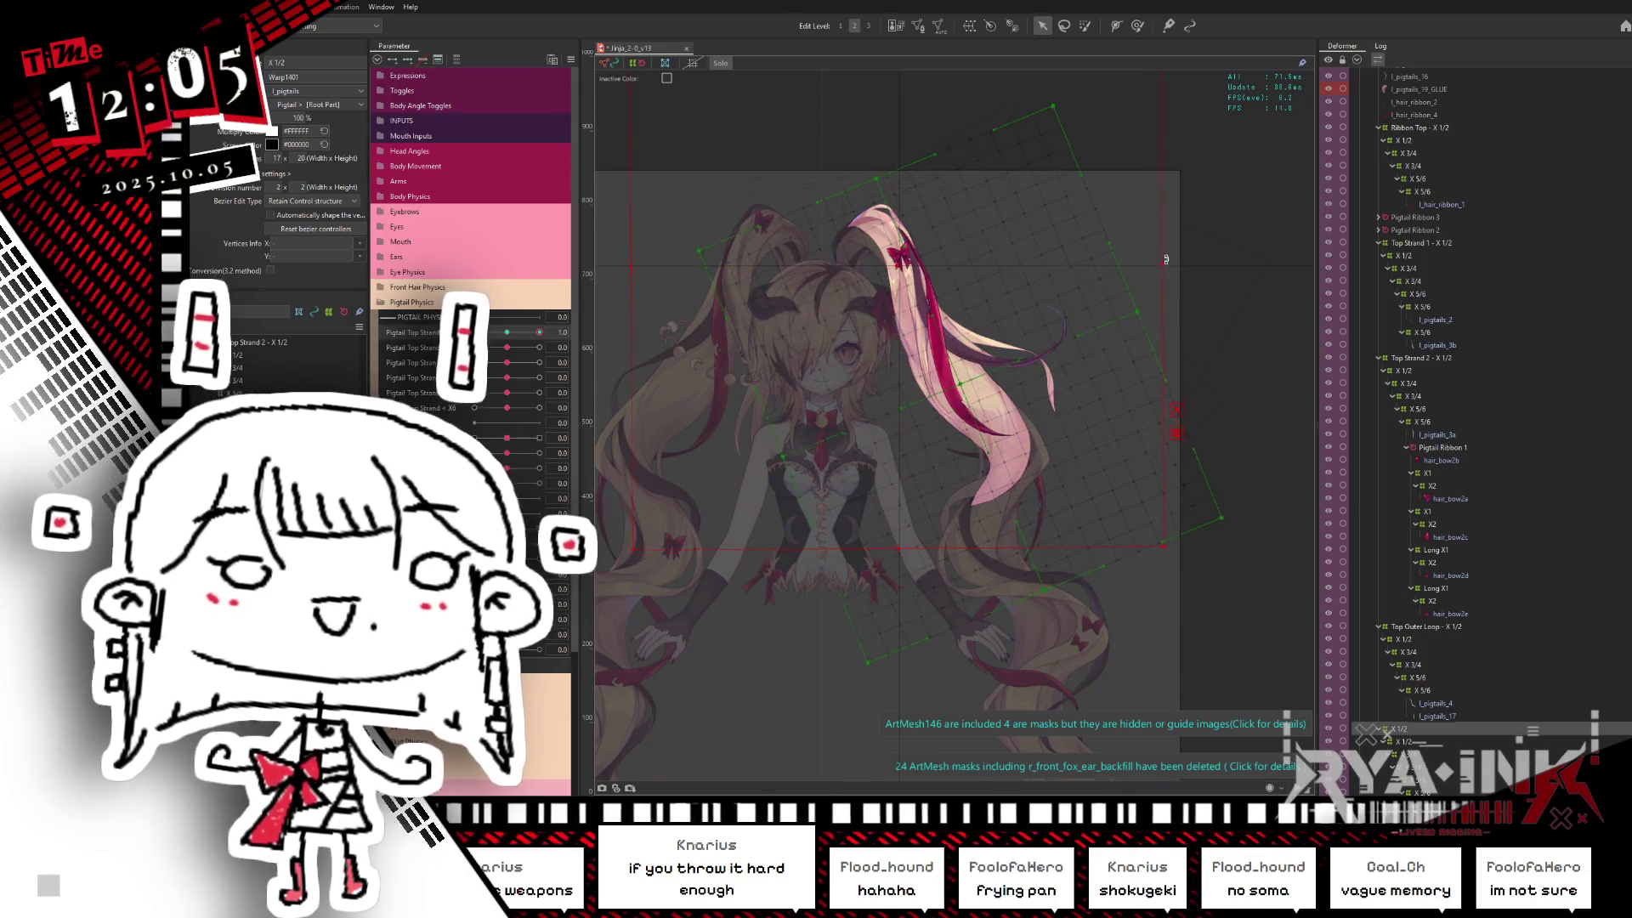
click(986, 131)
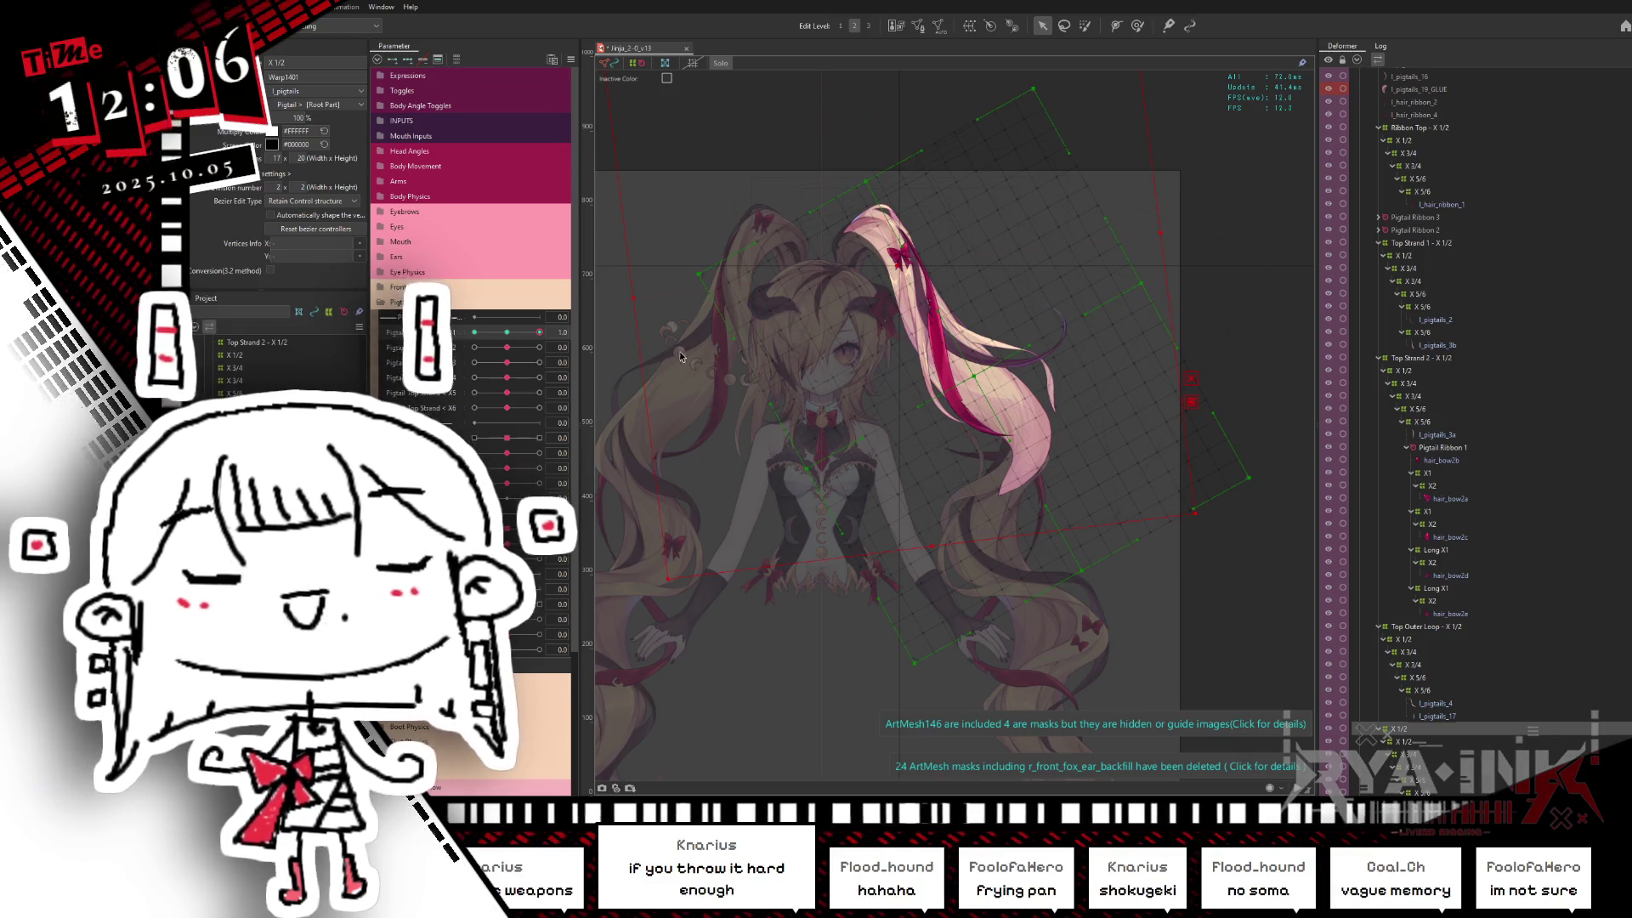
Step: Sweep the top pigtail parameter from 0 to -1.0 and to its maximum to preview the motion
click(515, 332)
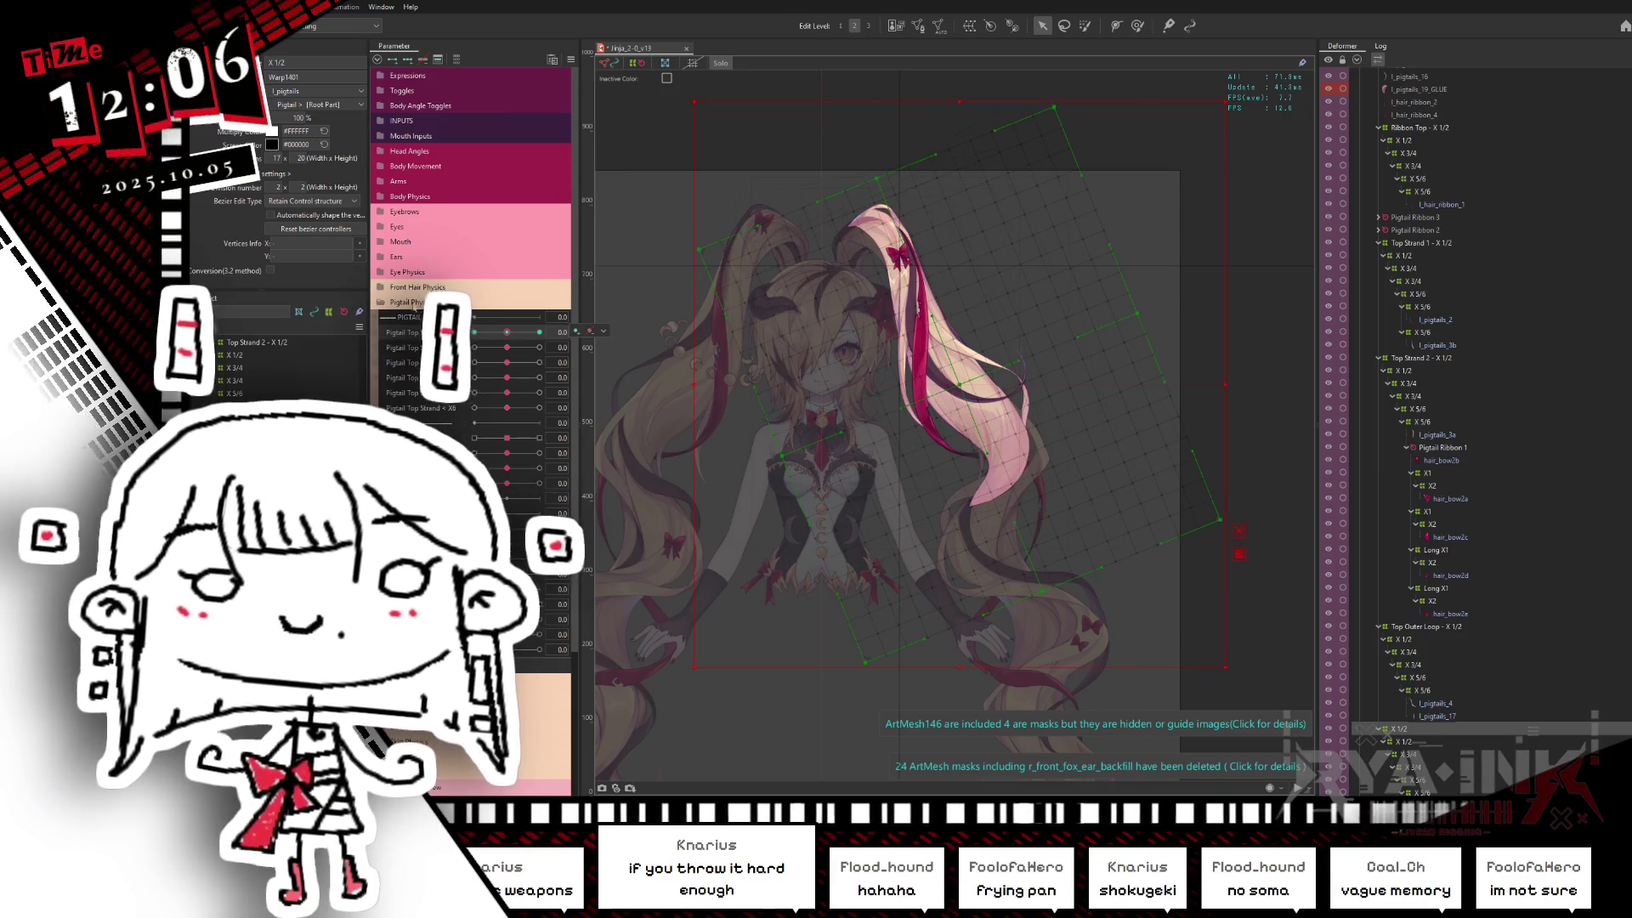
drag(506, 332, 391, 322)
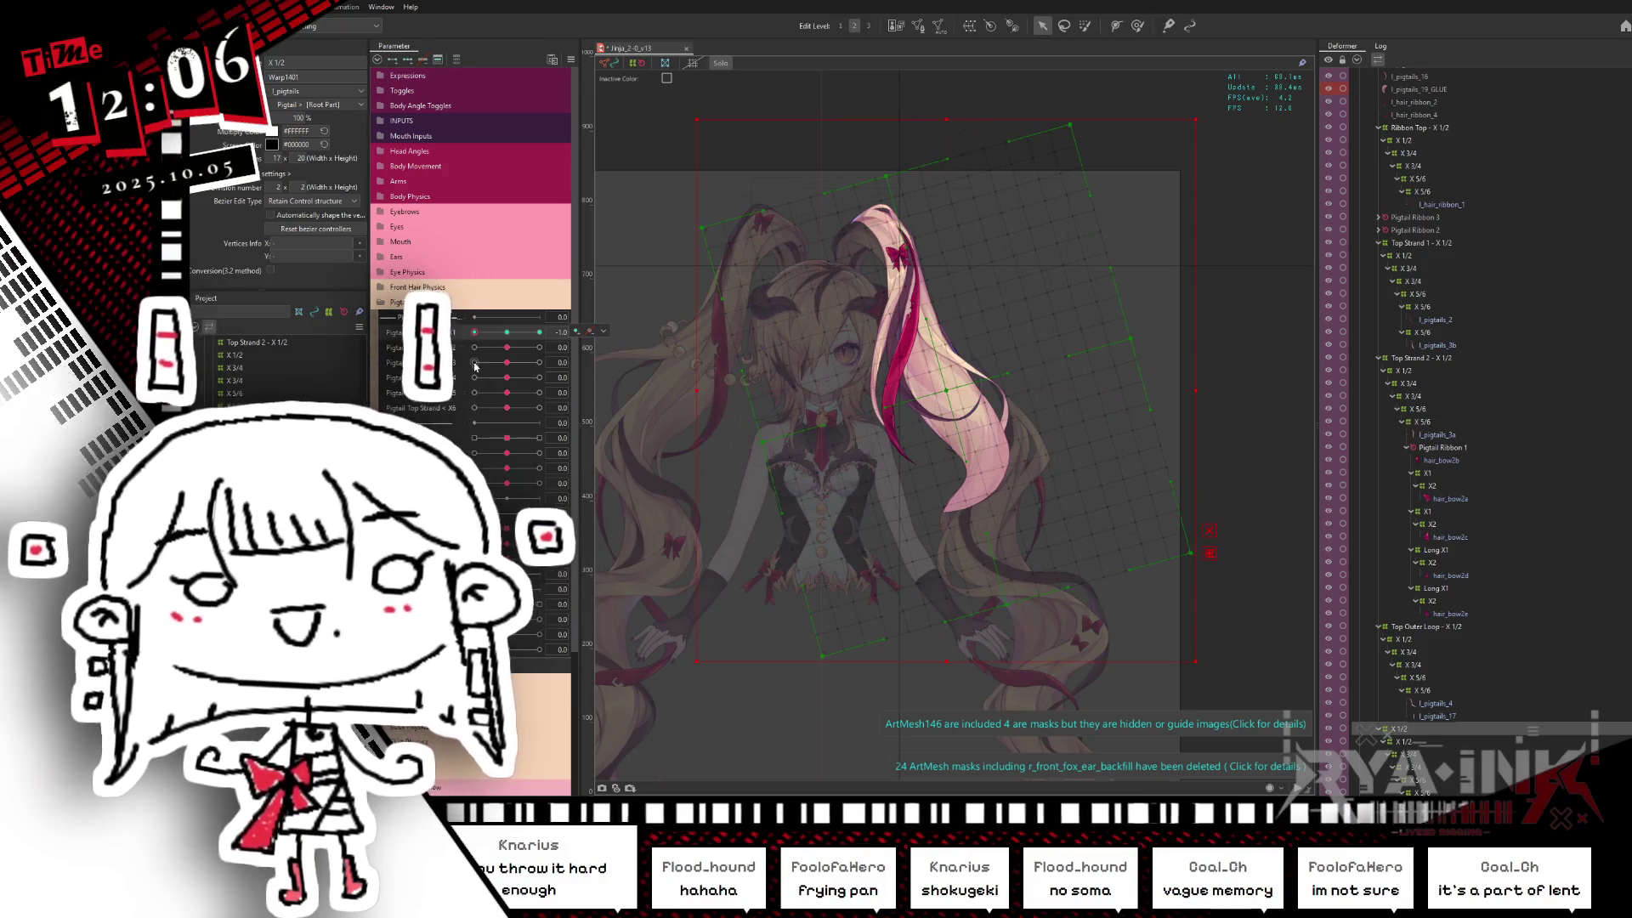
click(517, 332)
mouse_move(507, 334)
mouse_down()
mouse_move(564, 332)
mouse_move(509, 330)
mouse_up()
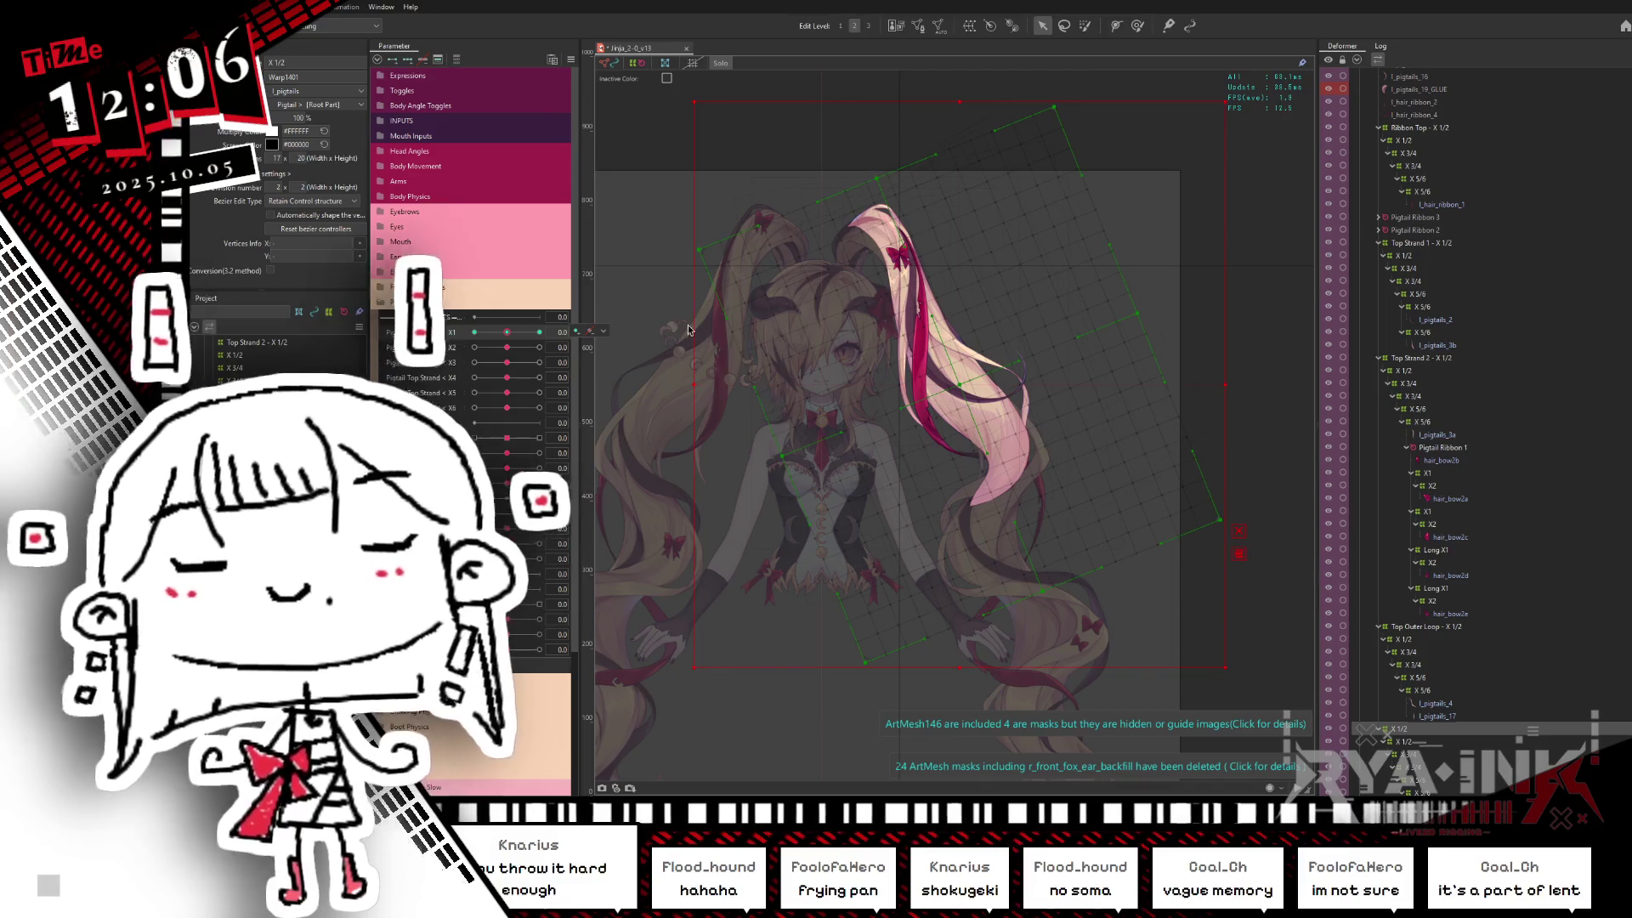
right_click(613, 334)
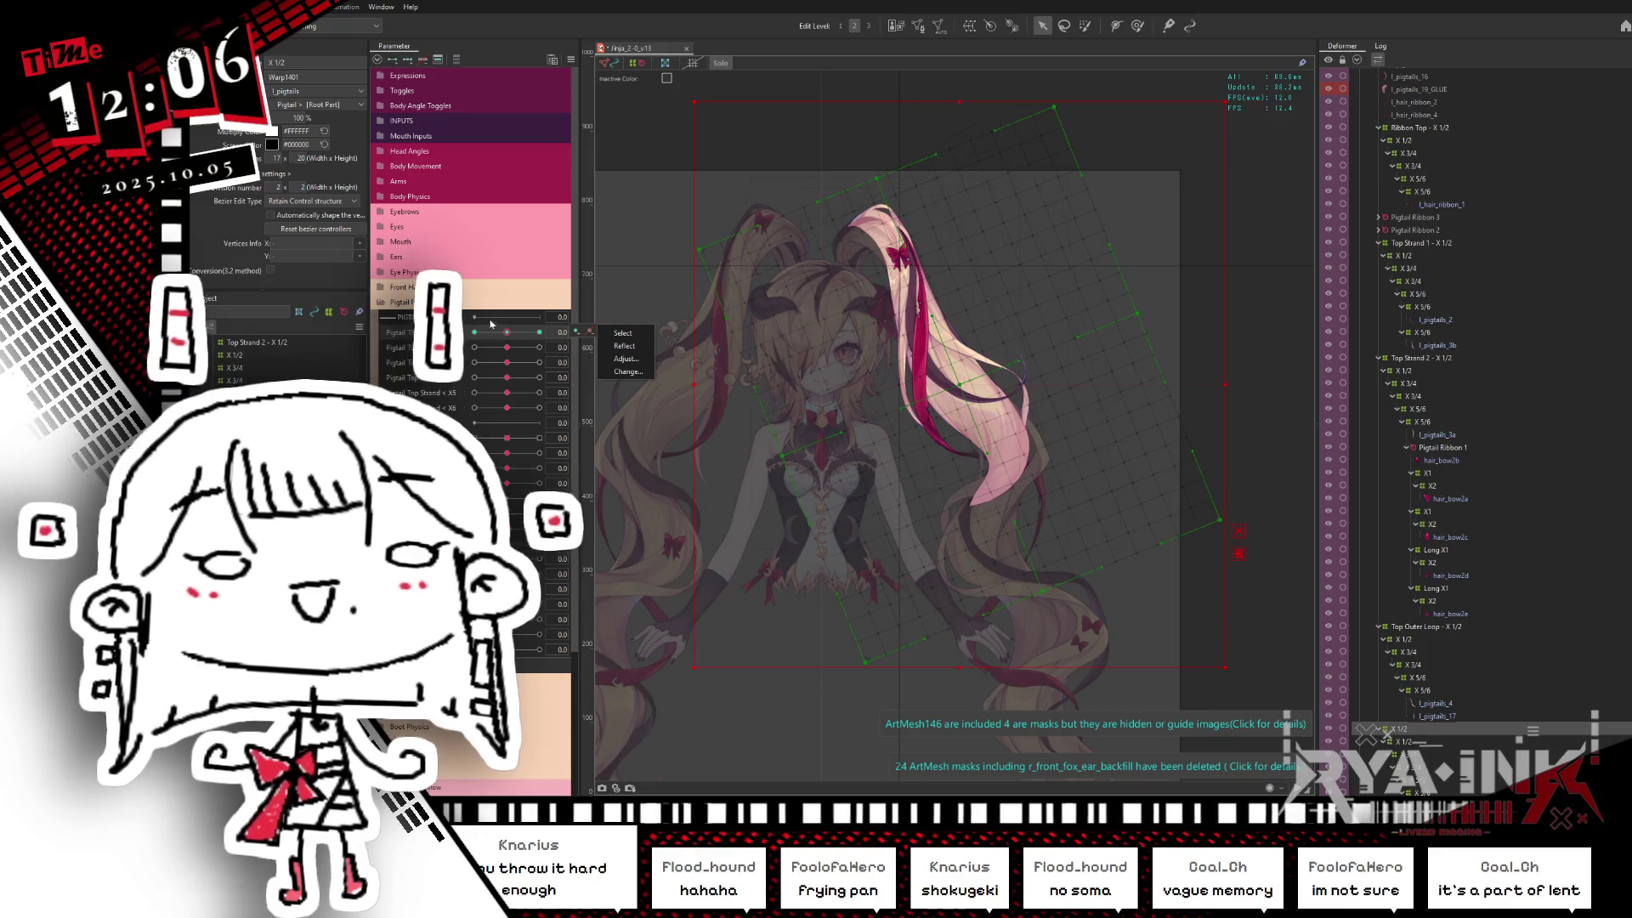
Step: Scrub the Pigtail parameter to watch the swing, then leave it at 1.0
click(622, 332)
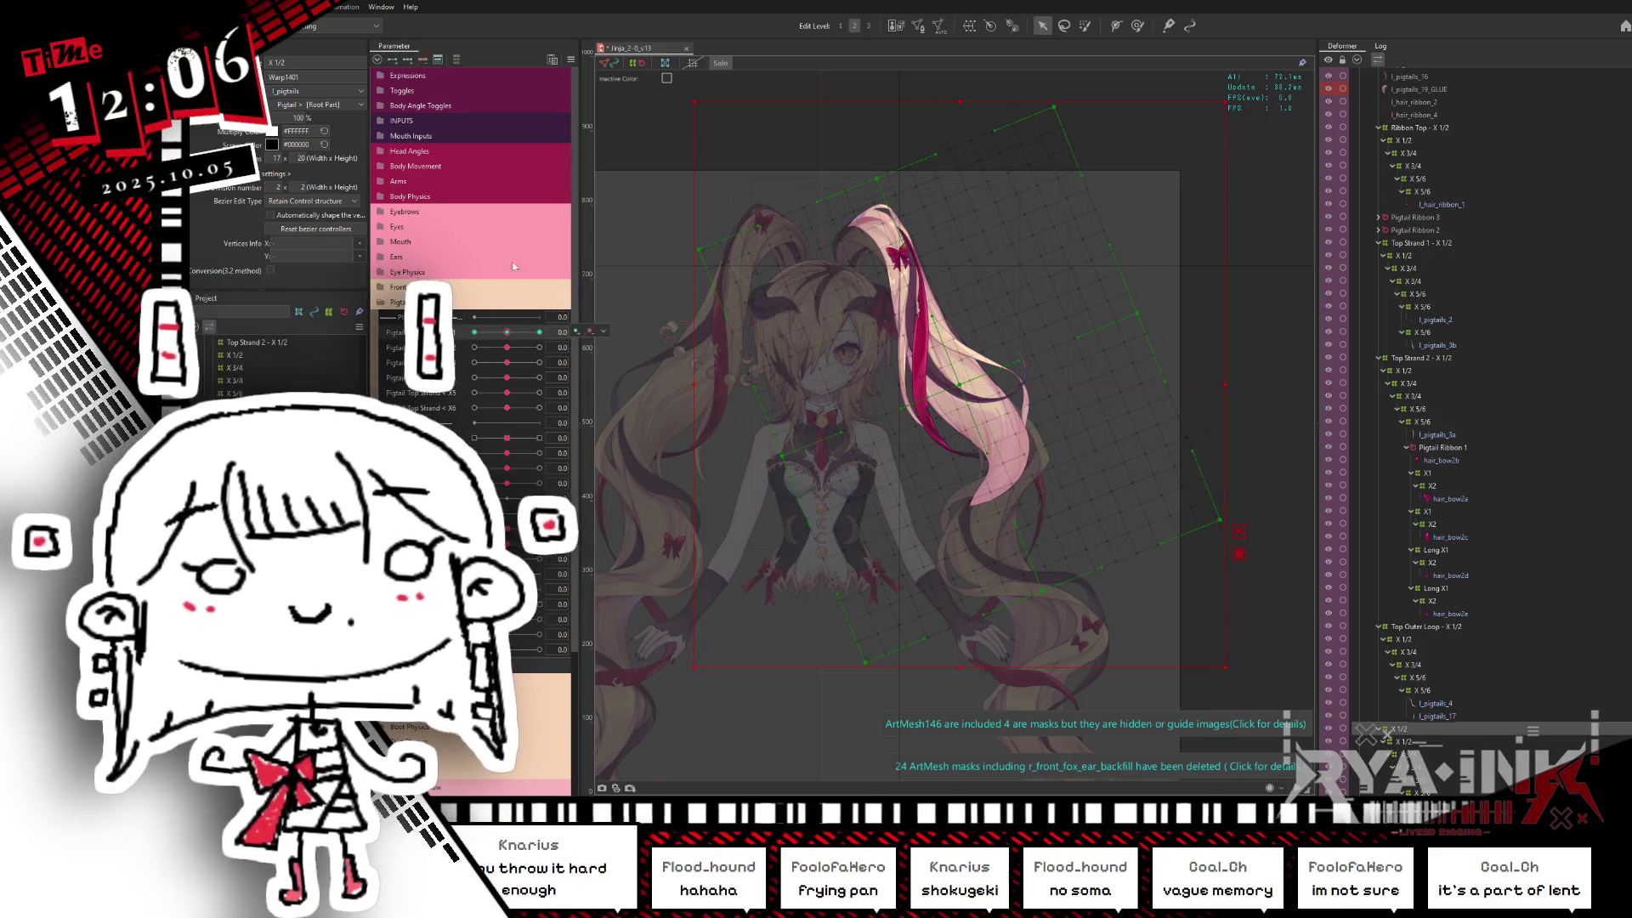
drag(517, 331, 507, 335)
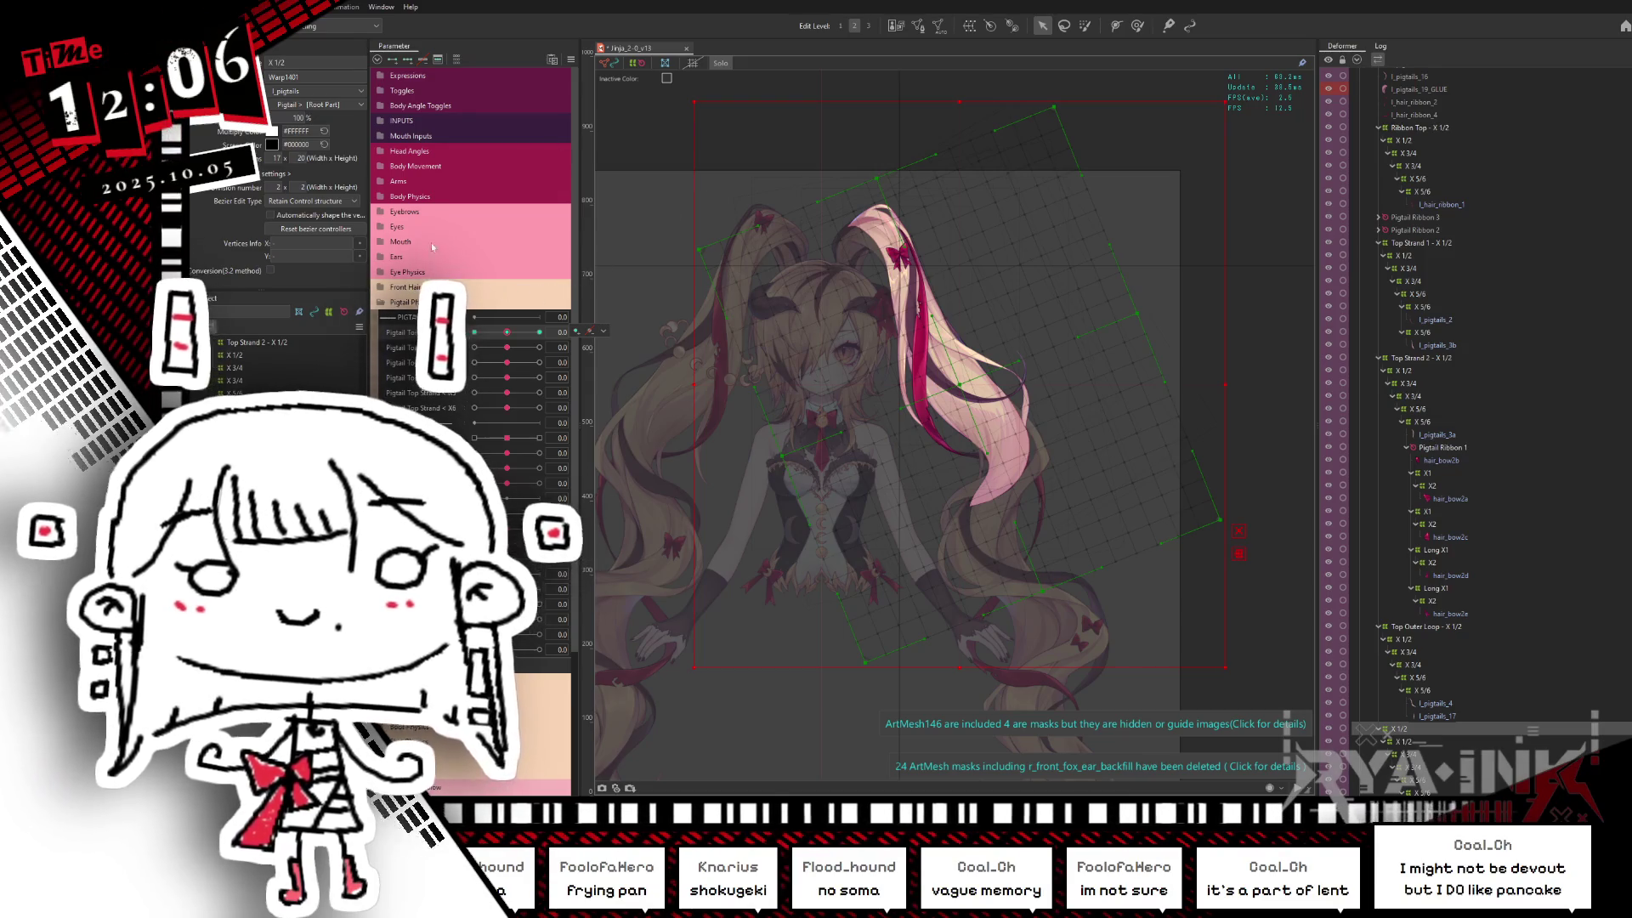
mouse_move(516, 341)
mouse_down()
mouse_move(546, 341)
mouse_move(512, 341)
mouse_up()
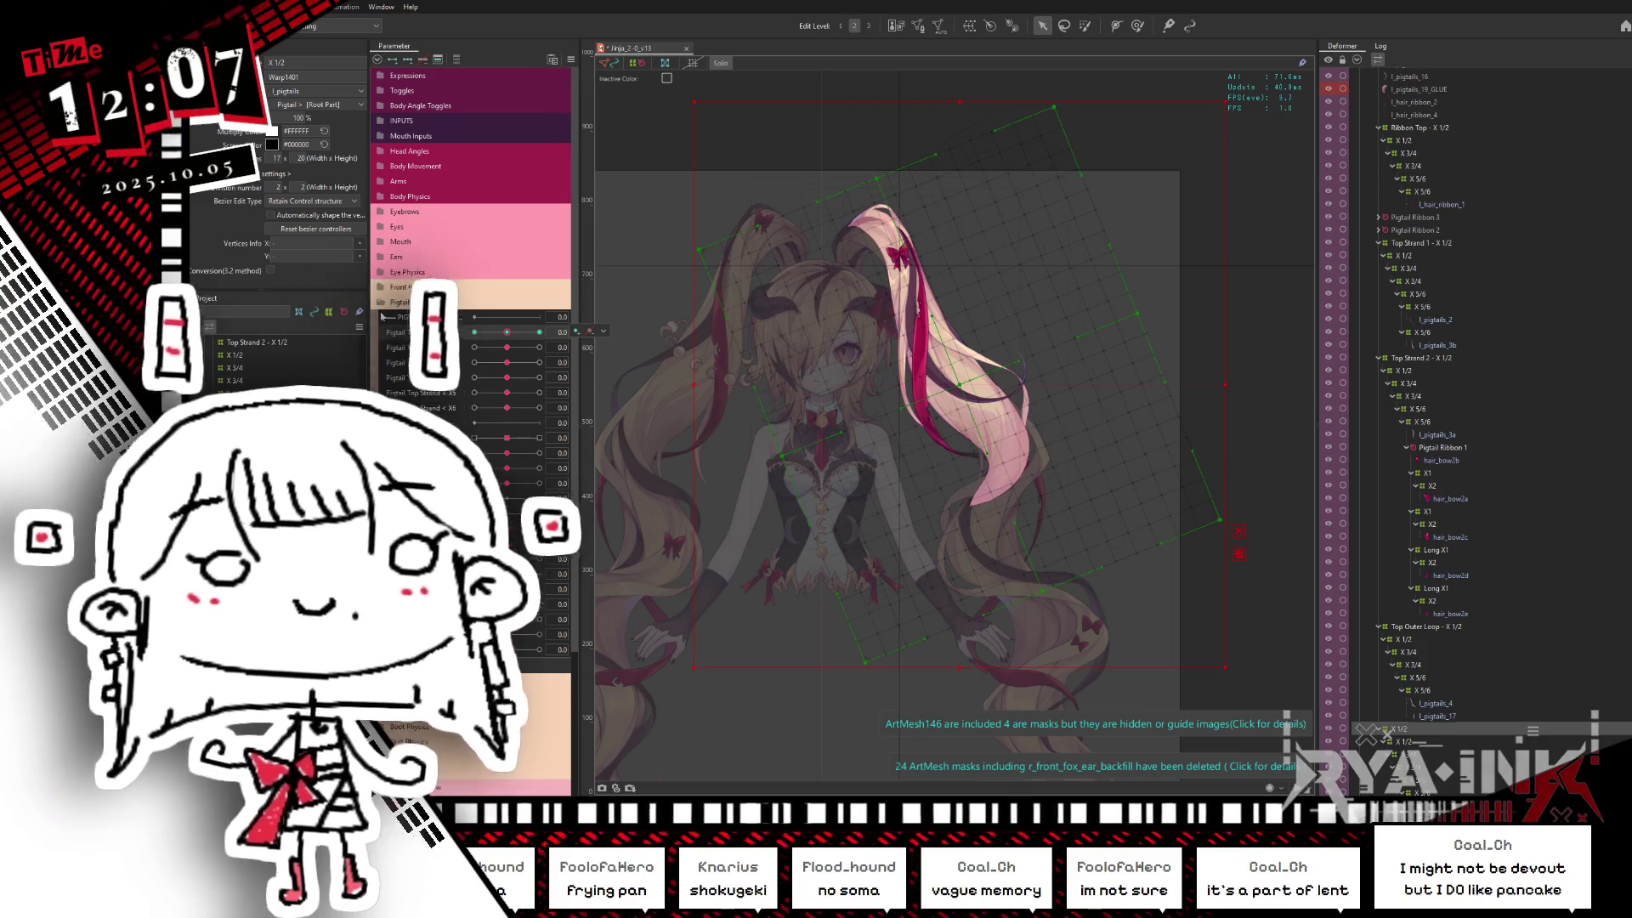
drag(514, 331, 575, 332)
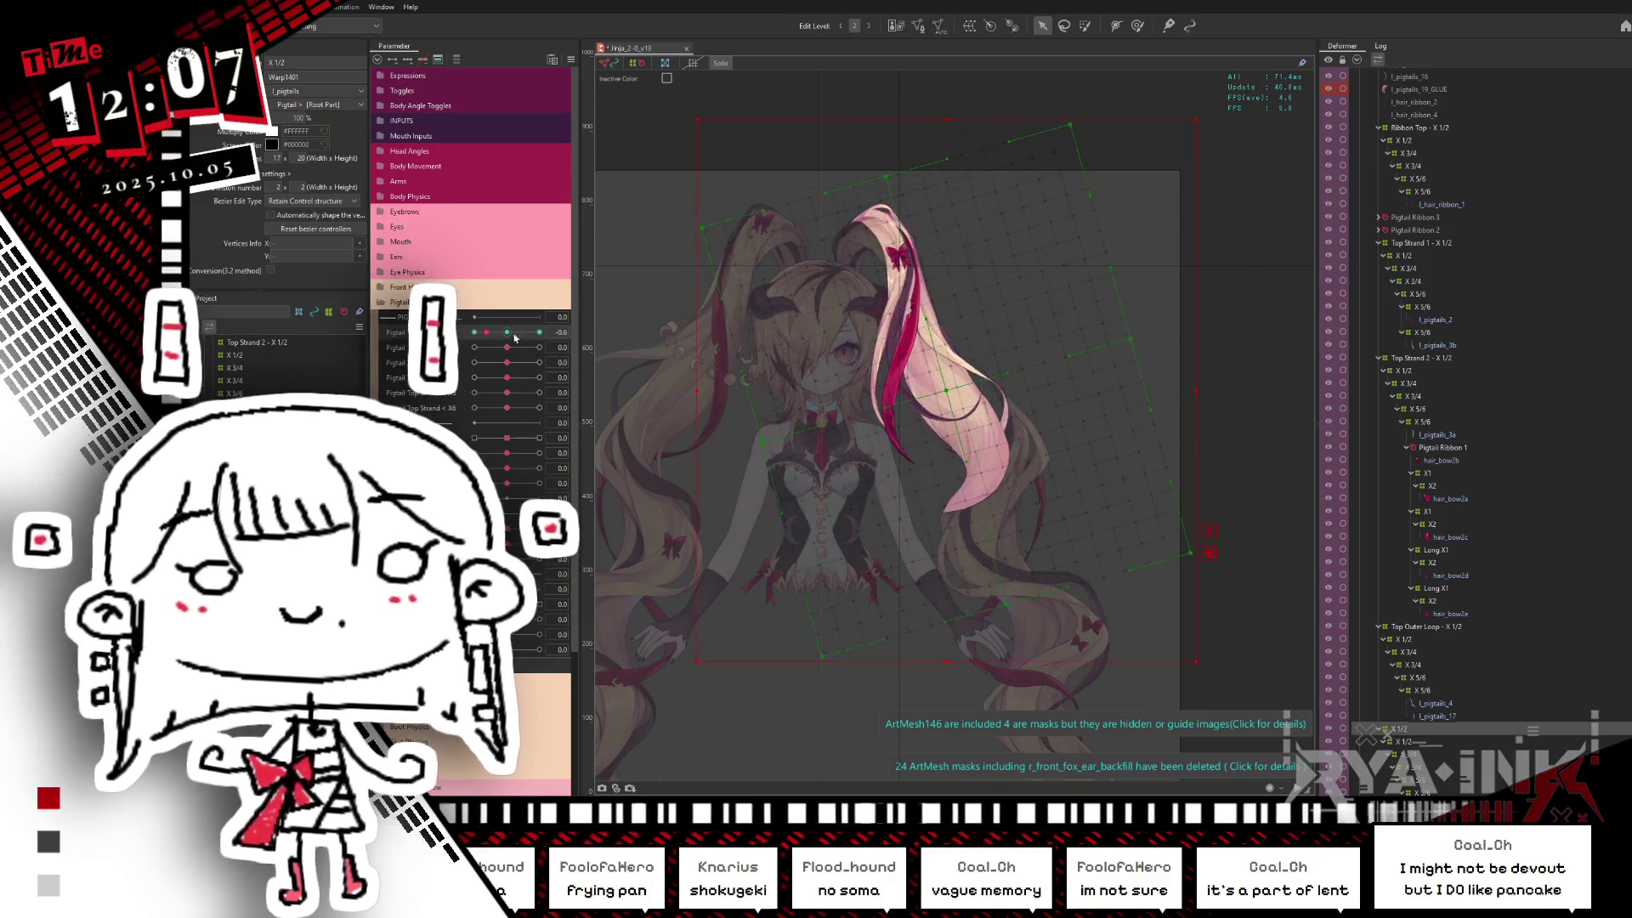
Step: Rotate the outer pigtail deformer slightly and key it at Pigtail Top Strand 1.0
click(978, 378)
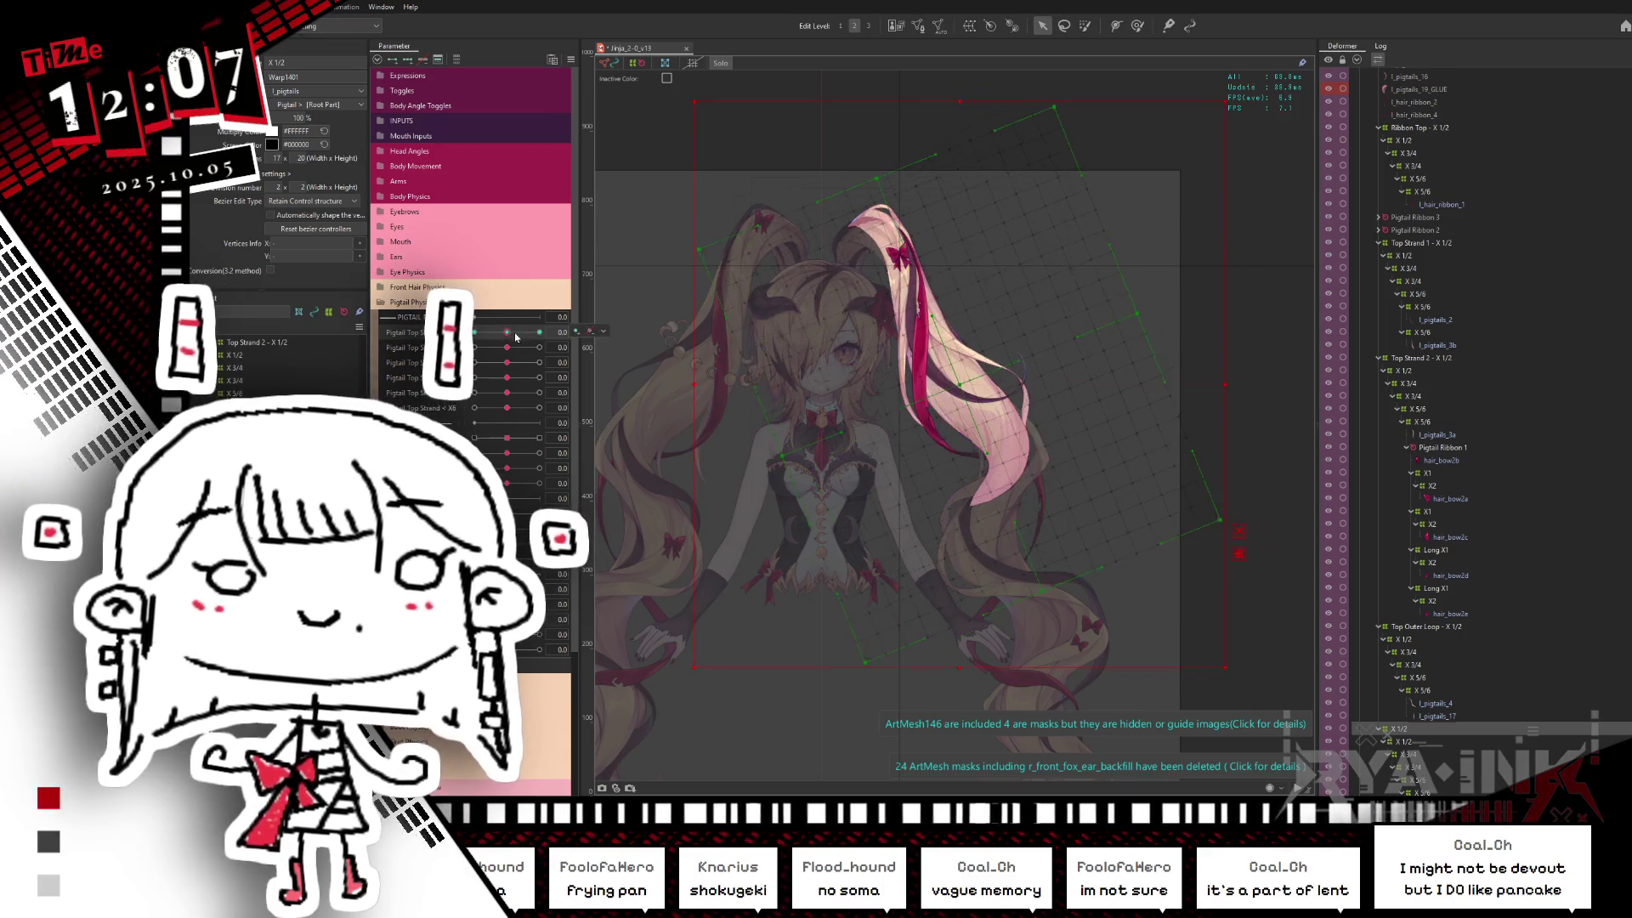
click(975, 374)
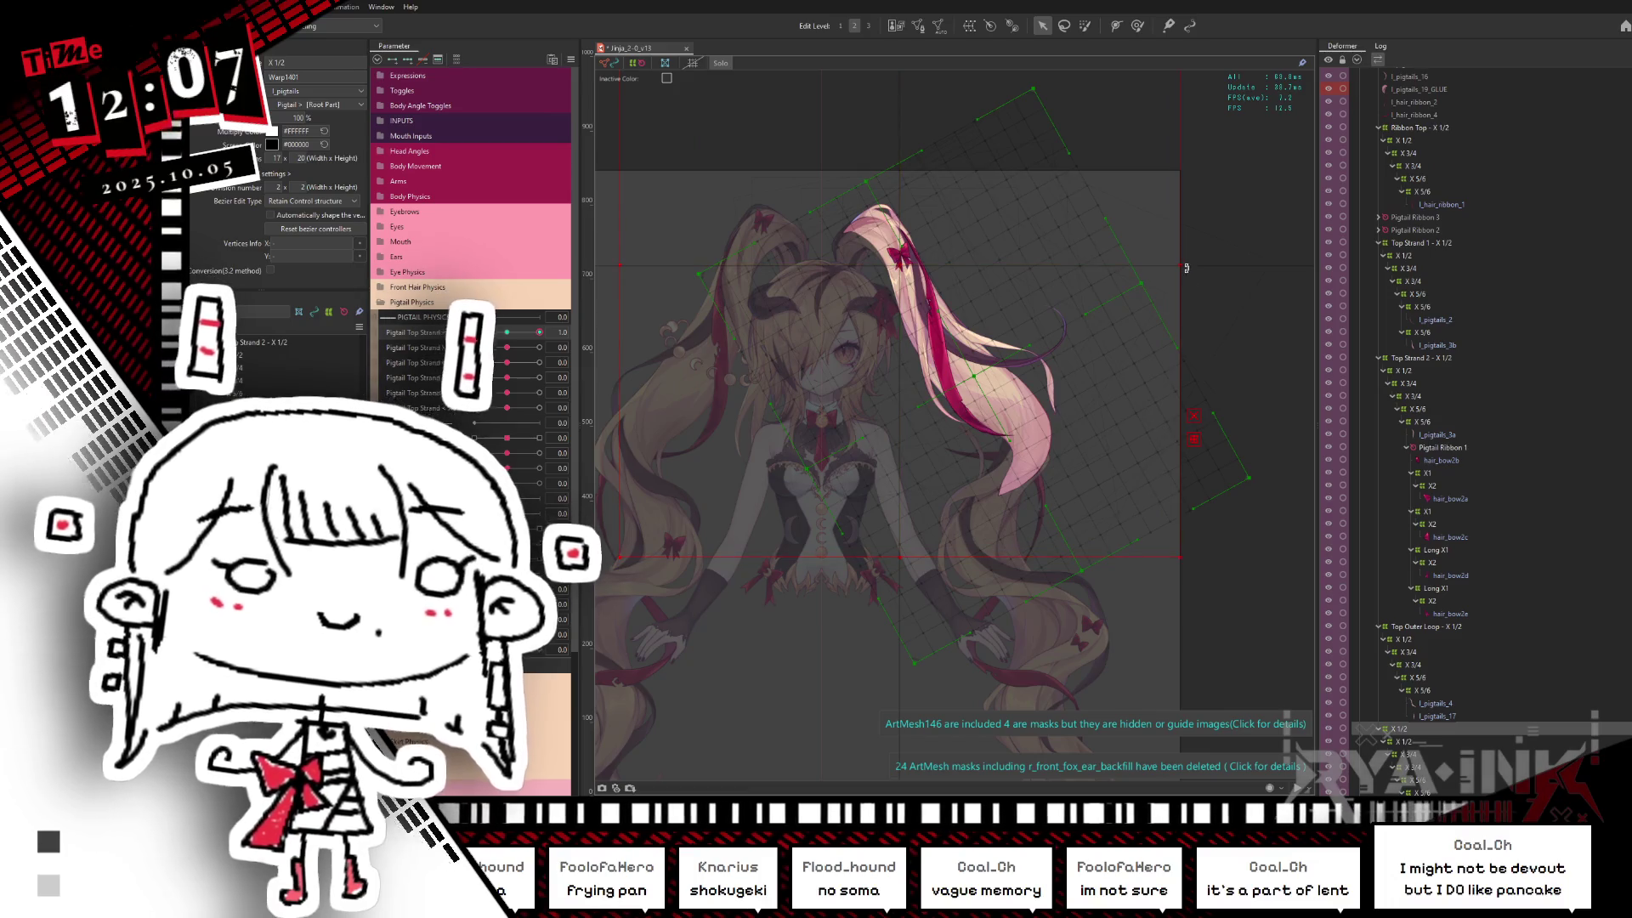
drag(508, 335, 515, 361)
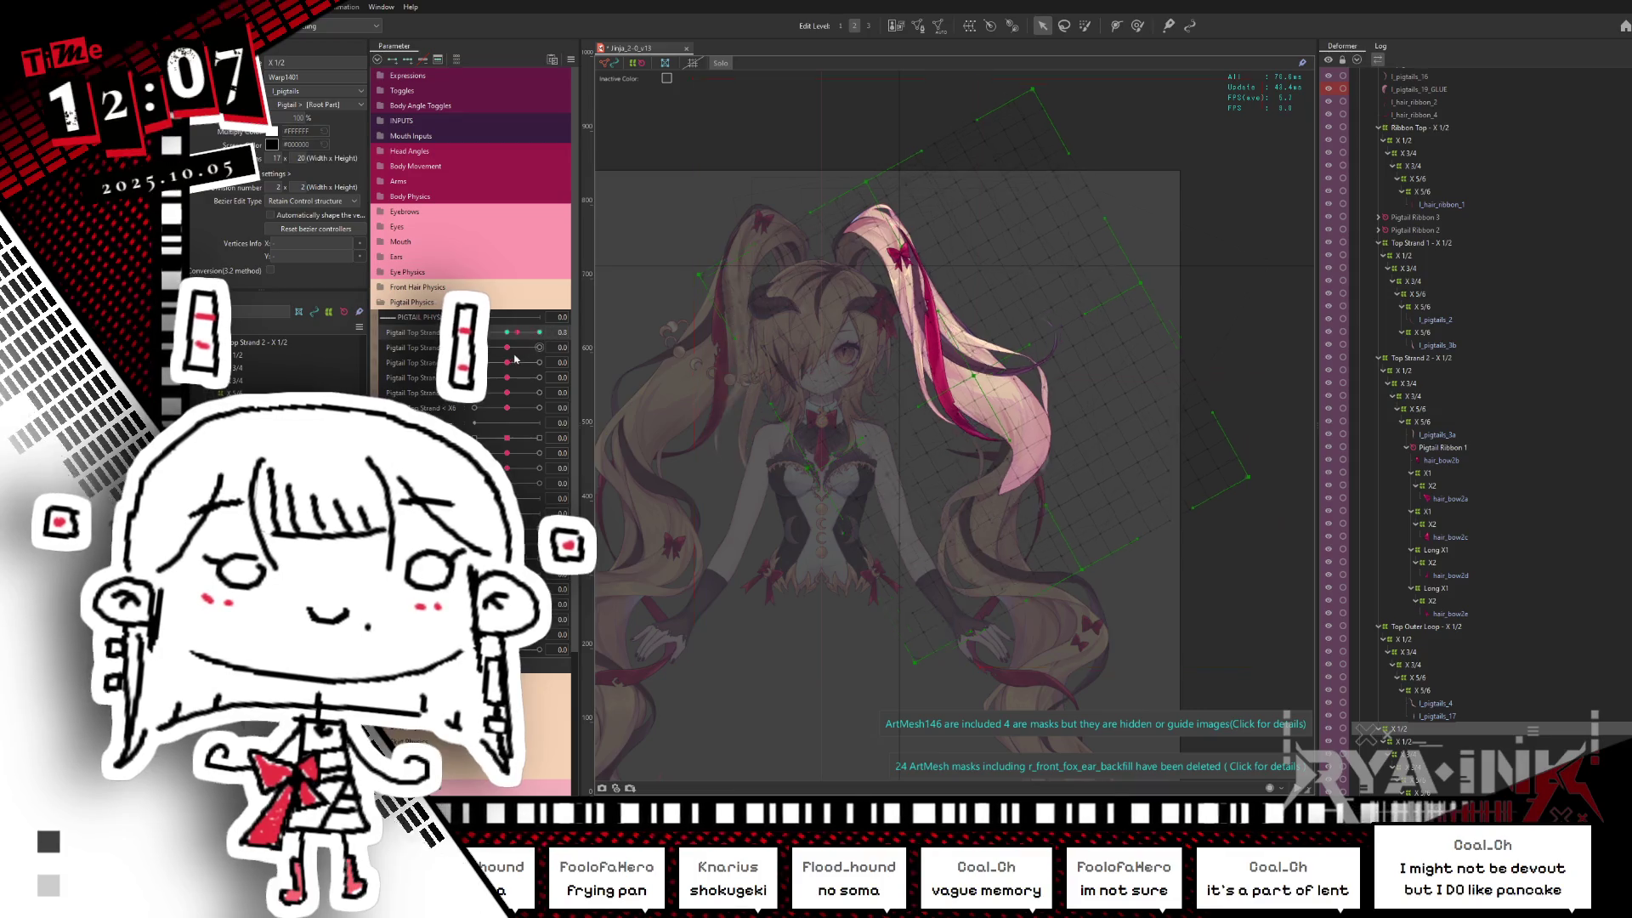
click(513, 334)
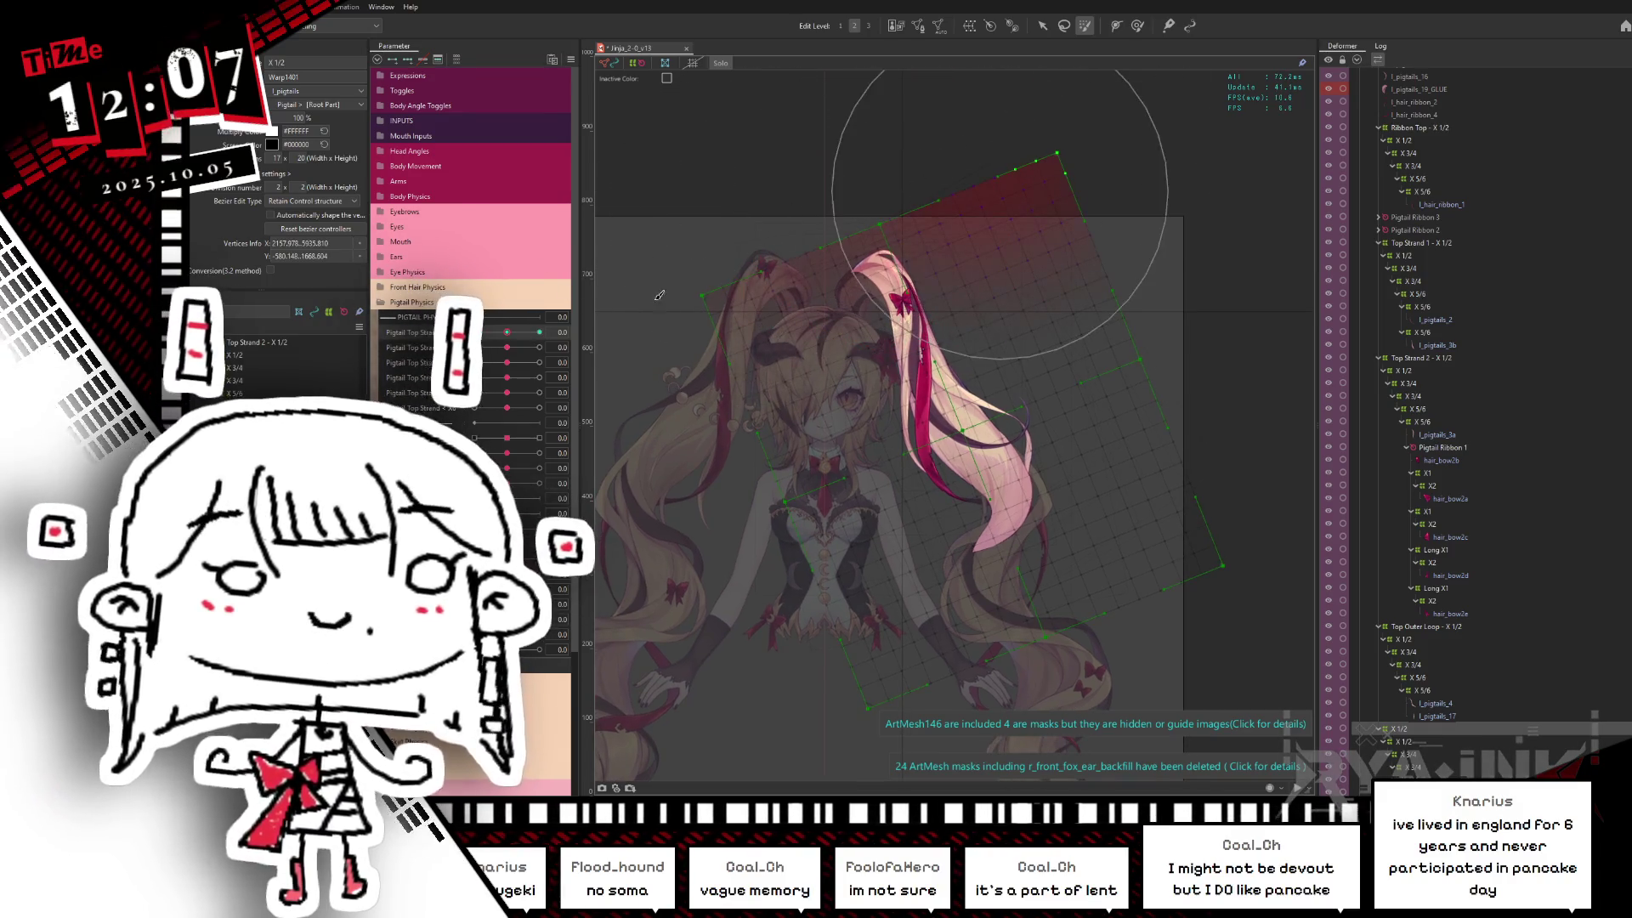
Step: Select the deformer grid's upper points, scrub Top Strand from -1.0 to about -0.7, and hide the selection overlay
mouse_move(800, 202)
mouse_down()
mouse_move(709, 282)
mouse_move(931, 227)
mouse_move(632, 309)
mouse_up()
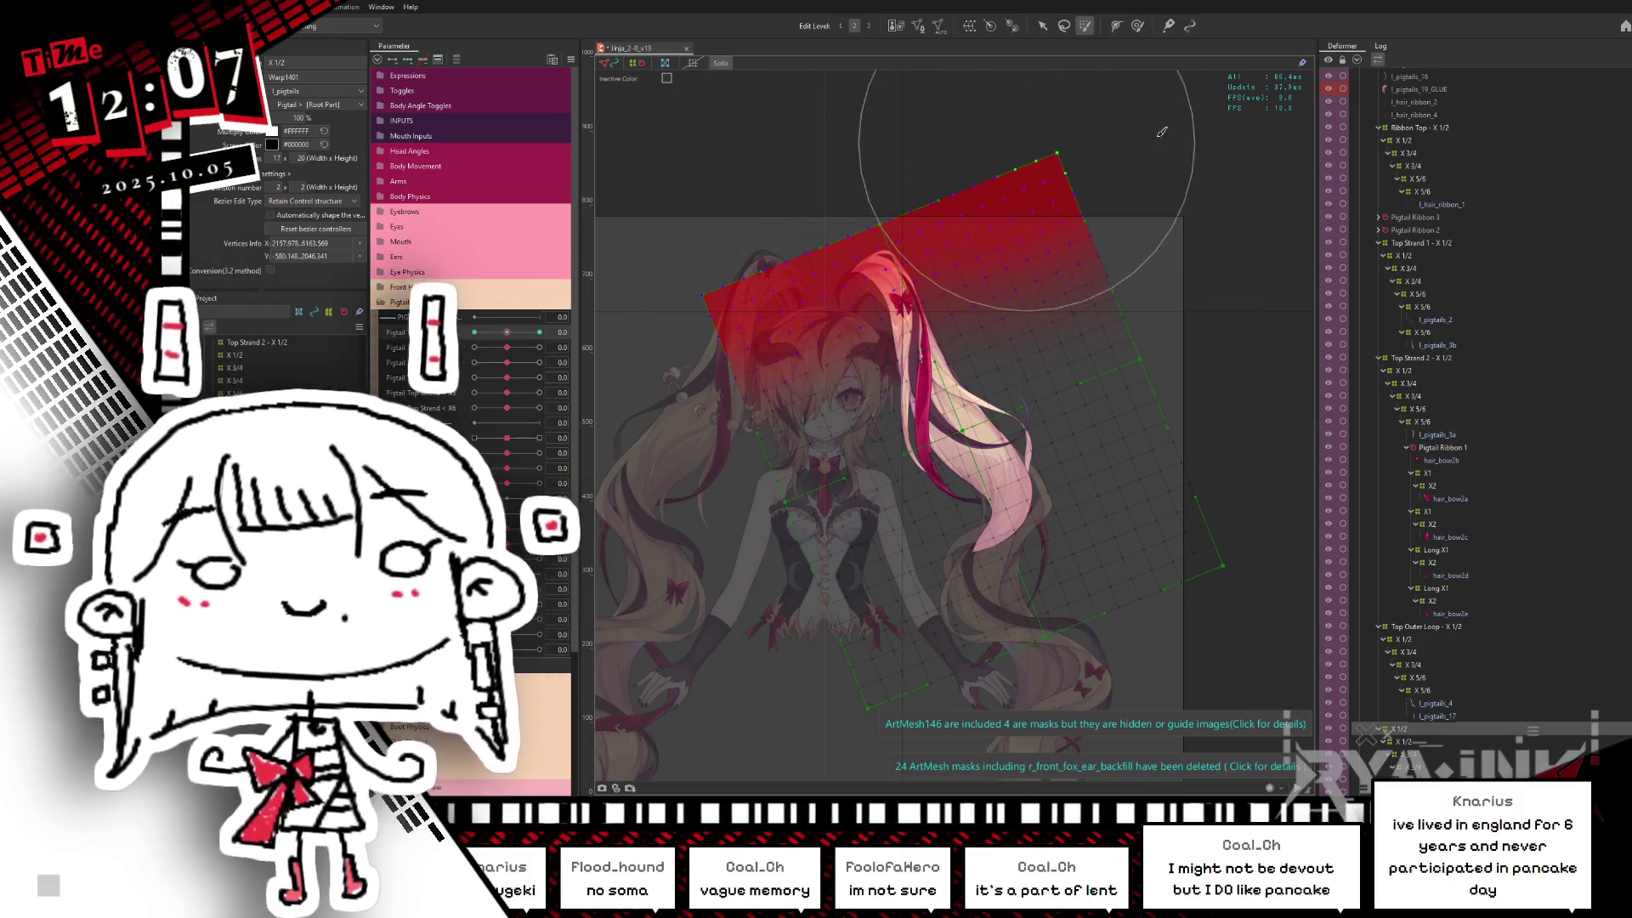
drag(631, 309, 1008, 141)
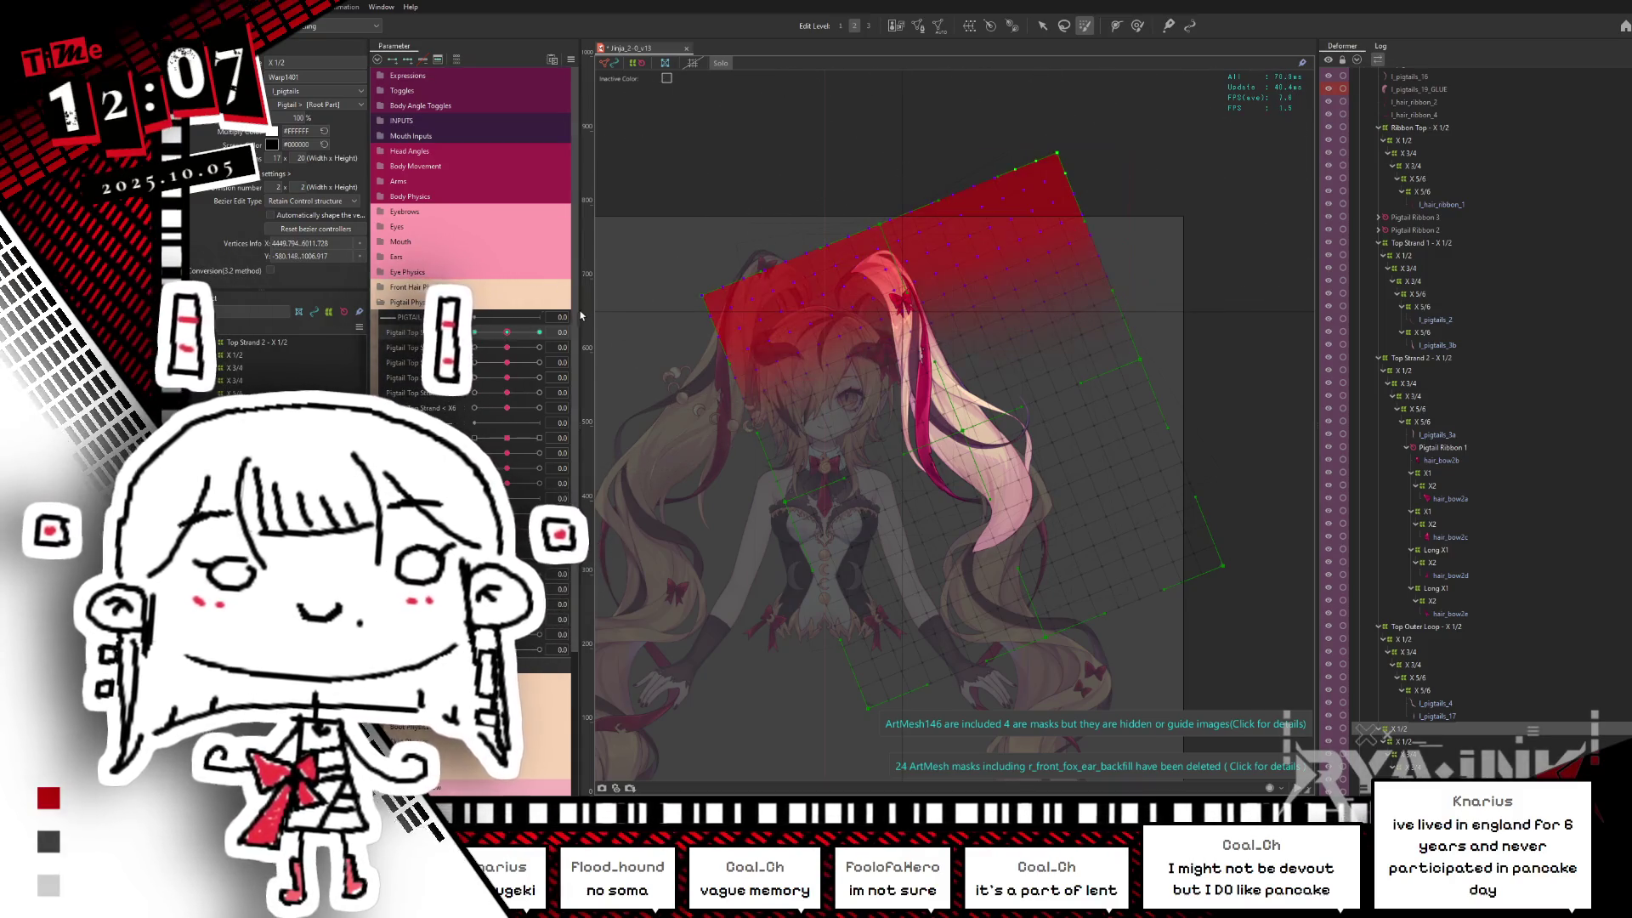
drag(507, 332, 474, 332)
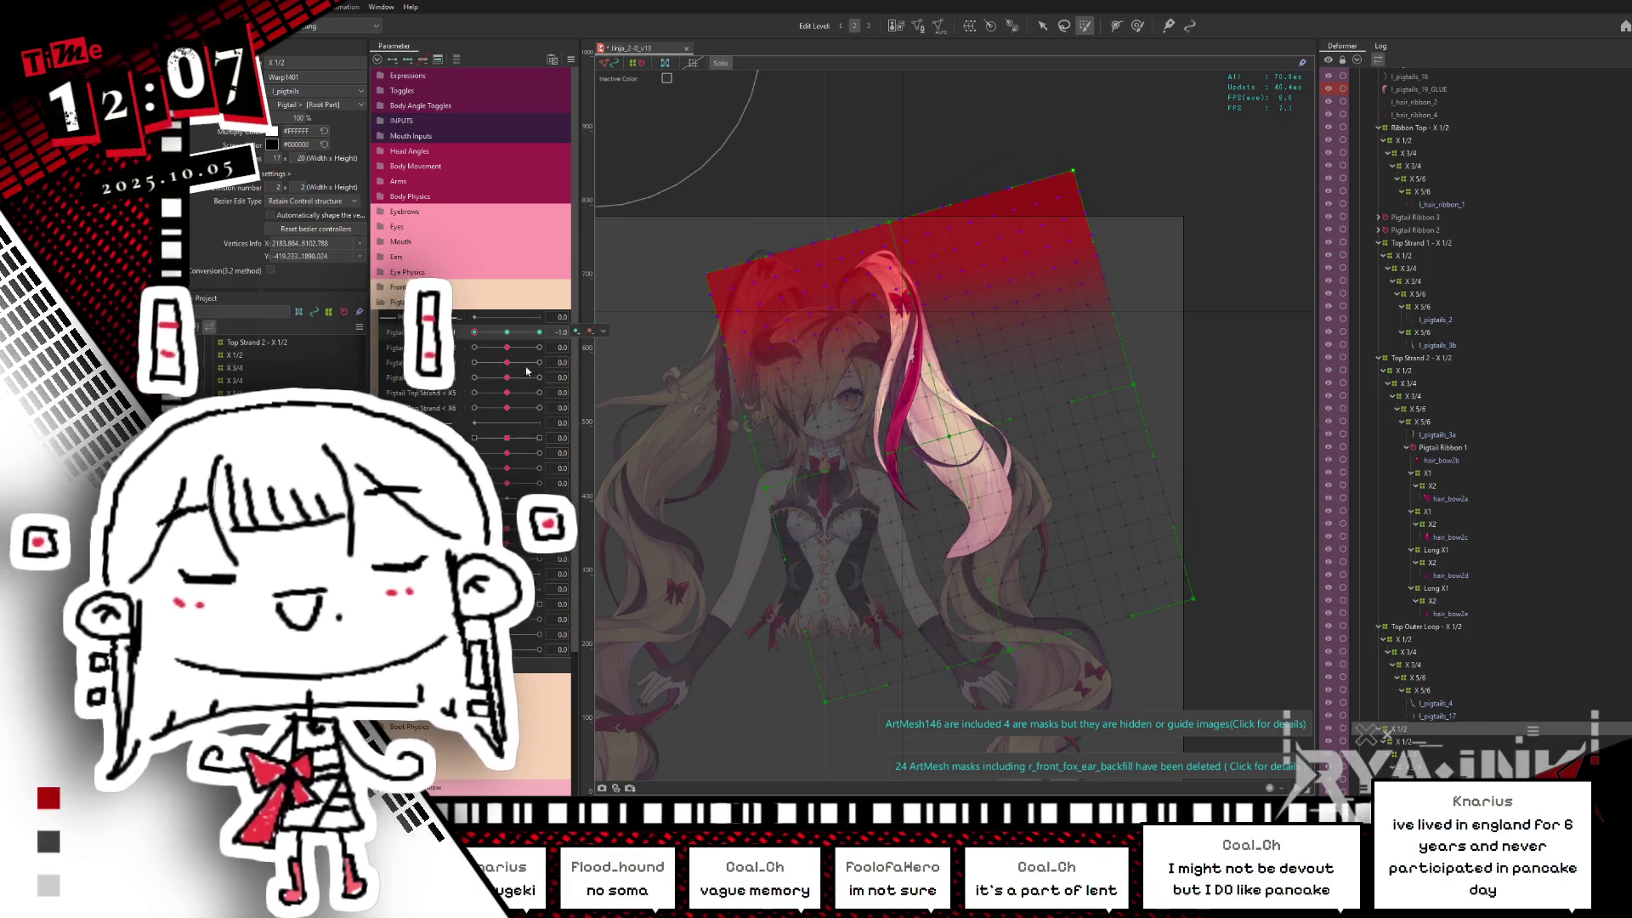
drag(473, 332, 574, 335)
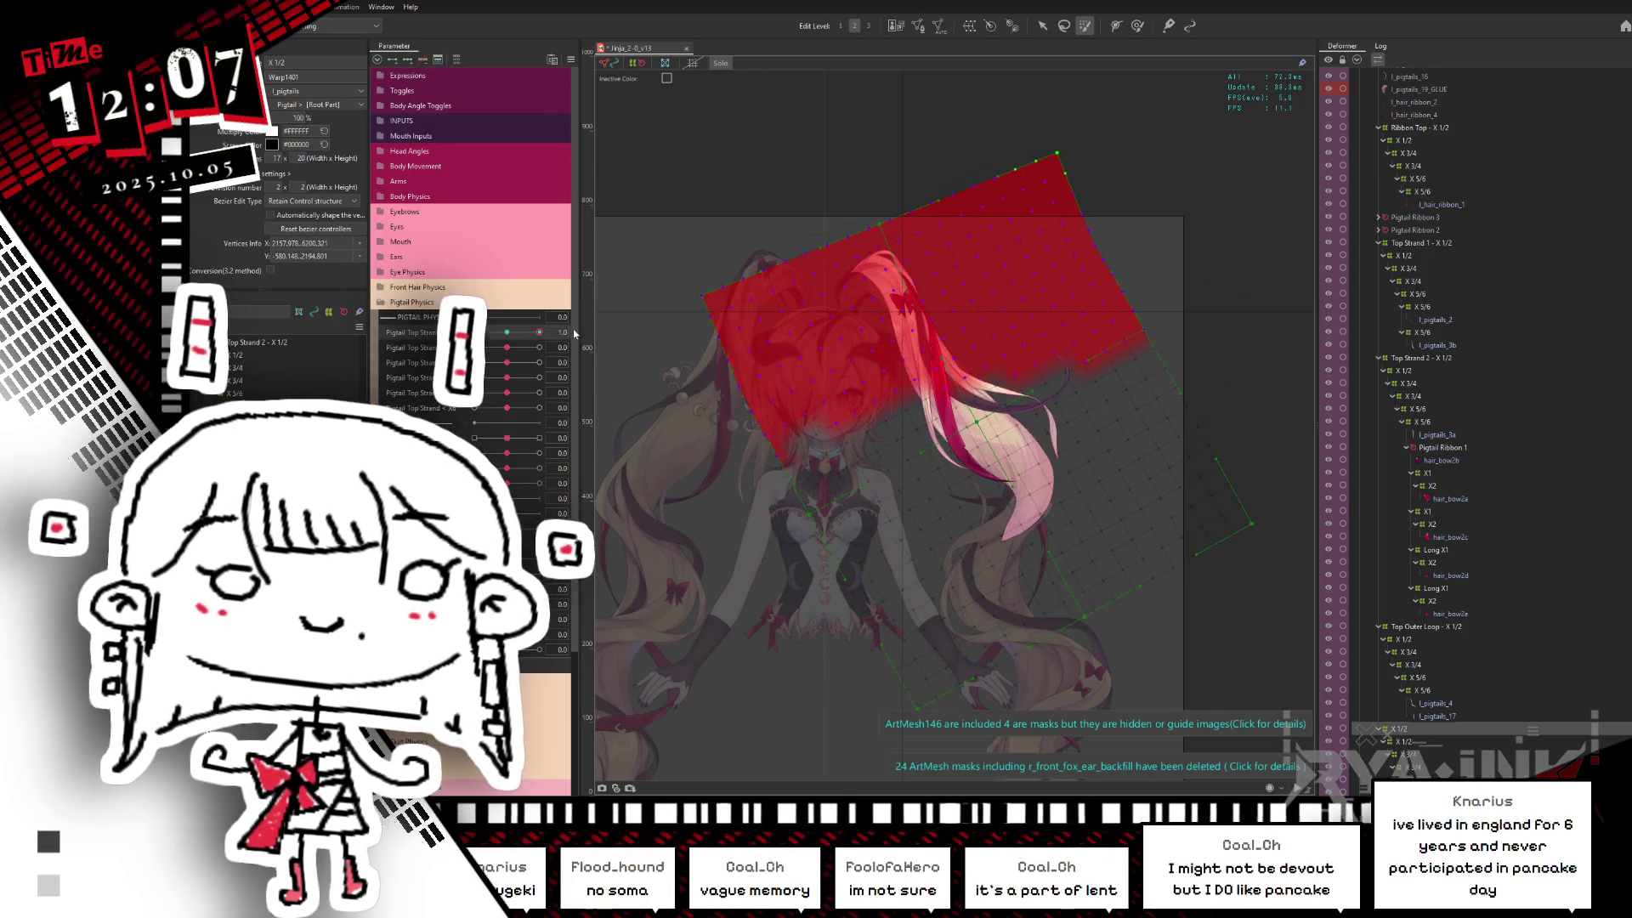
key(ctrl+h)
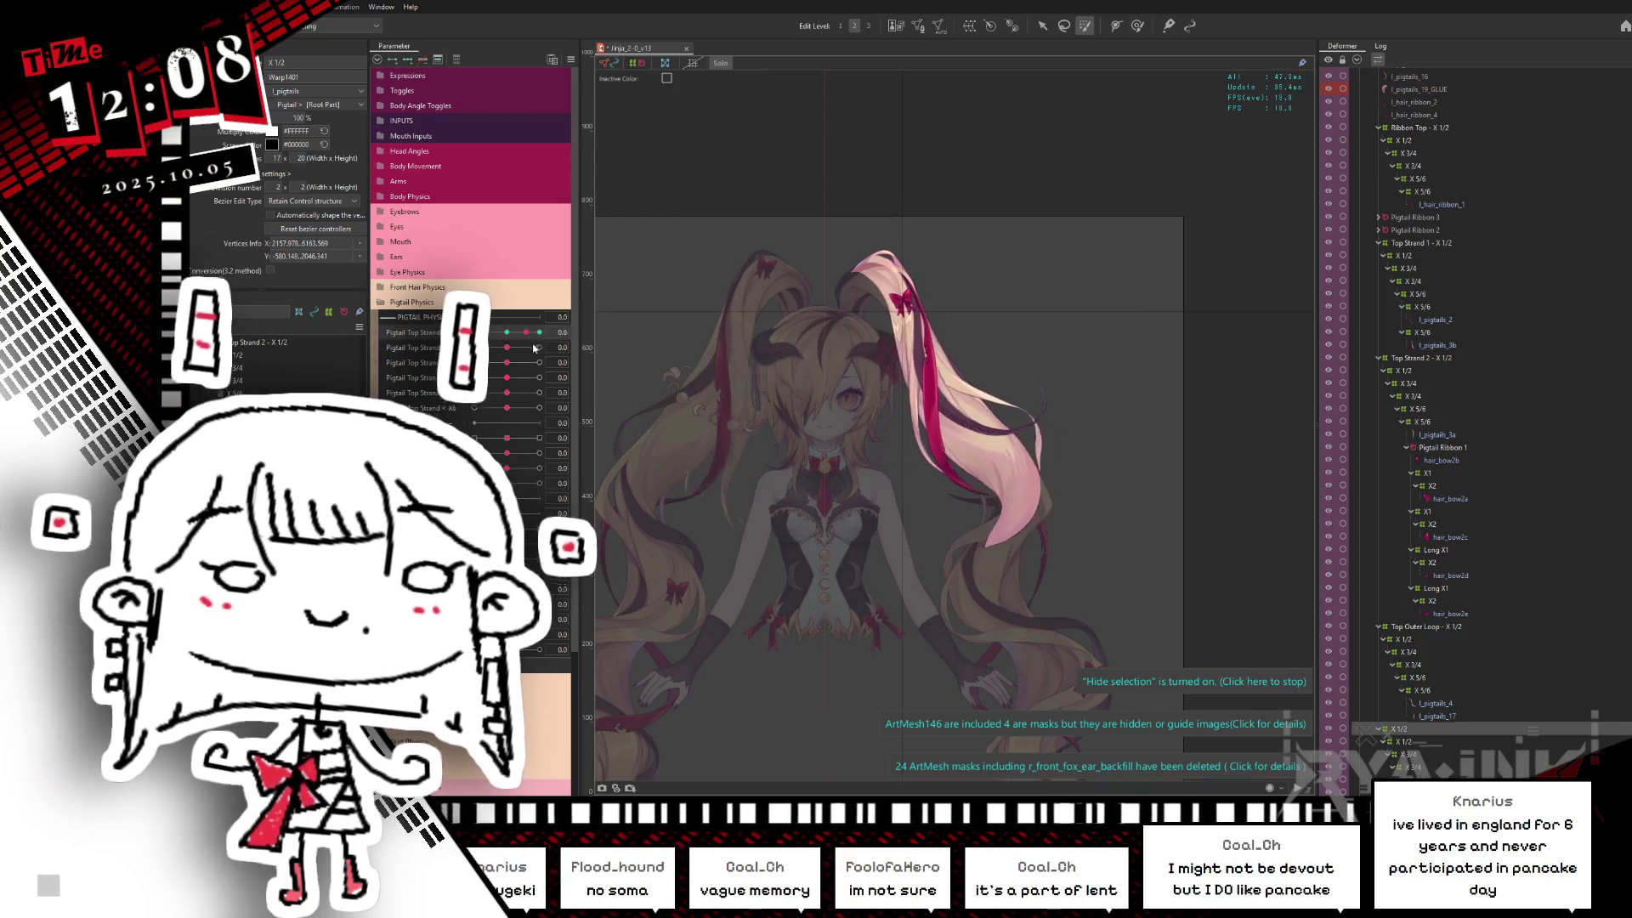
Step: Swing the pigtail to the -1.0 pose, save the project, and reselect the deformer for rotating
drag(548, 329, 498, 364)
key(ctrl+s)
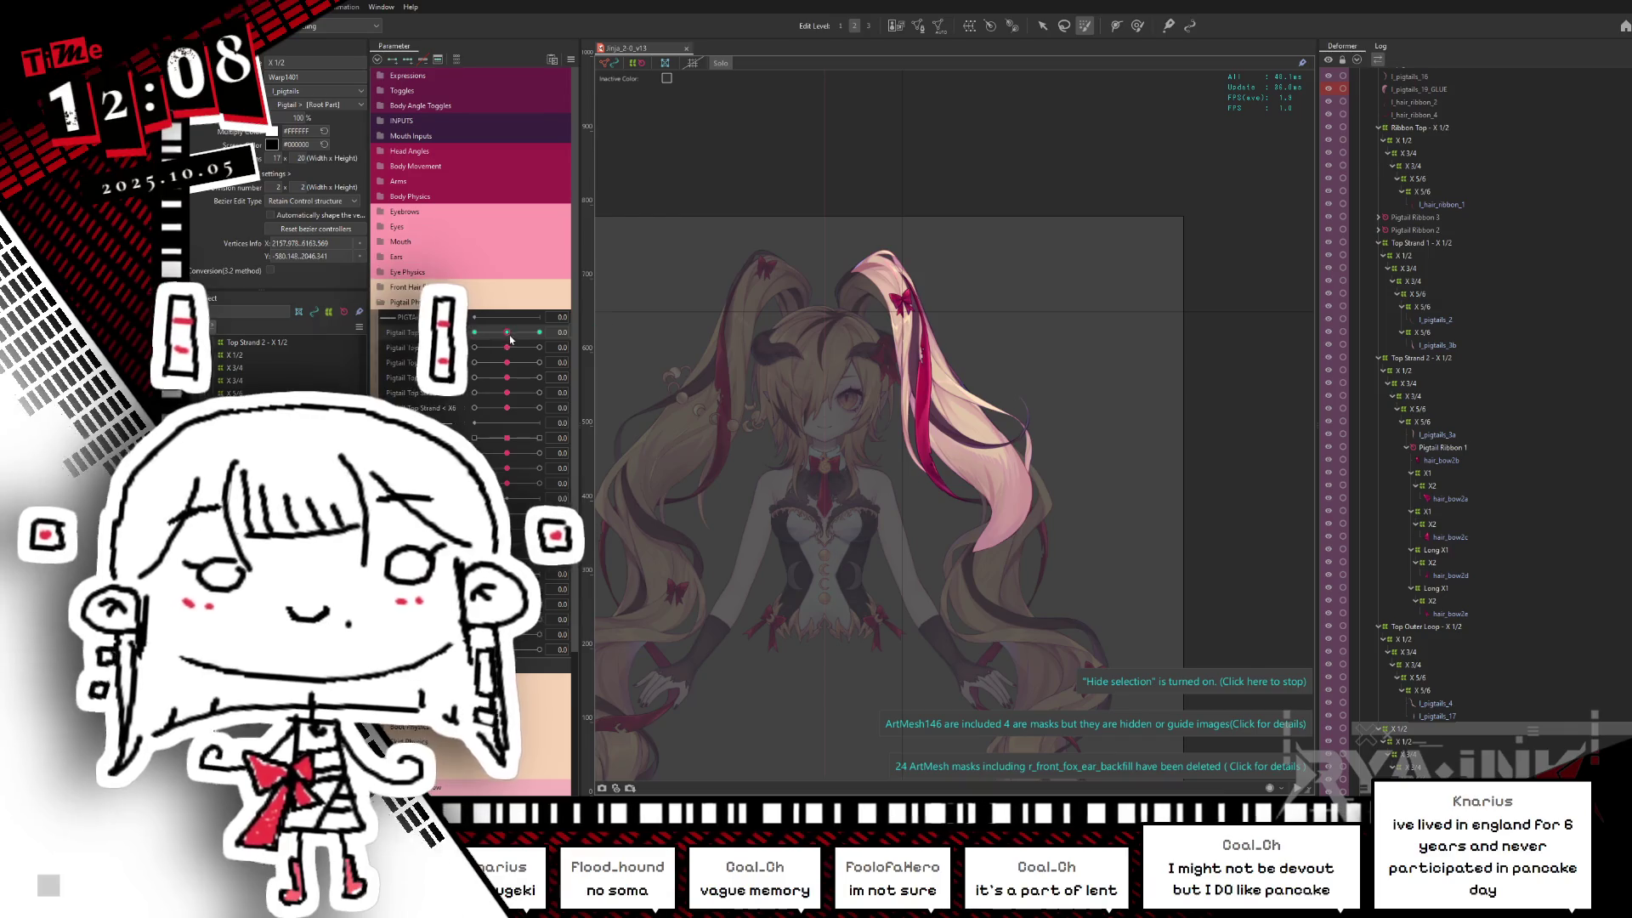
click(842, 189)
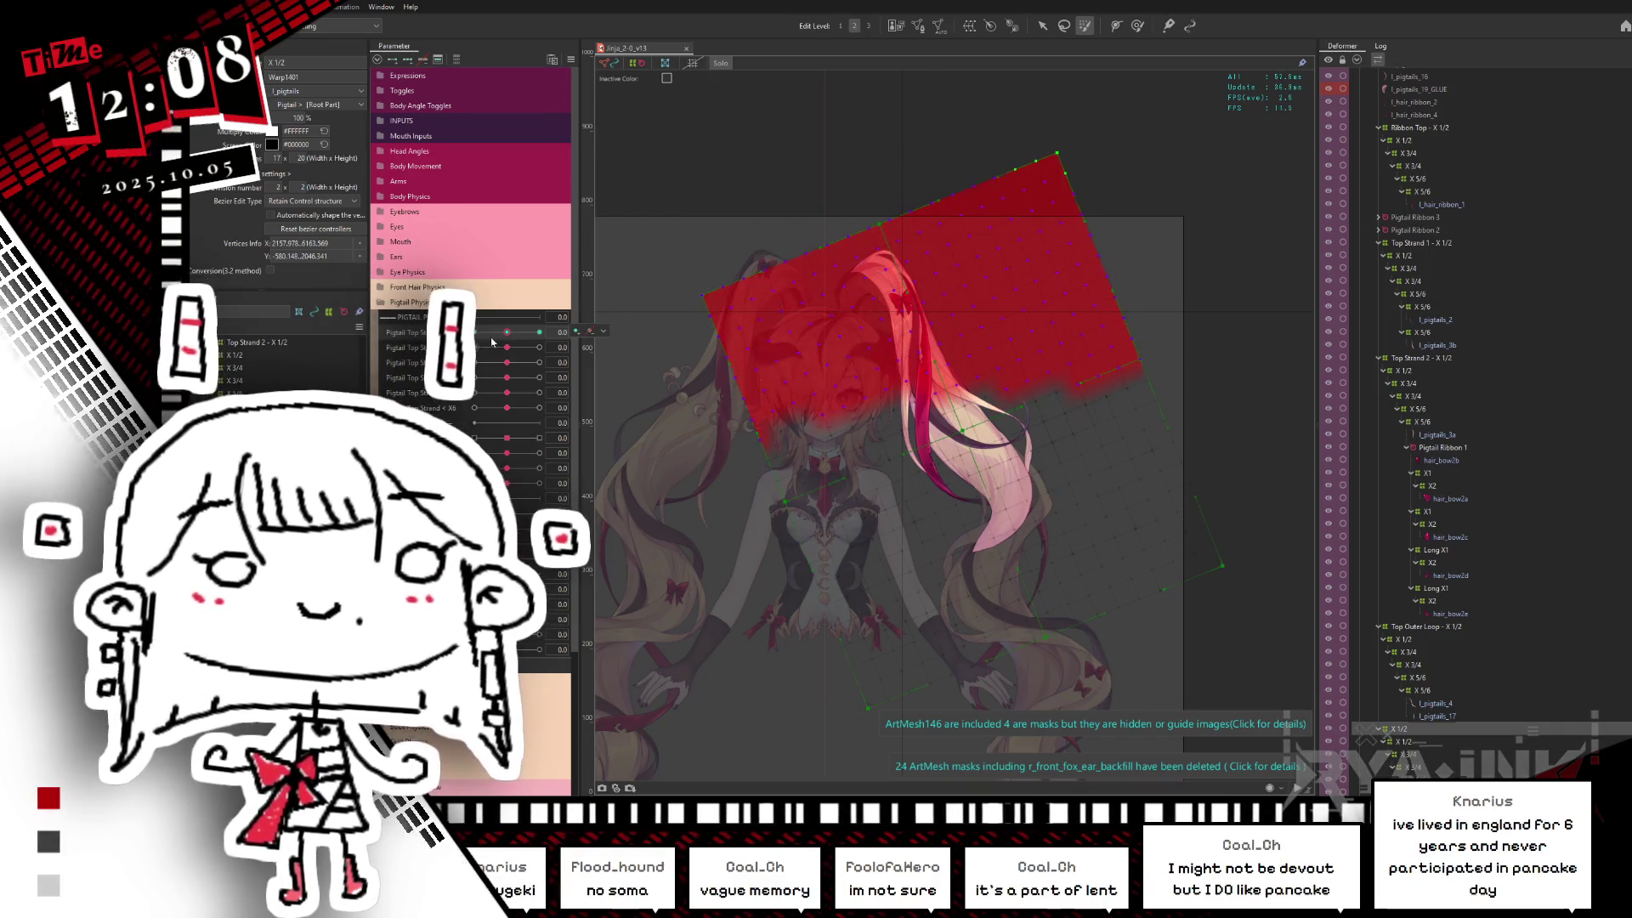
Step: Rotate the inner pigtail warp deformer for the -1.0 Top Strand pose and clear its bounding selection
click(551, 330)
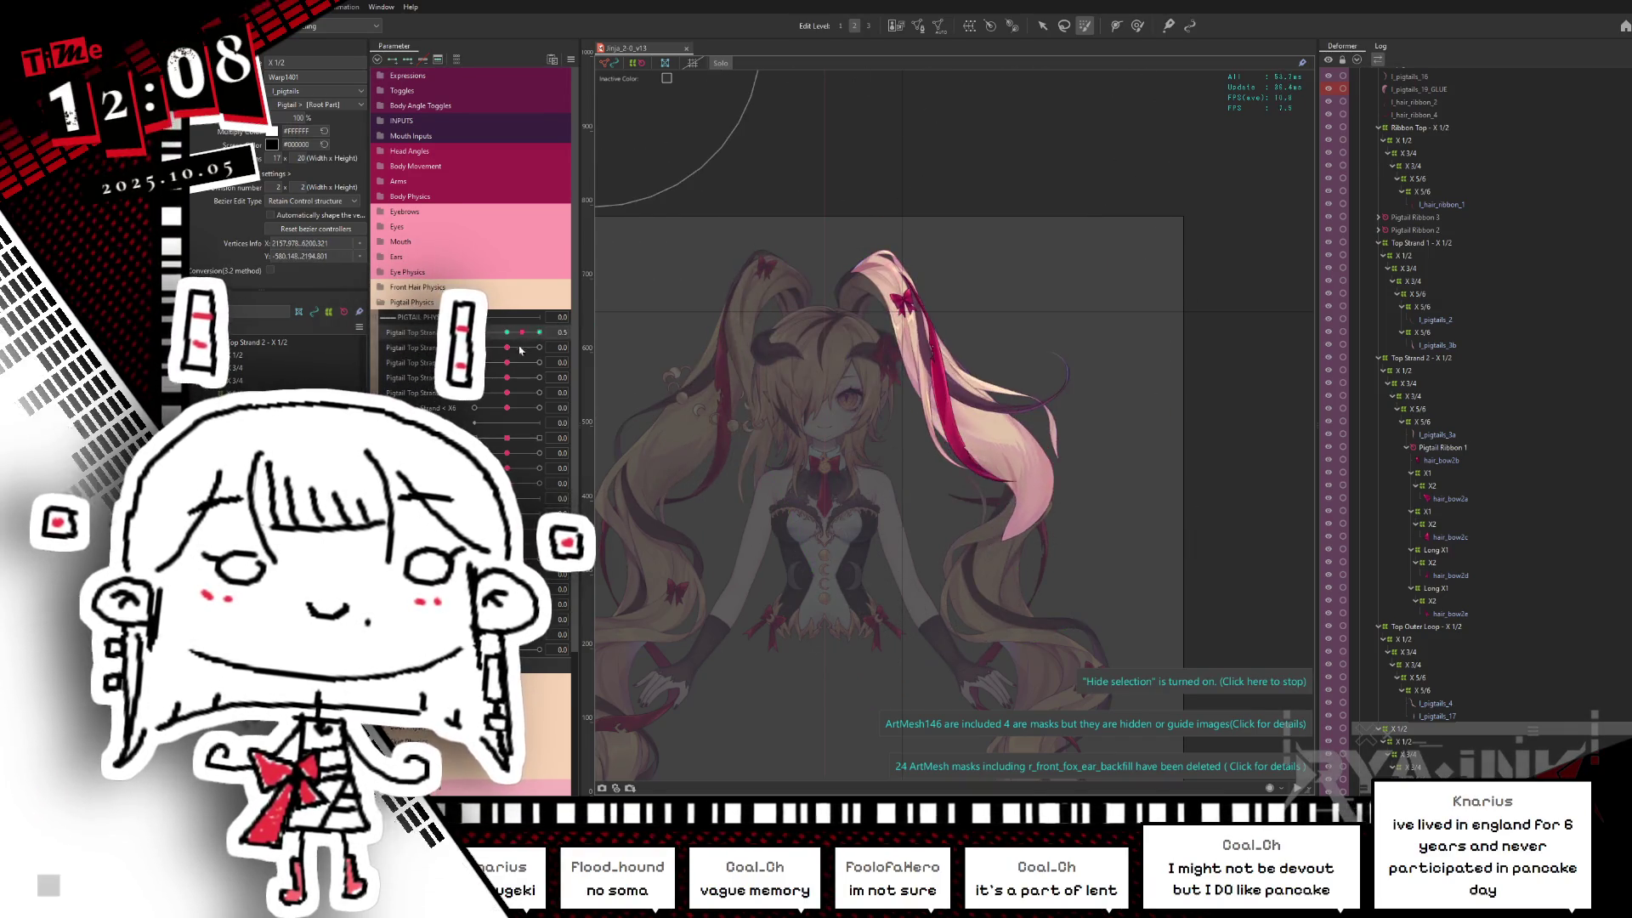
right_click(610, 330)
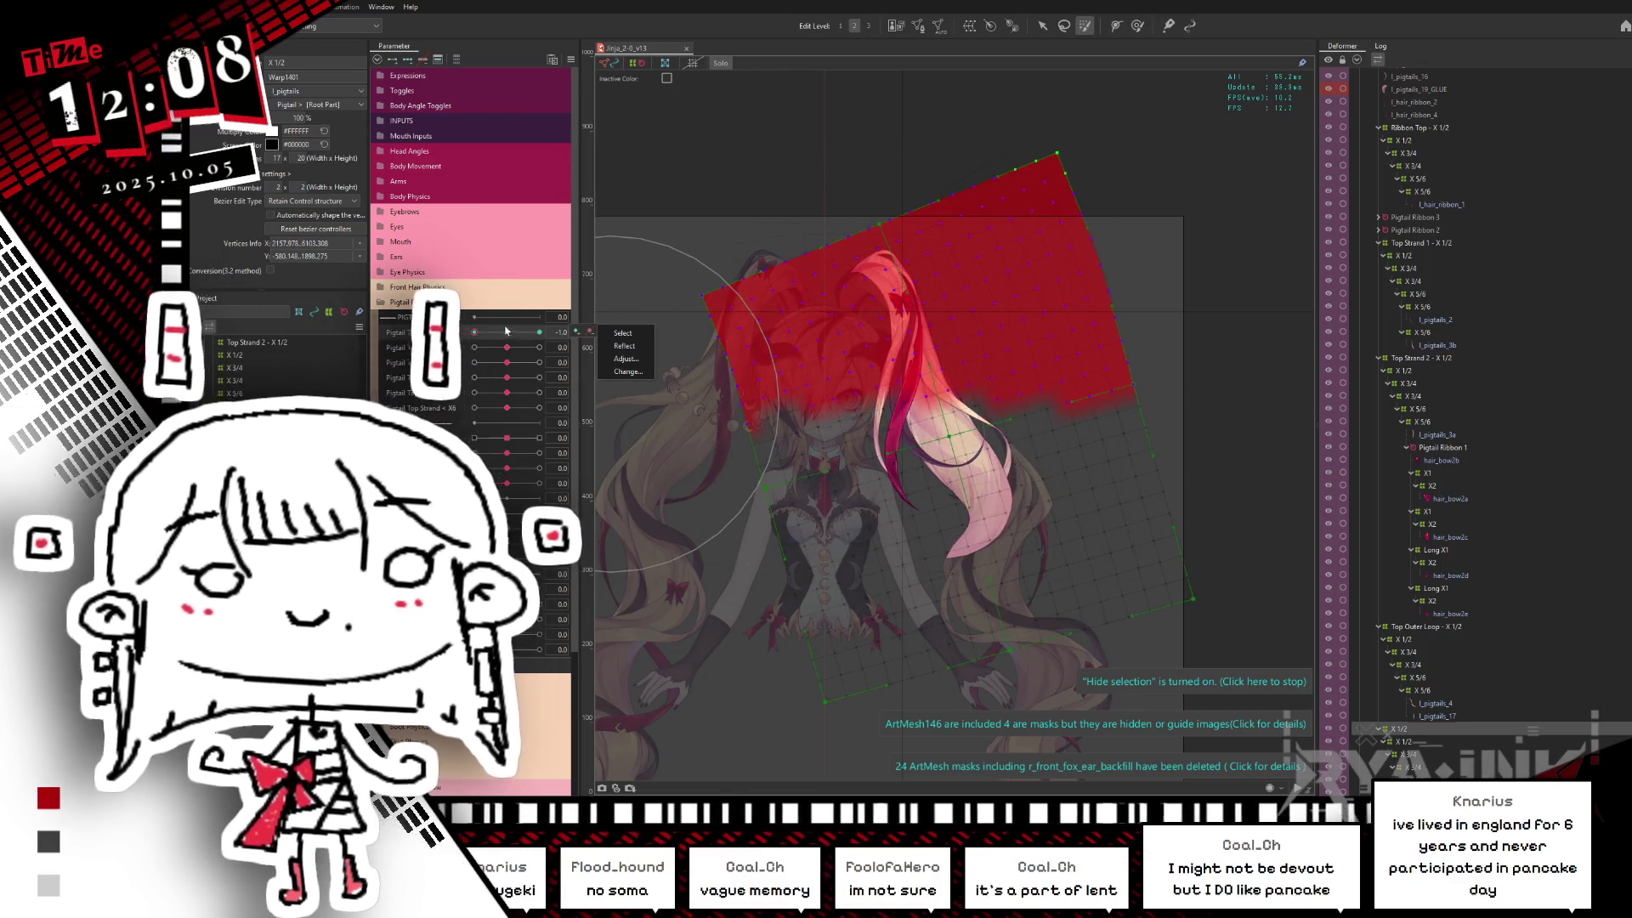
click(1066, 272)
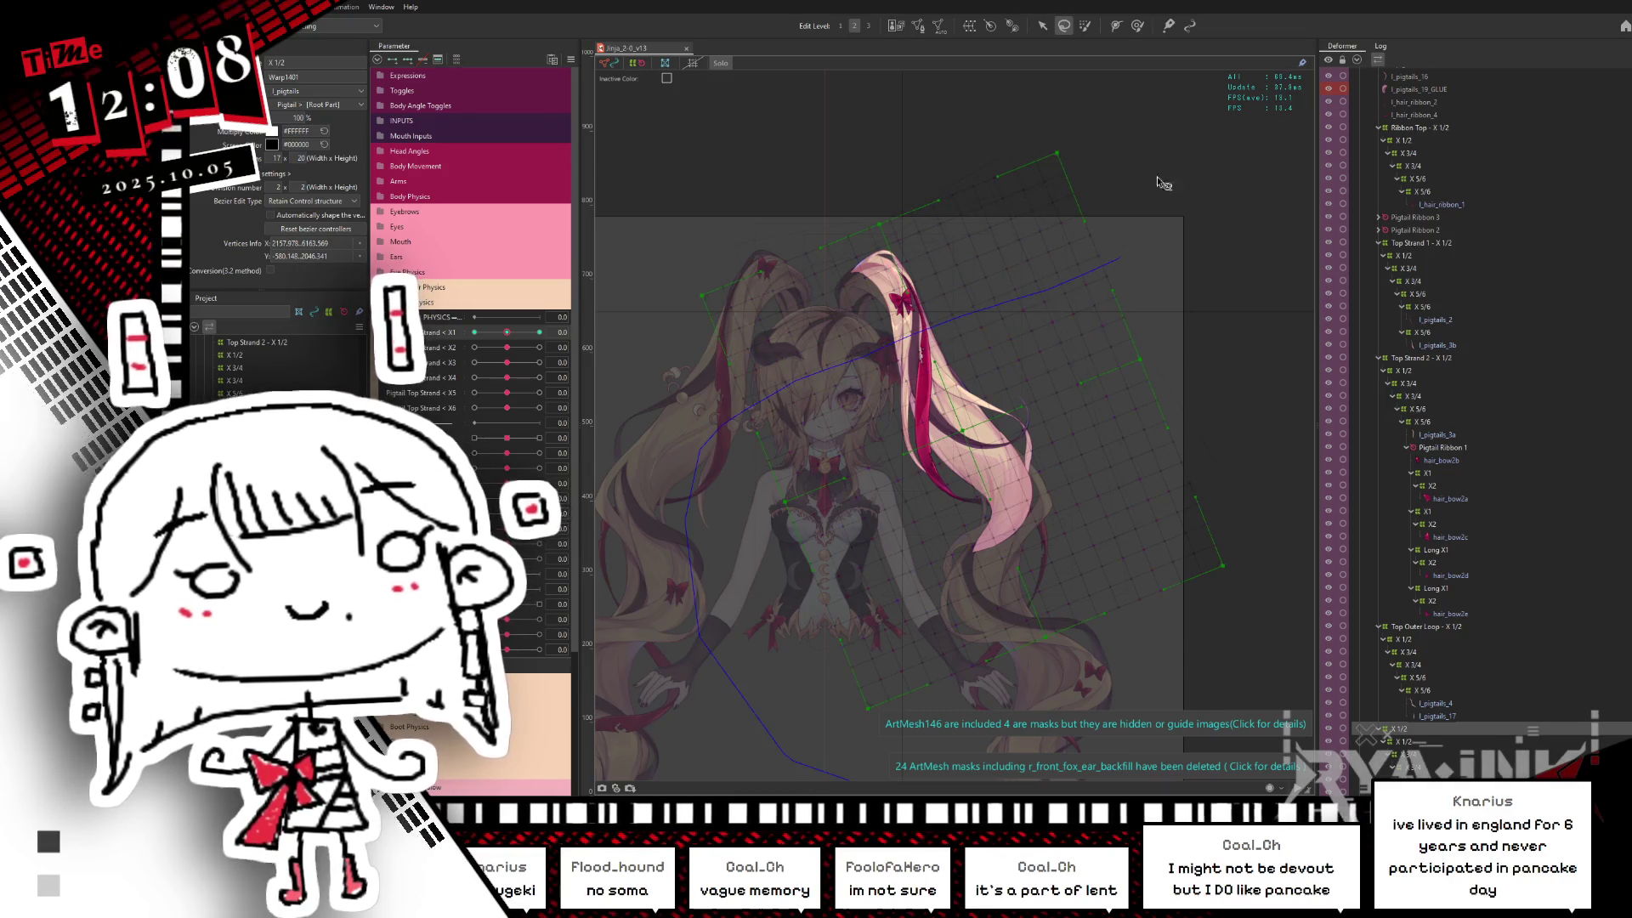
click(1046, 353)
scroll(1046, 354, up, 2)
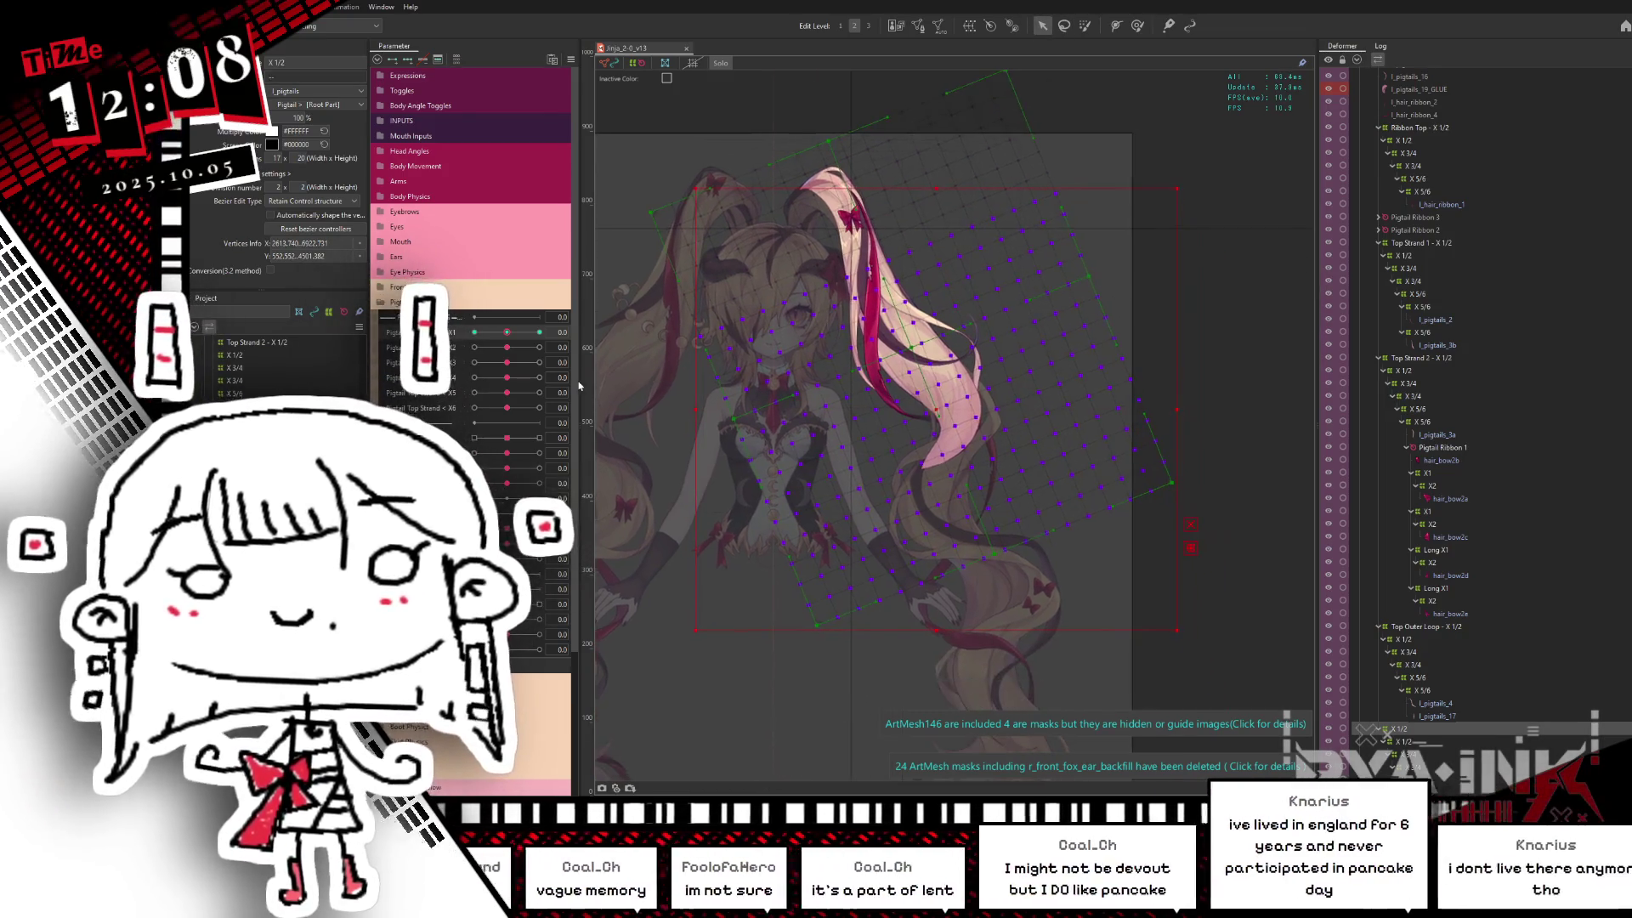
drag(579, 386, 712, 318)
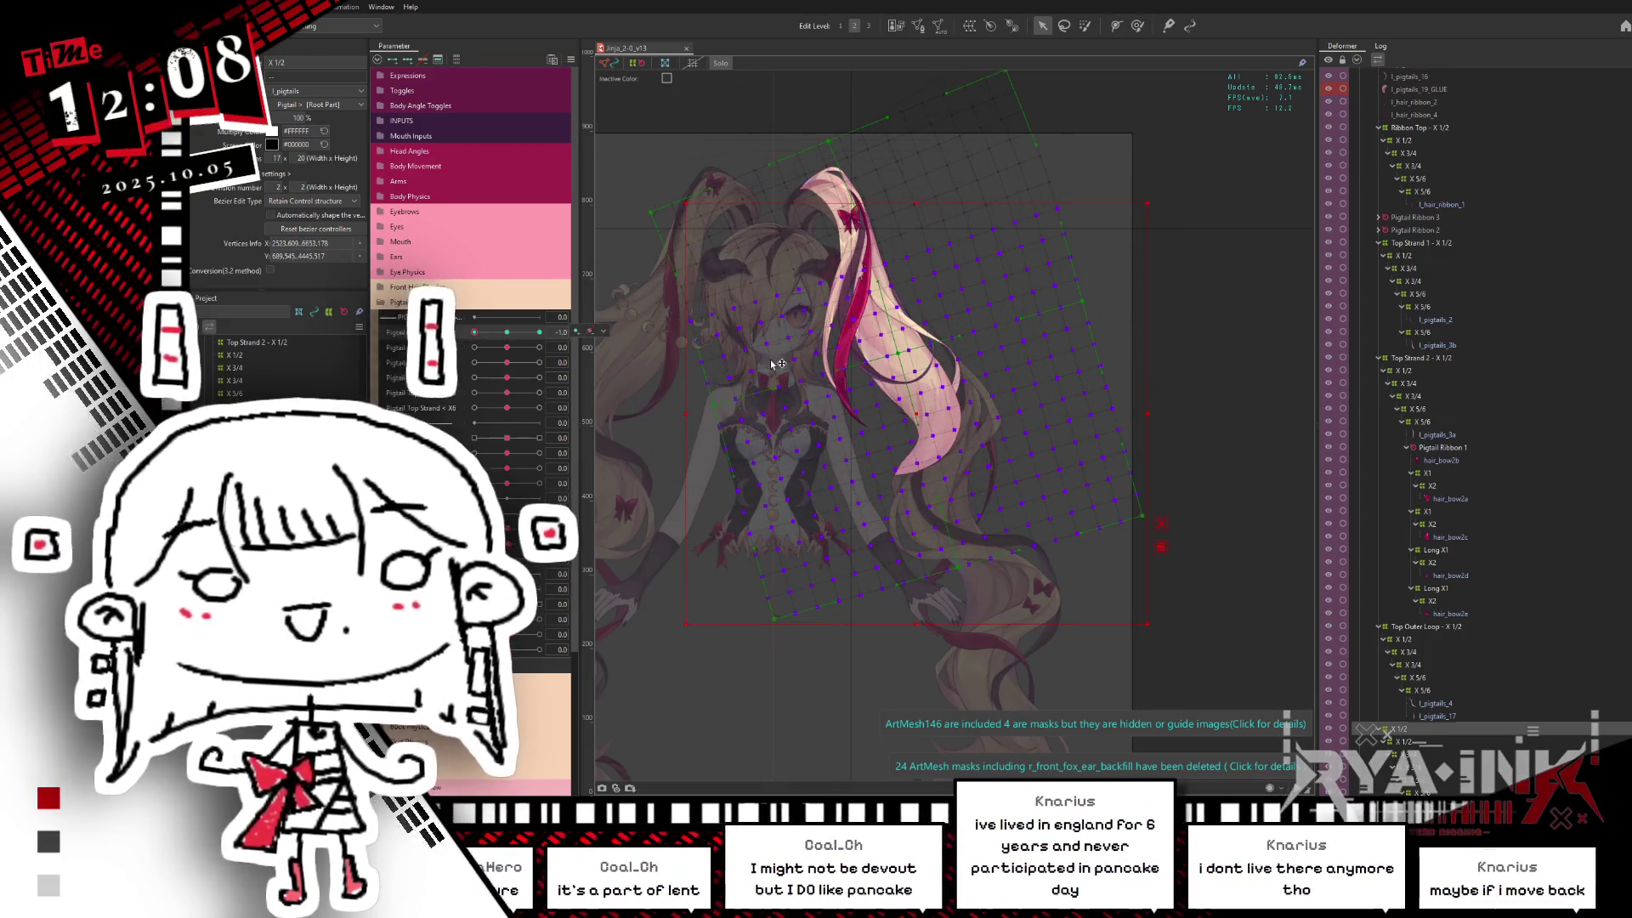
click(858, 255)
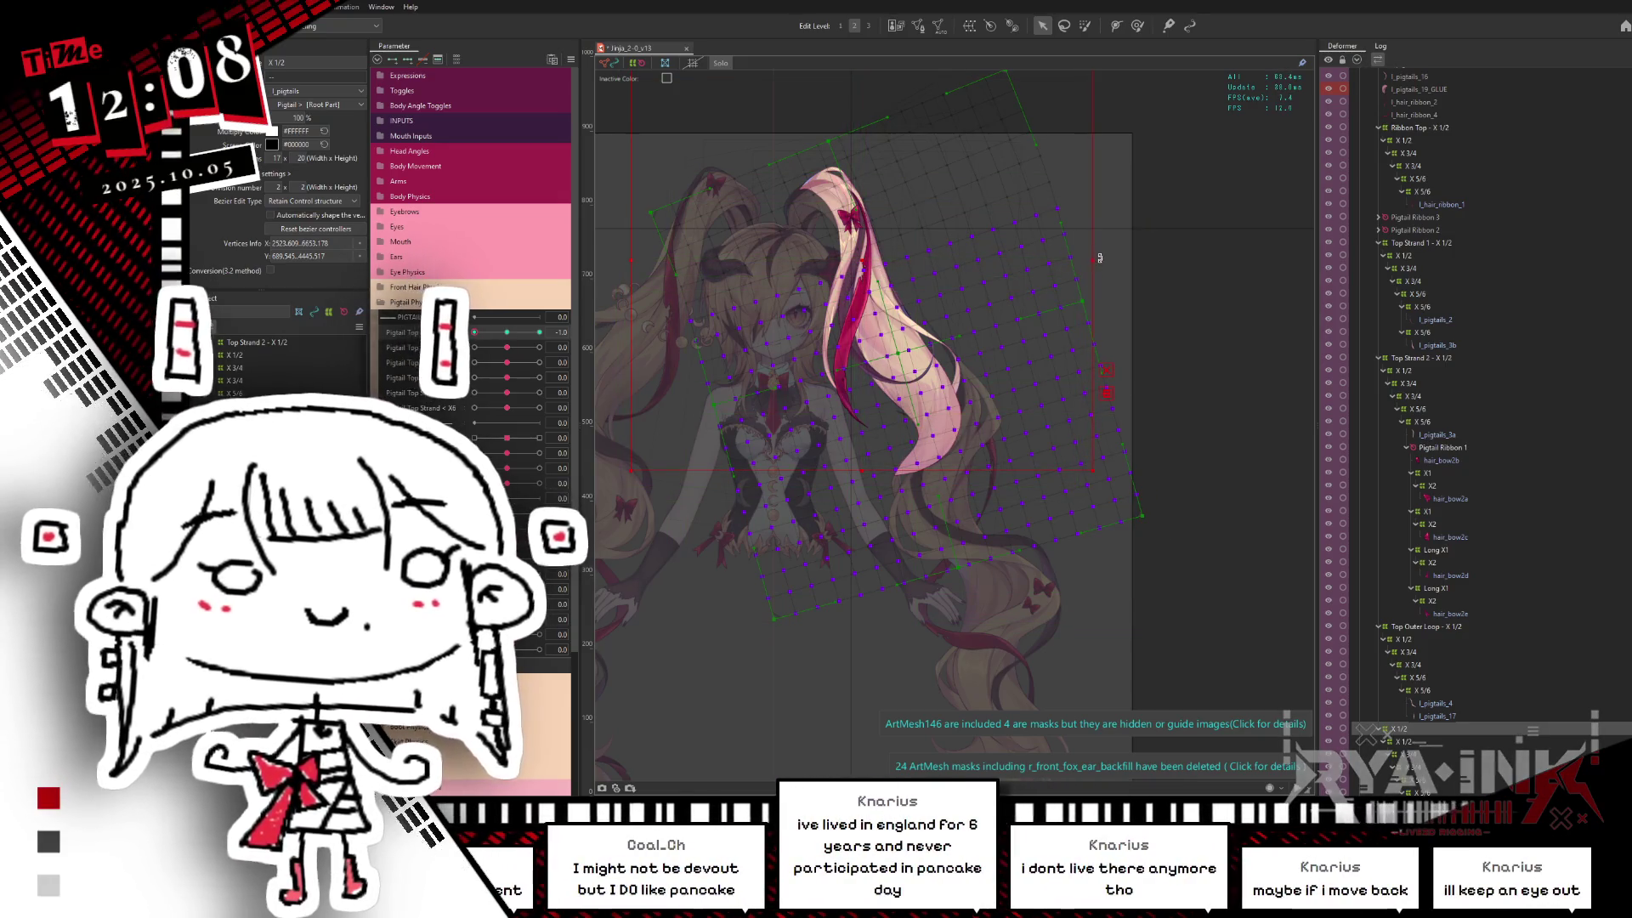
Step: Nudge the deformer's corner near neutral, set Top Strand to its negative extreme, and return to warp point editing
drag(475, 331, 539, 335)
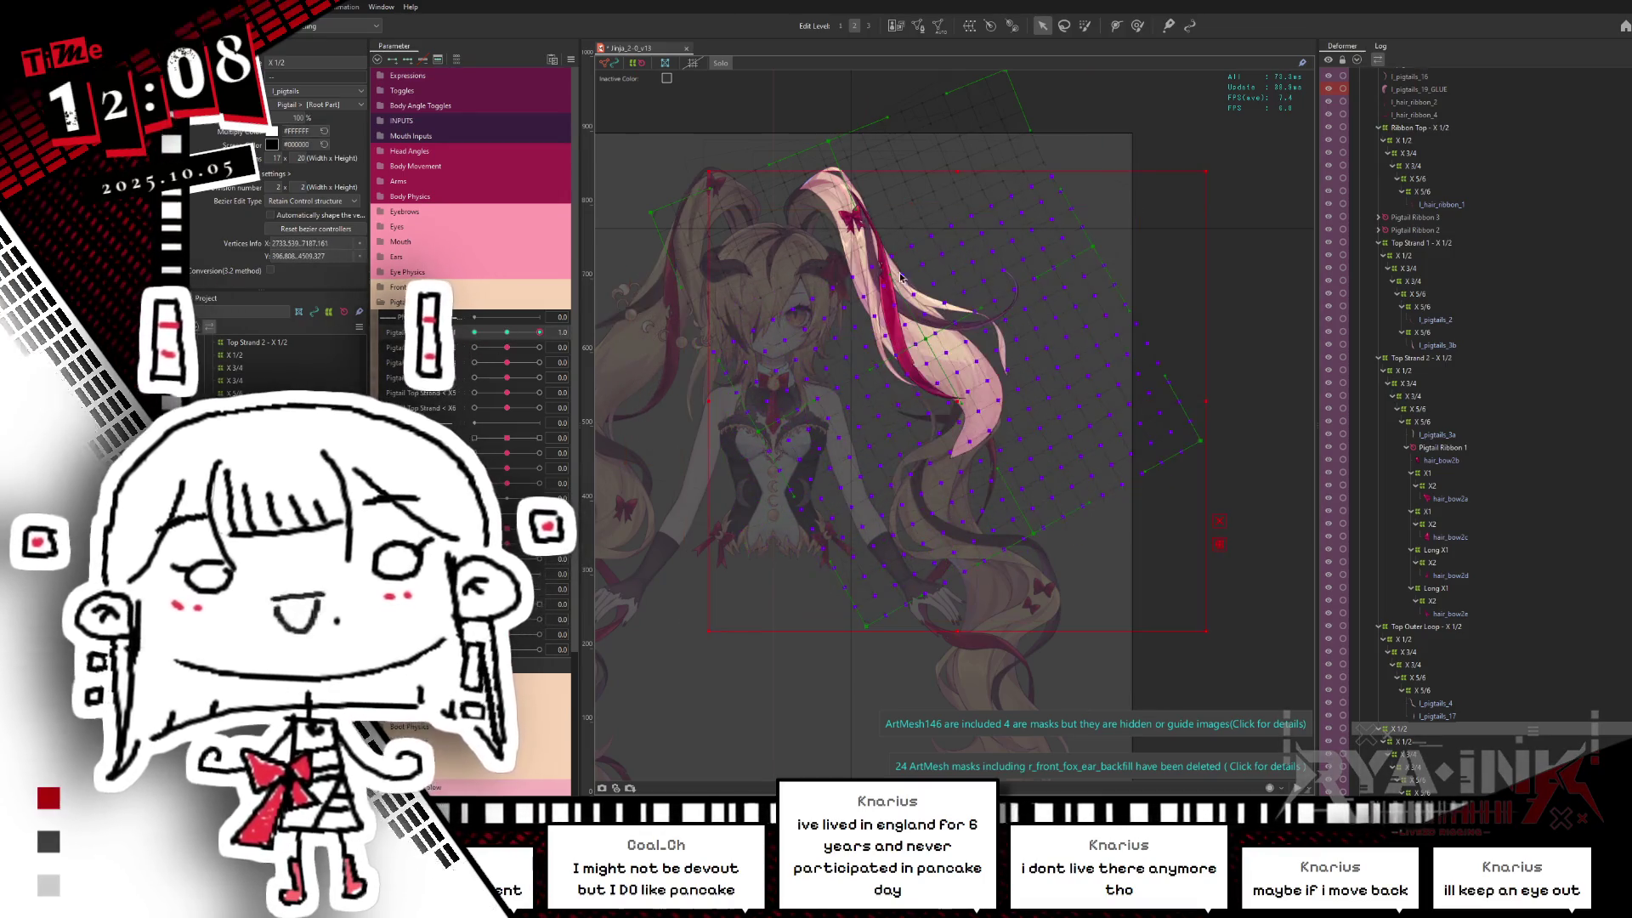
click(872, 255)
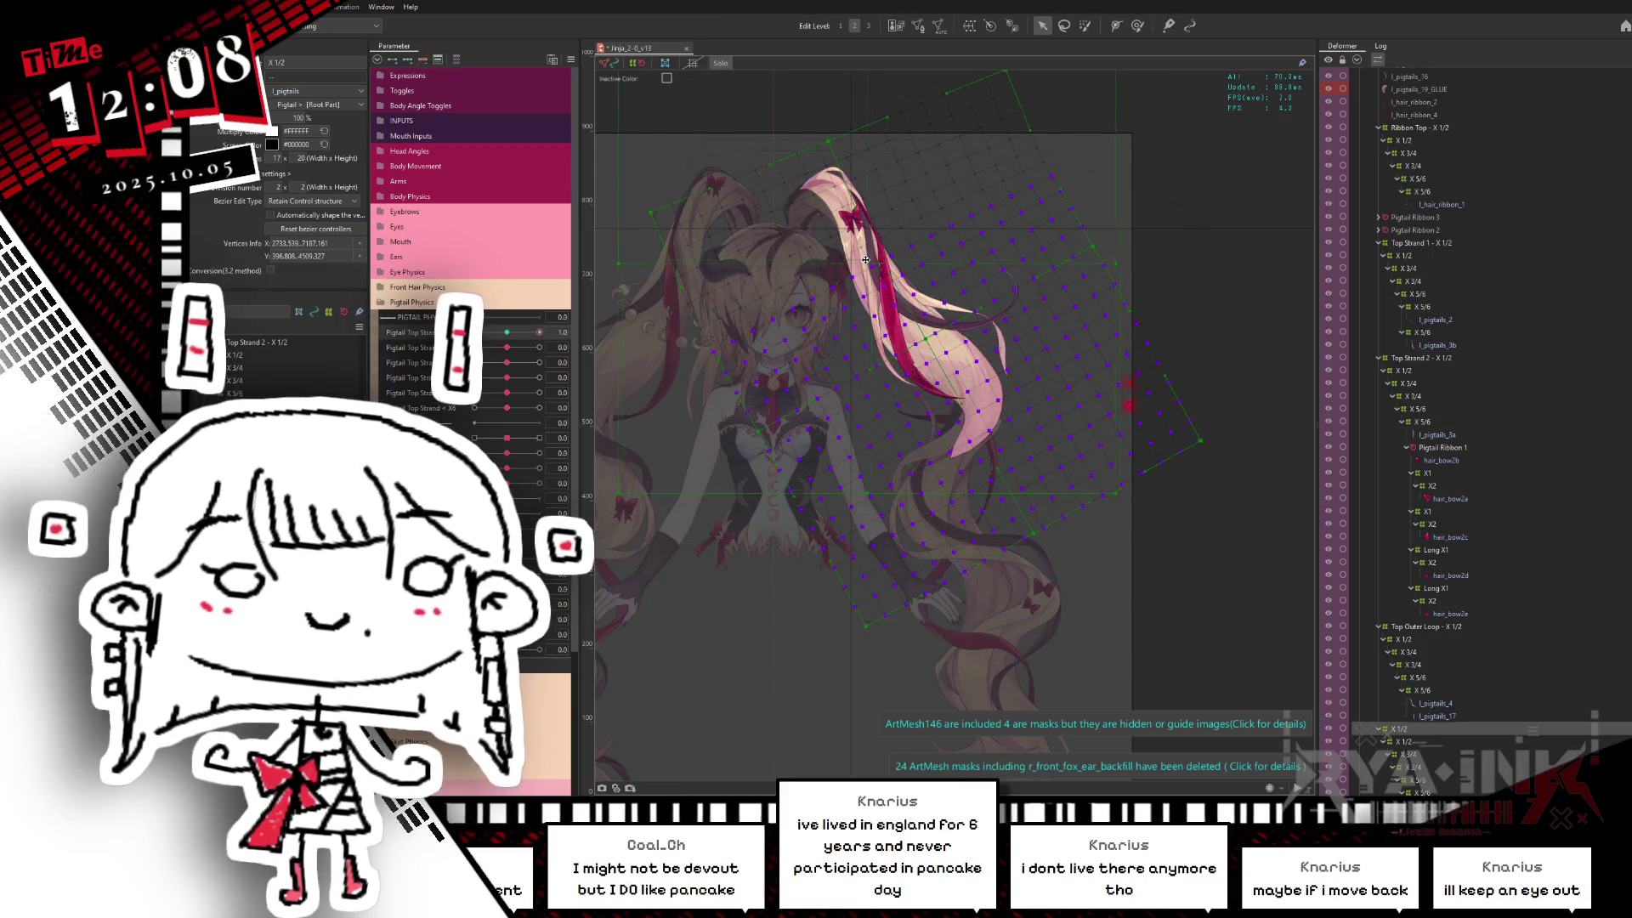
drag(1103, 253, 1122, 252)
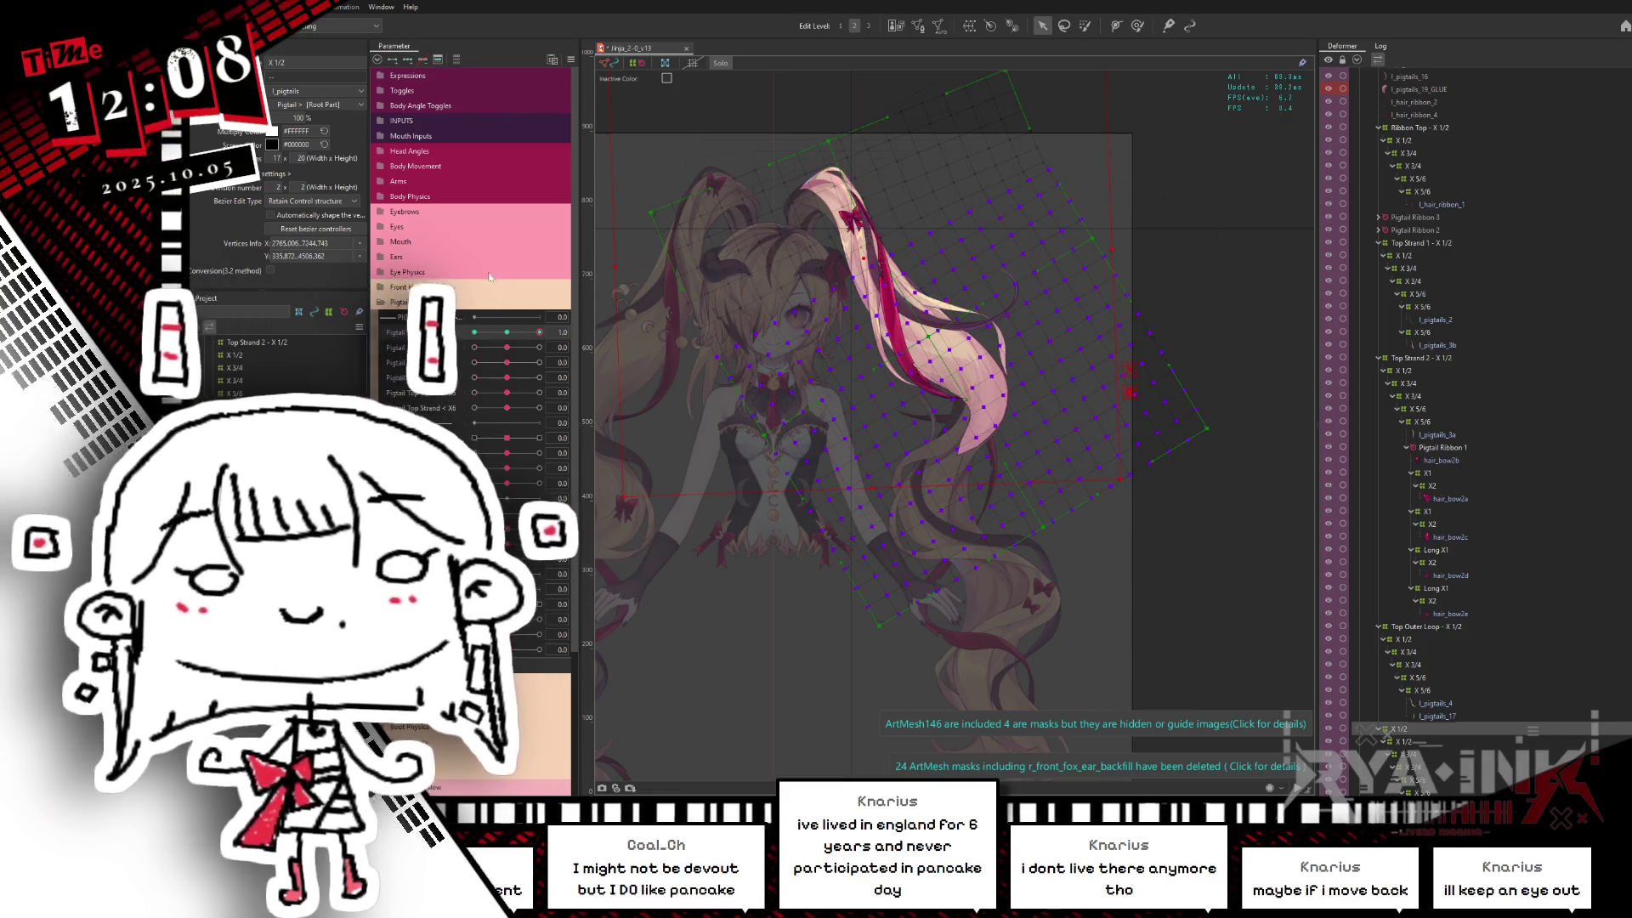
click(545, 329)
mouse_move(545, 329)
mouse_down()
mouse_move(475, 332)
mouse_move(589, 332)
mouse_up()
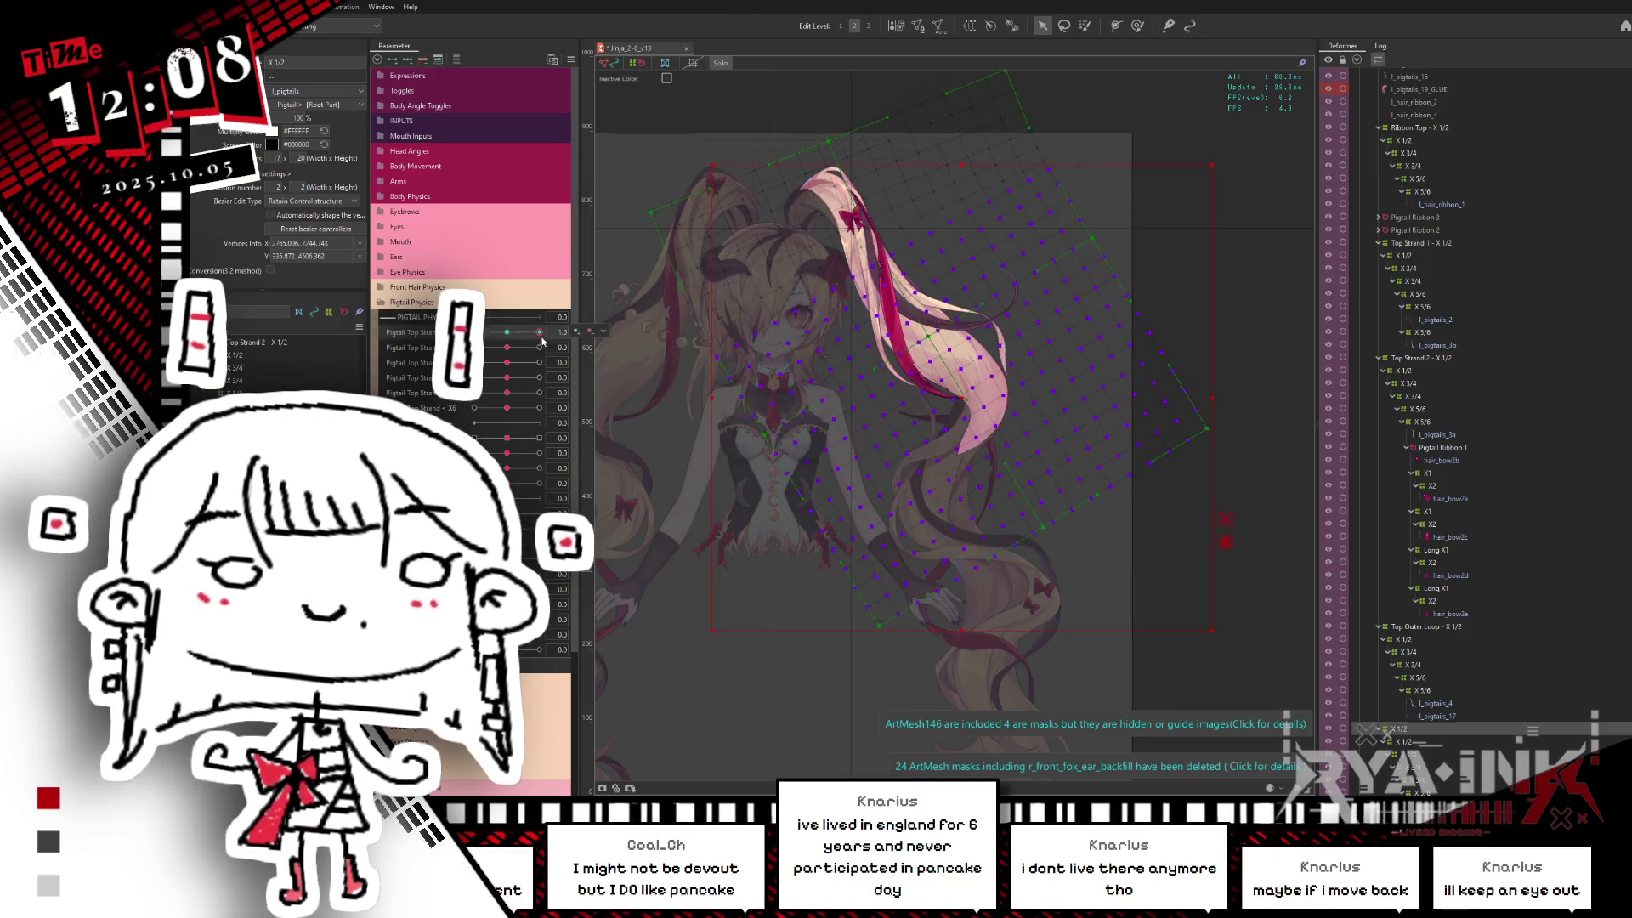
click(1062, 25)
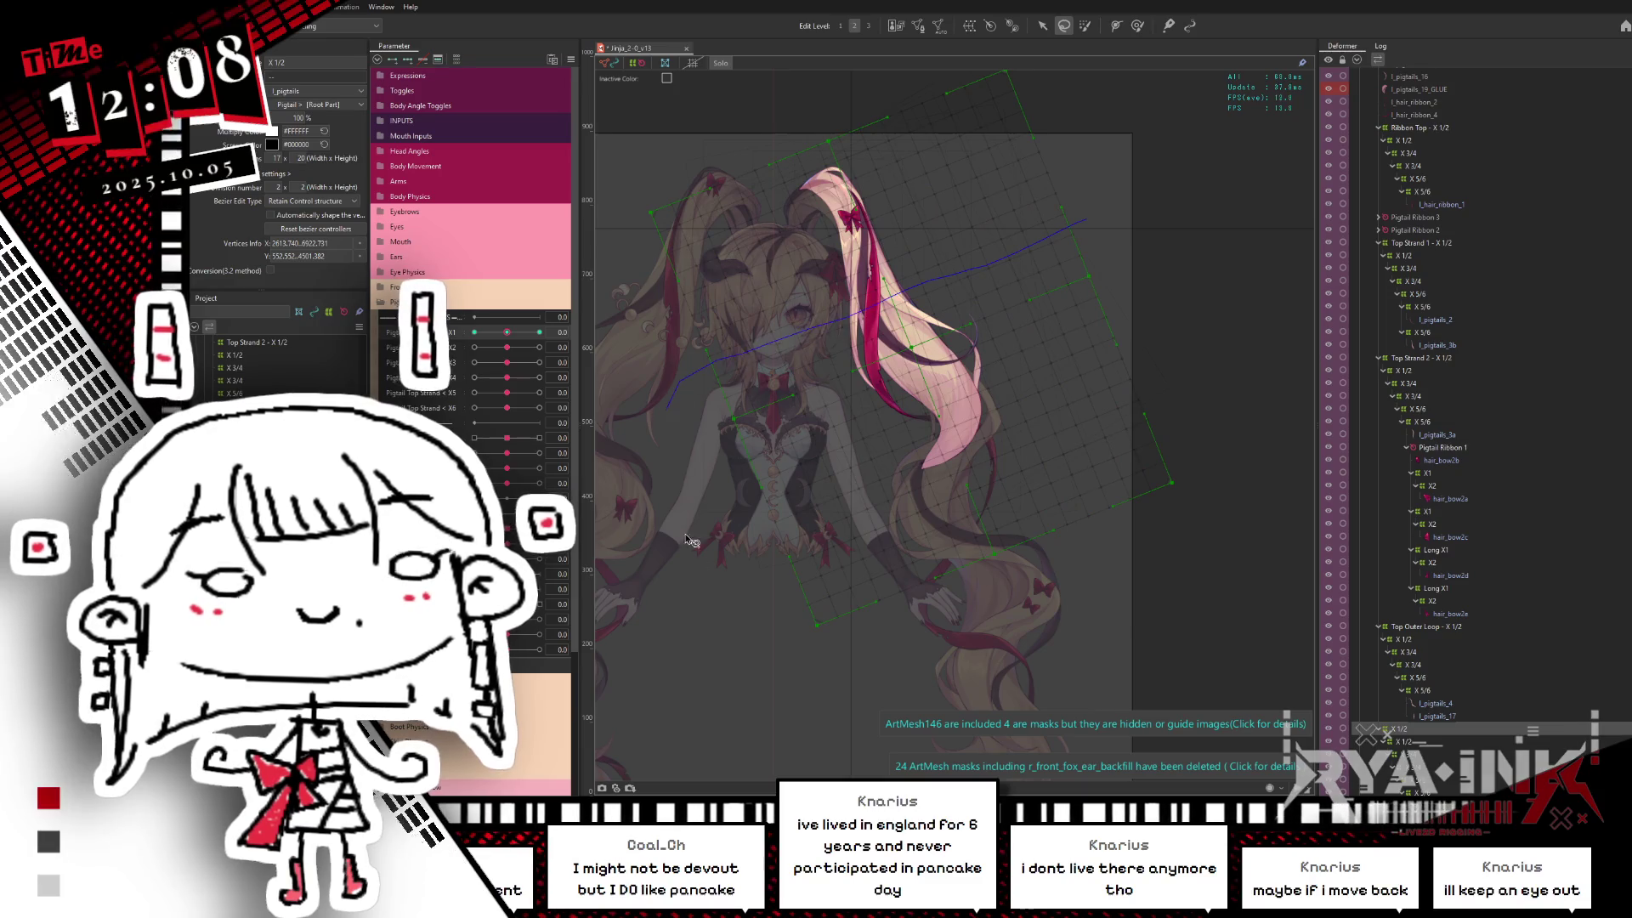
key(v)
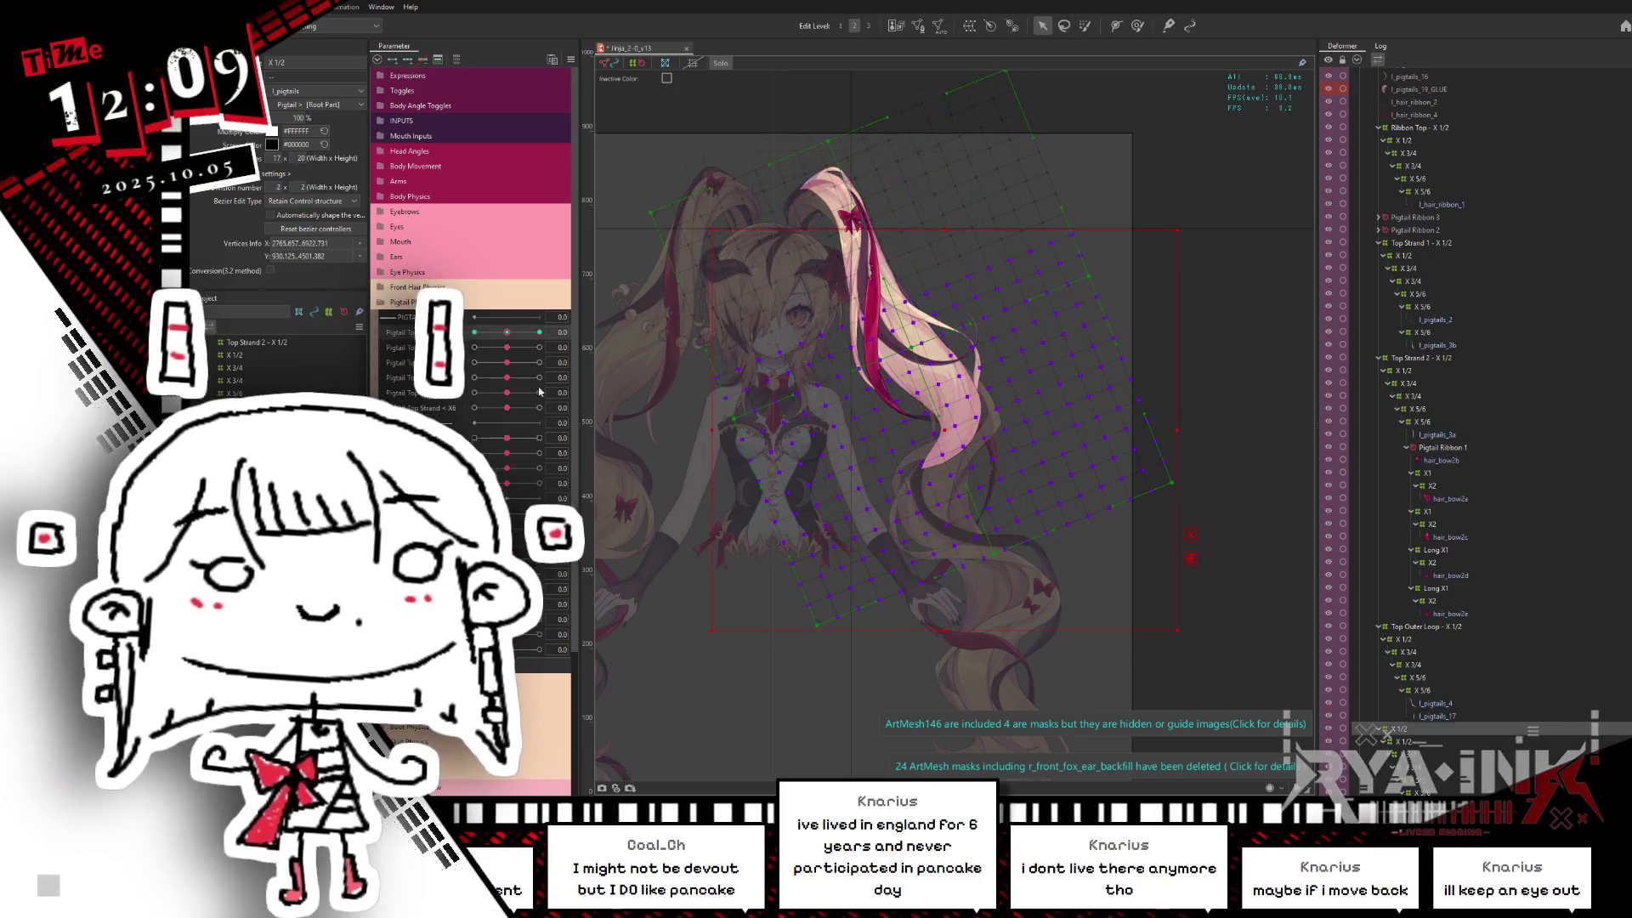
Step: Sweep Pigtail Top Strand between 1 and -1 to preview the swing, then hide the deformer overlay
drag(505, 333, 474, 332)
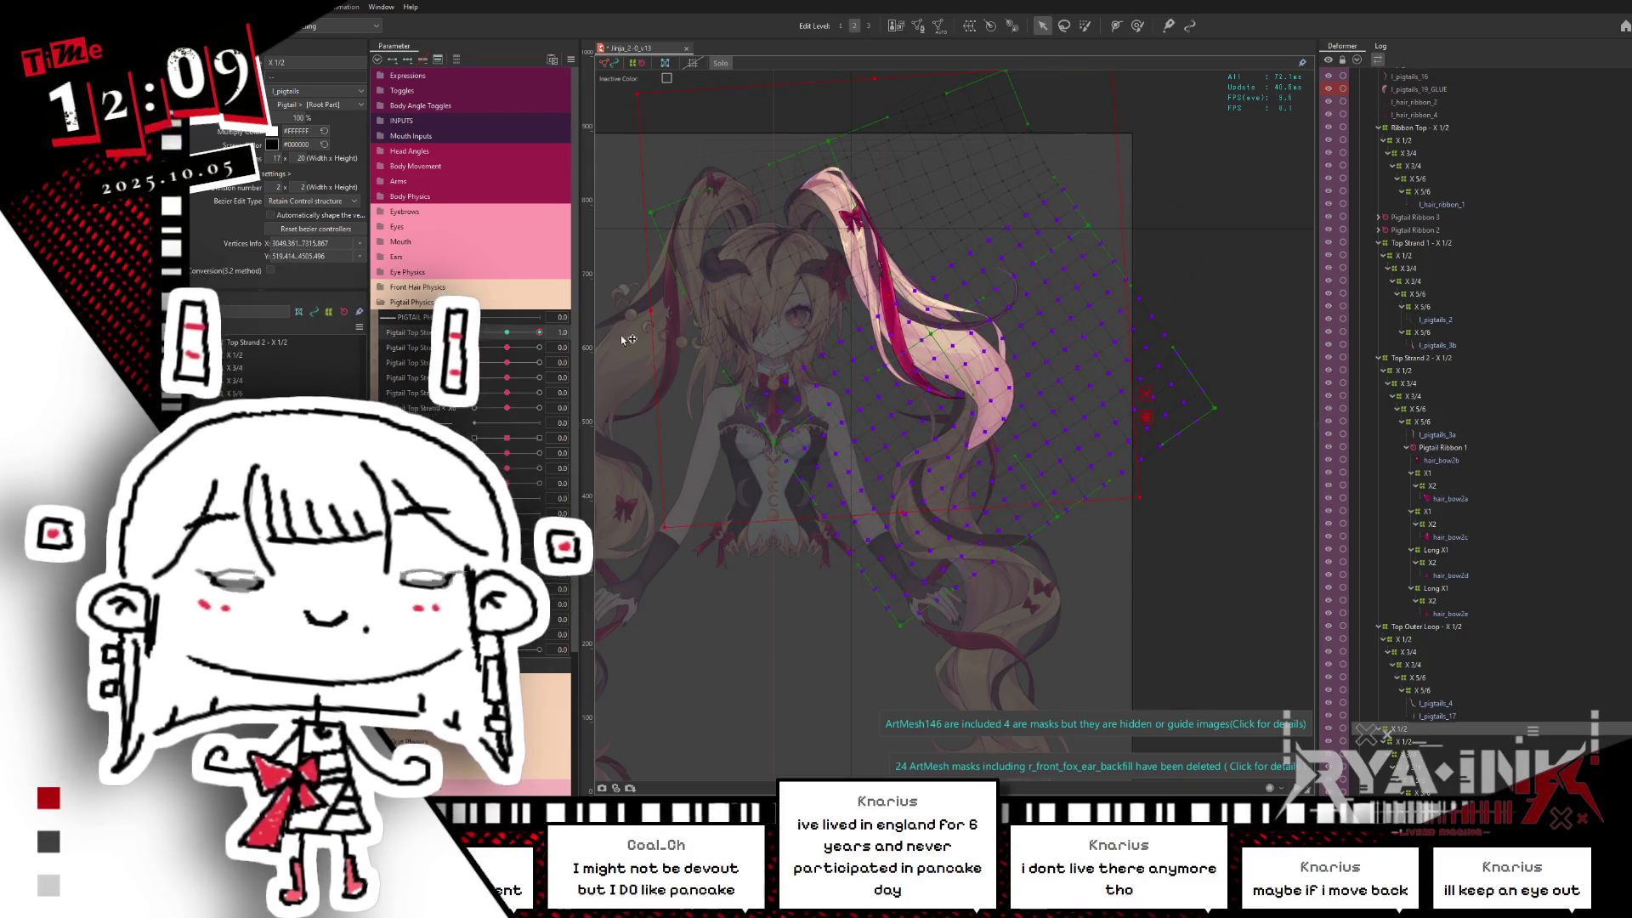
click(506, 333)
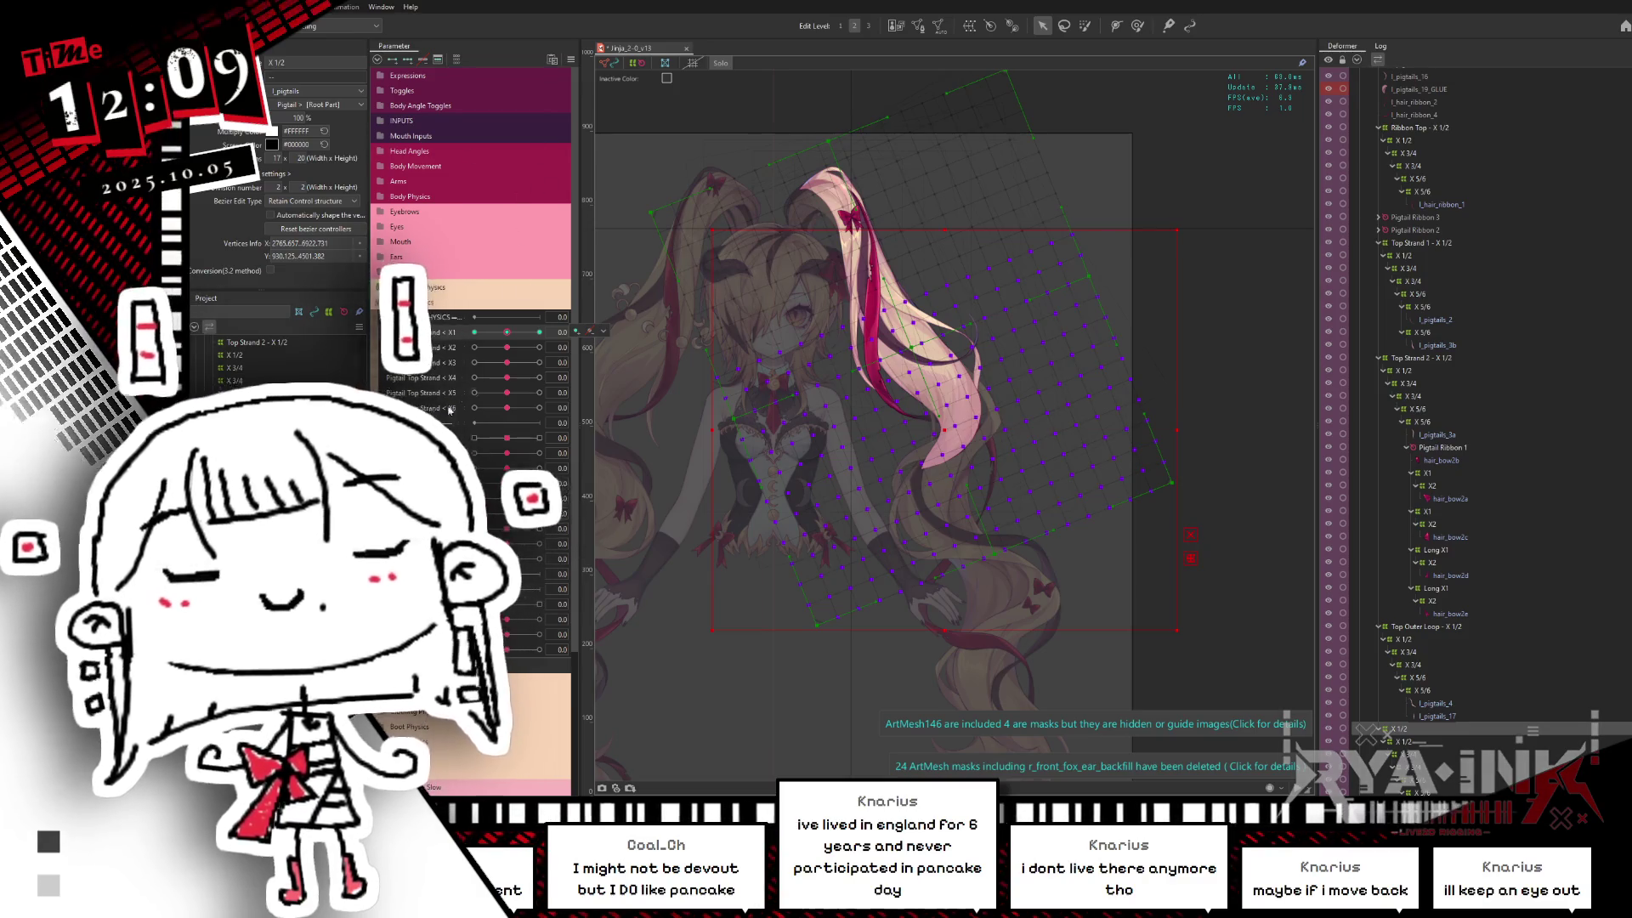
click(540, 332)
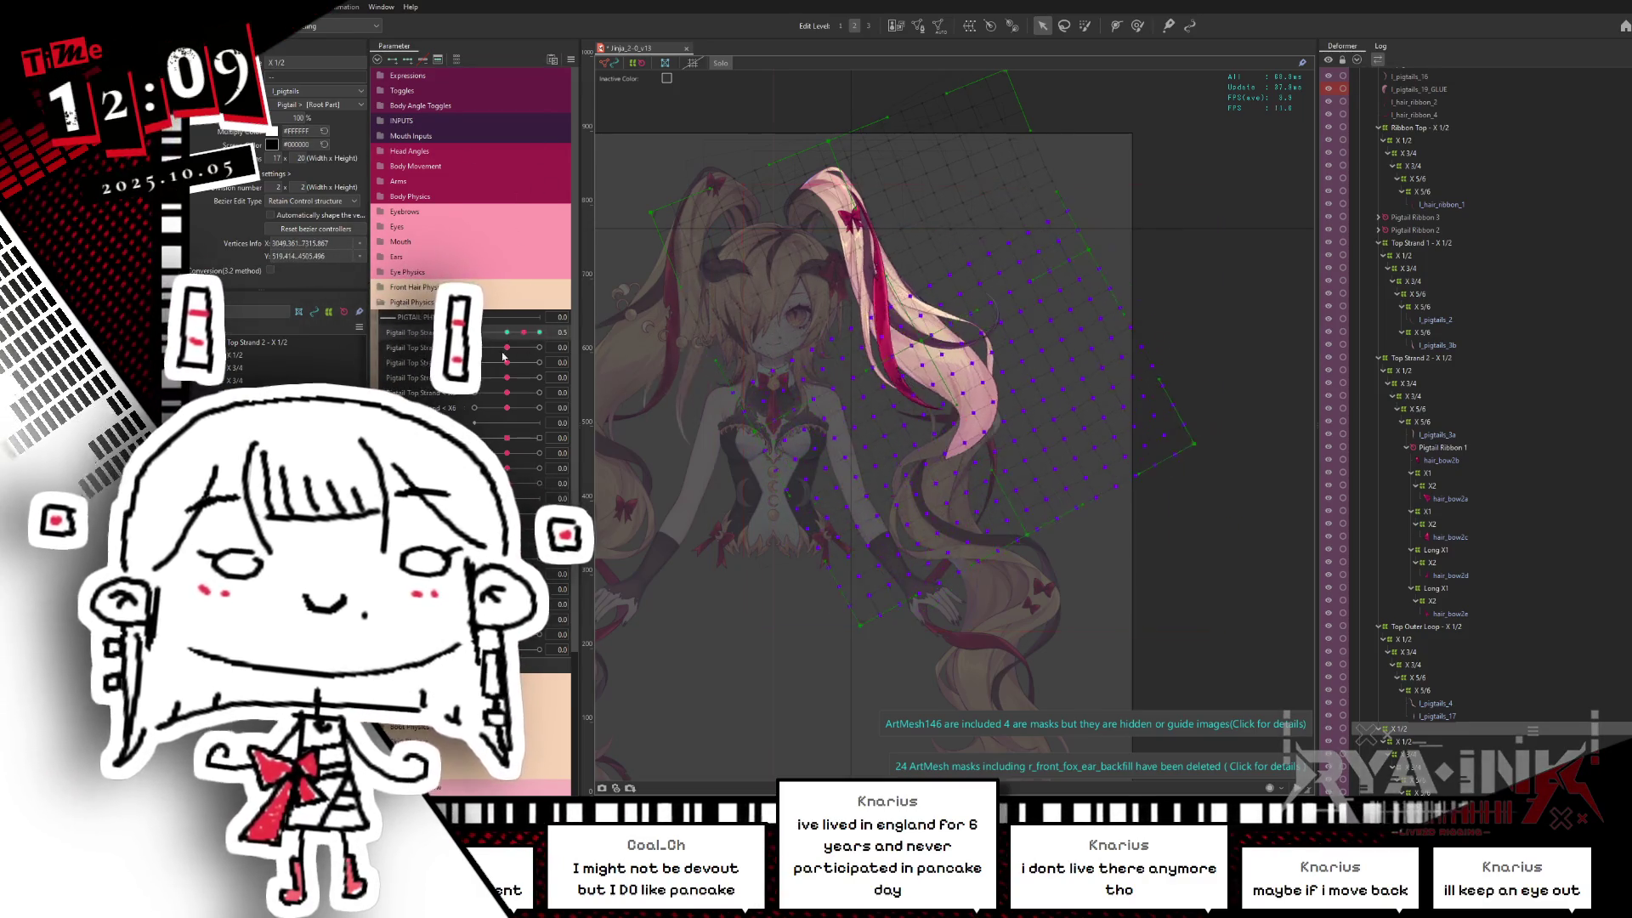
drag(547, 331, 475, 333)
click(918, 433)
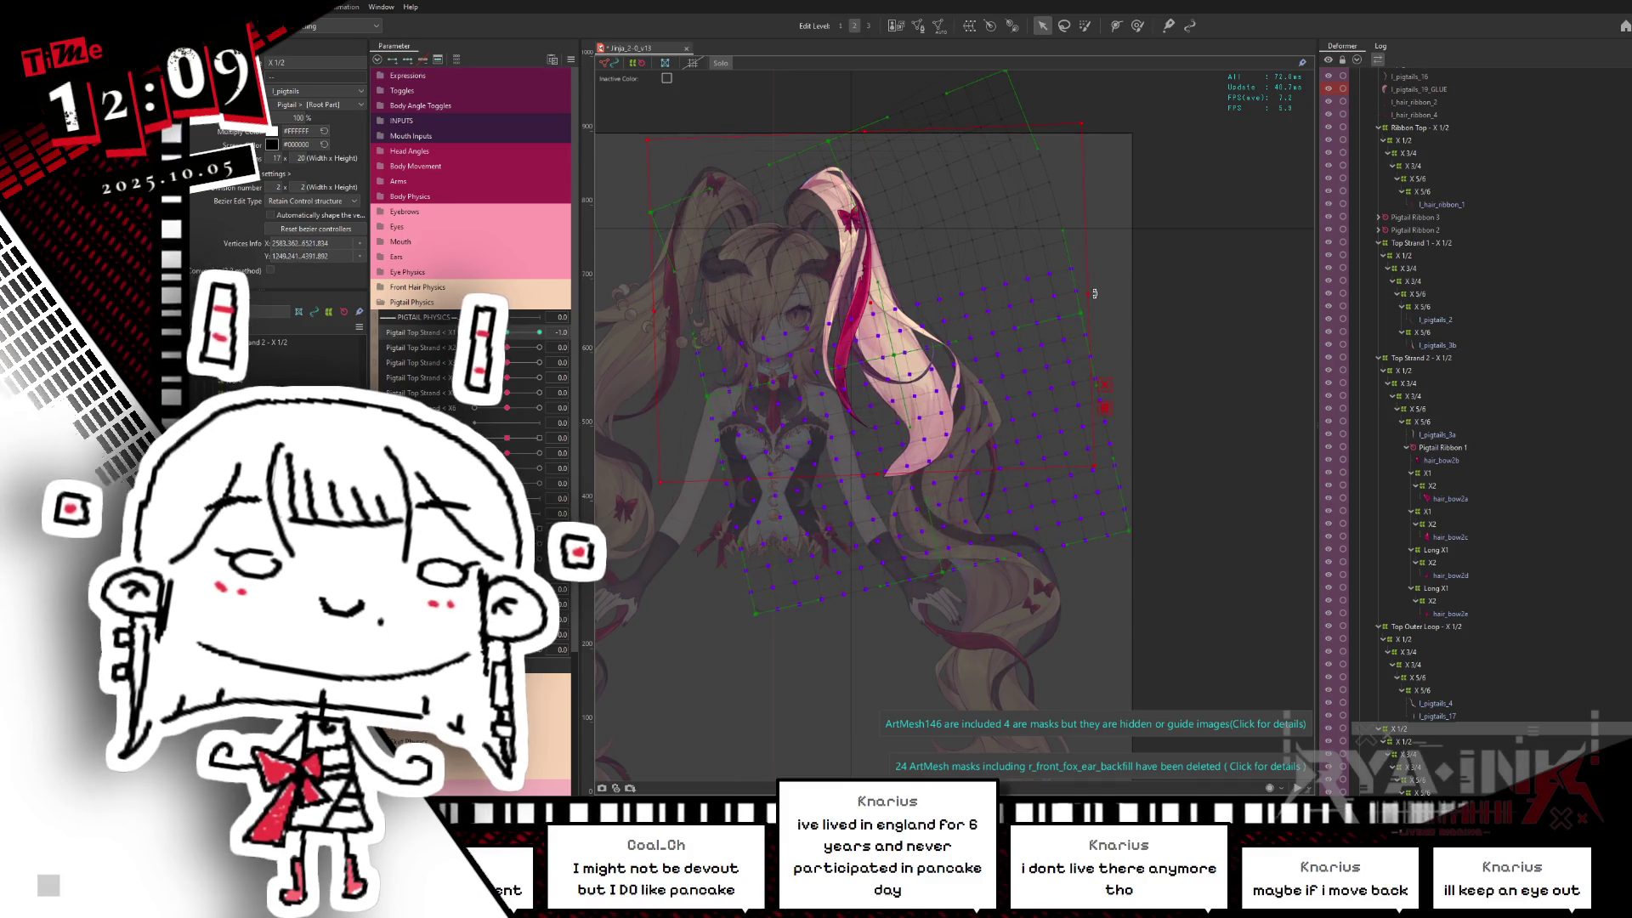
key(ctrl+h)
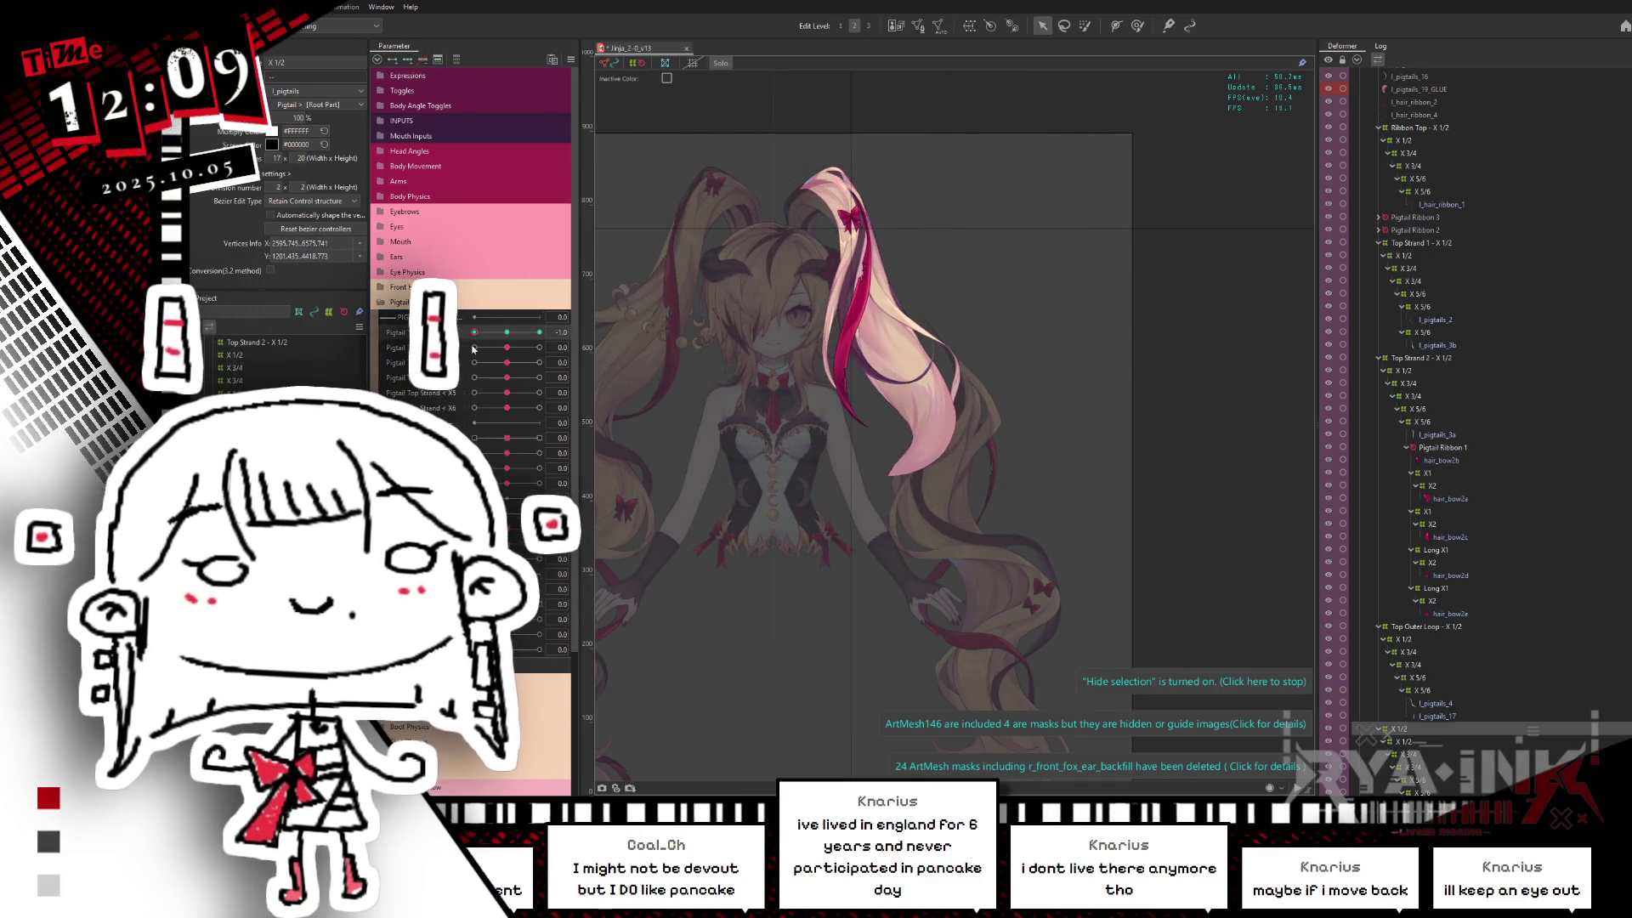
Step: Preview the swing at -1, select the Warp1401 deformer, and reset Pigtail Top to 0
drag(483, 348, 475, 332)
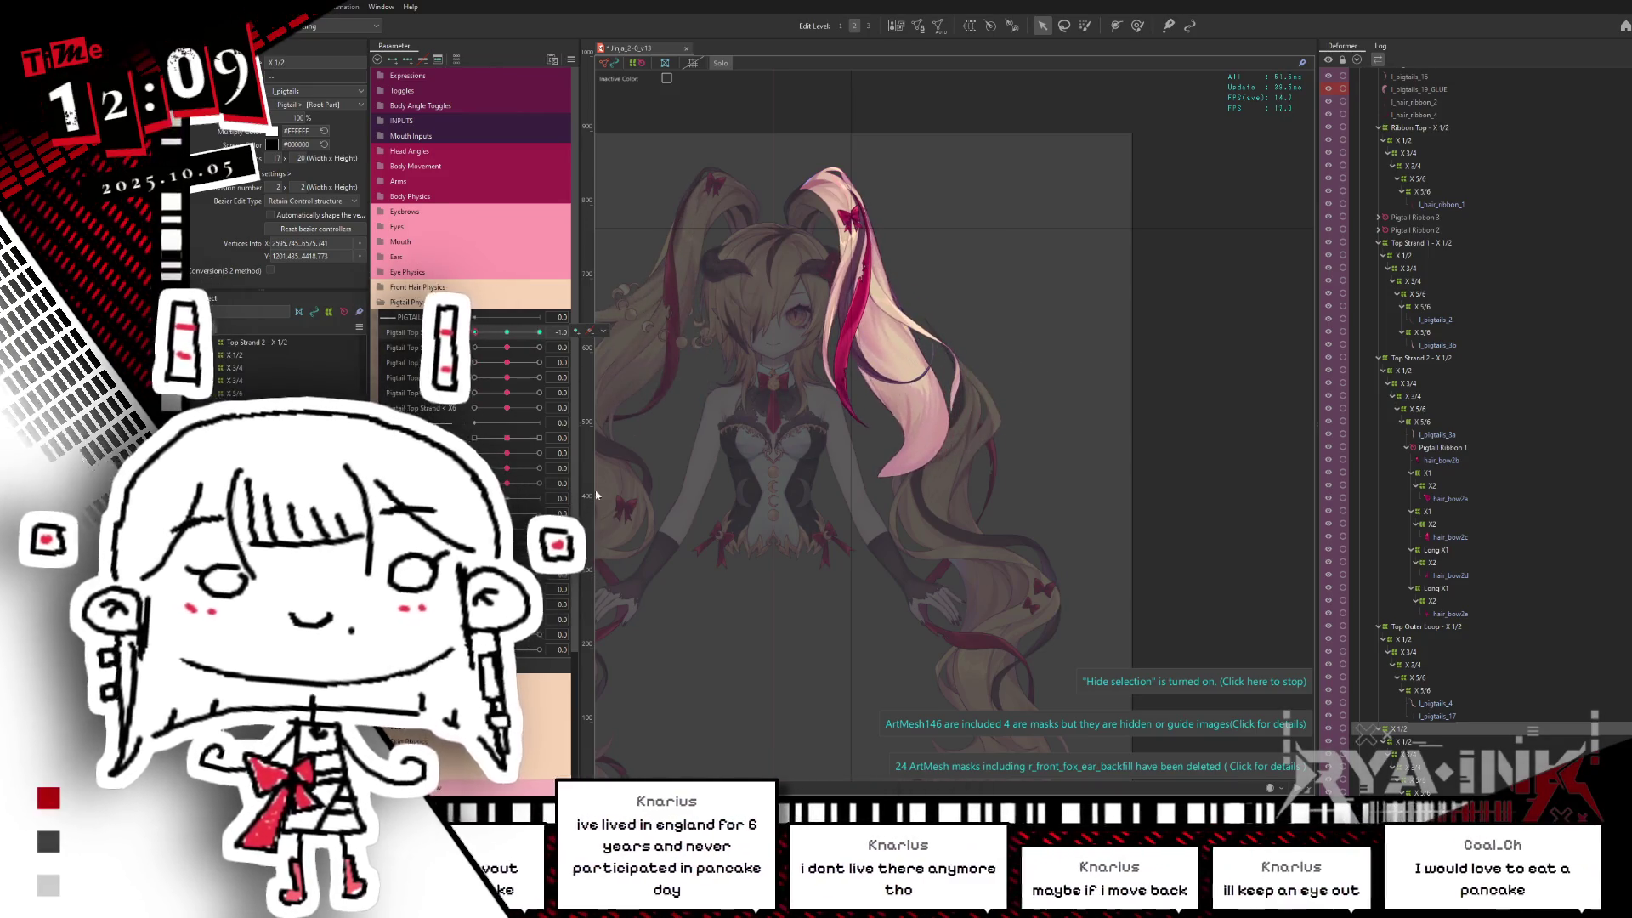
click(627, 251)
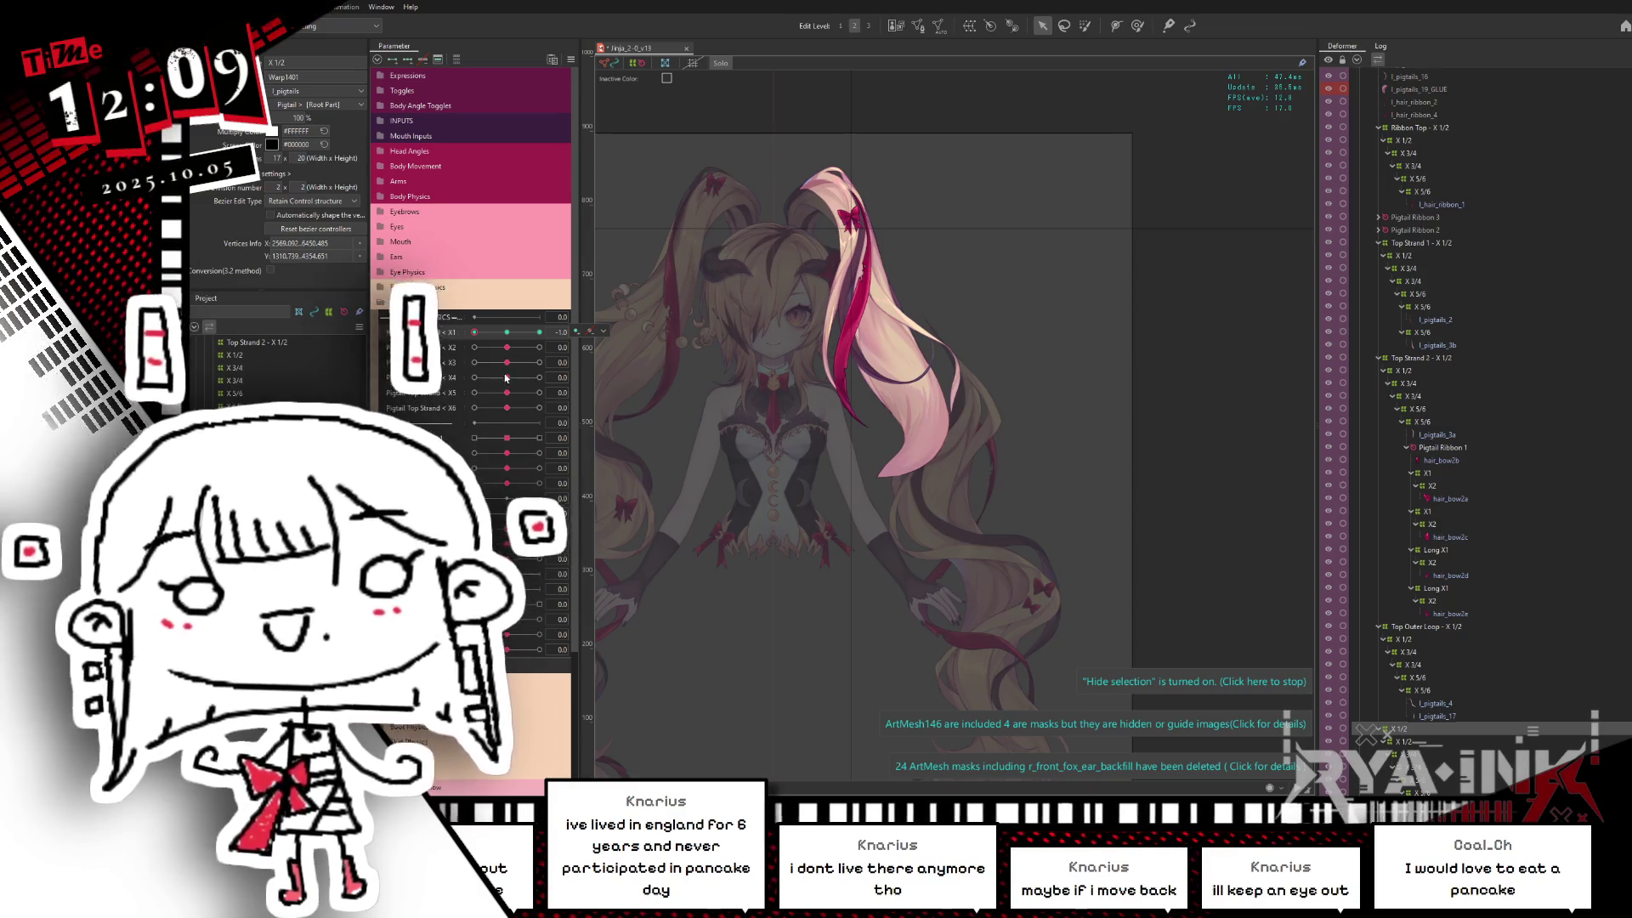
click(504, 334)
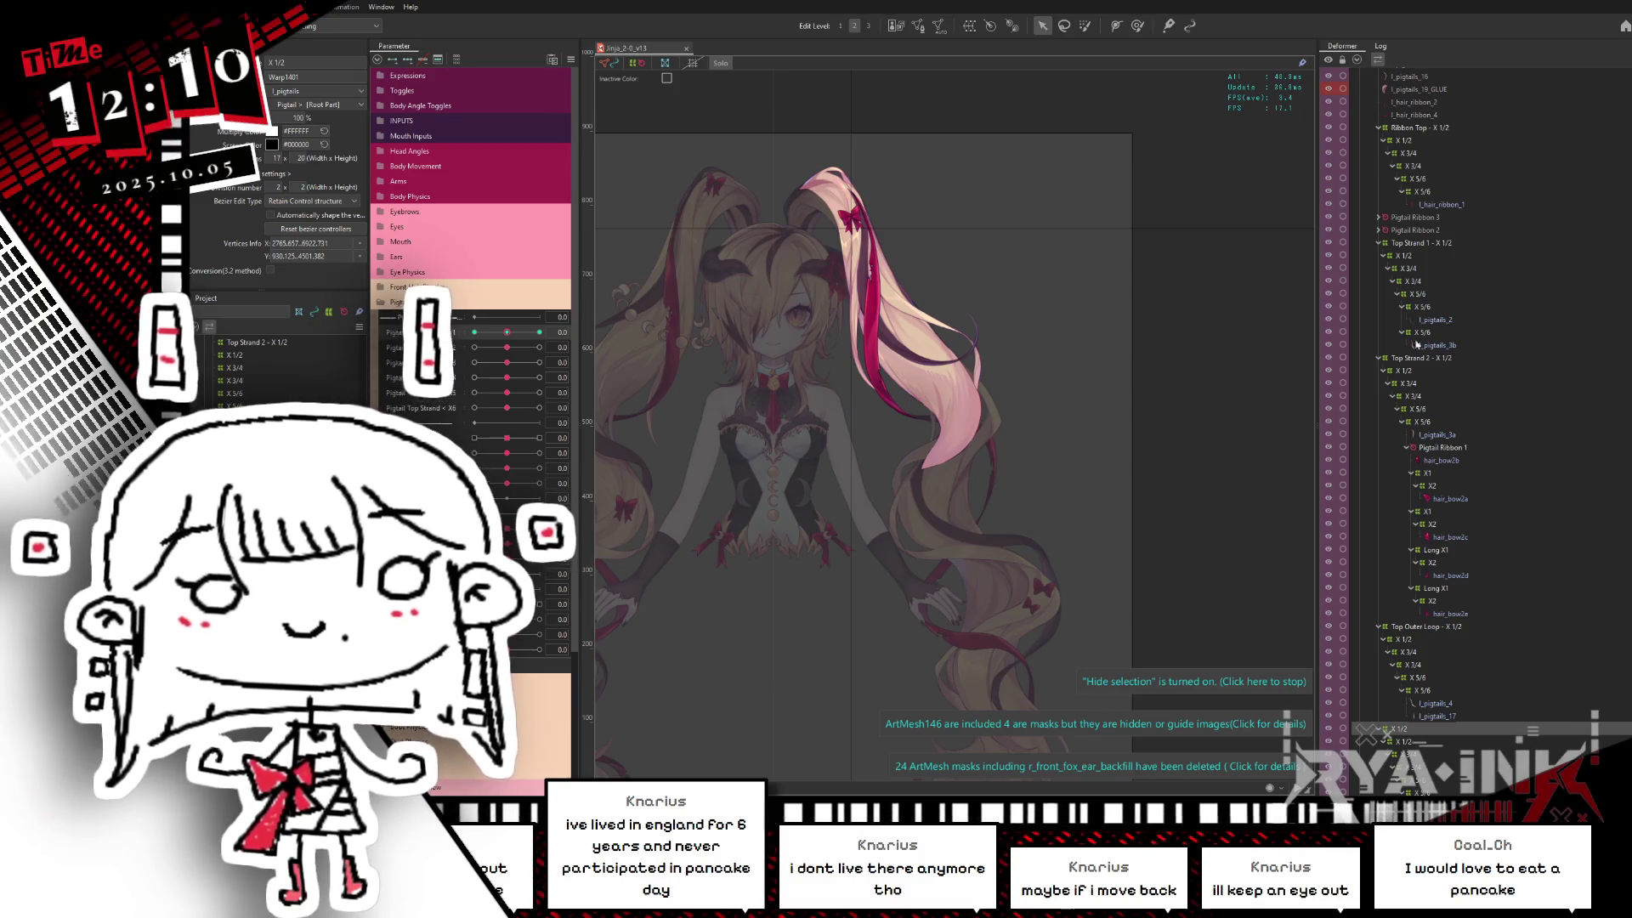
Step: Select the l_pigtails X 1/2 deformer and check its pose at Top Strand 1 and back at 0
click(1403, 728)
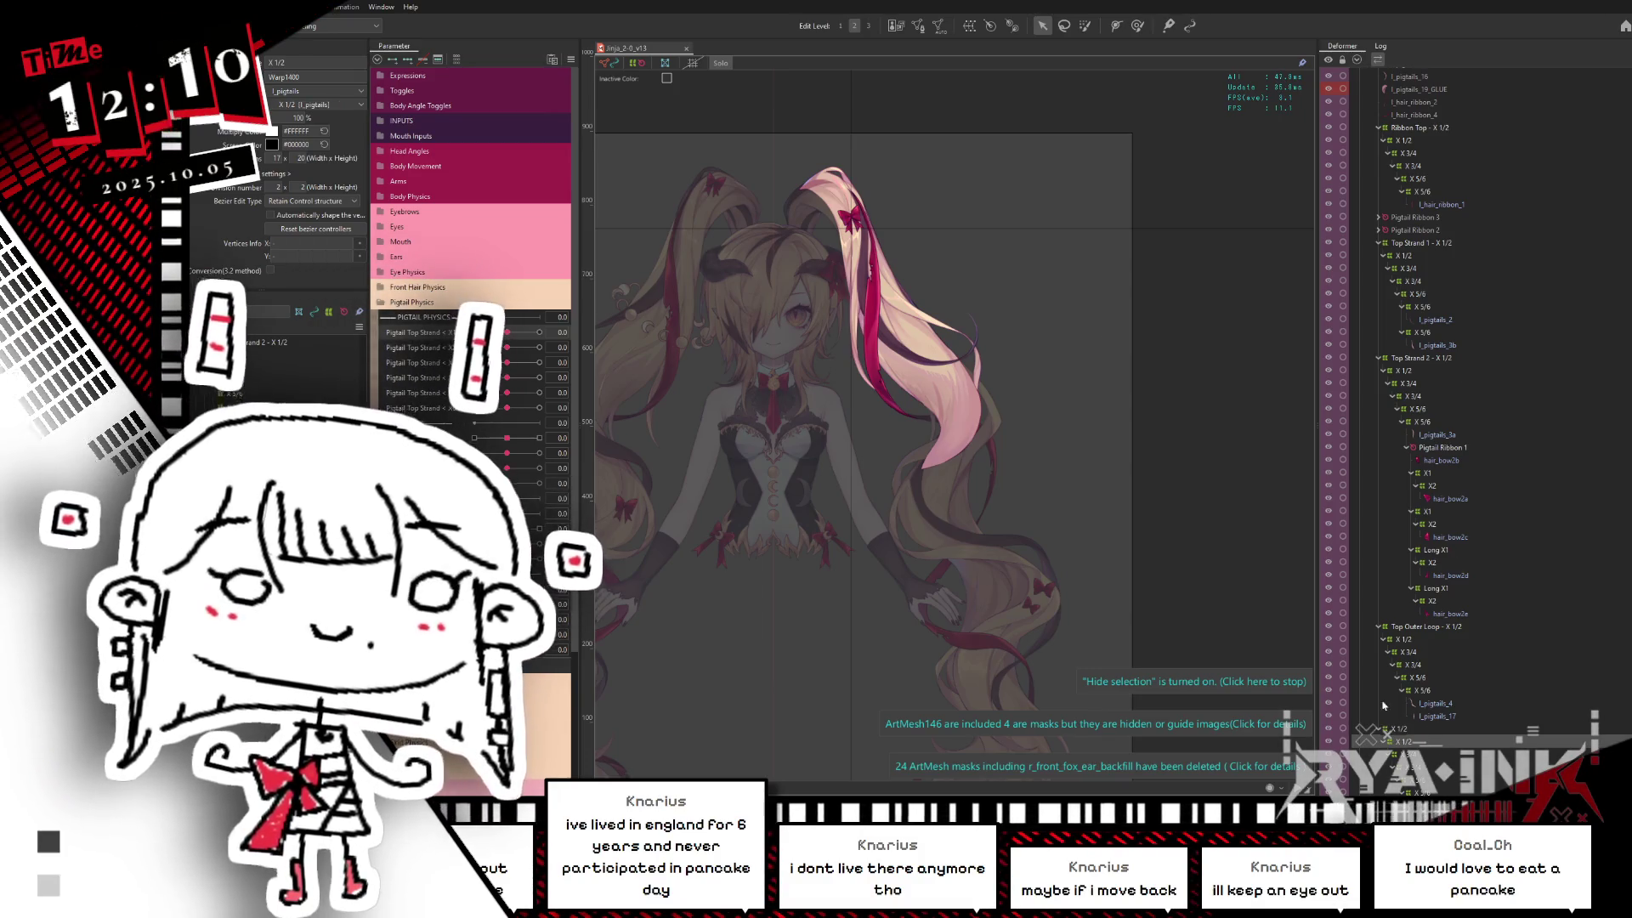
drag(506, 346, 540, 347)
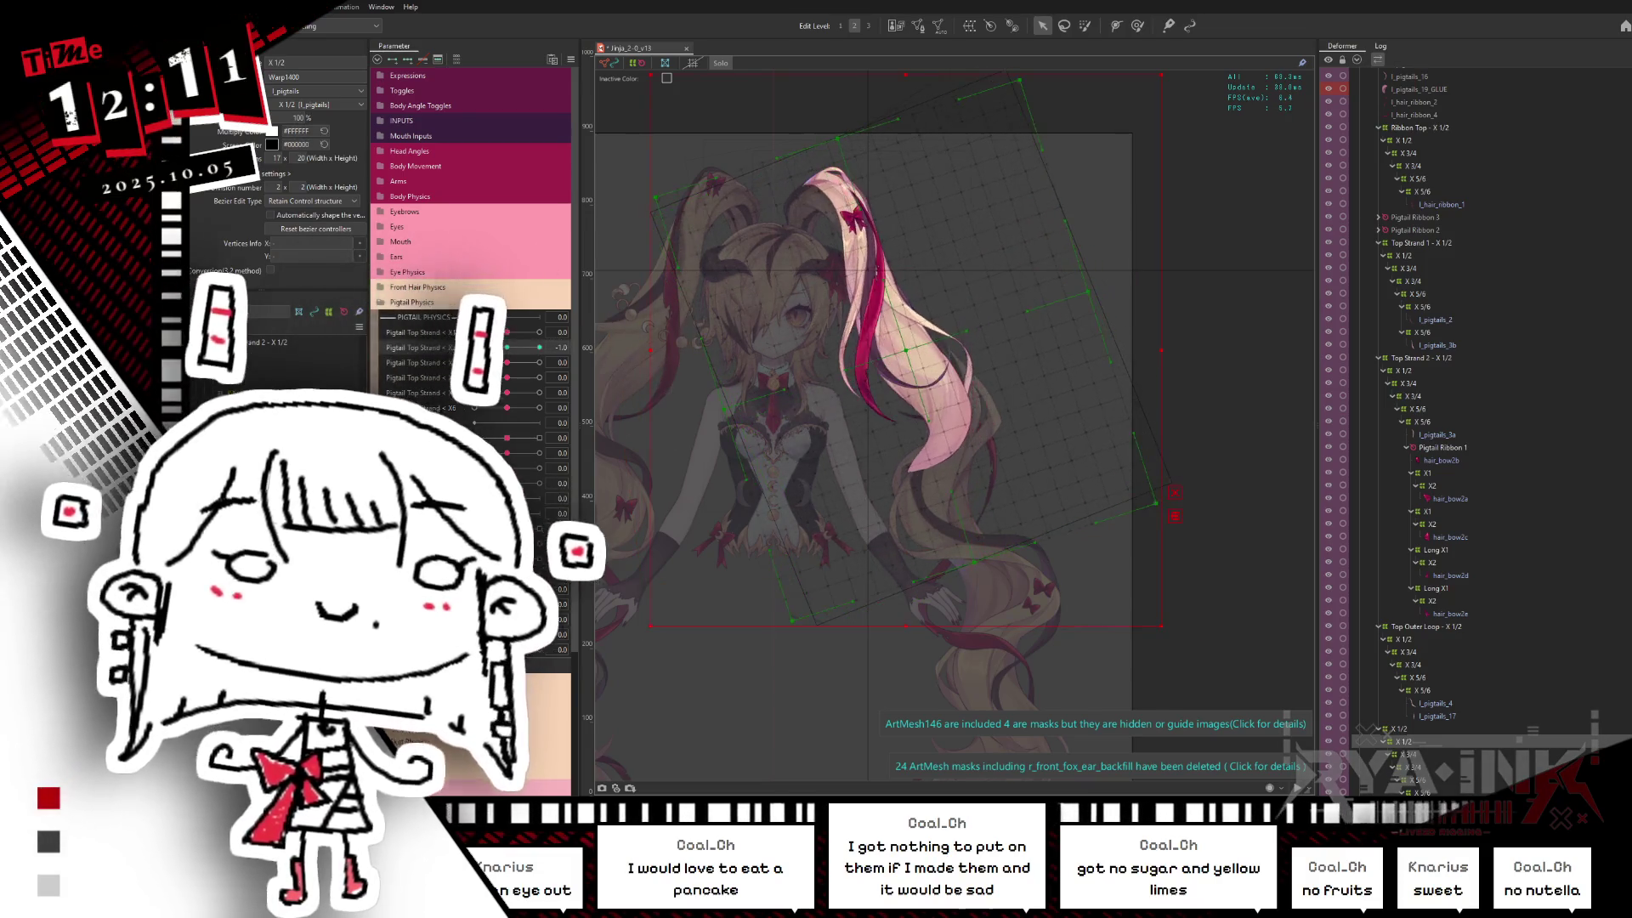
mouse_move(540, 347)
mouse_down()
mouse_move(514, 355)
mouse_move(578, 345)
mouse_up()
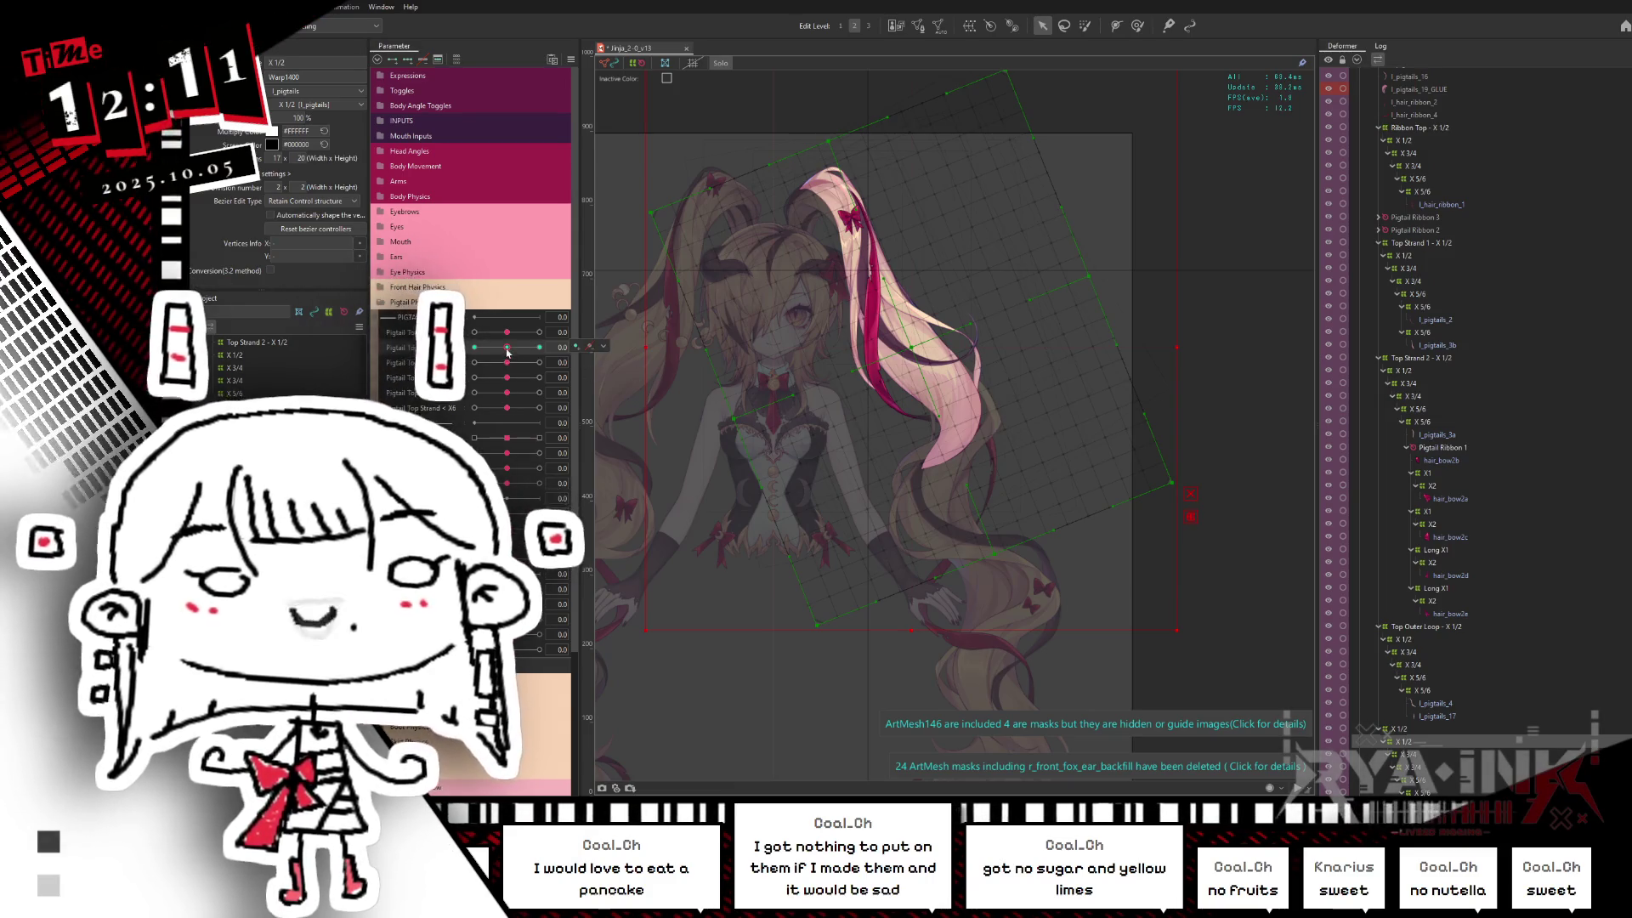
mouse_move(507, 346)
mouse_down()
mouse_move(547, 393)
mouse_move(520, 347)
mouse_up()
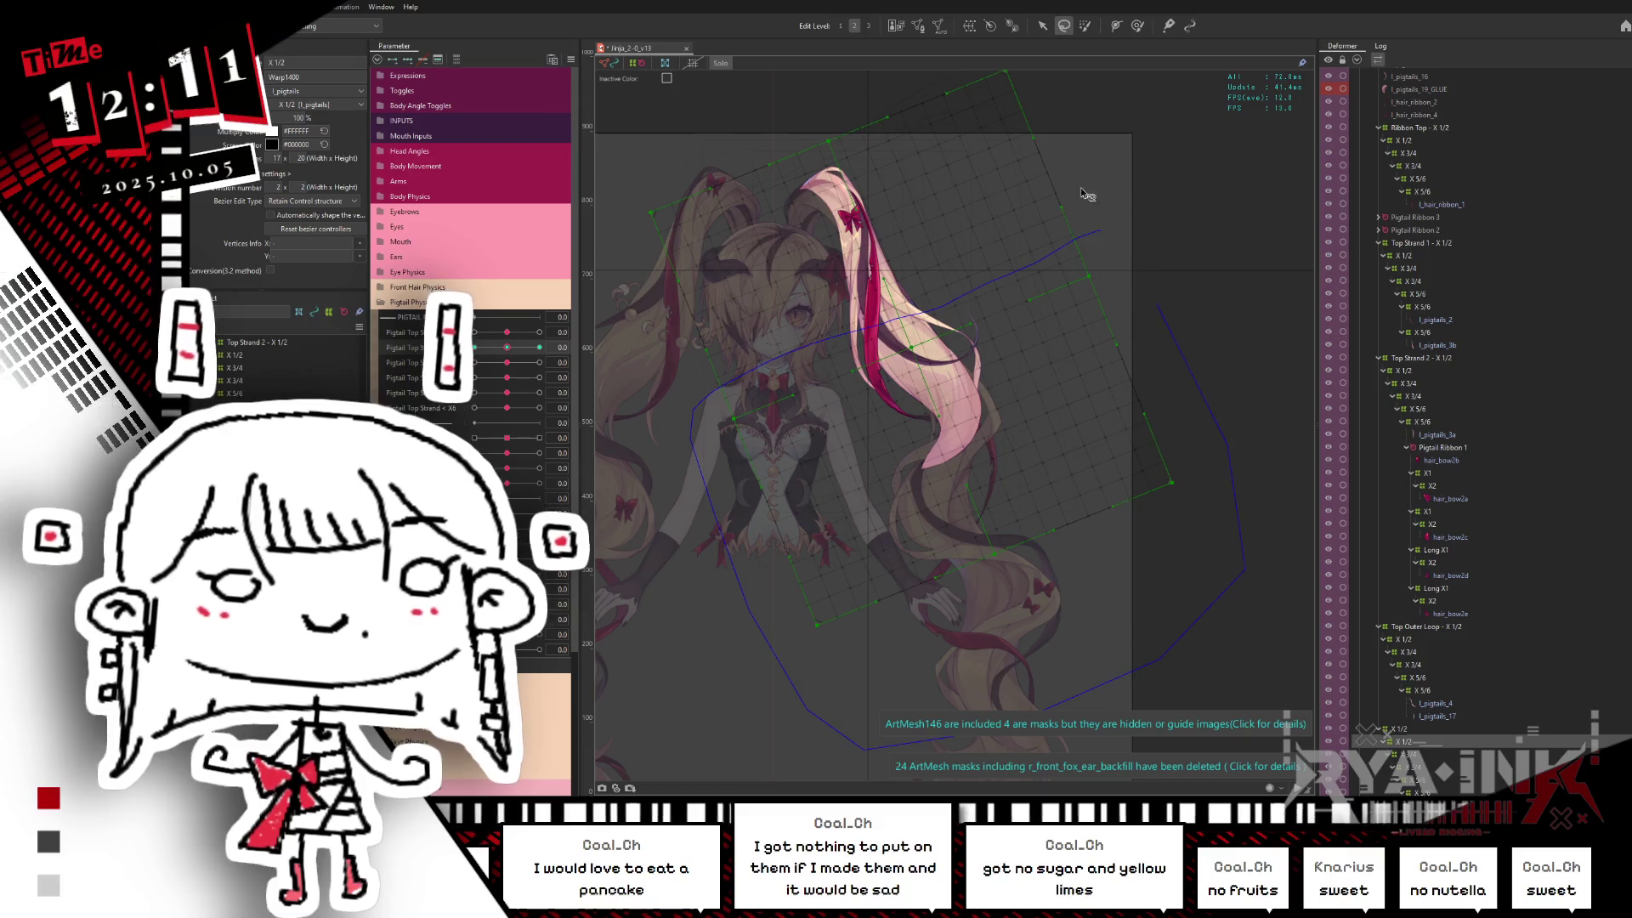
Step: Select all warp grid points and shift them up-left at Top Strand 1
key(ctrl+a)
click(515, 348)
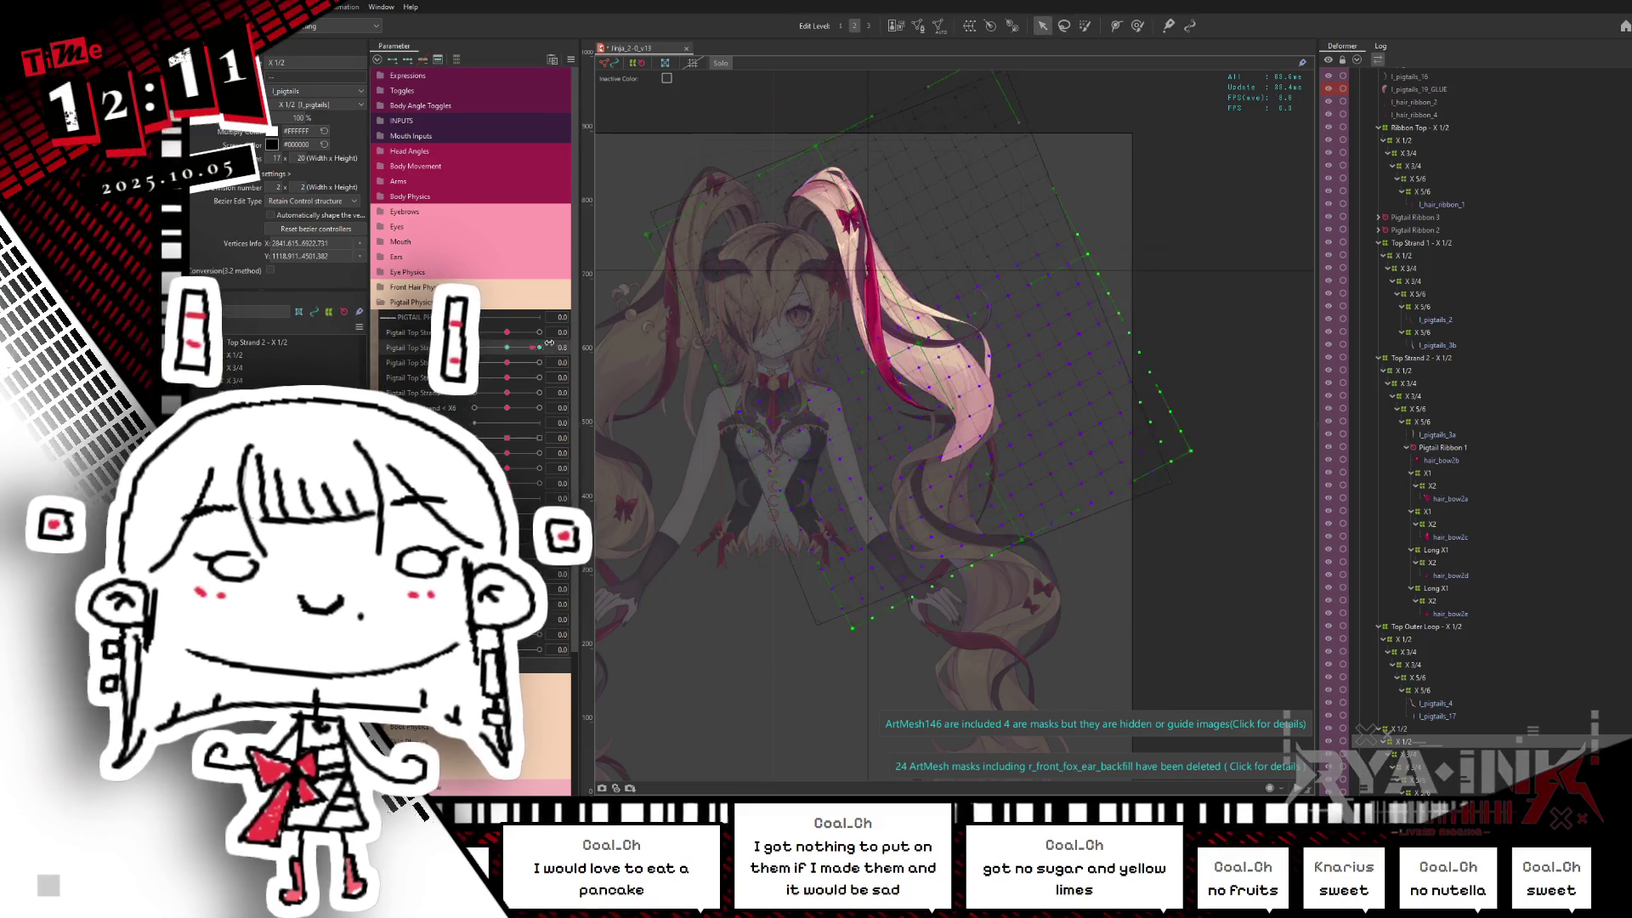
drag(972, 430, 921, 351)
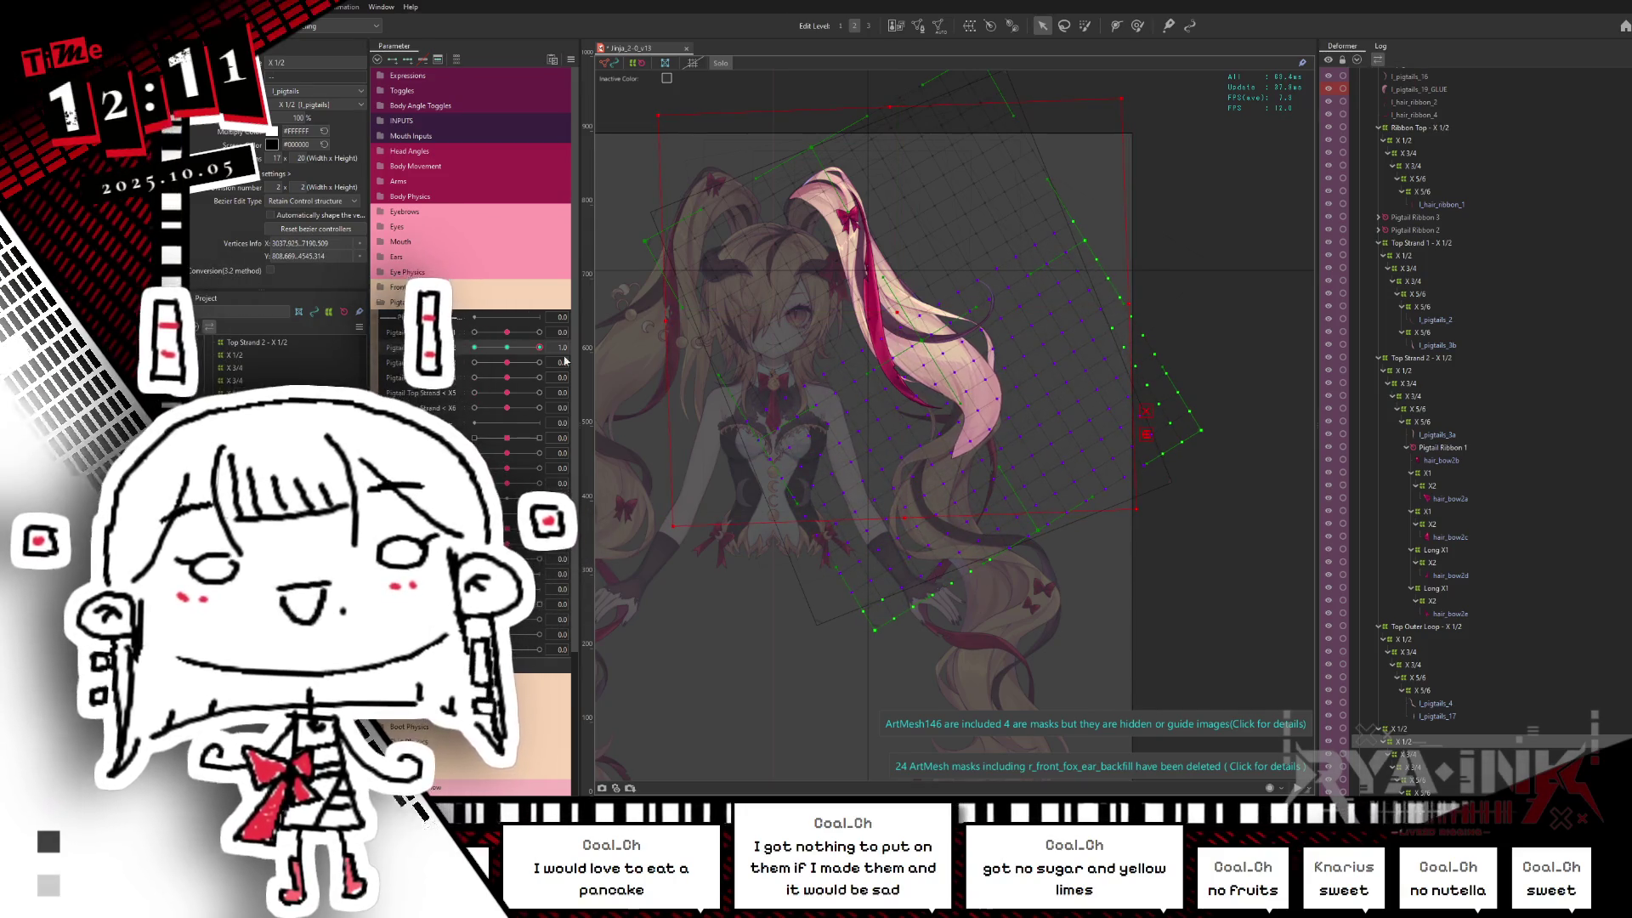
Step: Scrub Top Strand between -1 and 1 to check the refined pigtail pose
drag(526, 346, 574, 345)
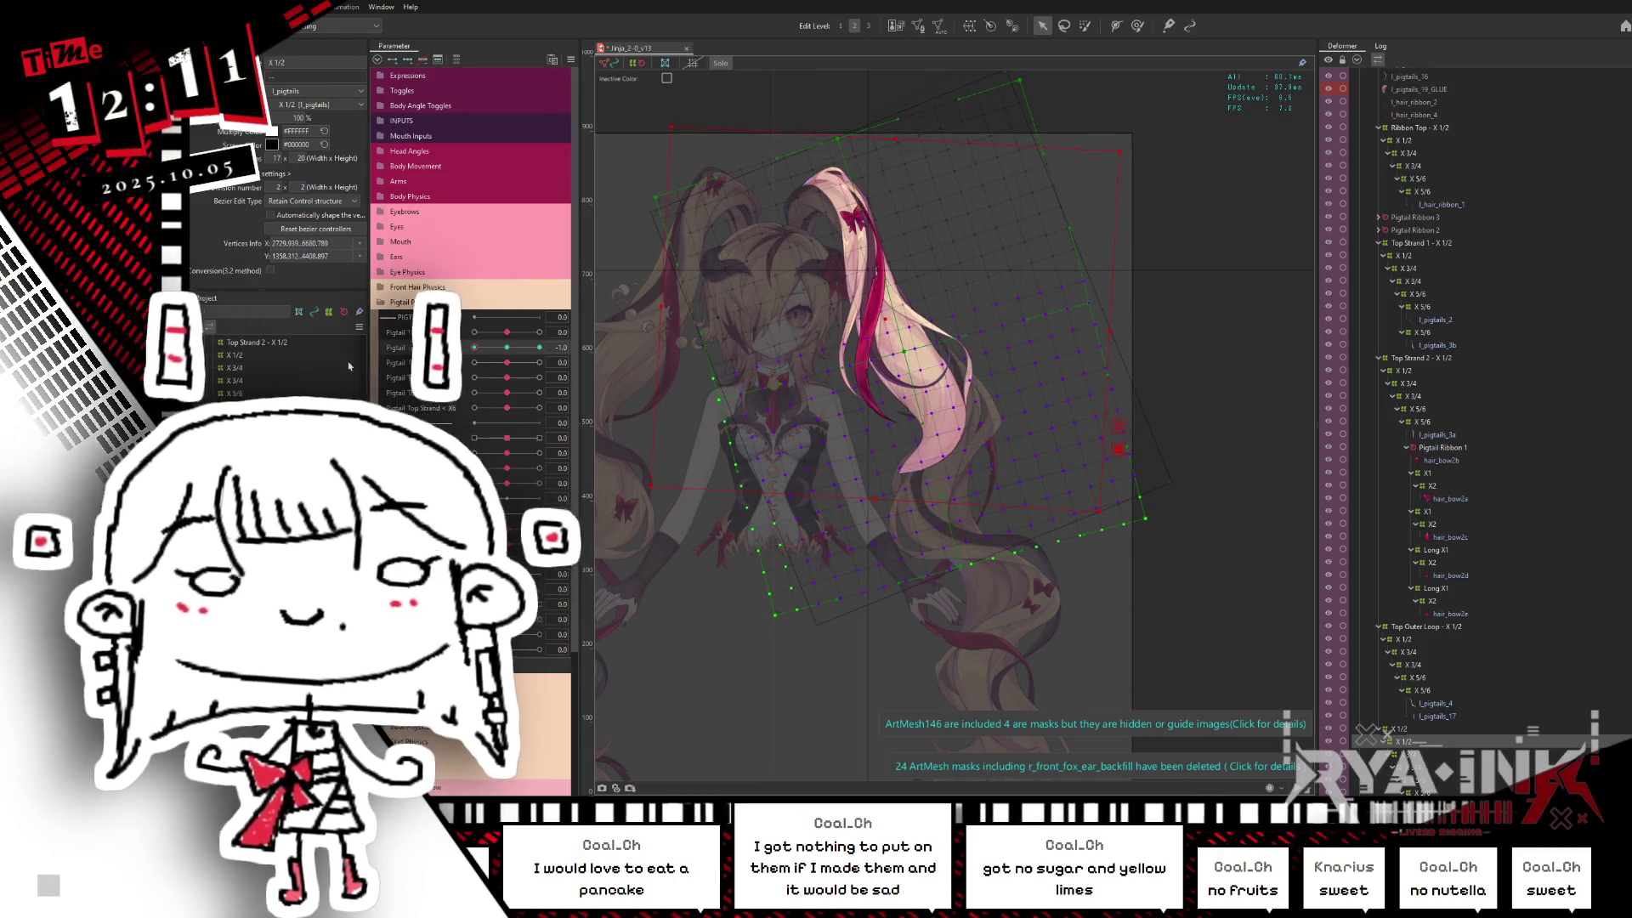
mouse_move(511, 346)
mouse_down()
mouse_move(474, 346)
mouse_move(495, 367)
mouse_move(475, 348)
mouse_up()
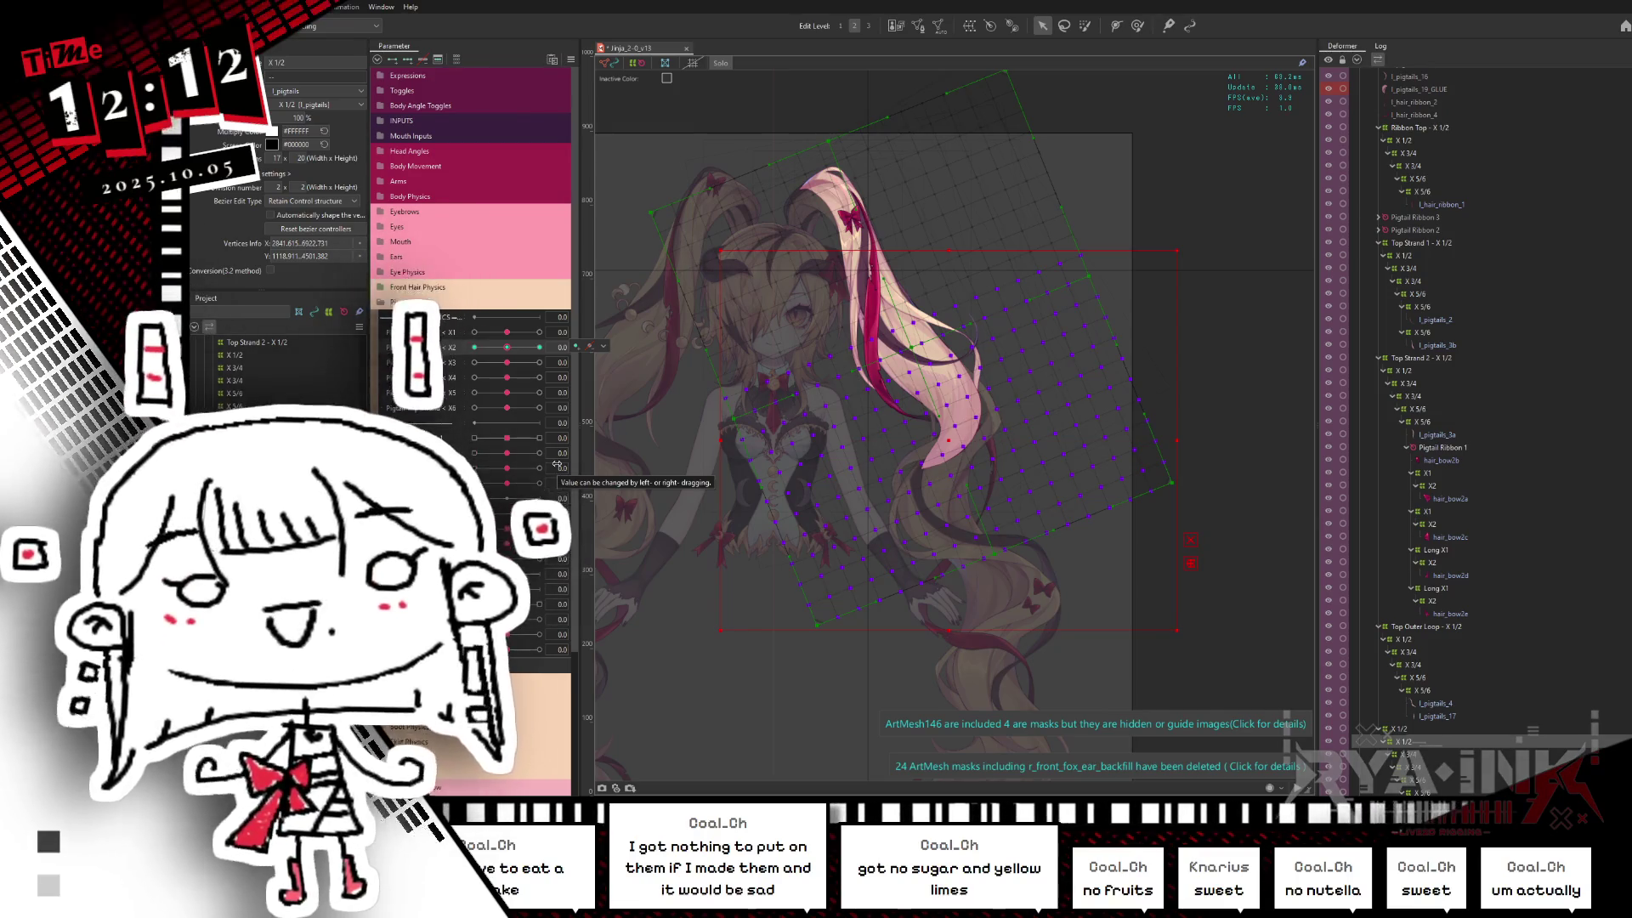
drag(478, 342, 574, 317)
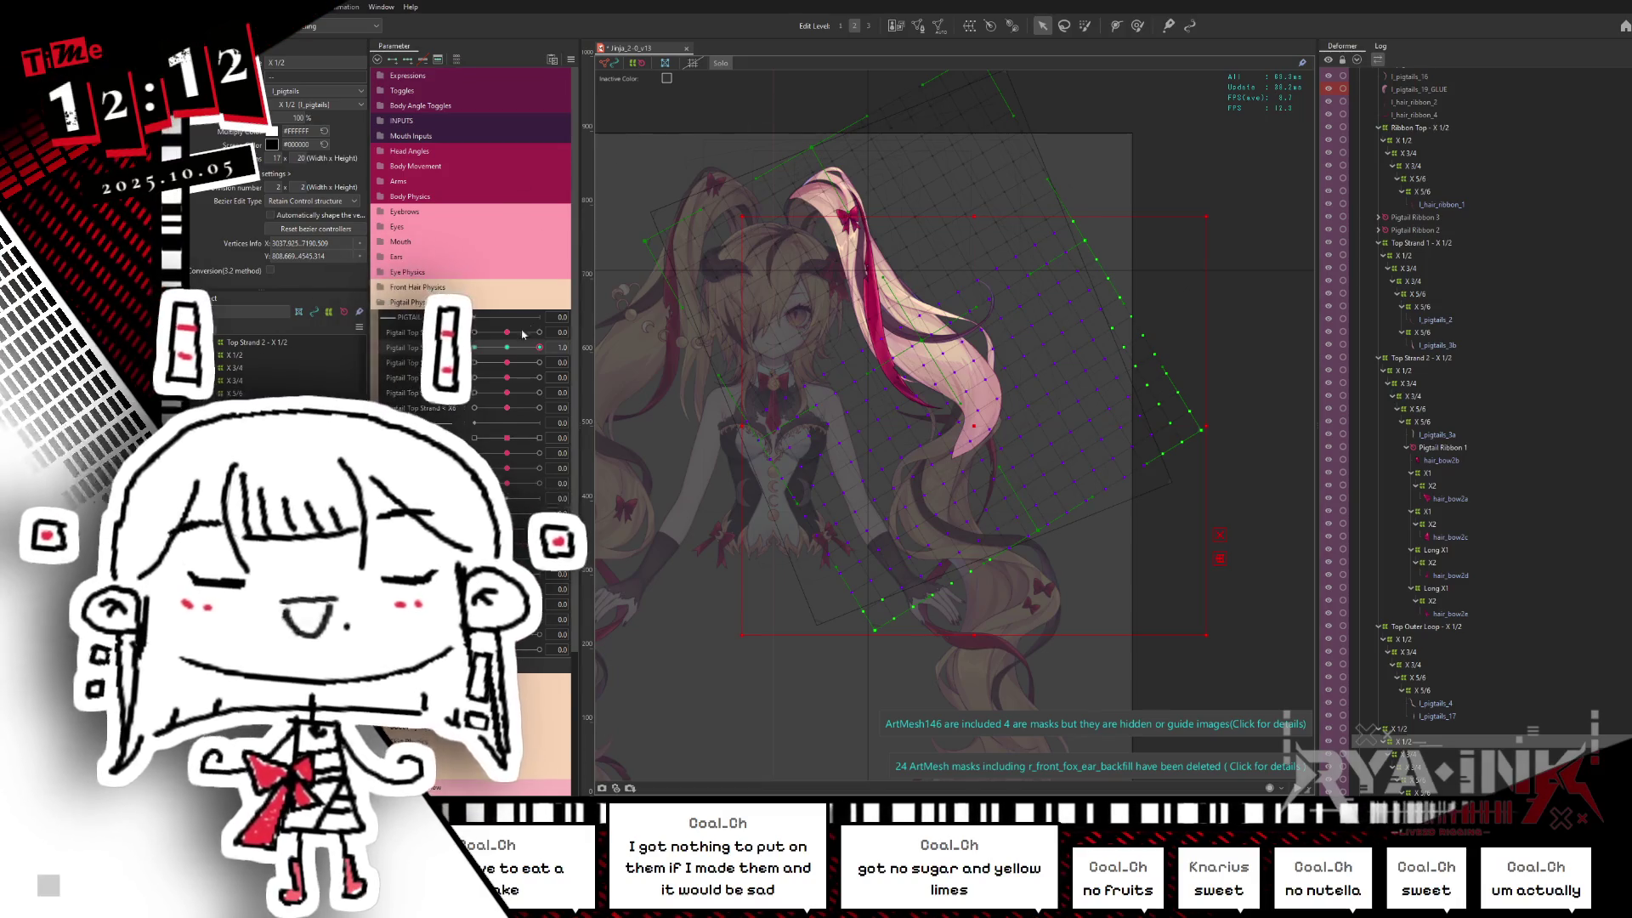
drag(527, 341, 521, 345)
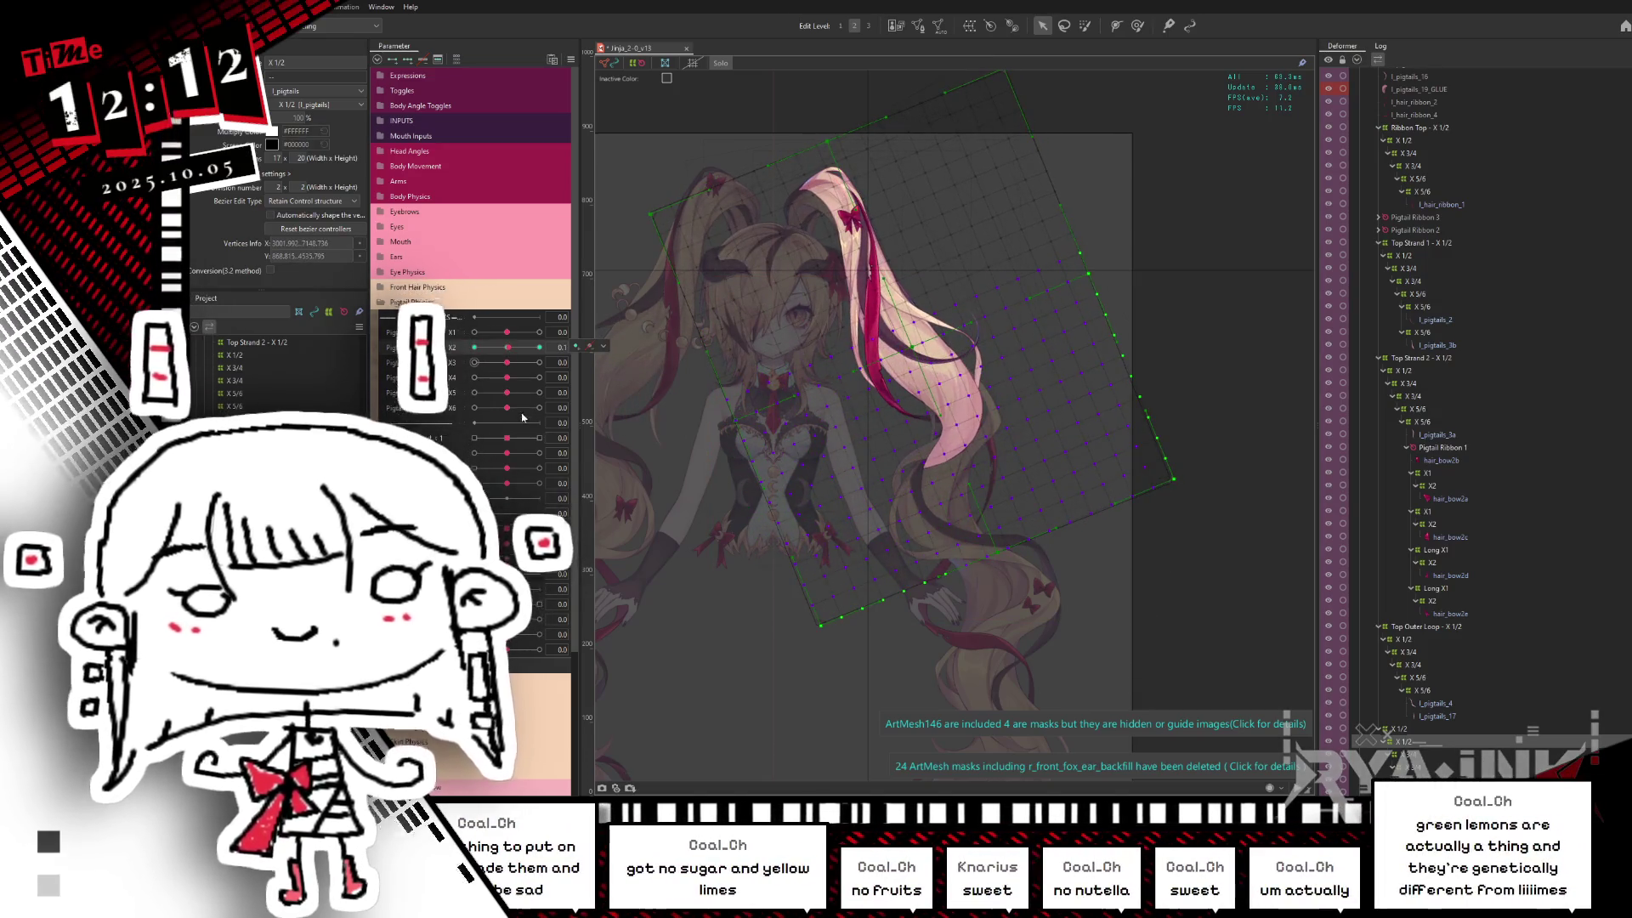
Step: Brush-reshape the pigtail warp mesh at the -1 pose and hide the selection overlay
click(1050, 301)
scroll(1050, 301, up, 2)
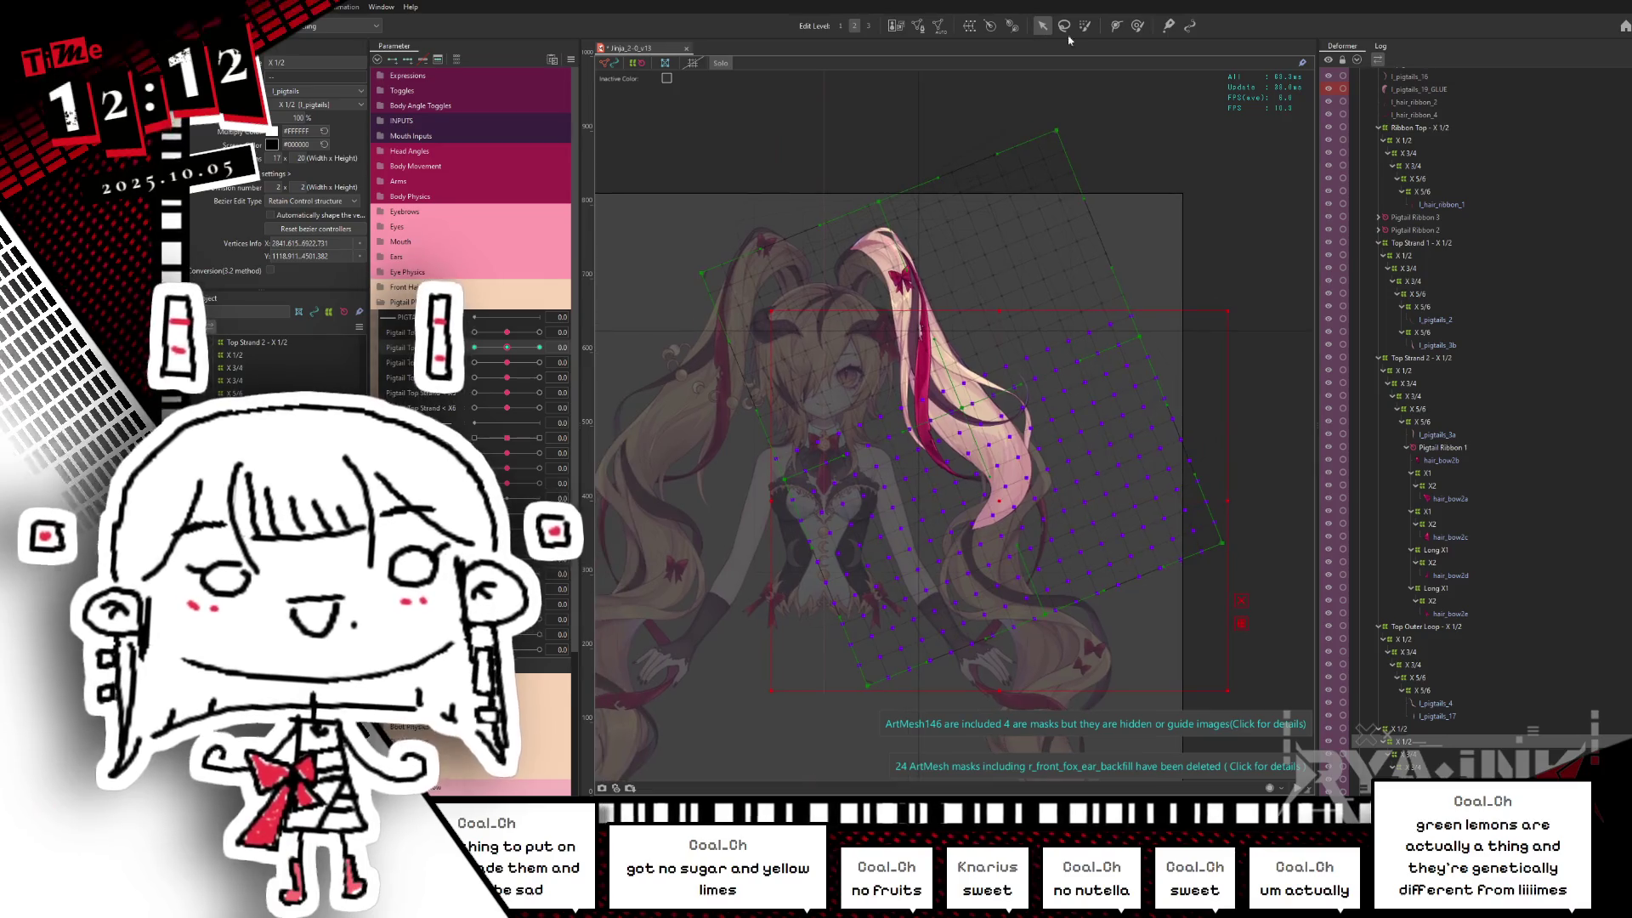
key(b)
scroll(1083, 271, down, 1)
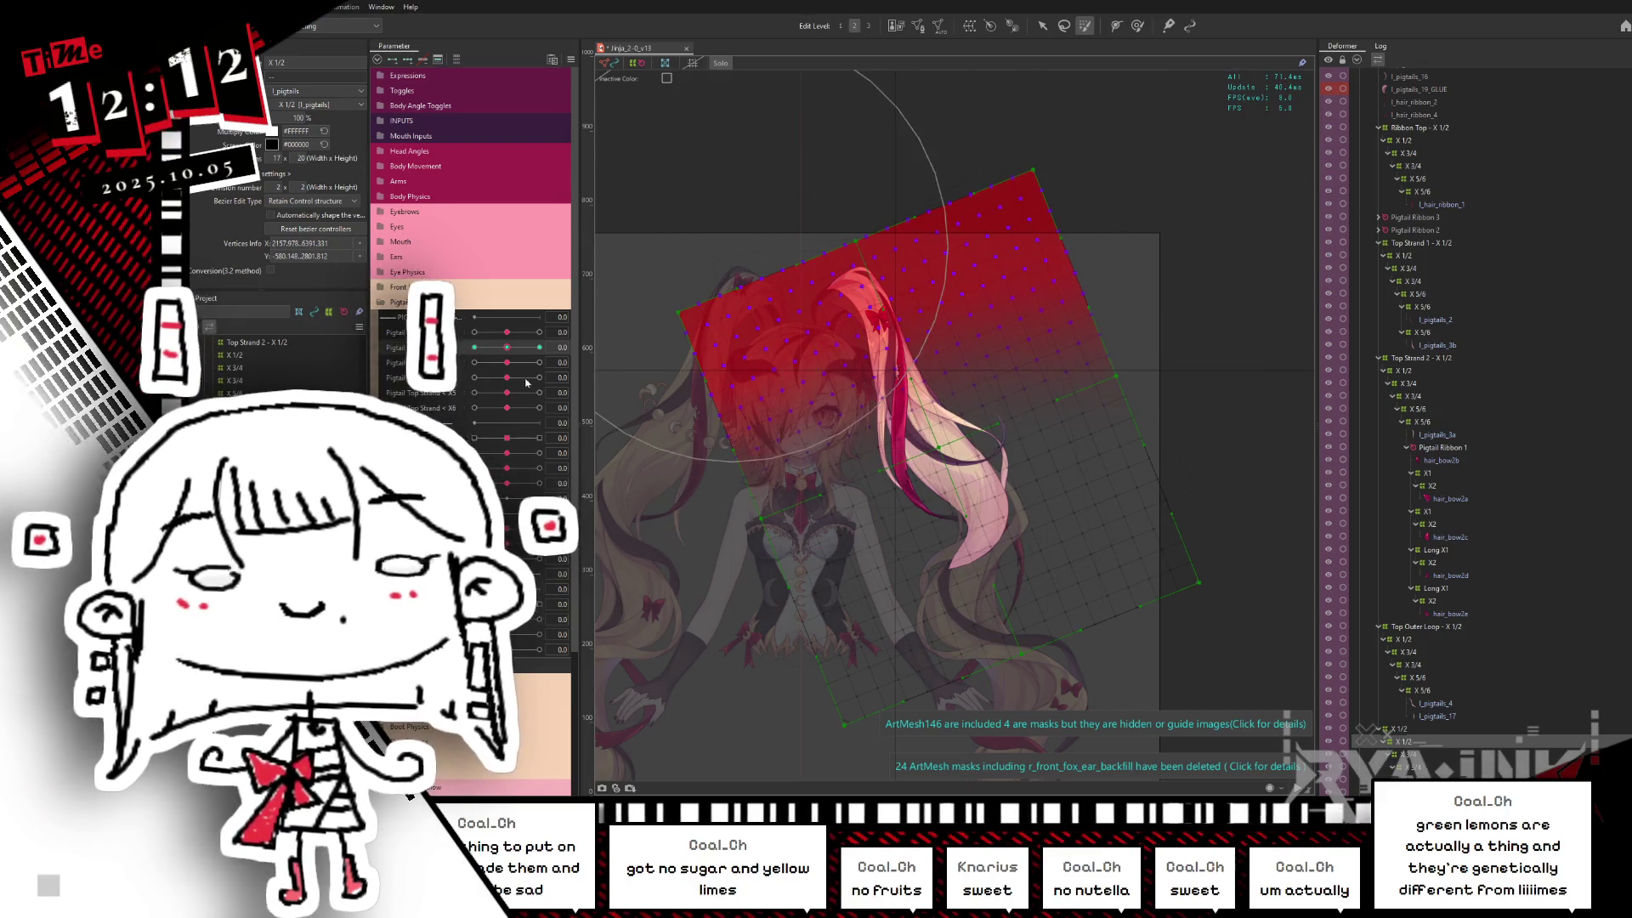
drag(540, 346, 351, 279)
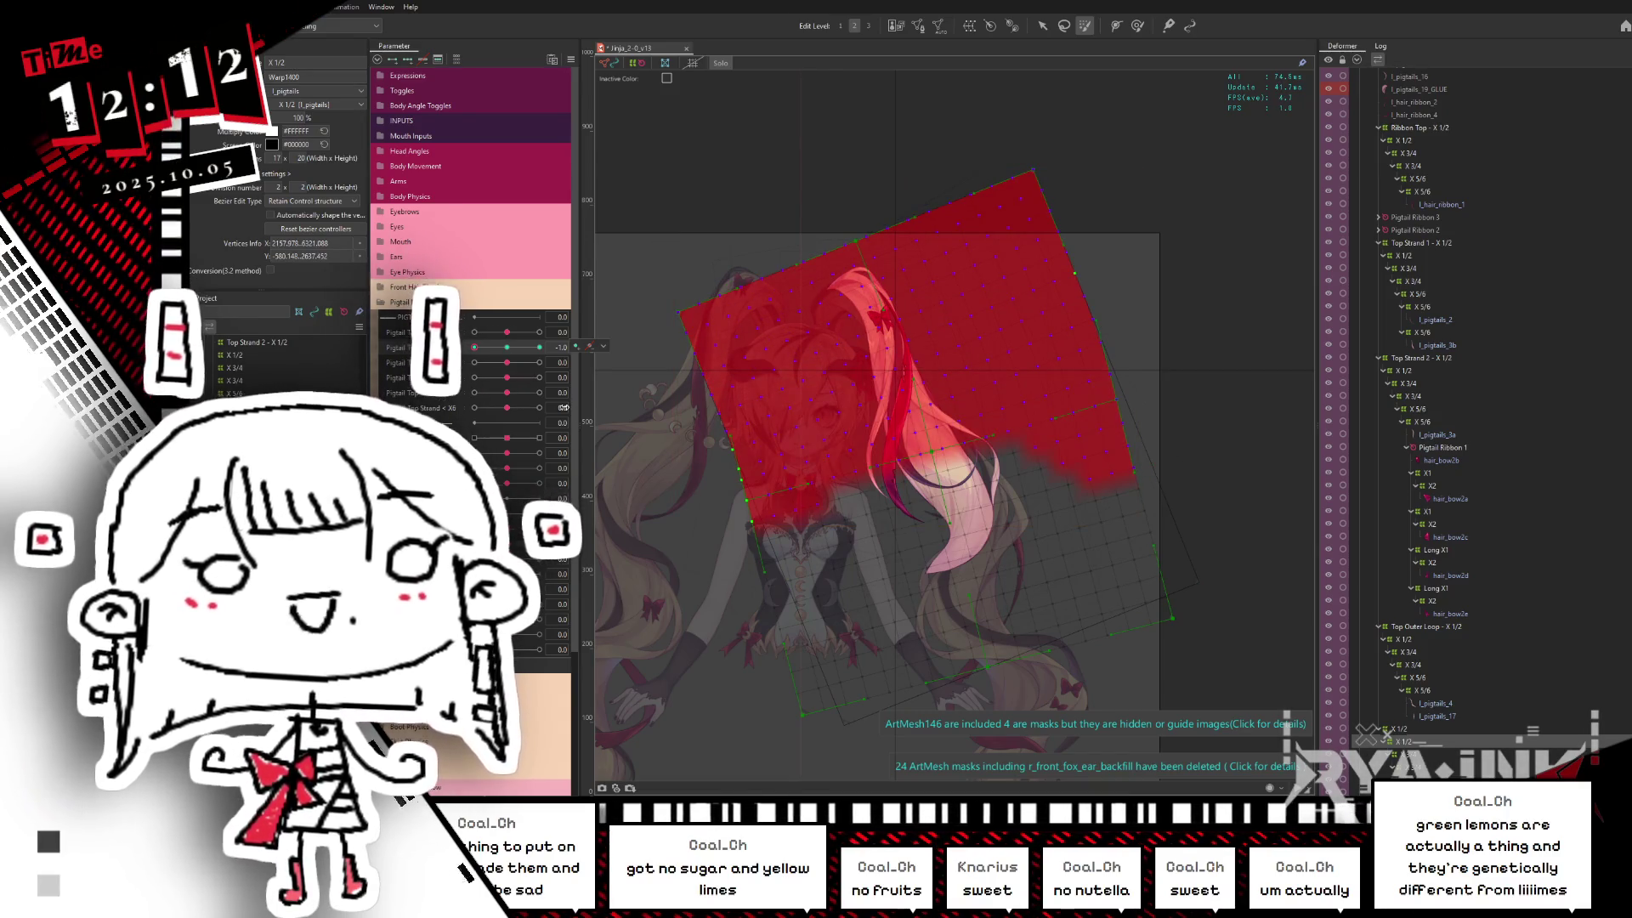
click(511, 322)
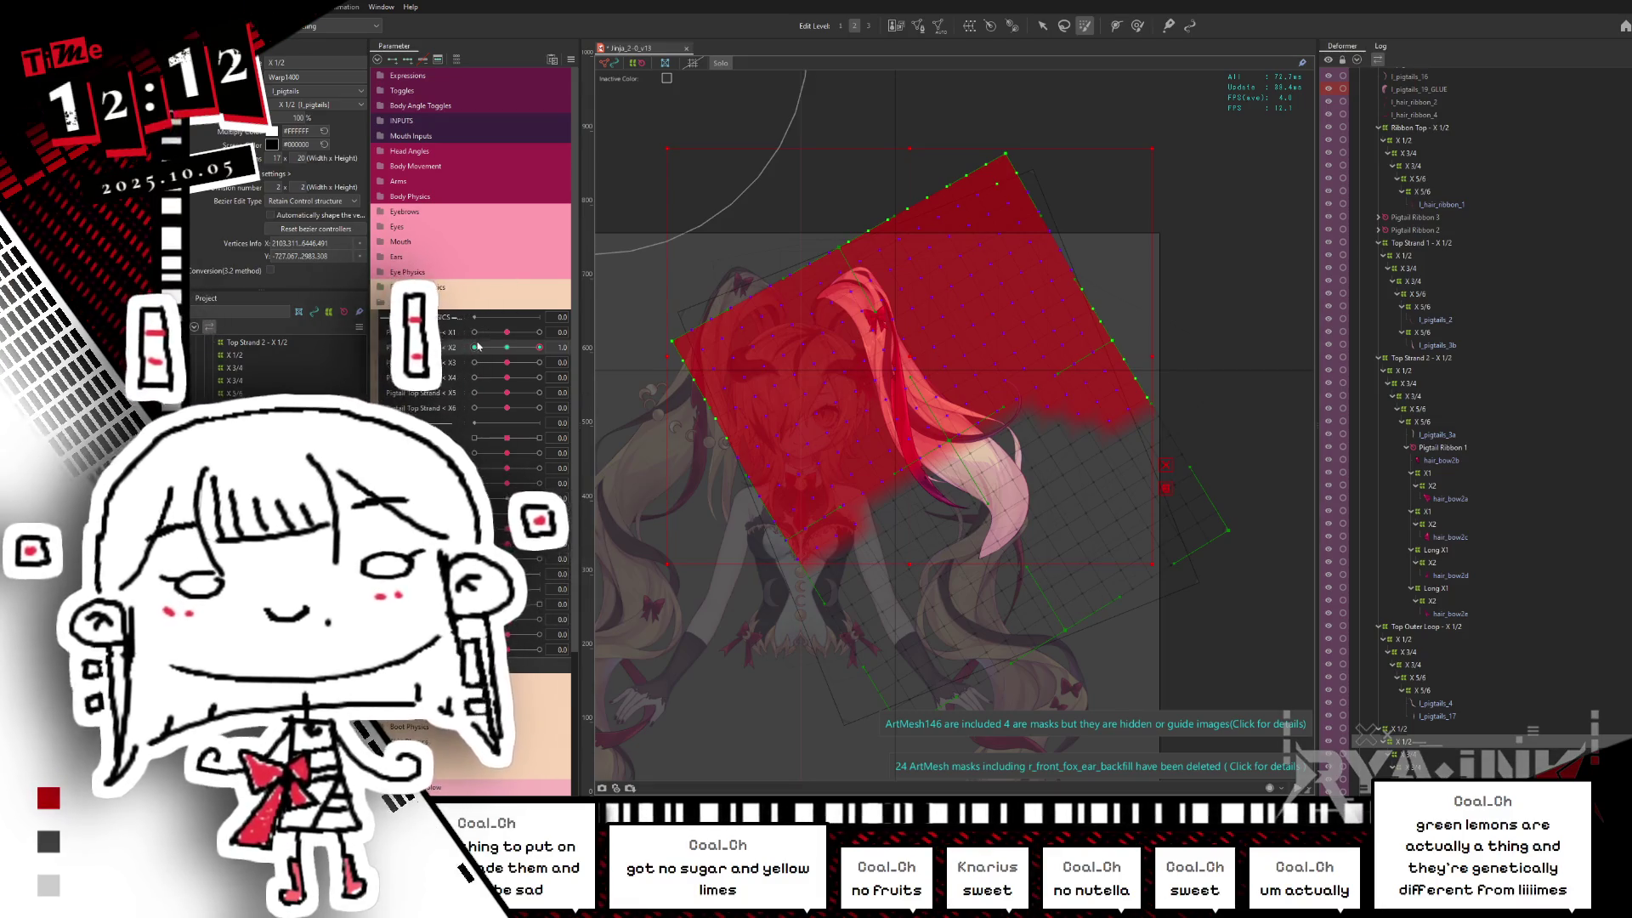
key(ctrl+h)
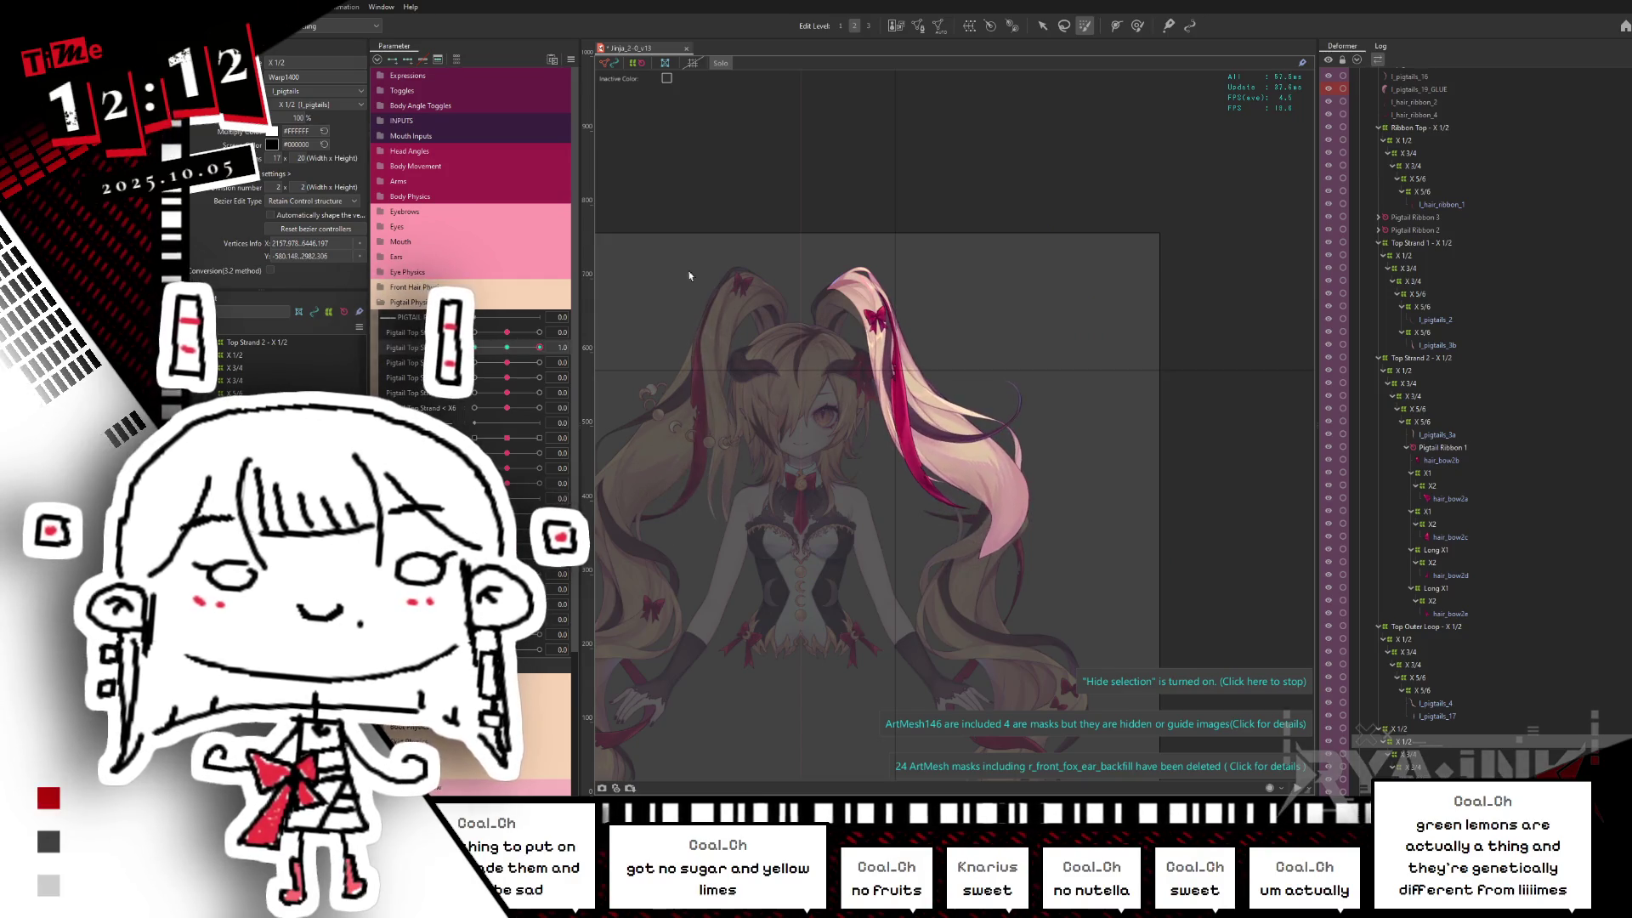
scroll(957, 345, down, 3)
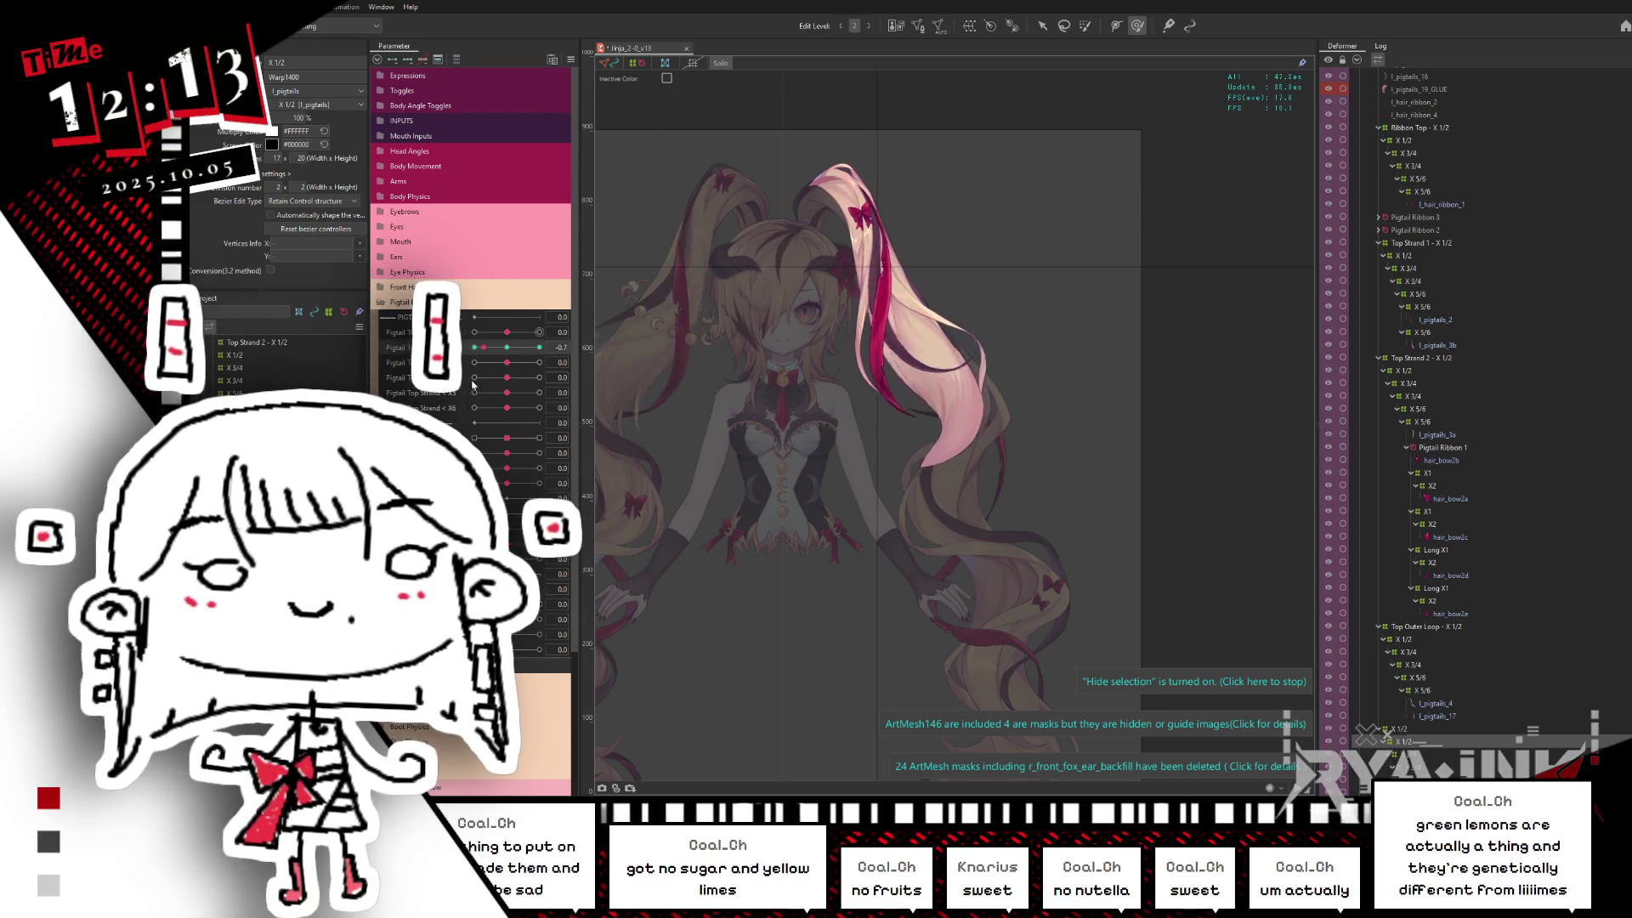
Step: Reselect the pigtail to show its warp deformer grid again
click(1011, 483)
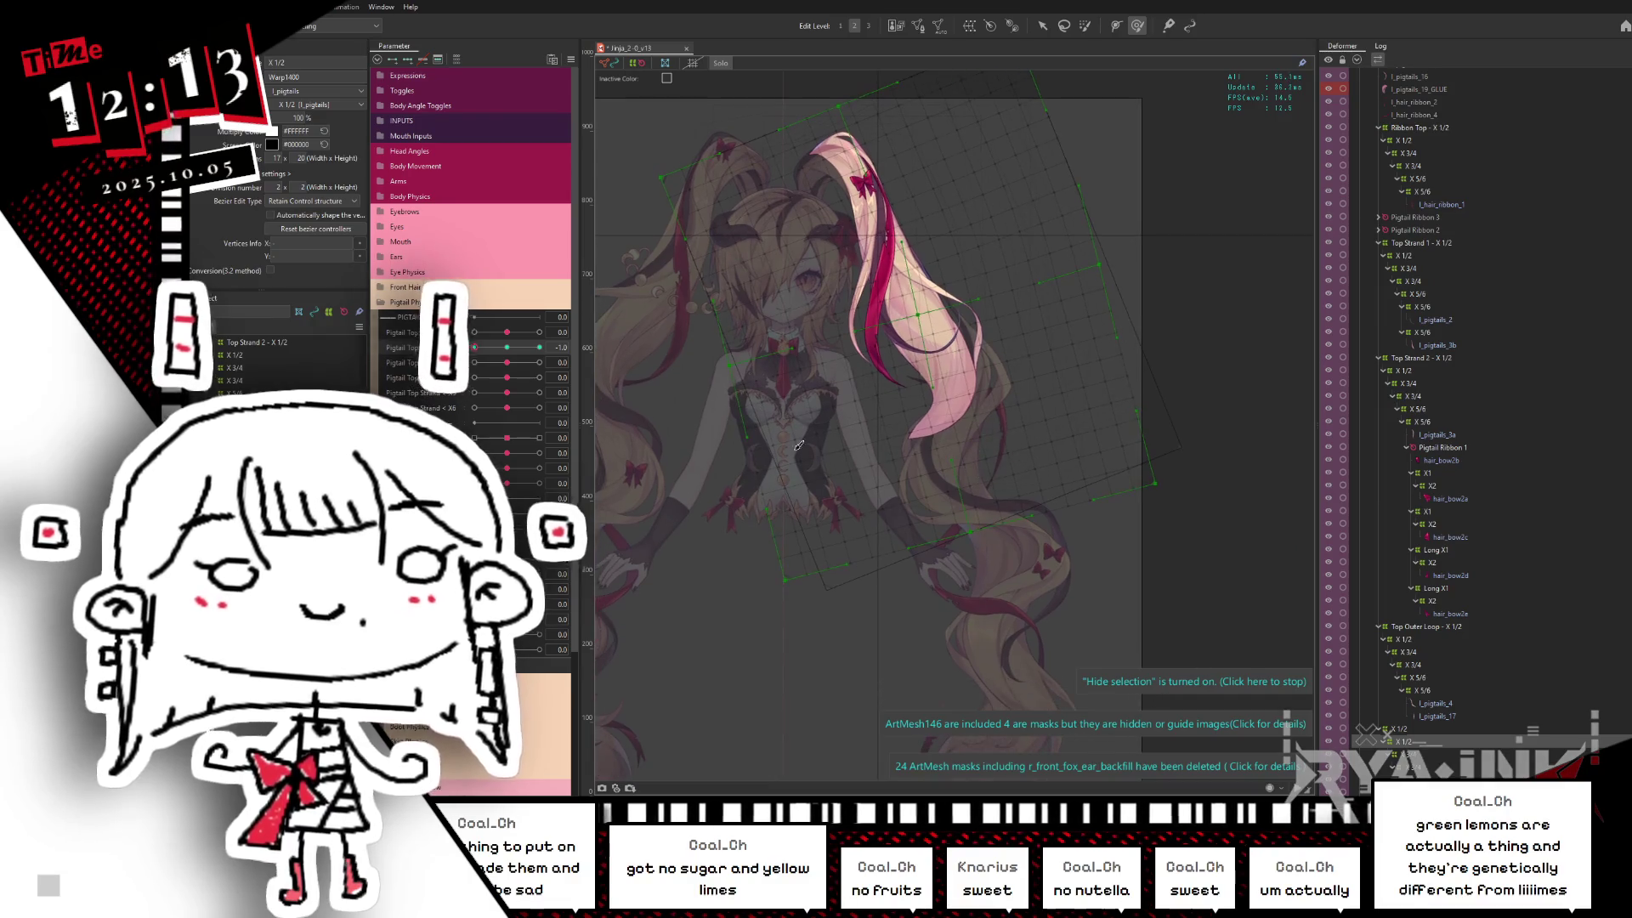
Step: At Pigtail Top Strand -1, drag the warp grid points so the right pigtail's lower part sweeps out
click(479, 351)
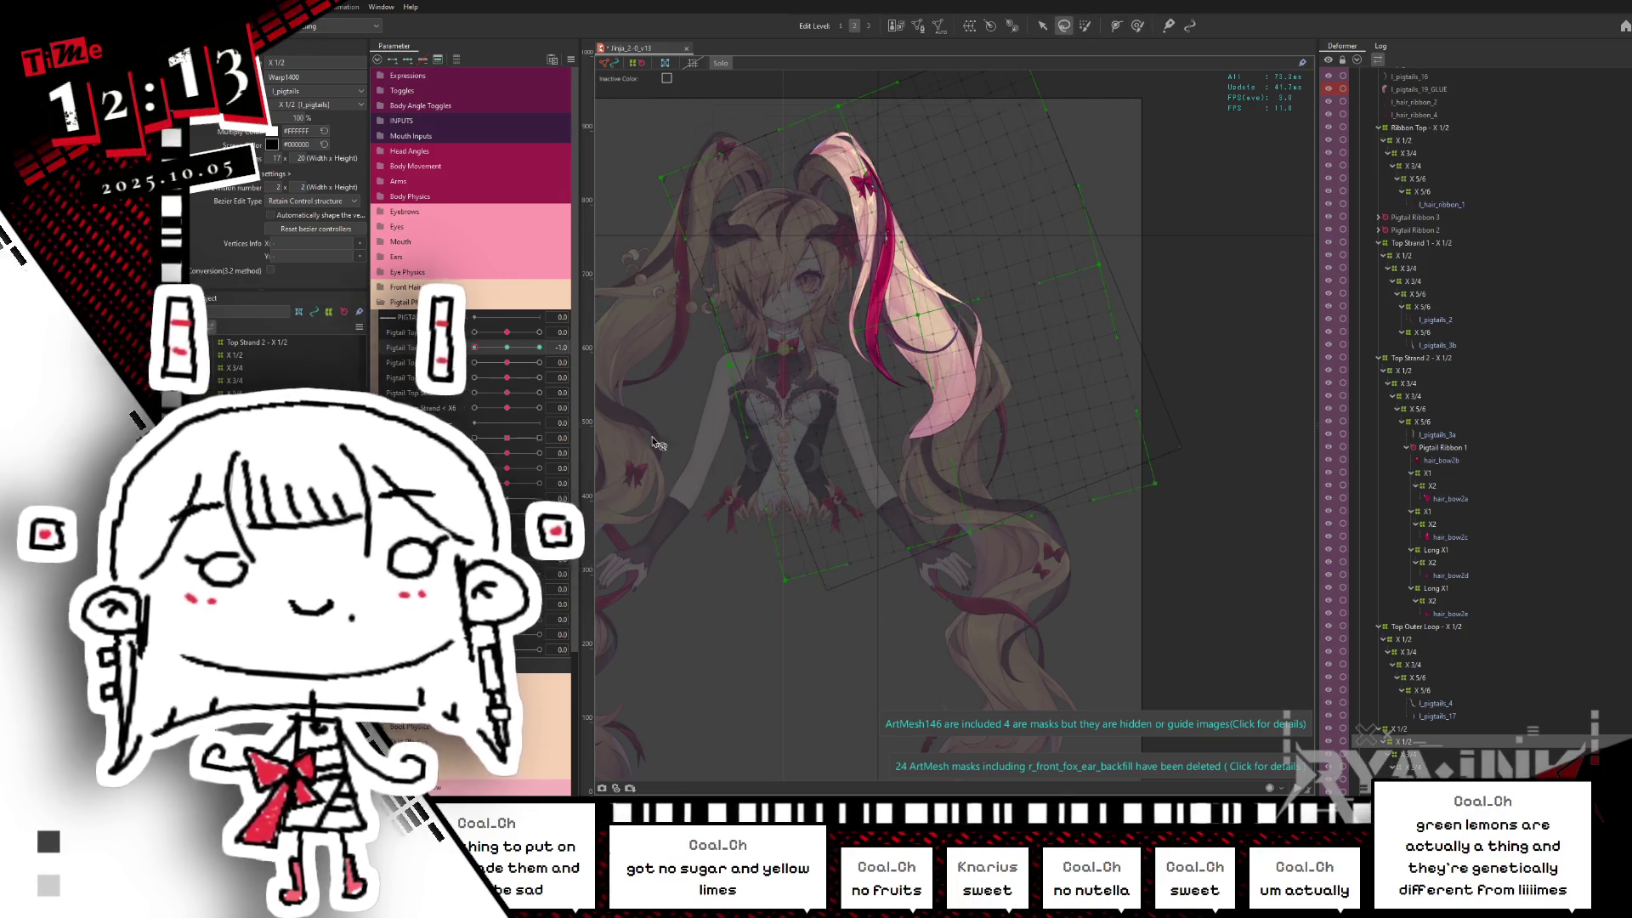
drag(1058, 242, 1075, 205)
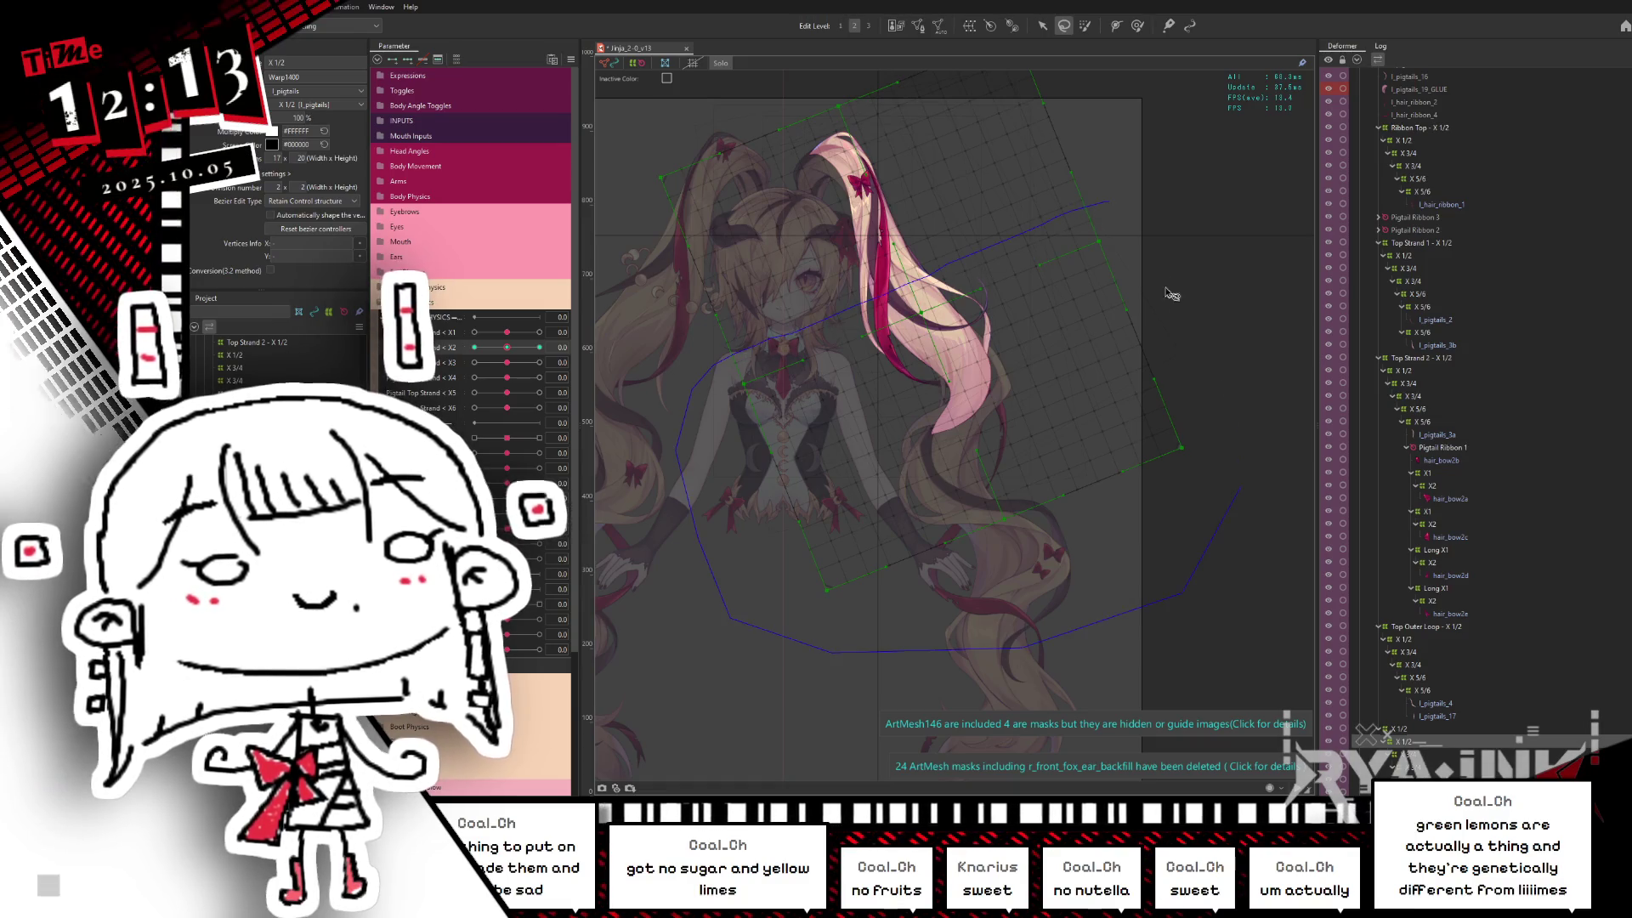
click(862, 259)
drag(862, 259, 975, 409)
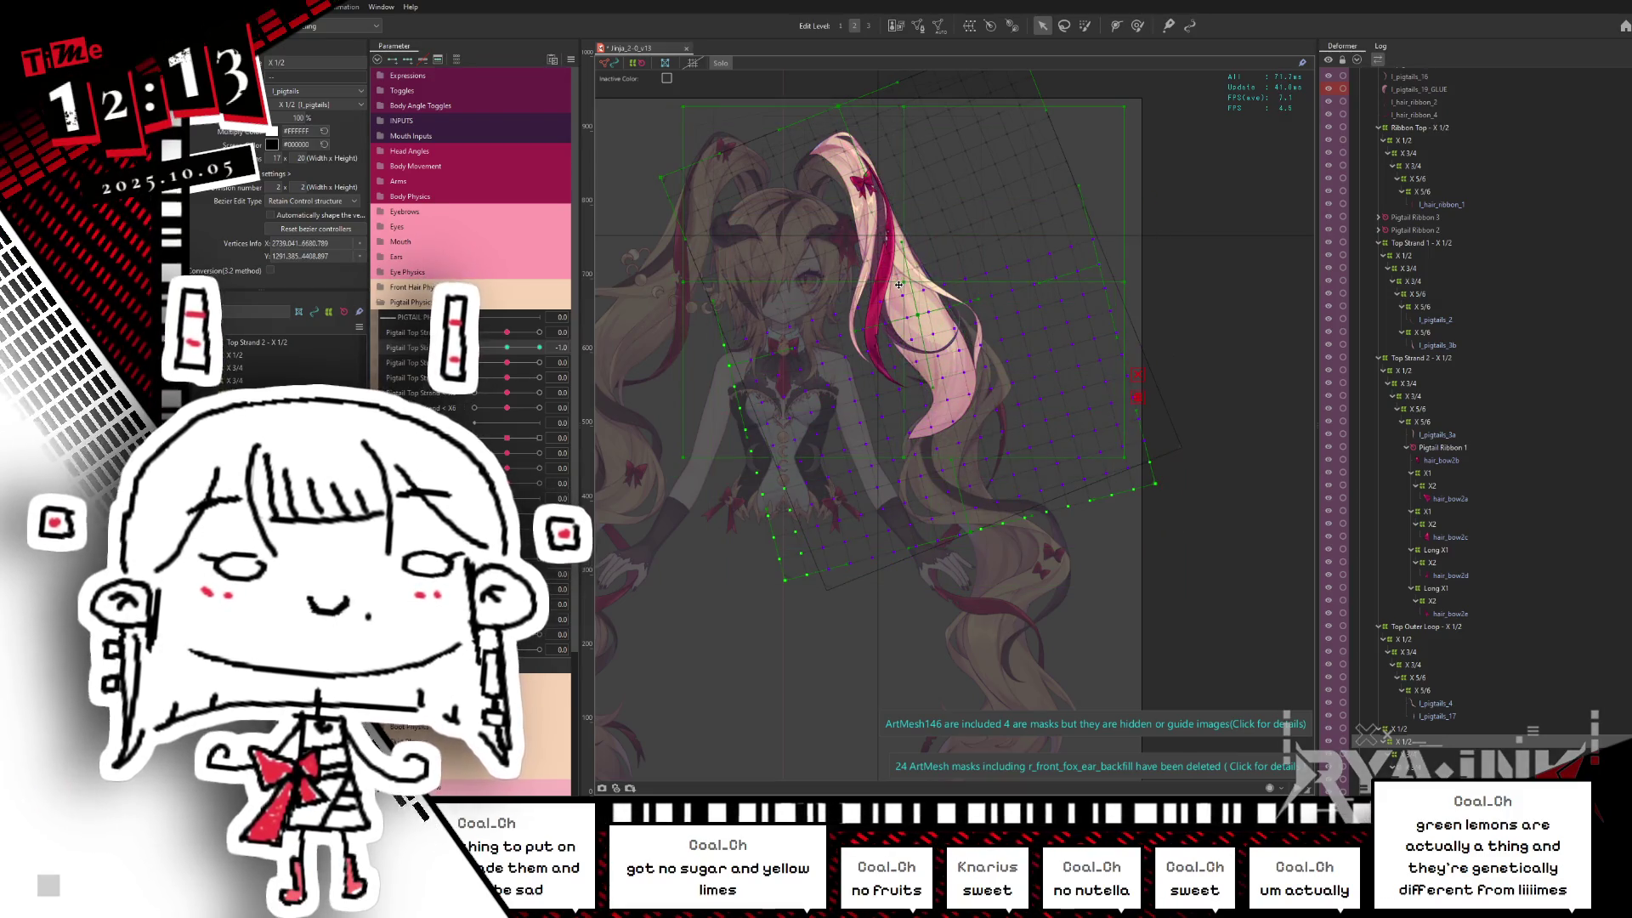
click(909, 261)
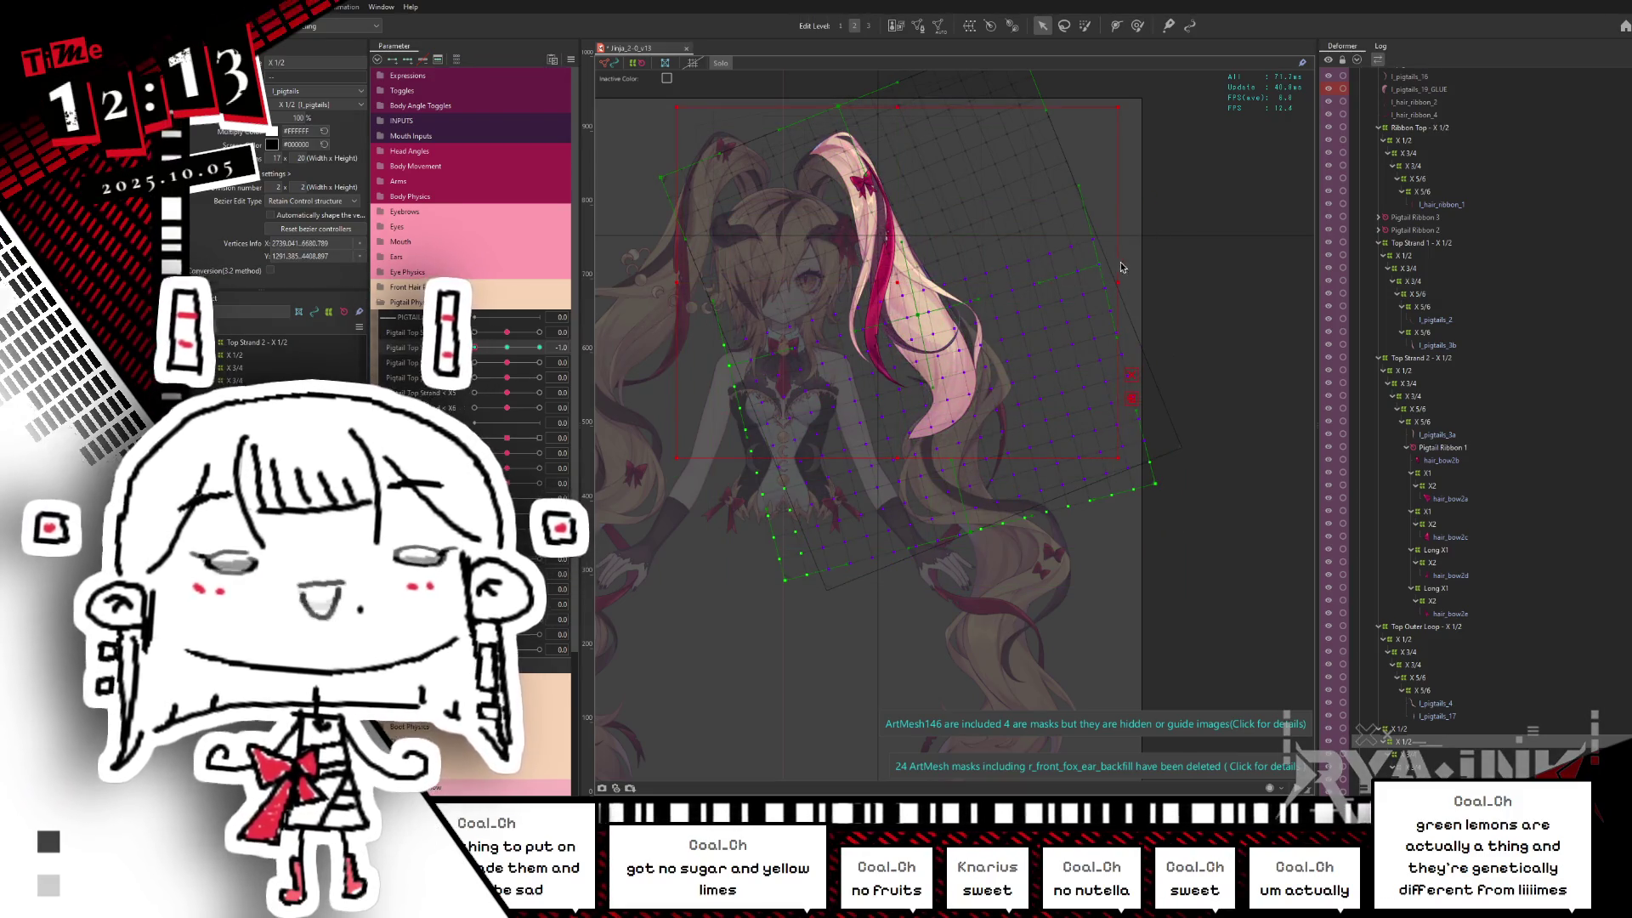
drag(1123, 267, 1128, 289)
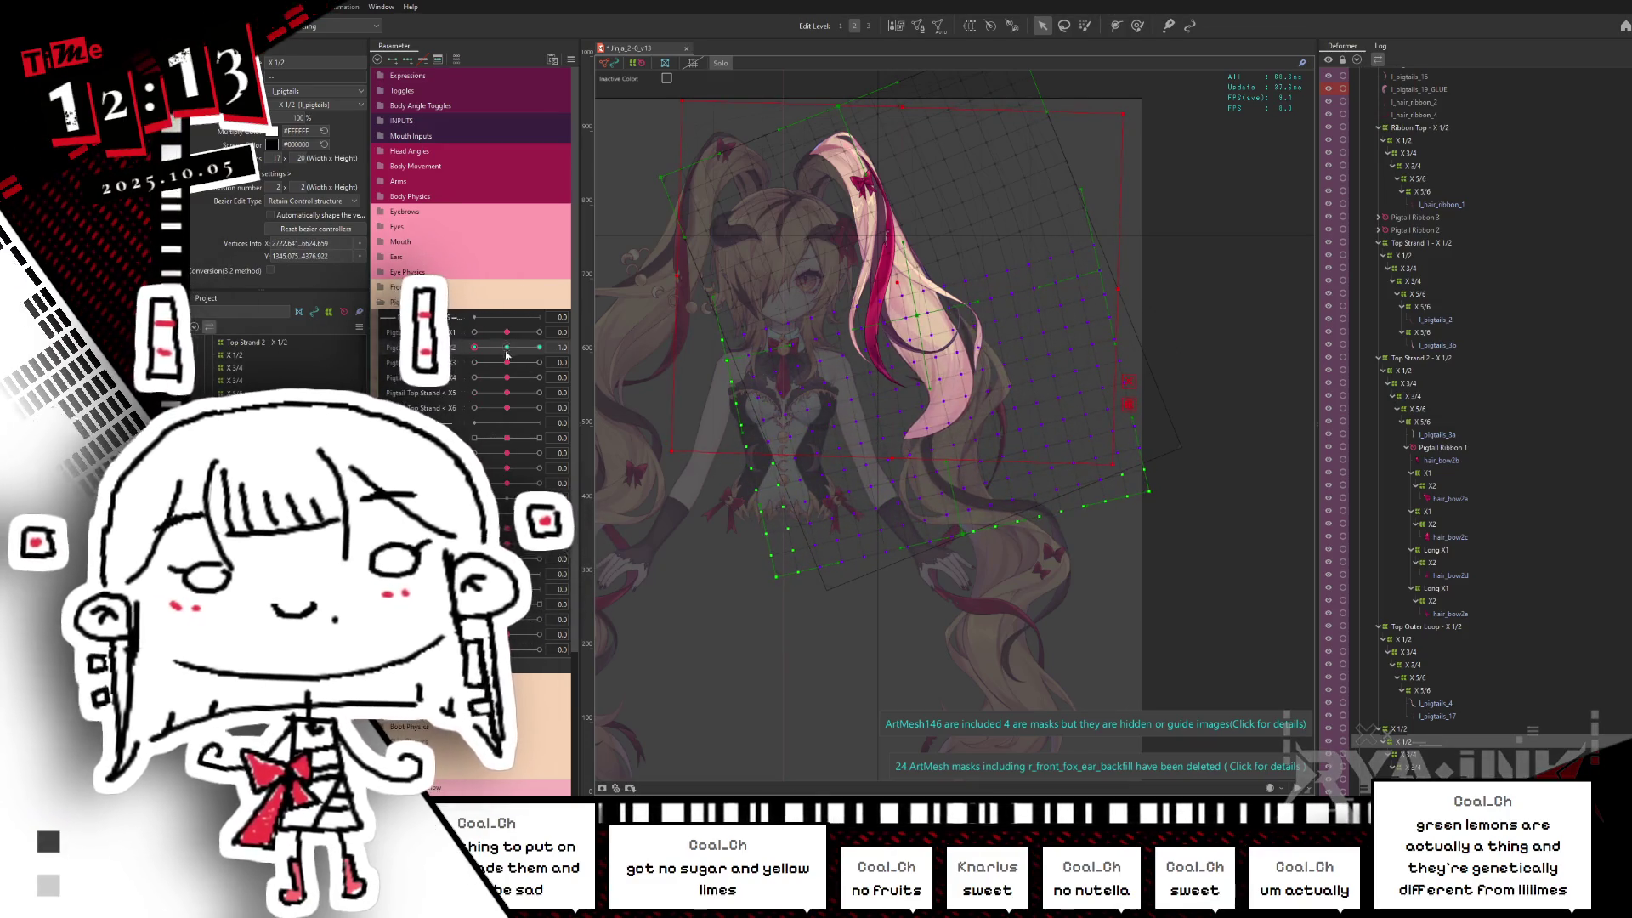
Step: Rotate the deformer slightly at the negative pose, scrub the parameter to check, and hide the grids
mouse_move(539, 347)
mouse_down()
mouse_move(494, 359)
mouse_move(994, 390)
mouse_up()
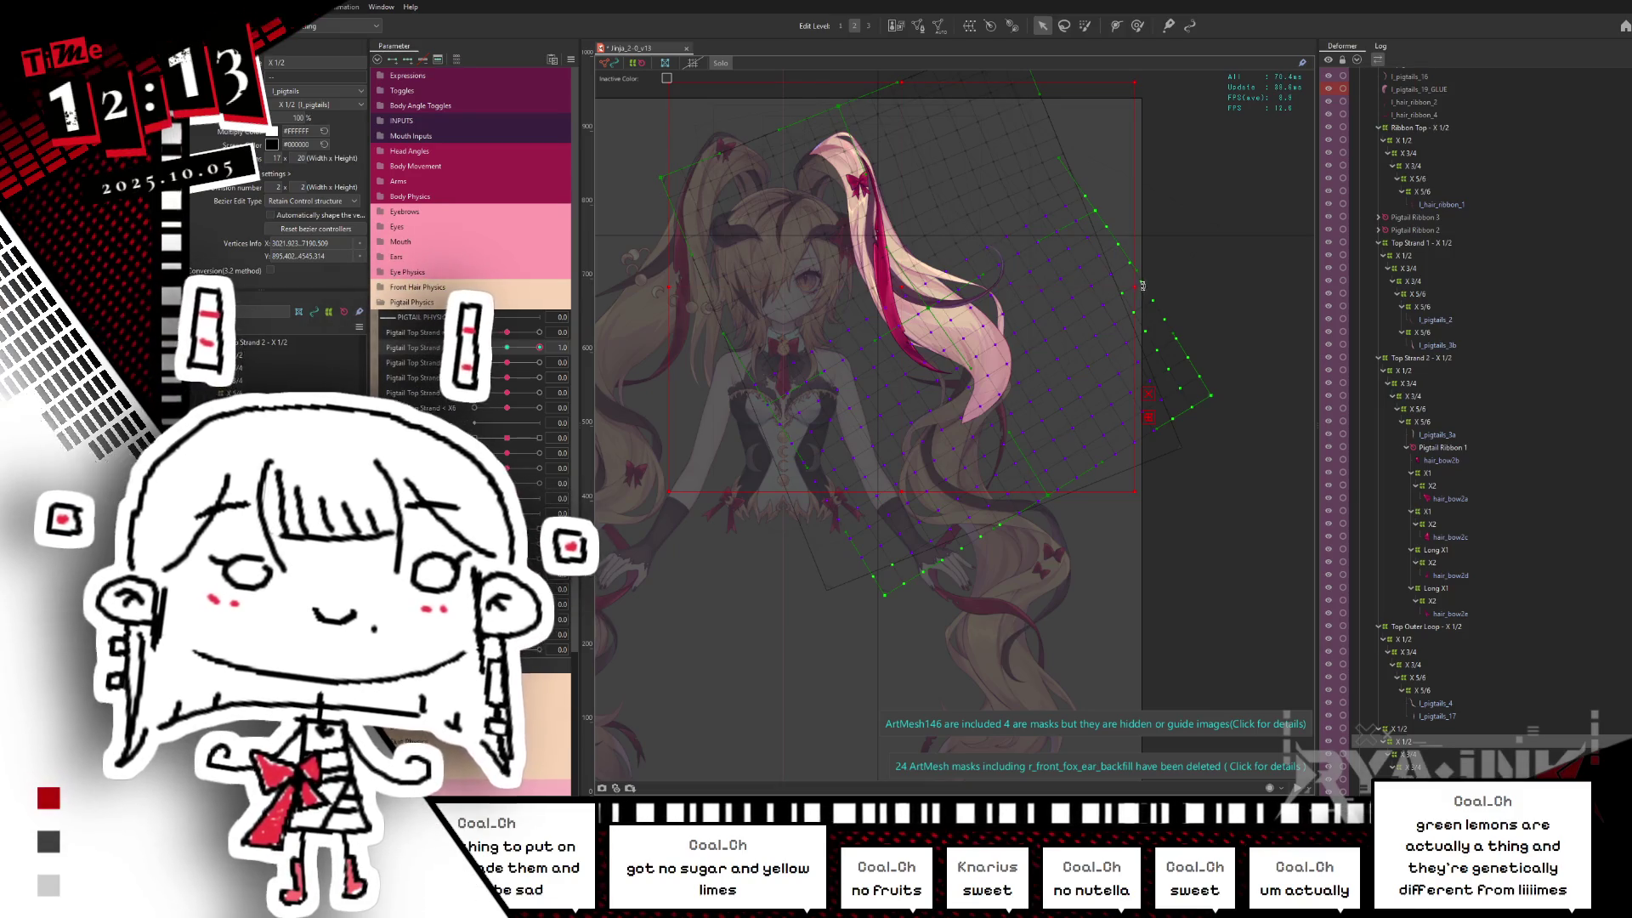
drag(1141, 284, 1151, 274)
mouse_move(551, 326)
mouse_down()
mouse_move(489, 382)
mouse_move(506, 347)
mouse_up()
key(ctrl+h)
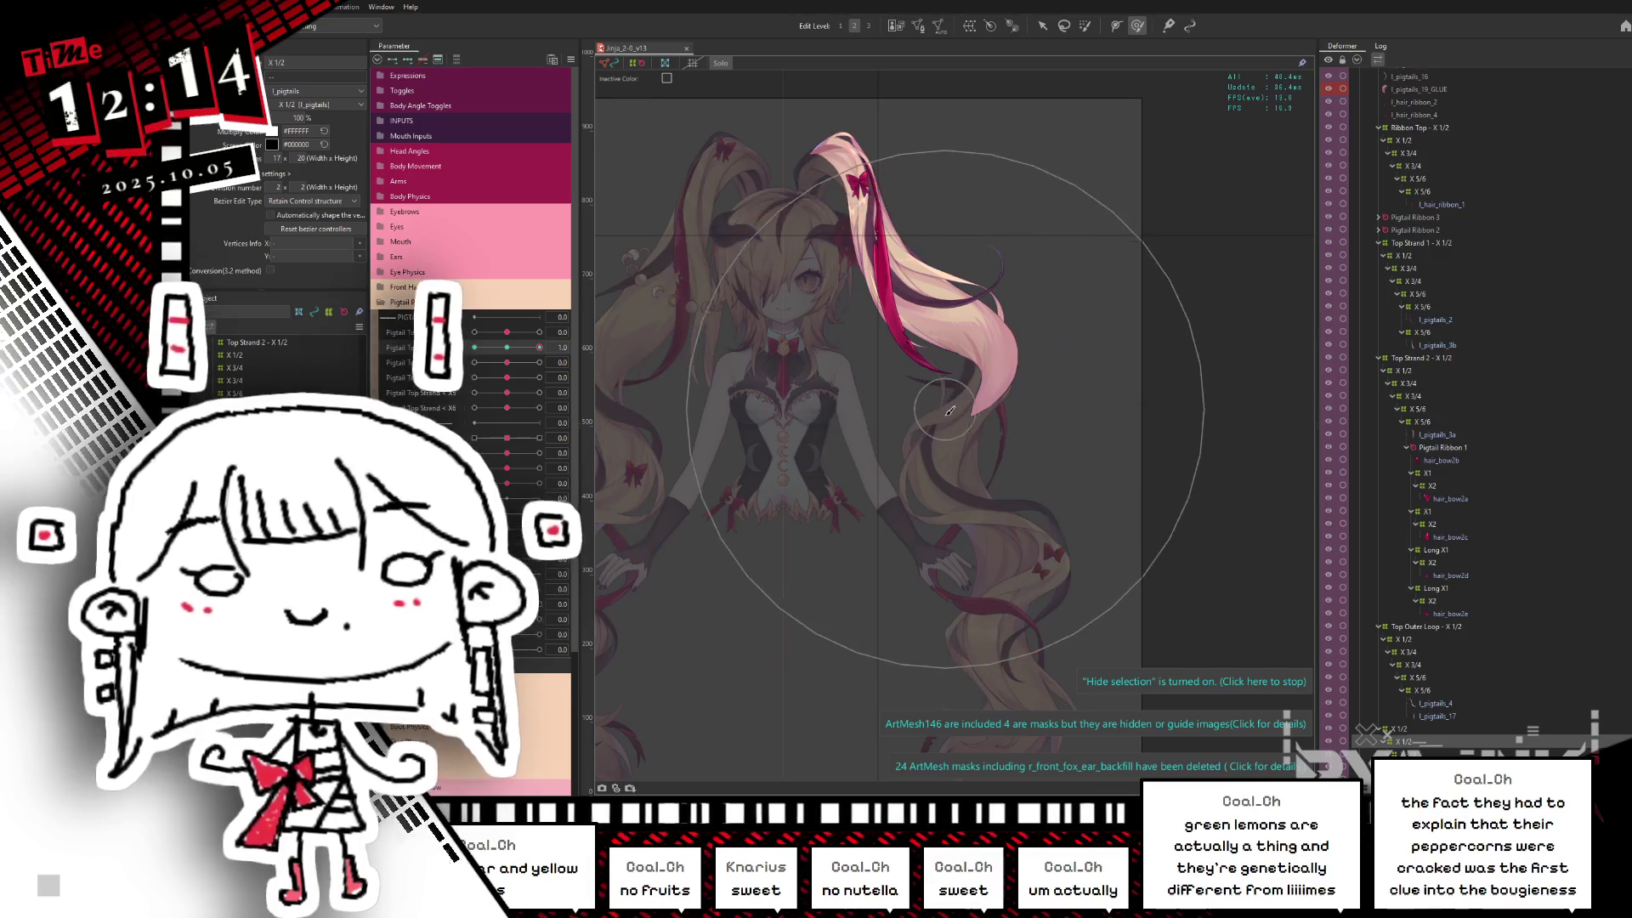
Step: With a larger Deform Brush at Pigtail Top Strand maximum, pull the right pigtail down and inward
drag(1014, 462, 927, 389)
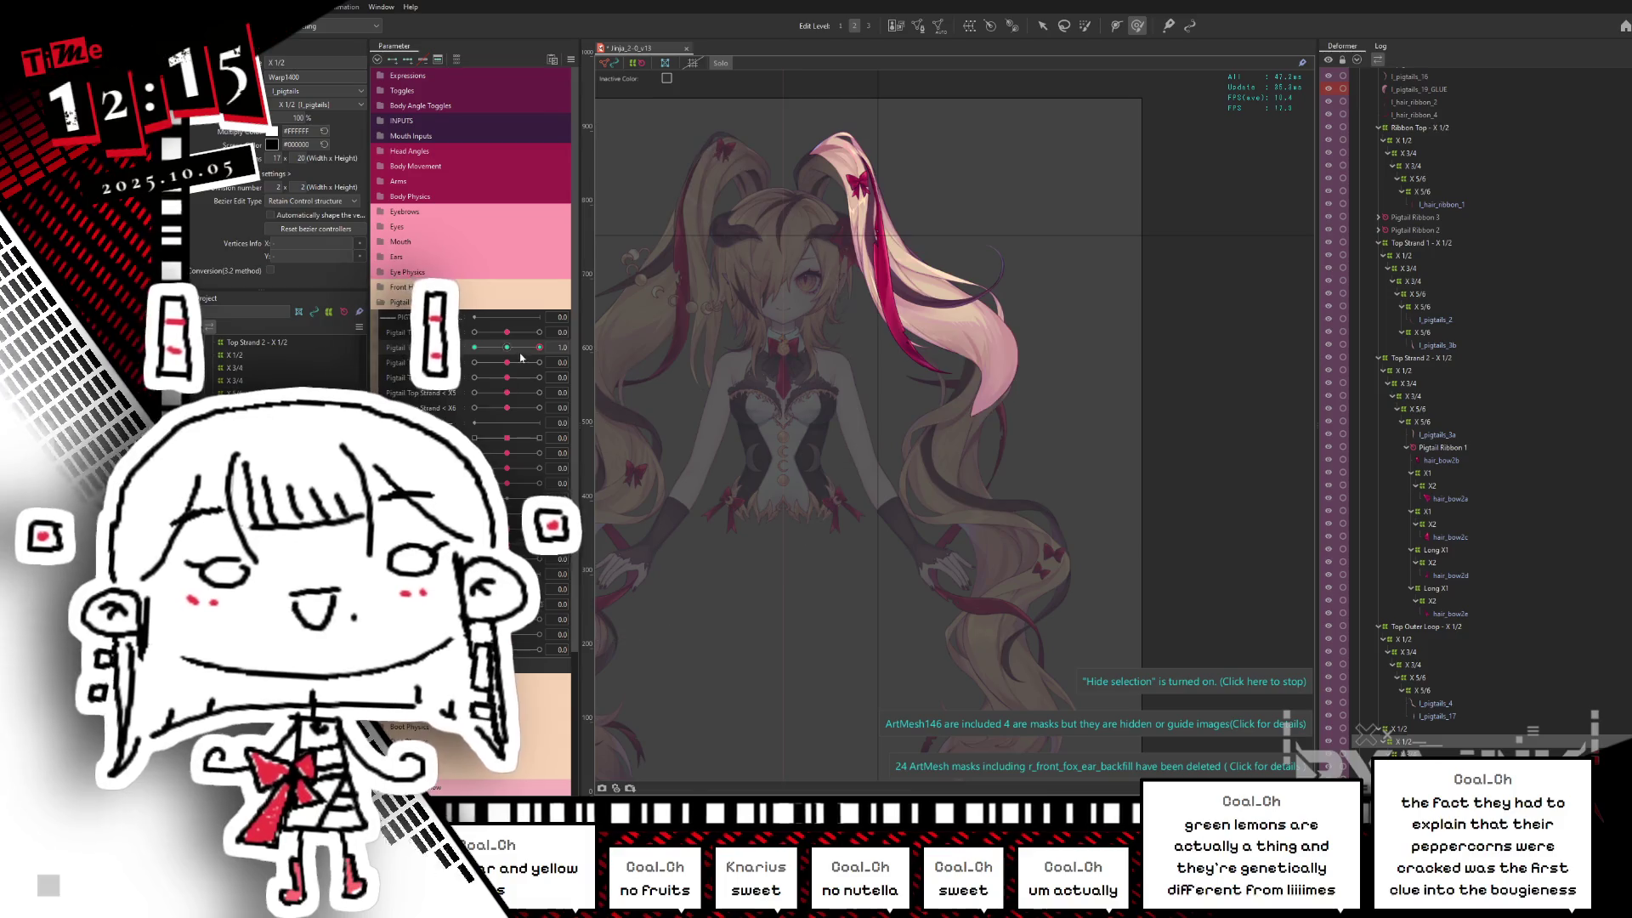
click(510, 350)
drag(513, 355, 540, 349)
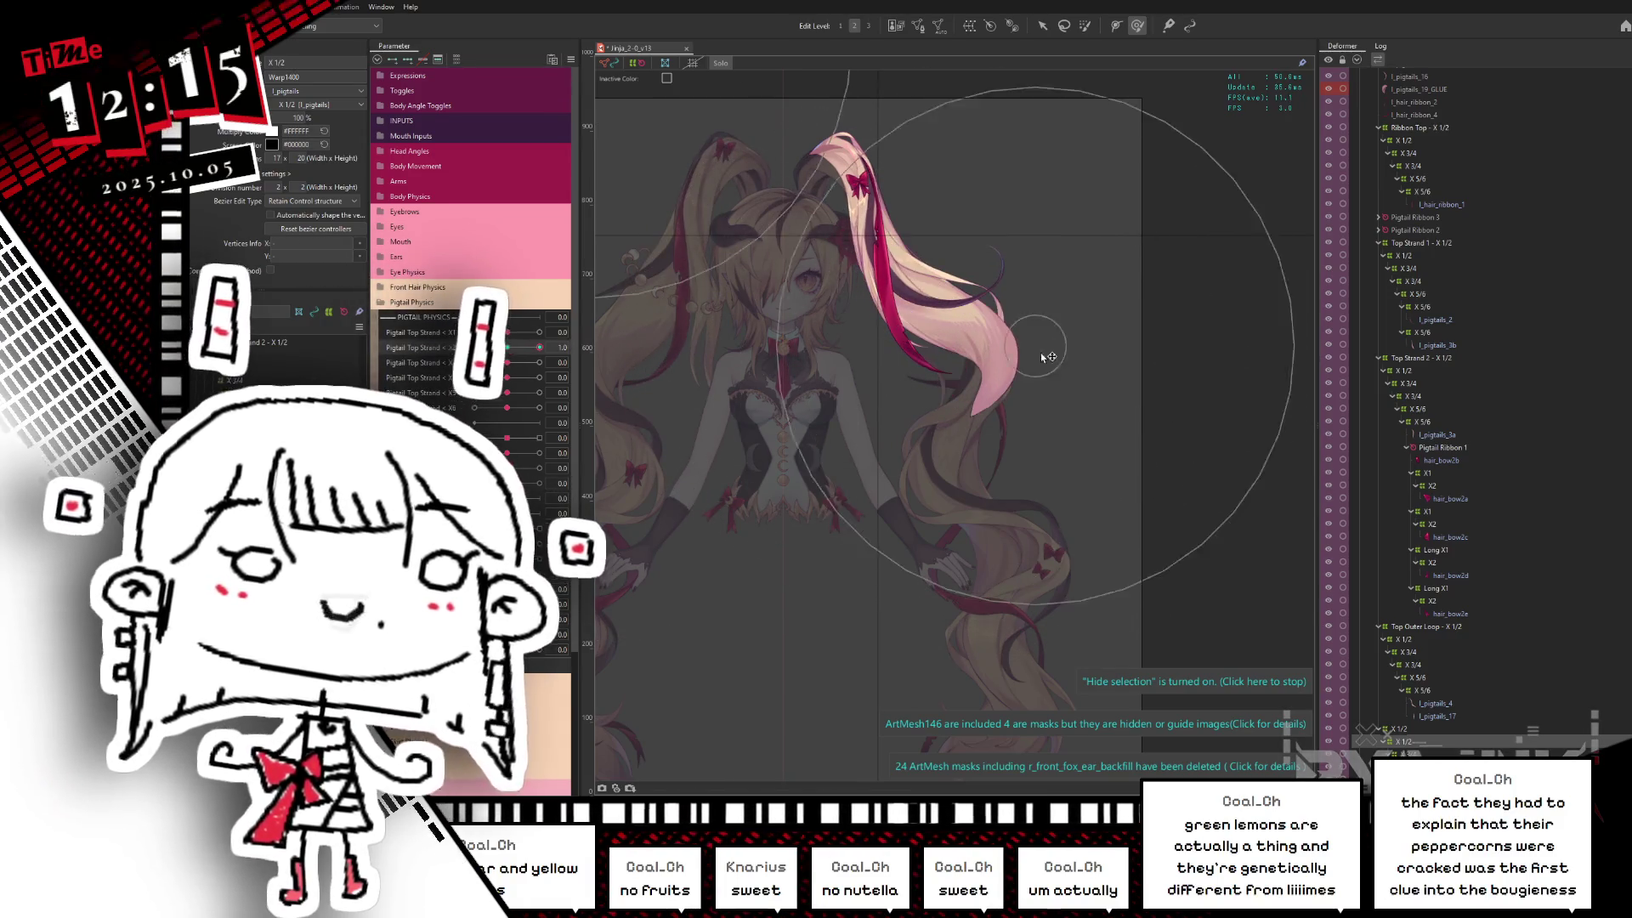
drag(892, 381, 899, 357)
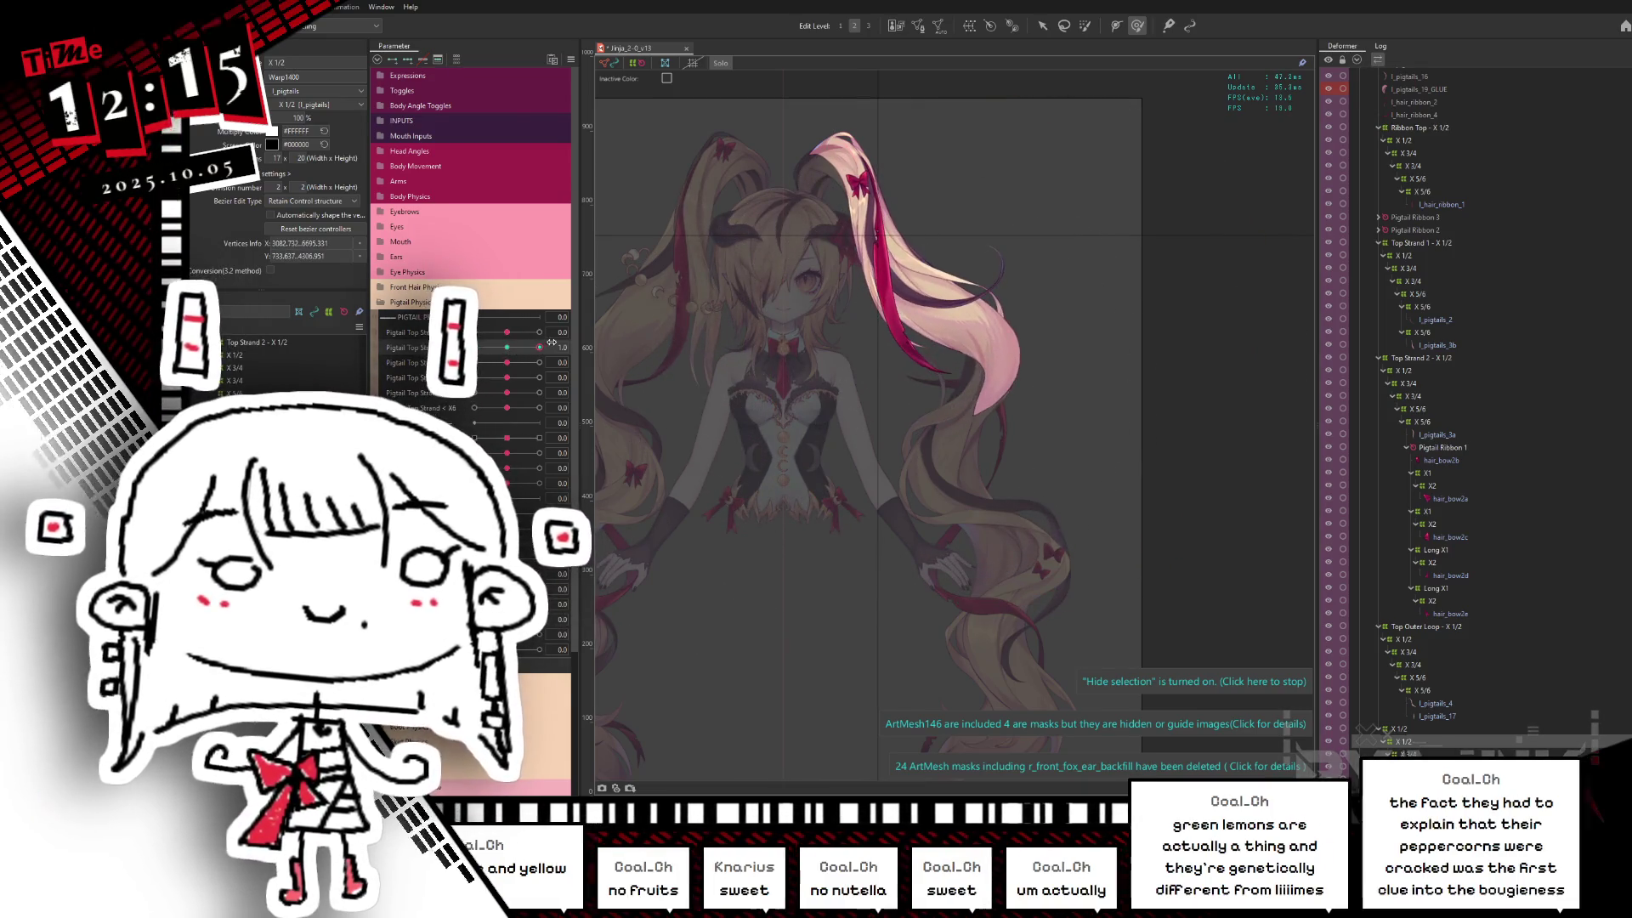
mouse_move(893, 383)
mouse_down()
mouse_move(942, 408)
mouse_move(957, 551)
mouse_up()
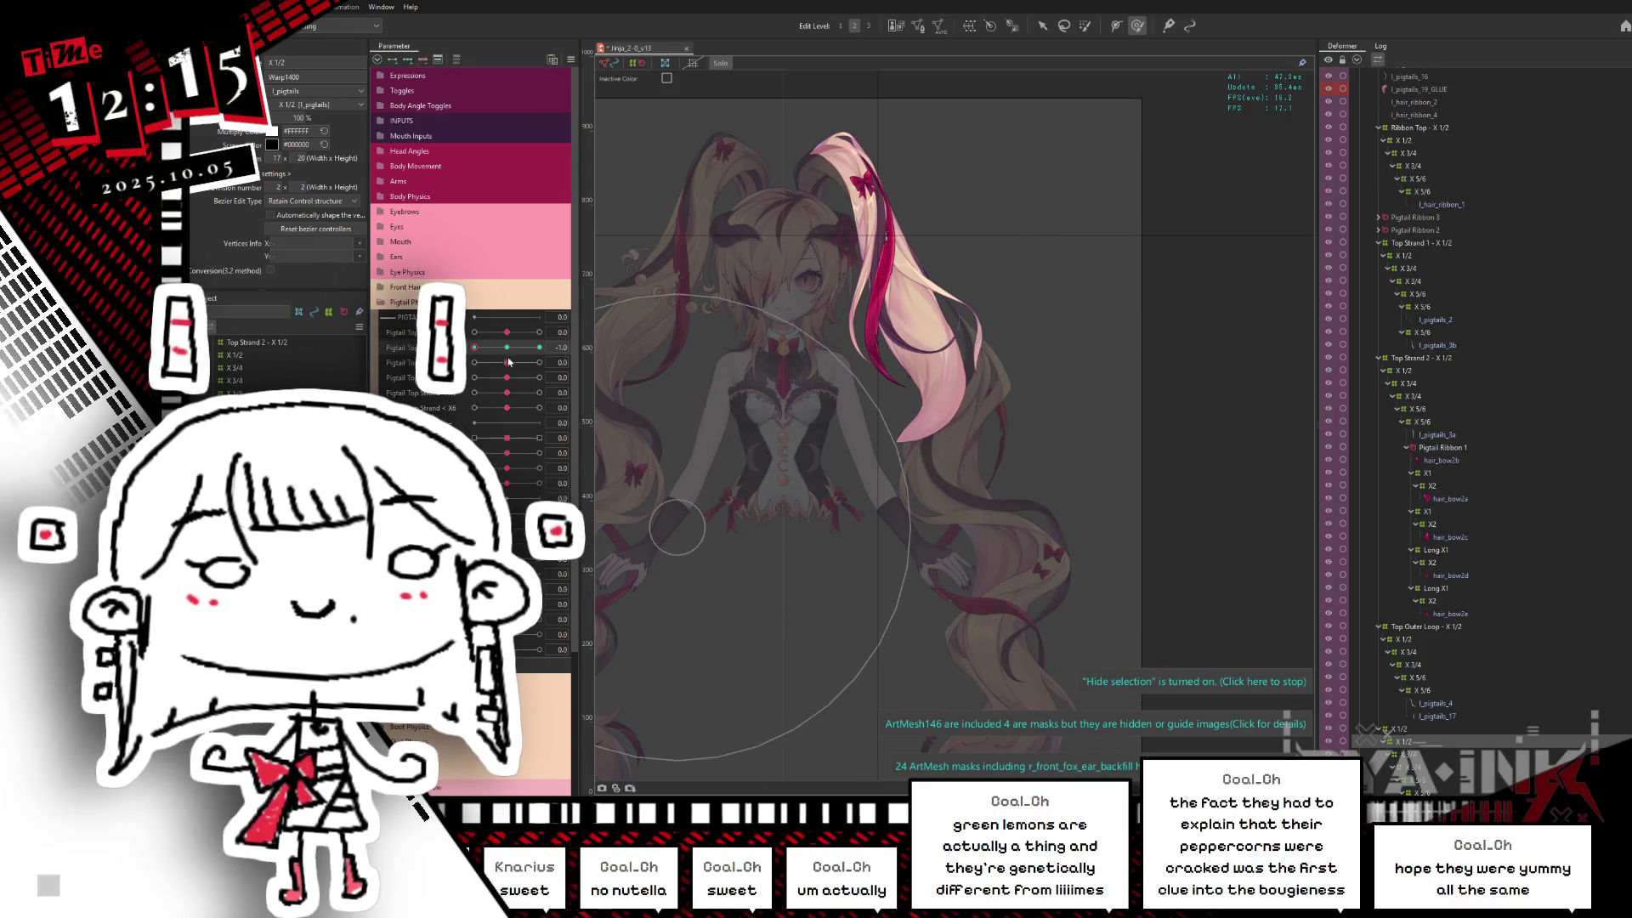
Step: Check the strand at neutral and maximum values, then bring up the physics preview of the model
drag(506, 346, 513, 363)
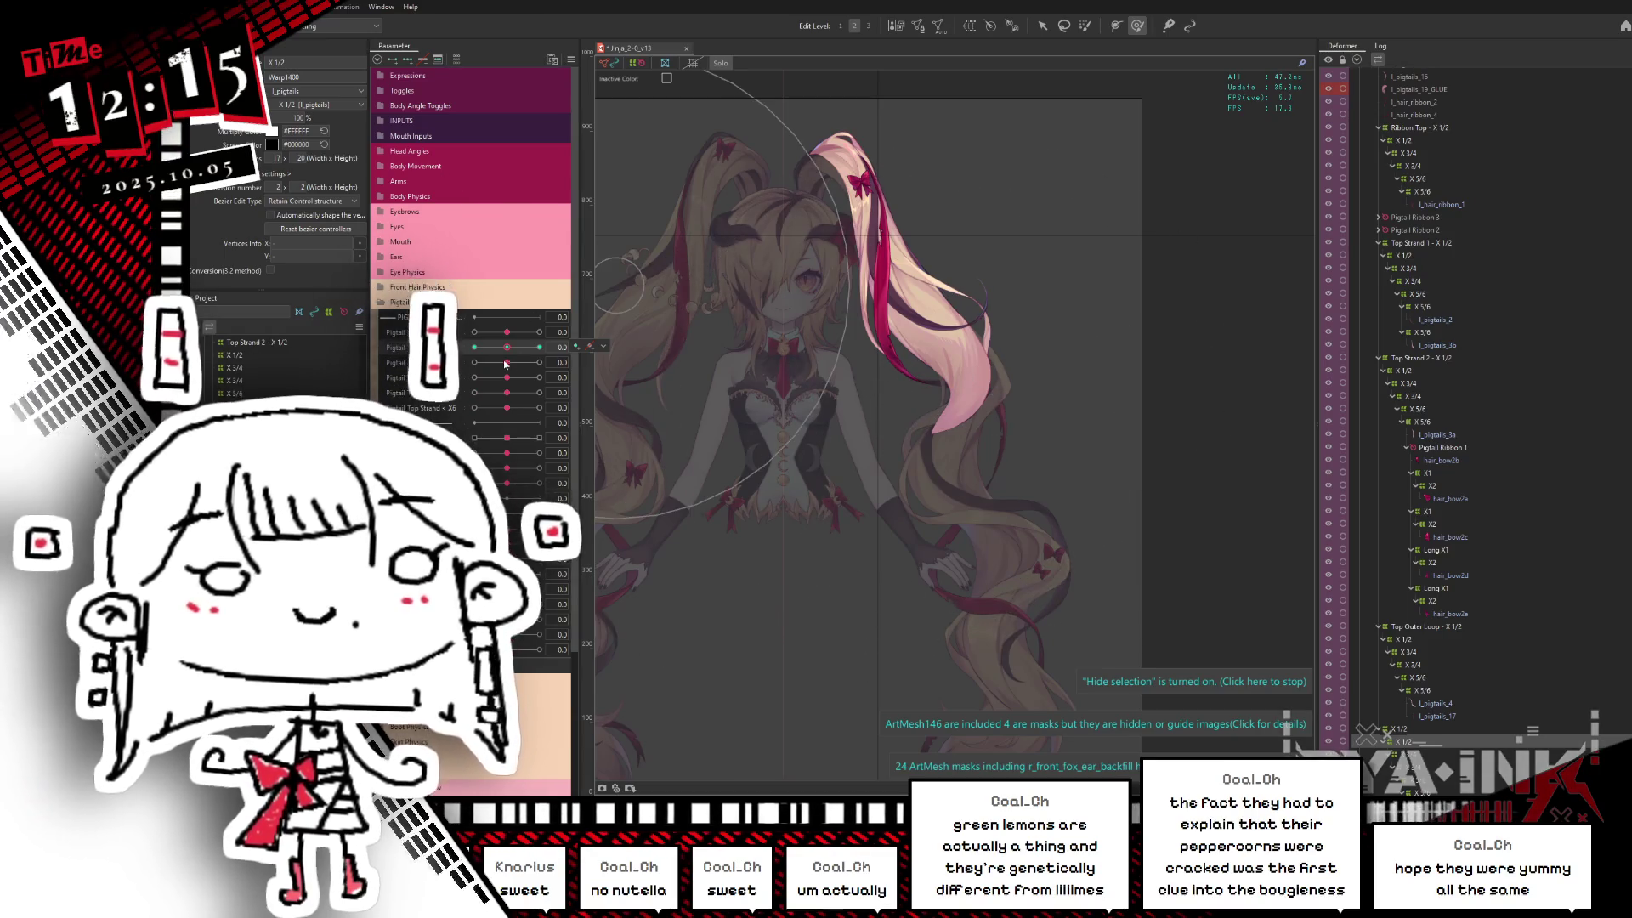
click(542, 348)
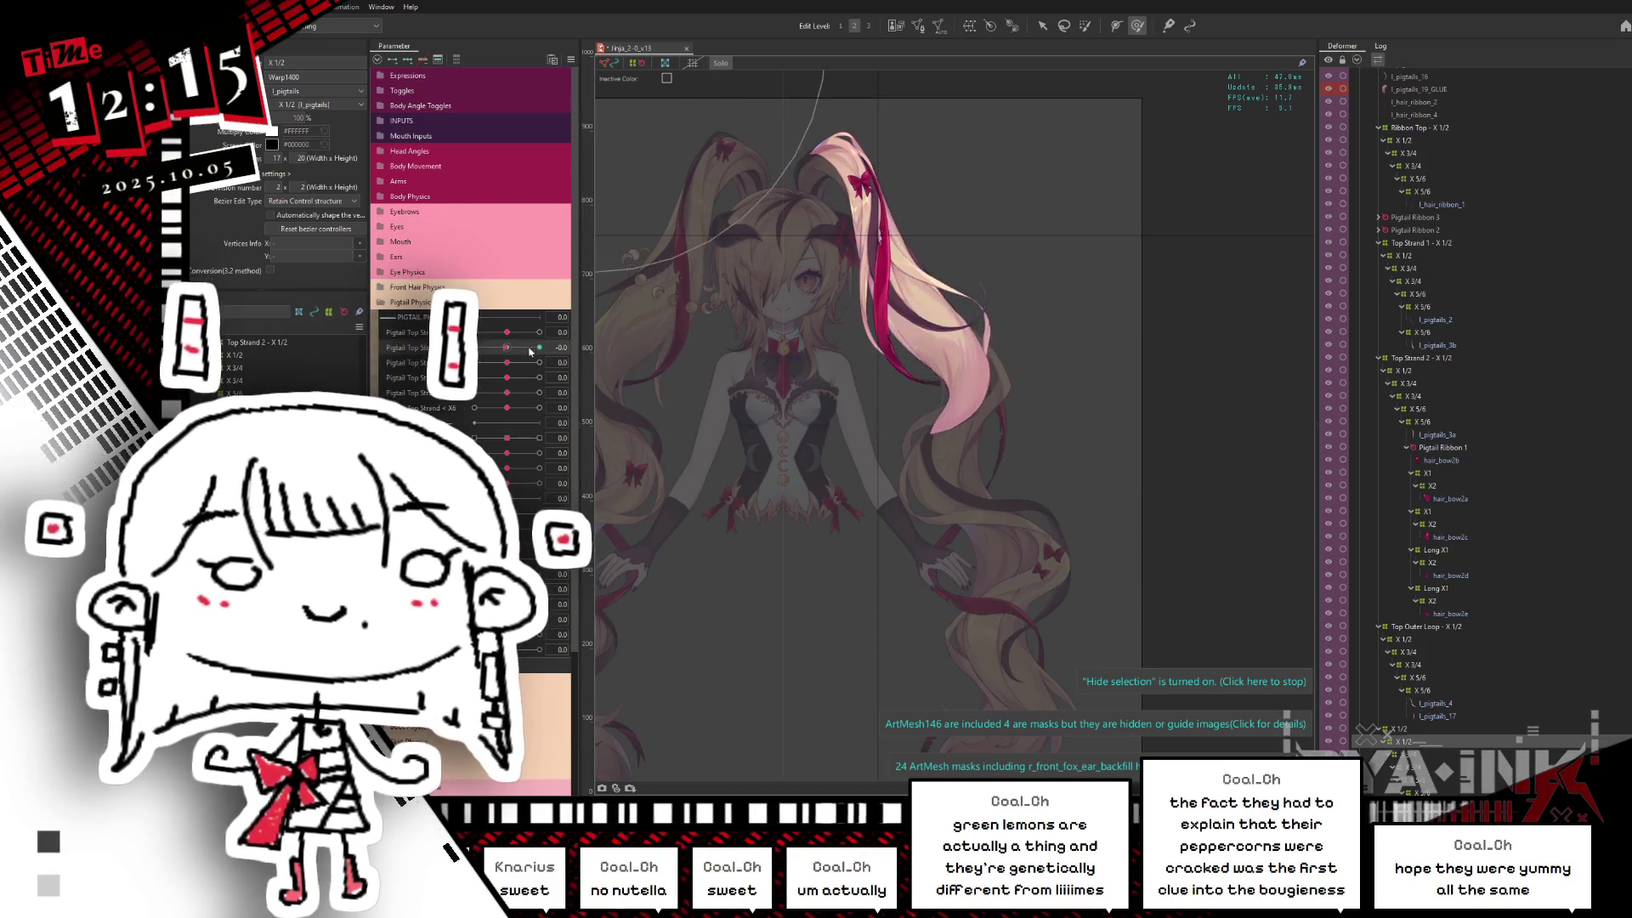
click(969, 412)
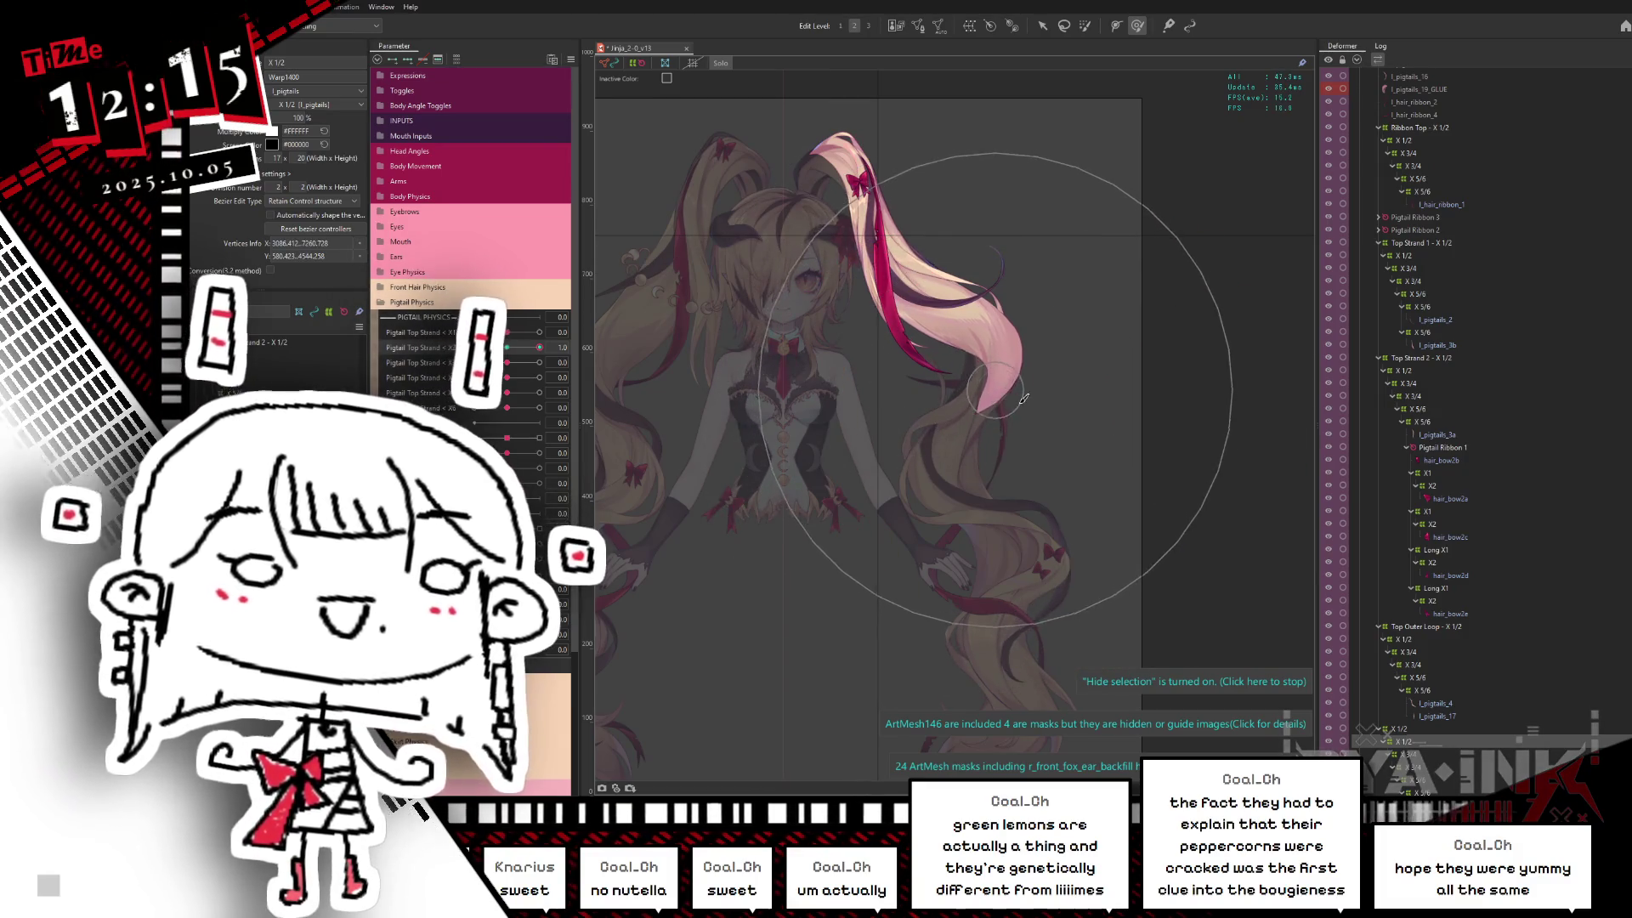
click(1041, 475)
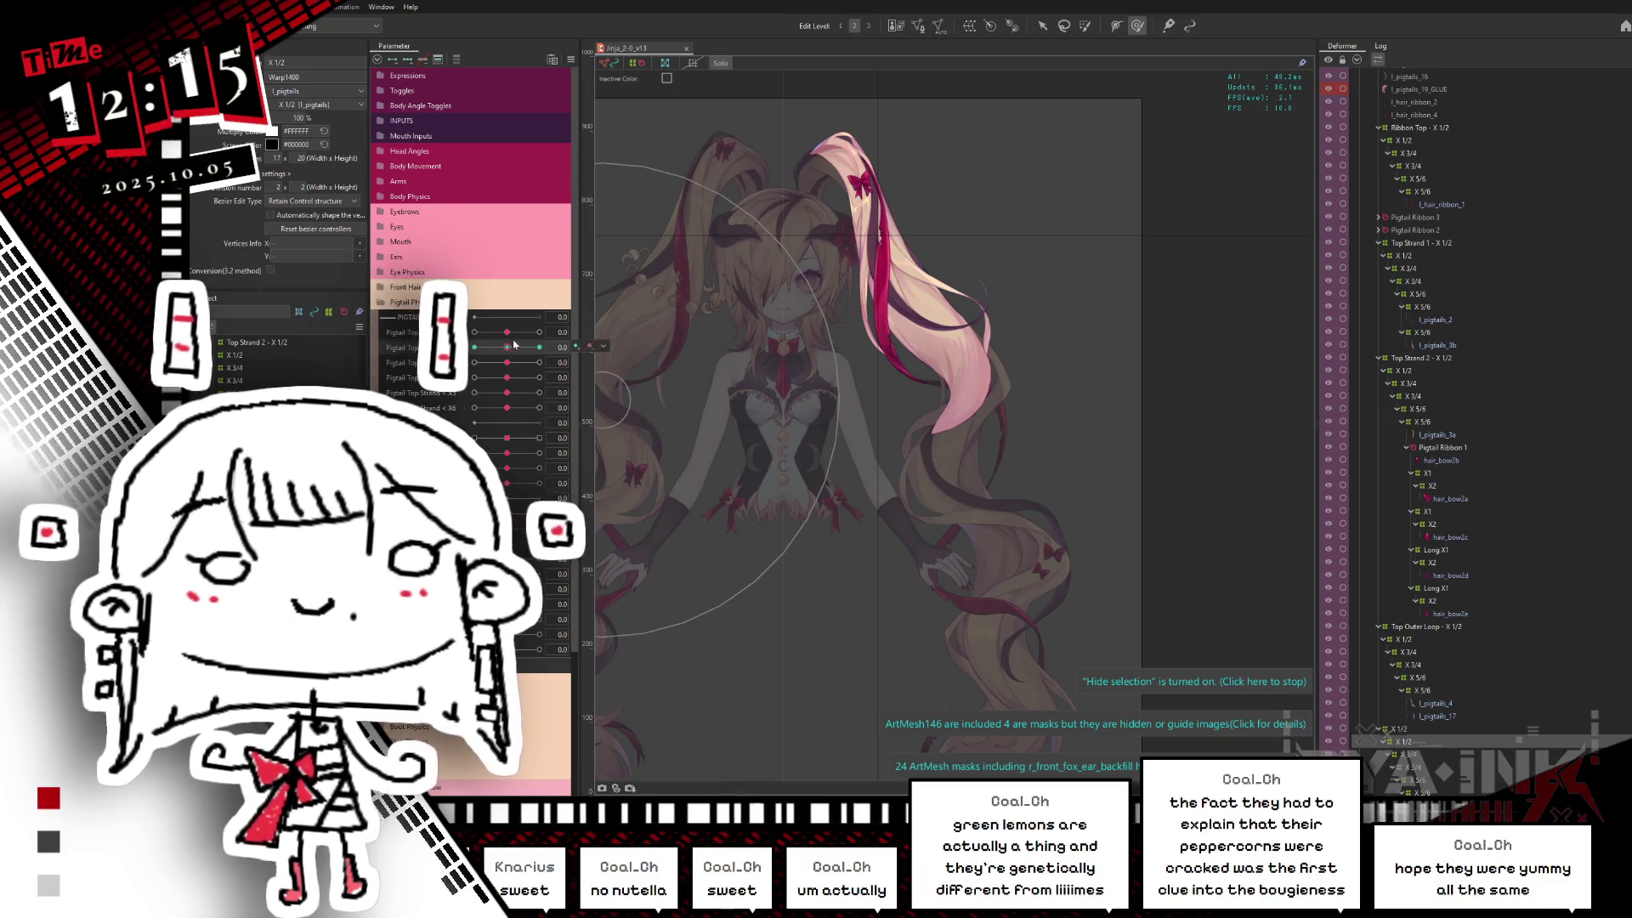
drag(513, 345, 552, 330)
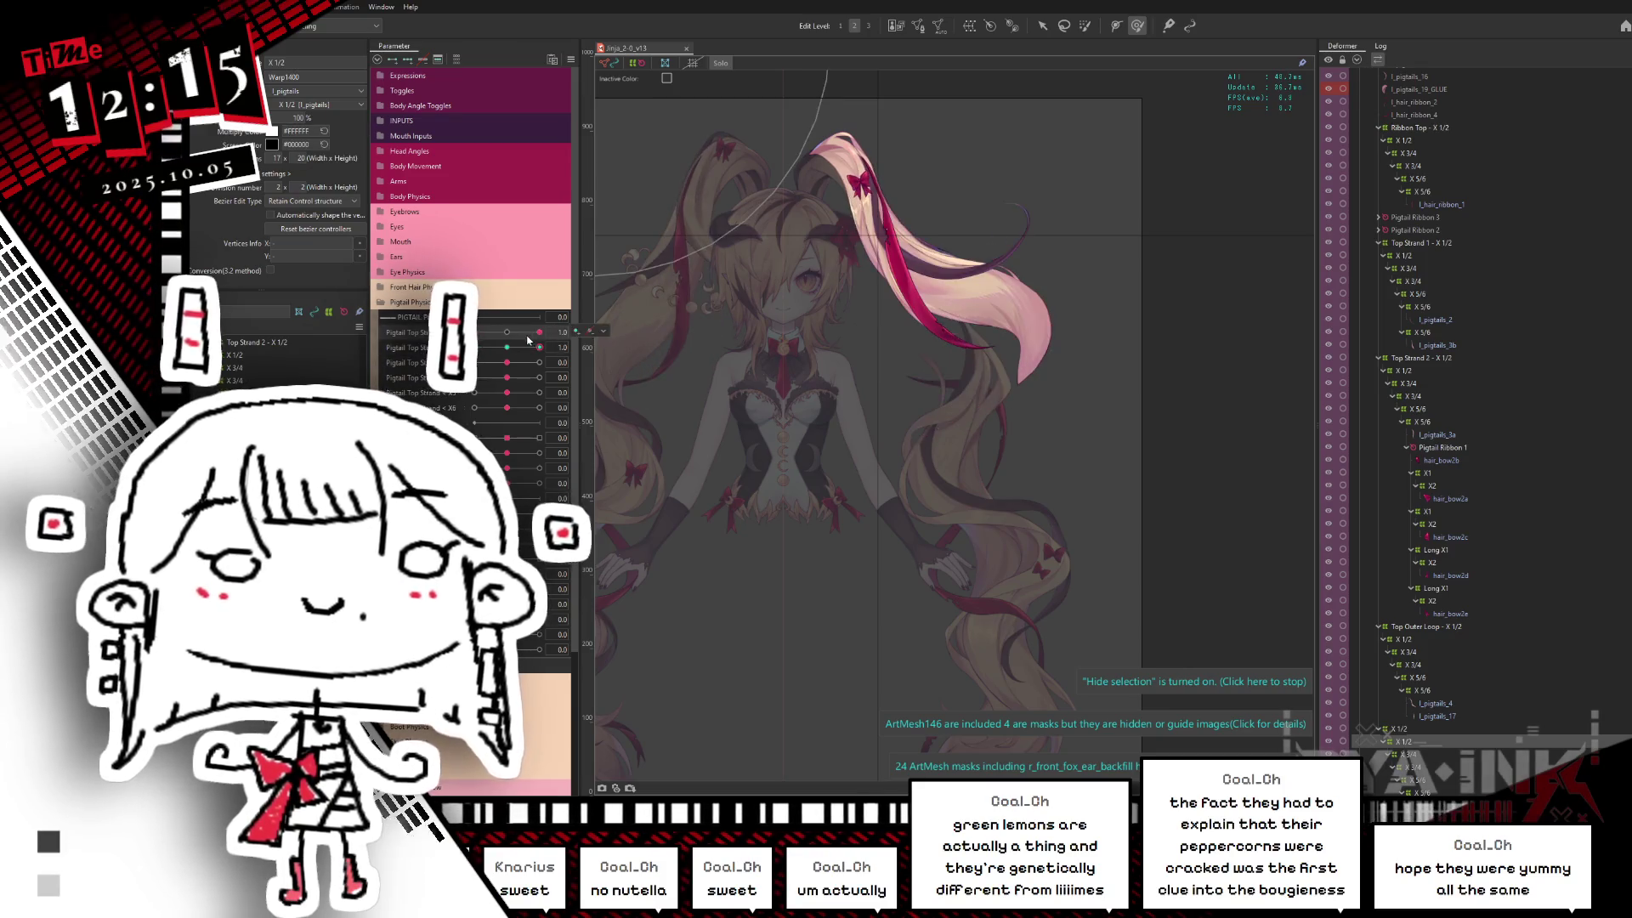
key(alt+Tab)
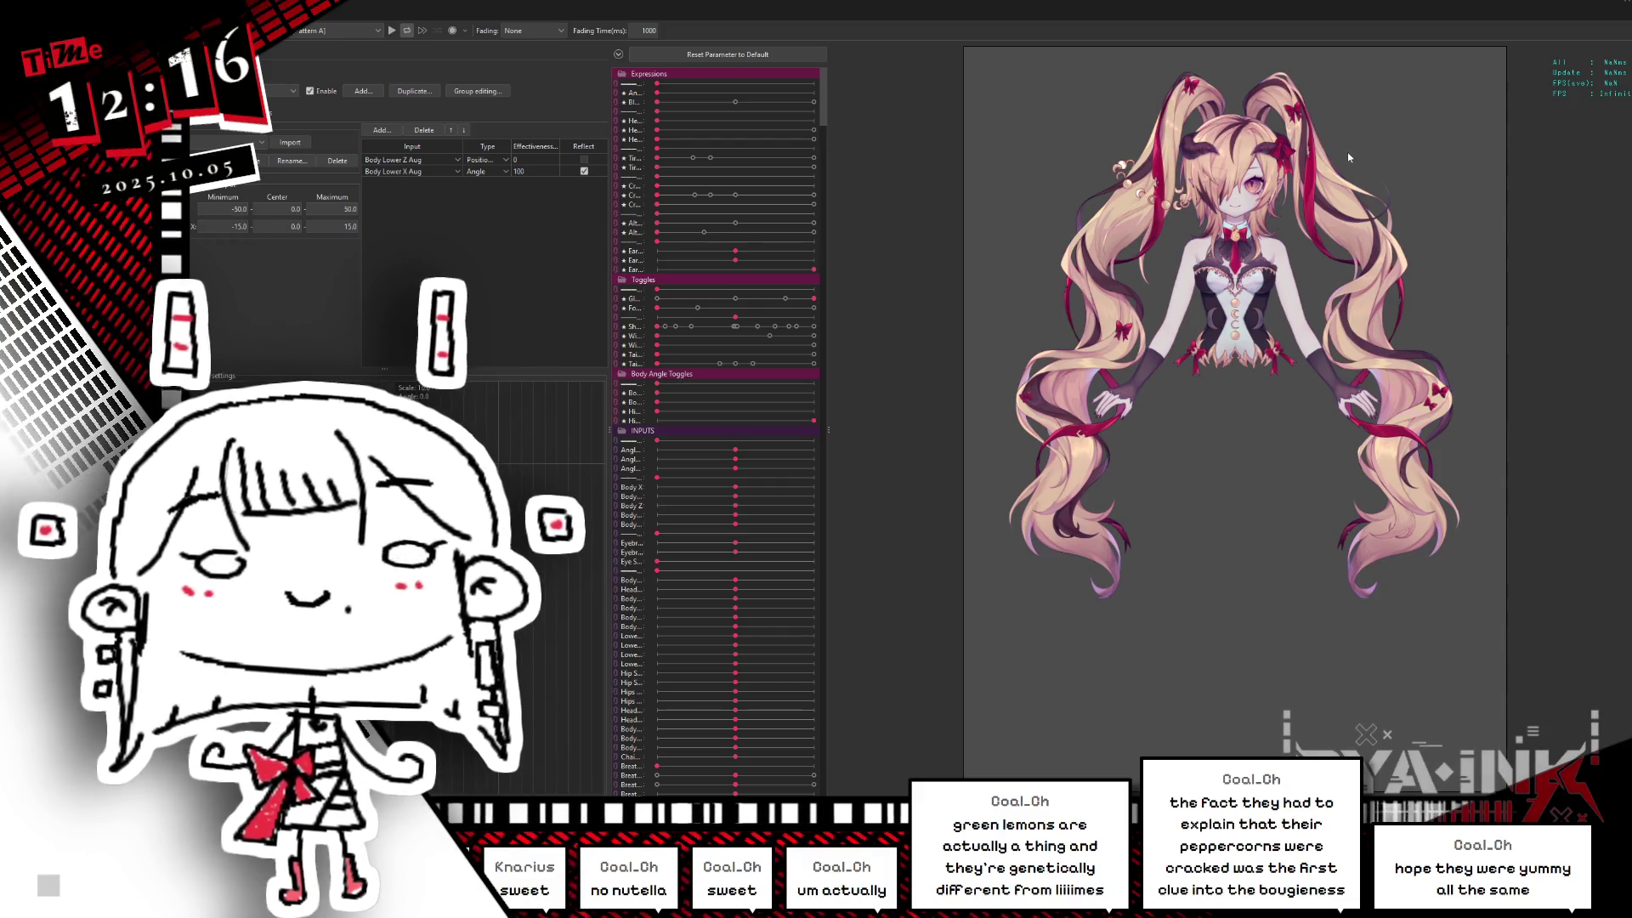
scroll(1339, 129, up, 3)
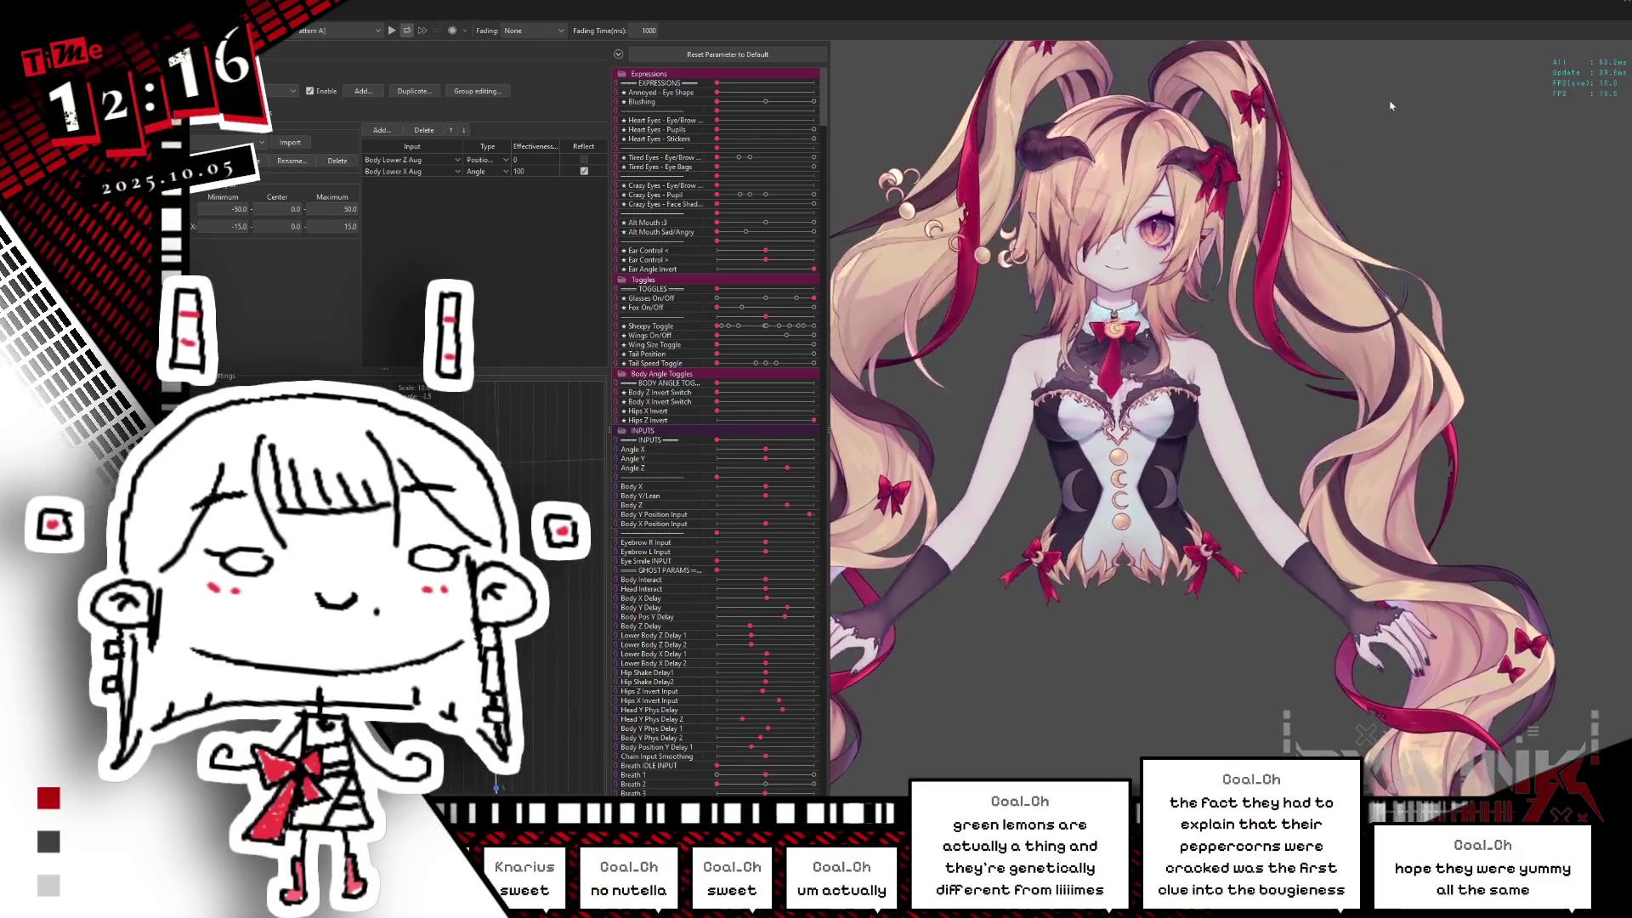
scroll(1477, 293, down, 2)
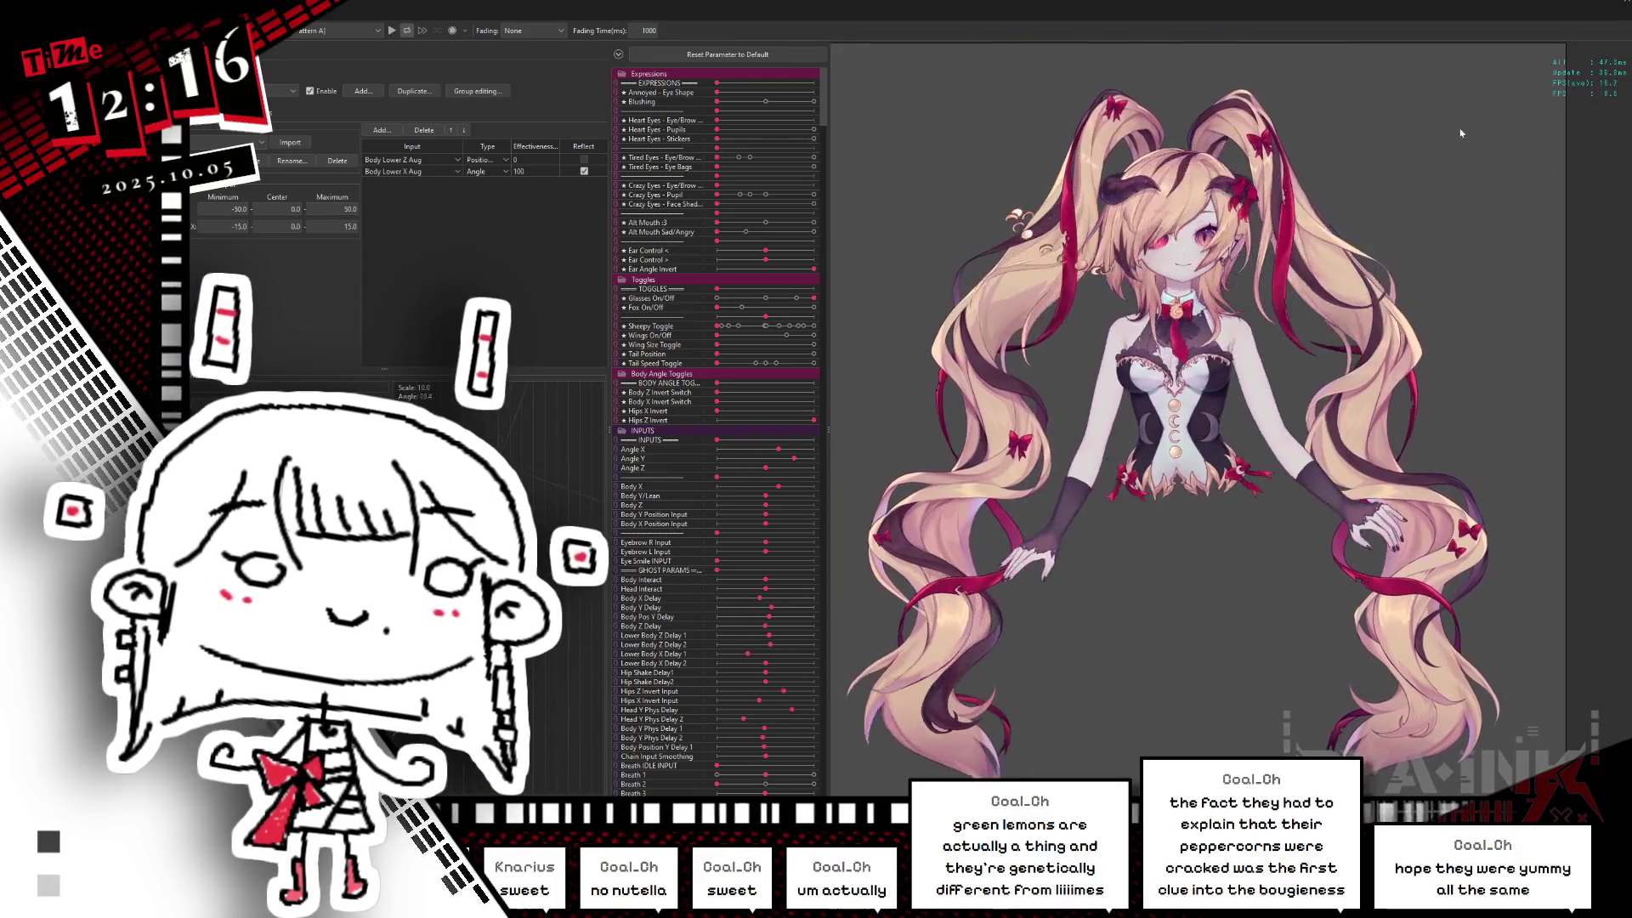
Step: Close the physics sway preview and return to the modeling workspace
key(alt+Tab)
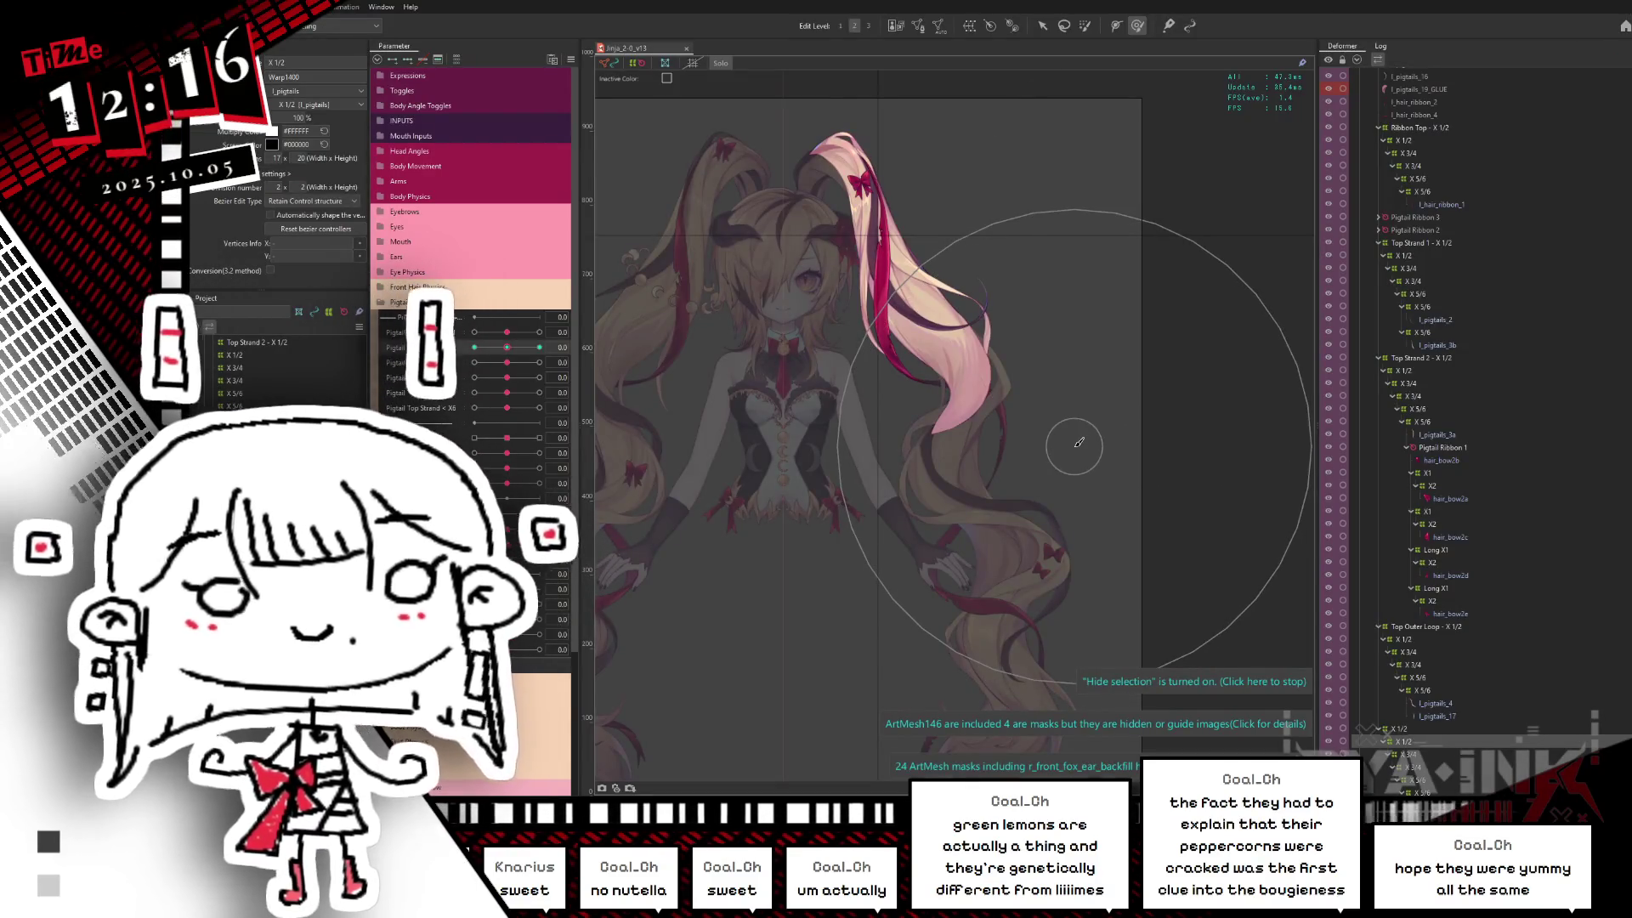
Step: Select the nested X 3/4 pigtail deformer and show its grid over the model
click(1403, 753)
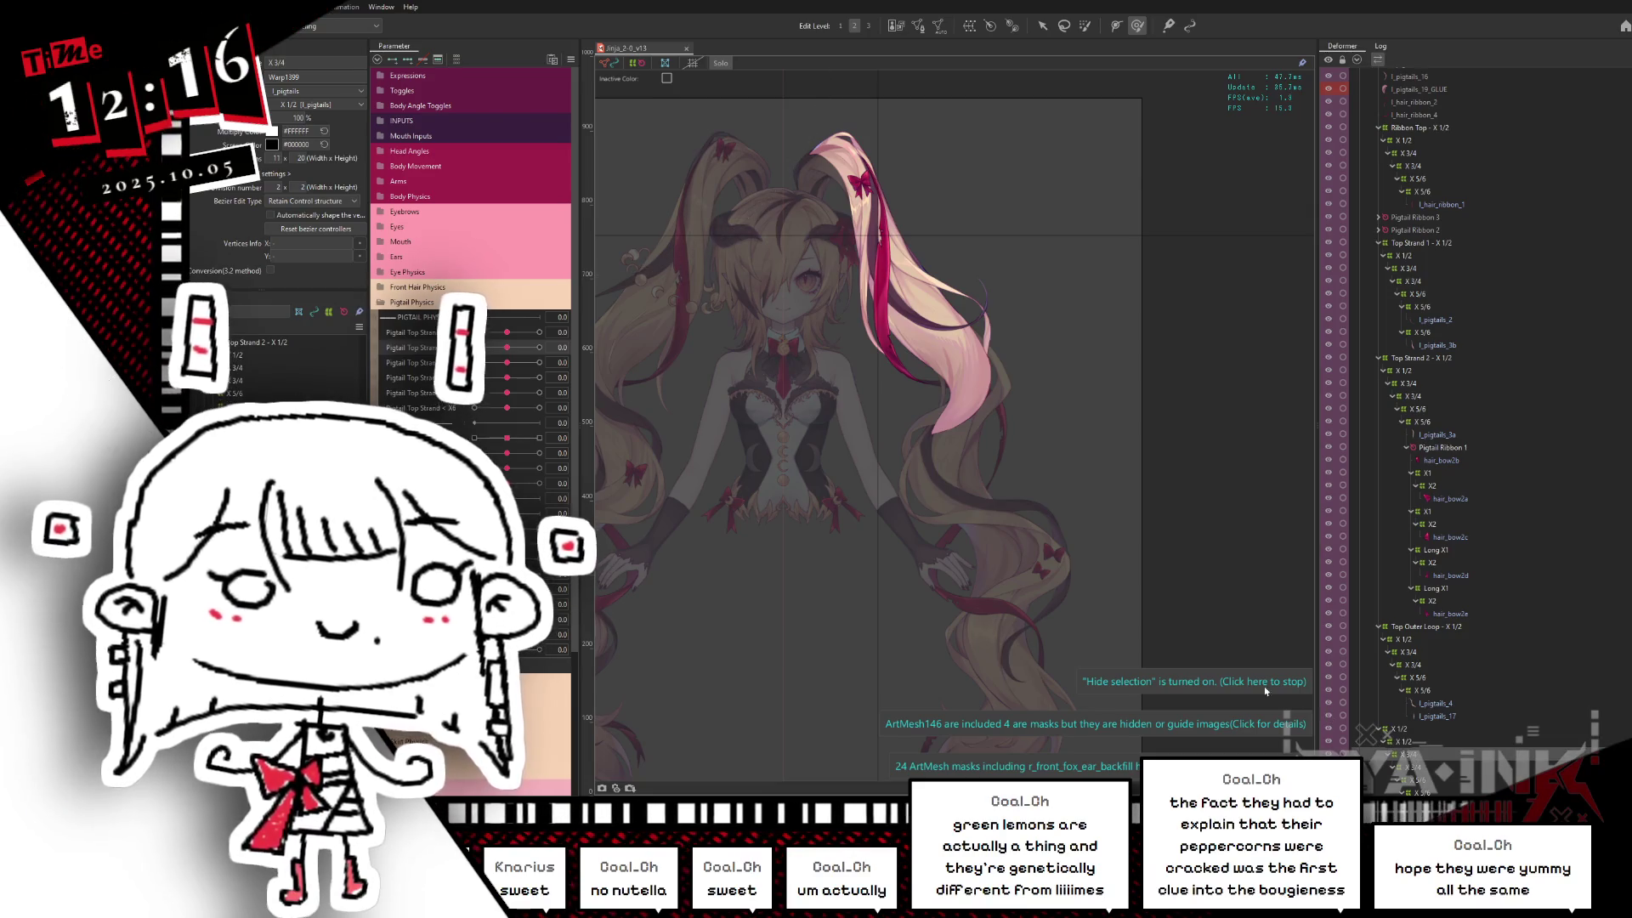
scroll(1020, 449, up, 3)
key(ctrl+h)
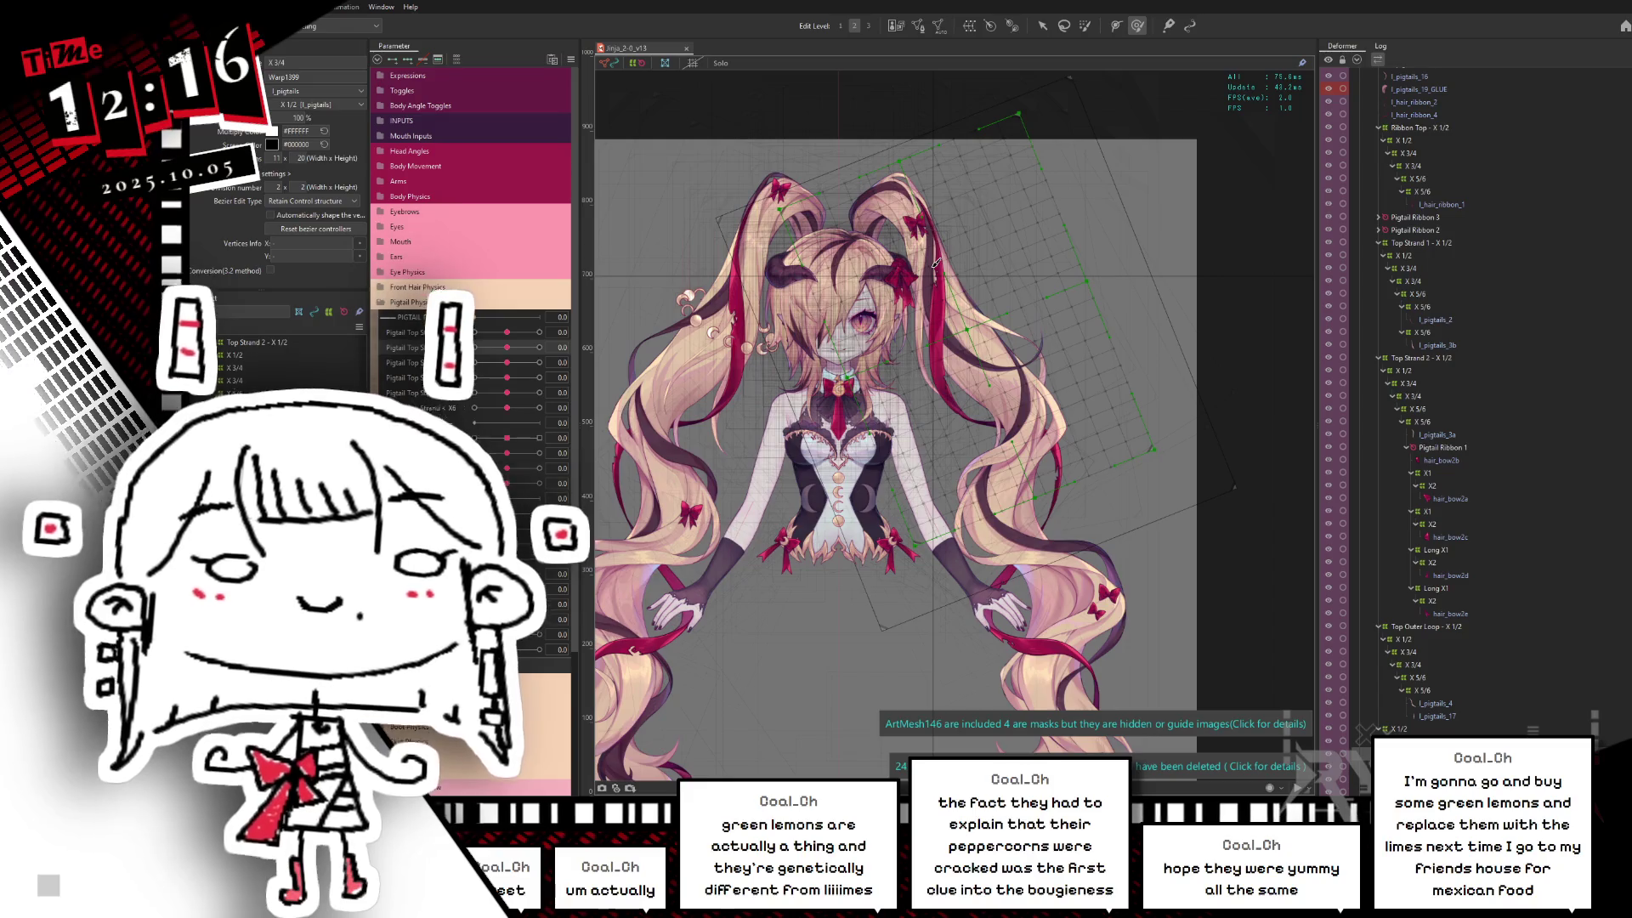
Step: Scrub the Pigtail Top Strand sliders between 0.0 and 1.0 to check the X 3/4 deformer's poses
click(1084, 23)
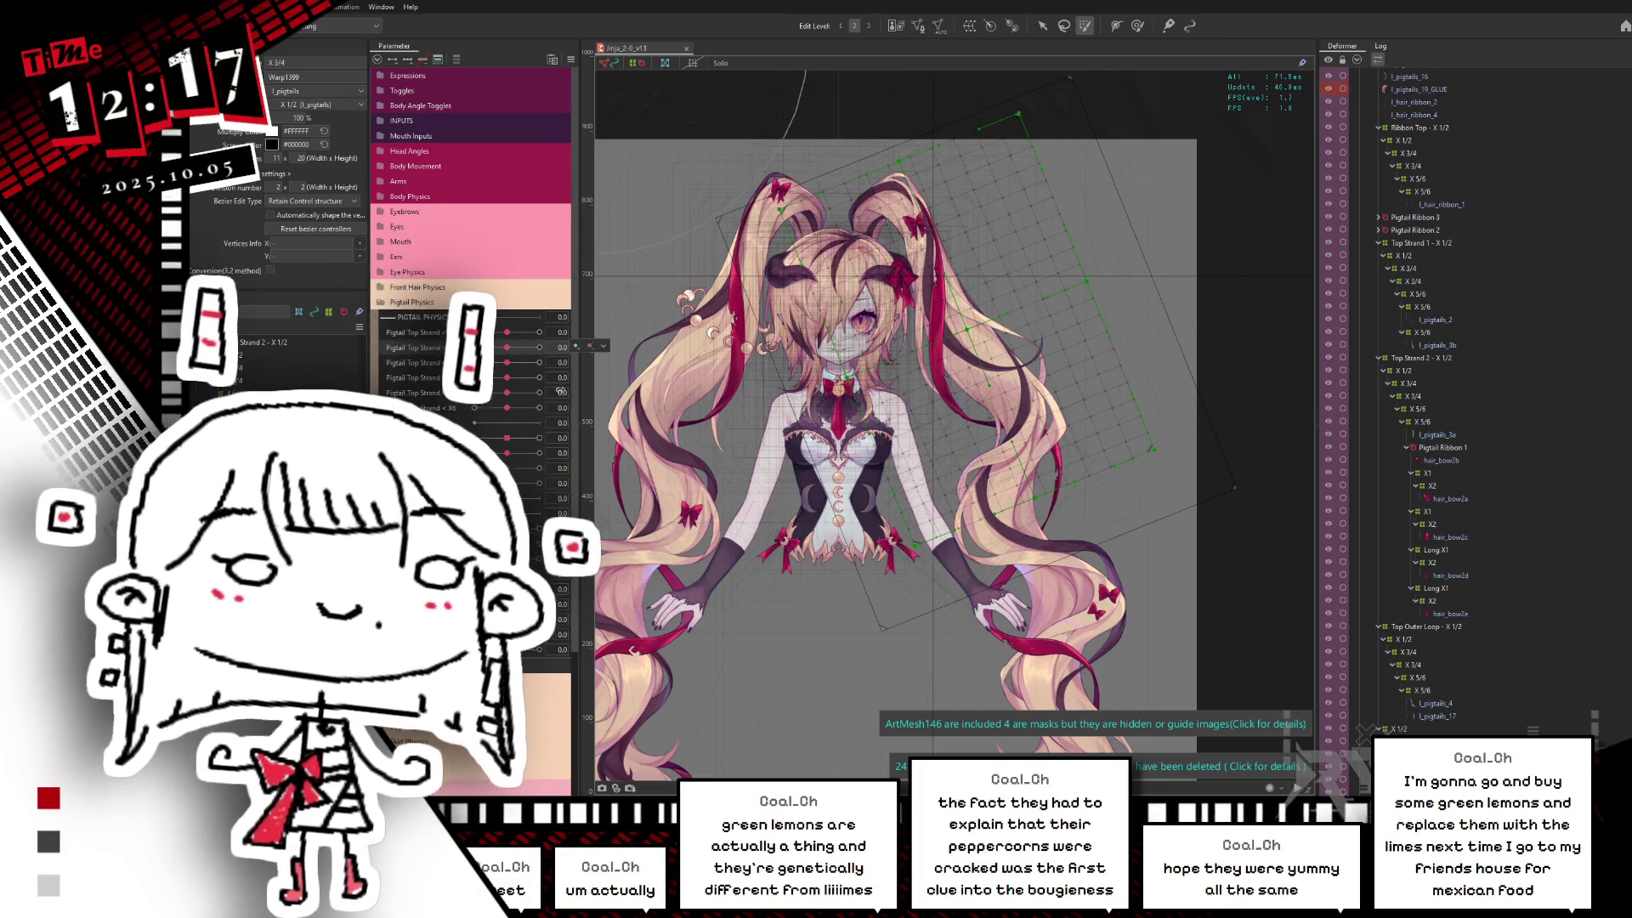
drag(499, 353, 558, 331)
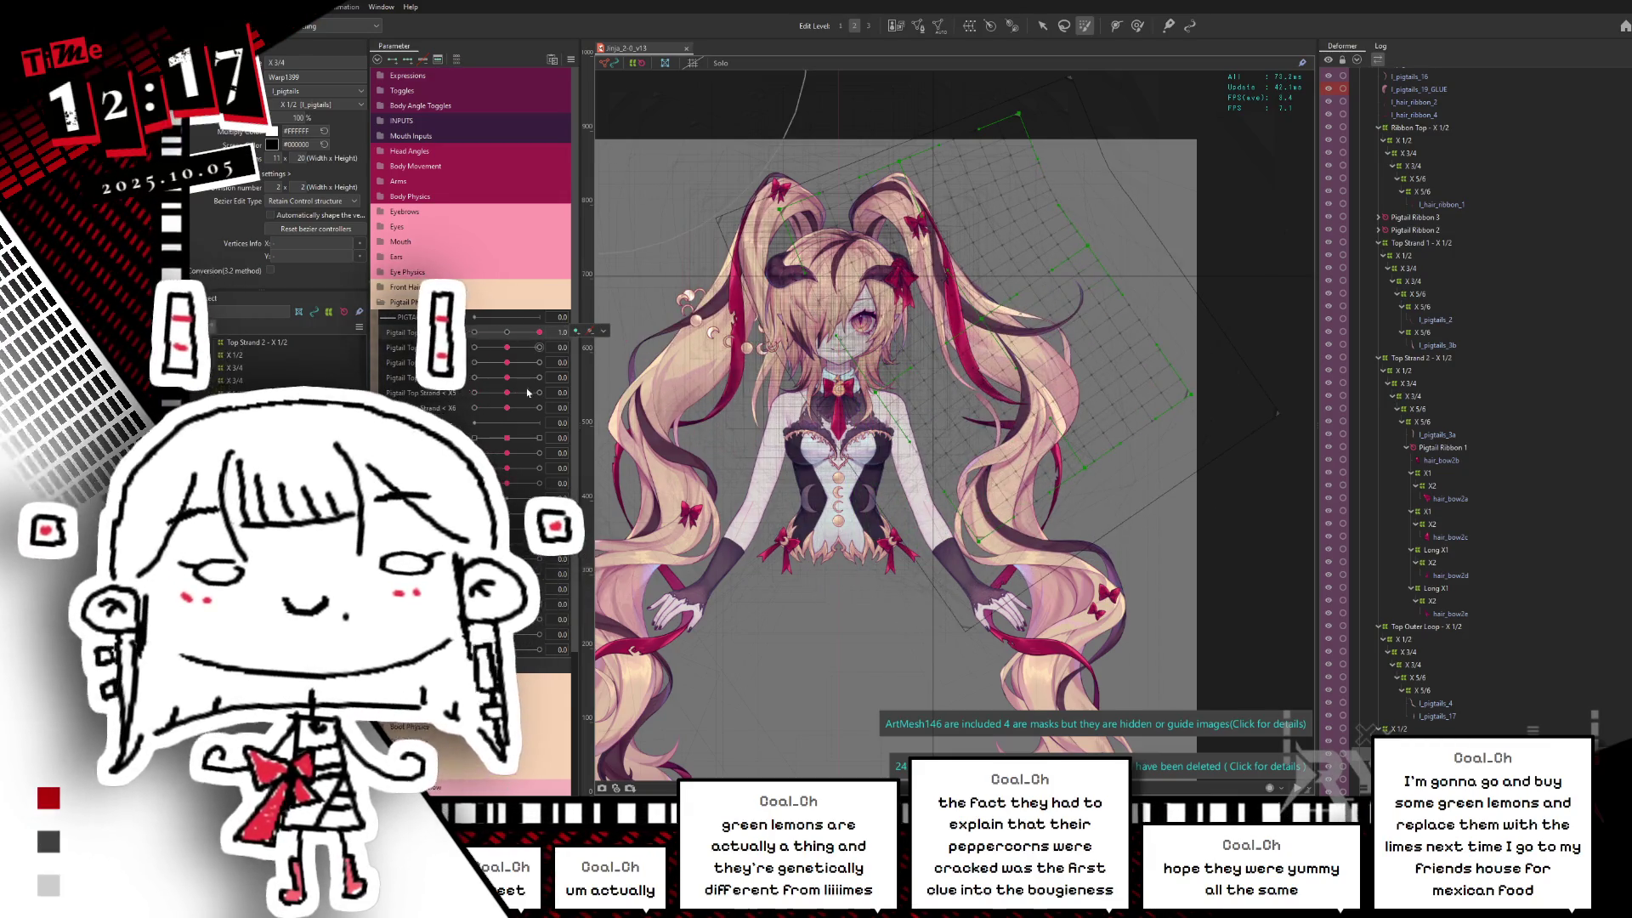
click(506, 334)
click(518, 367)
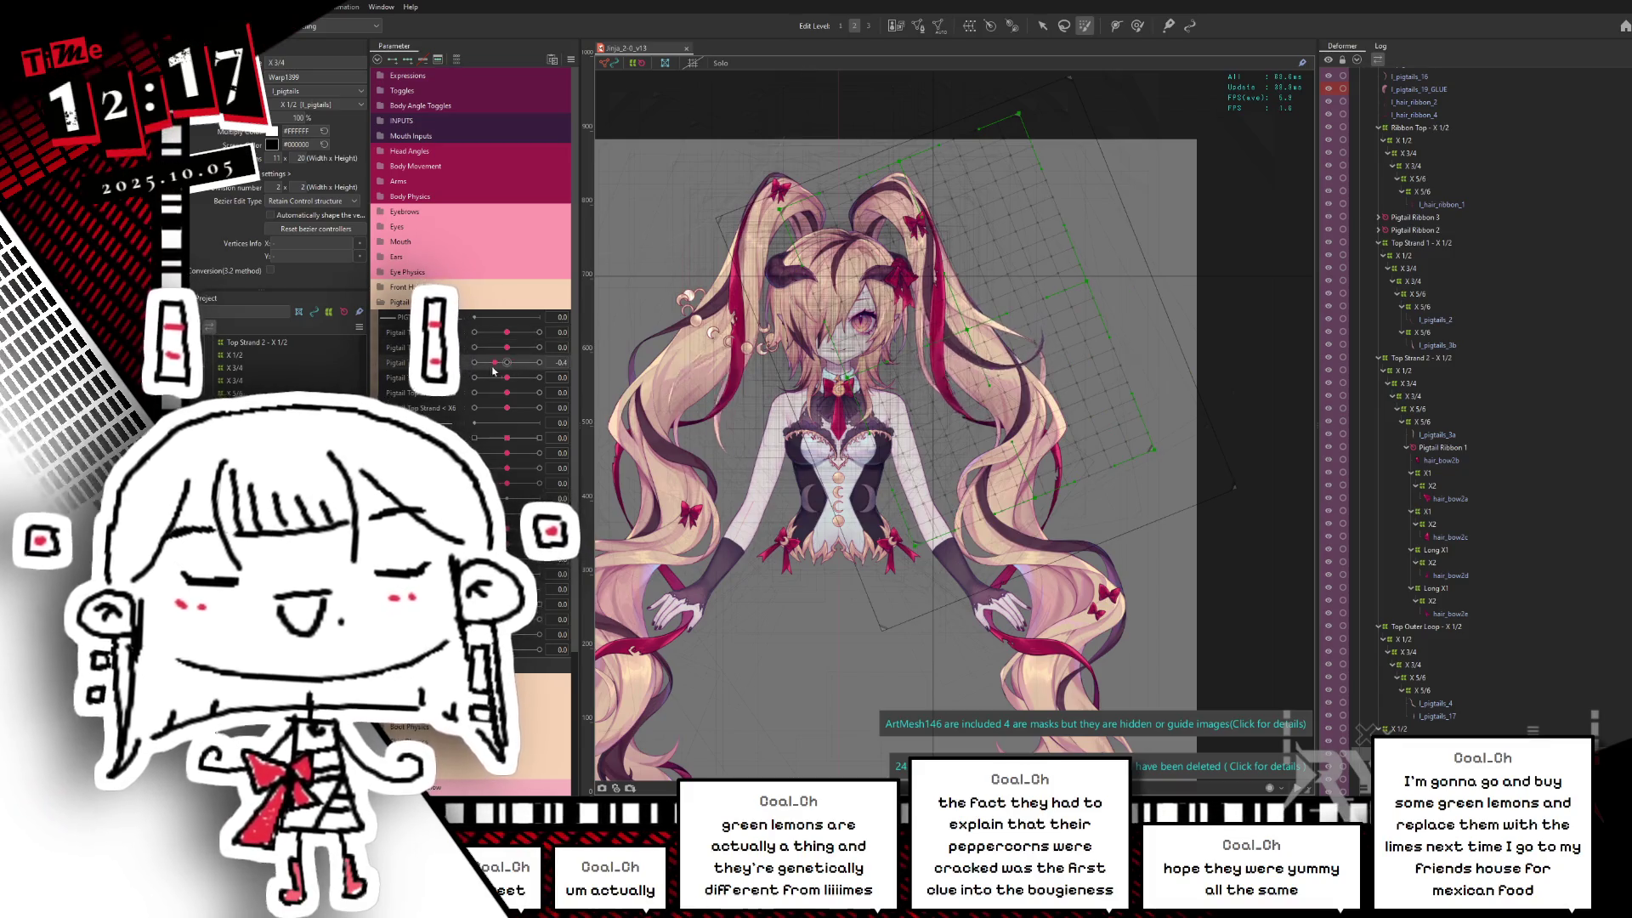
click(493, 359)
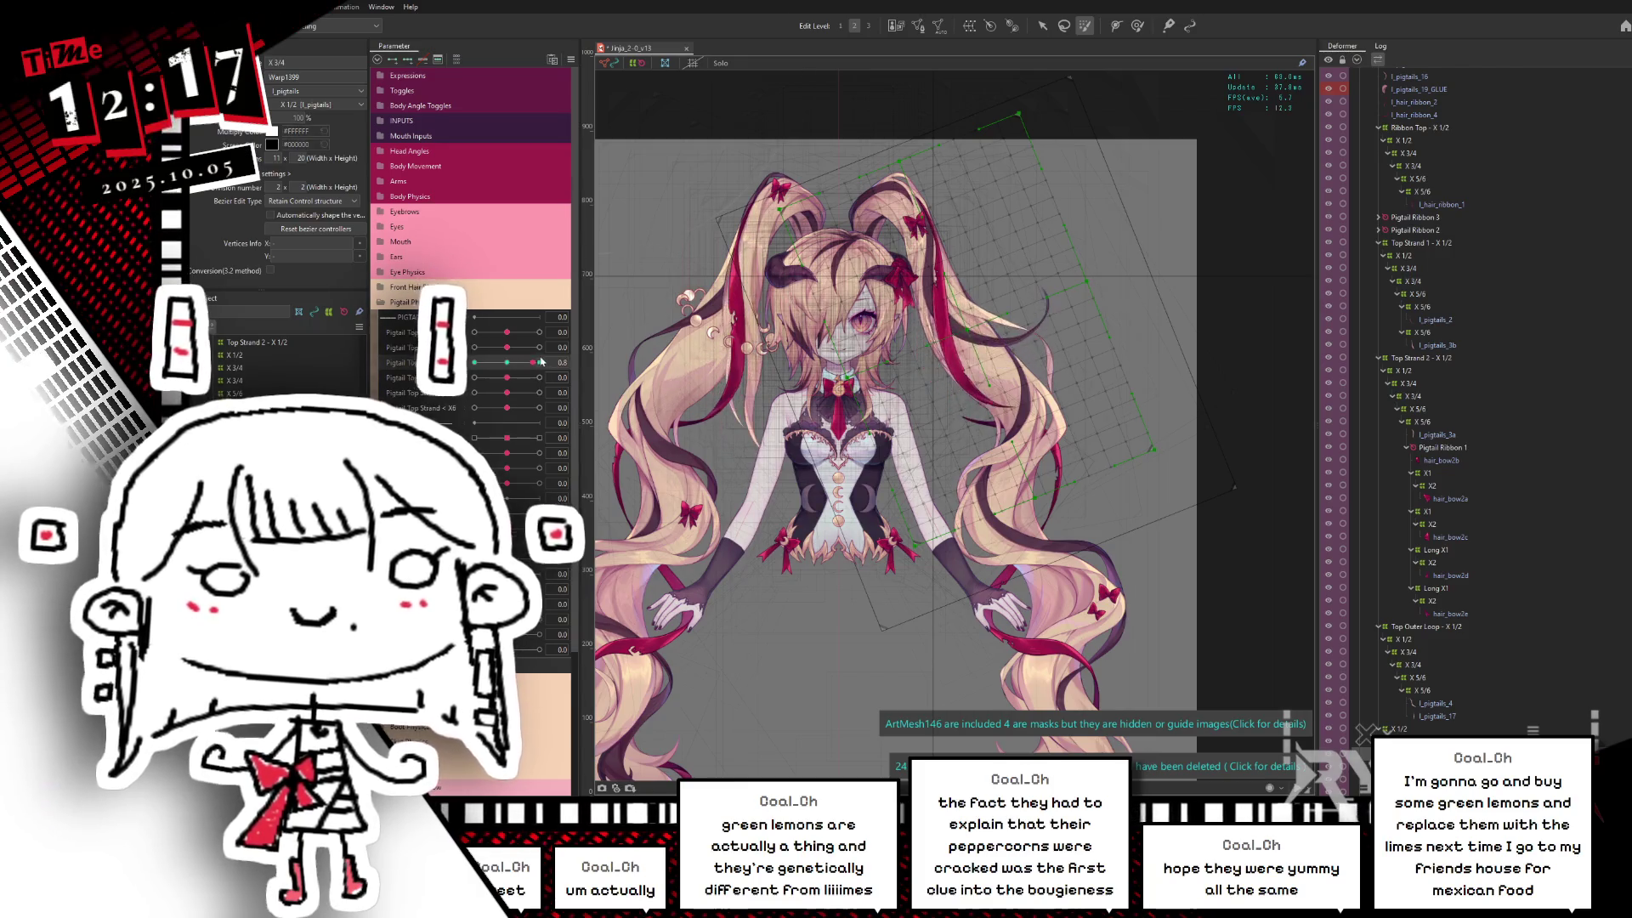
Step: Re-show the deformer grid and mesh overlay and switch to the Arrow tool for its vertices
click(1085, 29)
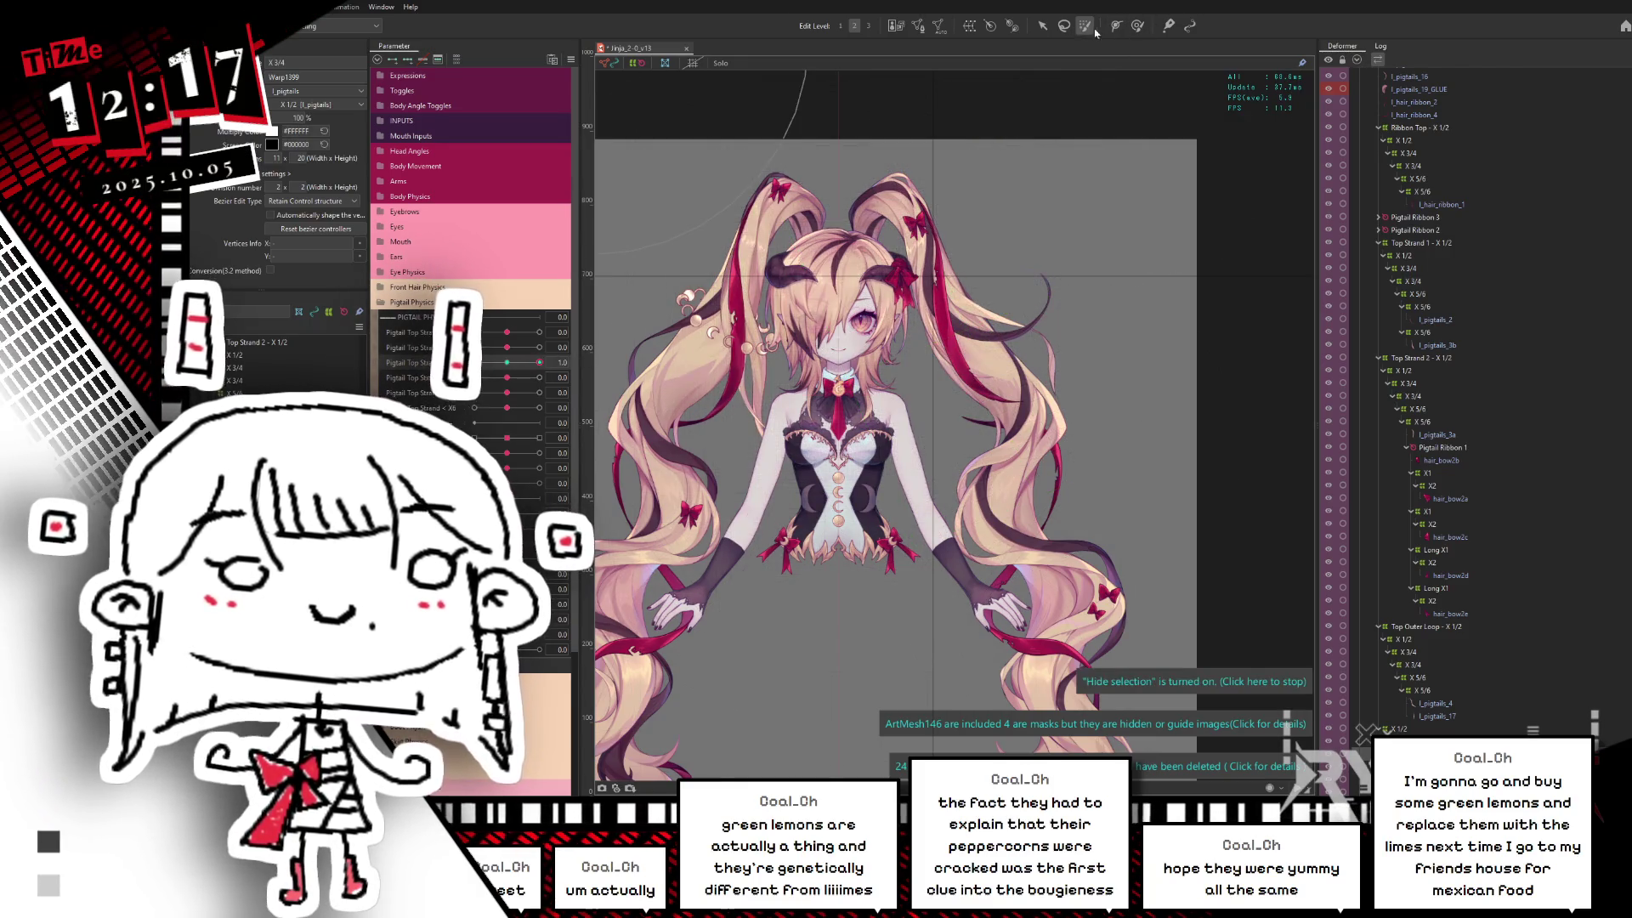
click(1064, 27)
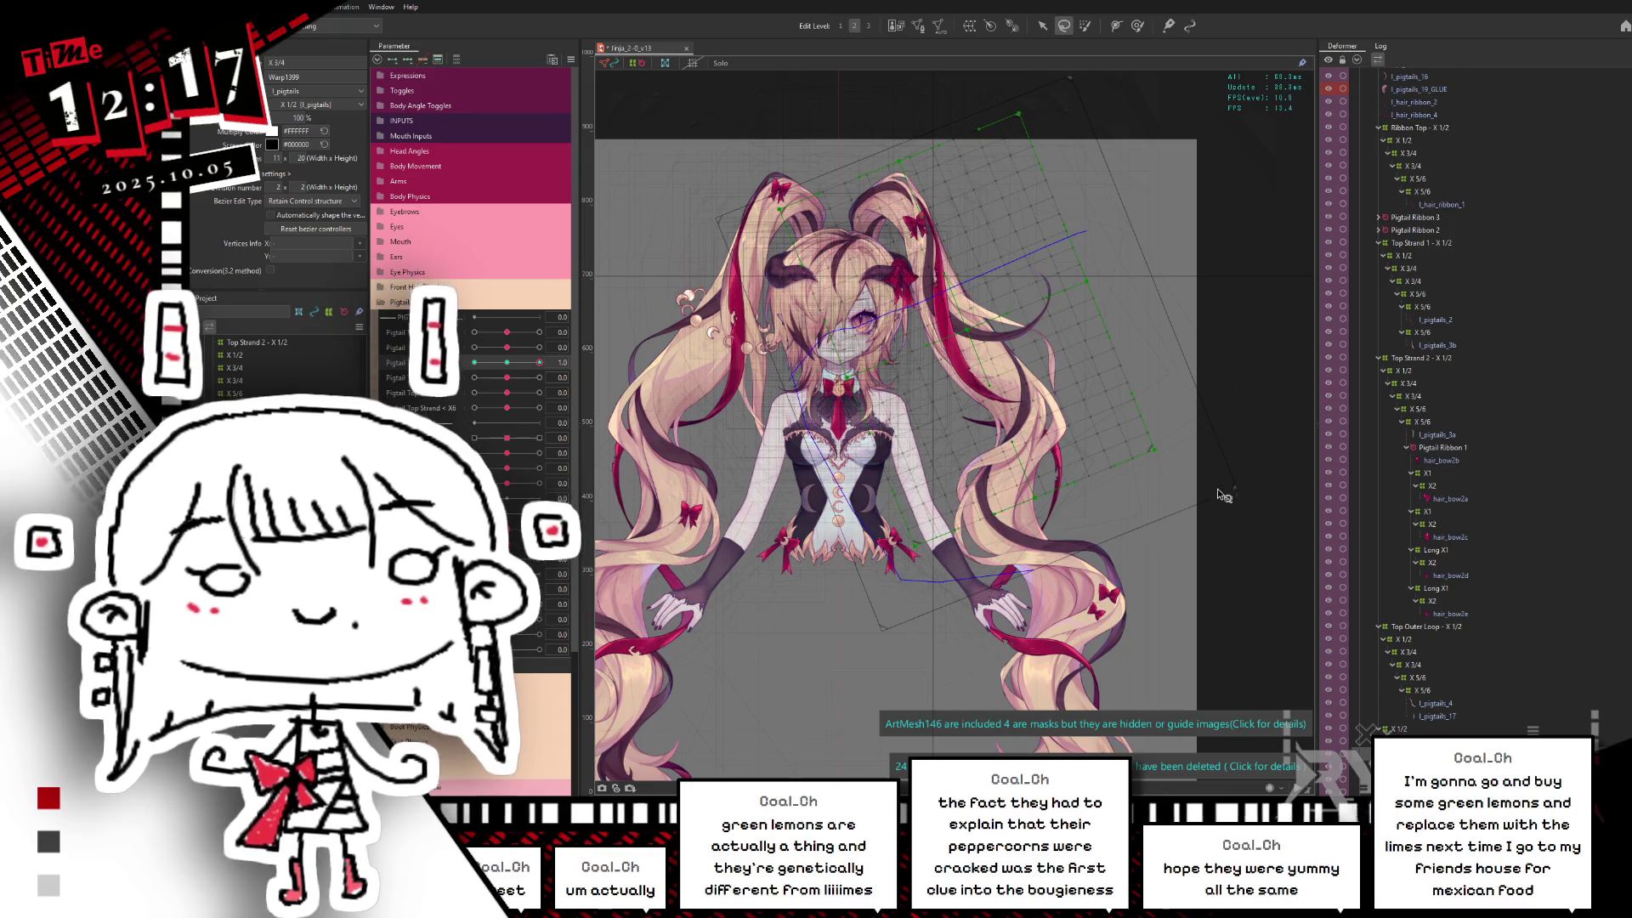
key(v)
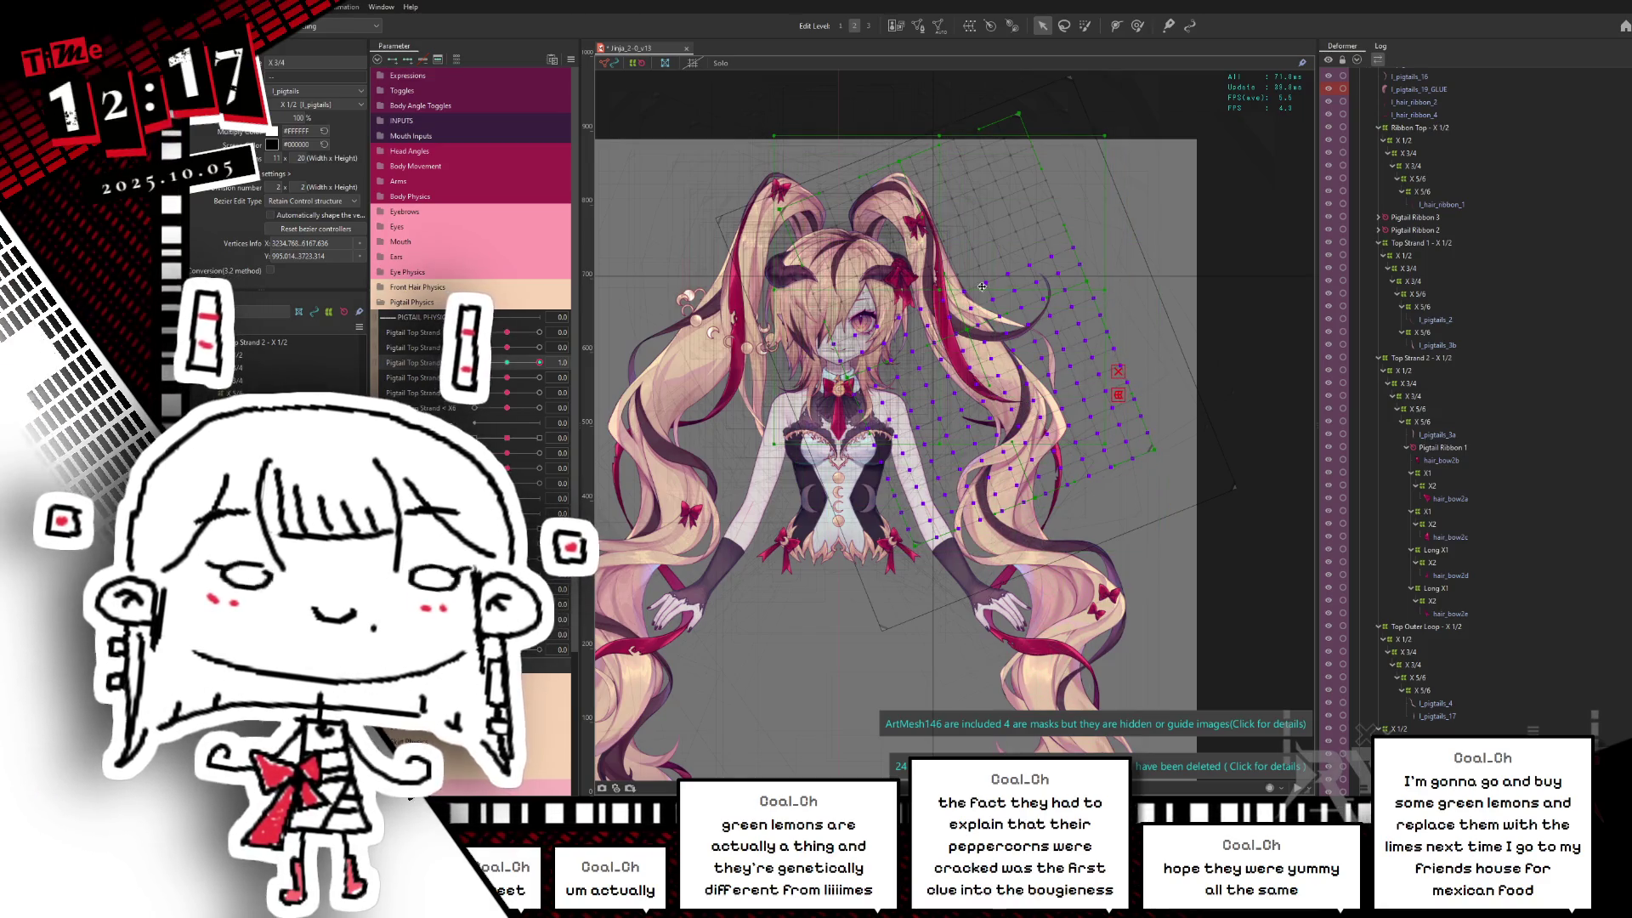
Step: Rotate the pigtail warp deformer points for the Pigtail Top Strand -1.0 and maximum keyforms
drag(1112, 294, 1108, 278)
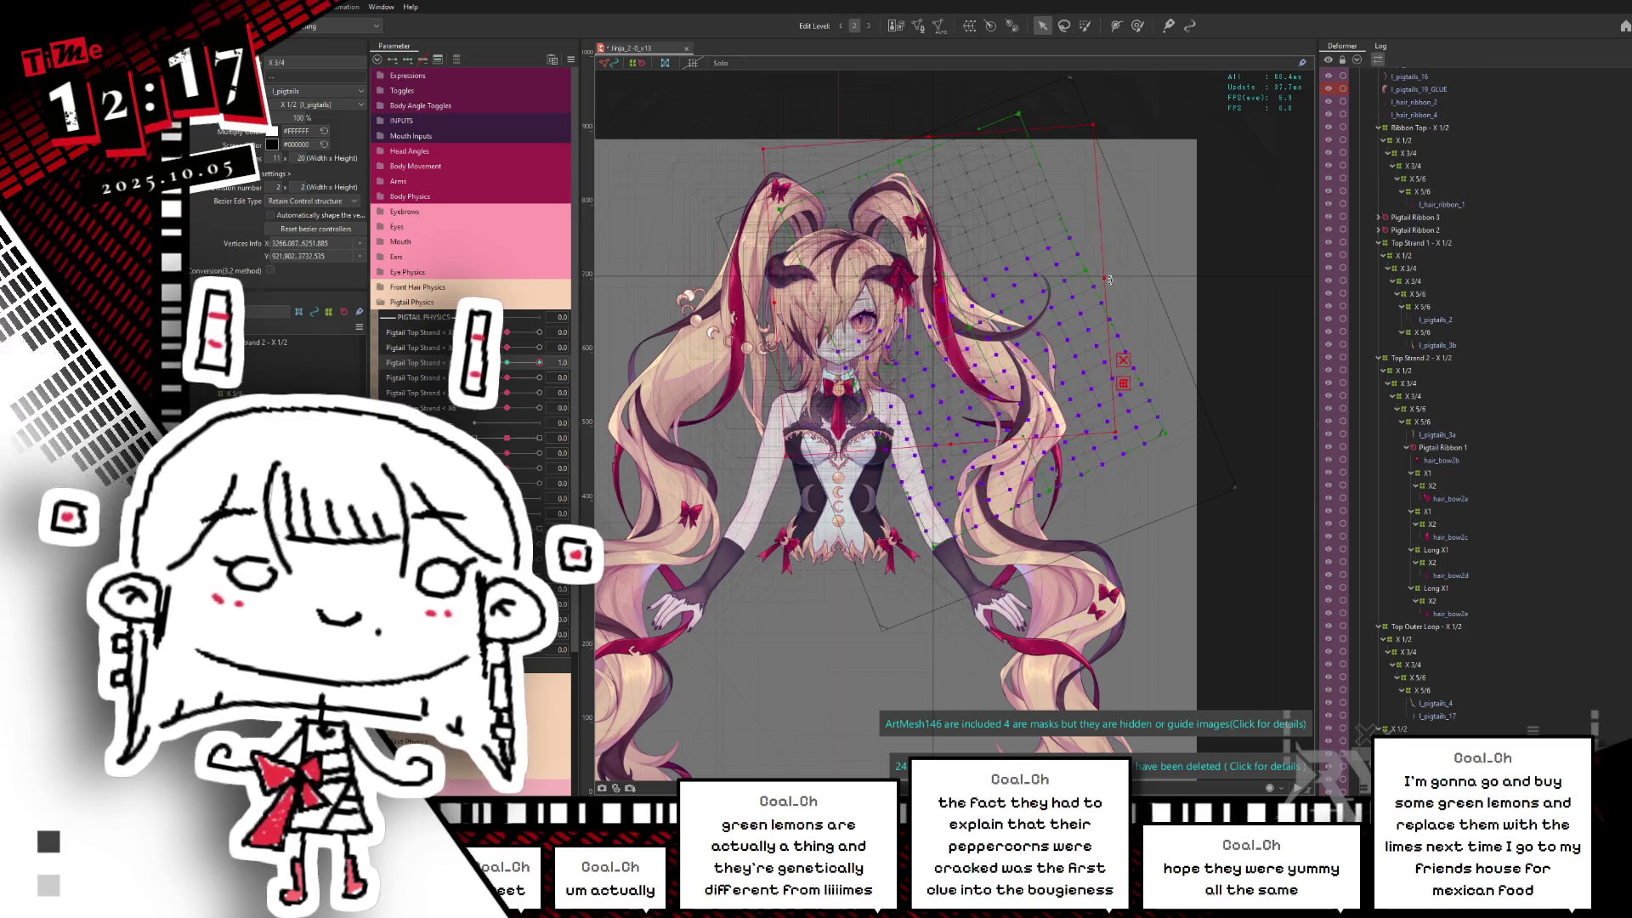
click(507, 362)
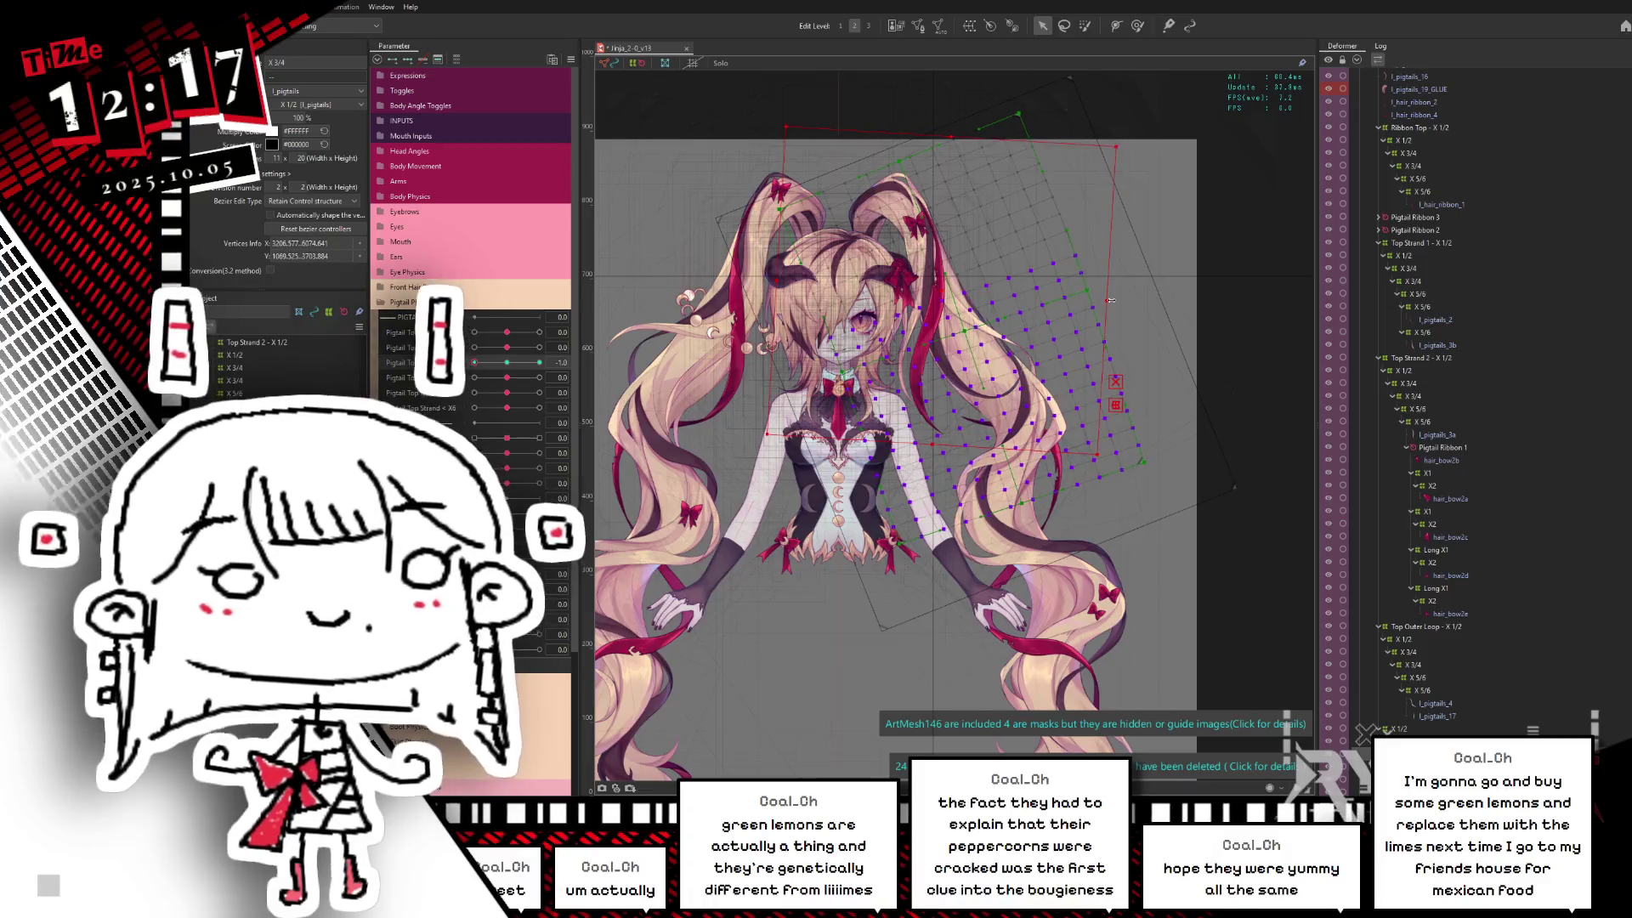
drag(1110, 302, 1108, 304)
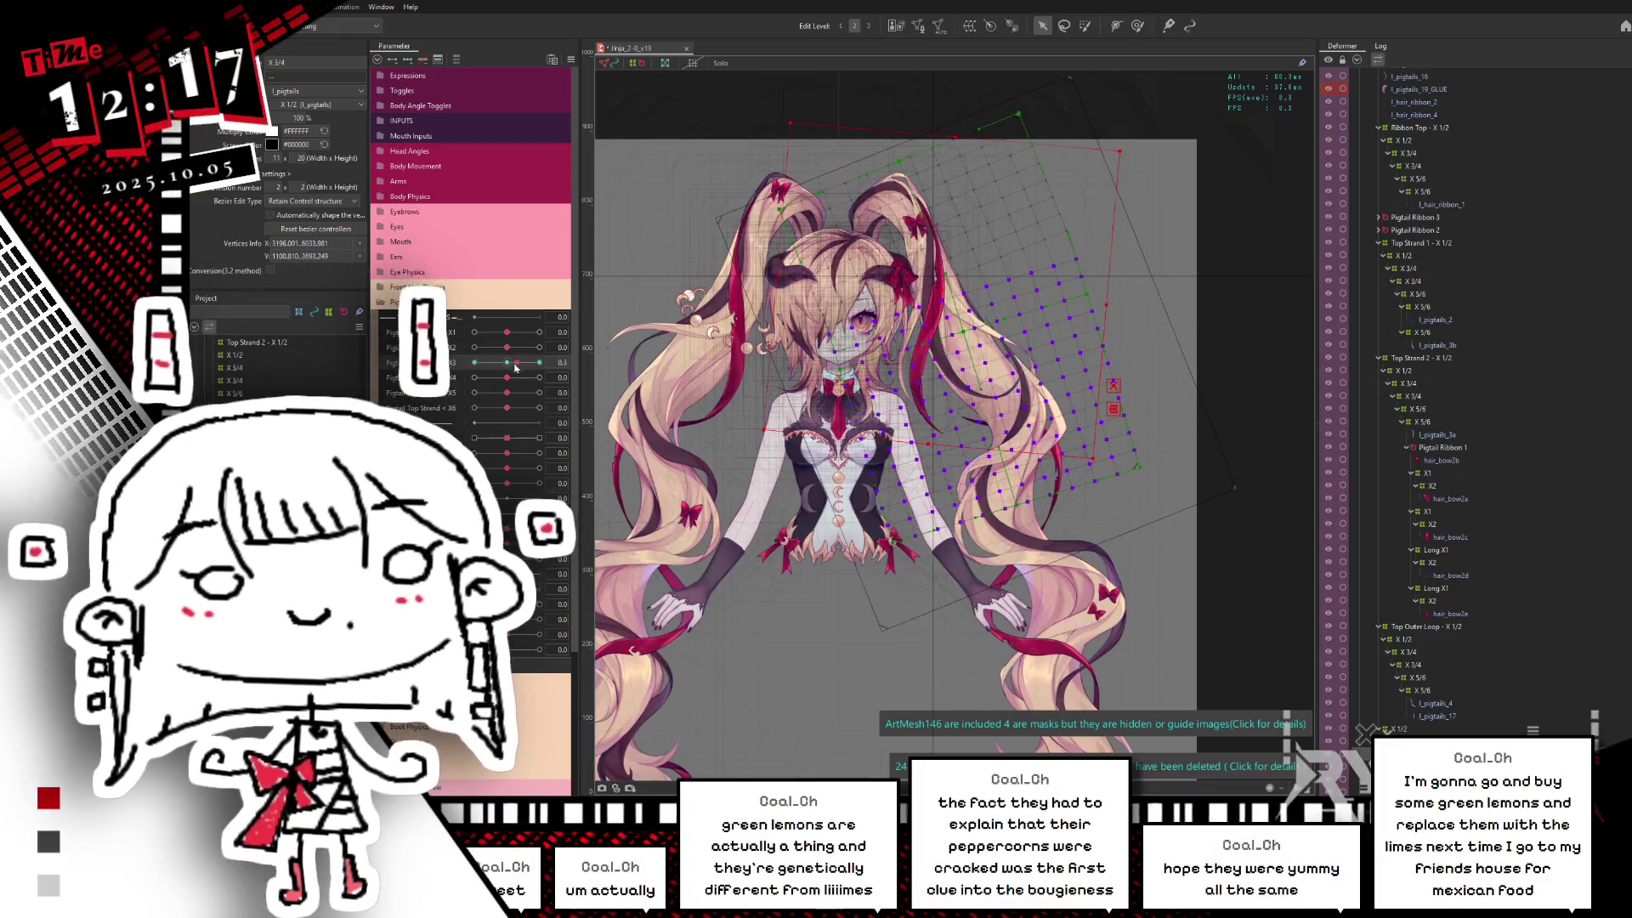
click(463, 379)
click(508, 362)
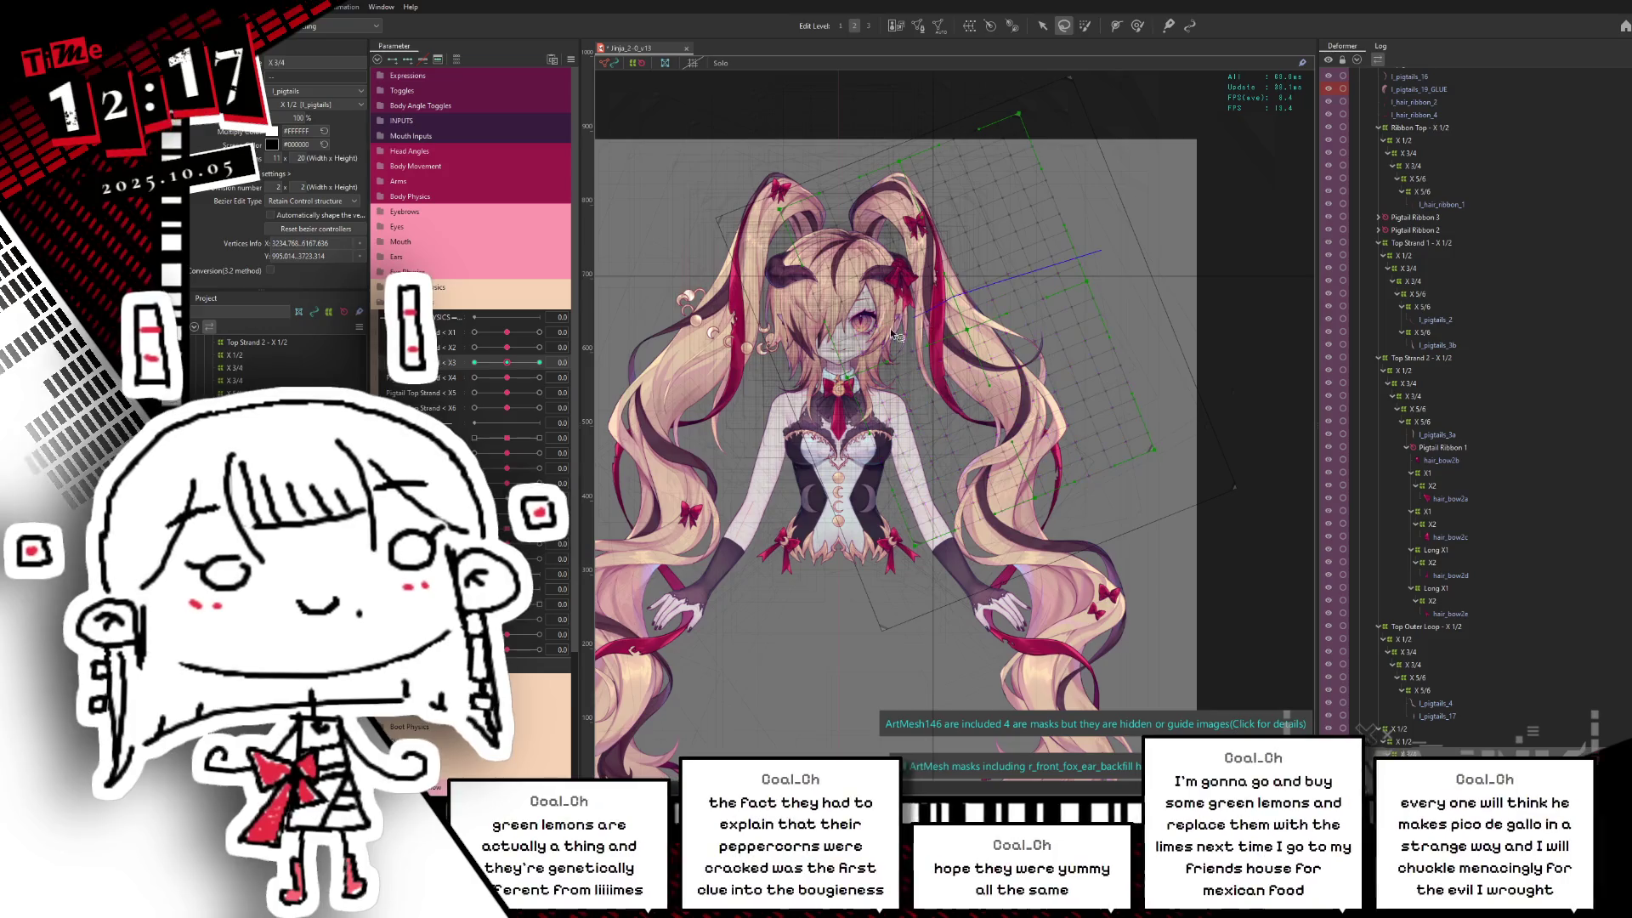
click(841, 359)
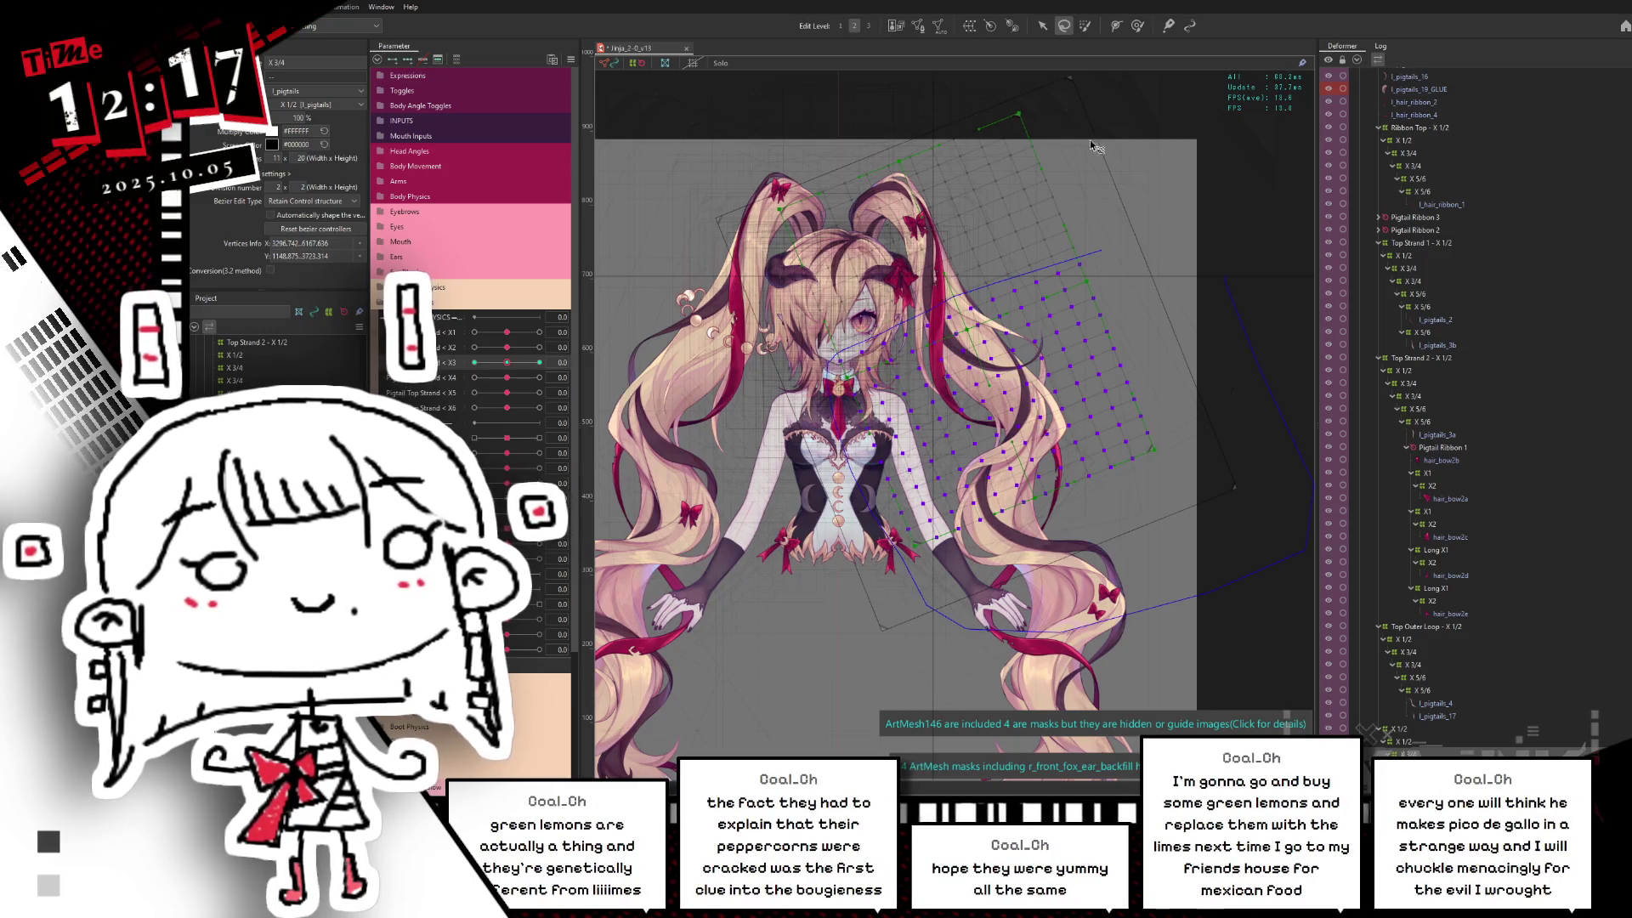
Step: Transform the whole deformer: counter-clockwise at Top Strand 1.0, tilted the other way at -1.0
click(1043, 25)
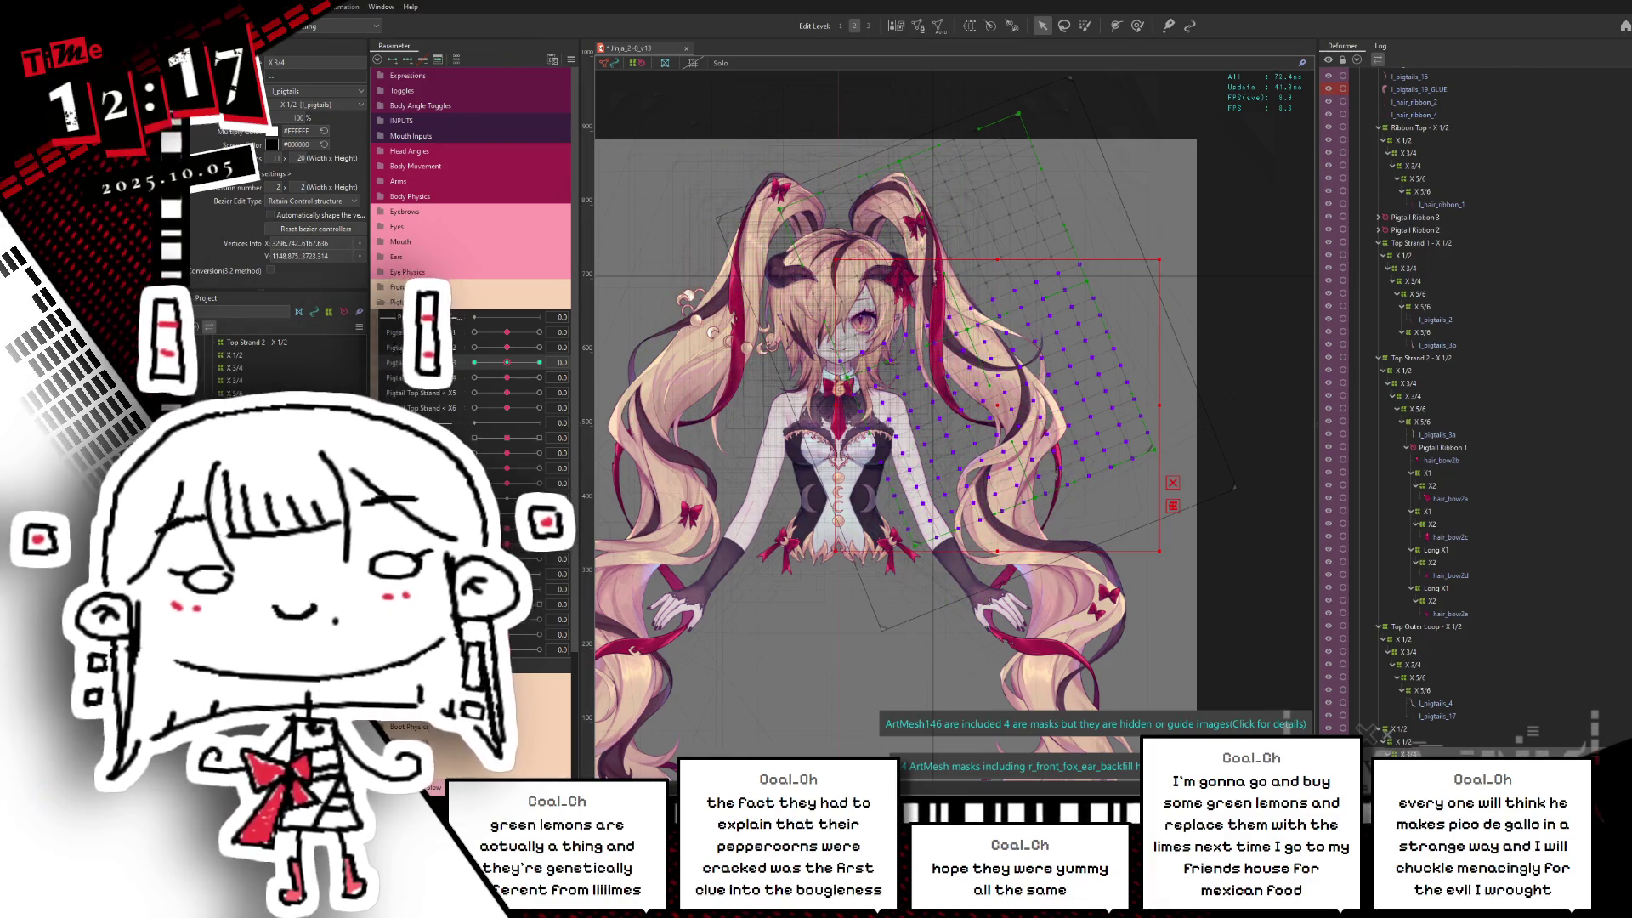
click(538, 362)
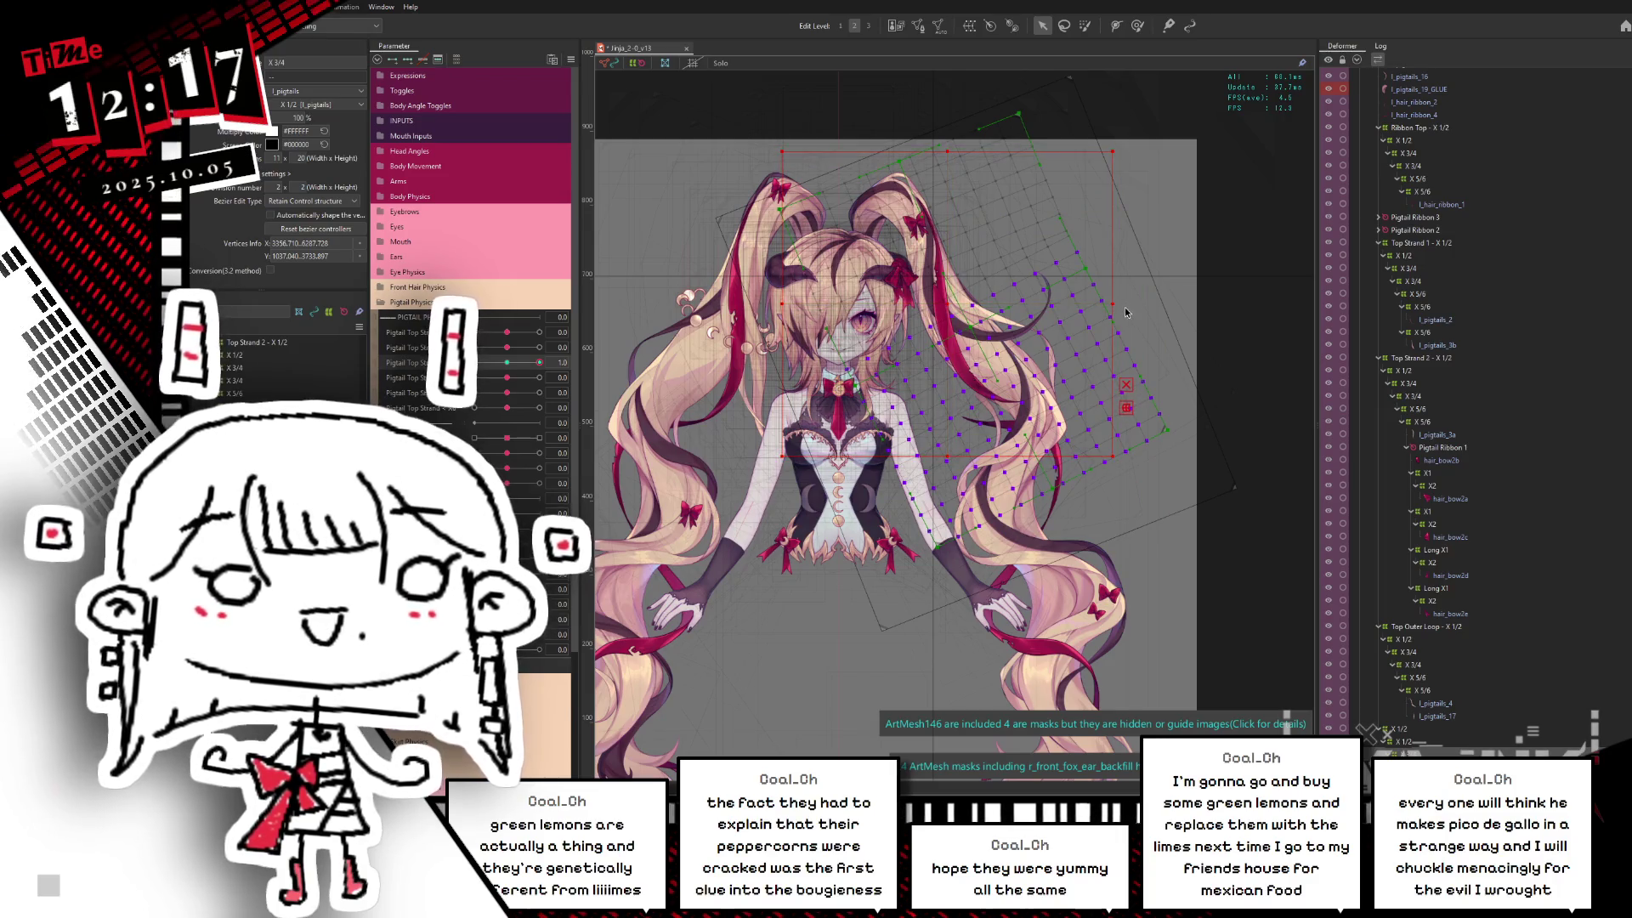
drag(1117, 298, 1116, 283)
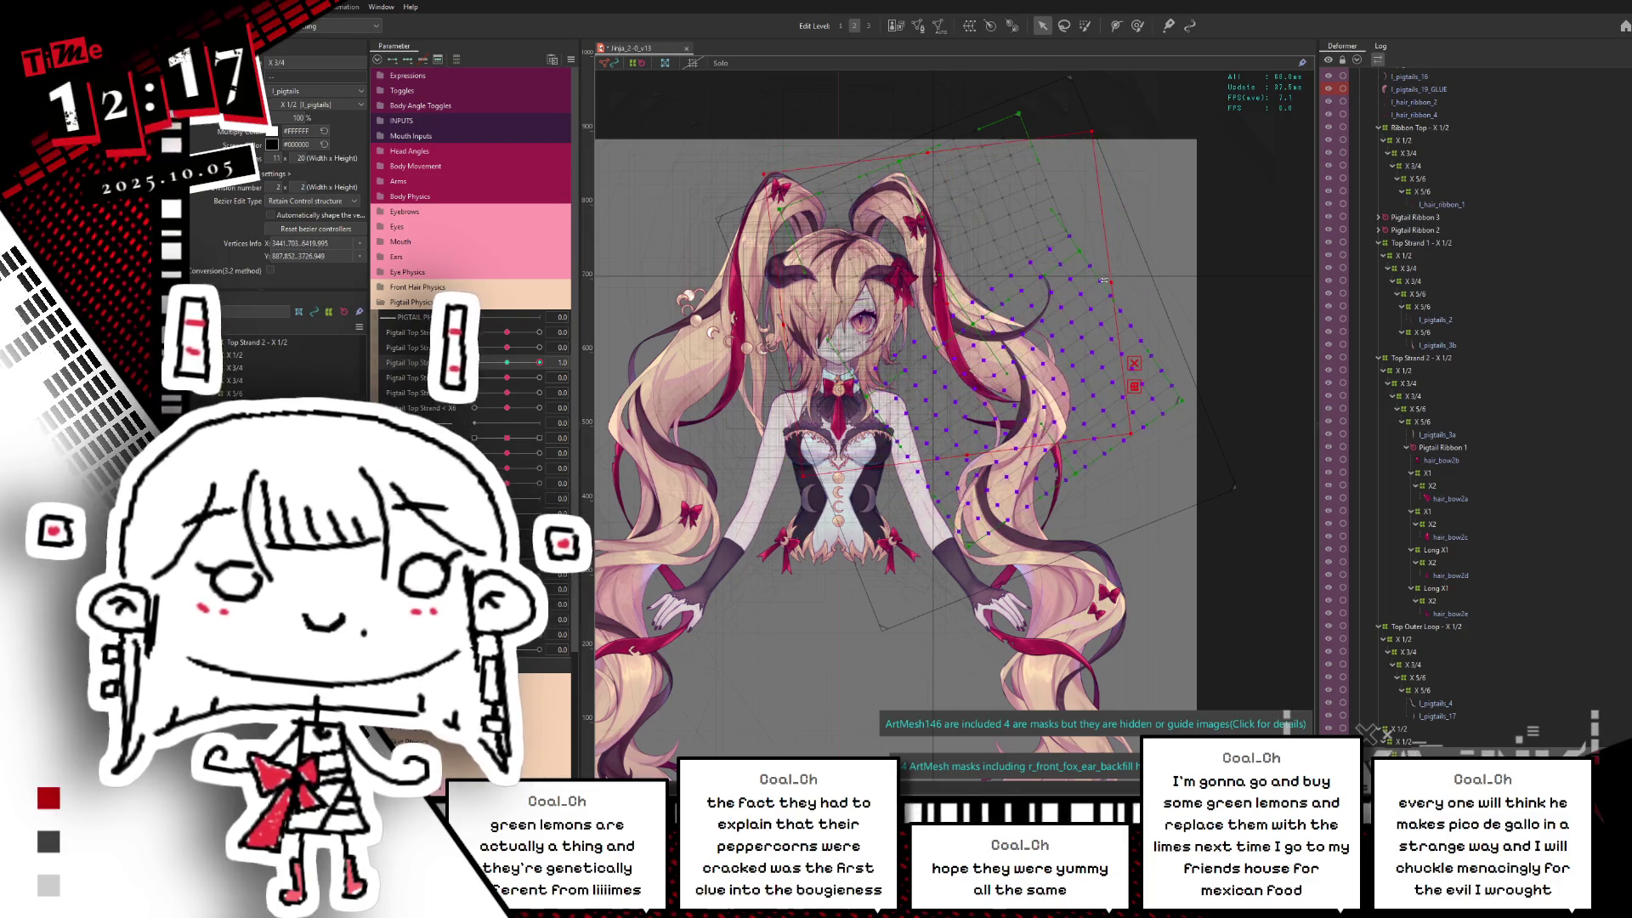
drag(535, 367, 474, 364)
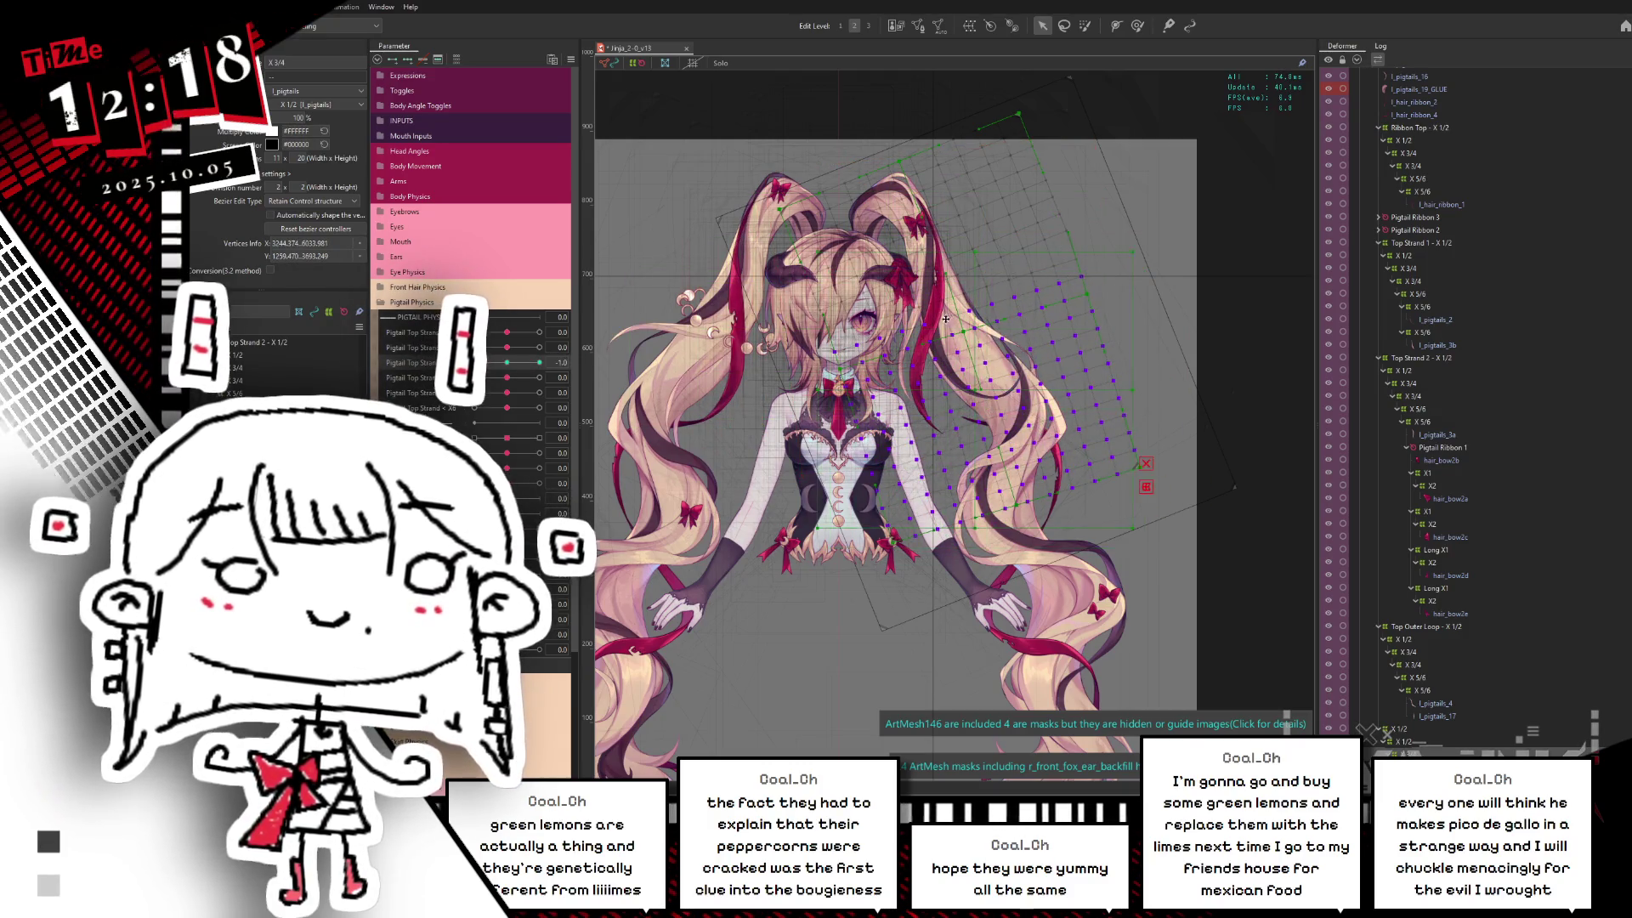
click(812, 238)
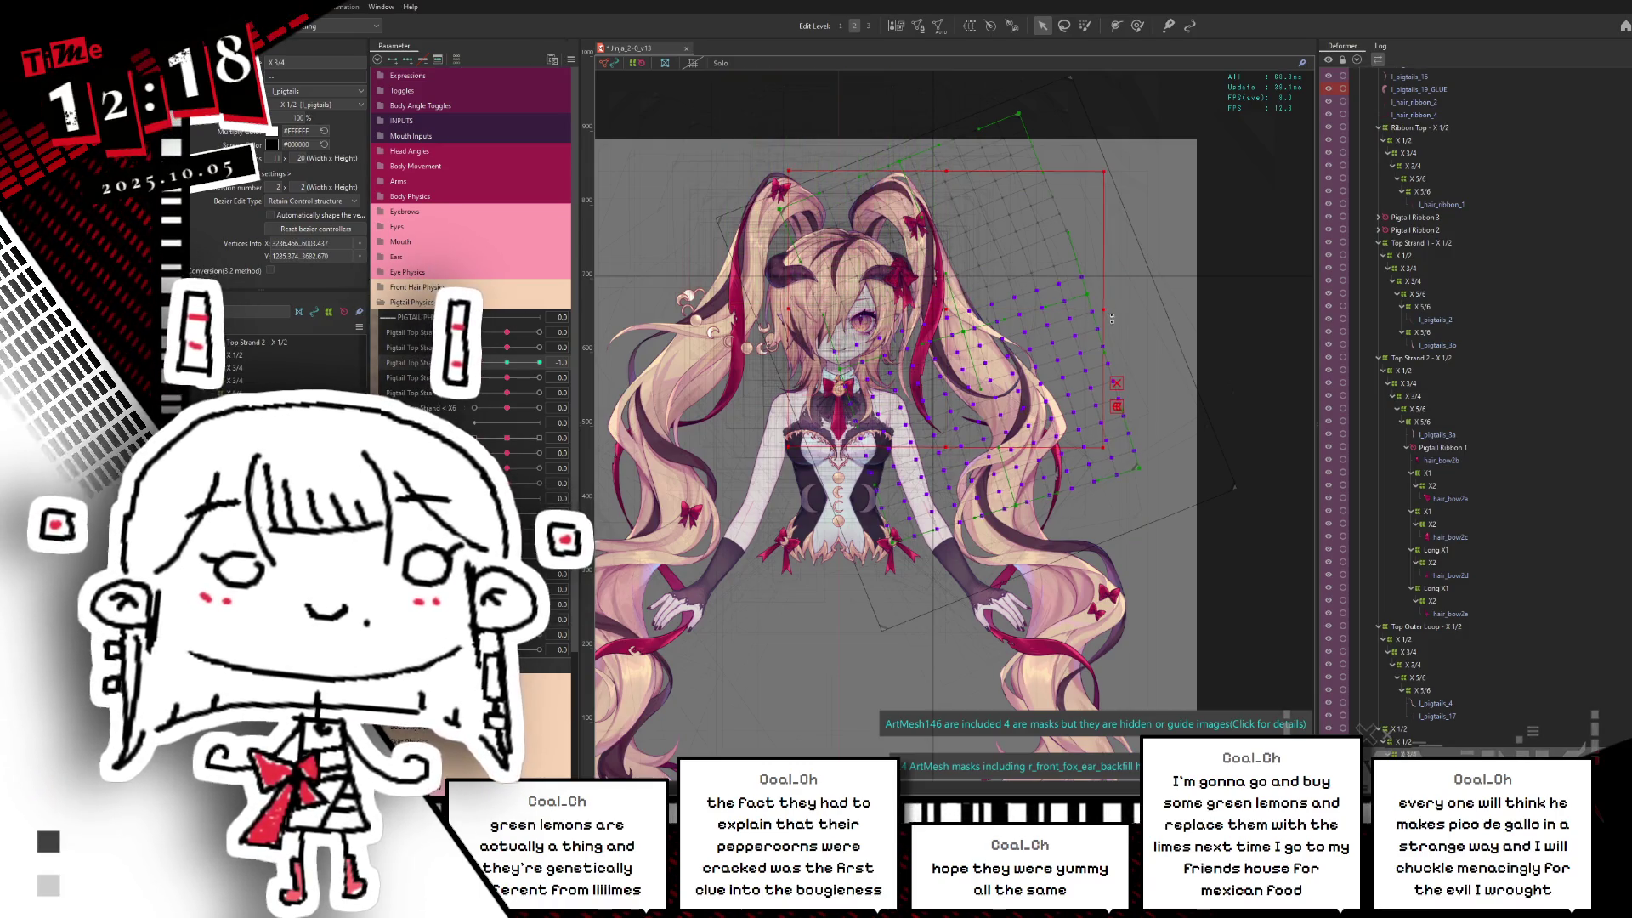
drag(1112, 318, 1112, 322)
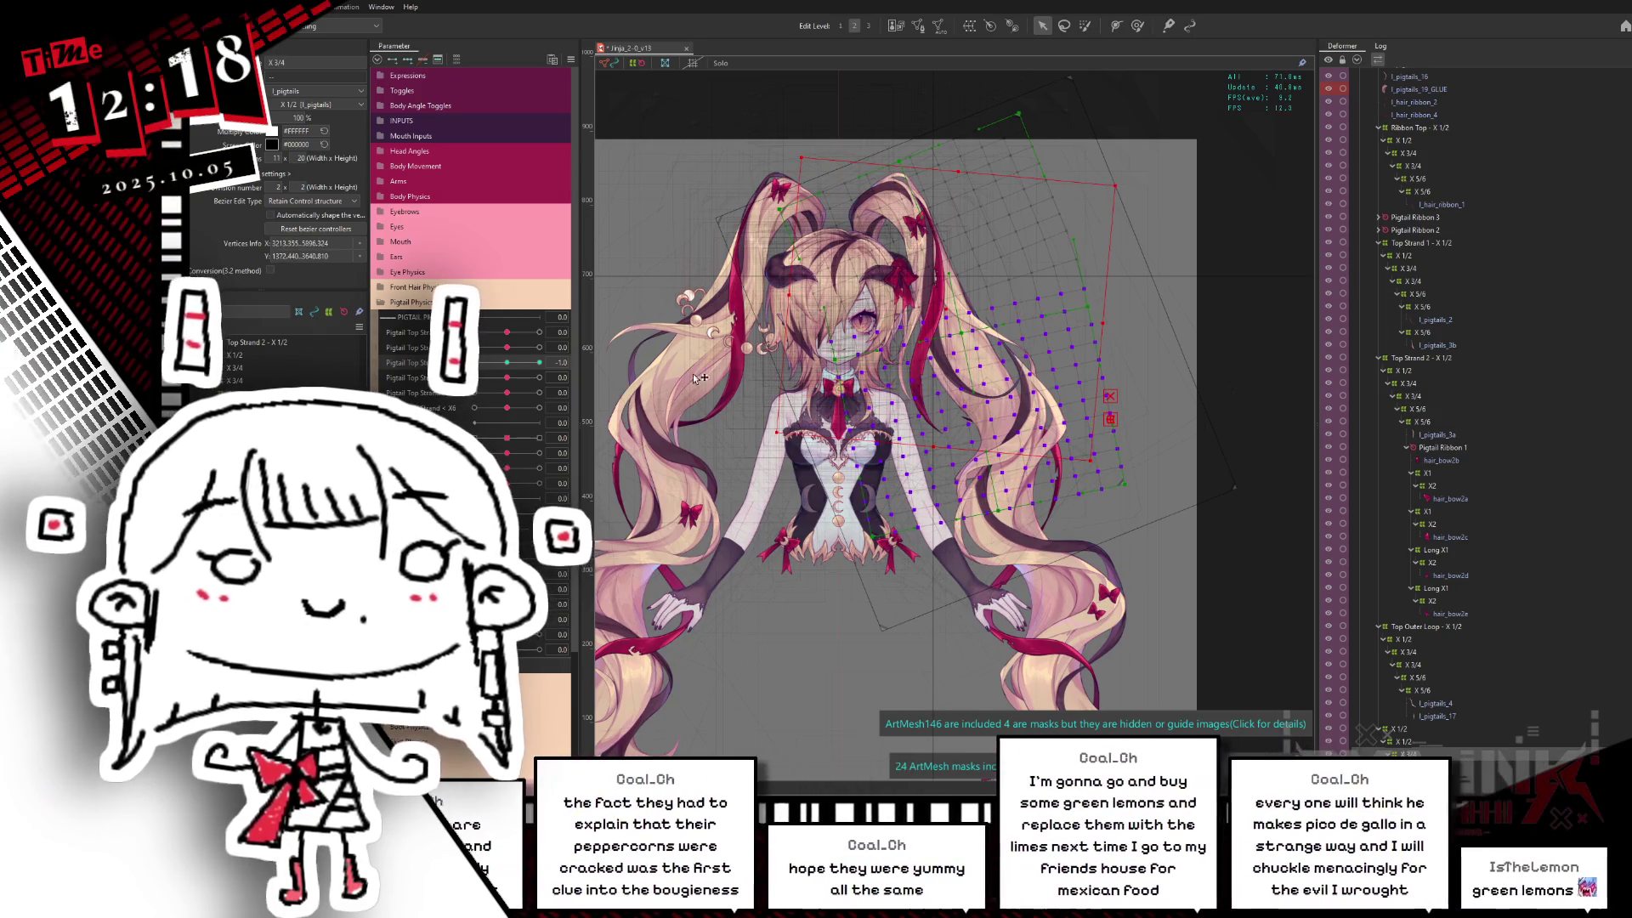
click(508, 365)
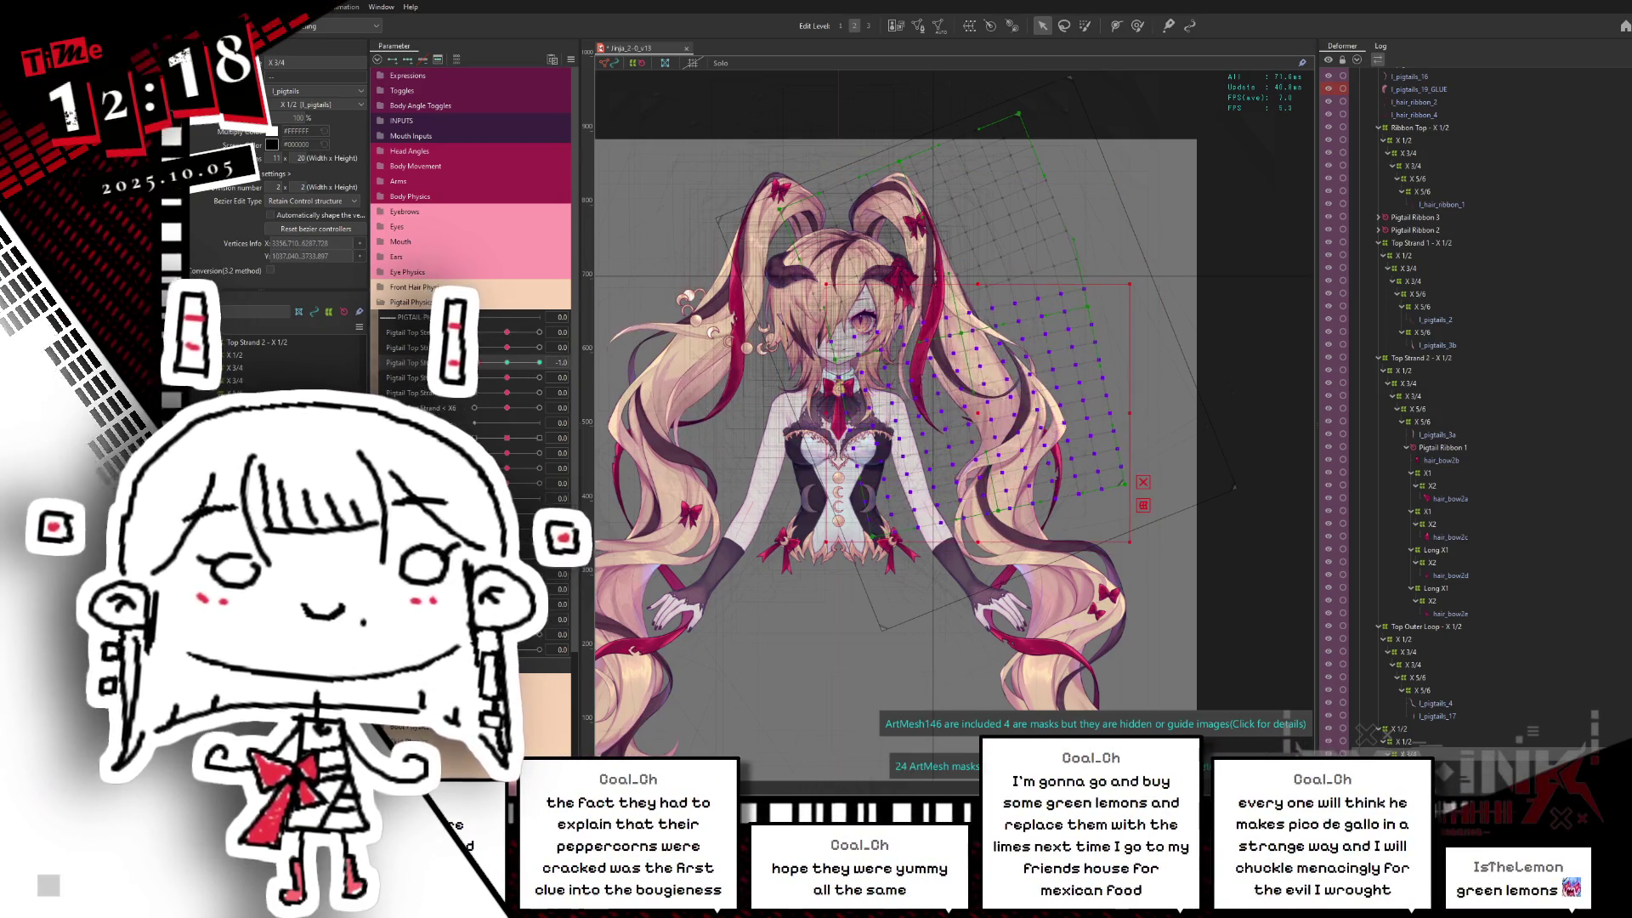
drag(508, 365, 508, 365)
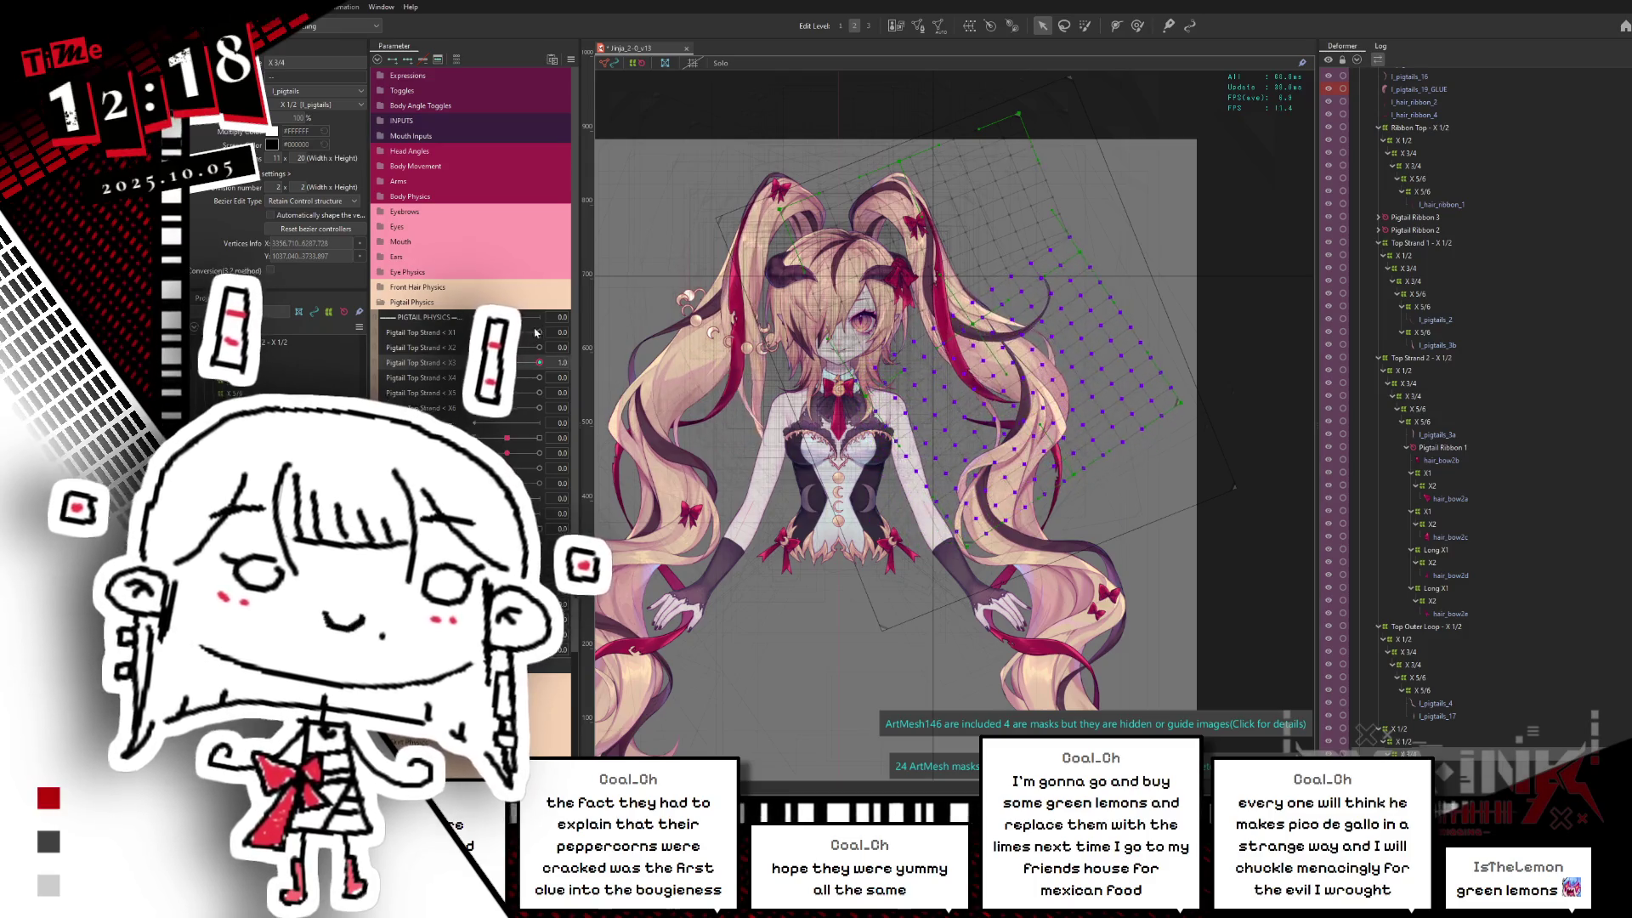
Step: Back in plain selection, rotate another nested pigtail deformer slightly at -1.0 and check the hair
click(1106, 270)
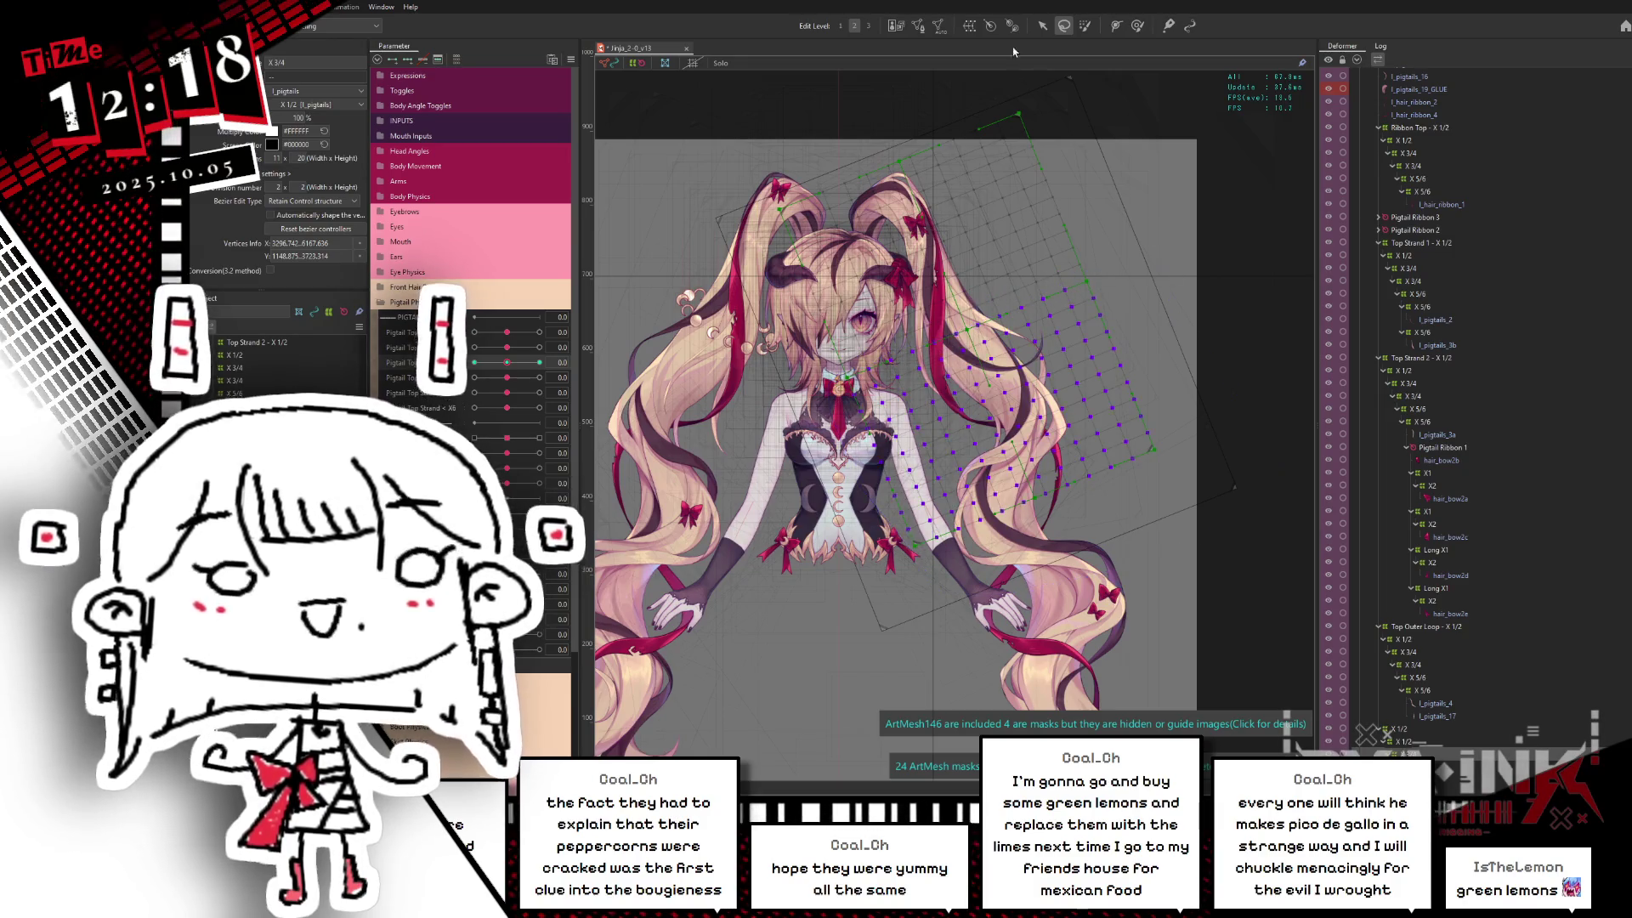
click(1042, 24)
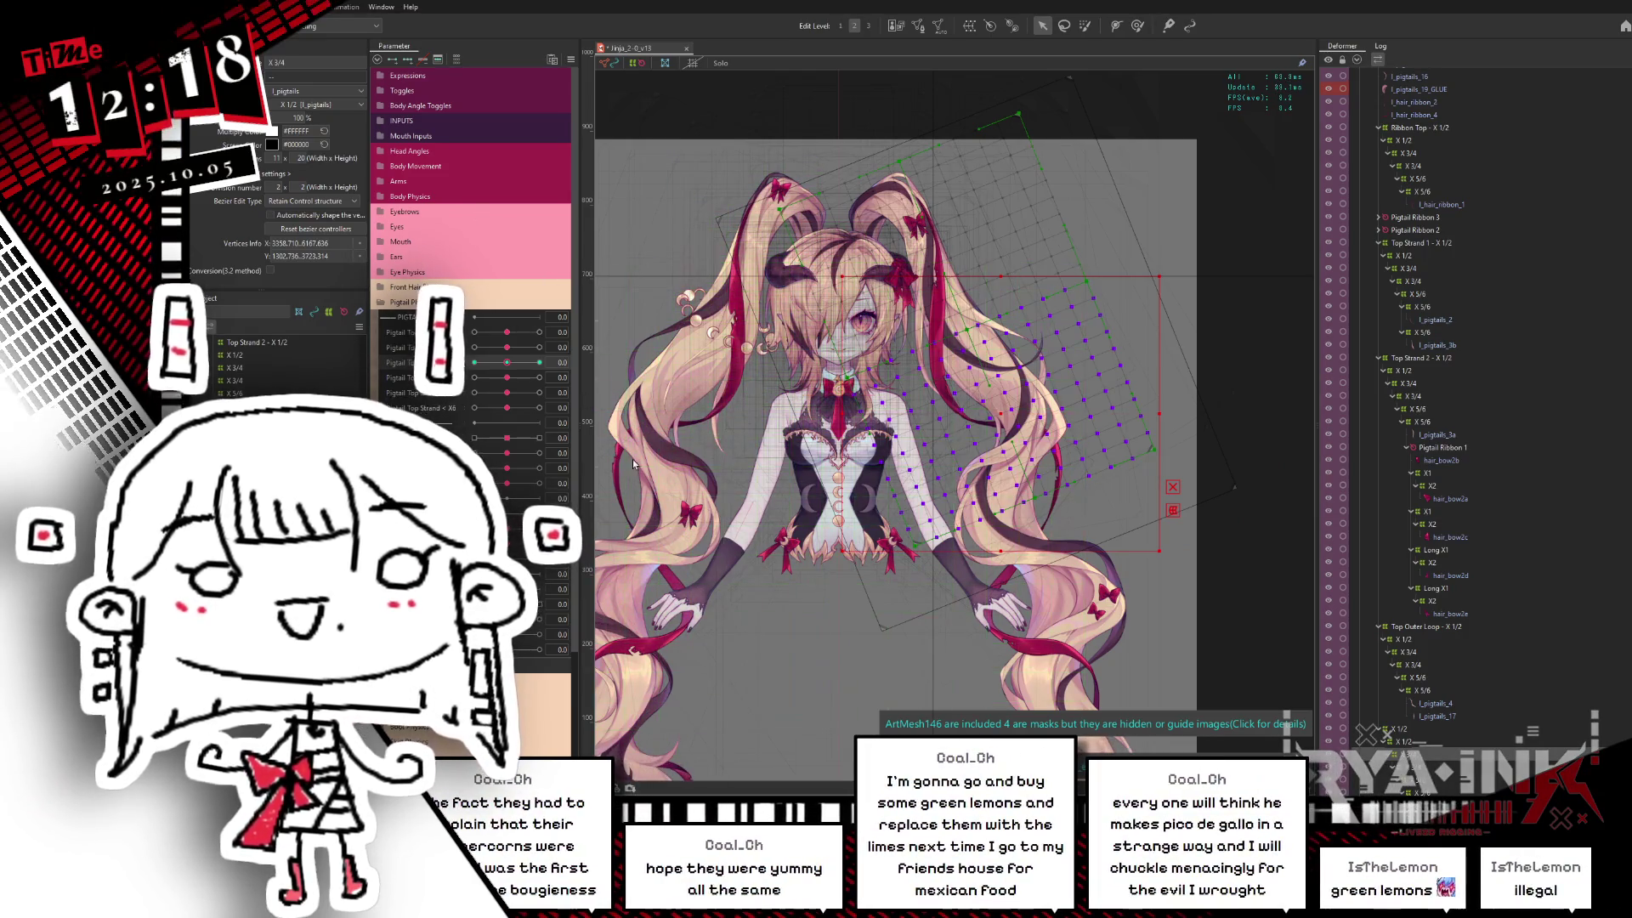
click(553, 363)
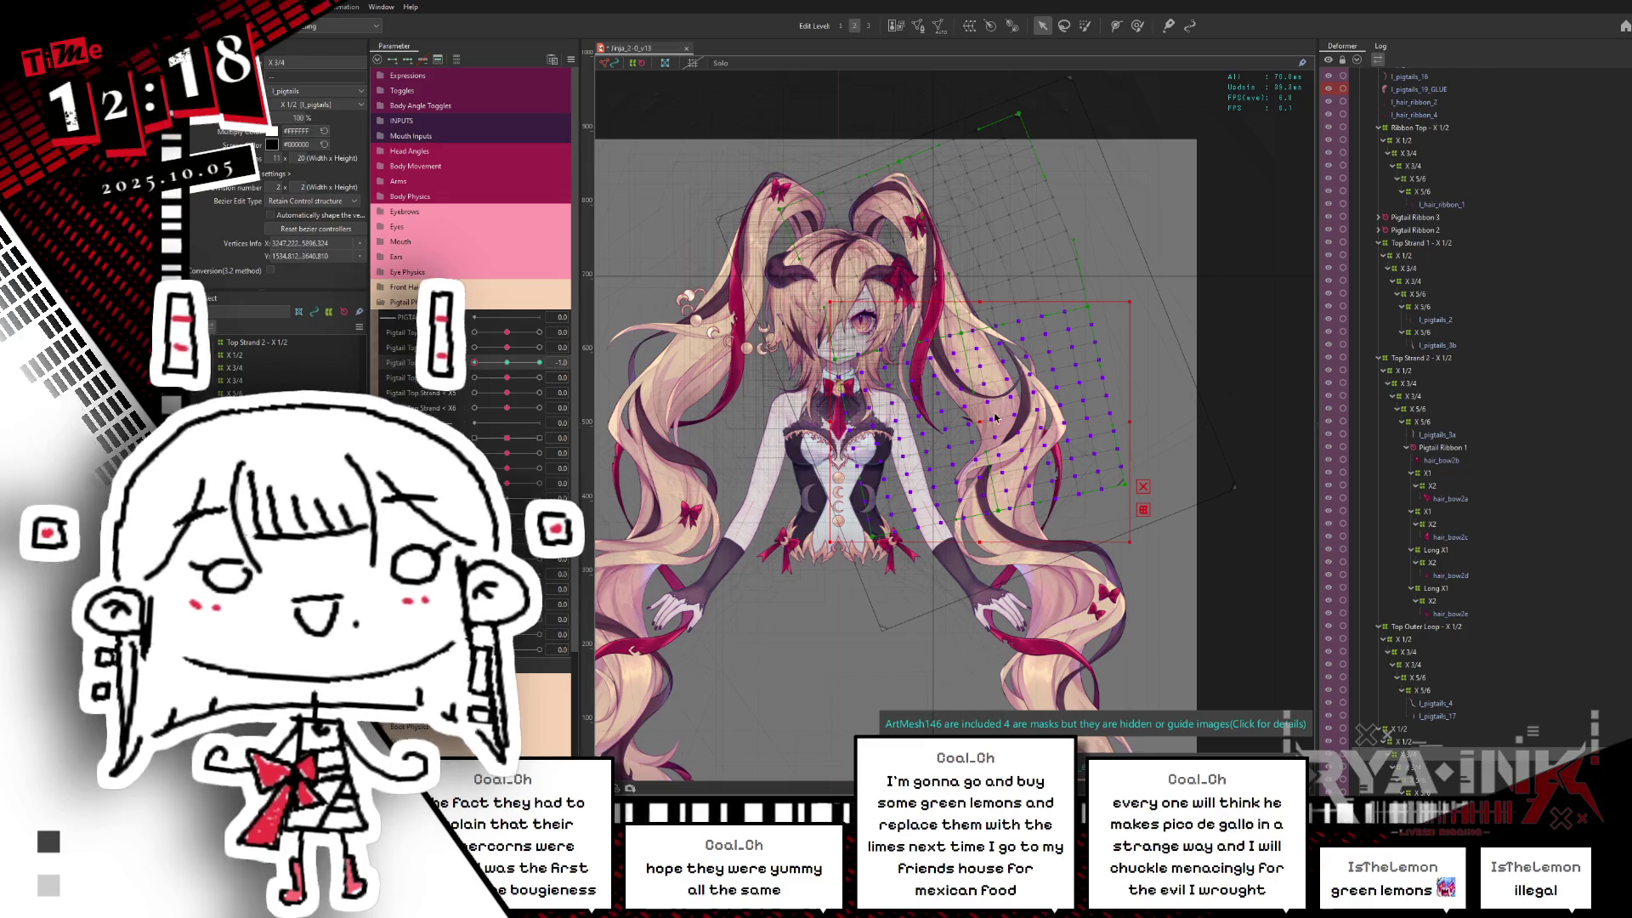
click(947, 330)
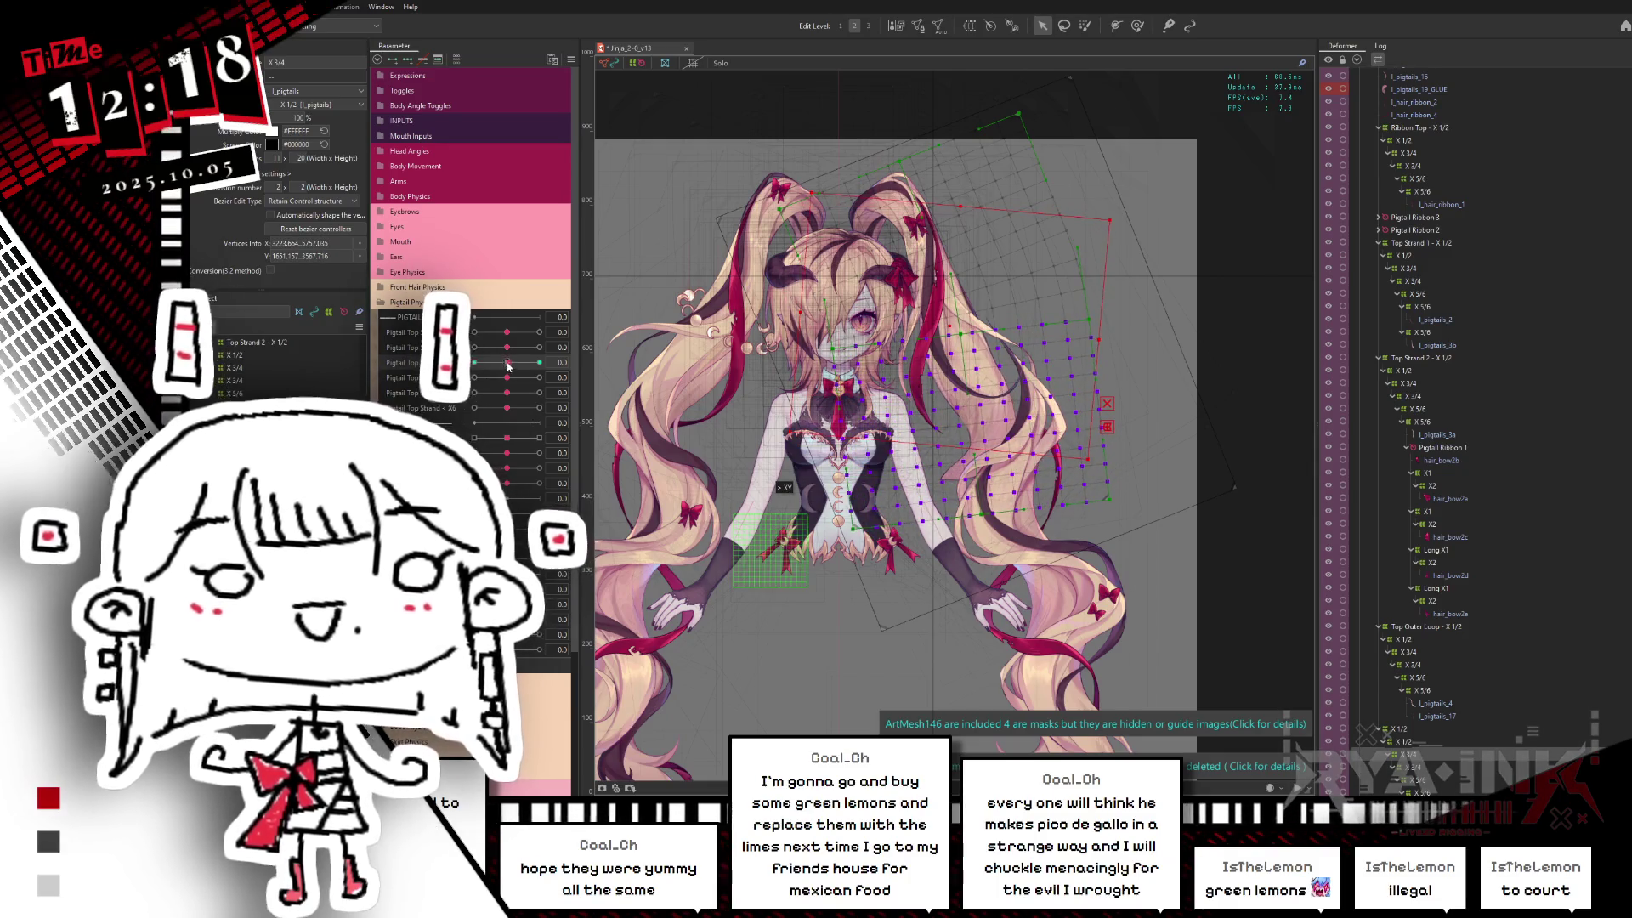
drag(508, 366, 501, 366)
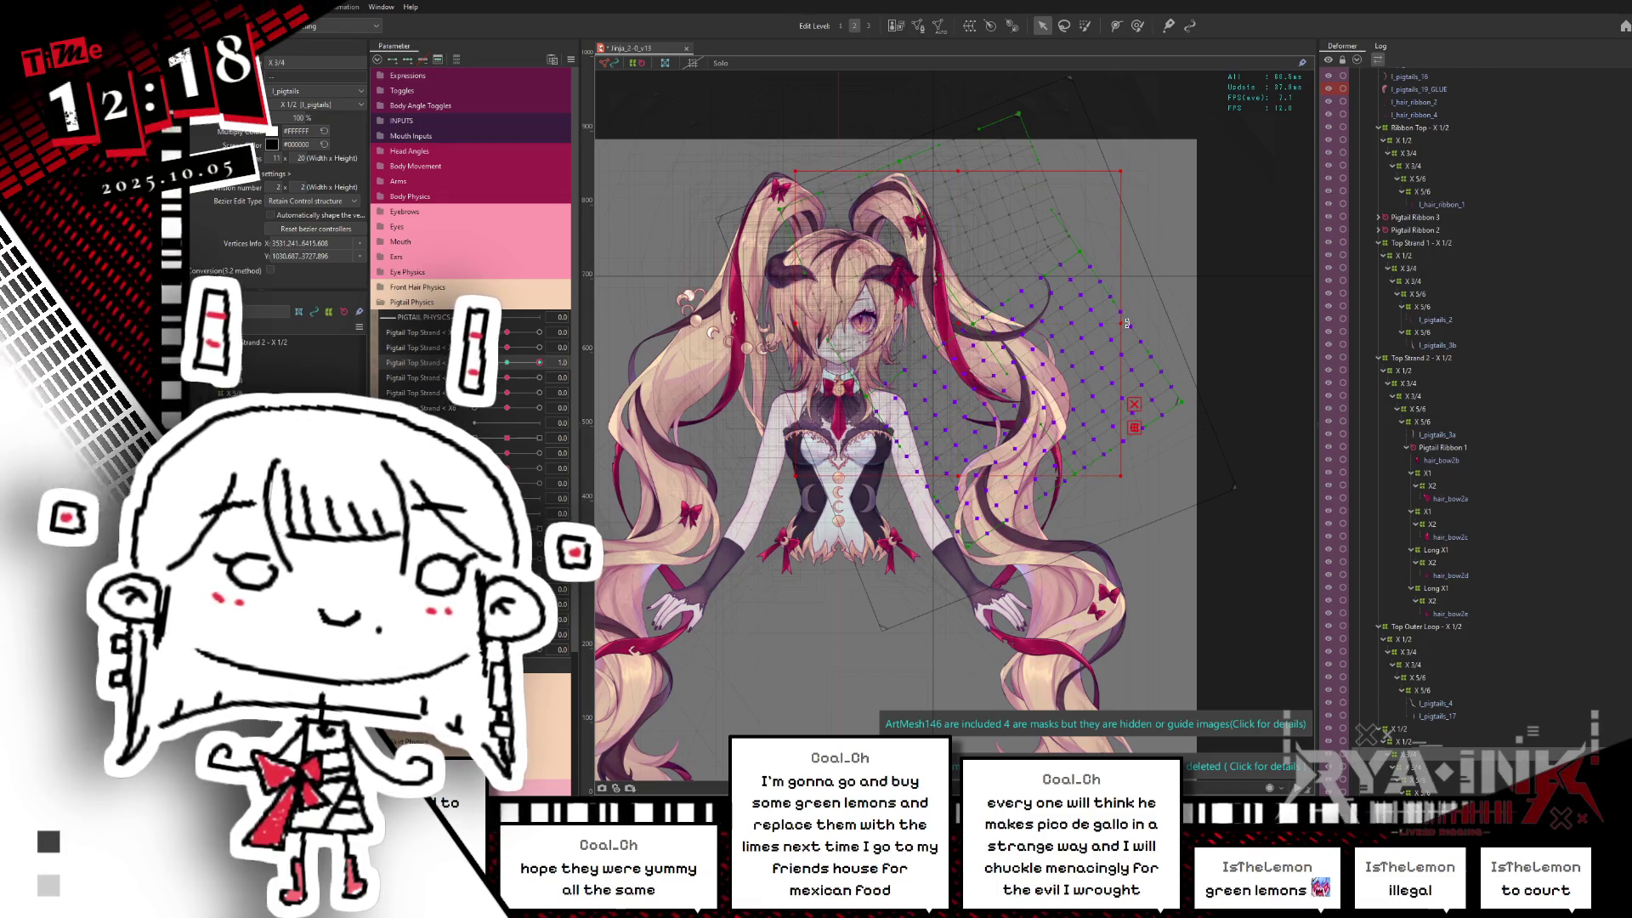
drag(1126, 323, 1126, 311)
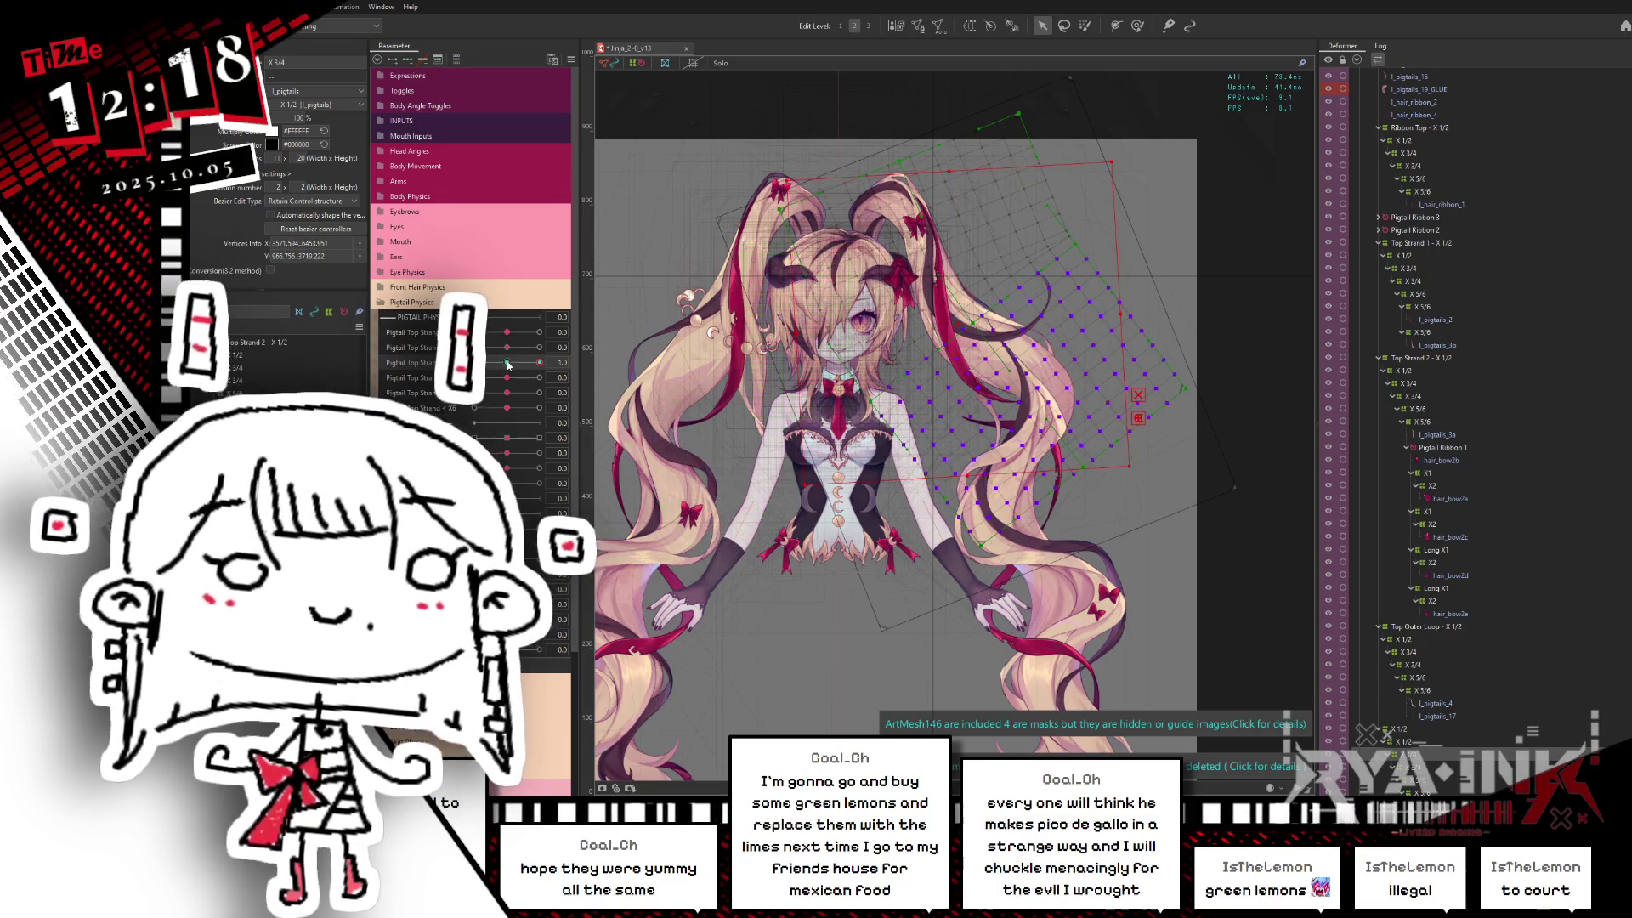
click(521, 364)
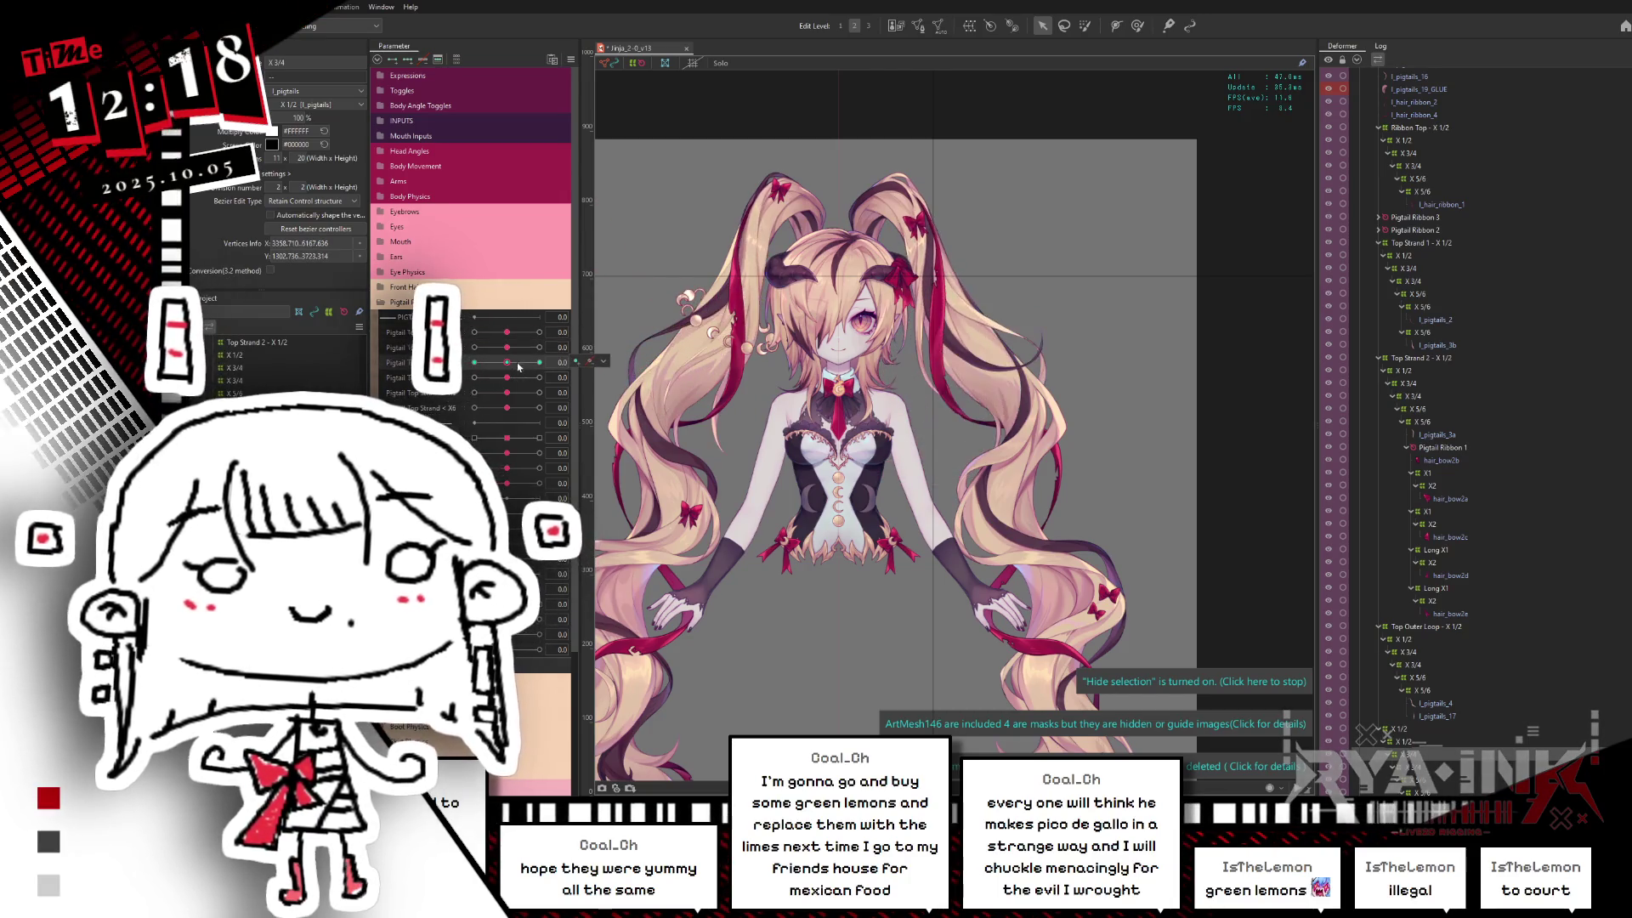
Step: Save the model with the pigtail rigging done so far
key(ctrl+s)
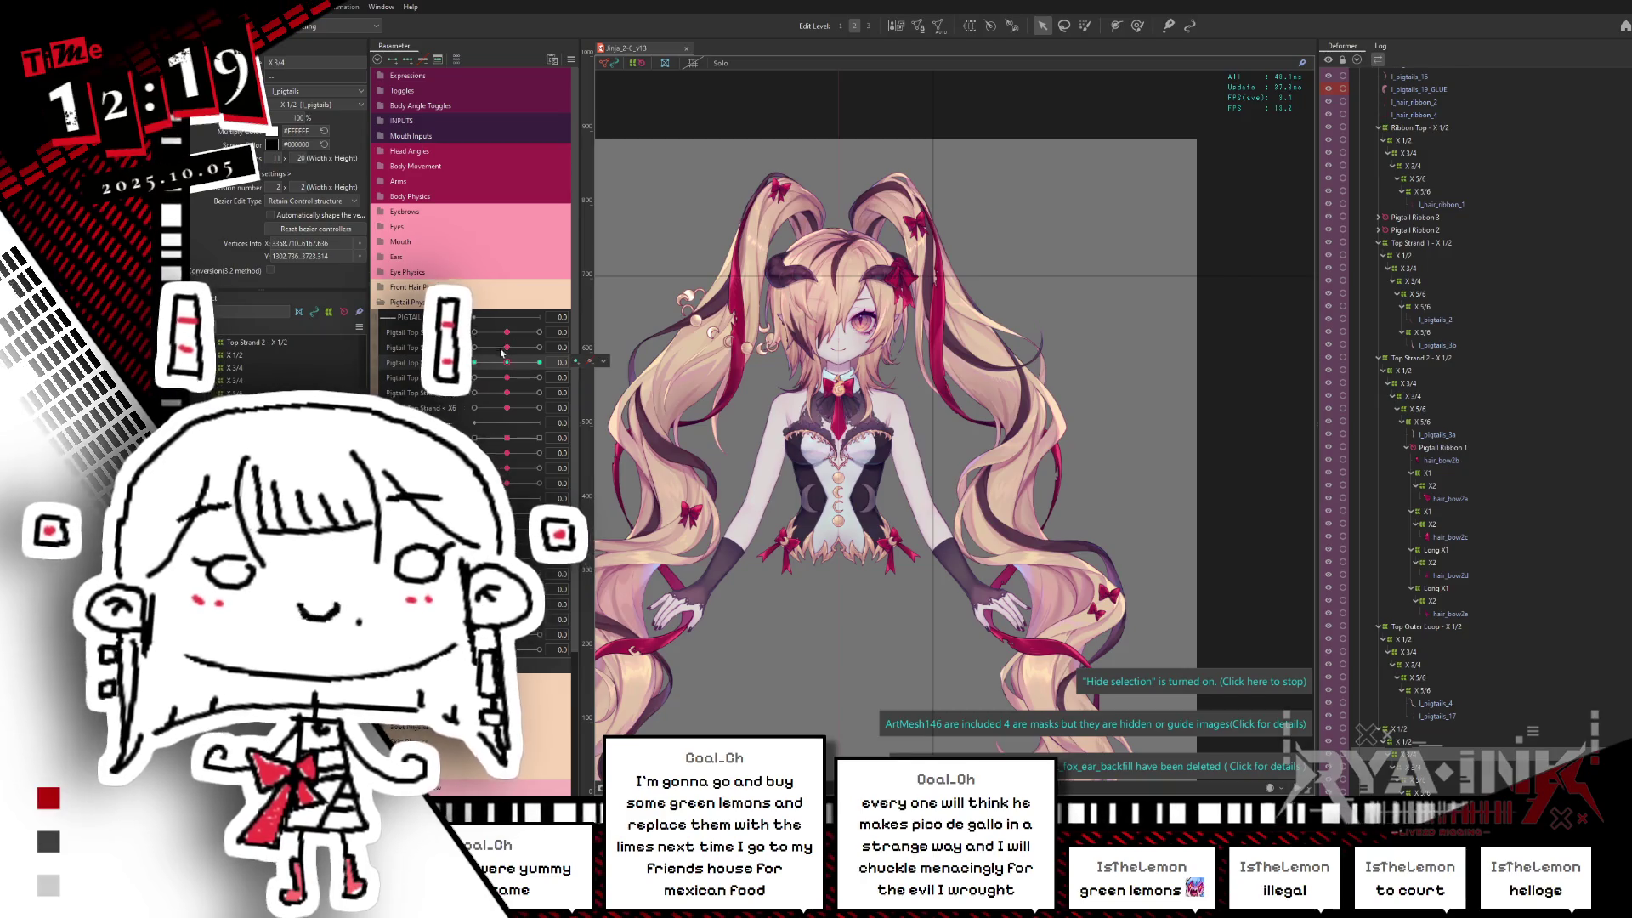
key(ctrl+s)
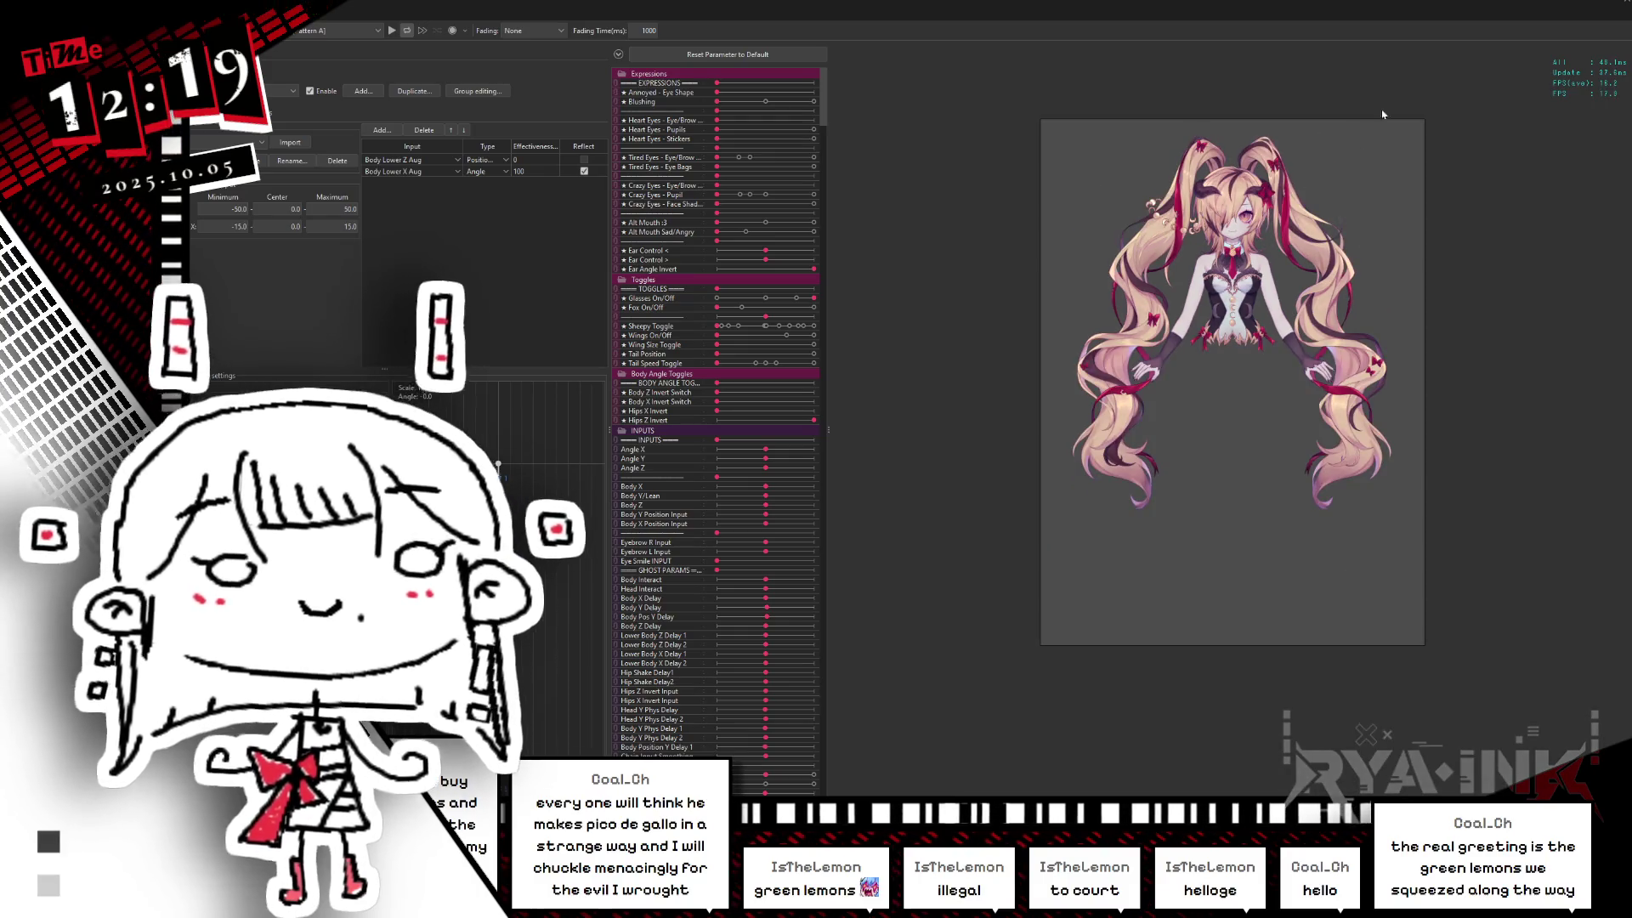
scroll(1334, 227, up, 2)
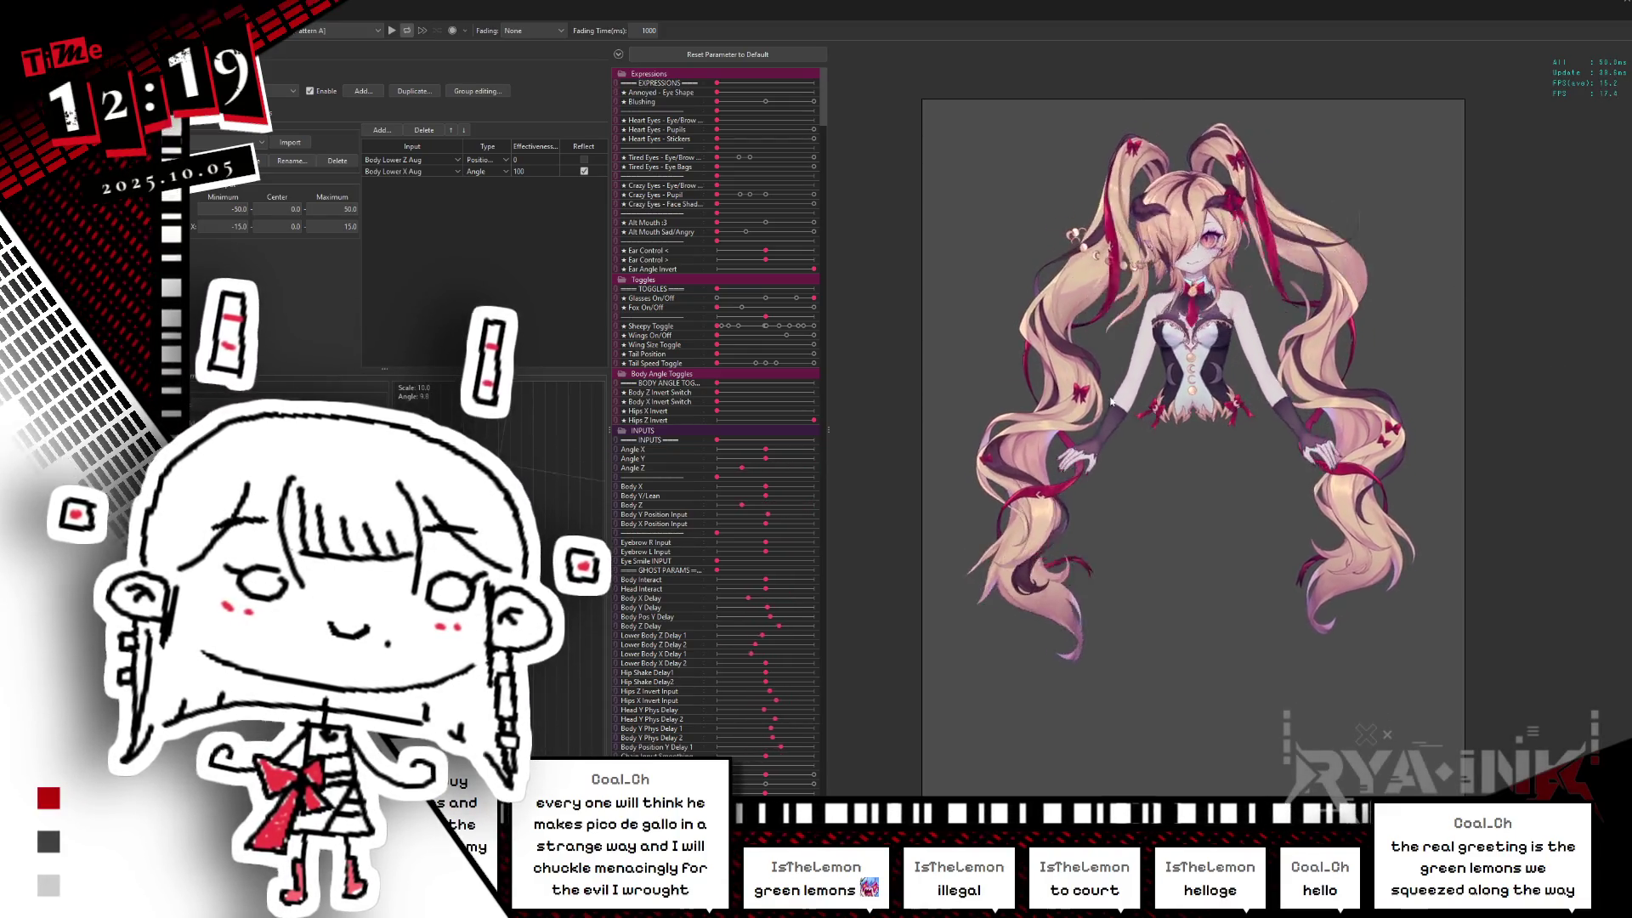
scroll(1397, 227, up, 3)
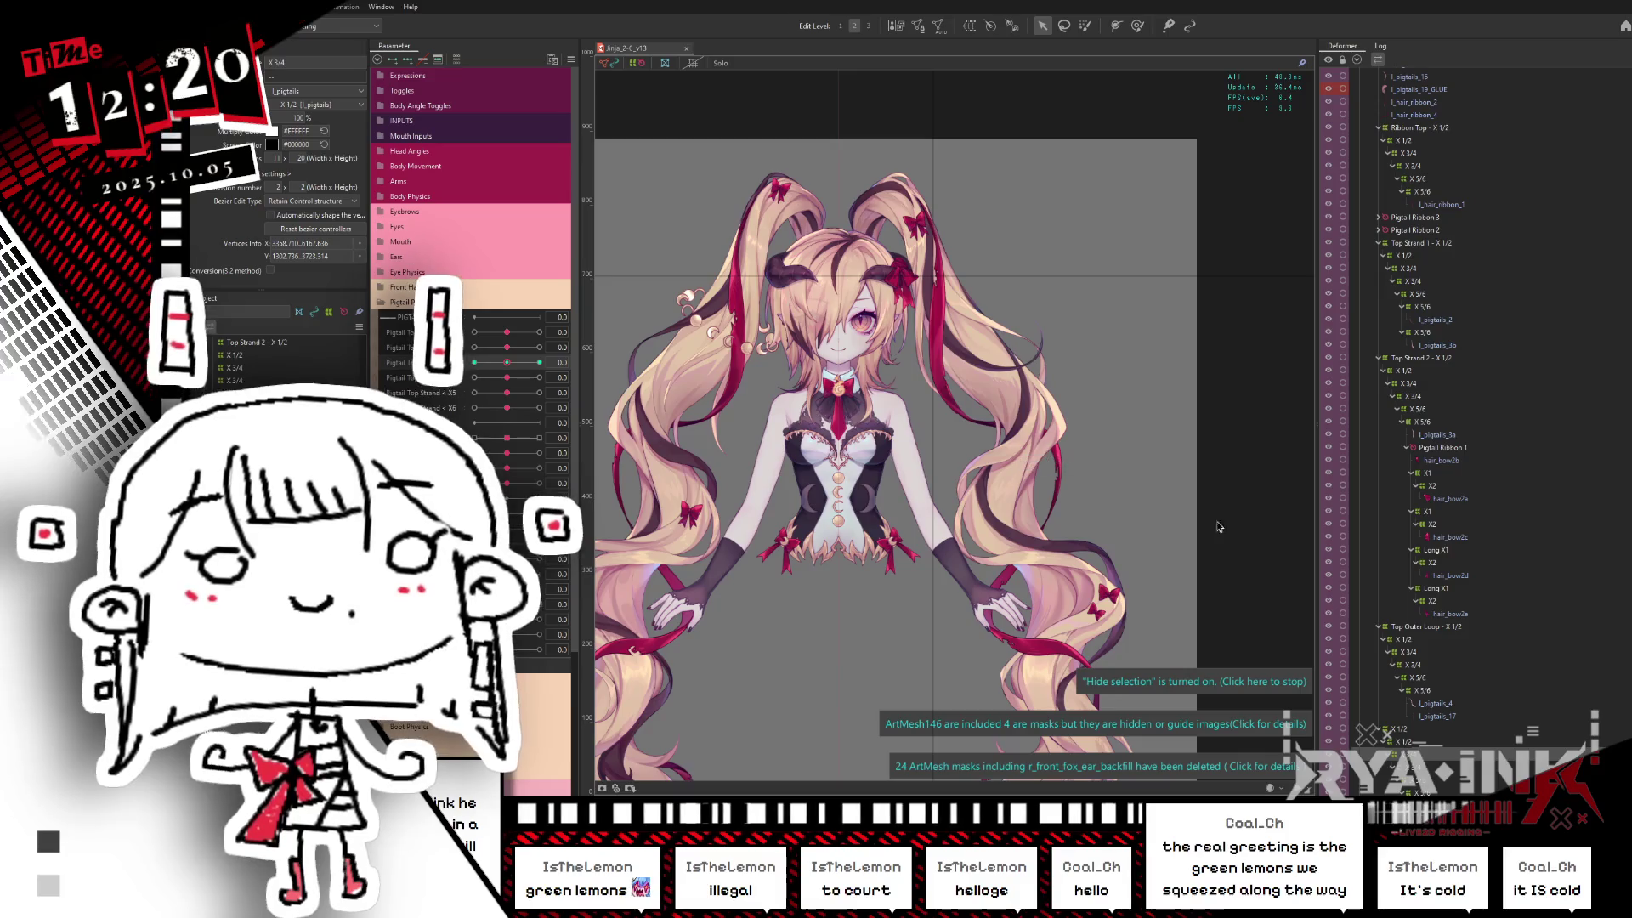
Step: Select Warp1888, set the Pigtail parameter to 1.0 and turn off Hide Selection to show its grid
click(1437, 770)
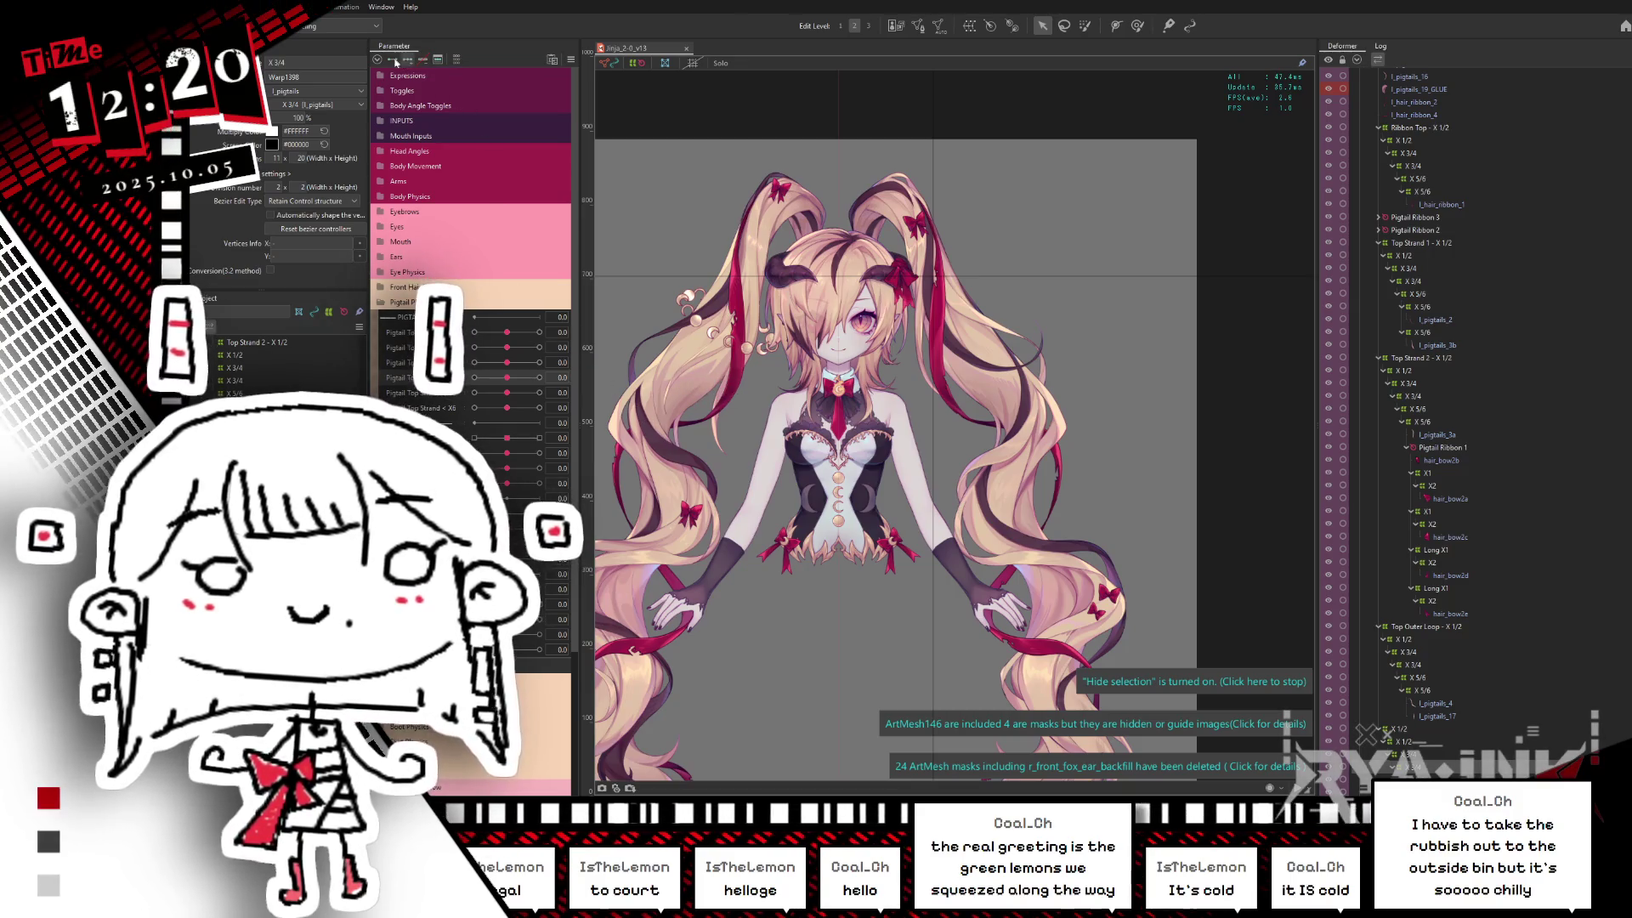
drag(517, 382, 536, 378)
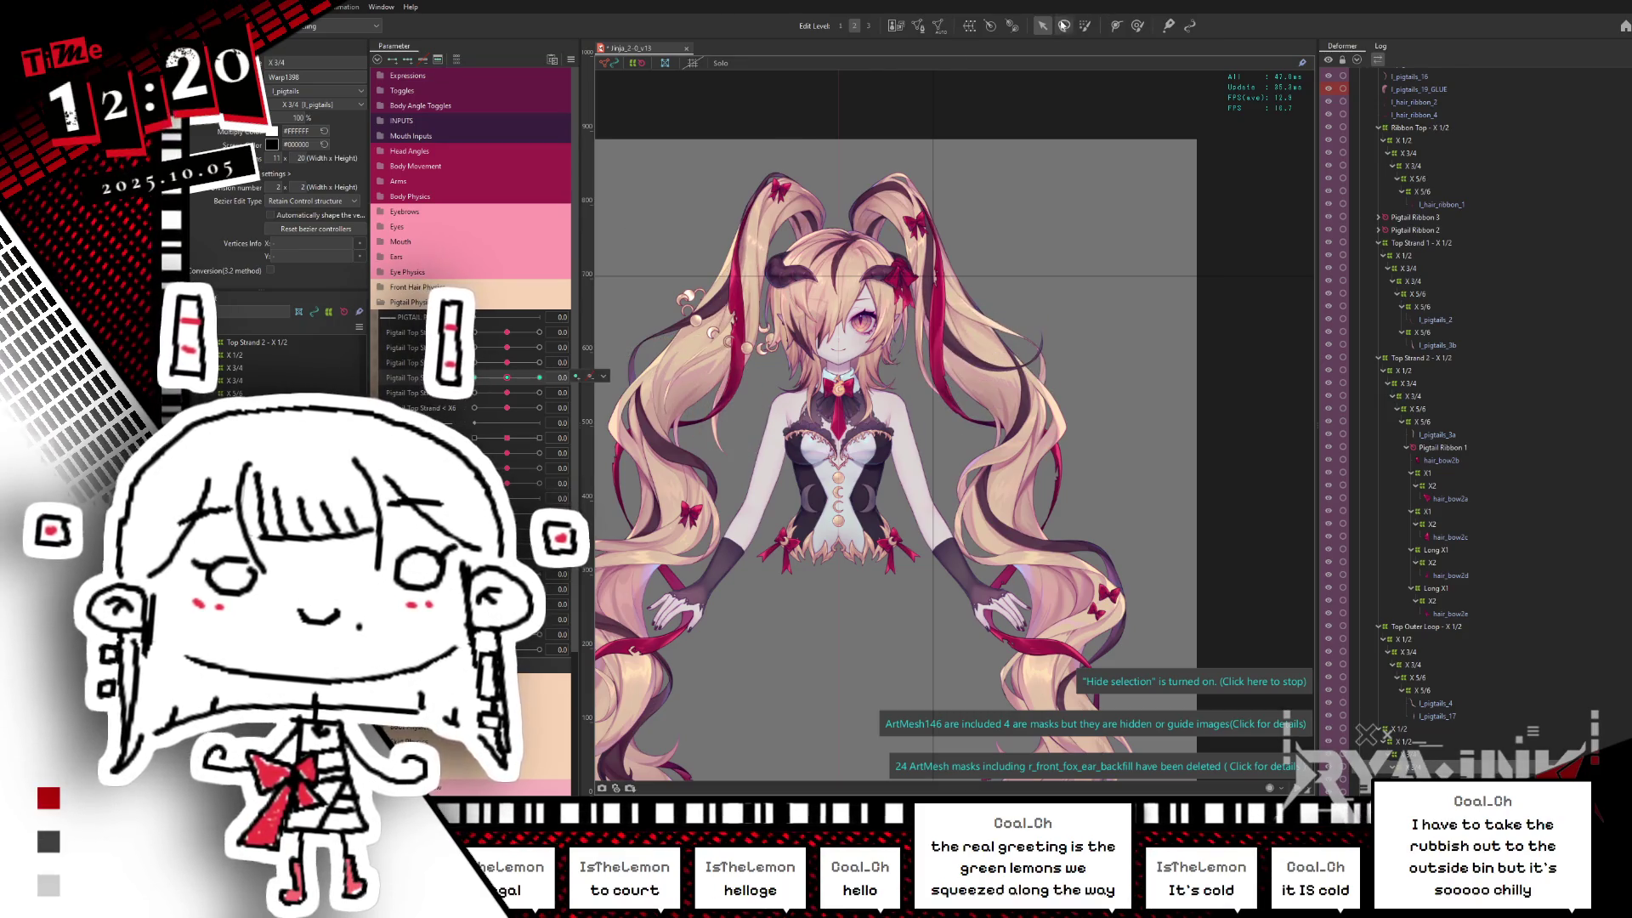
click(1078, 249)
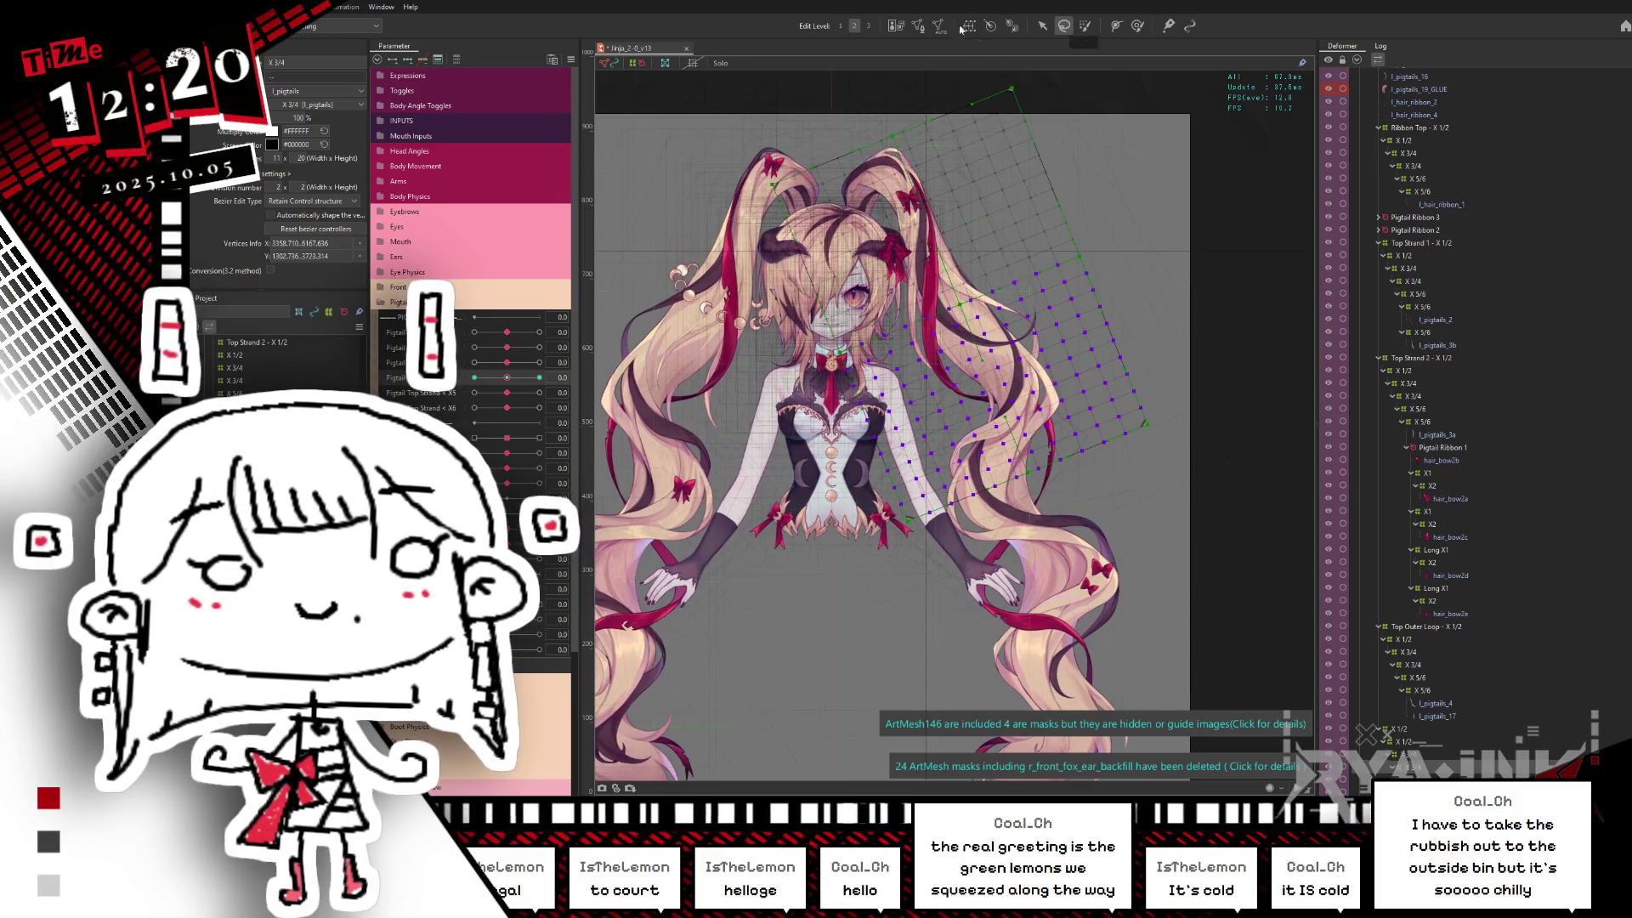
Step: Rotate the warp grid slightly at Pigtail Top 1.0 and clockwise at -1.0, then recheck at 1.0
click(1043, 25)
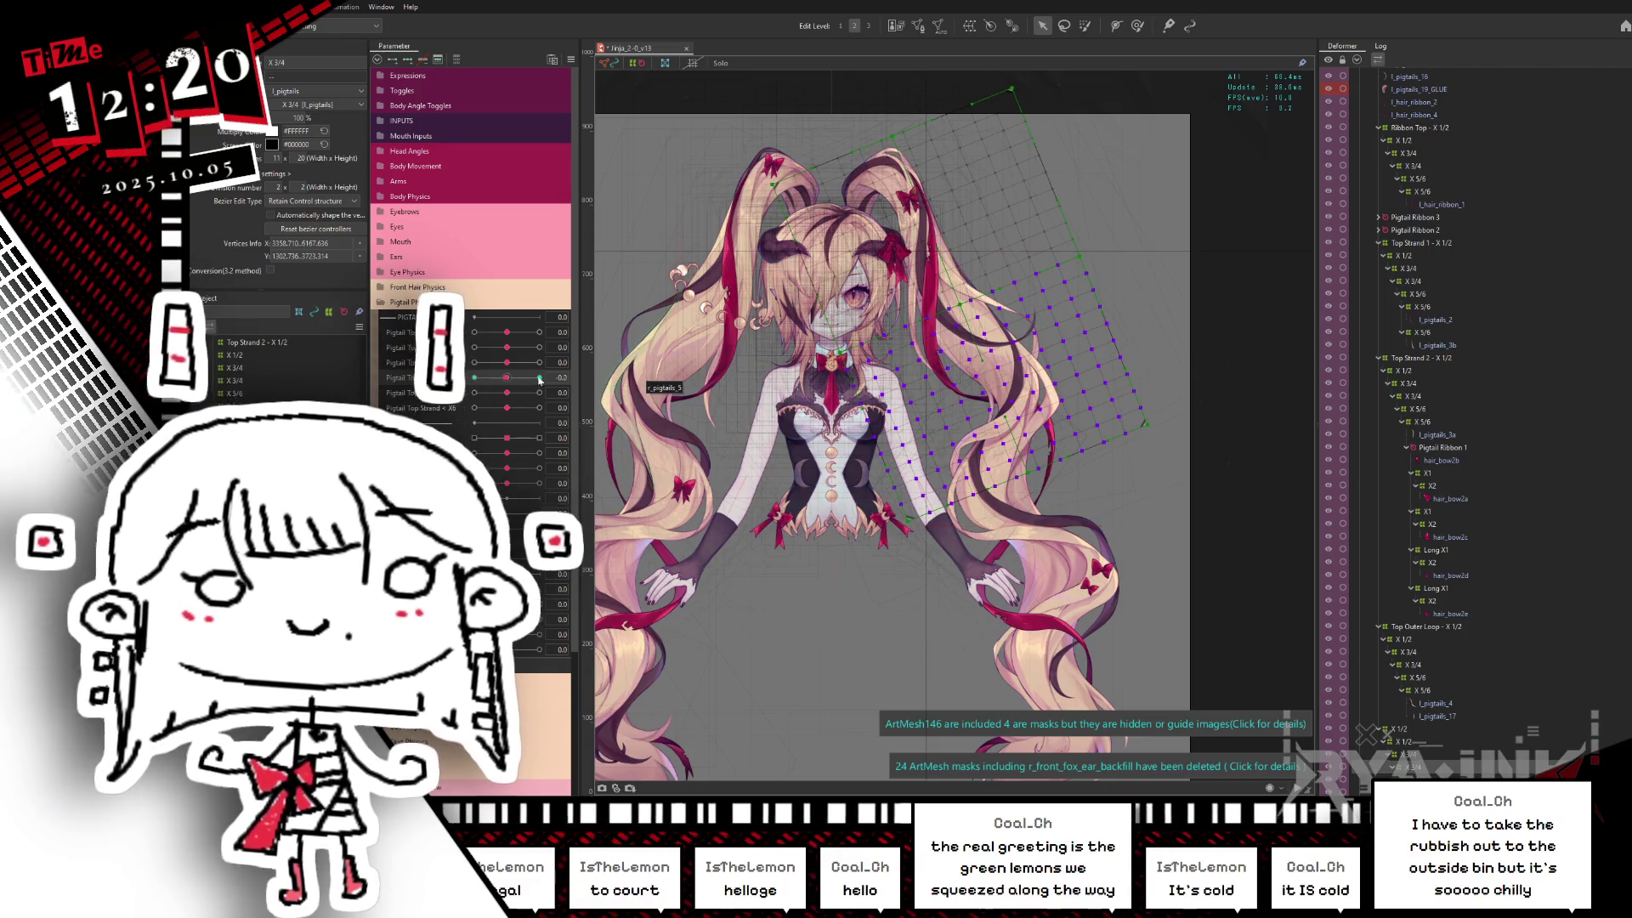
click(540, 378)
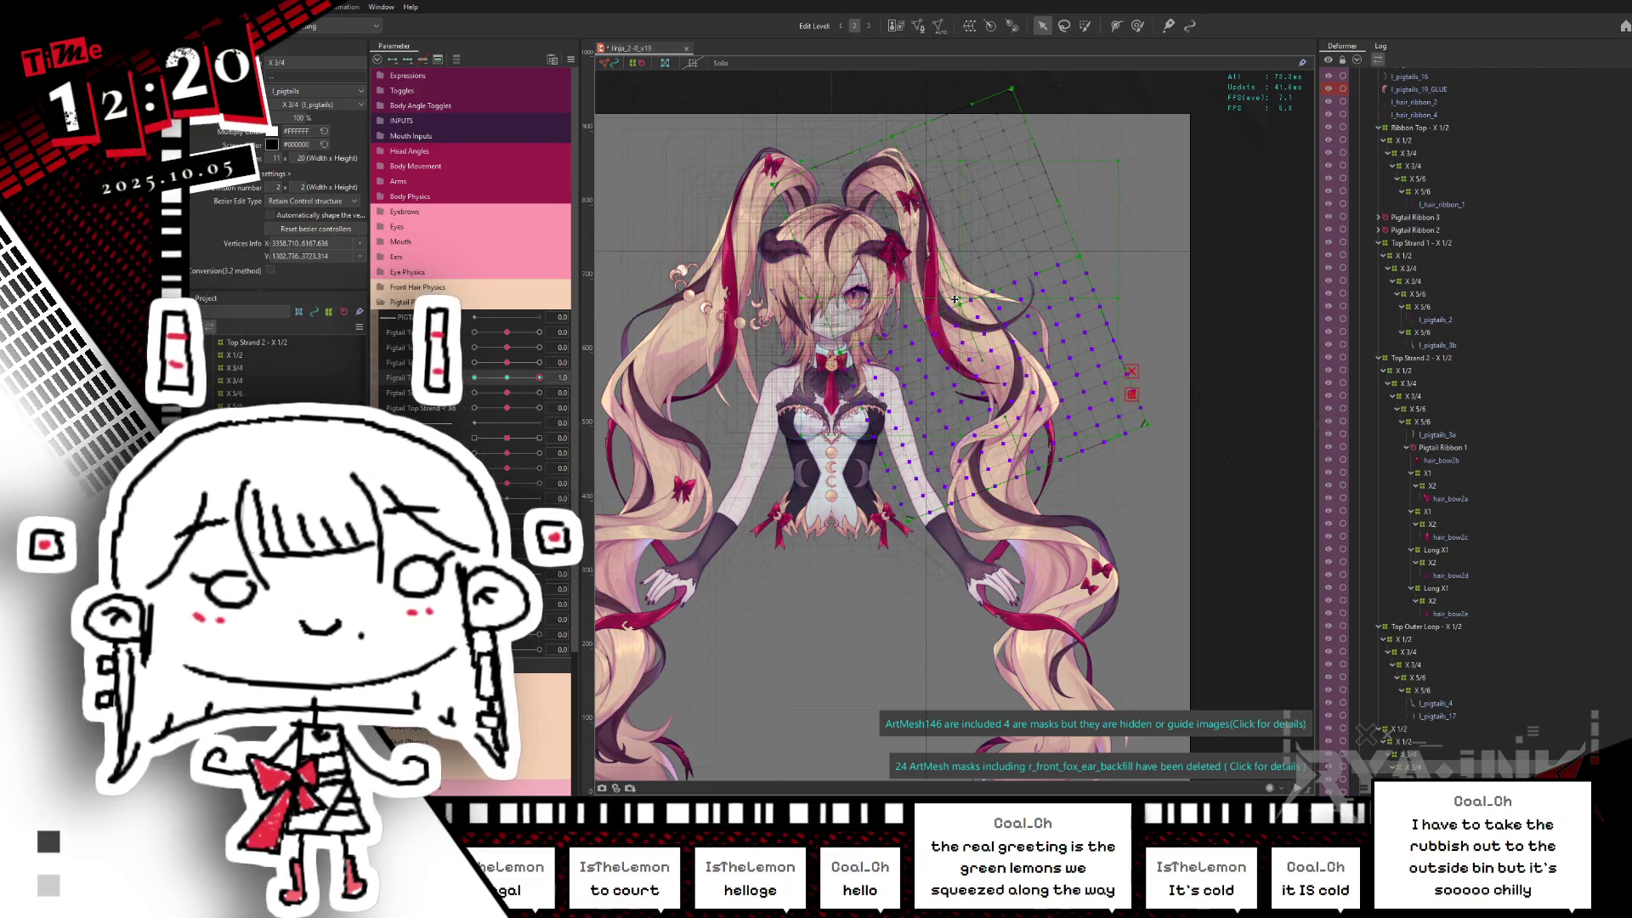
drag(1123, 297, 1125, 282)
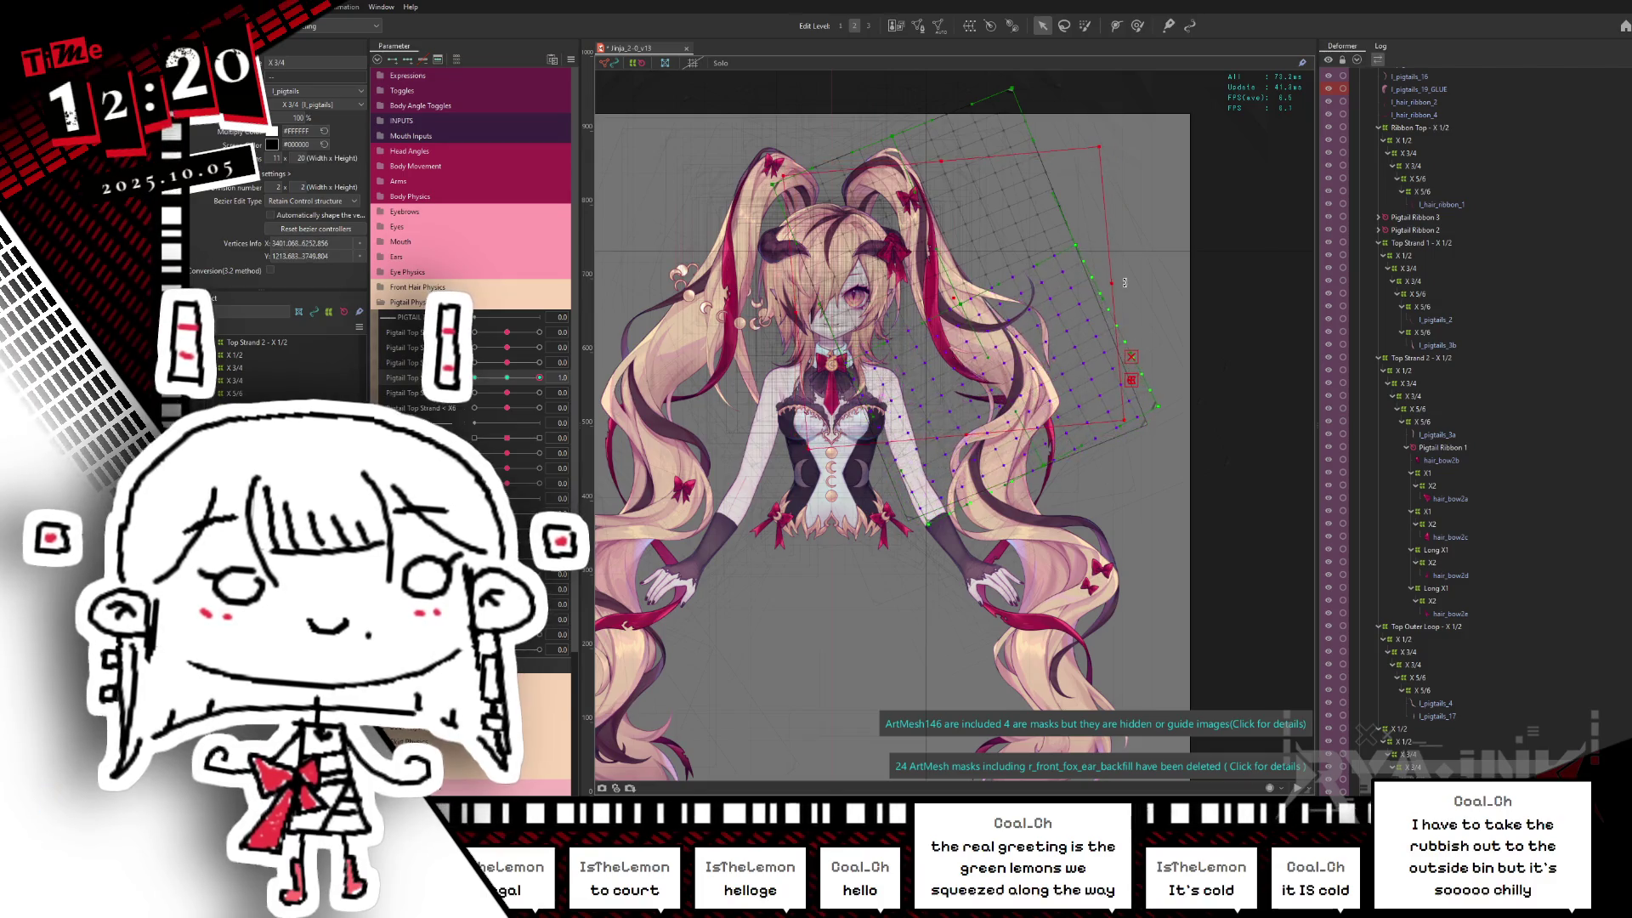
click(475, 378)
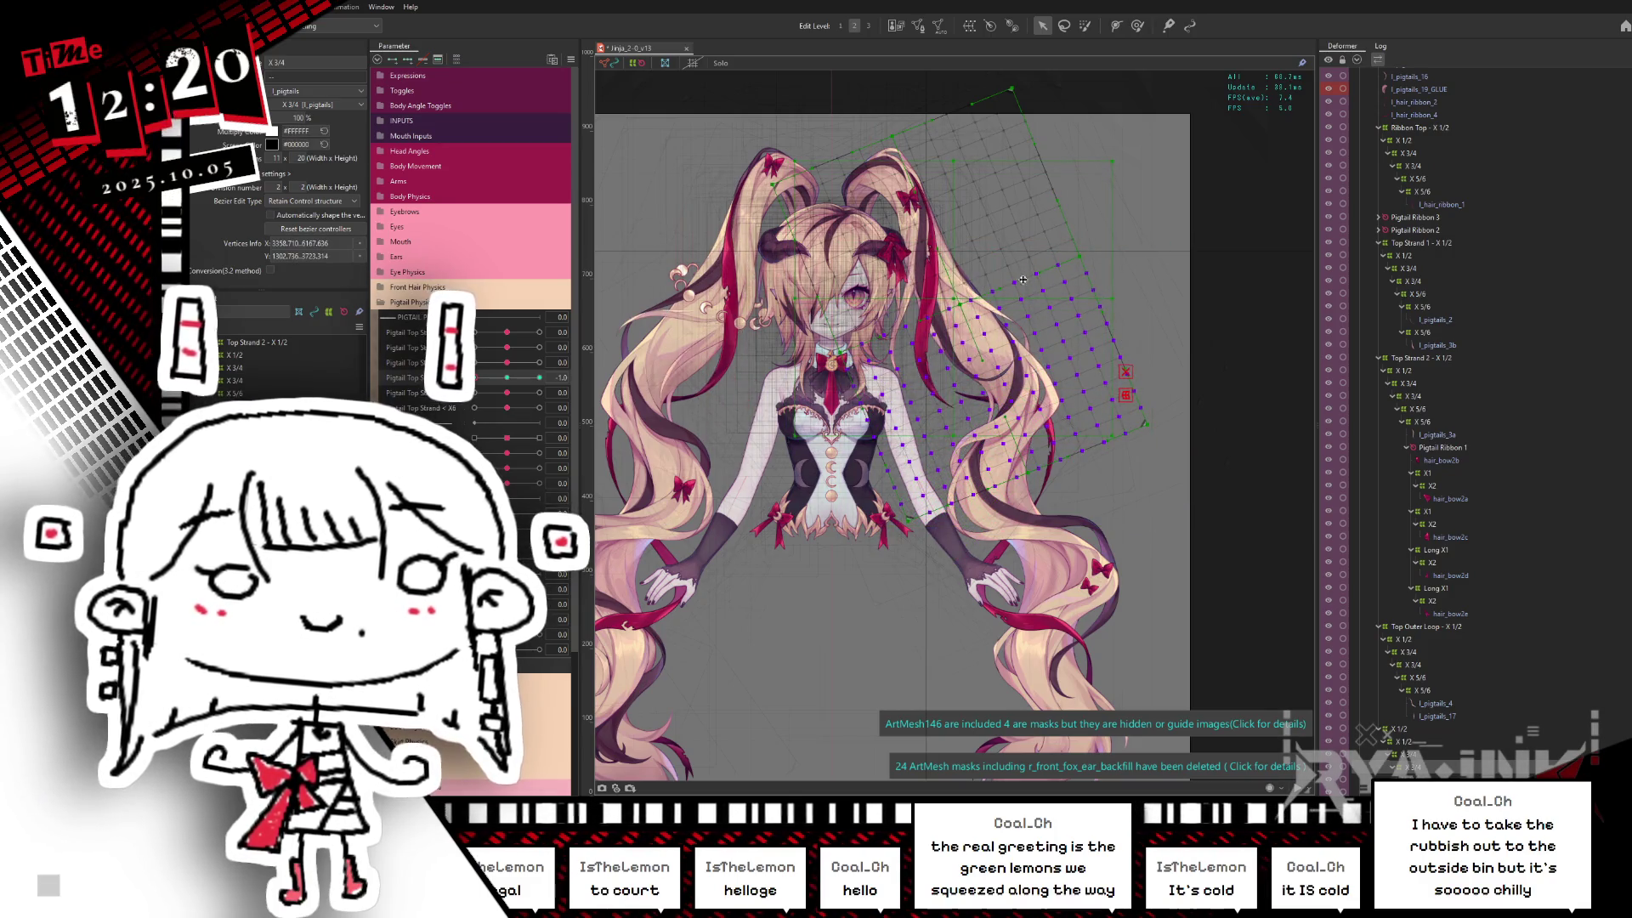
click(1110, 288)
drag(1118, 297, 1117, 315)
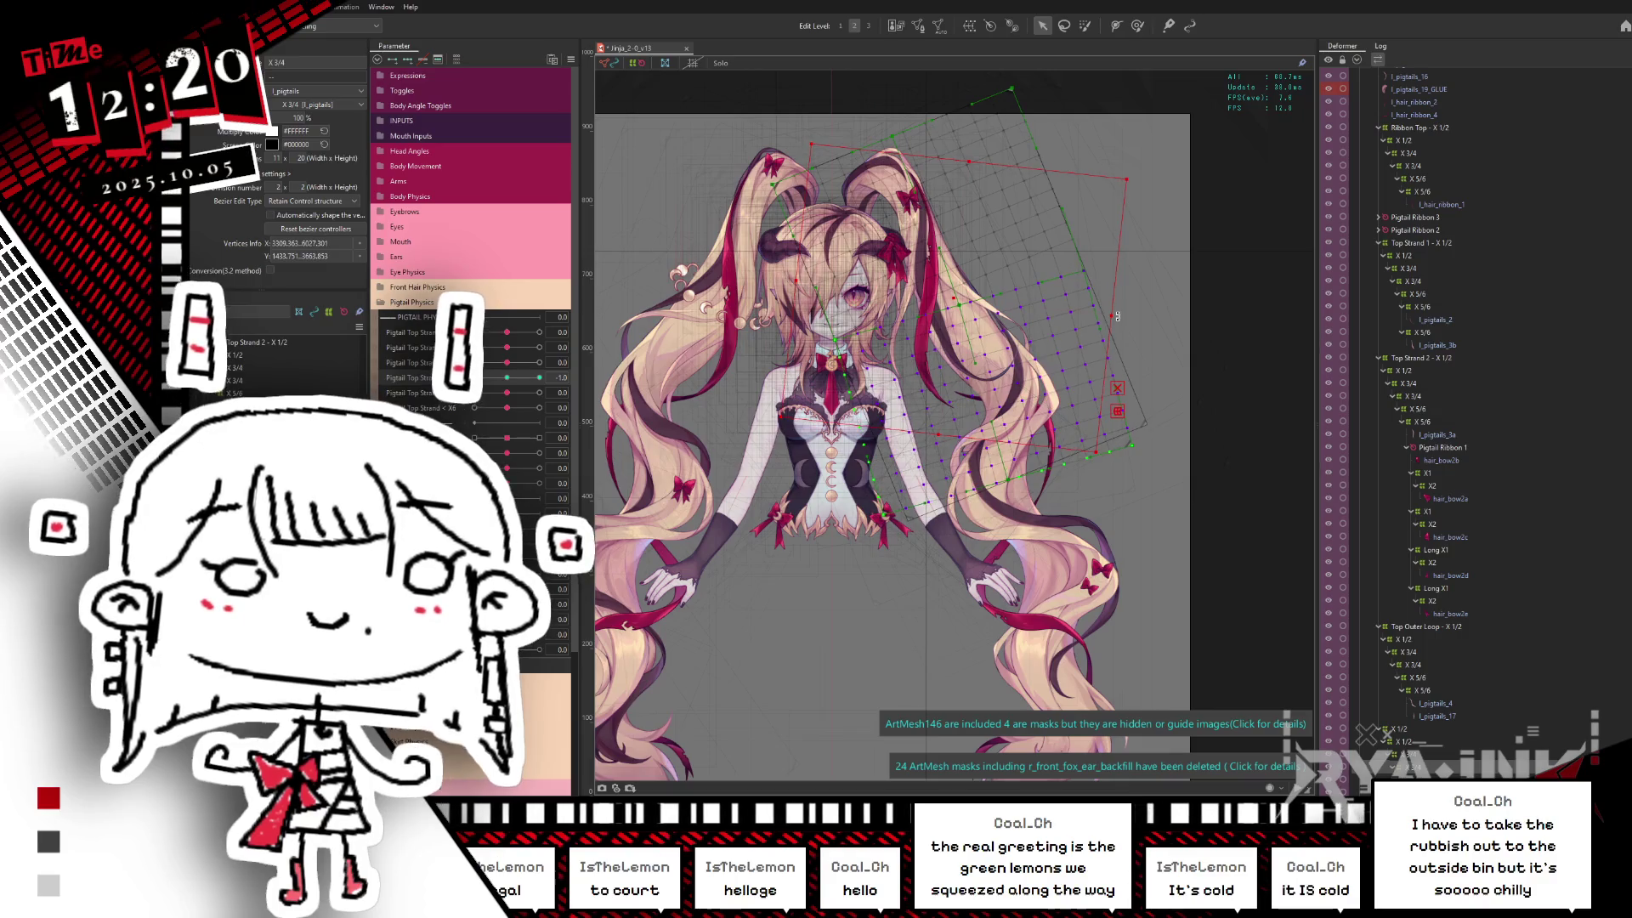
drag(512, 403, 533, 391)
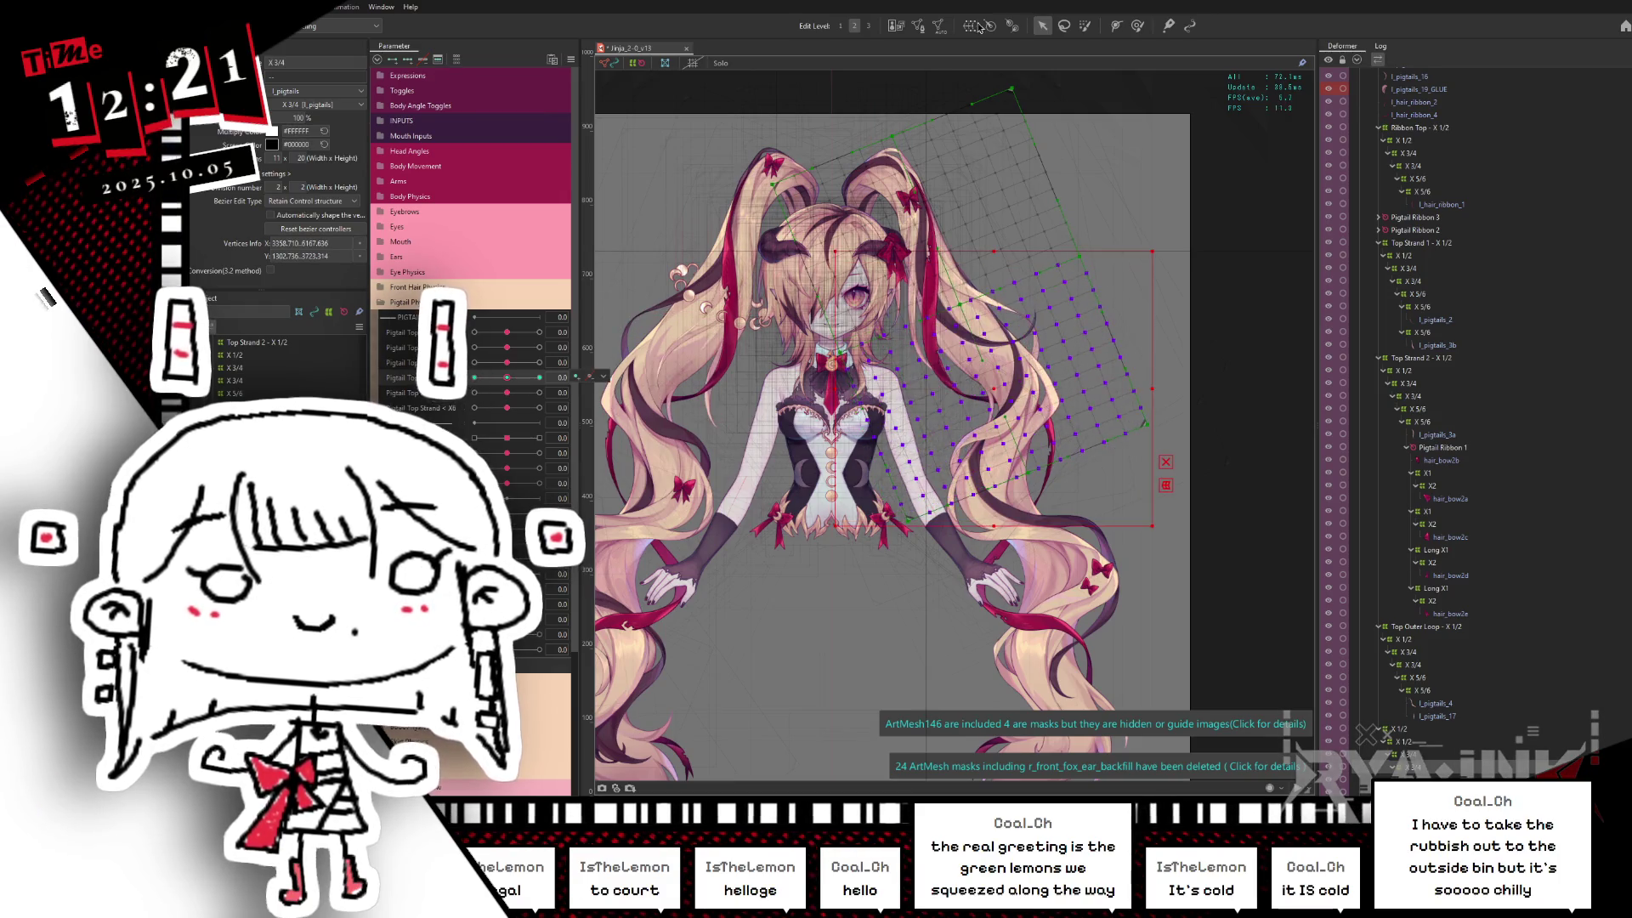
click(1082, 268)
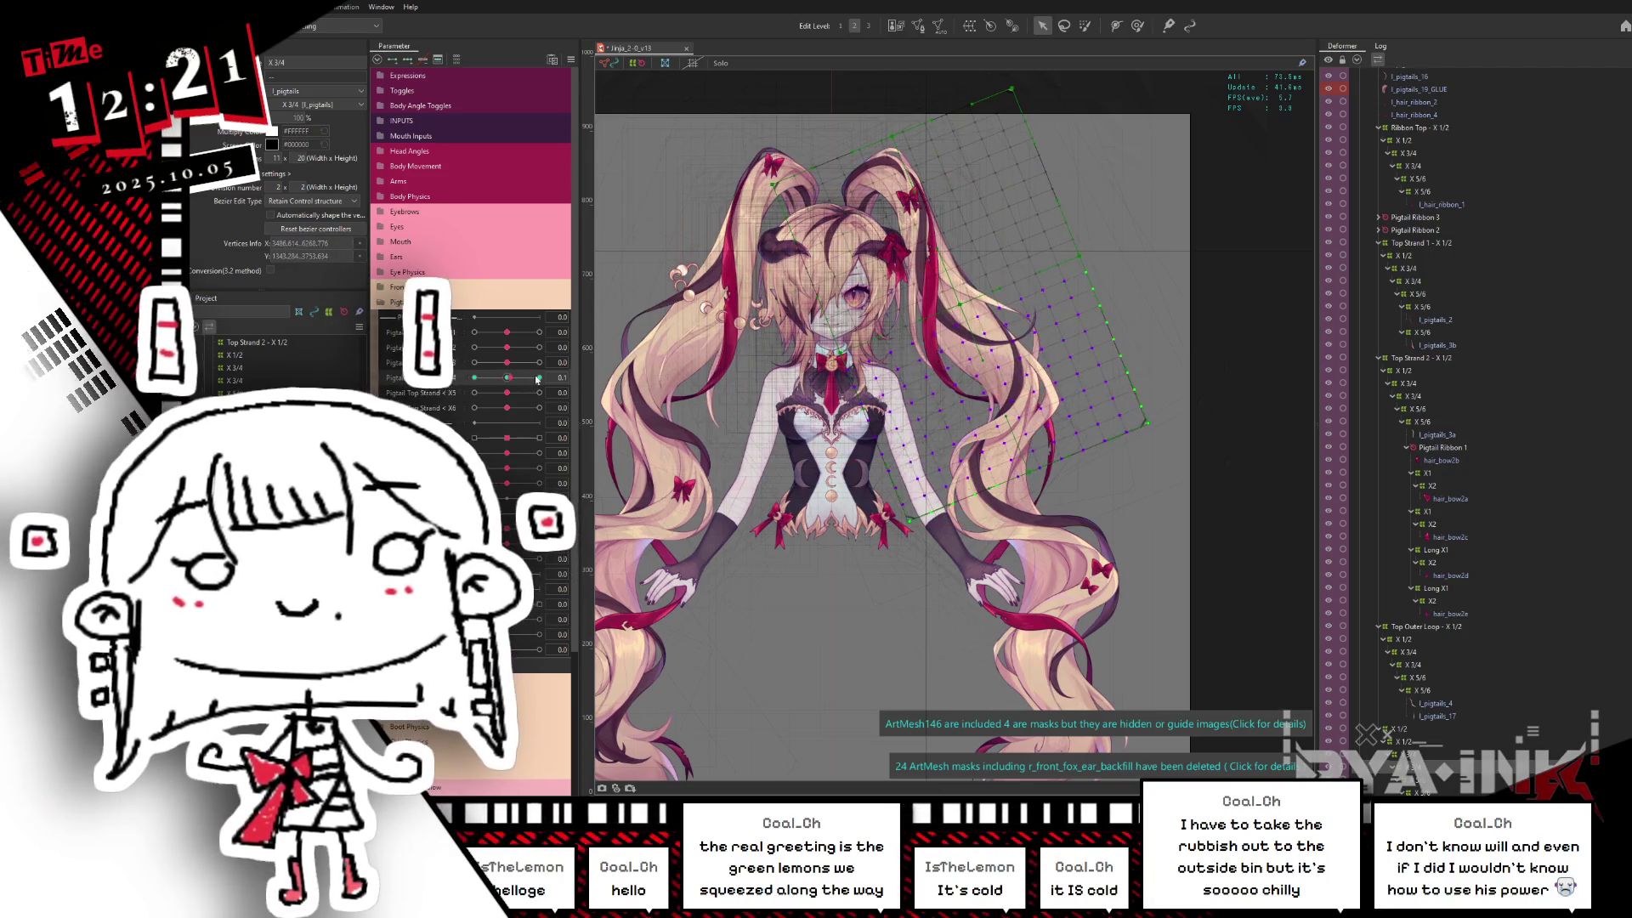
Step: Select the larger parent warp deformer and scrub the pigtail parameter between its ends to check rotation
click(505, 380)
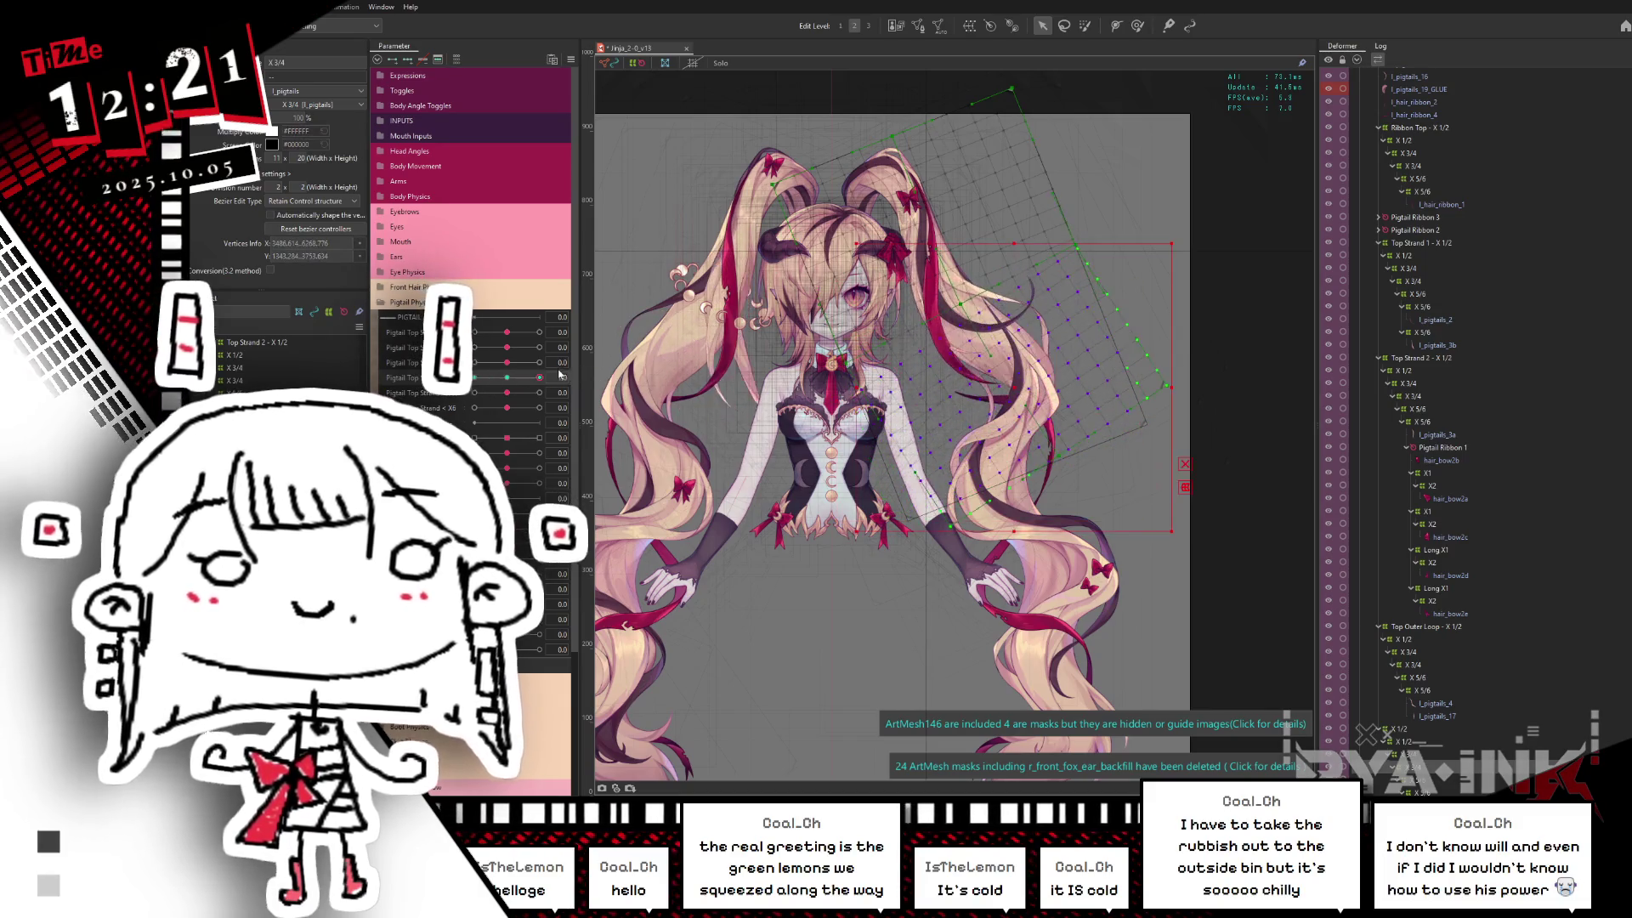
click(1037, 421)
click(1037, 420)
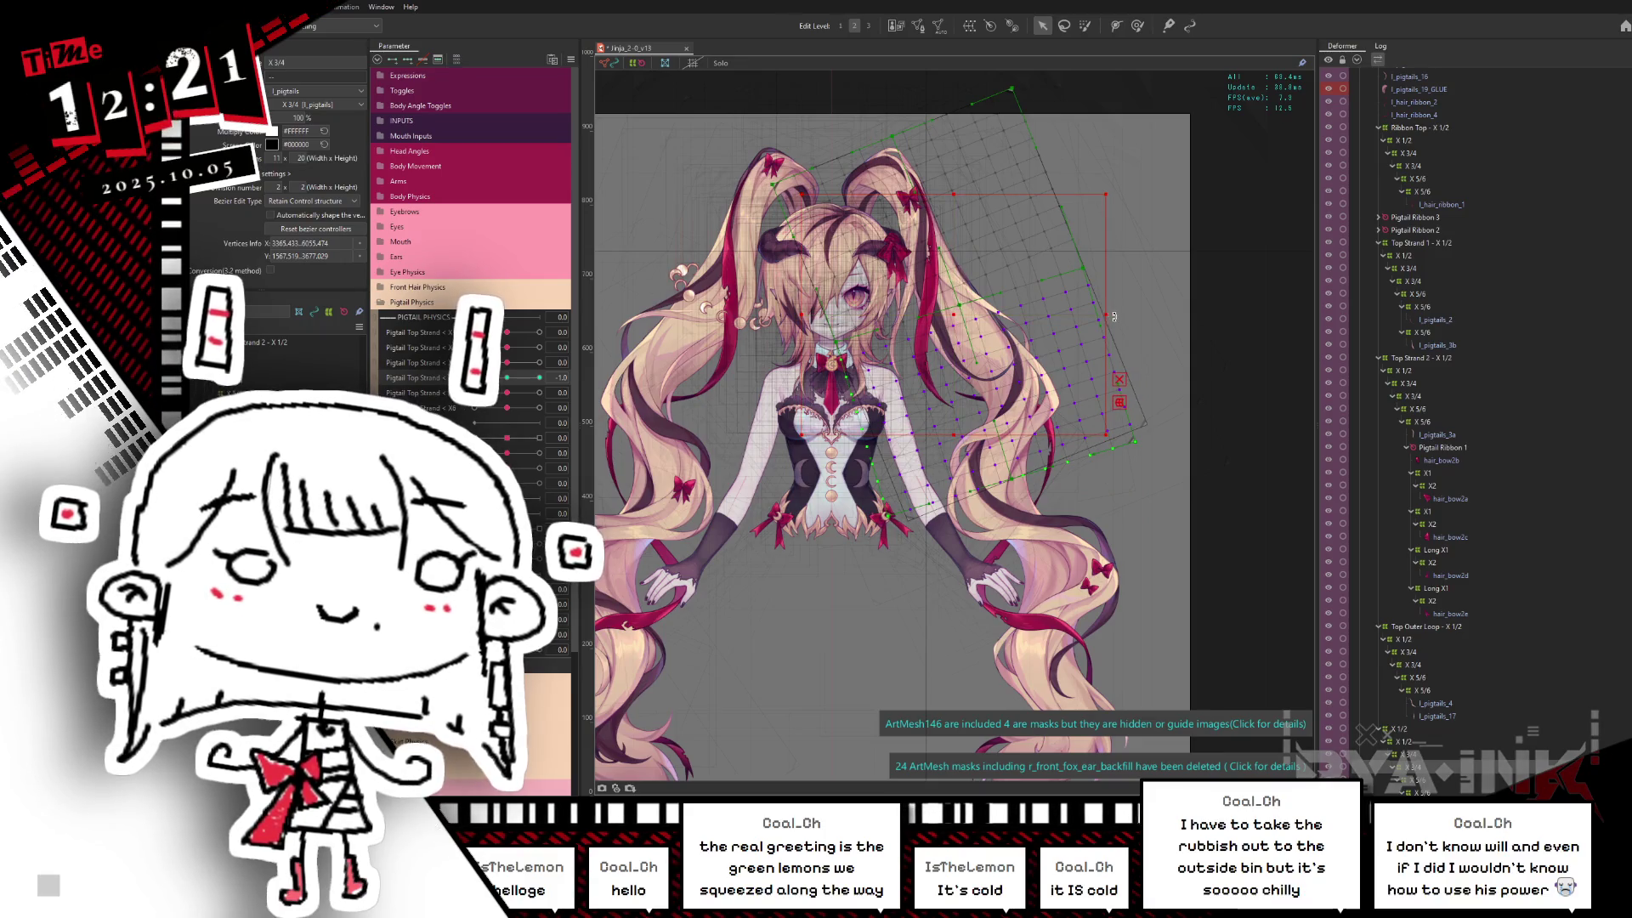
click(982, 357)
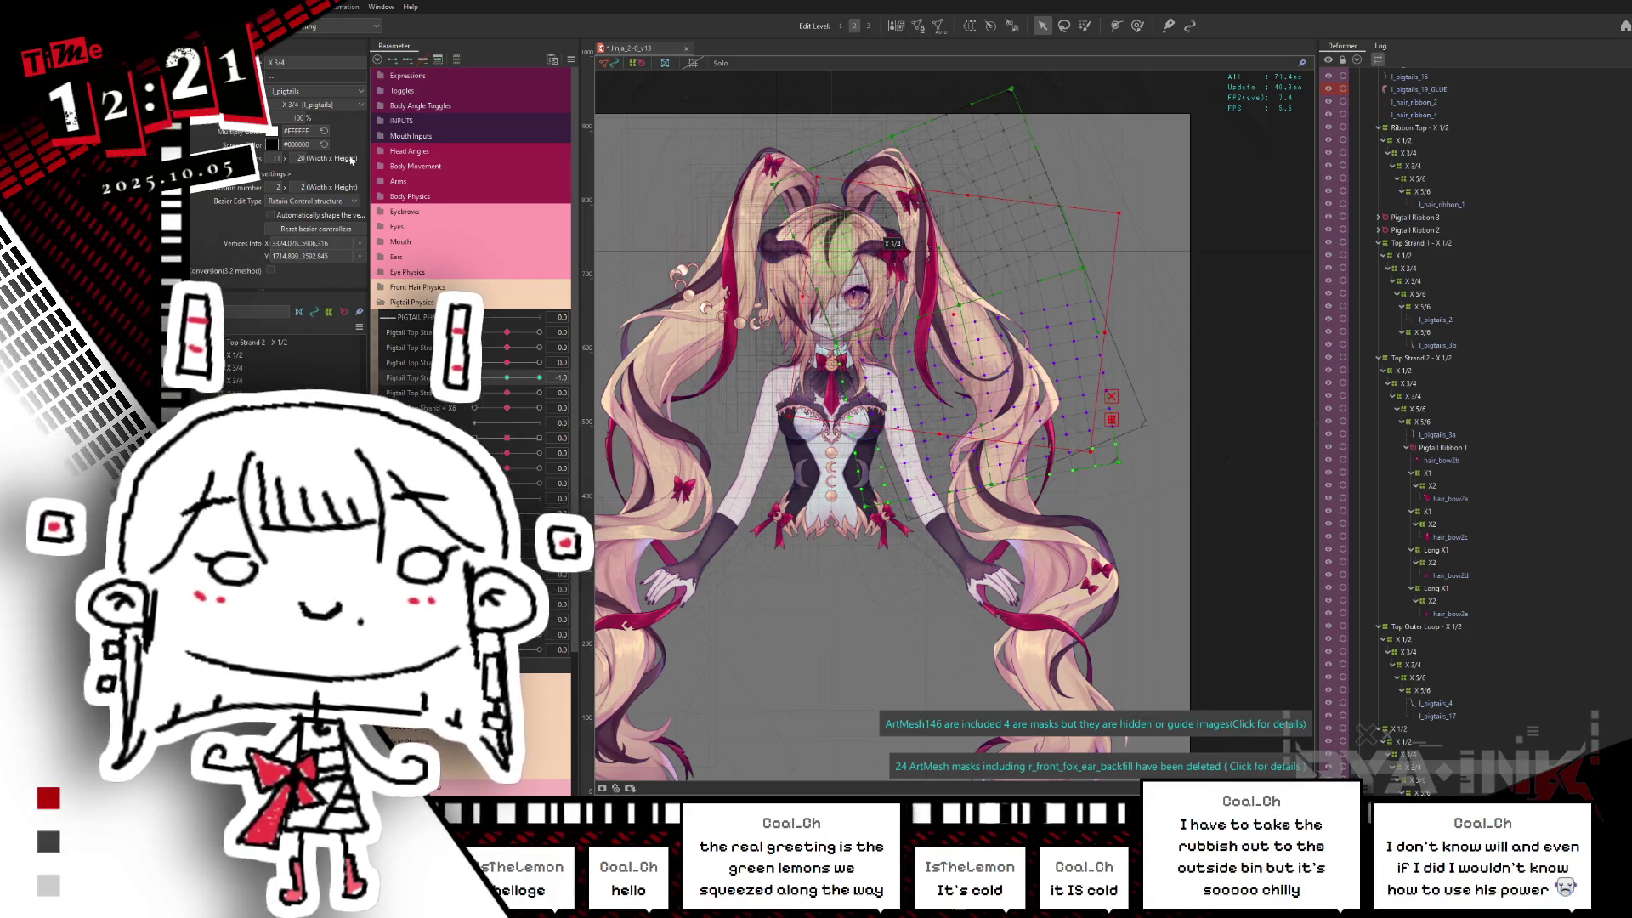
drag(551, 376, 577, 380)
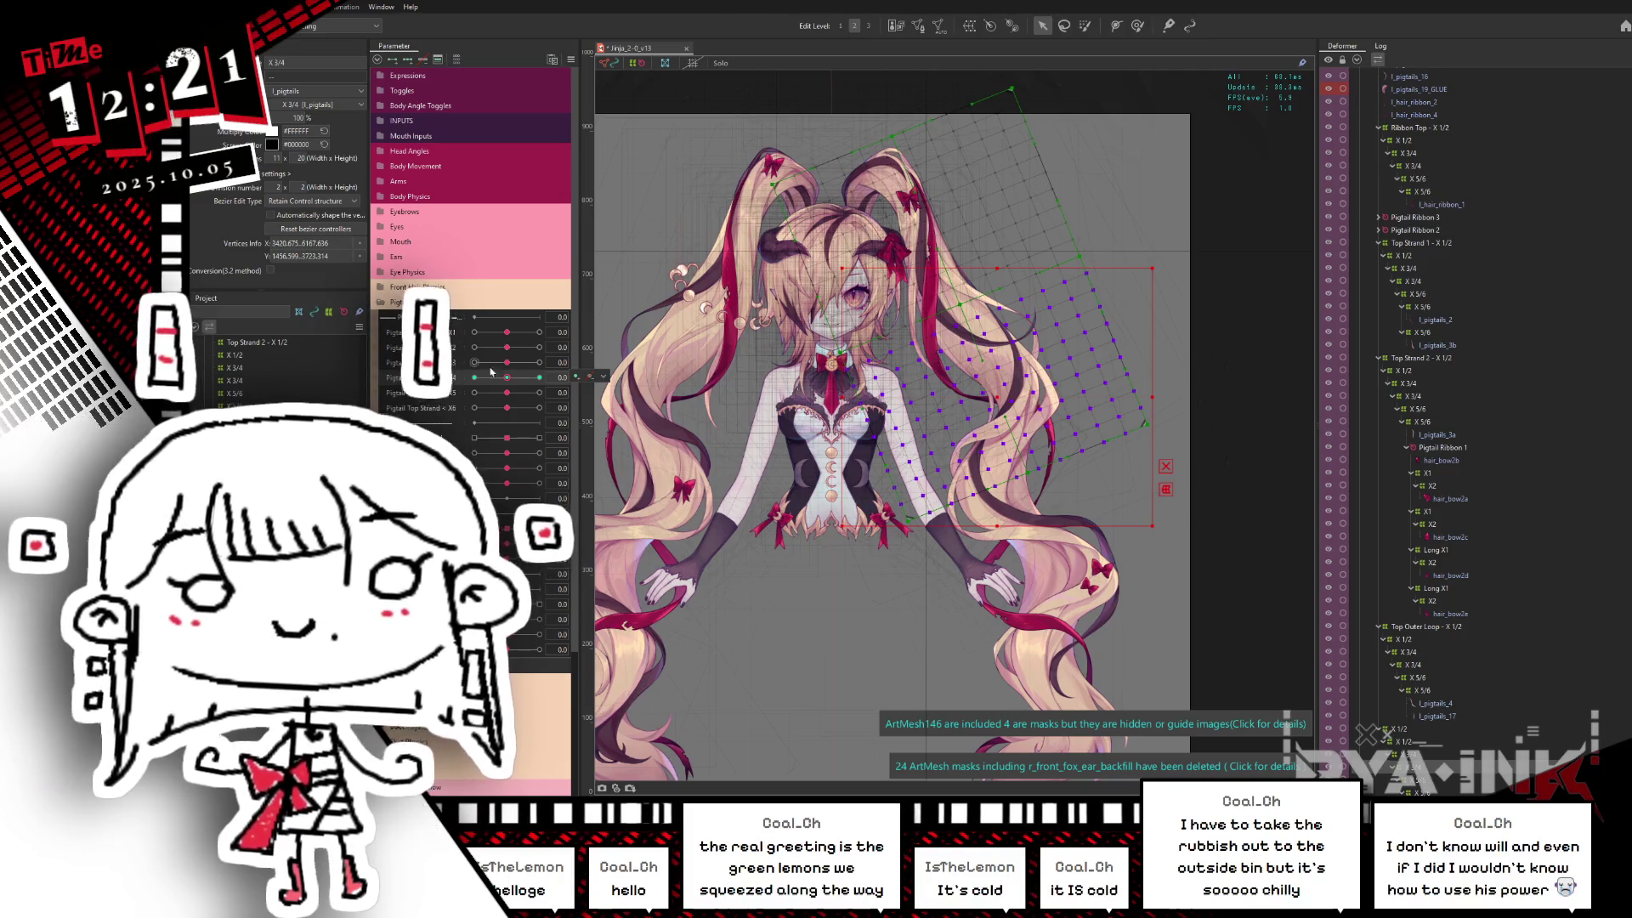
drag(514, 381, 493, 376)
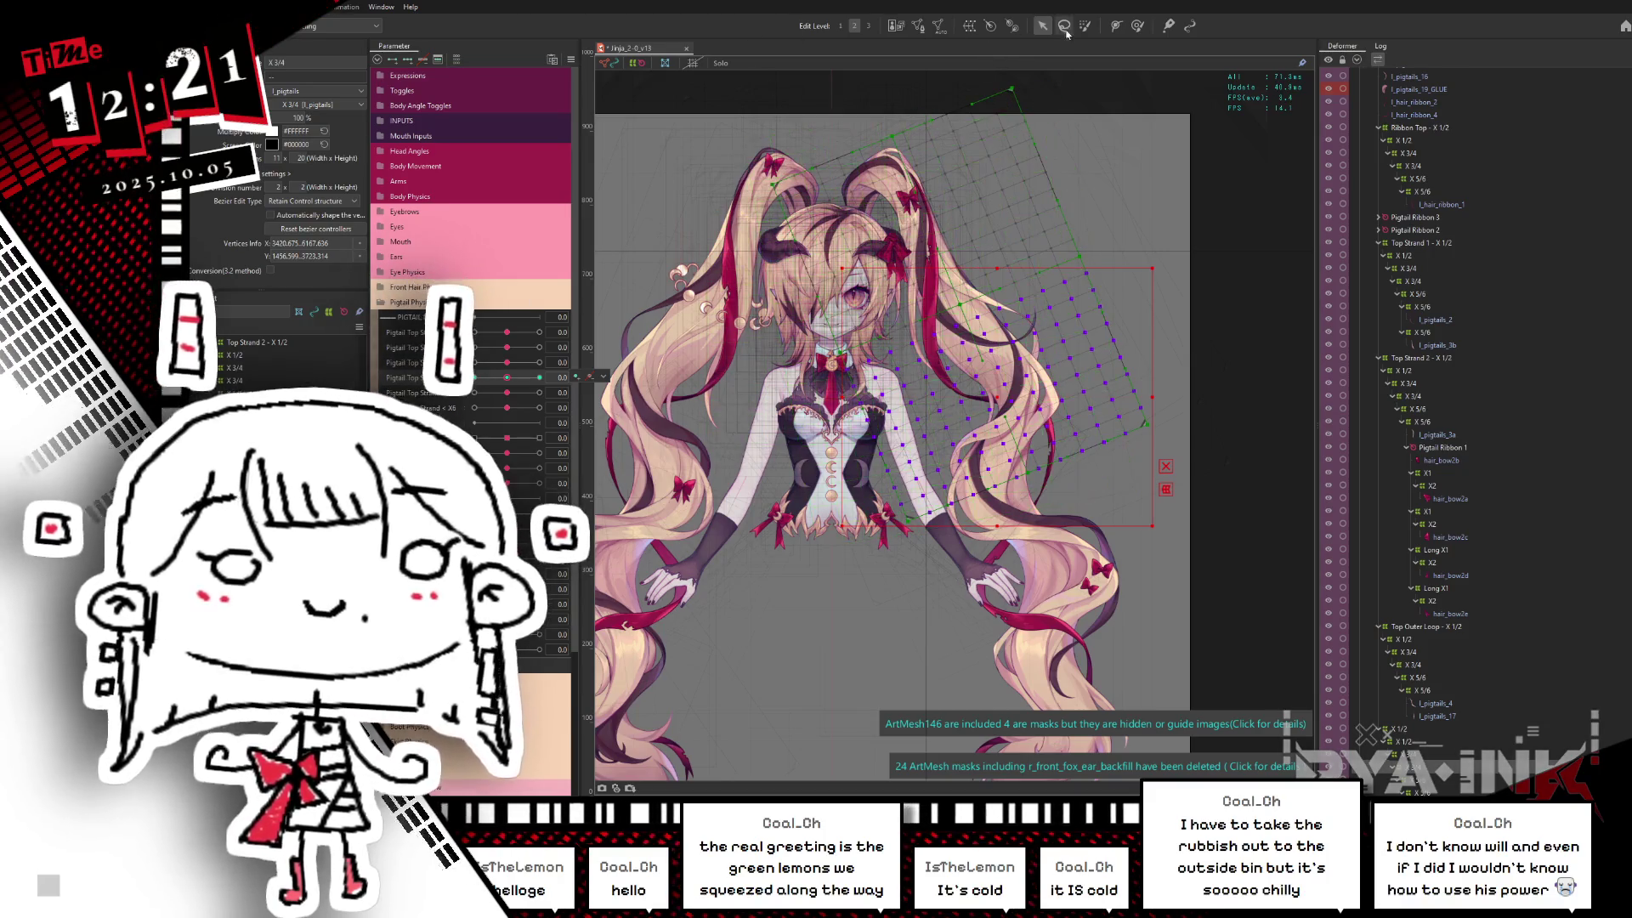
key(b)
click(512, 377)
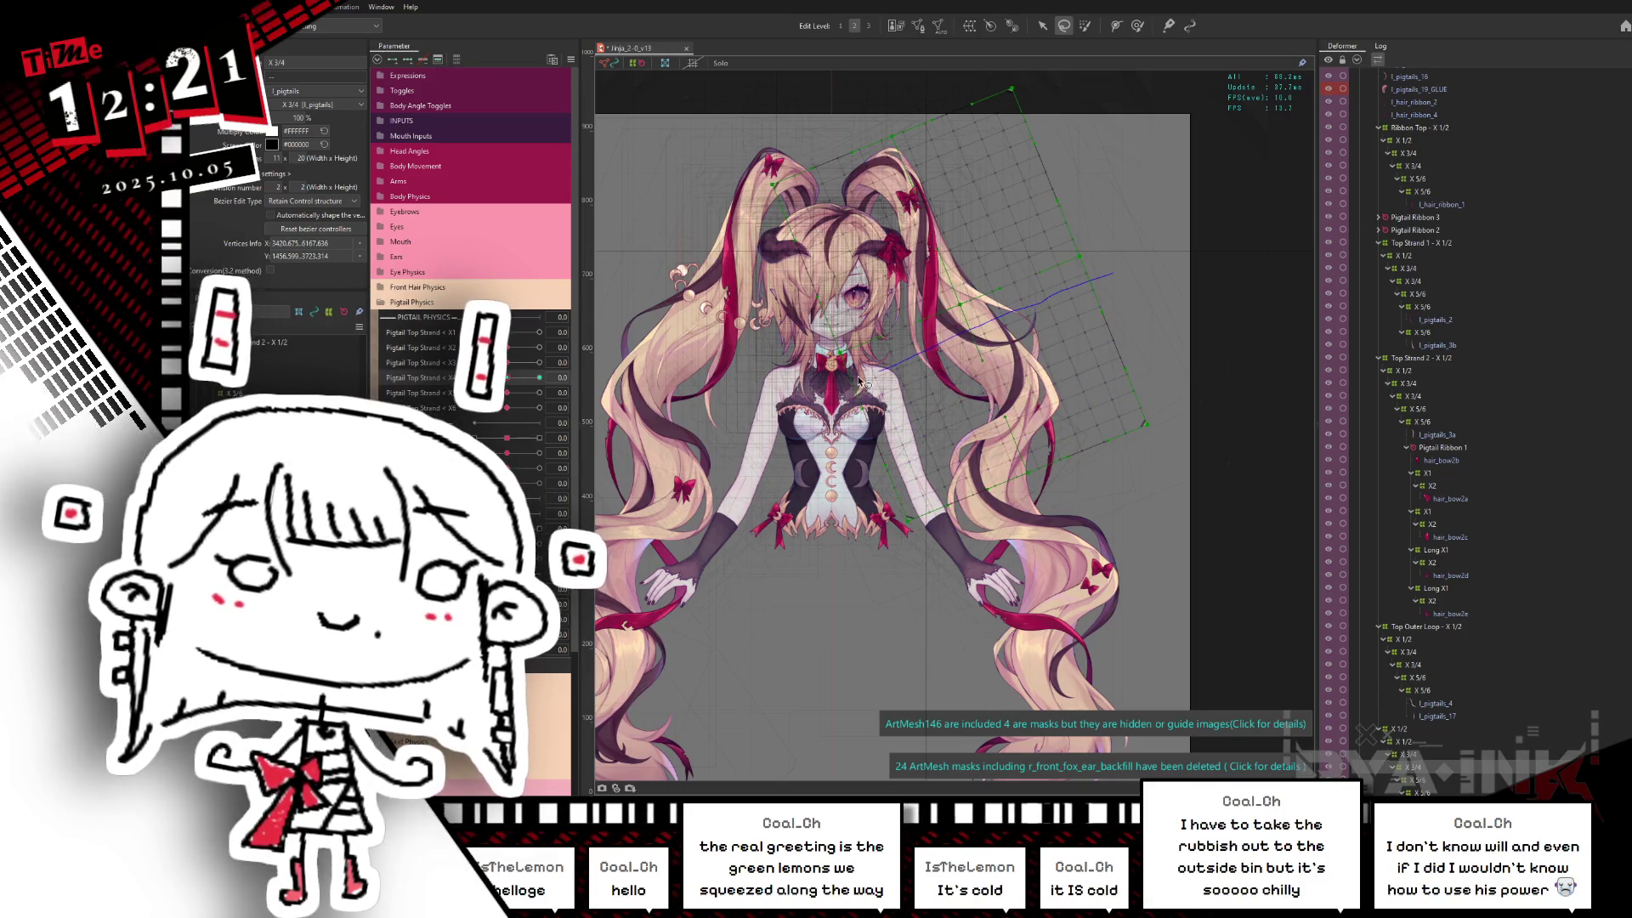
click(1108, 272)
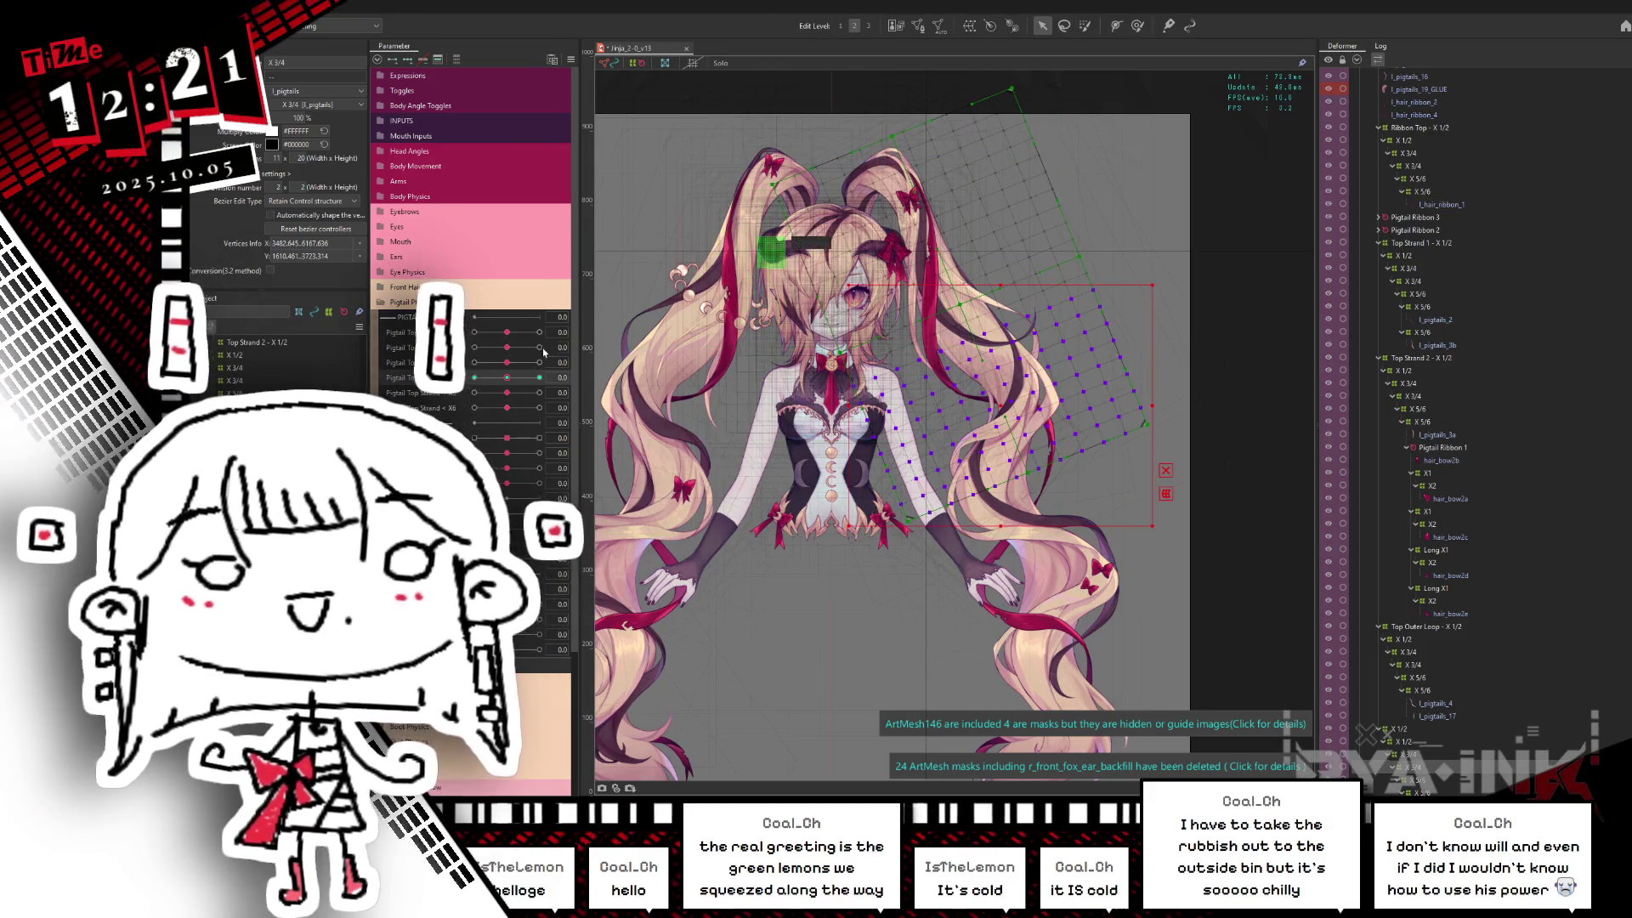
Step: Preview the right pigtail across Pigtail Top Strand 1.0 to -1.0 and save the model
drag(509, 382, 540, 380)
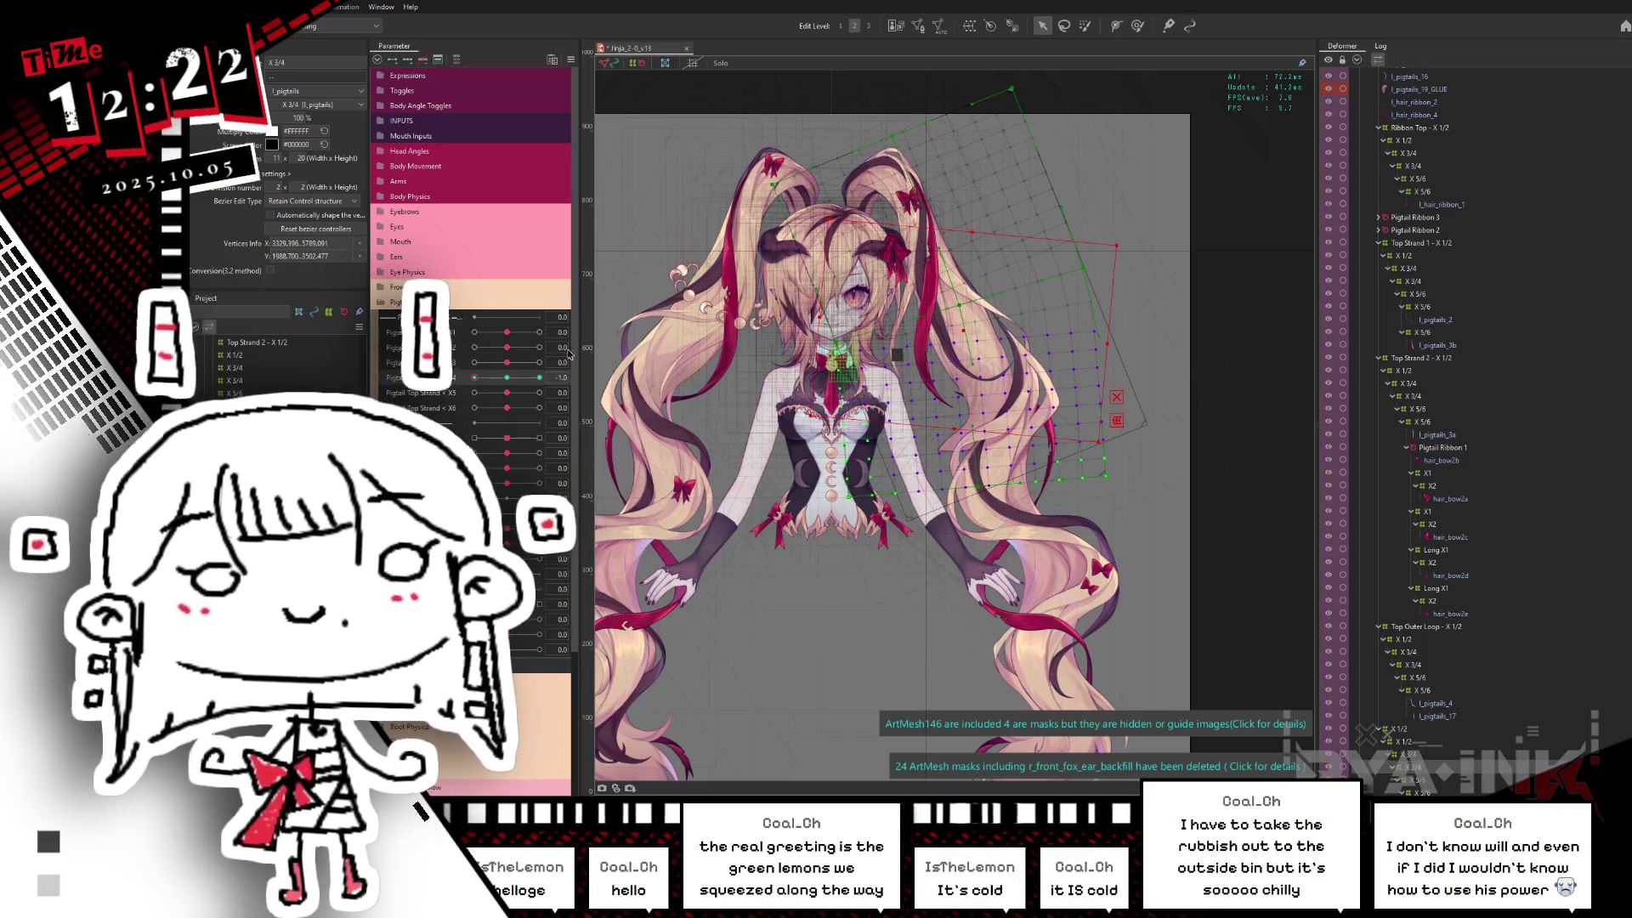
click(475, 379)
mouse_move(480, 379)
mouse_down()
mouse_move(446, 417)
mouse_move(513, 382)
mouse_up()
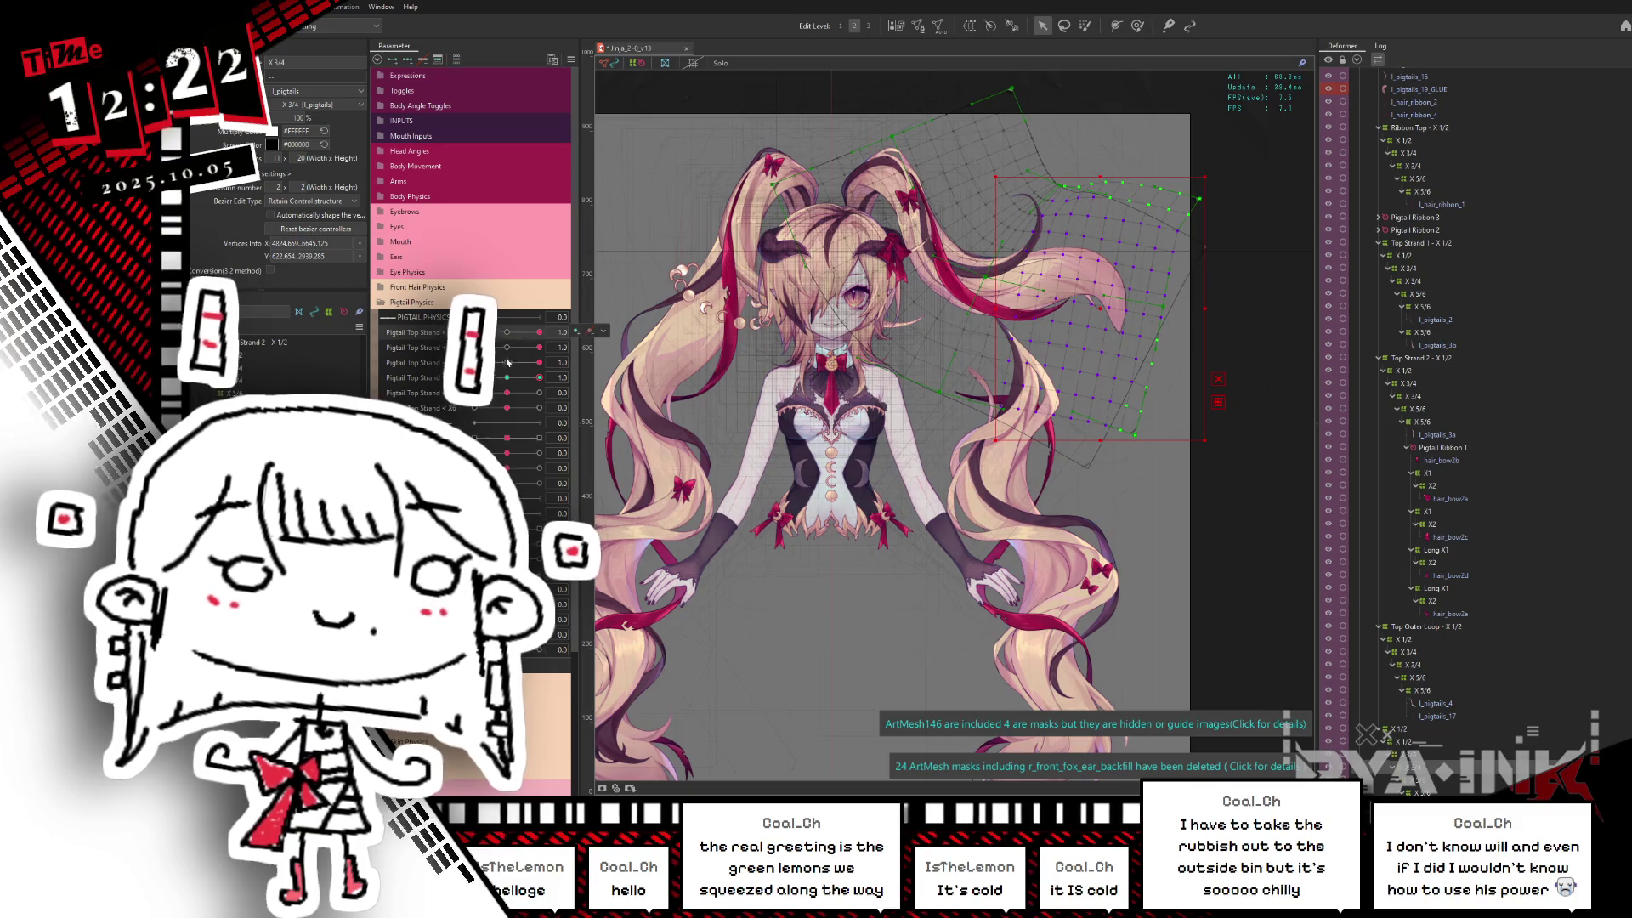
key(ctrl+s)
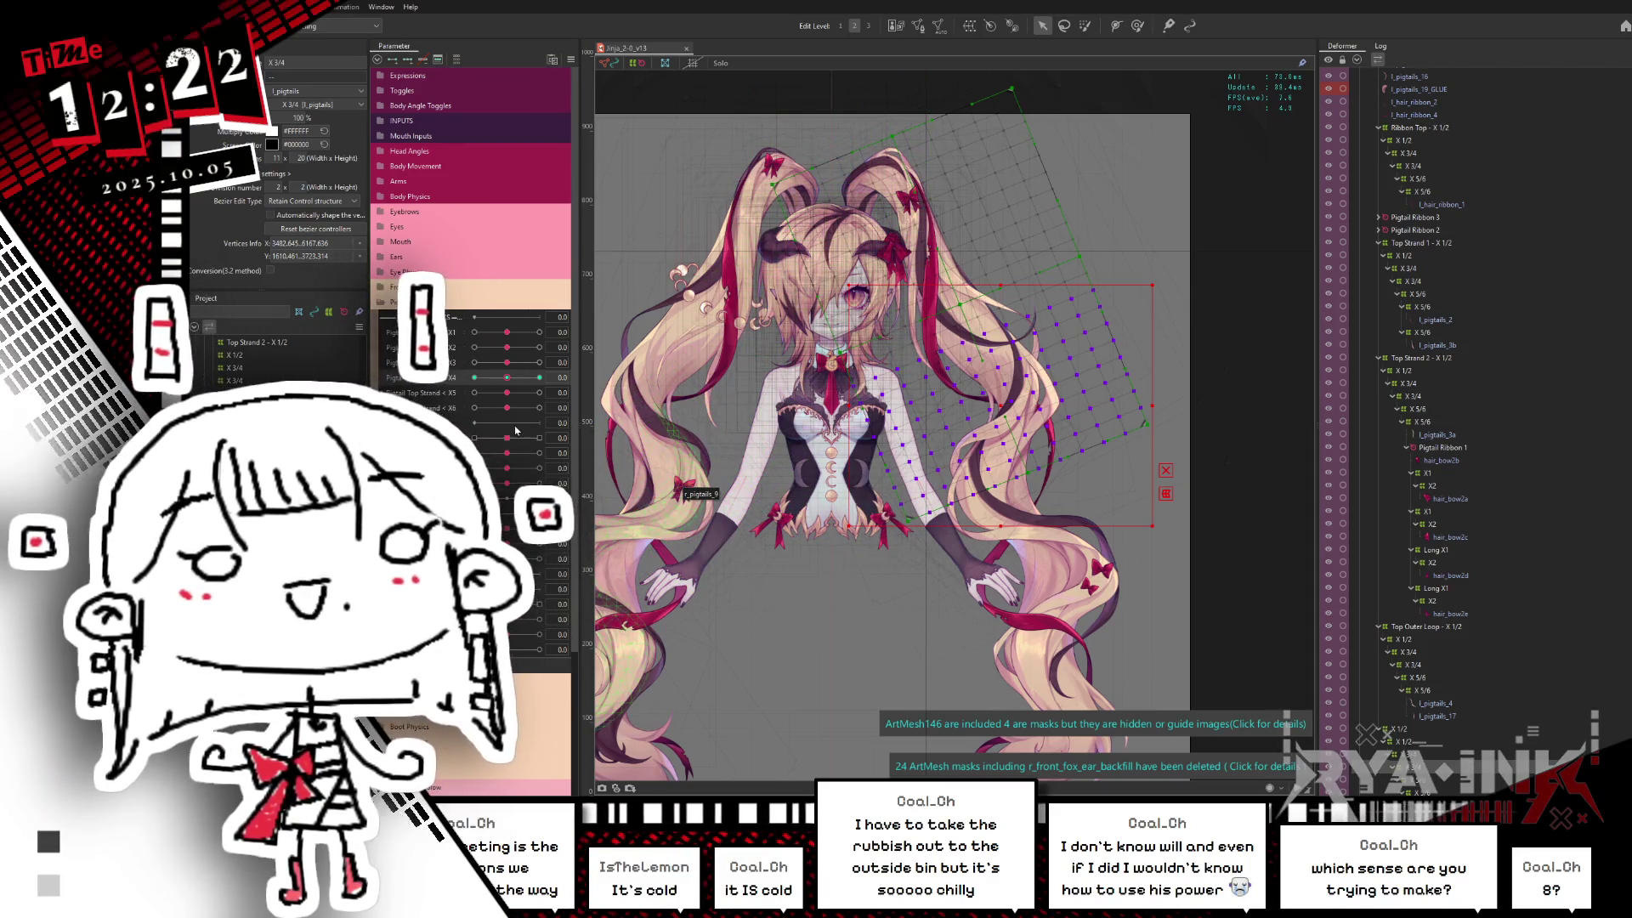
Step: Highlight the deformer's covered area and select the next nested pigtail deformer, X 5/8
click(1134, 28)
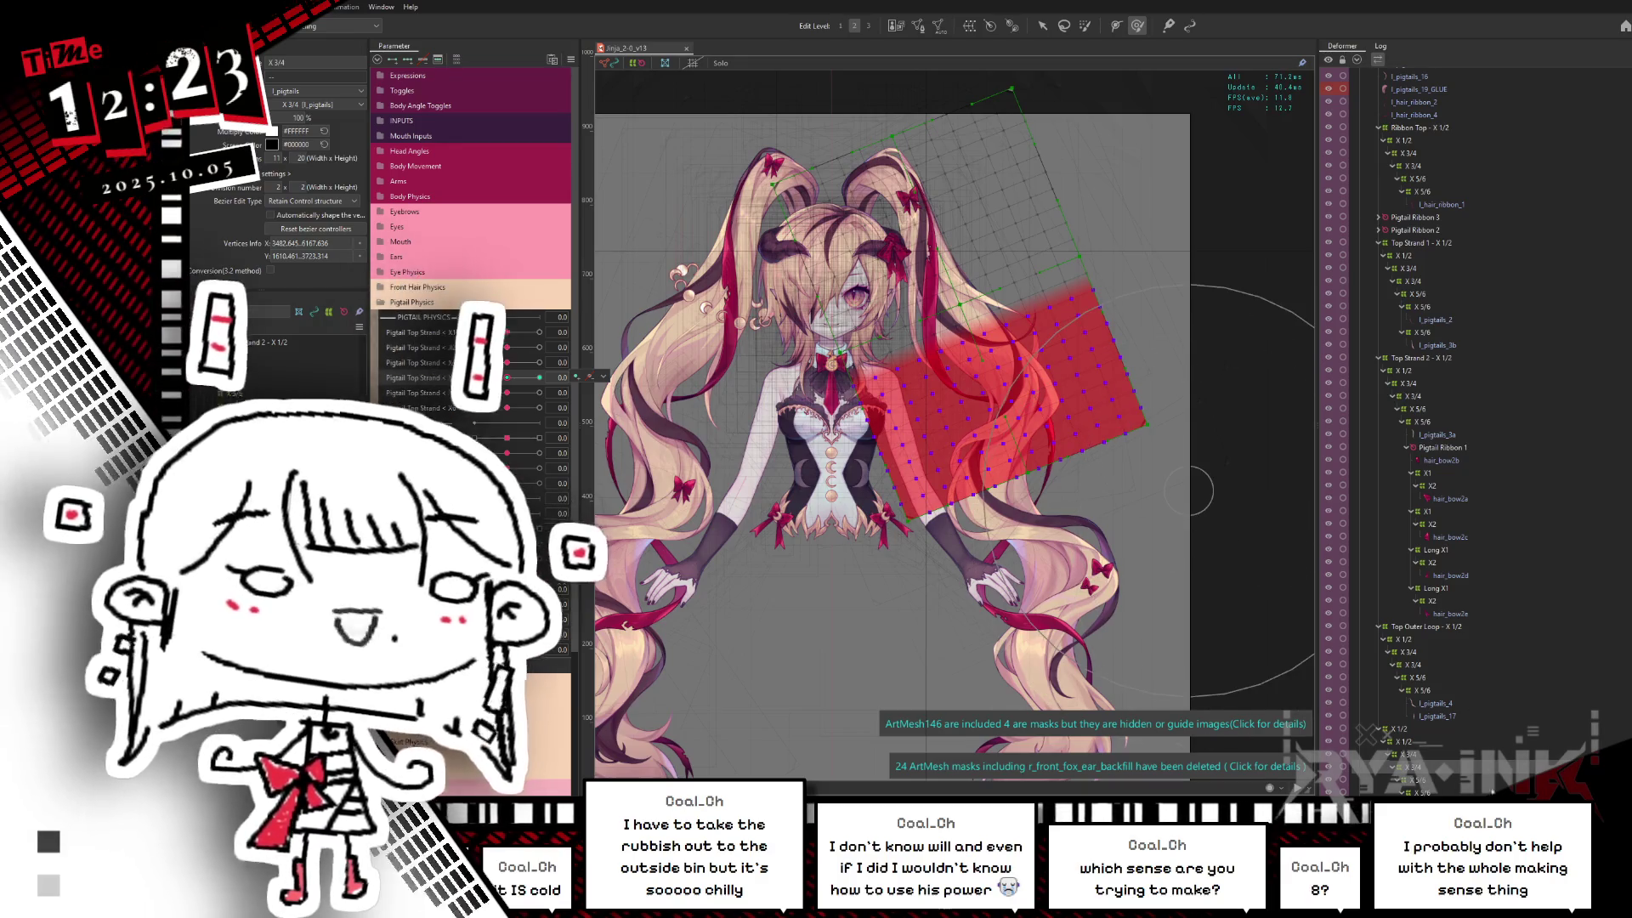
click(1437, 788)
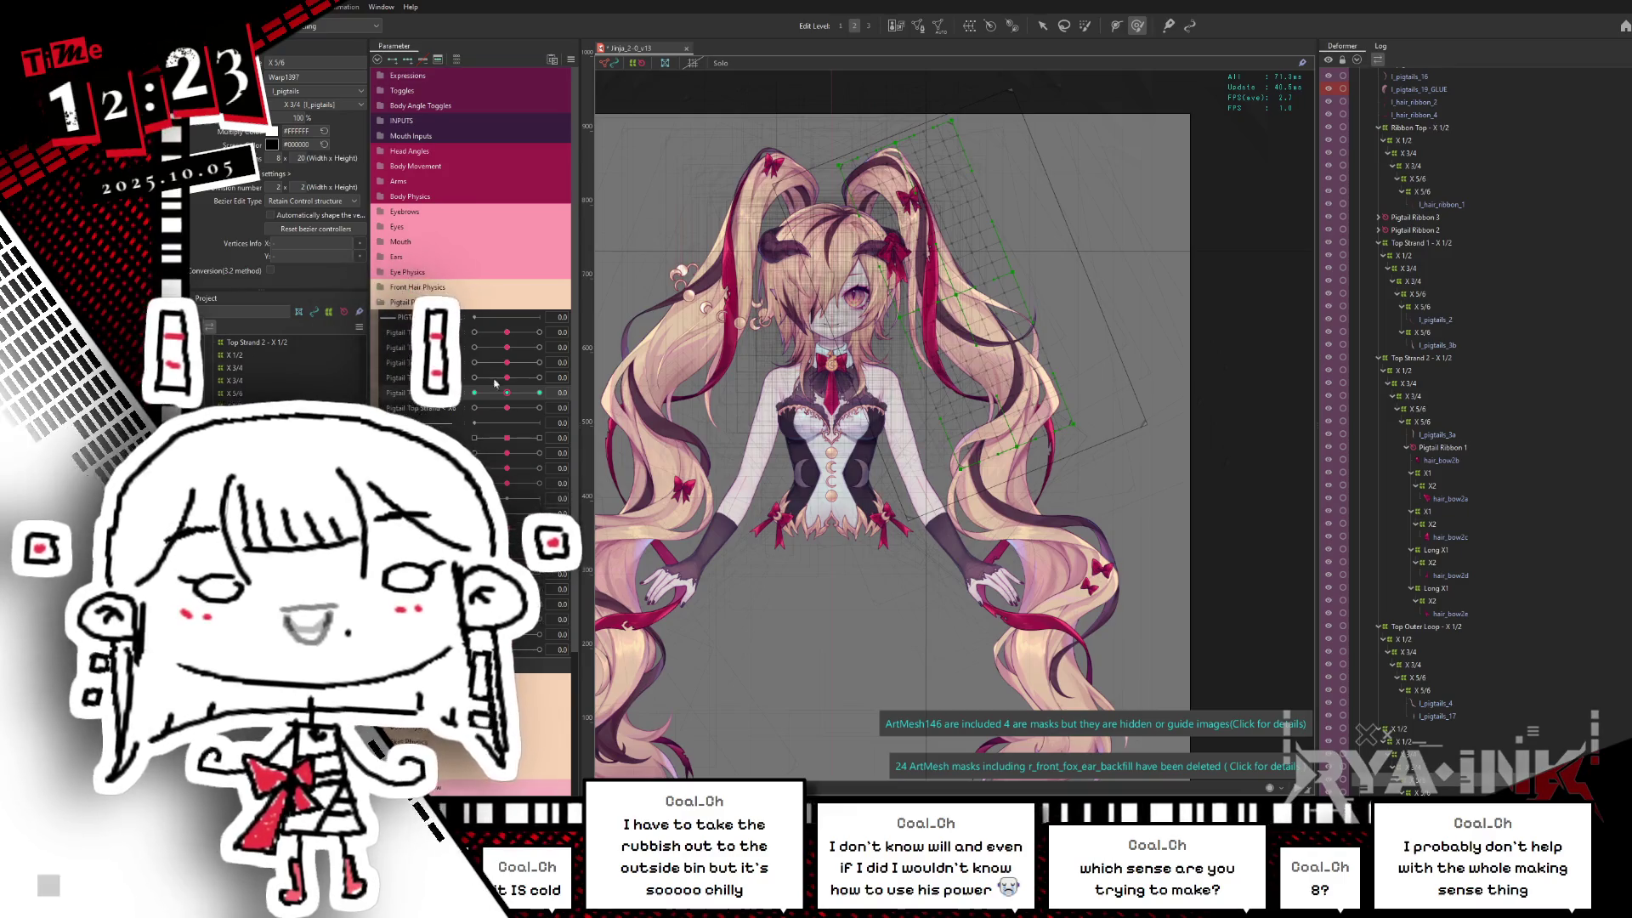
Step: At Pigtail Top Strand -1.0, rotate the X 5/8 warp deformer clockwise along the pigtail and check the pose
drag(524, 406, 475, 394)
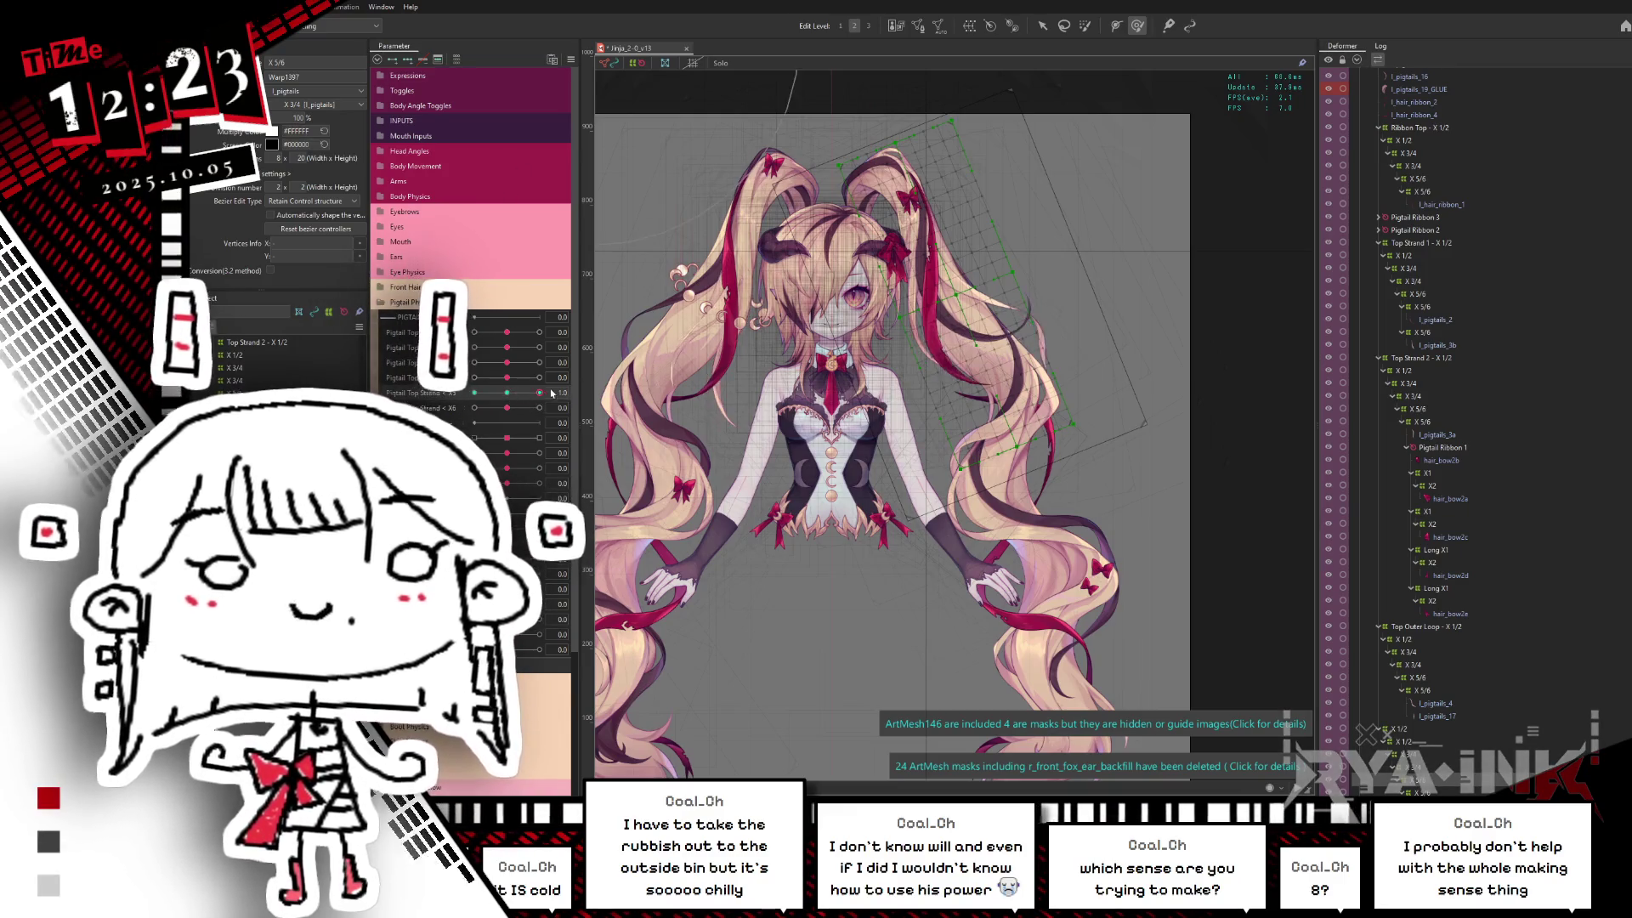
key(v)
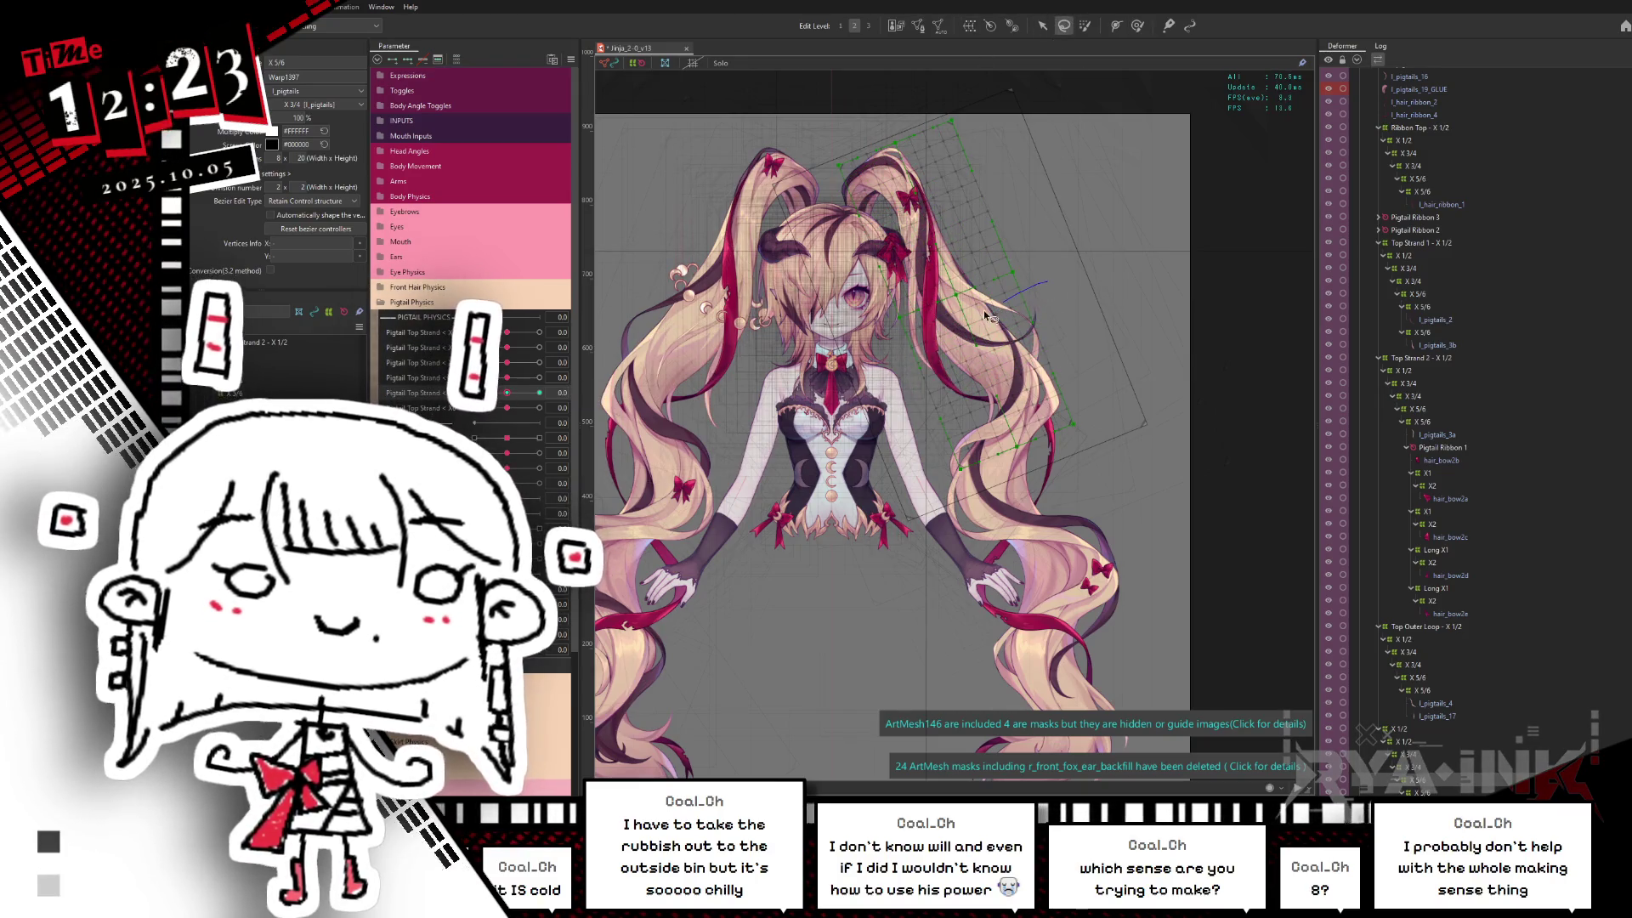
click(938, 503)
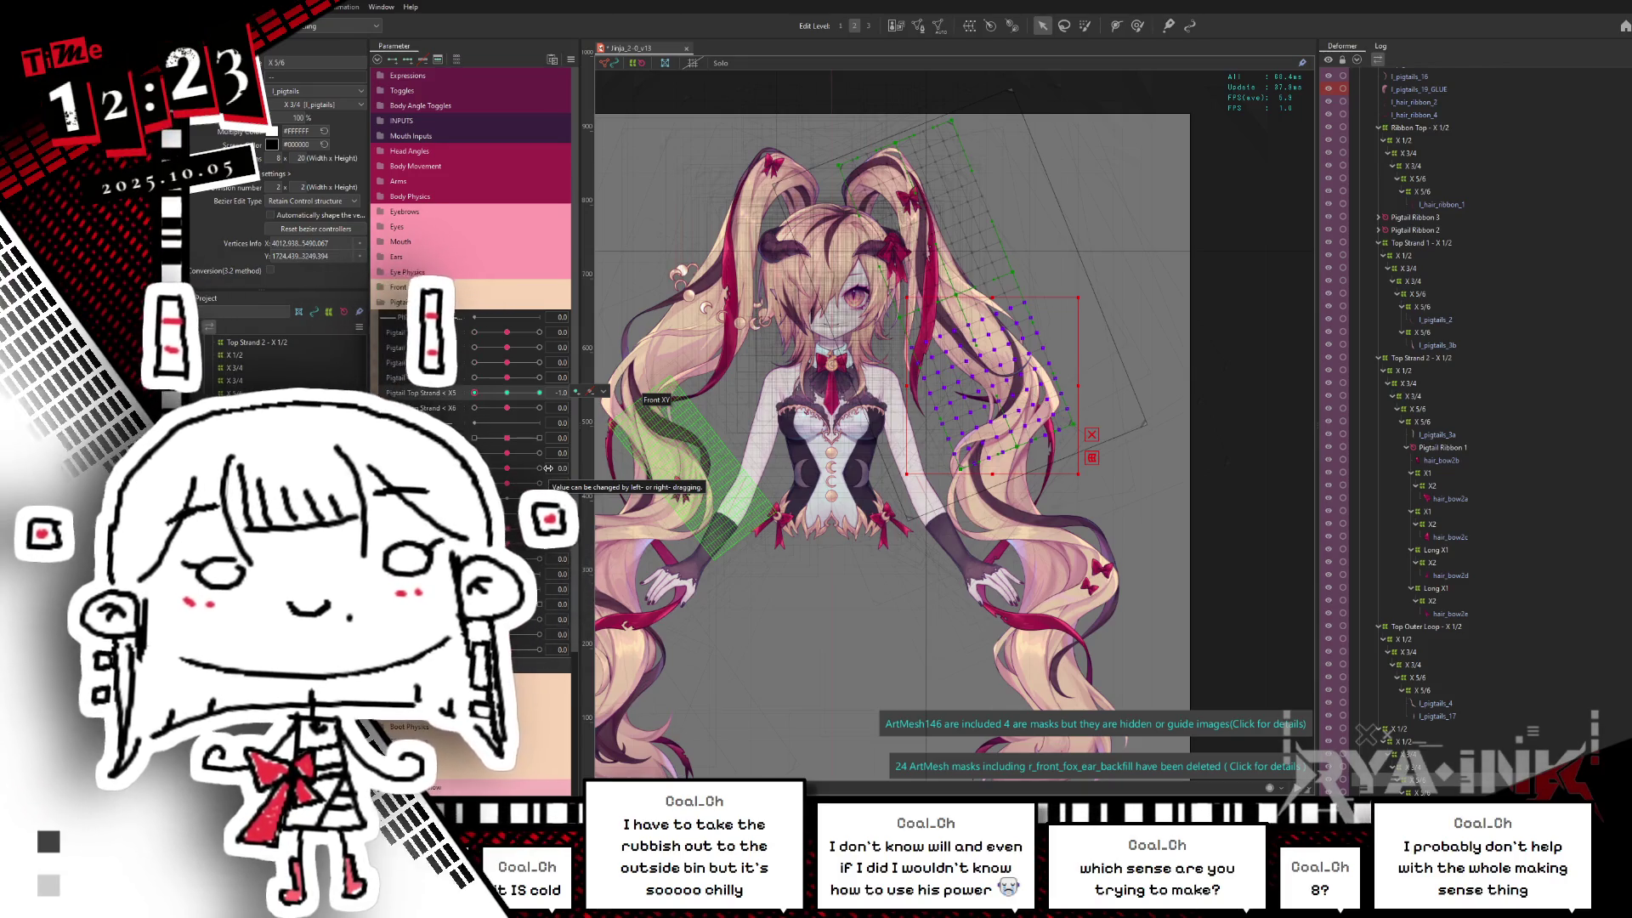
click(990, 377)
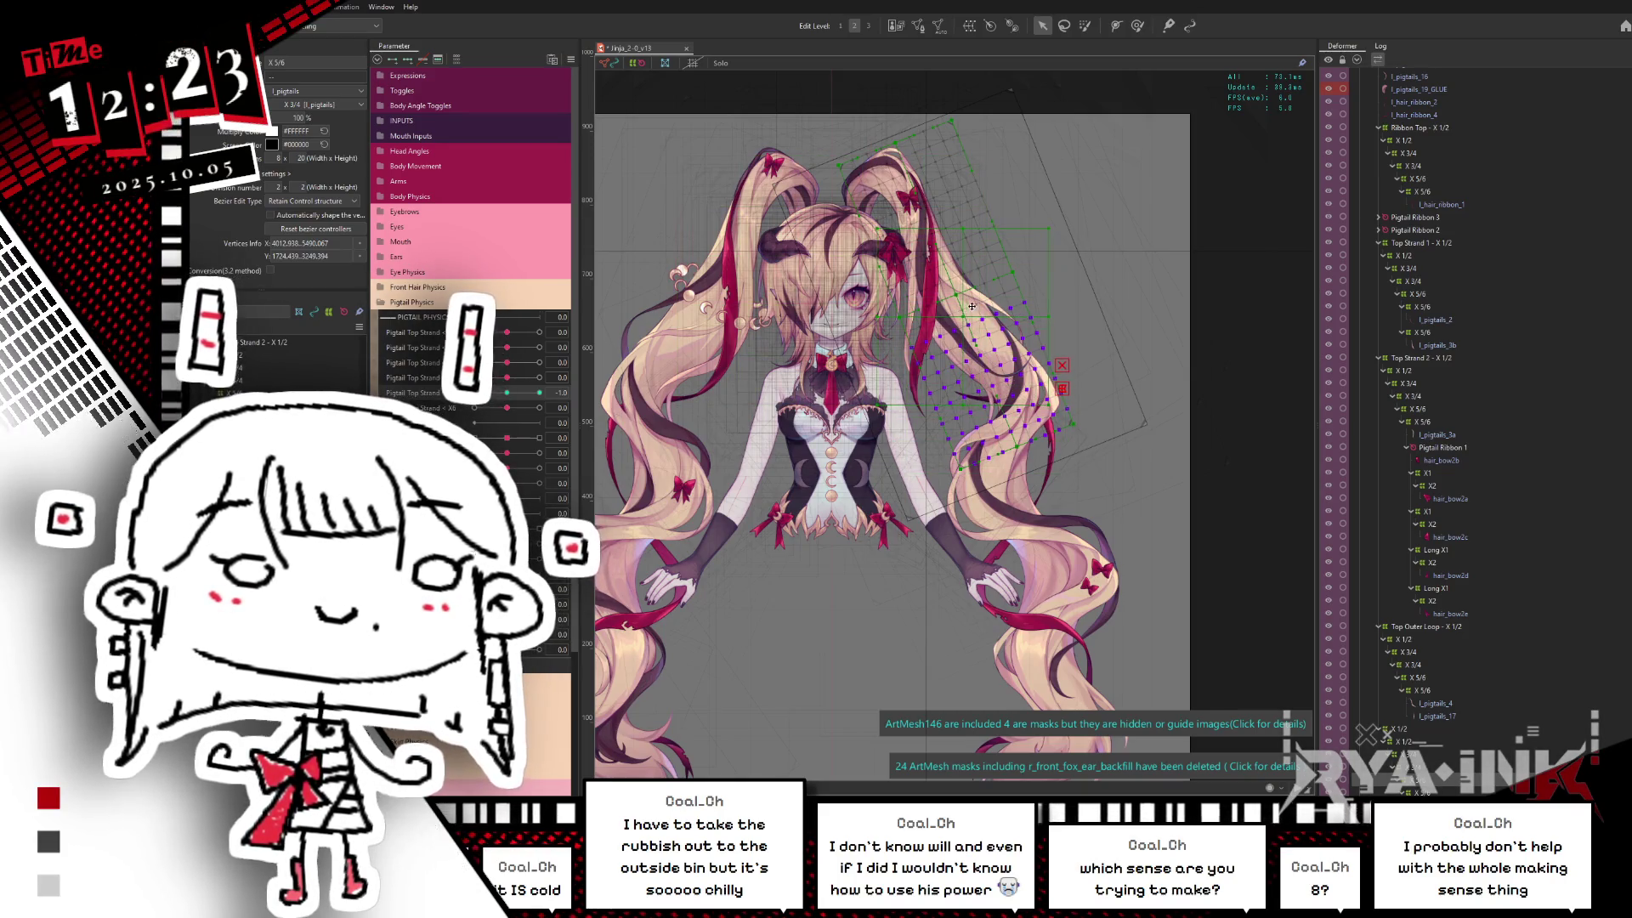
drag(1054, 321, 994, 337)
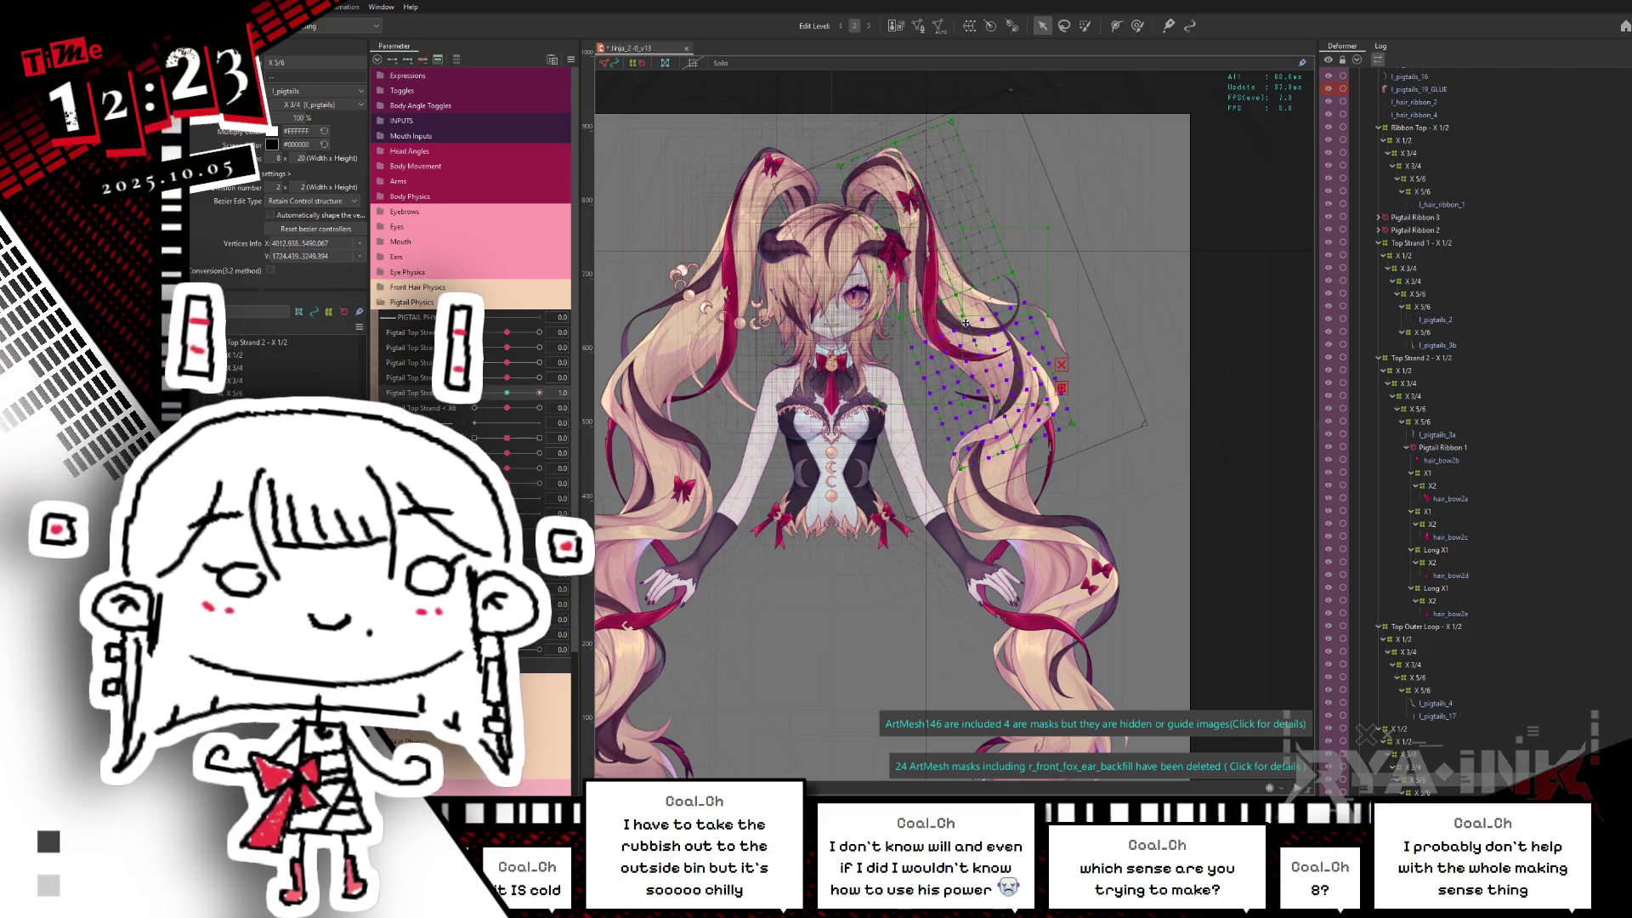
drag(1055, 316, 1050, 303)
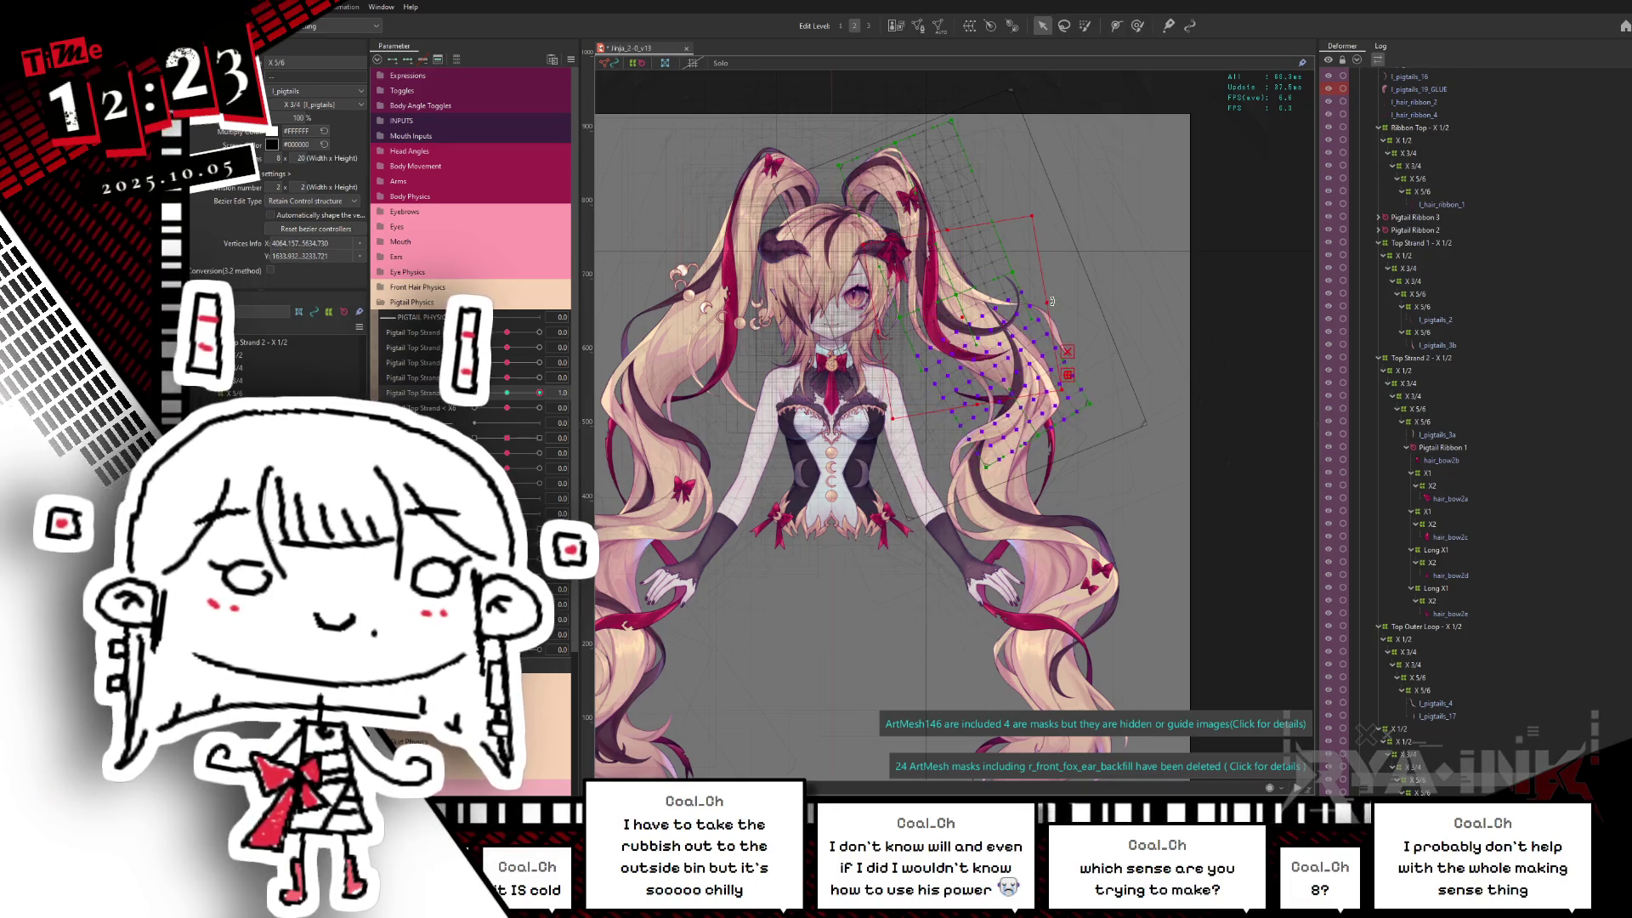
drag(536, 394, 490, 421)
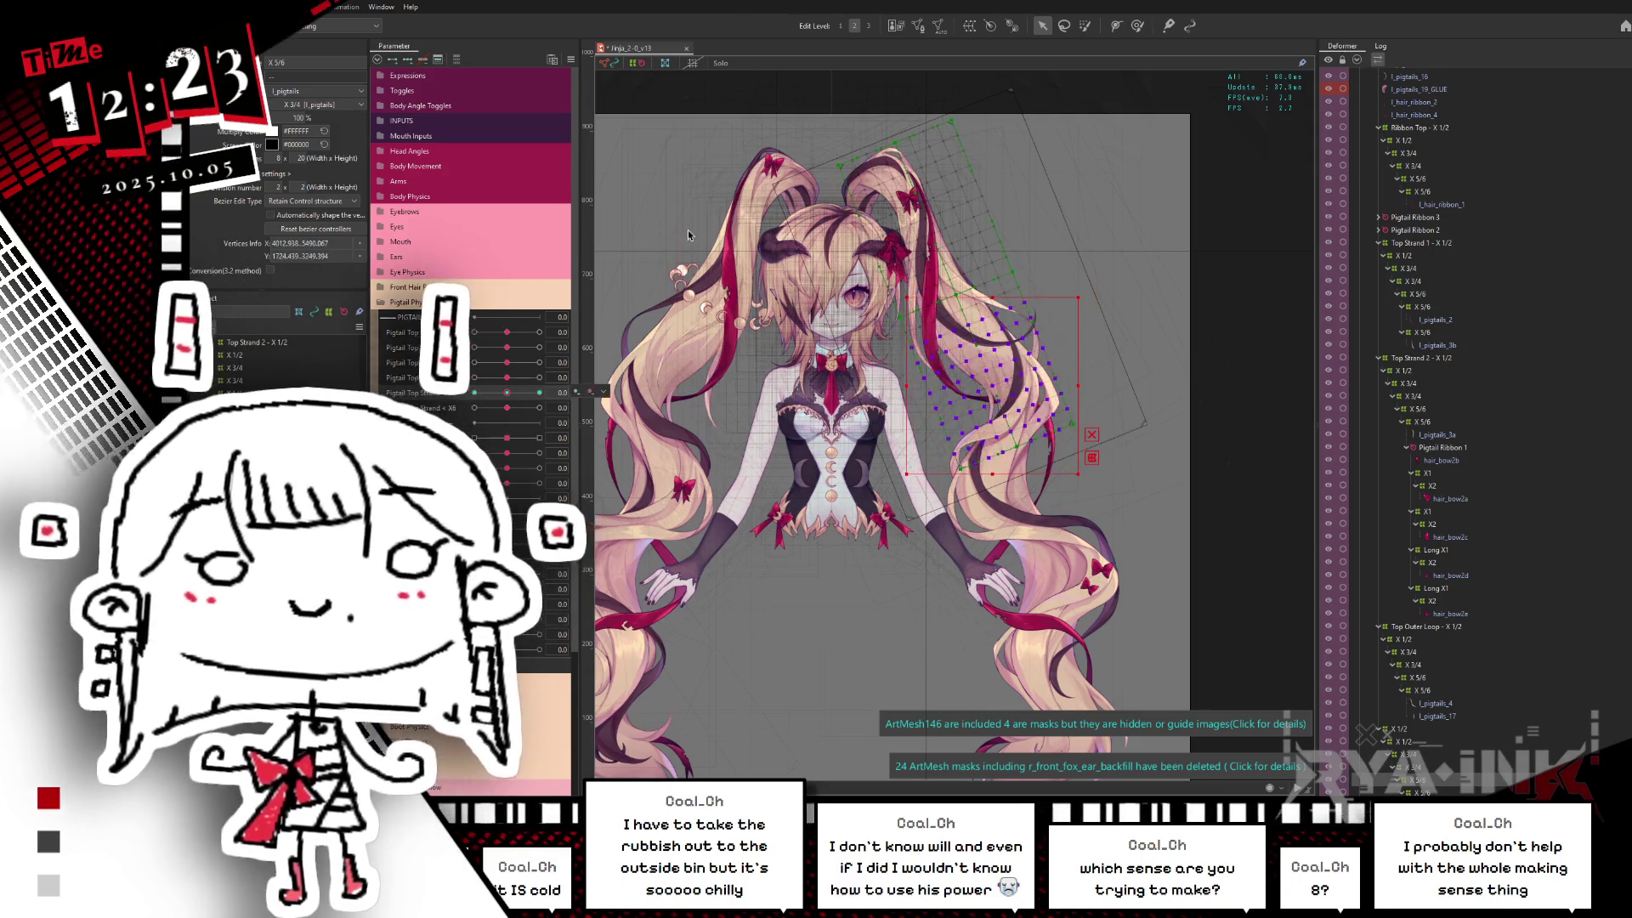
Step: Shift the deformer down-left and fine-tune its angle so the grid follows the strand
click(1065, 24)
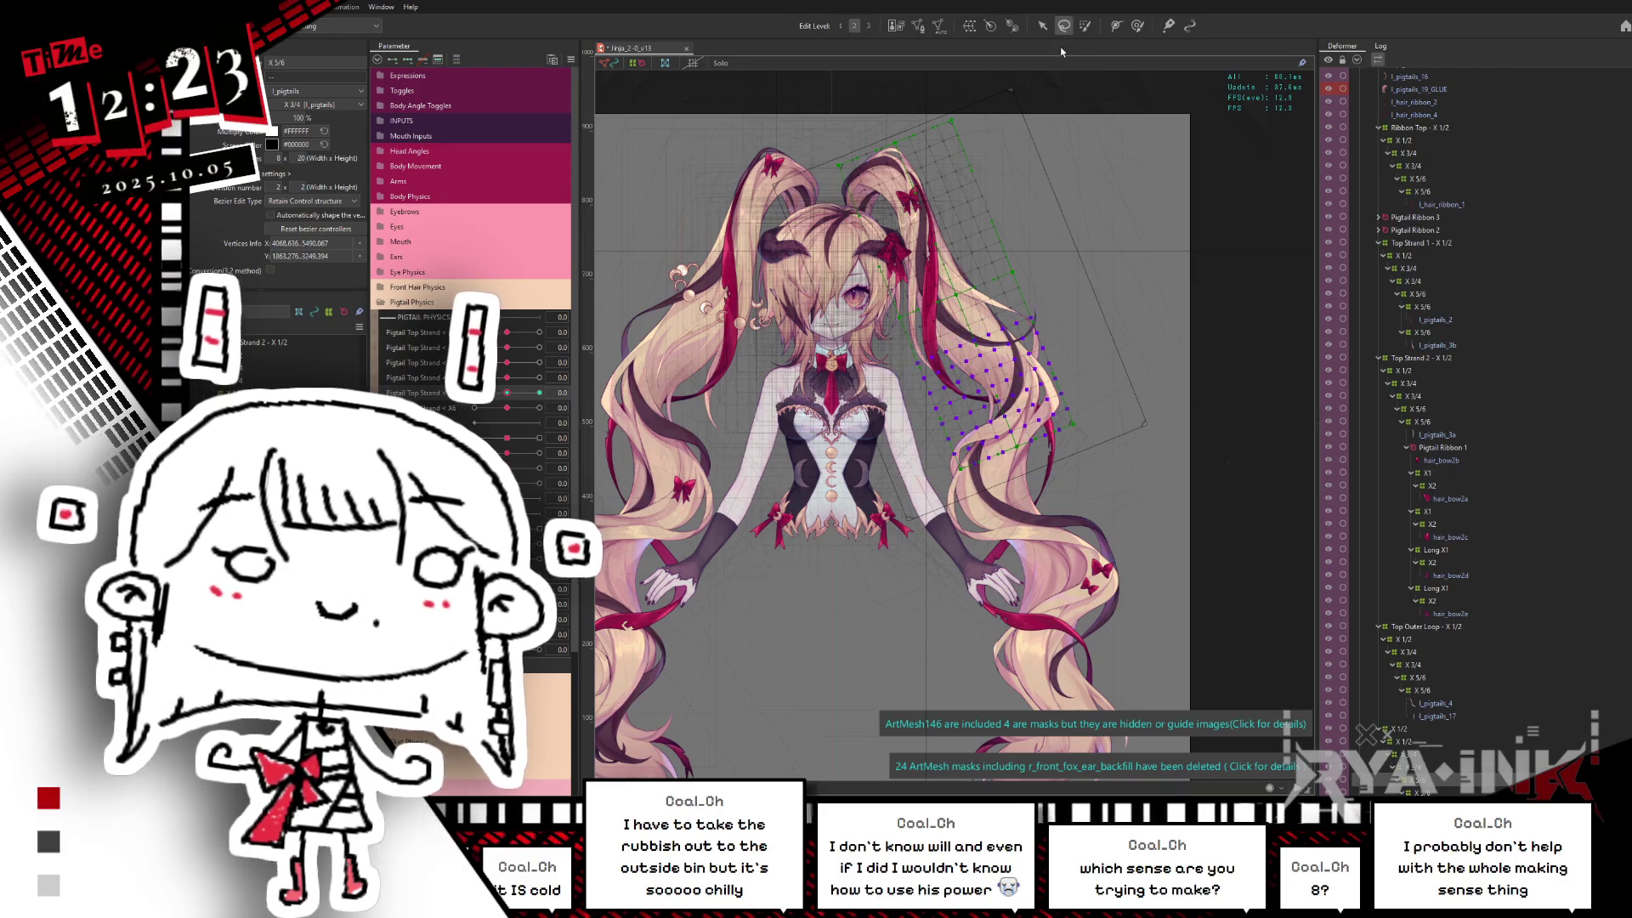
drag(963, 342, 979, 335)
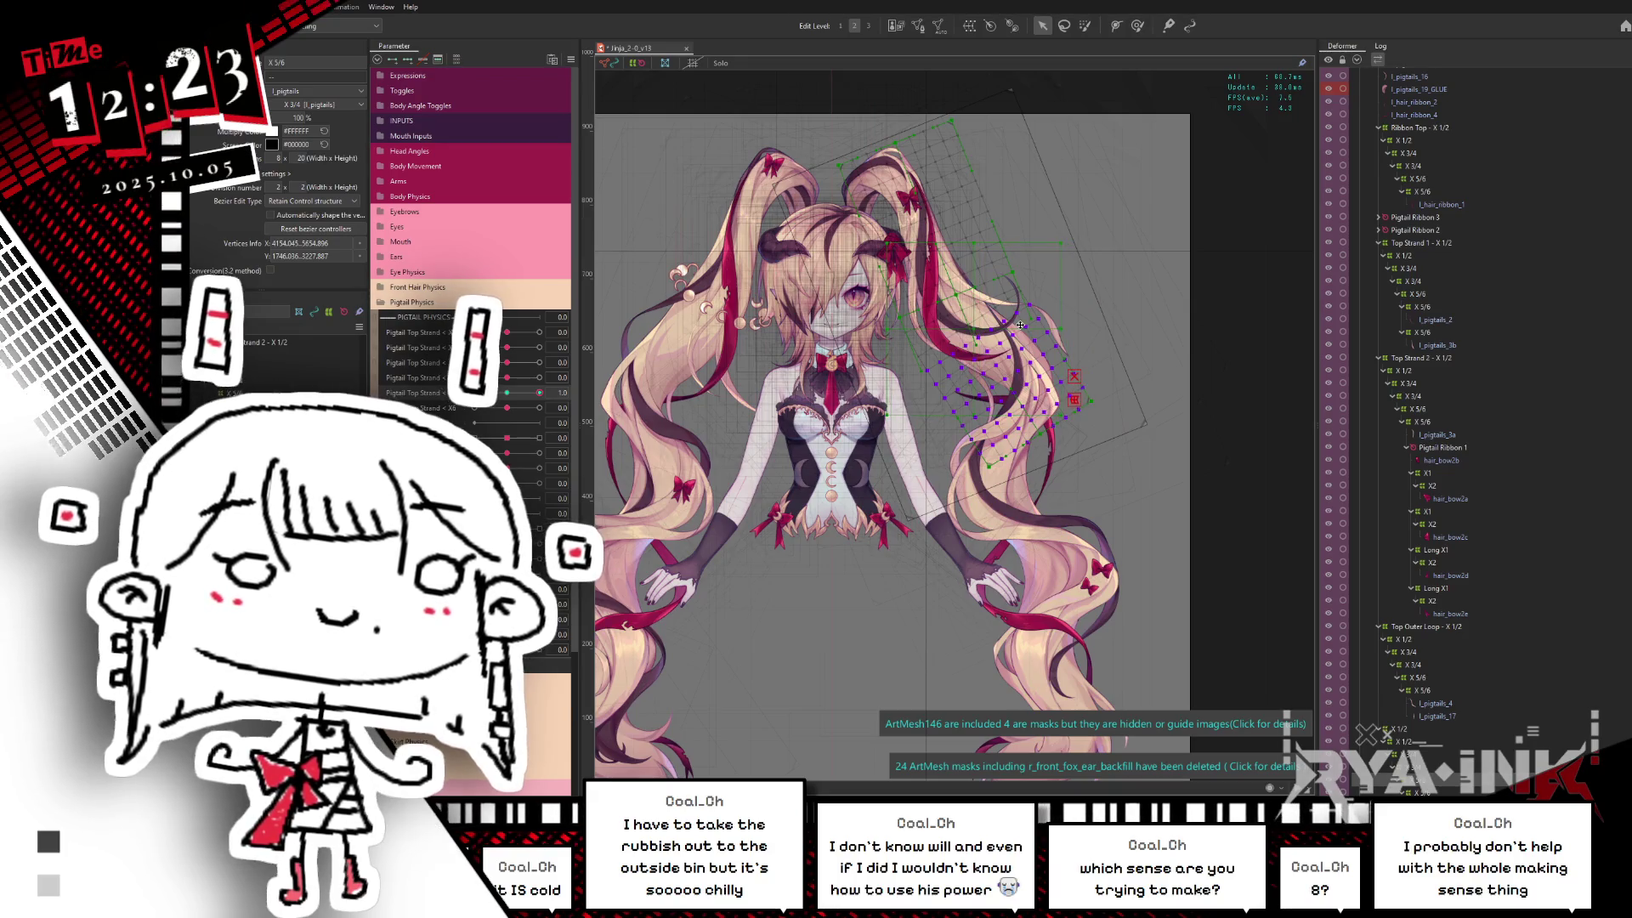
drag(1067, 327, 1069, 315)
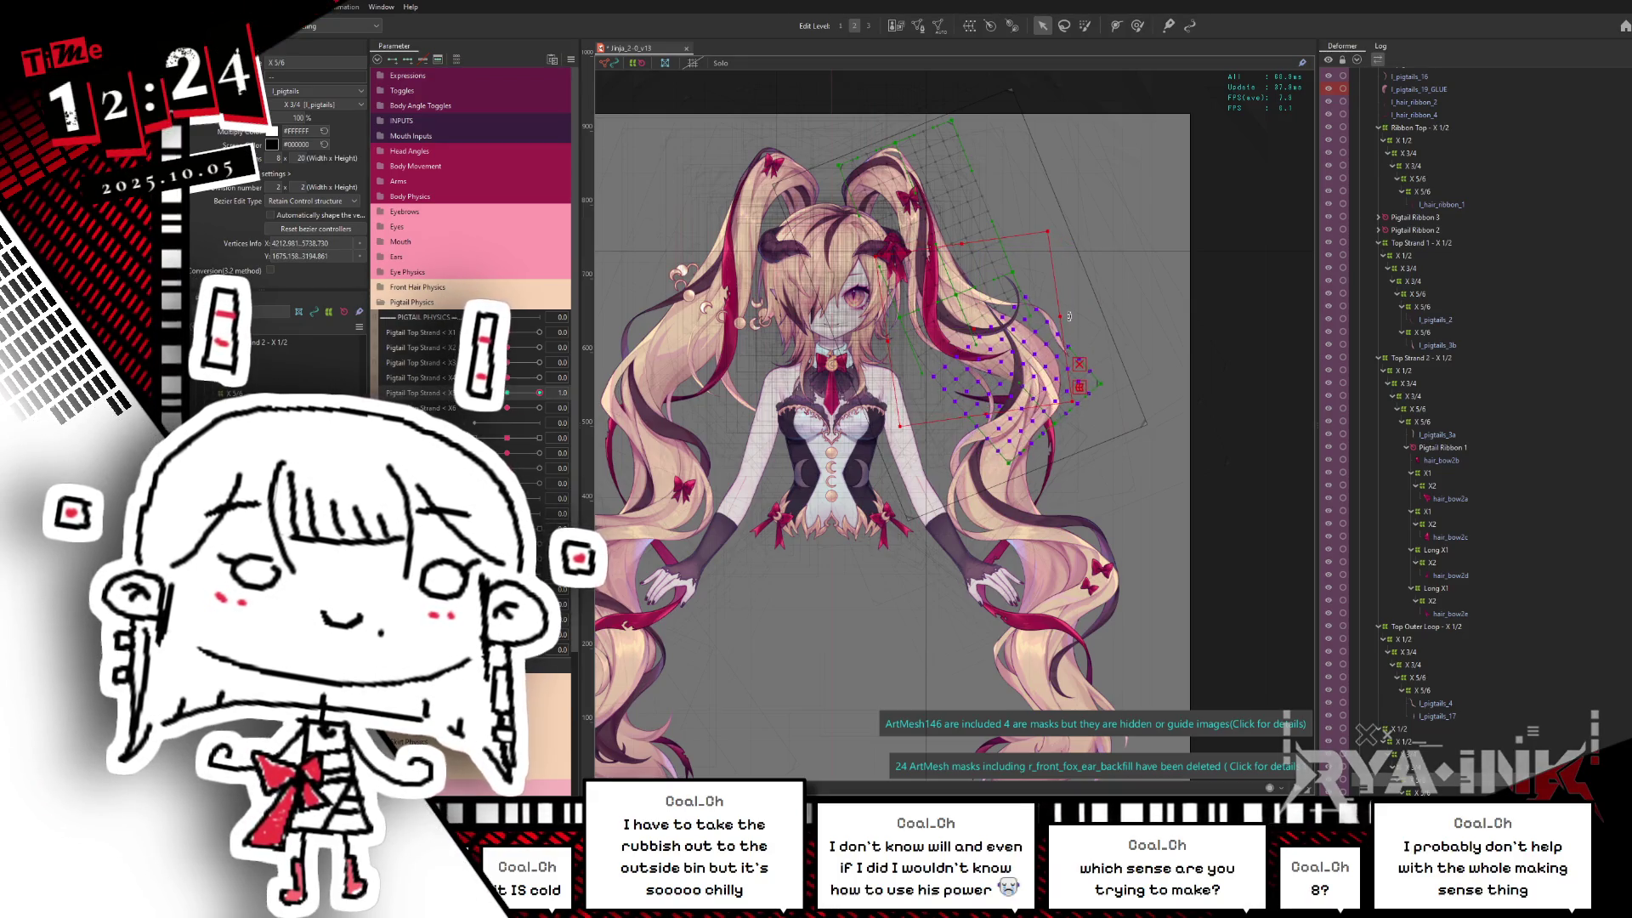
drag(1079, 370, 1070, 449)
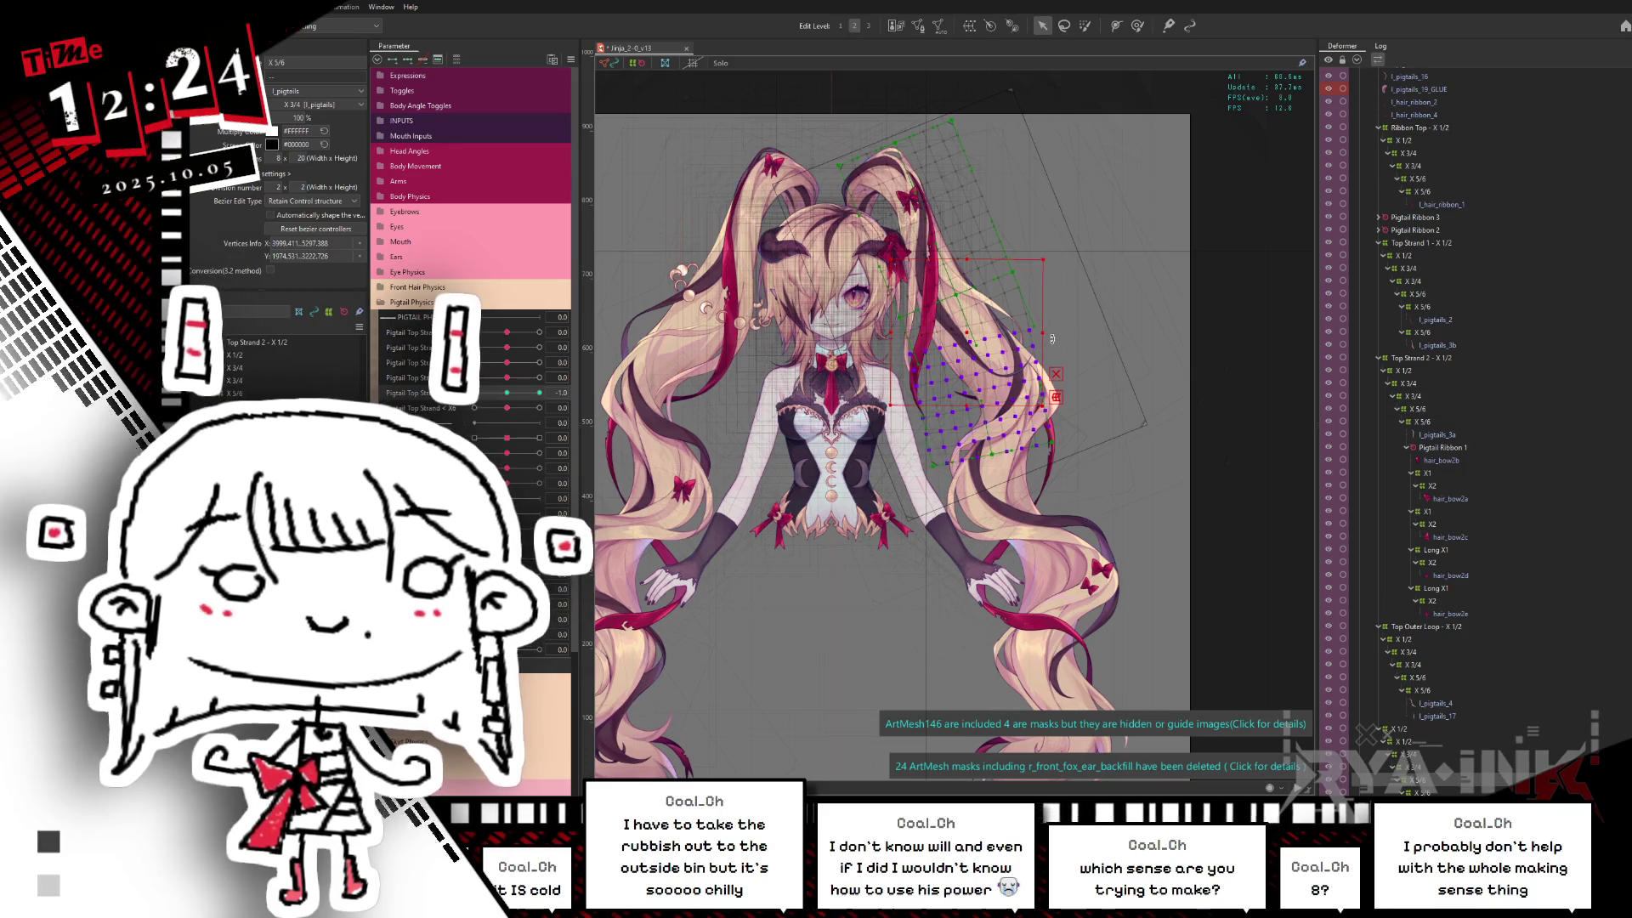
drag(1046, 333, 1049, 345)
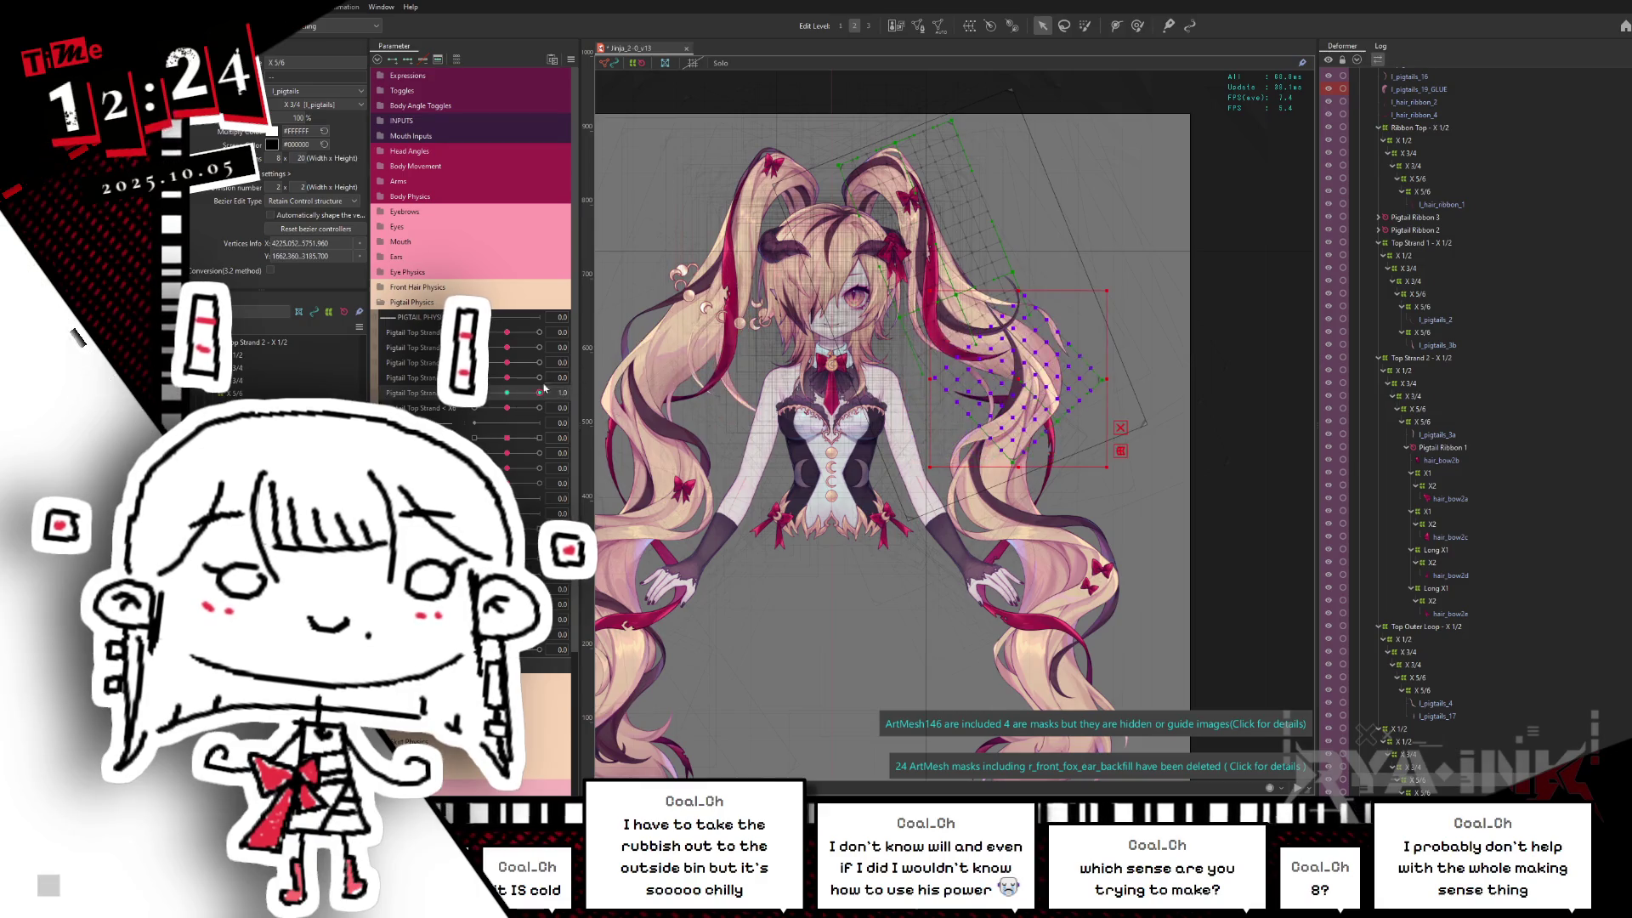
key(l)
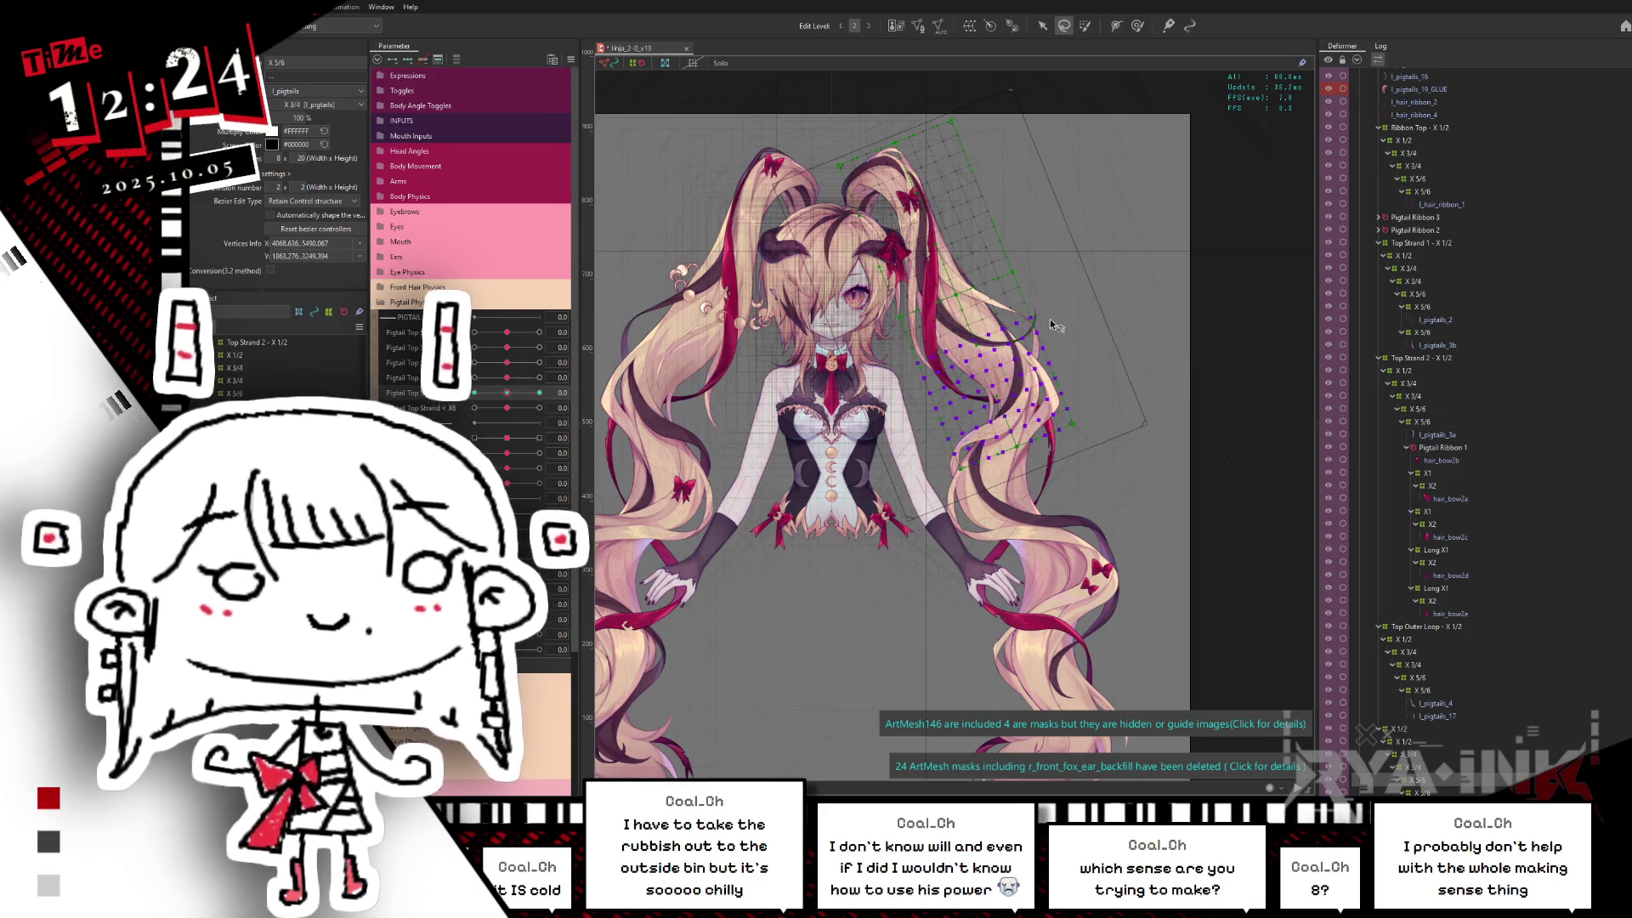
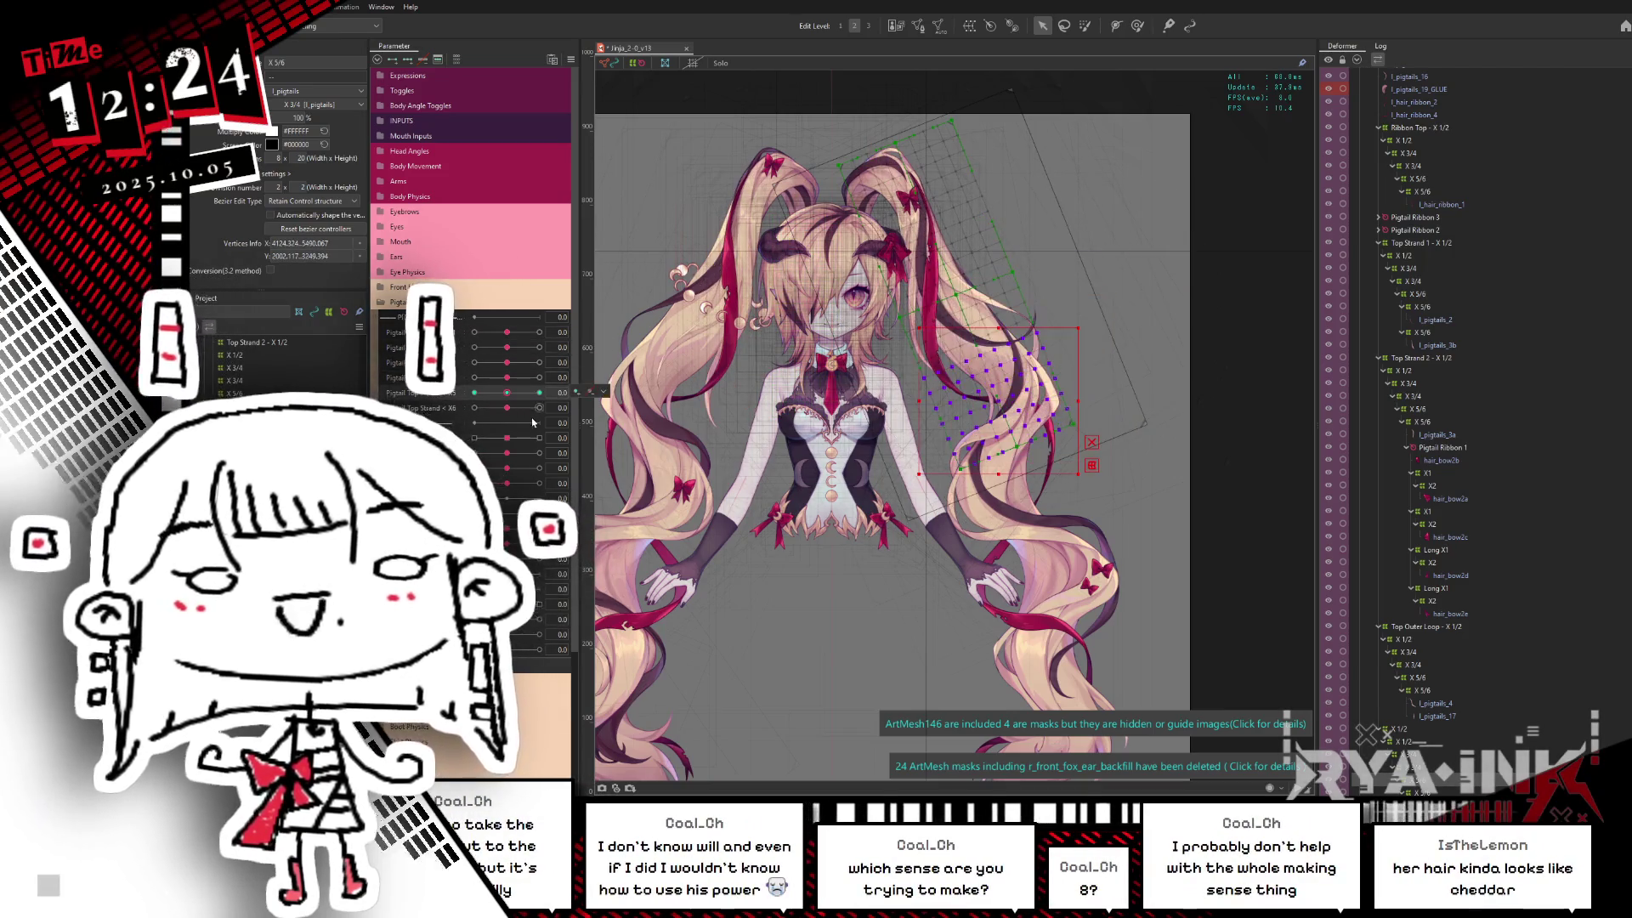
Step: Exit the pigtail deformer edit and bring up Physics Settings with the live model preview
click(533, 422)
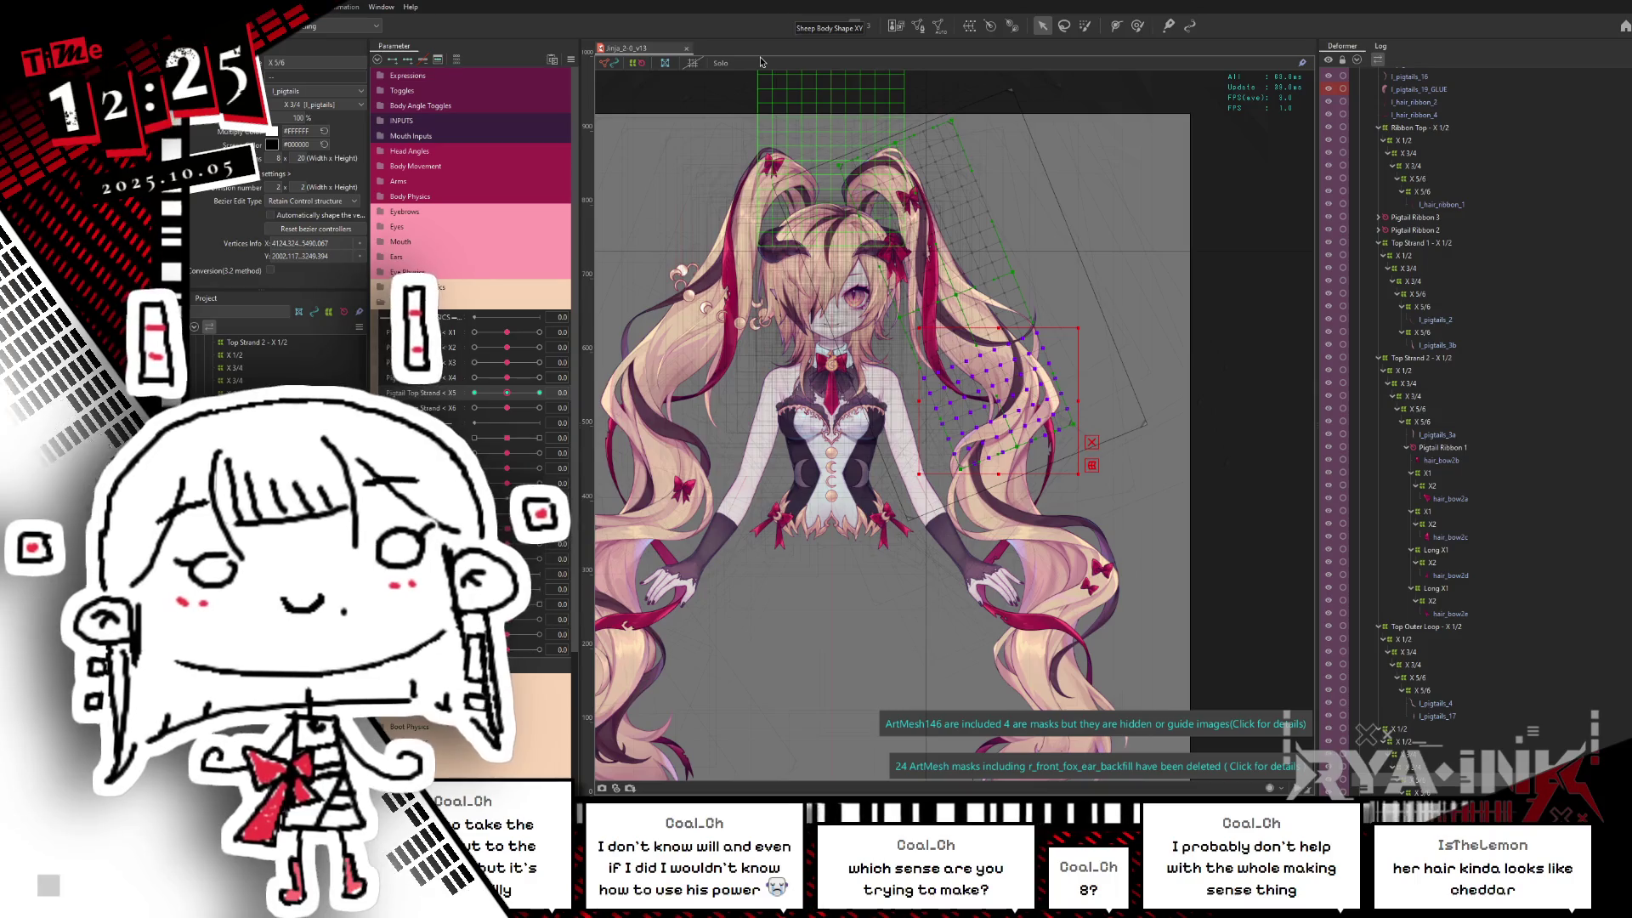
click(761, 61)
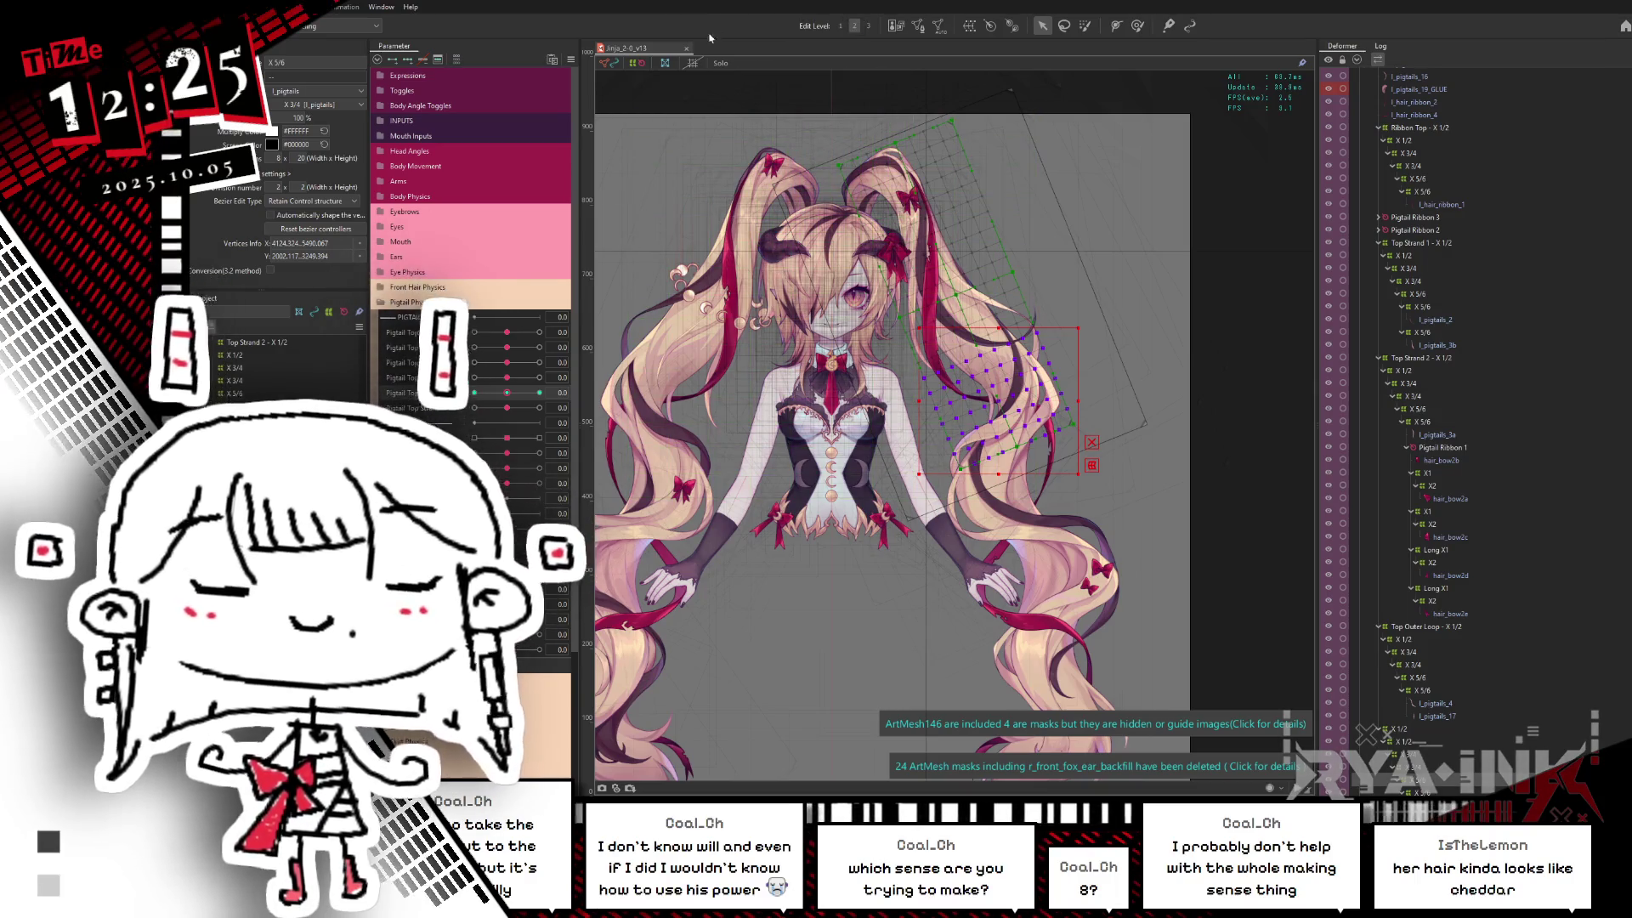
key(alt+Tab)
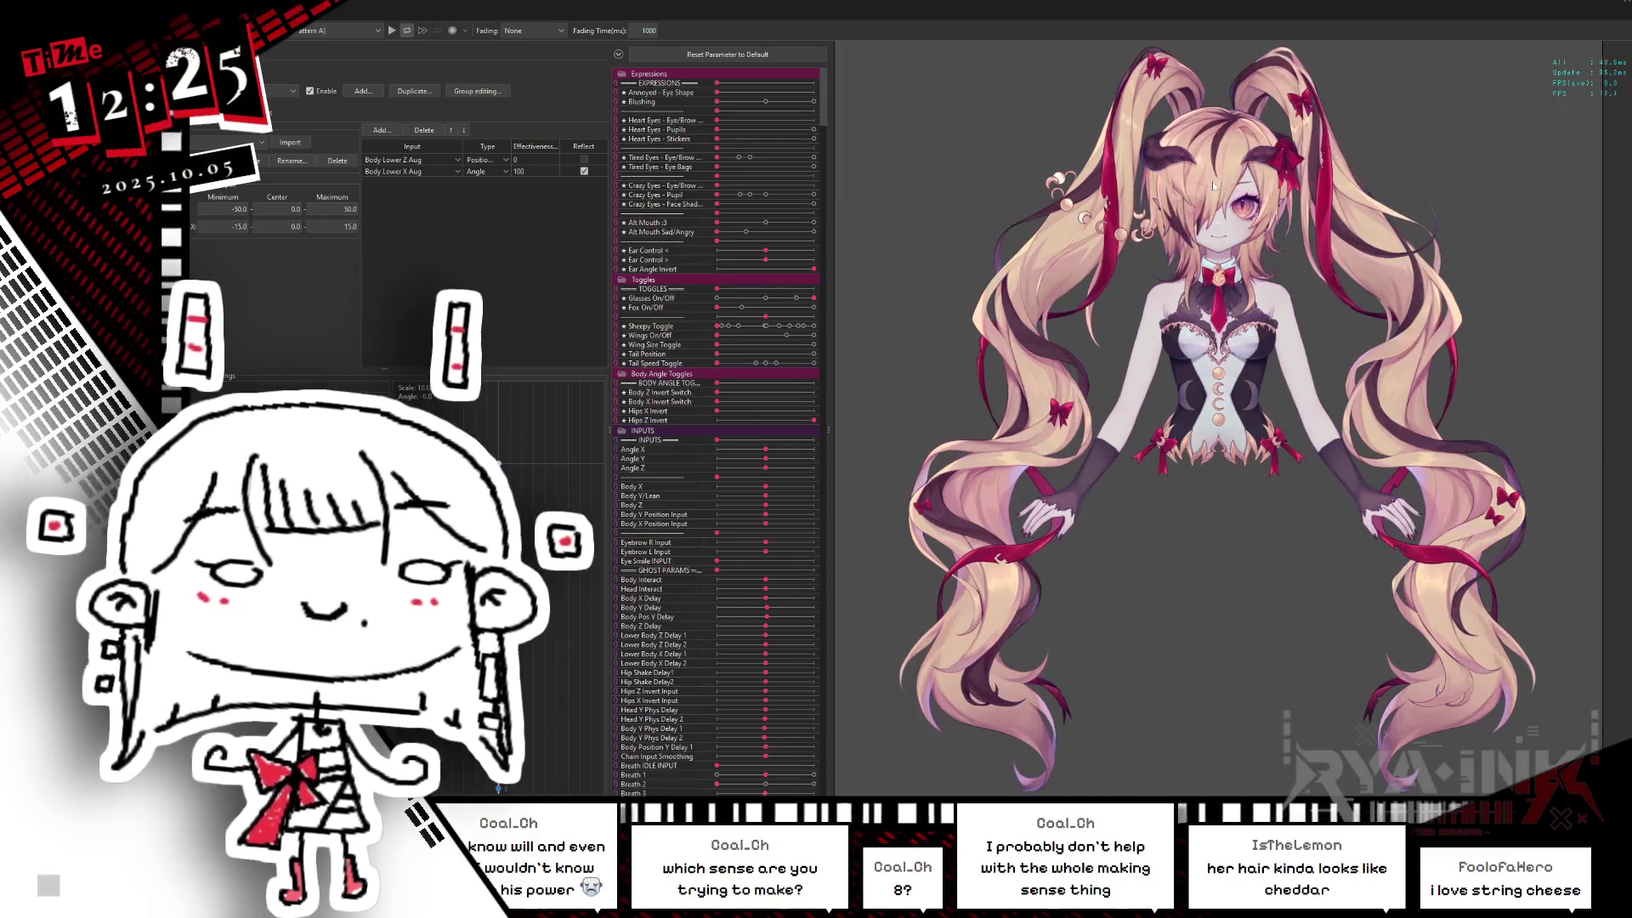
Step: Turn the model's head in the physics preview to watch the pigtails swing, then close it
drag(1333, 284, 1024, 290)
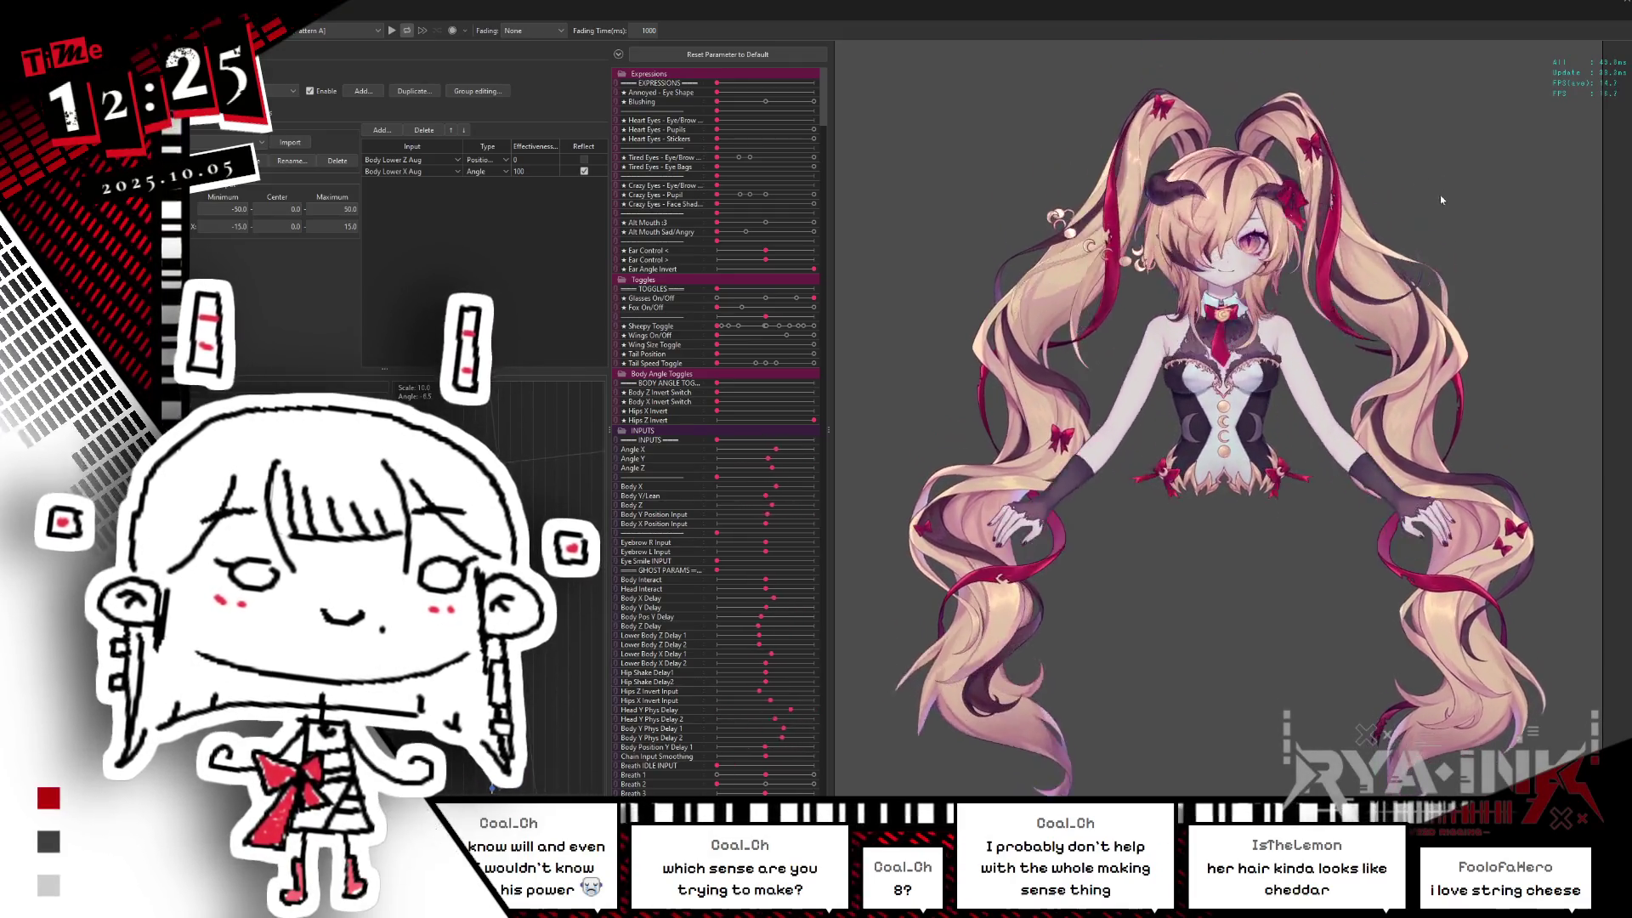
scroll(1440, 194, up, 5)
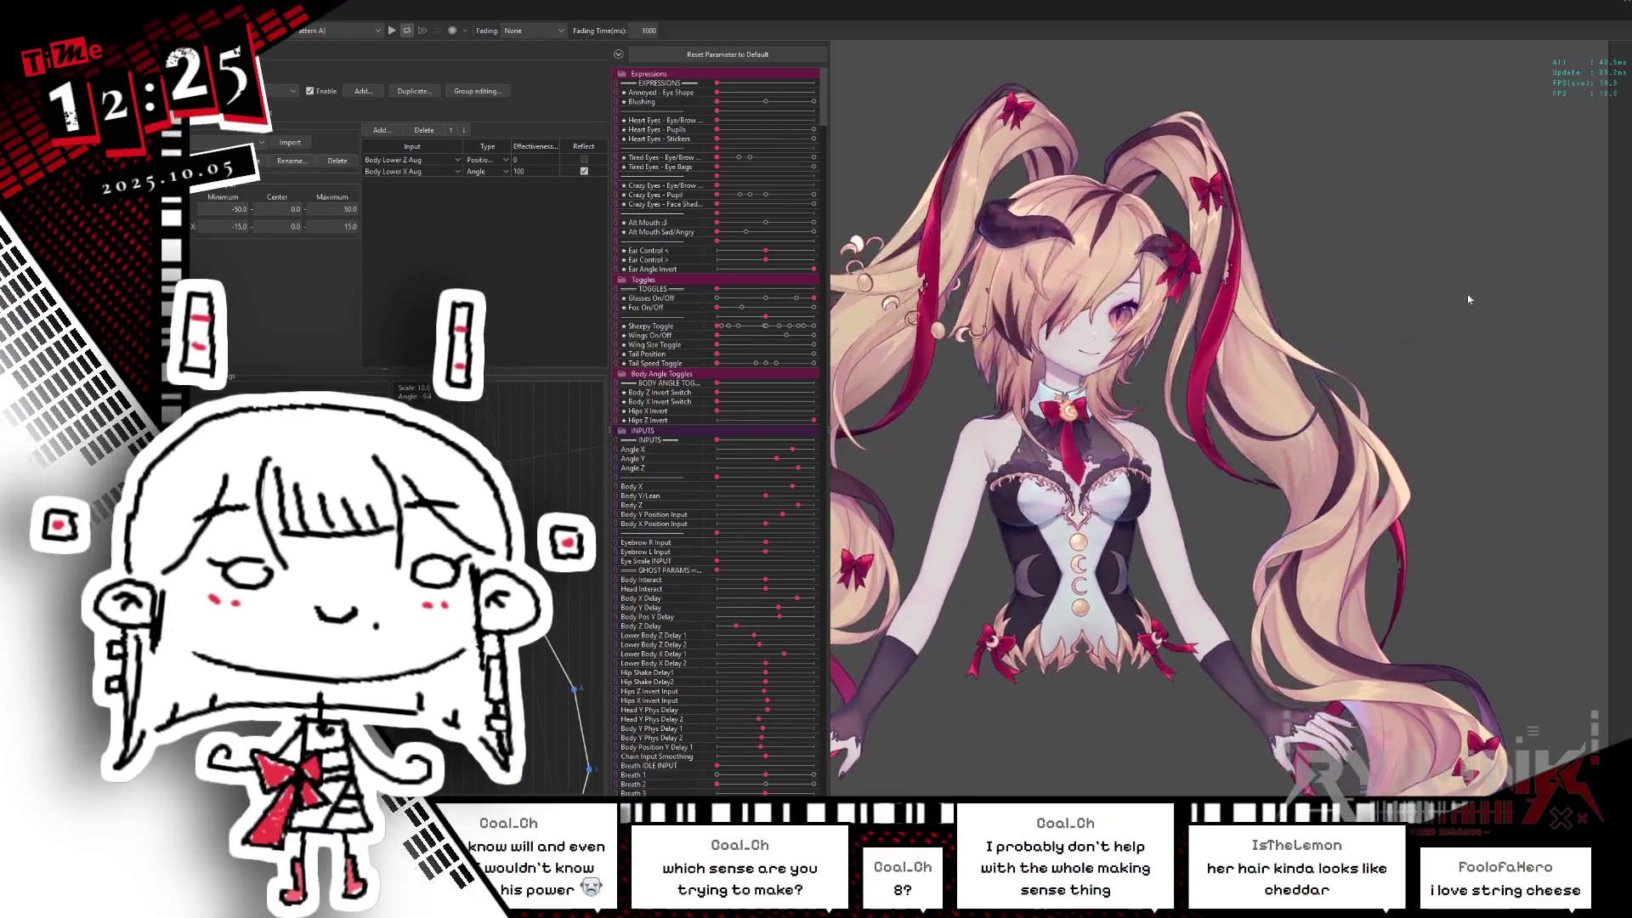
key(alt+Tab)
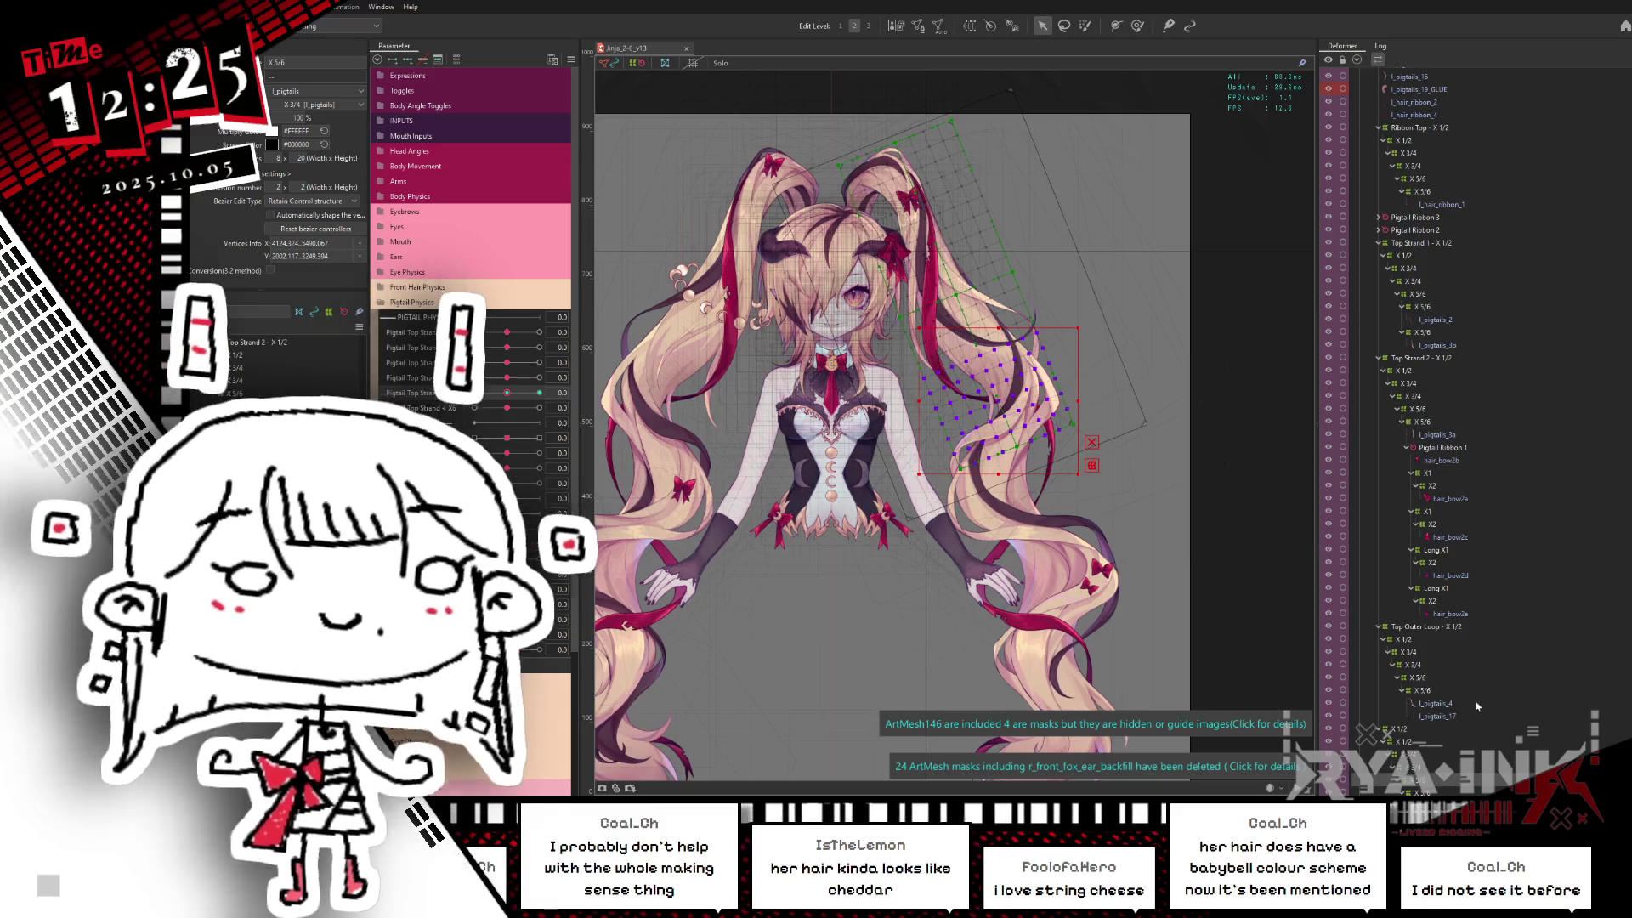
Step: Bend the right pigtail by setting its Pigtail physics parameters to -1.0
drag(508, 399, 537, 395)
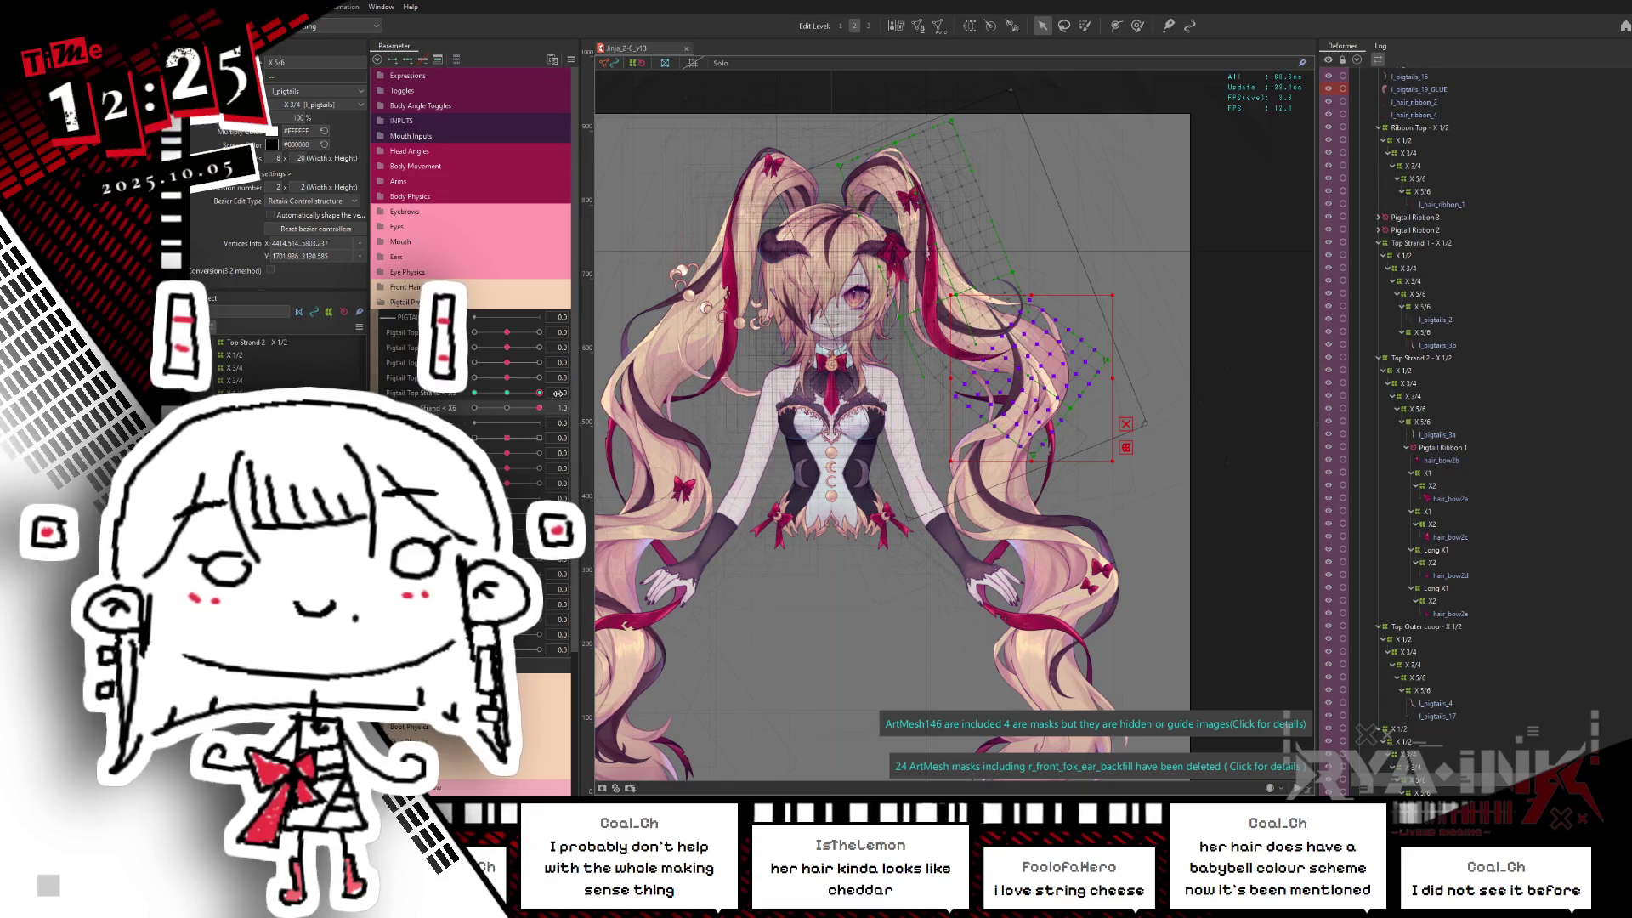
click(452, 413)
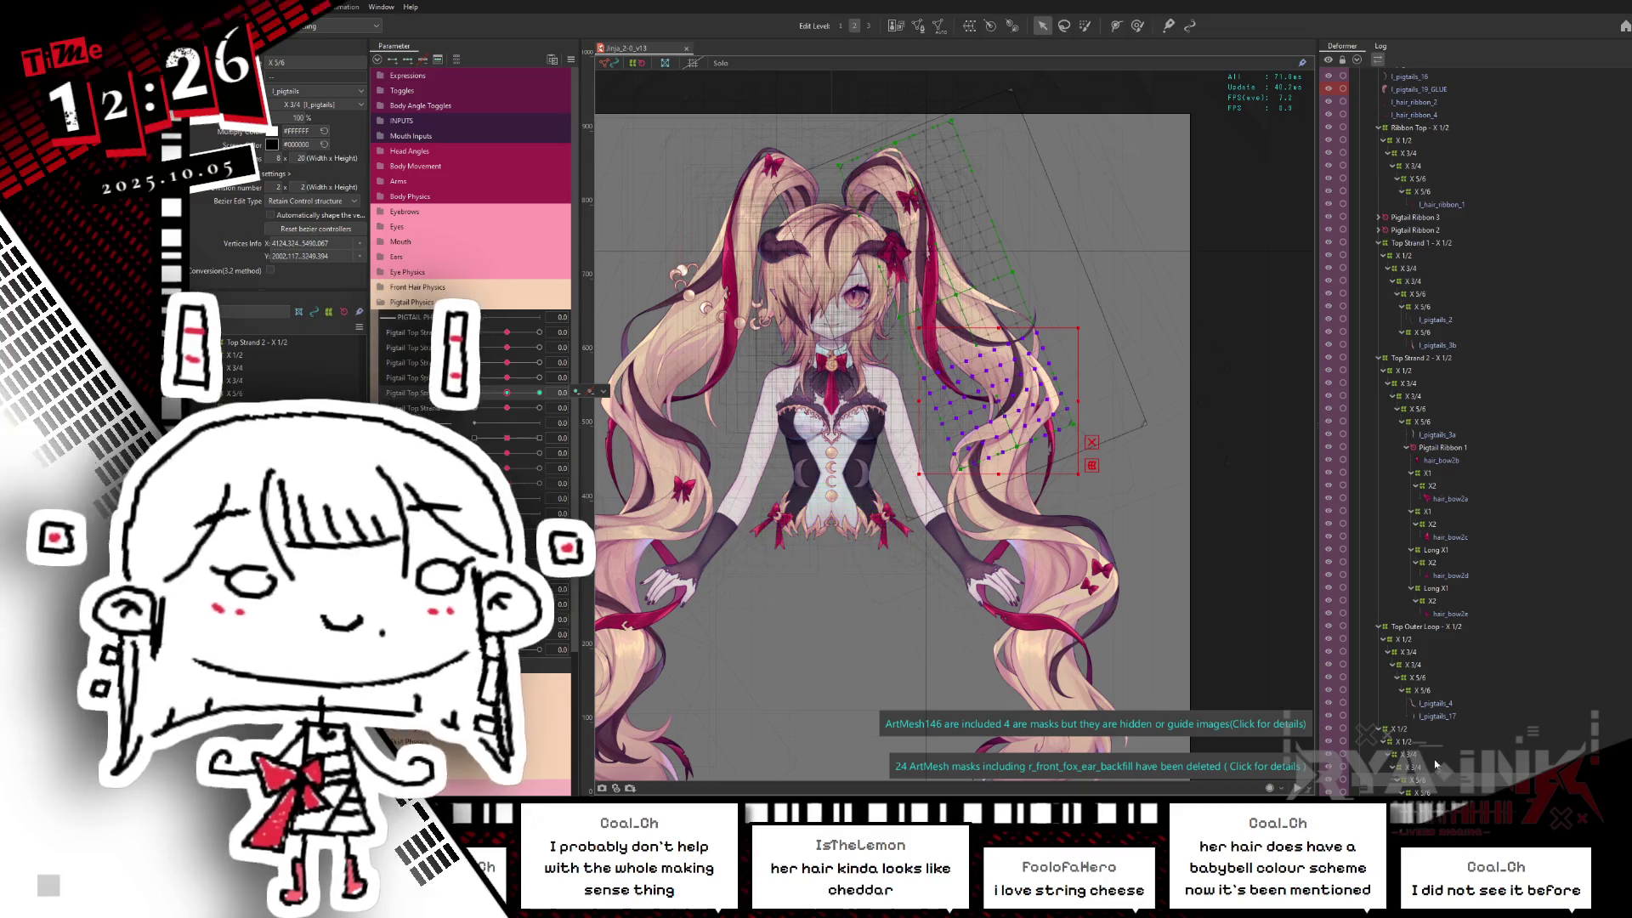
click(1415, 733)
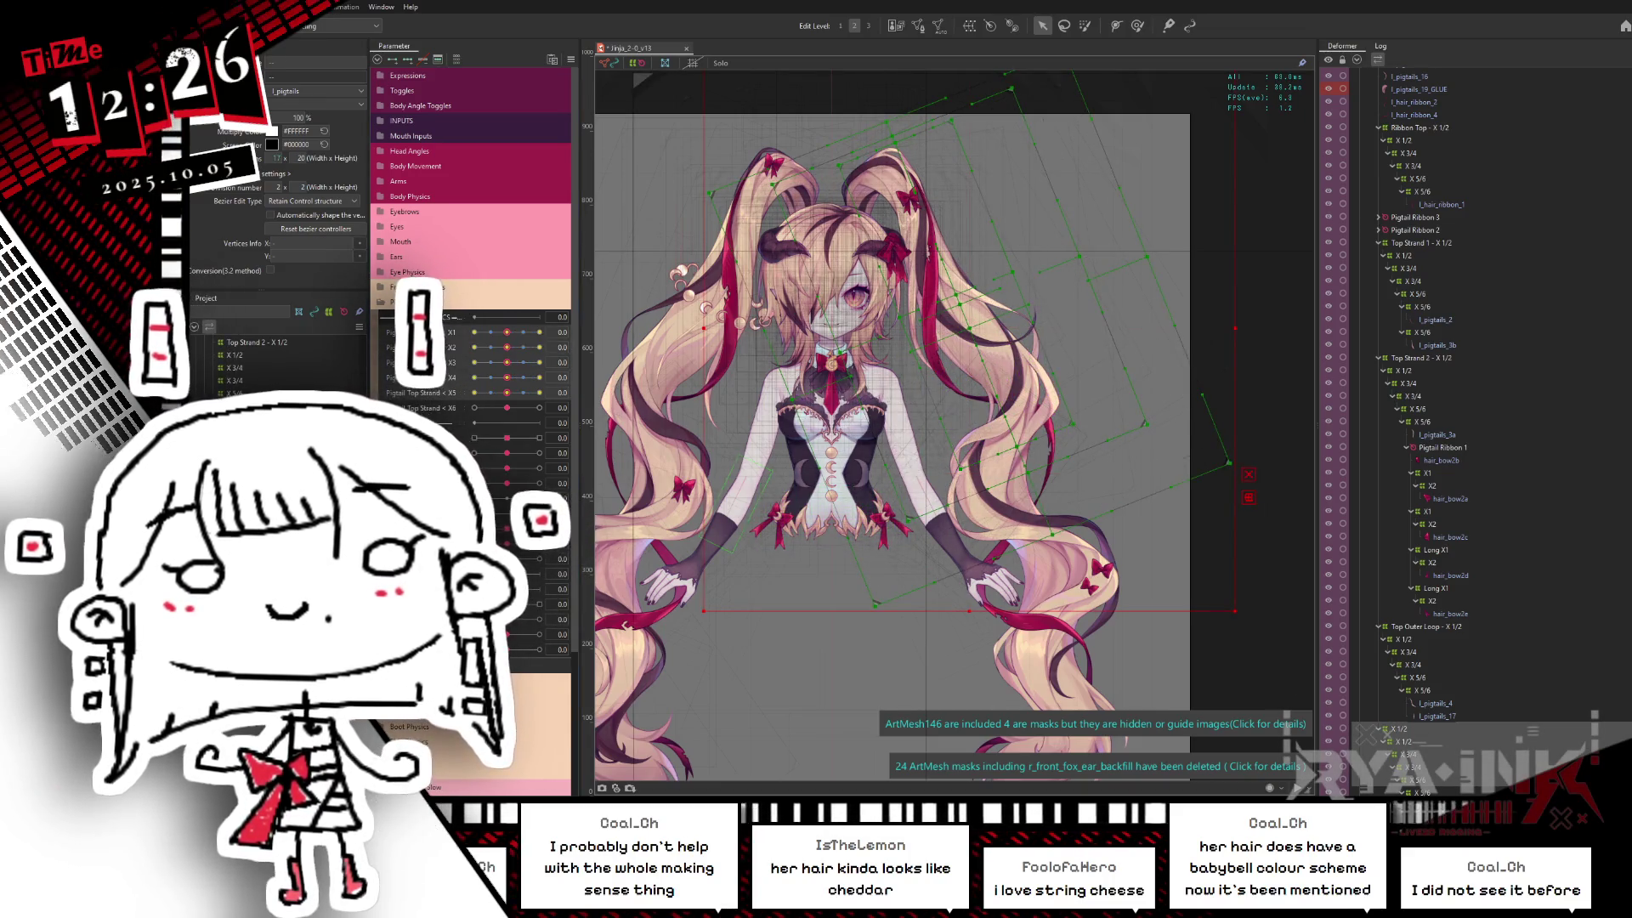
click(475, 332)
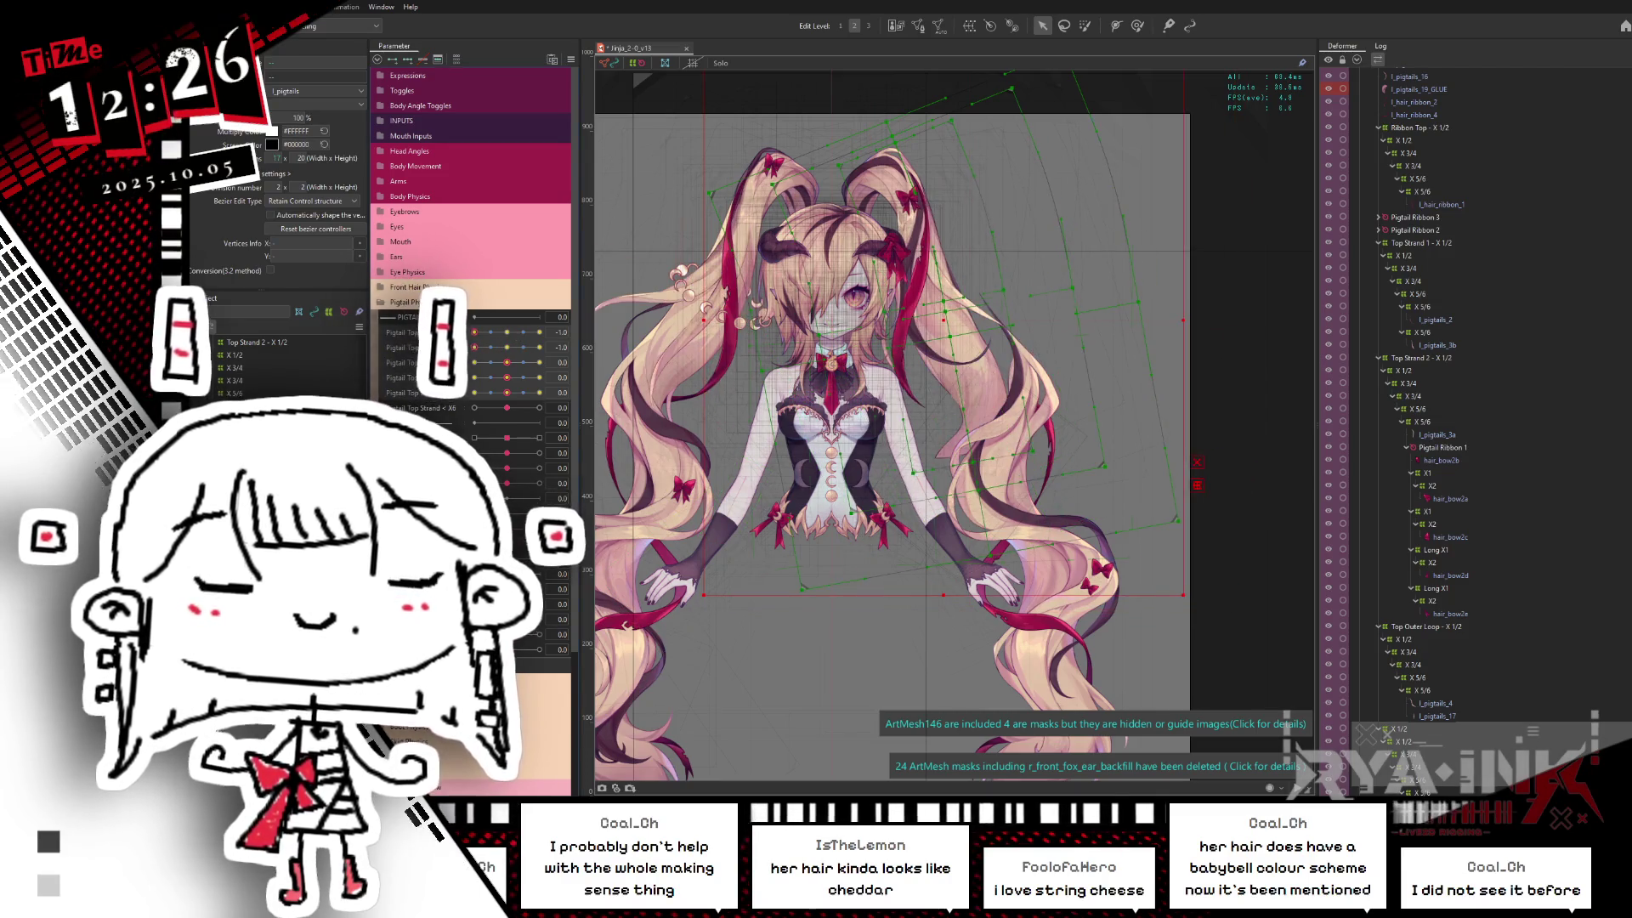
click(474, 346)
click(507, 338)
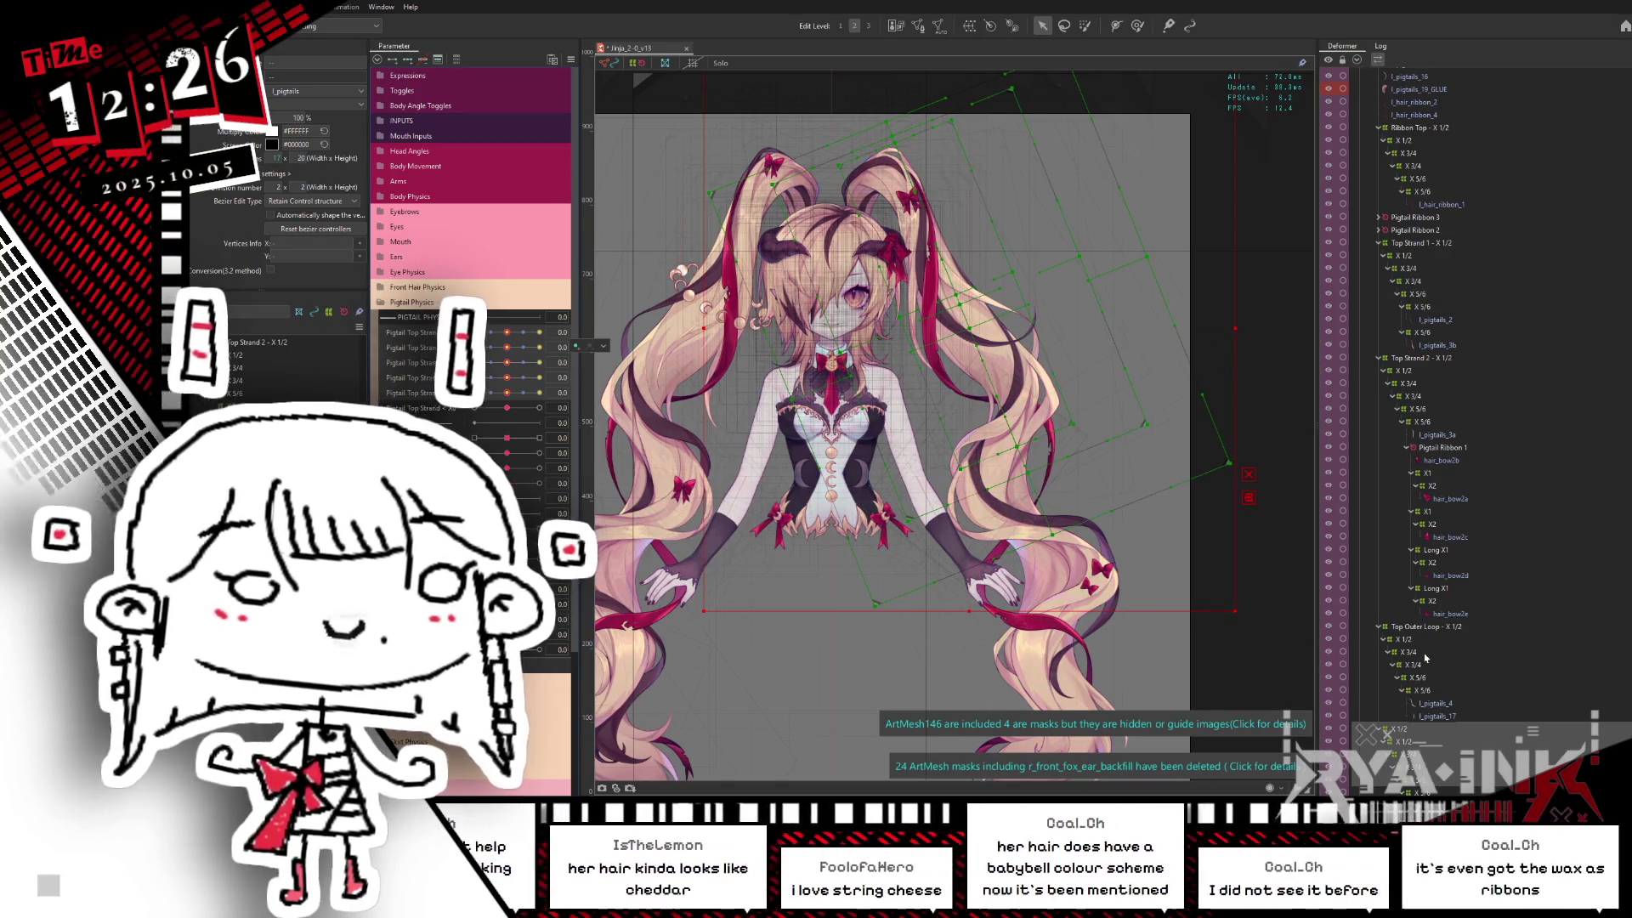
Step: Select the whole Ribbon Top deformer group and hide it, dimming the rest of the model
click(1427, 628)
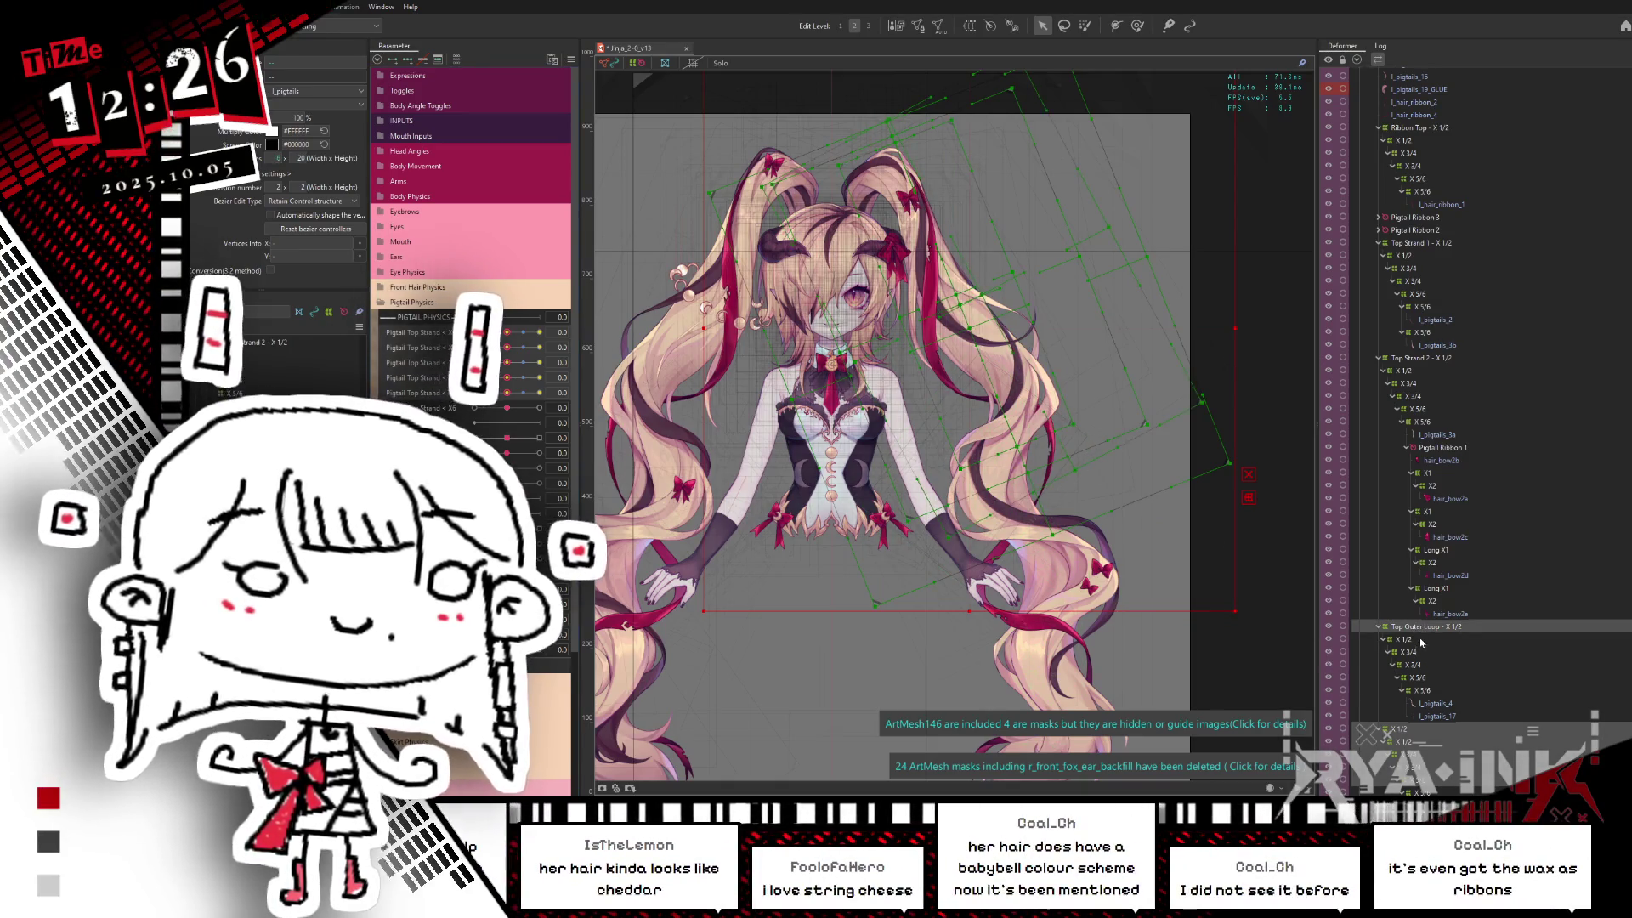
click(1428, 128)
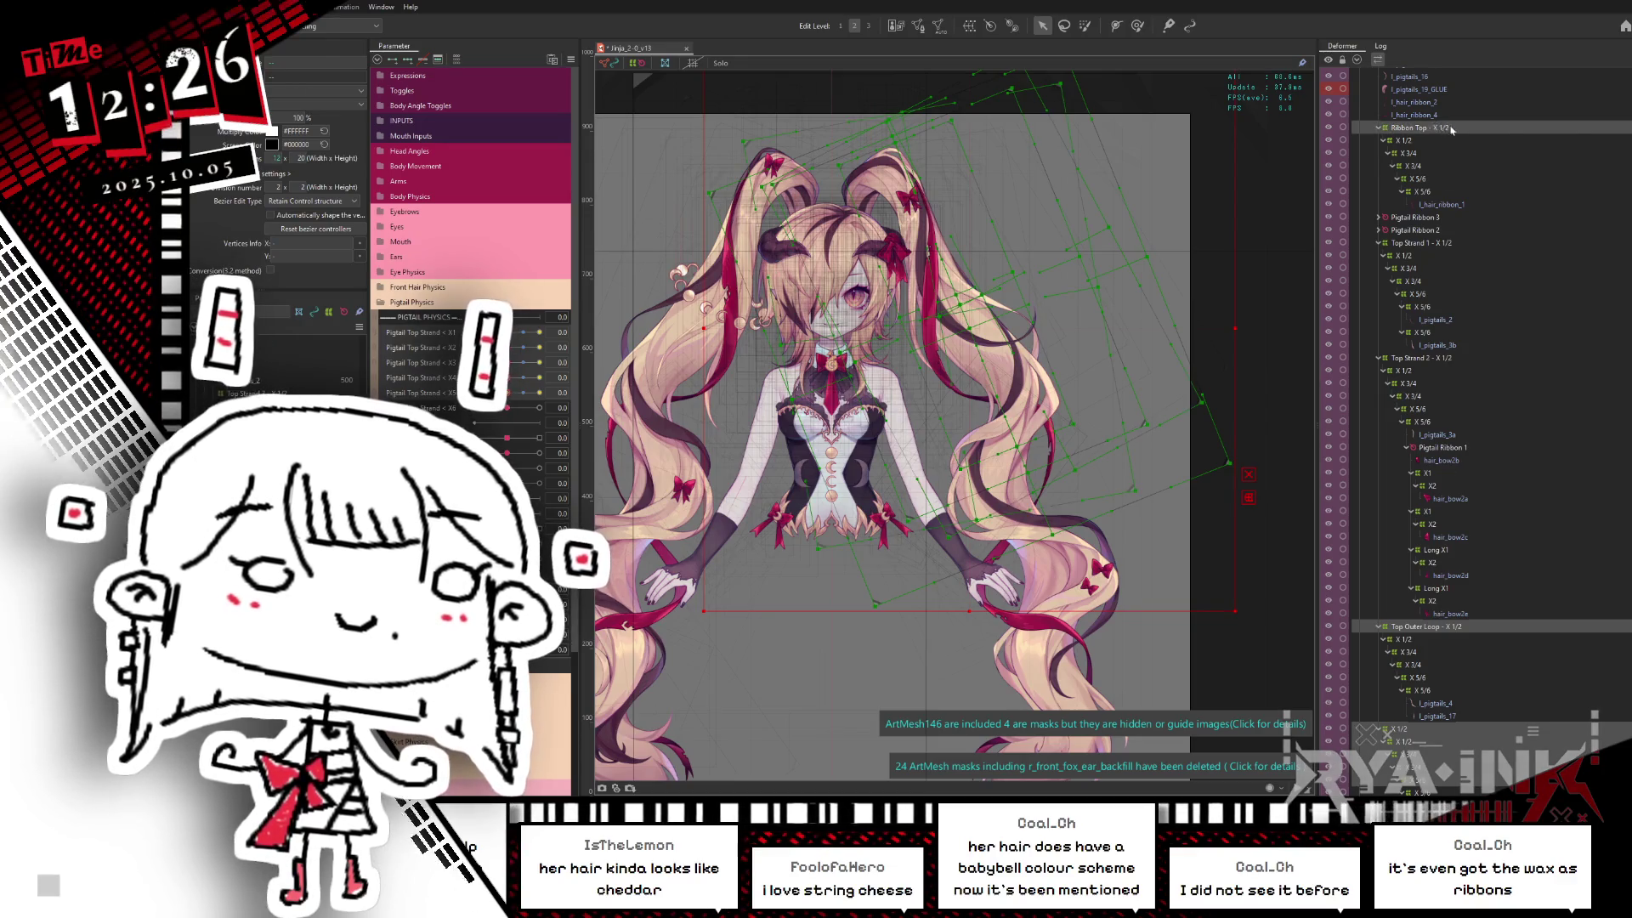
click(1452, 128)
key(ctrl+h)
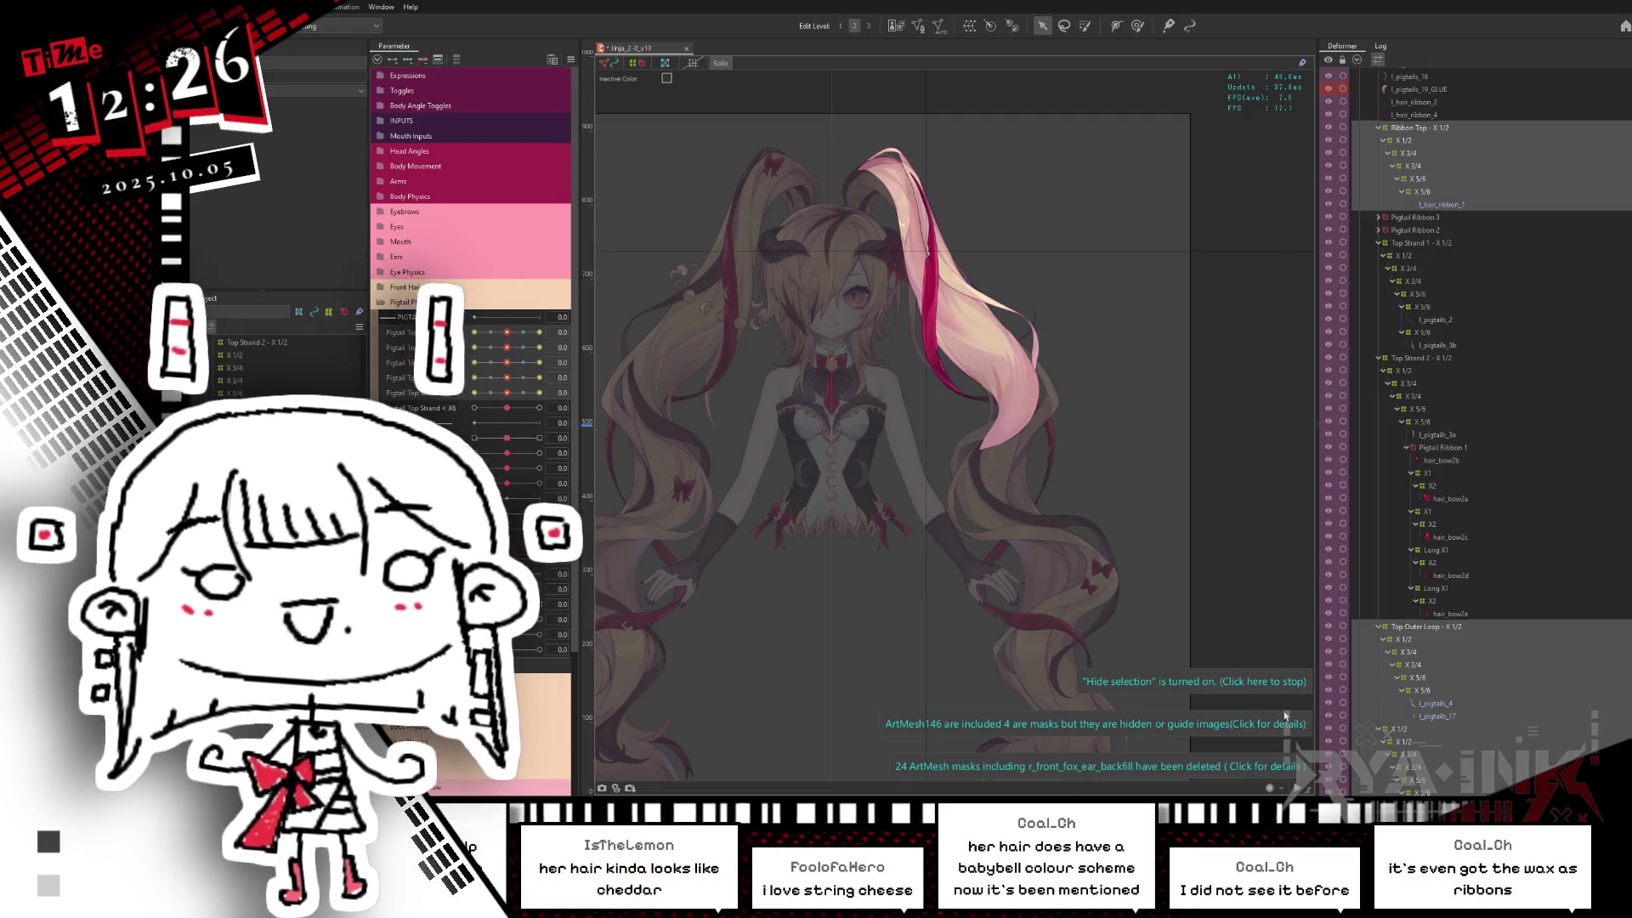
Step: Sweep Pigtail Top between -1.0 and 0 on the Top Outer Loop deformer, then select l_pigtails_4
click(1425, 628)
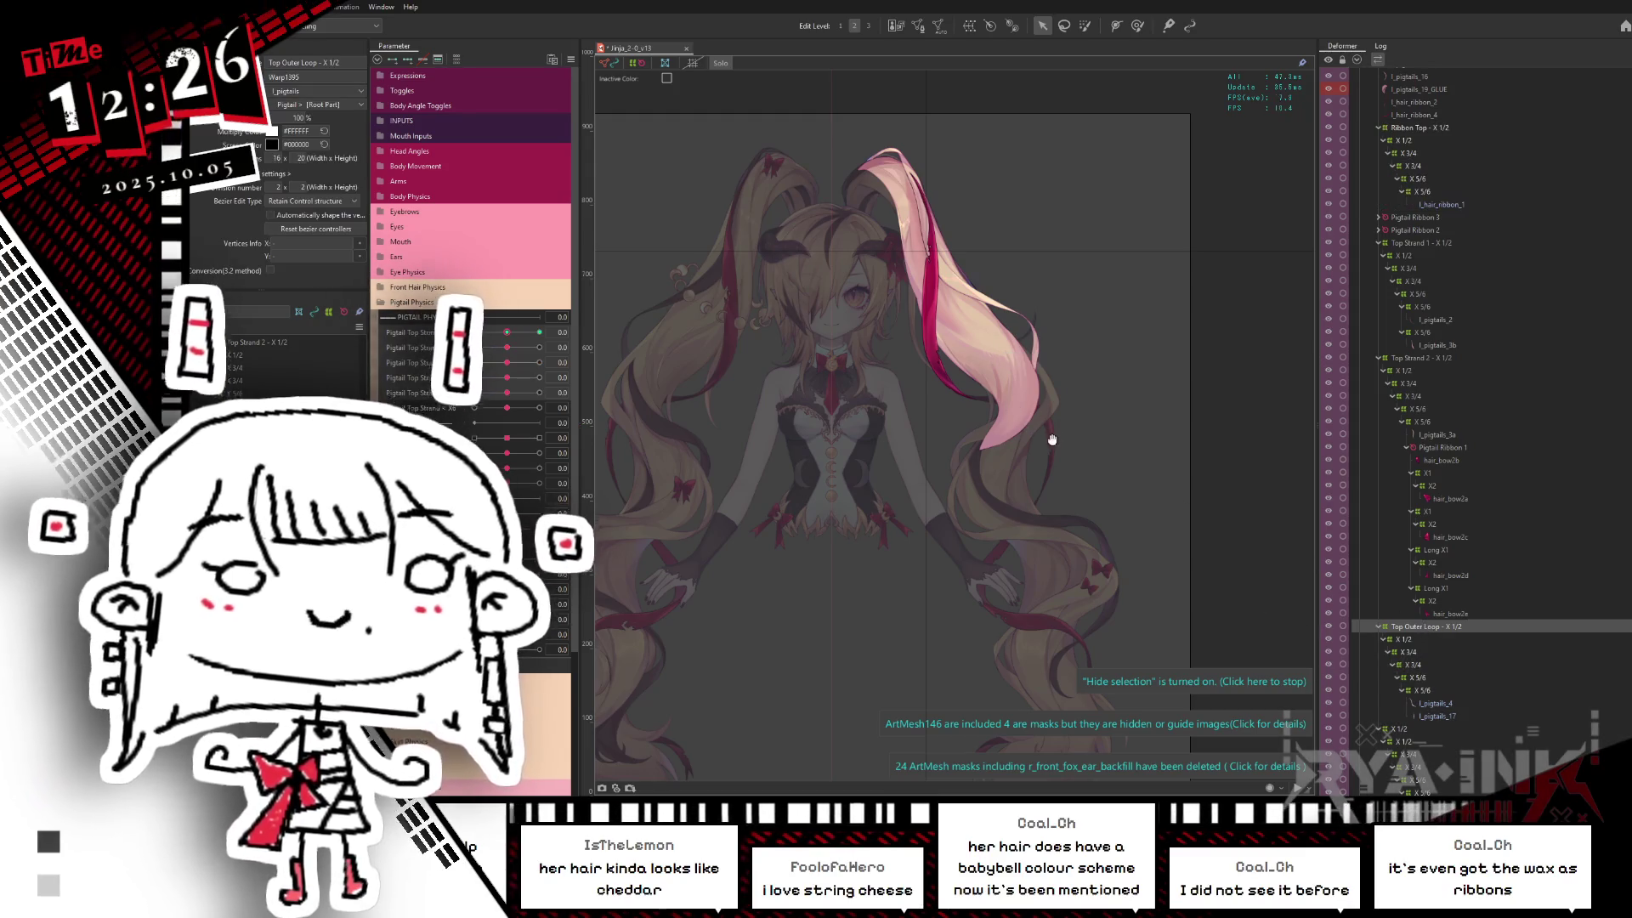
scroll(1002, 382, up, 2)
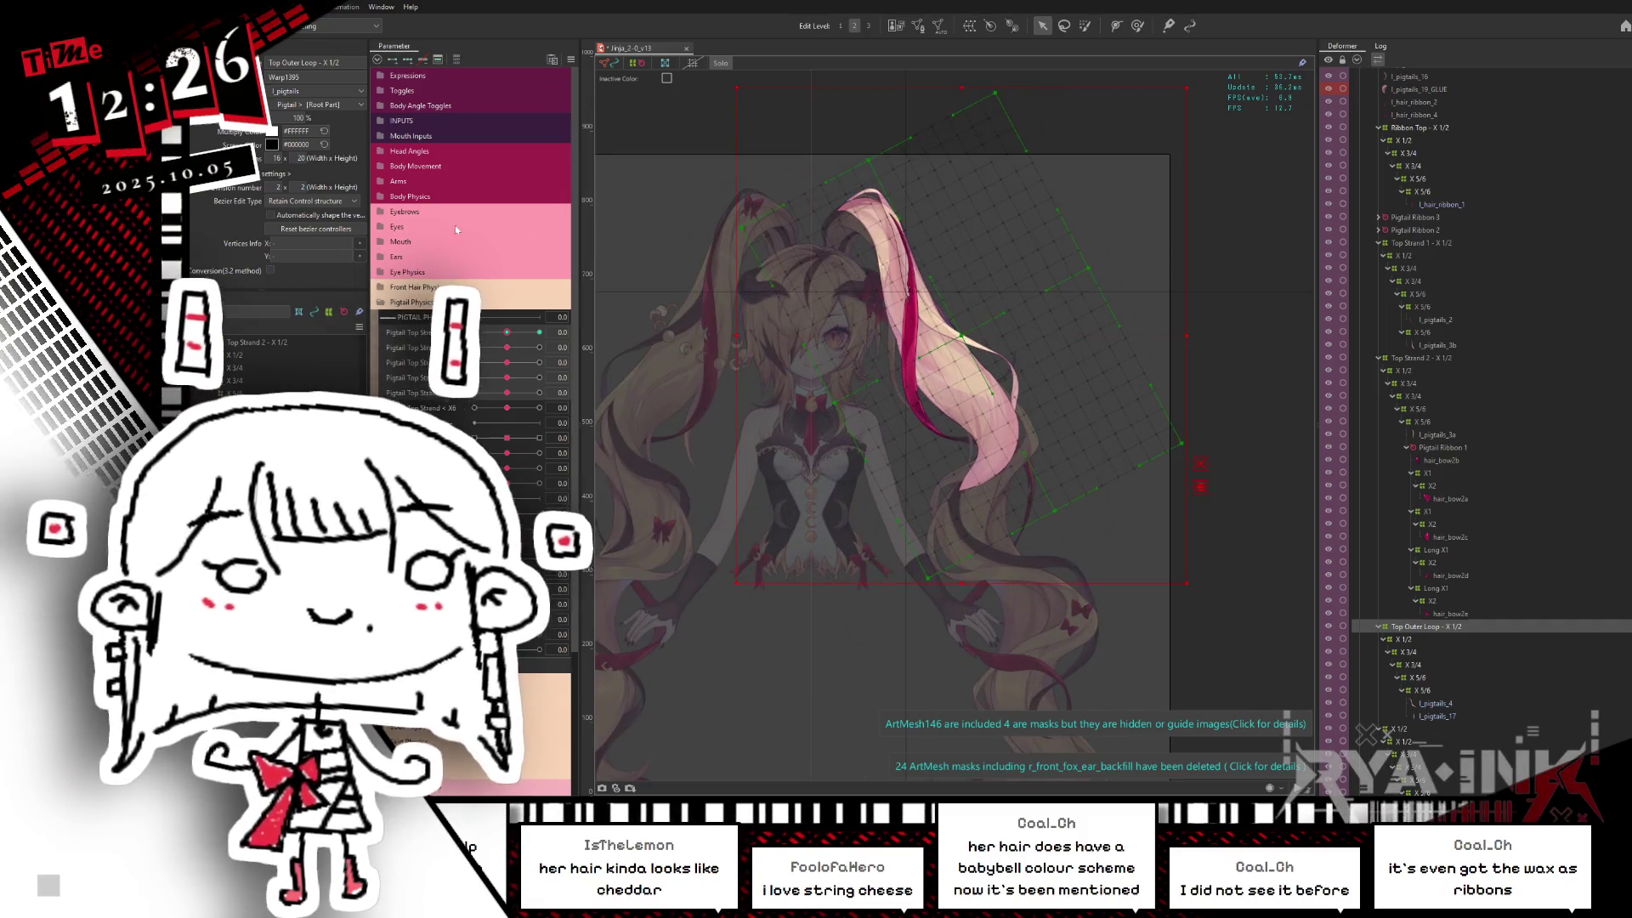
drag(507, 332, 473, 334)
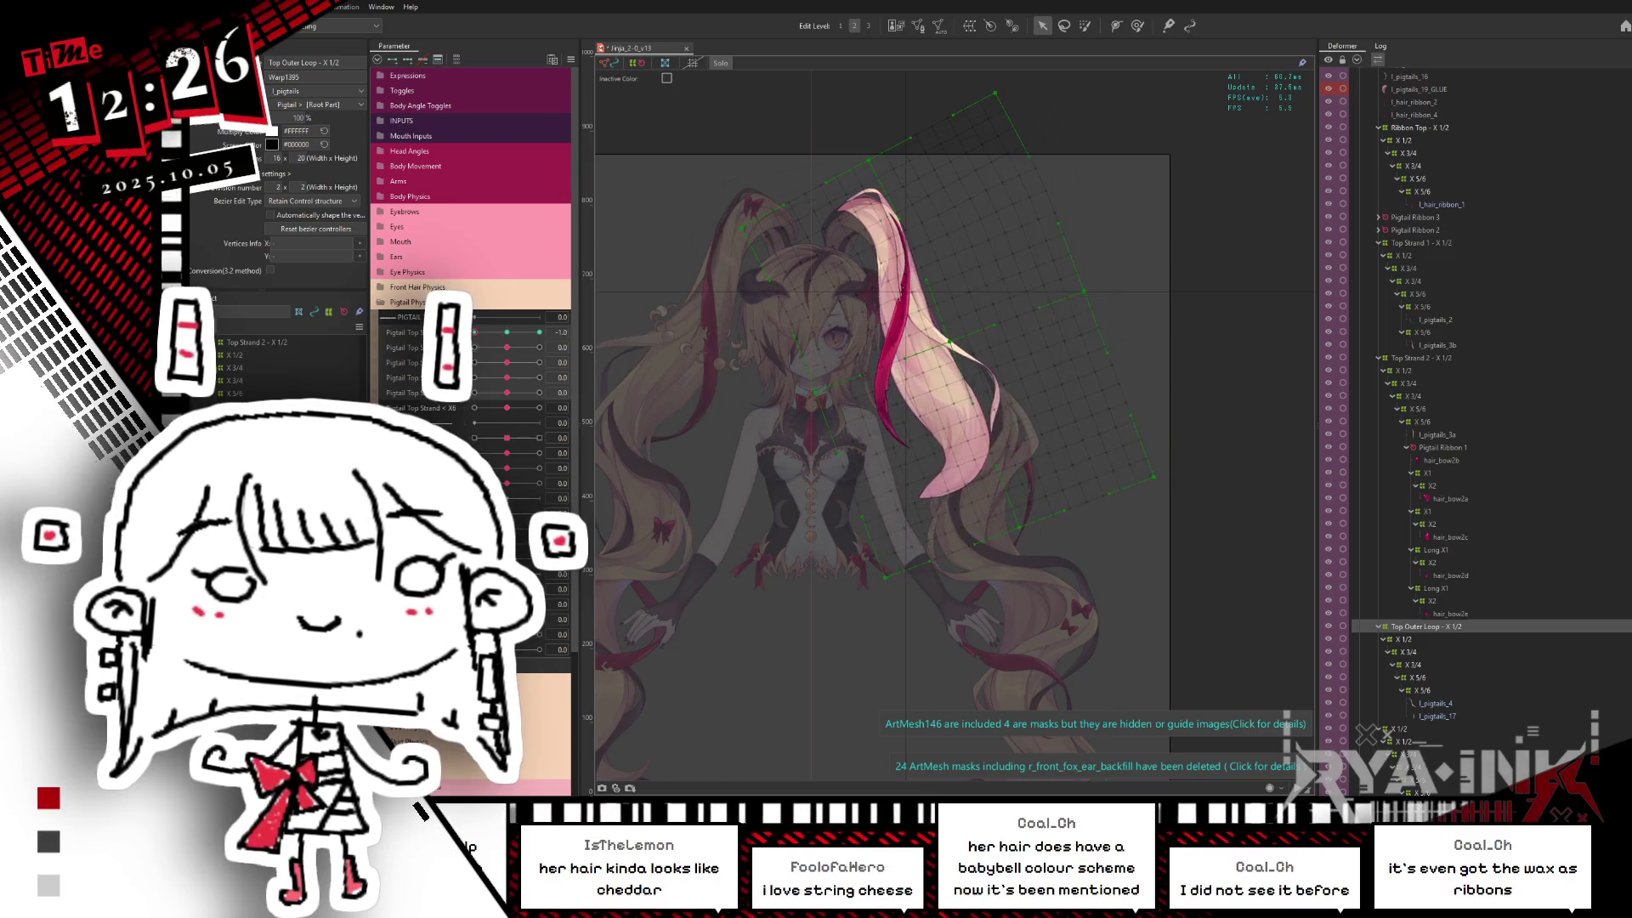
click(1432, 630)
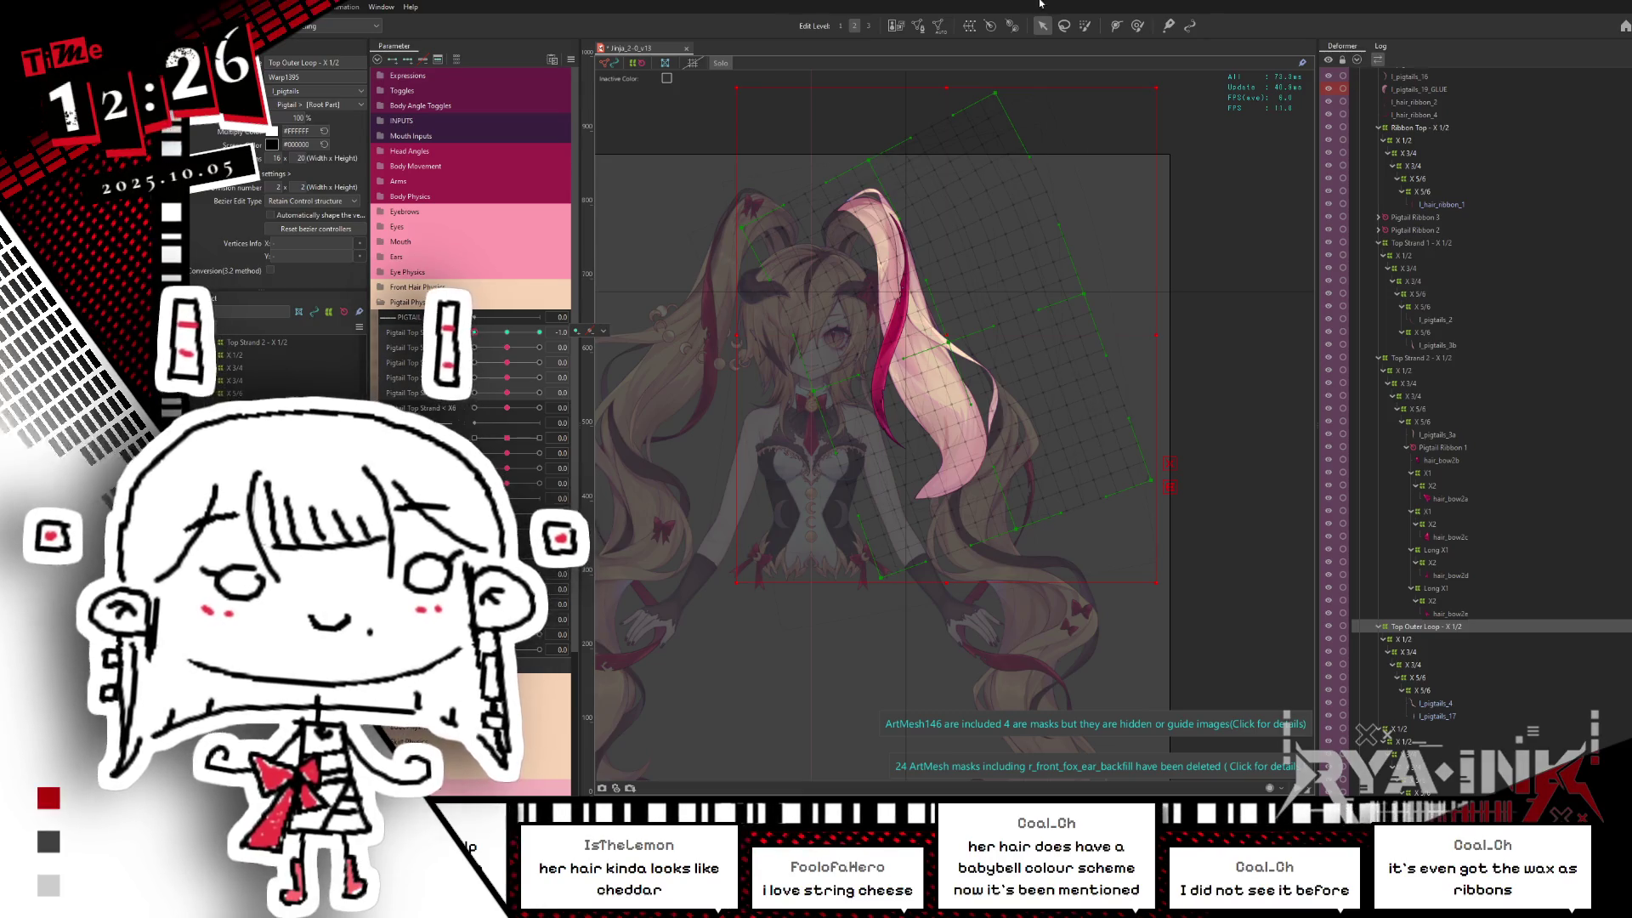
click(1064, 26)
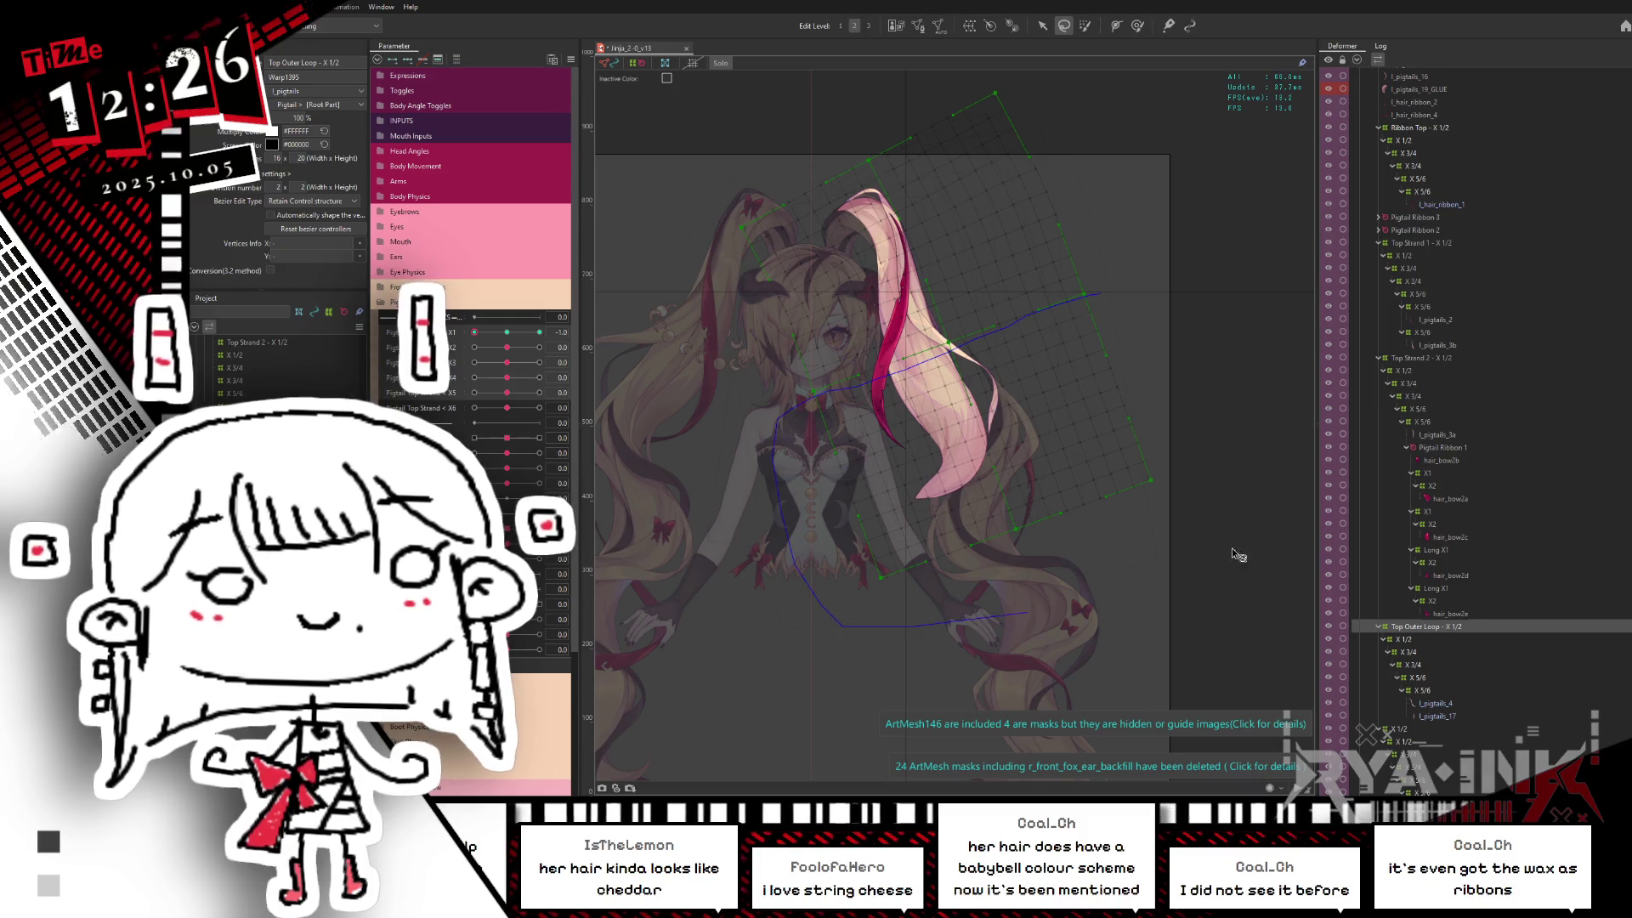
mouse_move(472, 333)
mouse_down()
mouse_move(504, 334)
mouse_move(472, 333)
mouse_up()
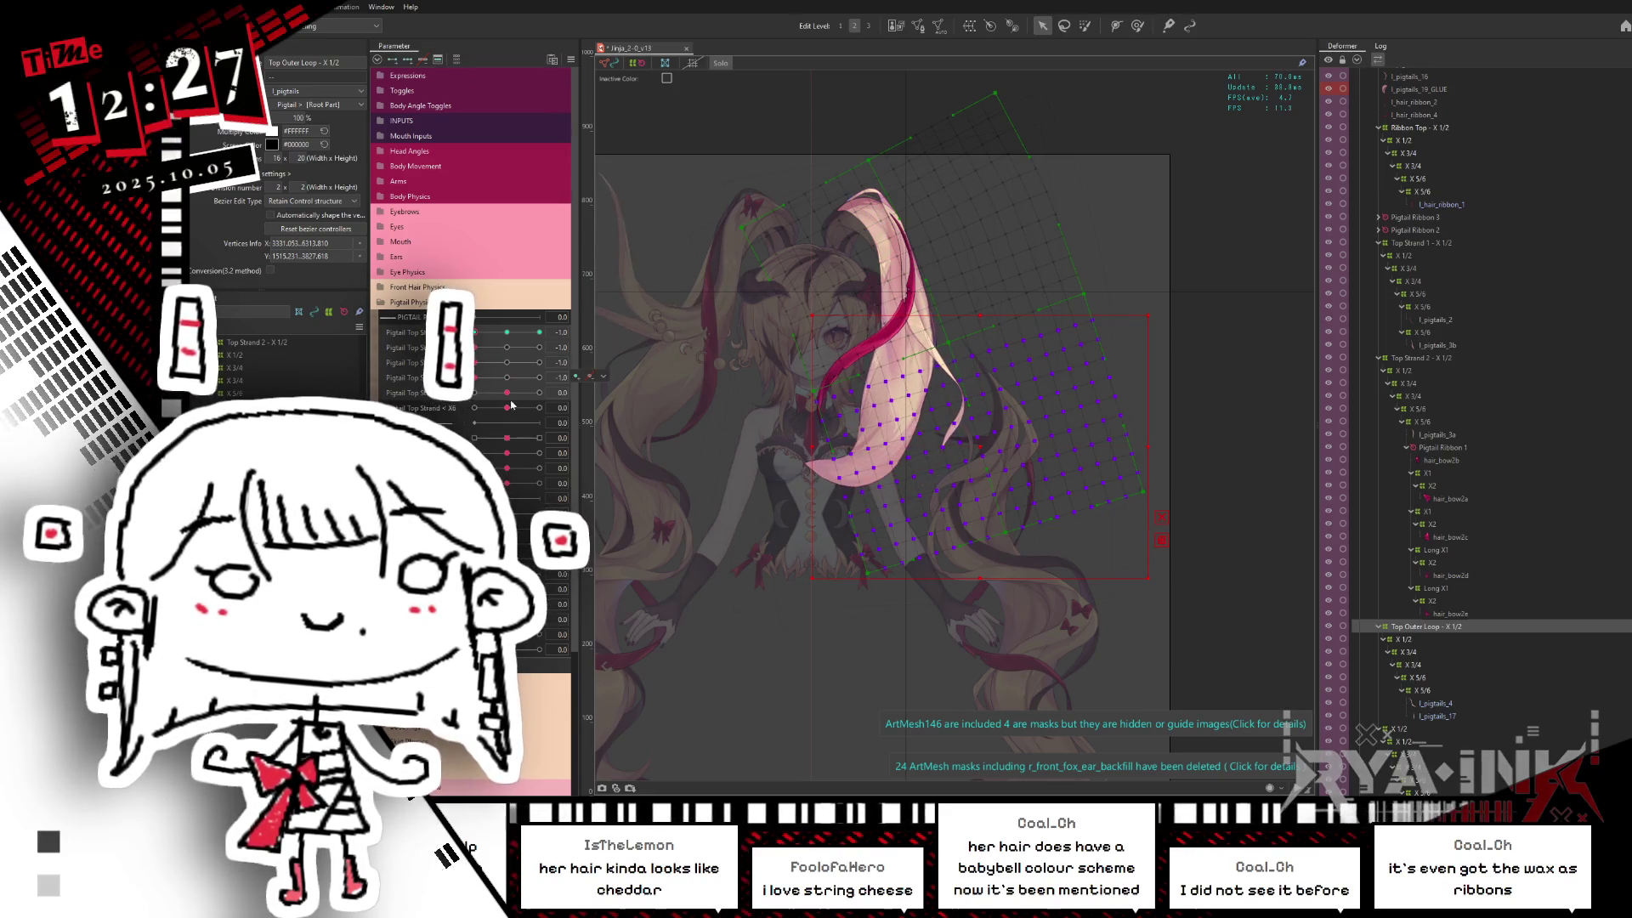
drag(516, 408, 473, 415)
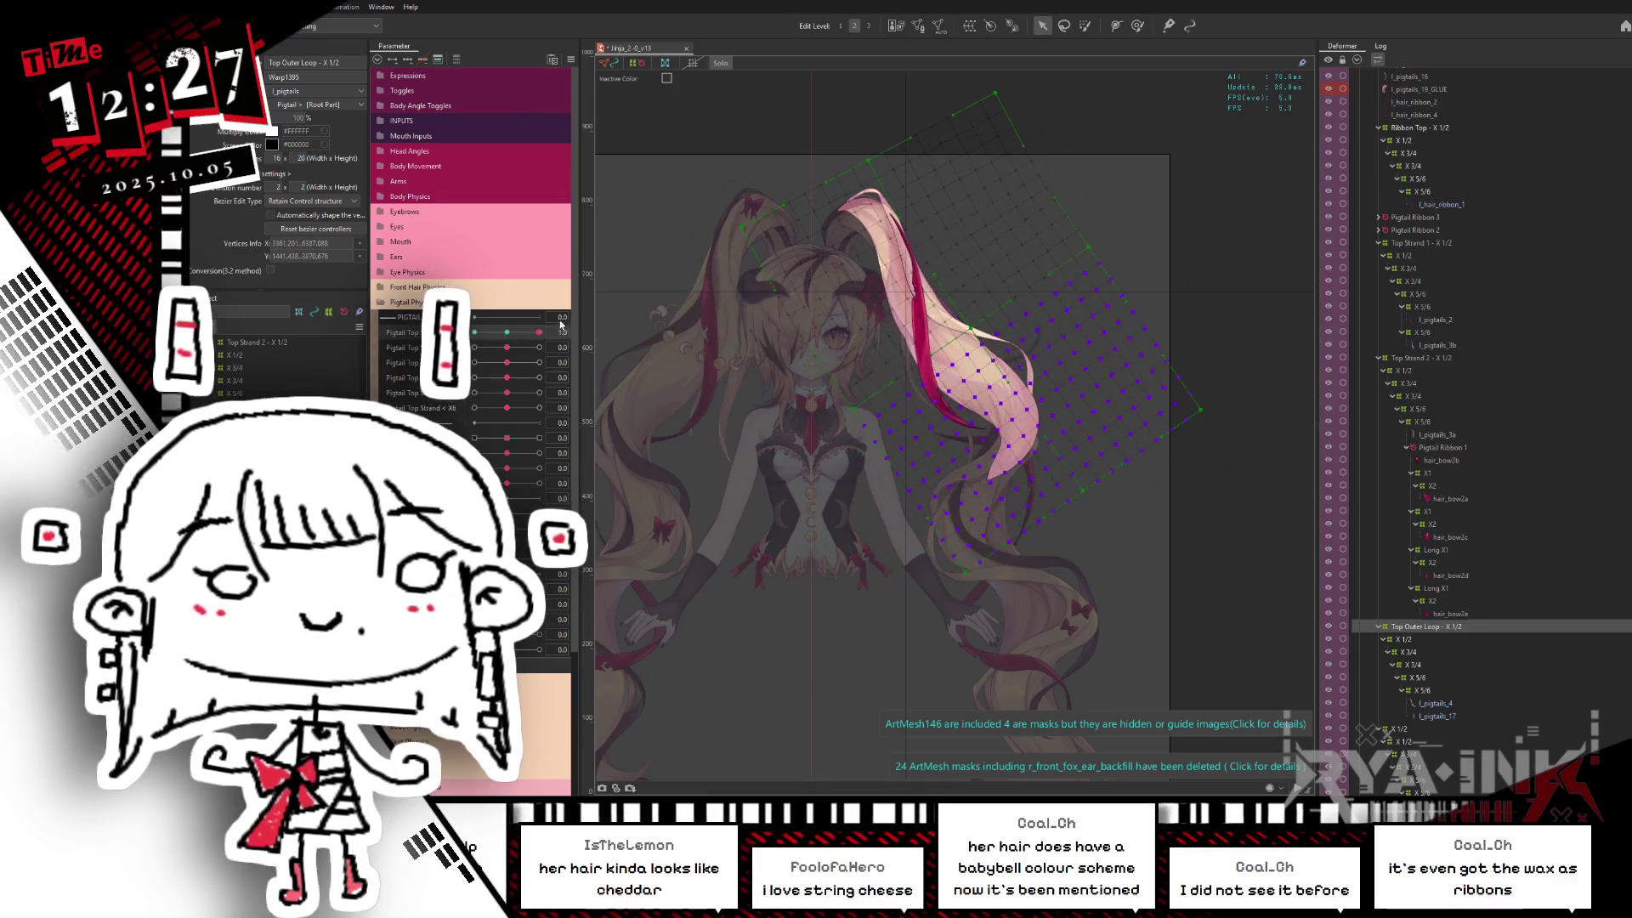
click(1432, 704)
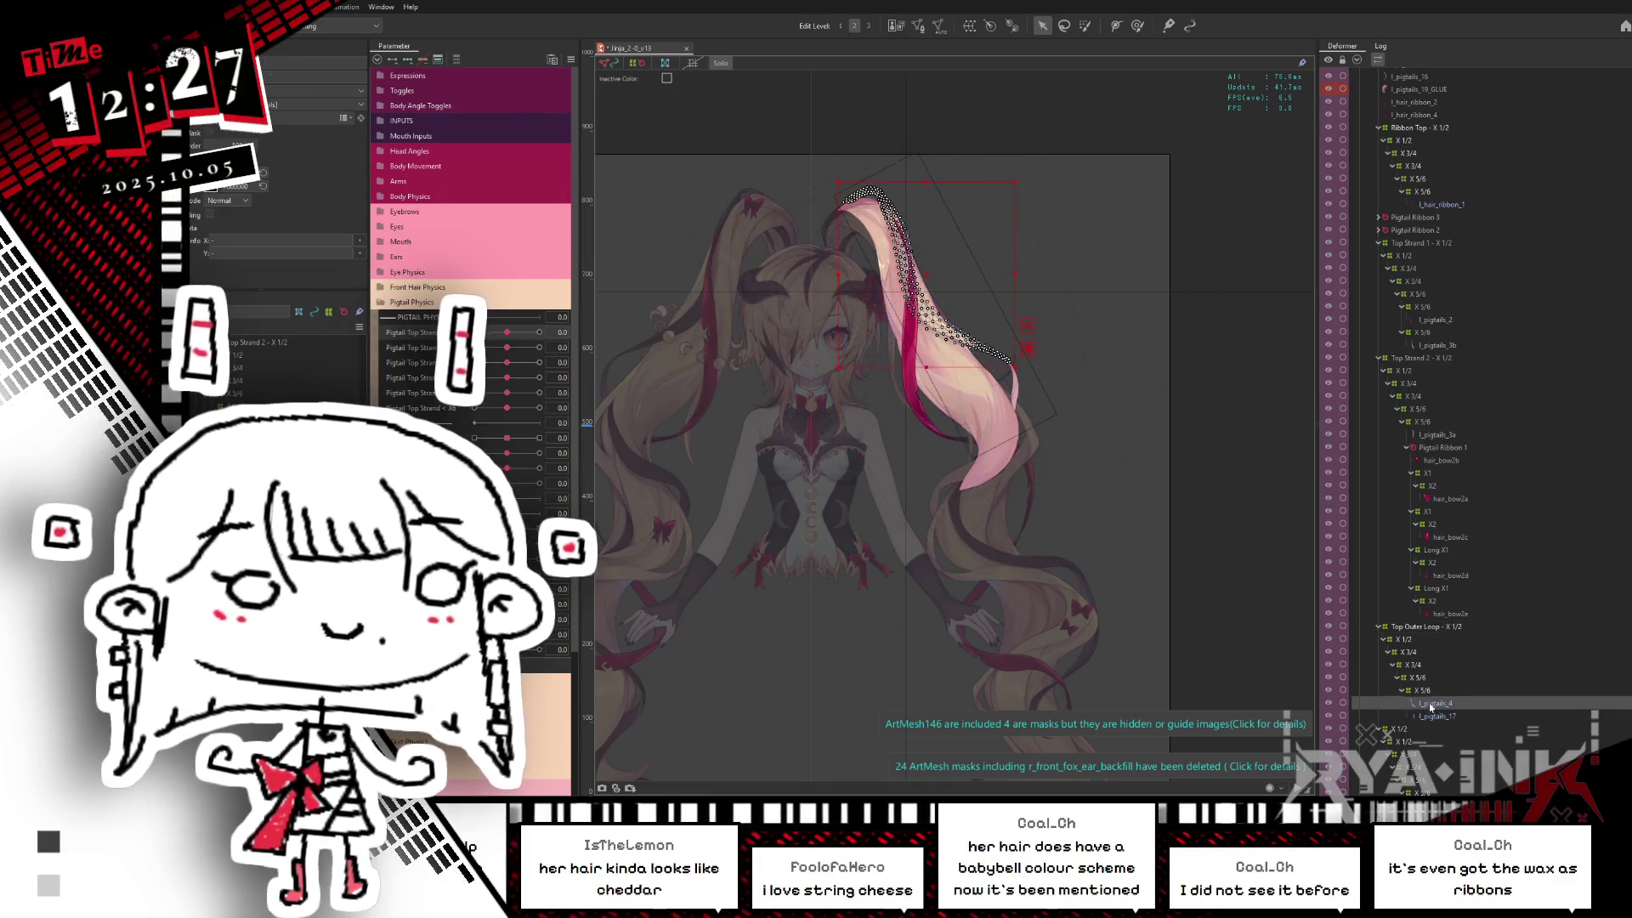
Step: Show the full-colour model and step through l_pigtails_17, l_pigtails_4 and the l_pigtails_4_GLUE mesh
click(1435, 717)
key(Return)
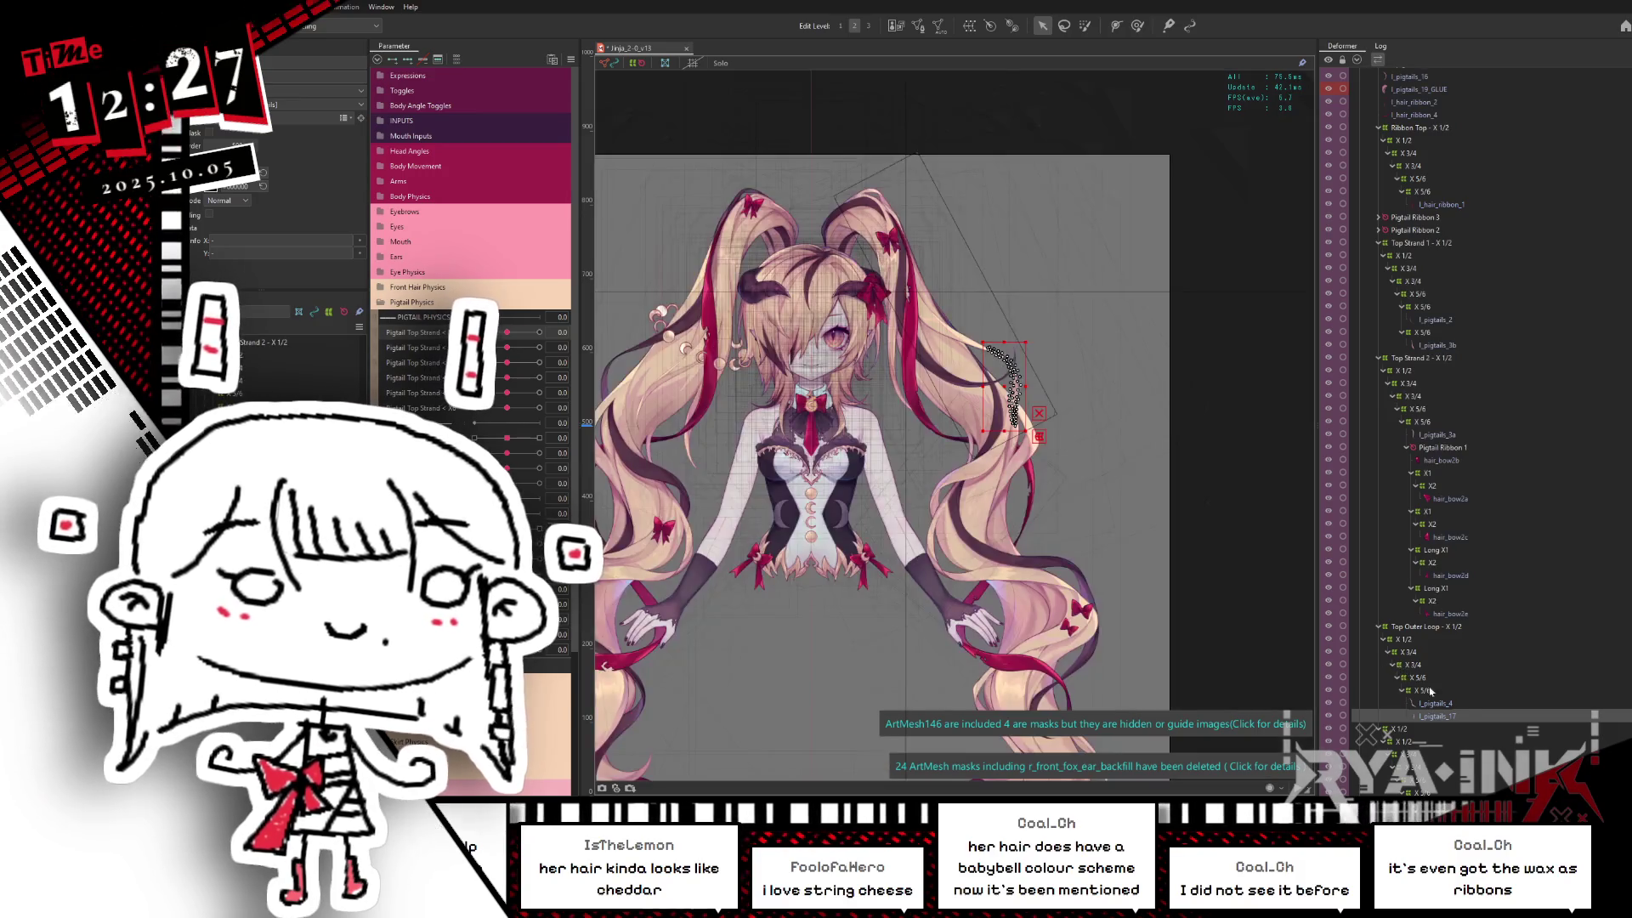
click(1451, 715)
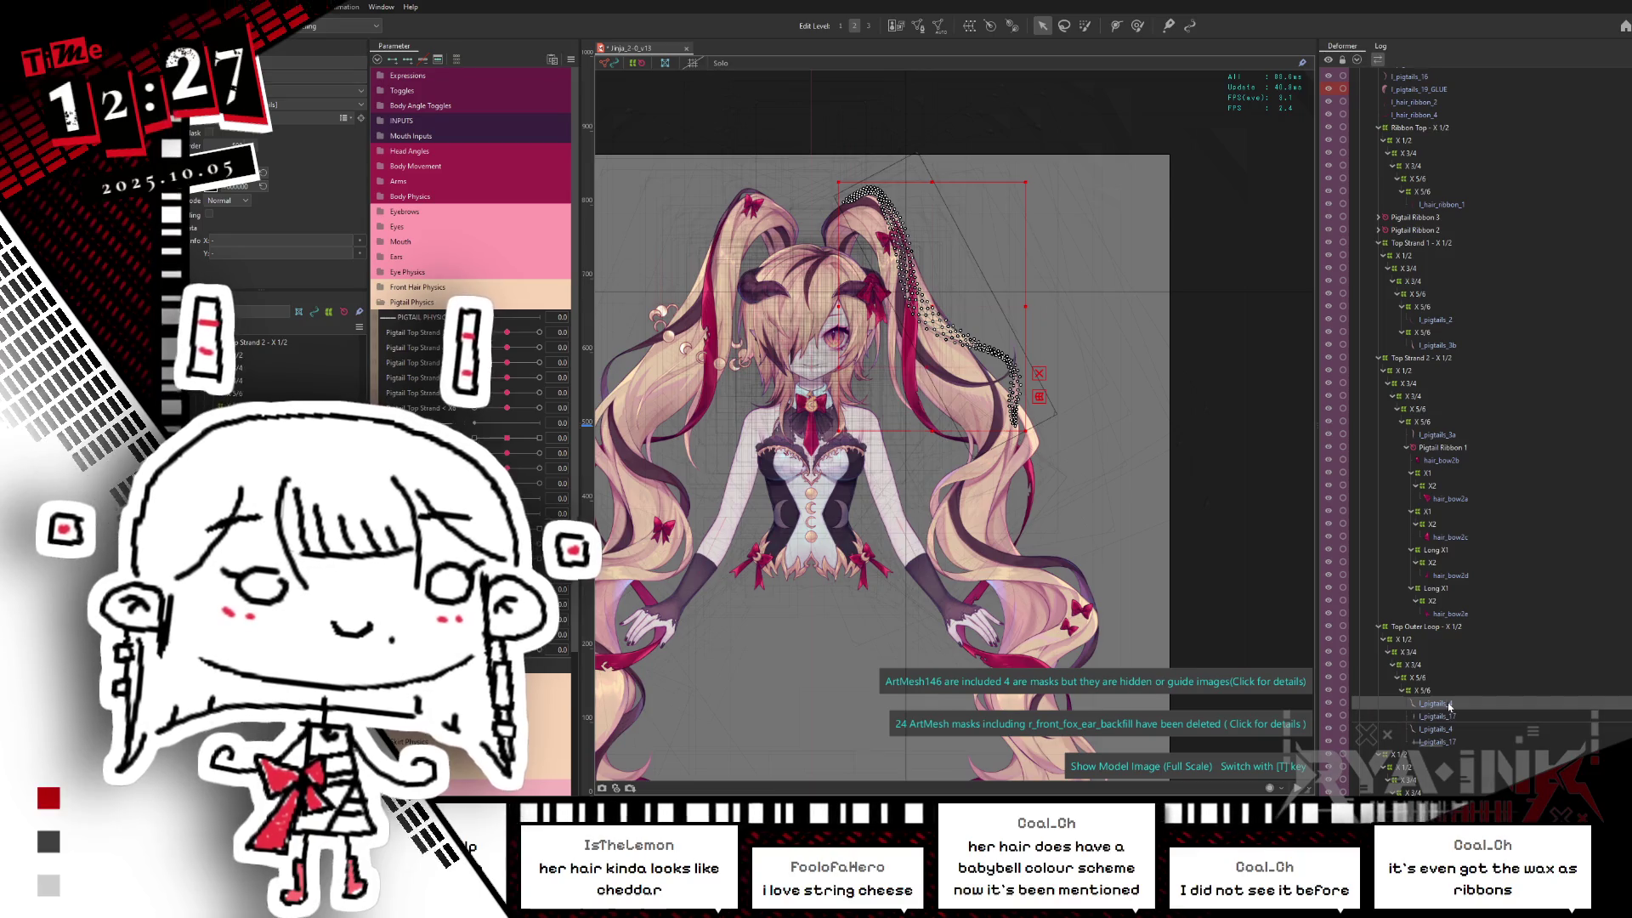
click(1449, 718)
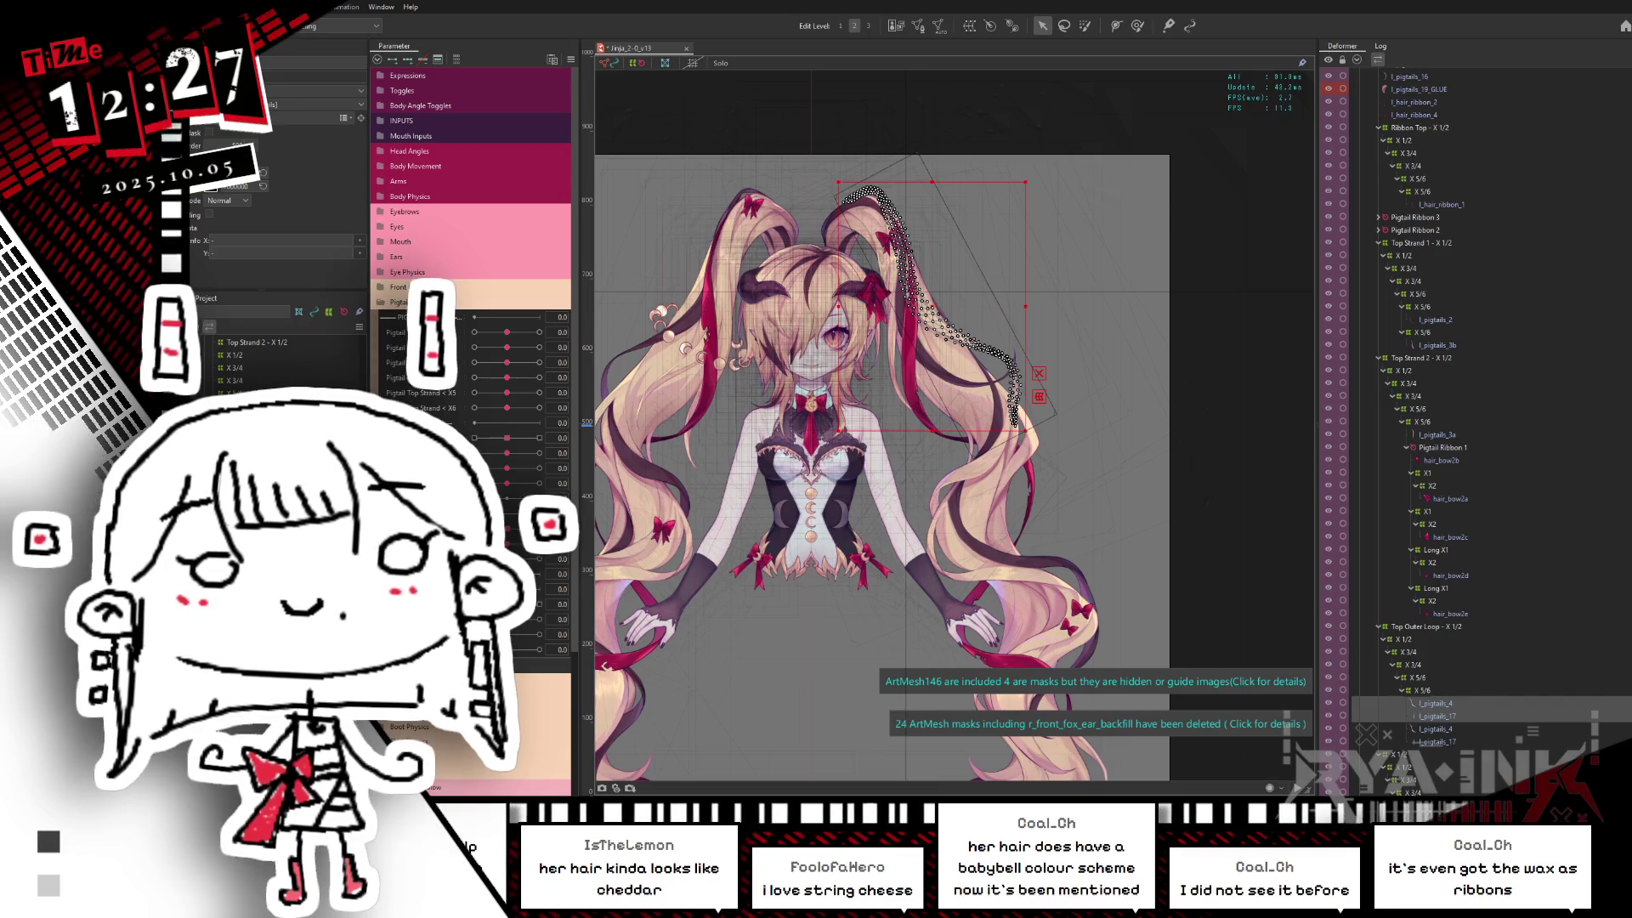
click(1438, 704)
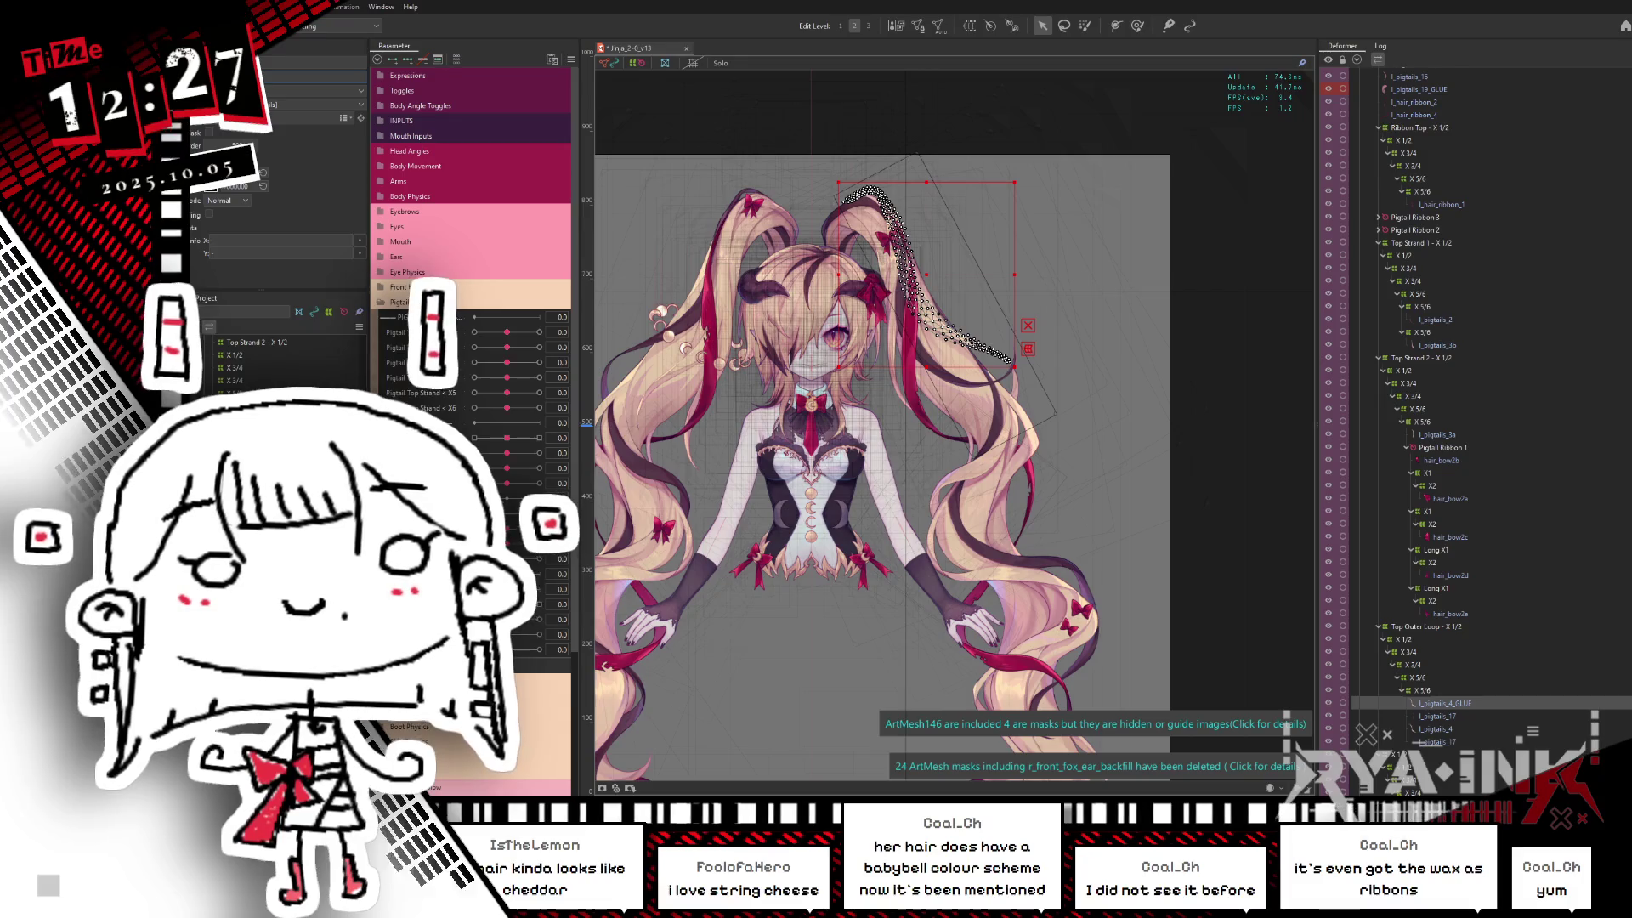
key(Down)
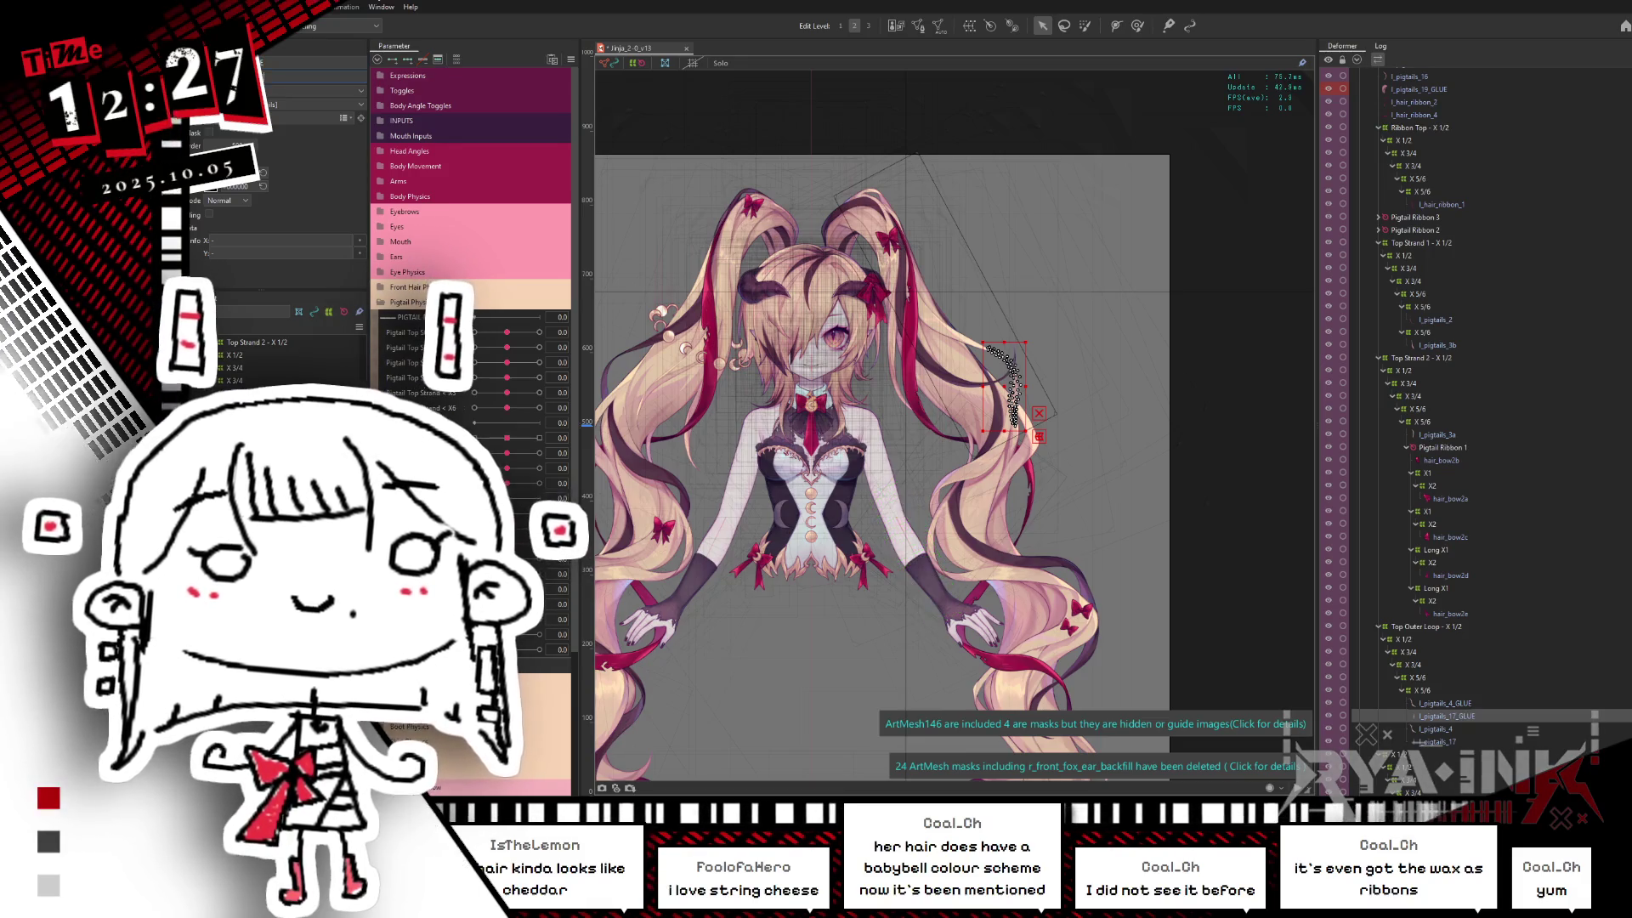
click(1450, 706)
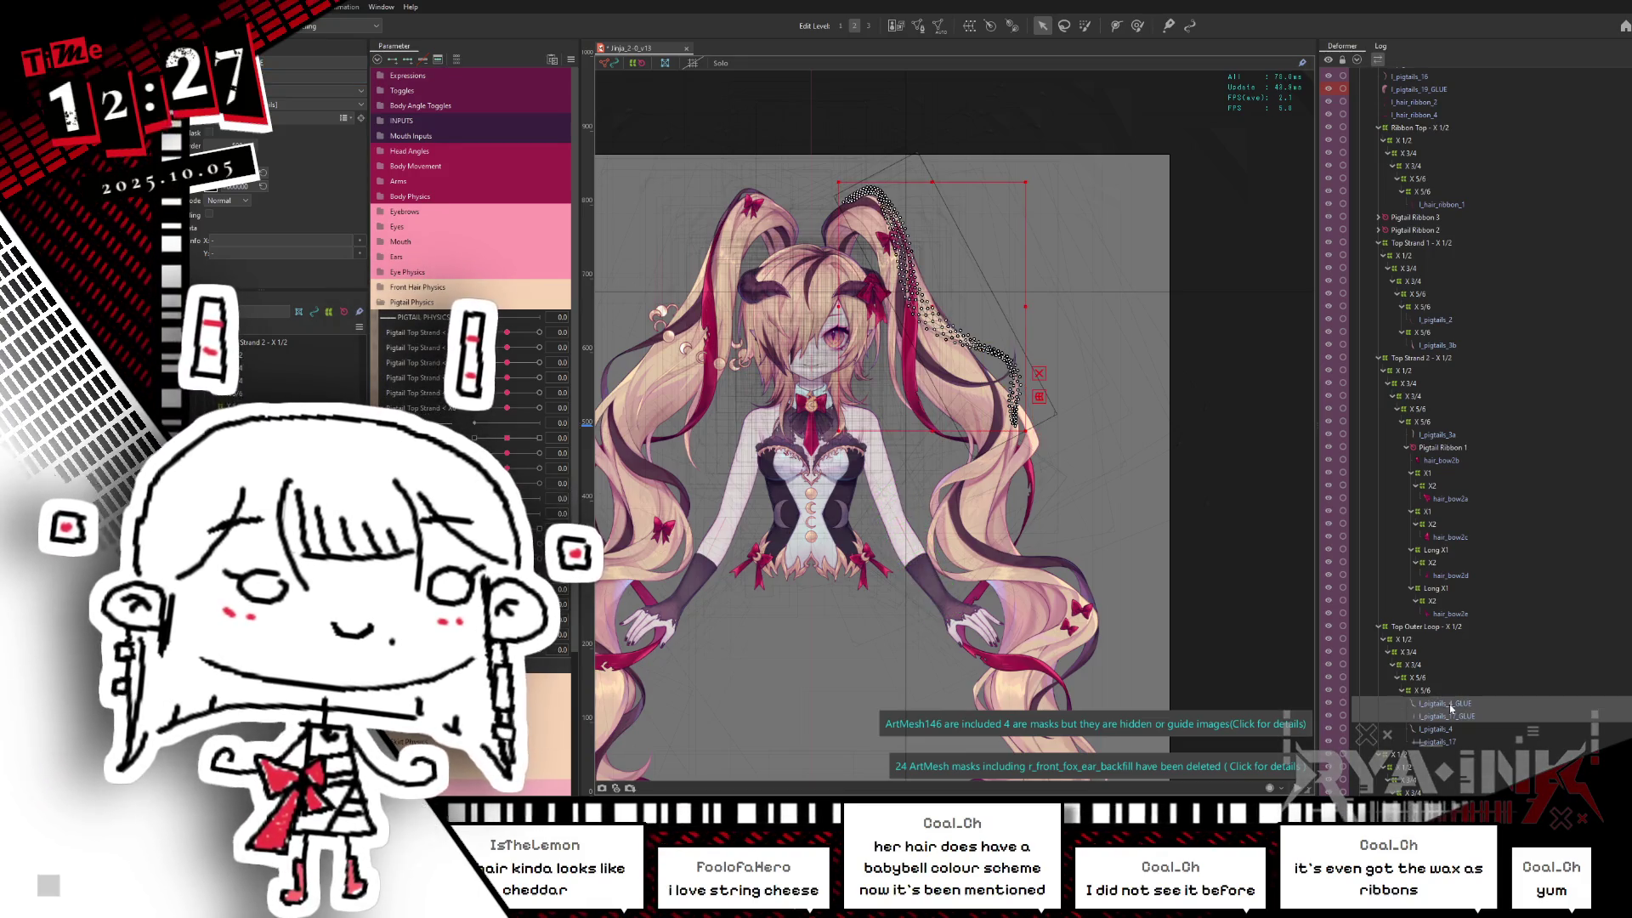
Step: Check all vertices of the left pigtail mesh and the l_pigtails_17_GLUE mesh in Mesh Edit
click(1451, 731)
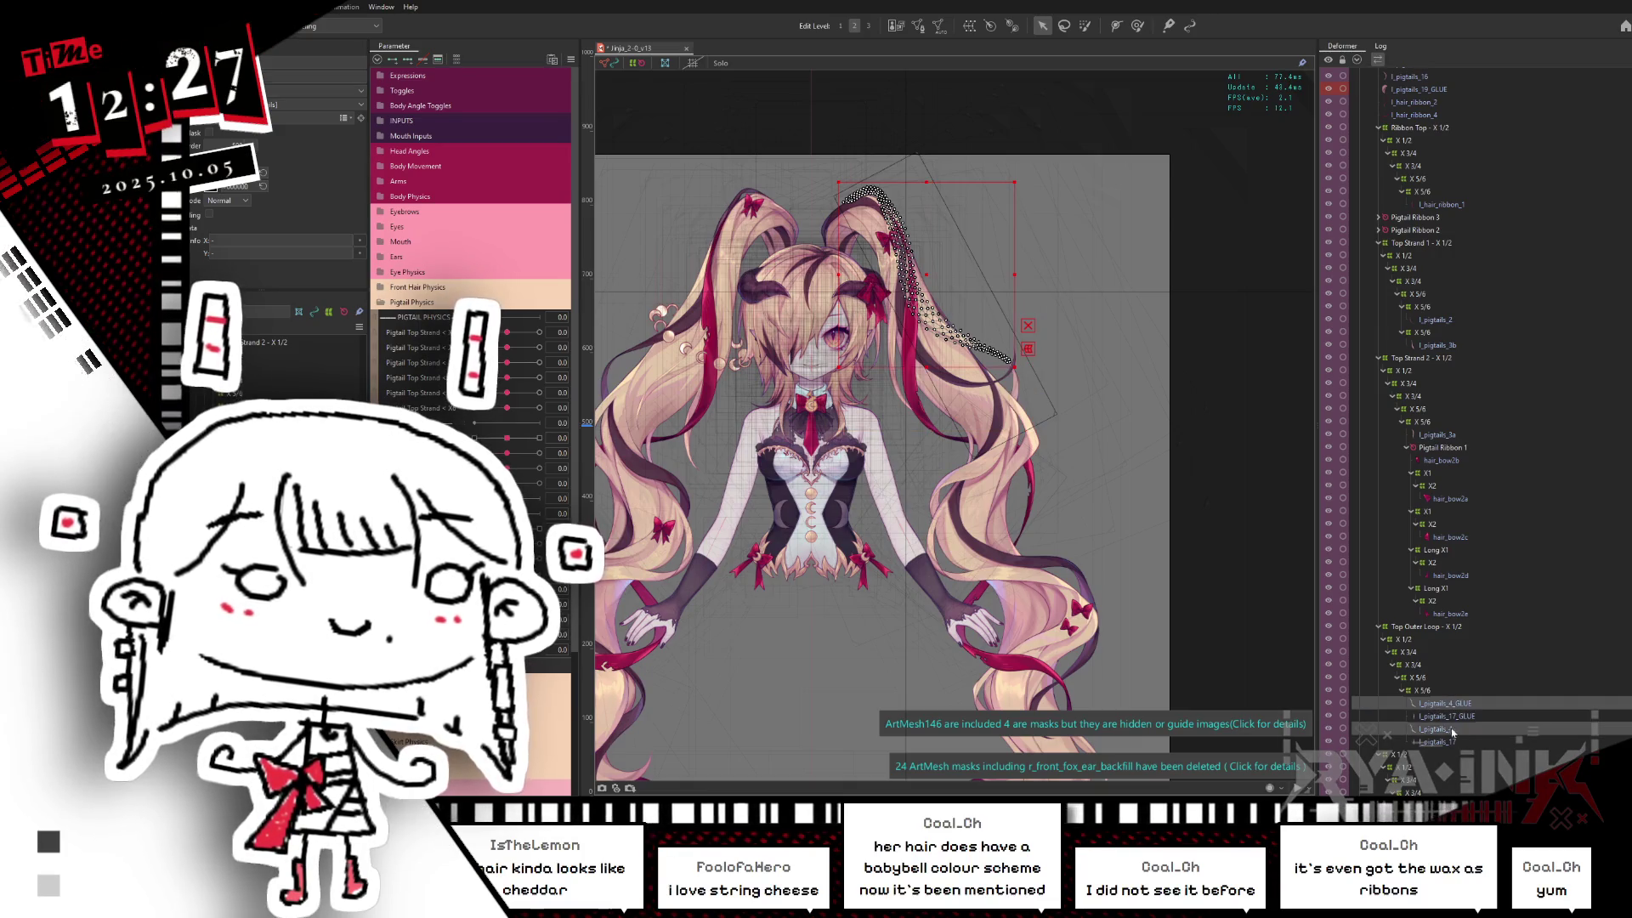
double_click(926, 296)
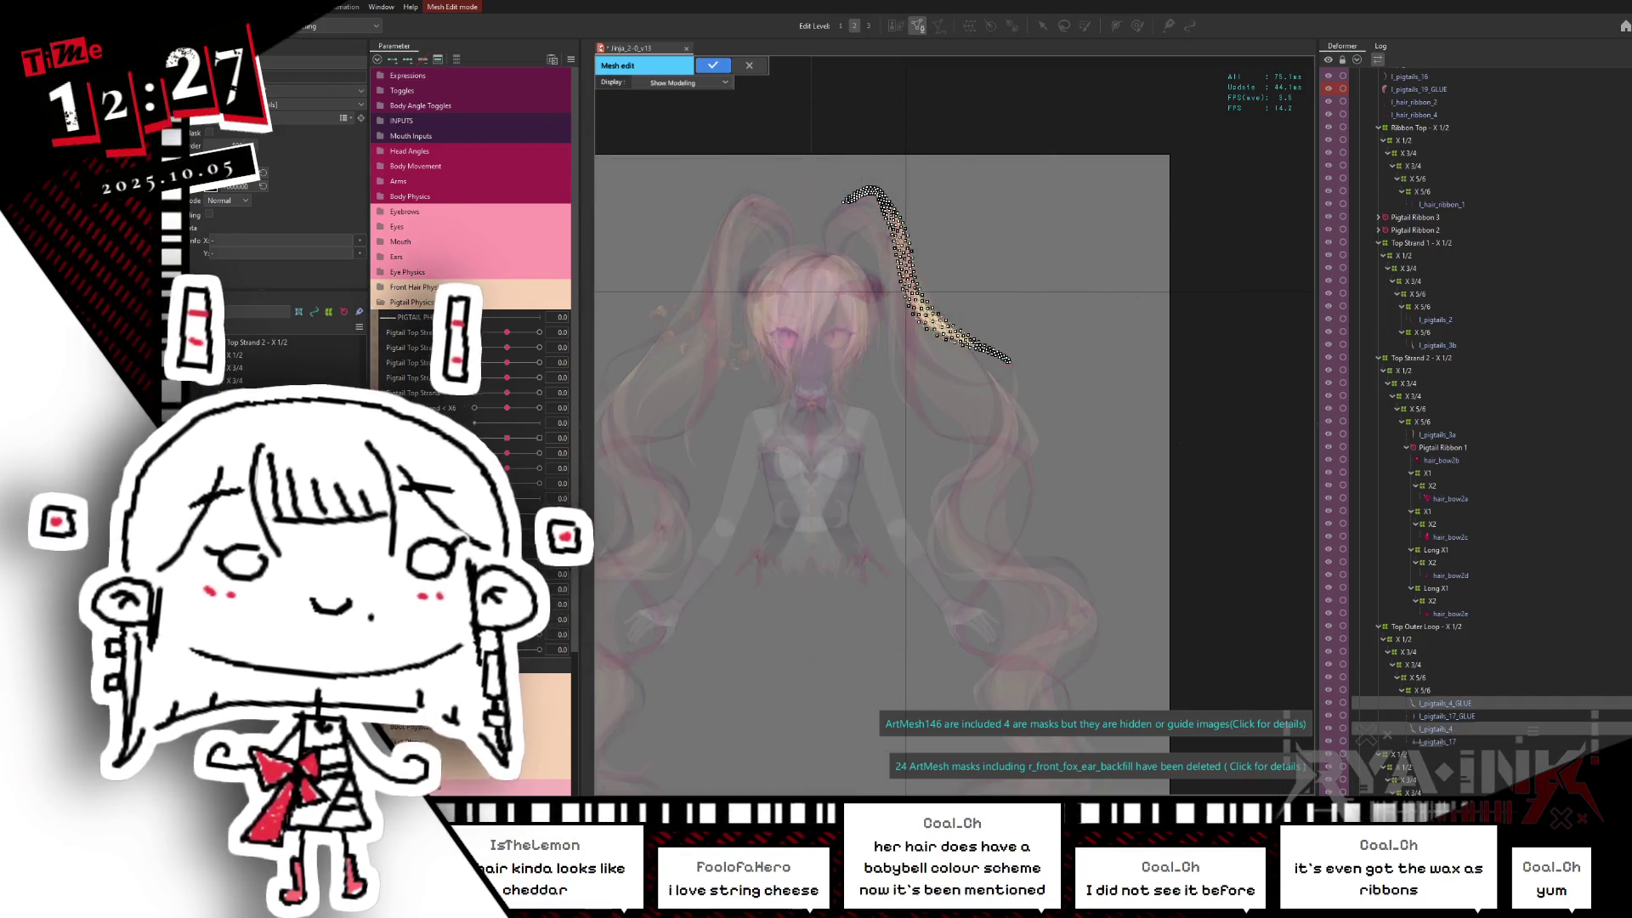
key(ctrl+a)
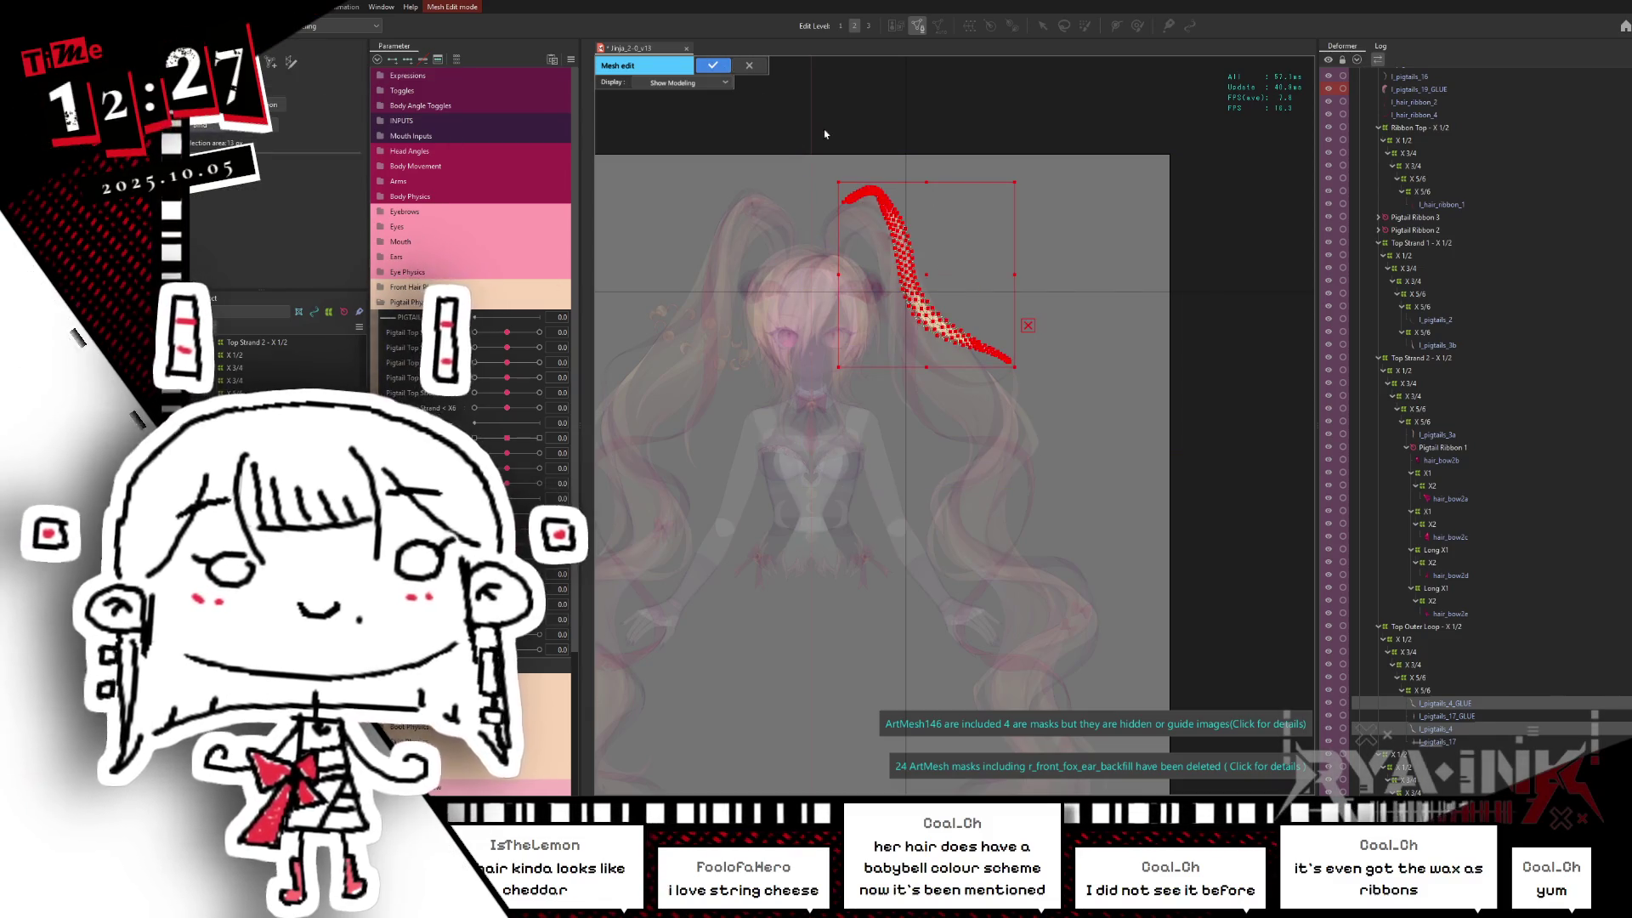
key(Return)
click(1458, 716)
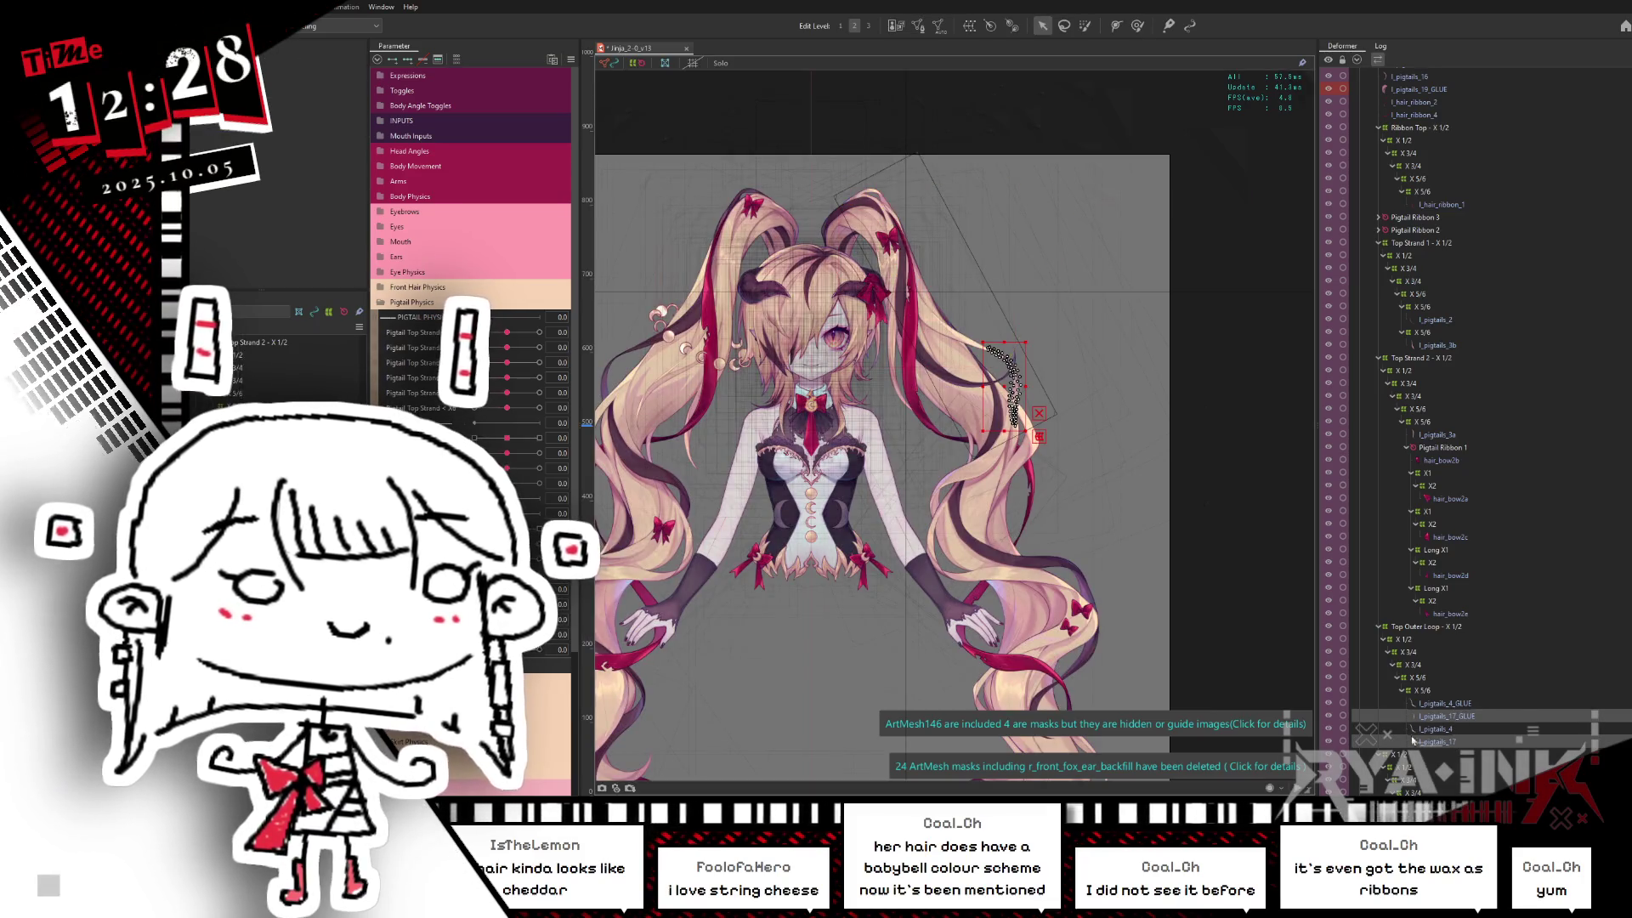
key(Return)
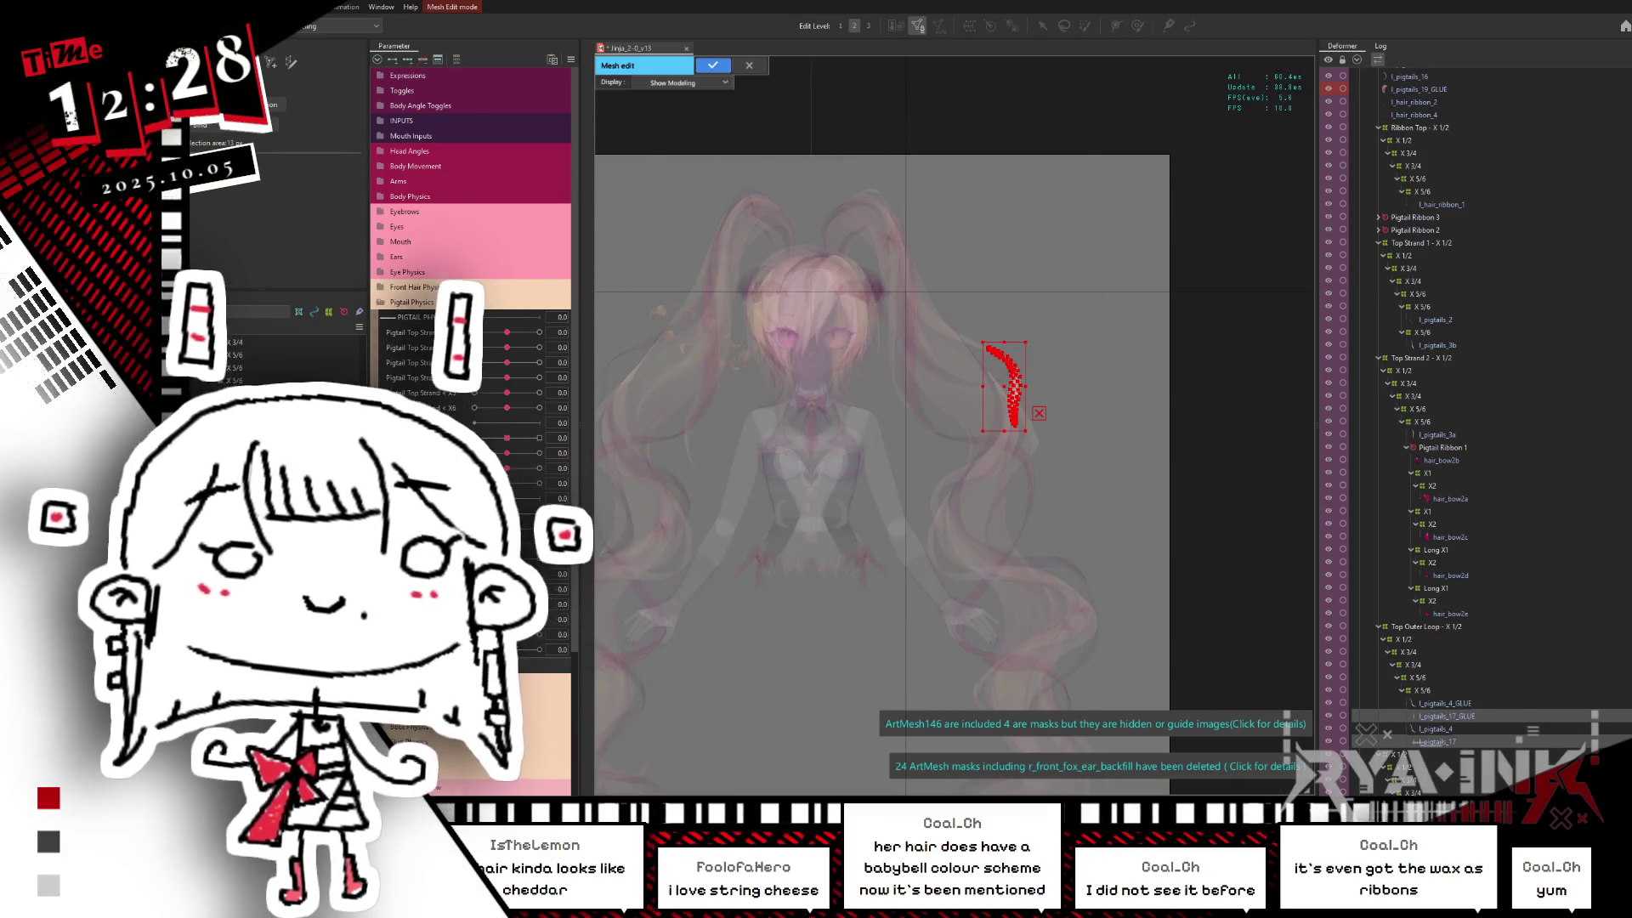
key(Return)
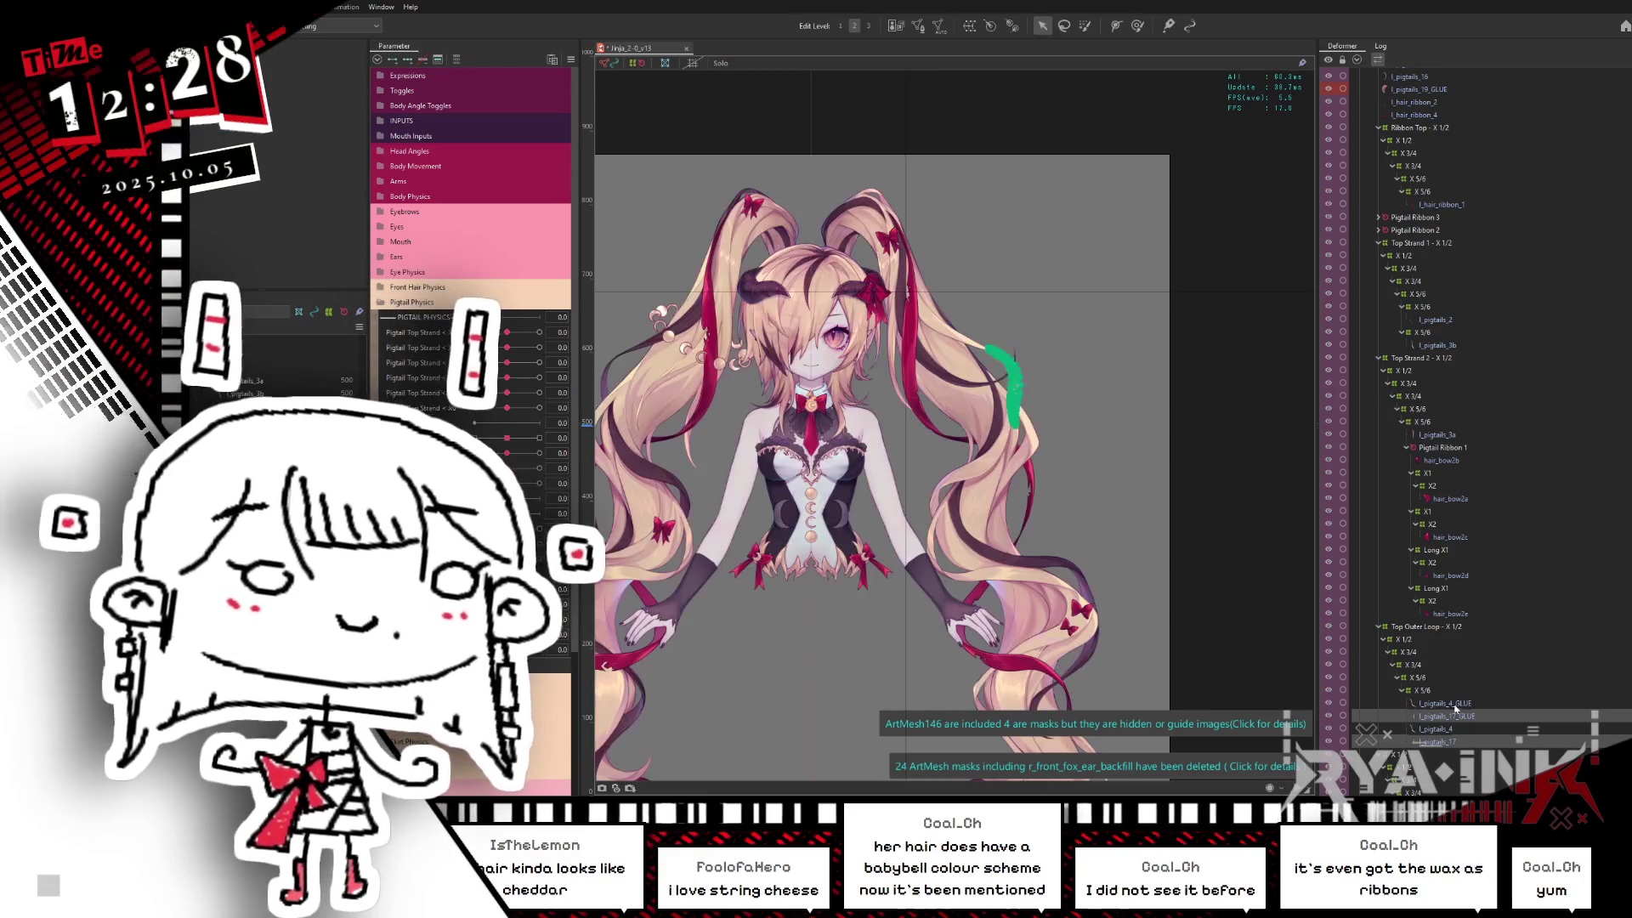
Step: Move l_pigtails_4_GLUE and l_pigtails_17_GLUE lower in the deformer tree and swing the pigtail to test
click(1455, 704)
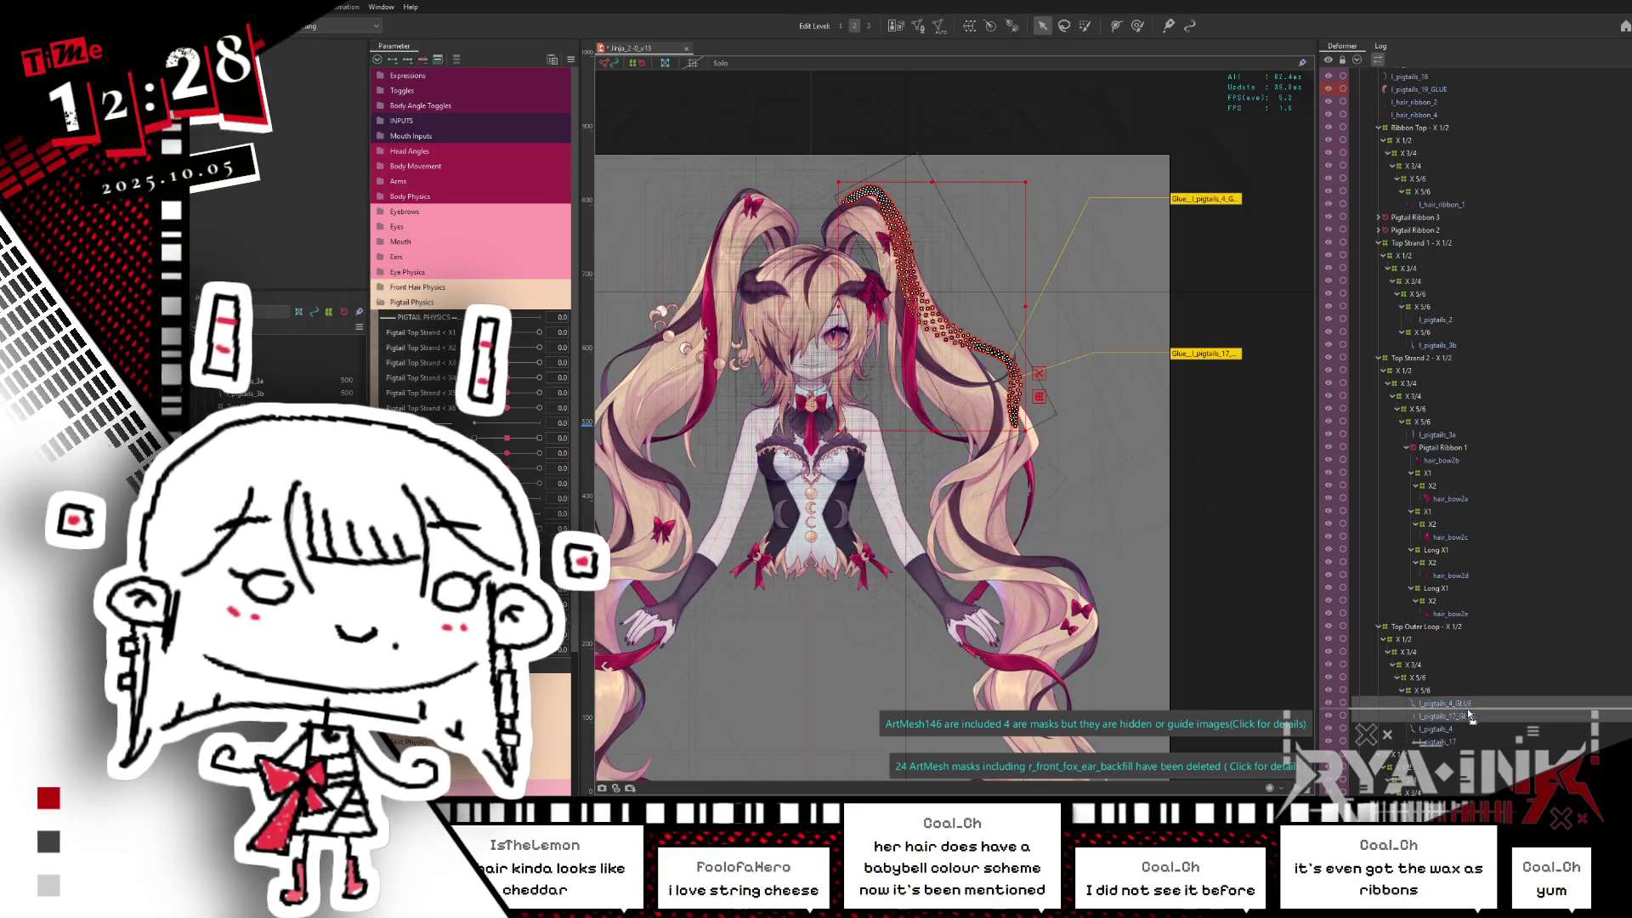
scroll(1461, 713, down, 1)
scroll(1461, 689, down, 1)
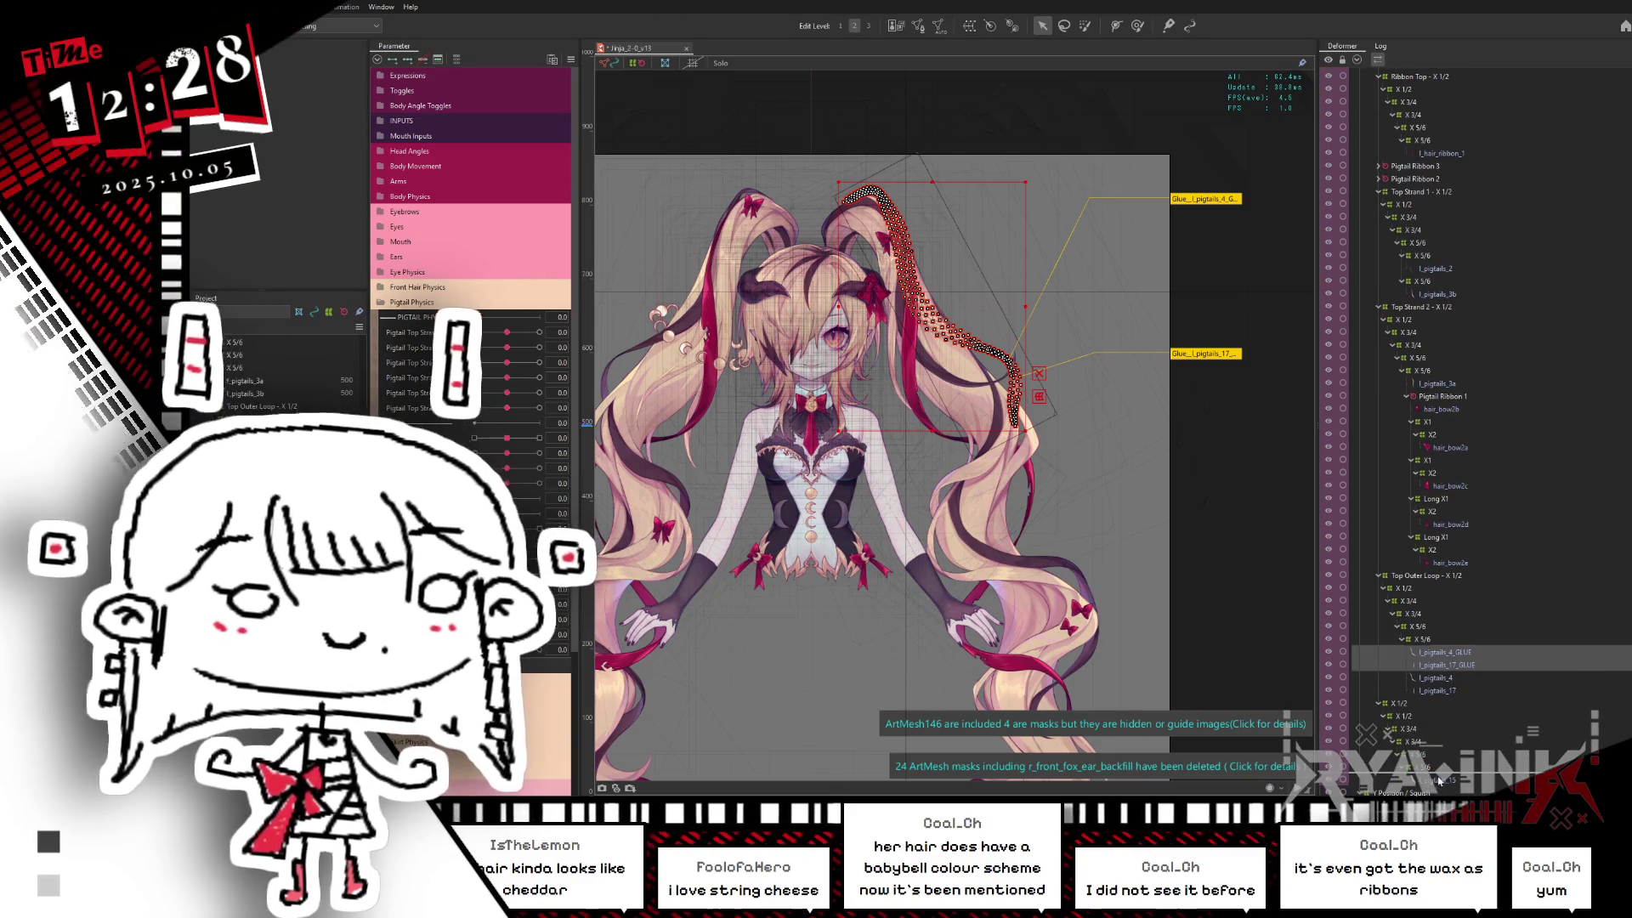
drag(1440, 787, 1461, 761)
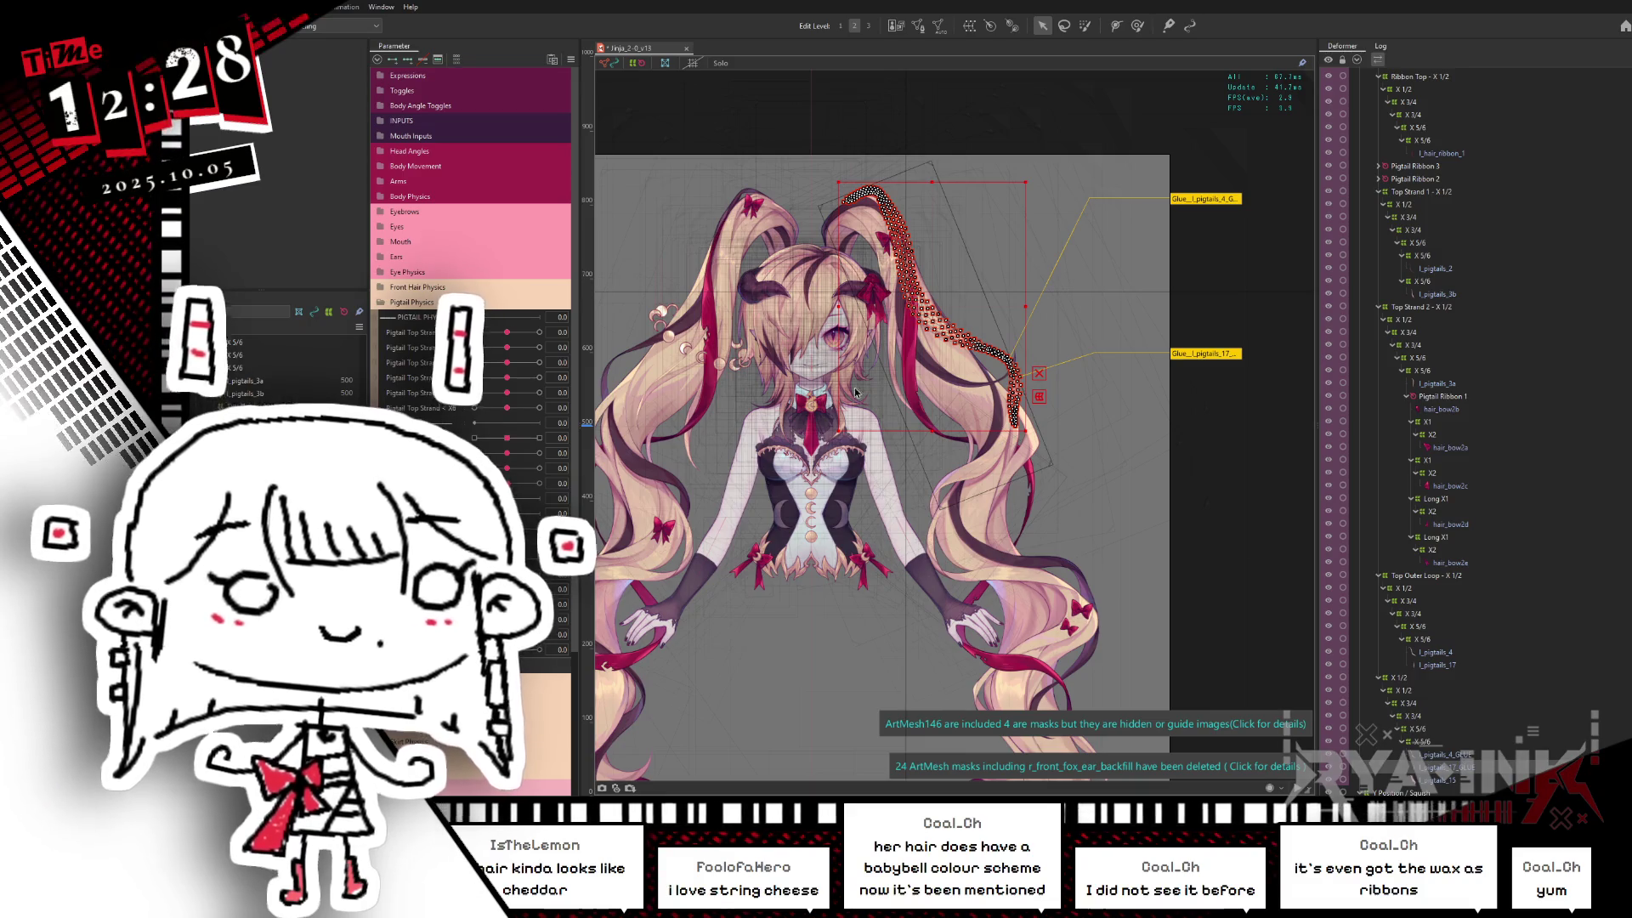
click(1006, 382)
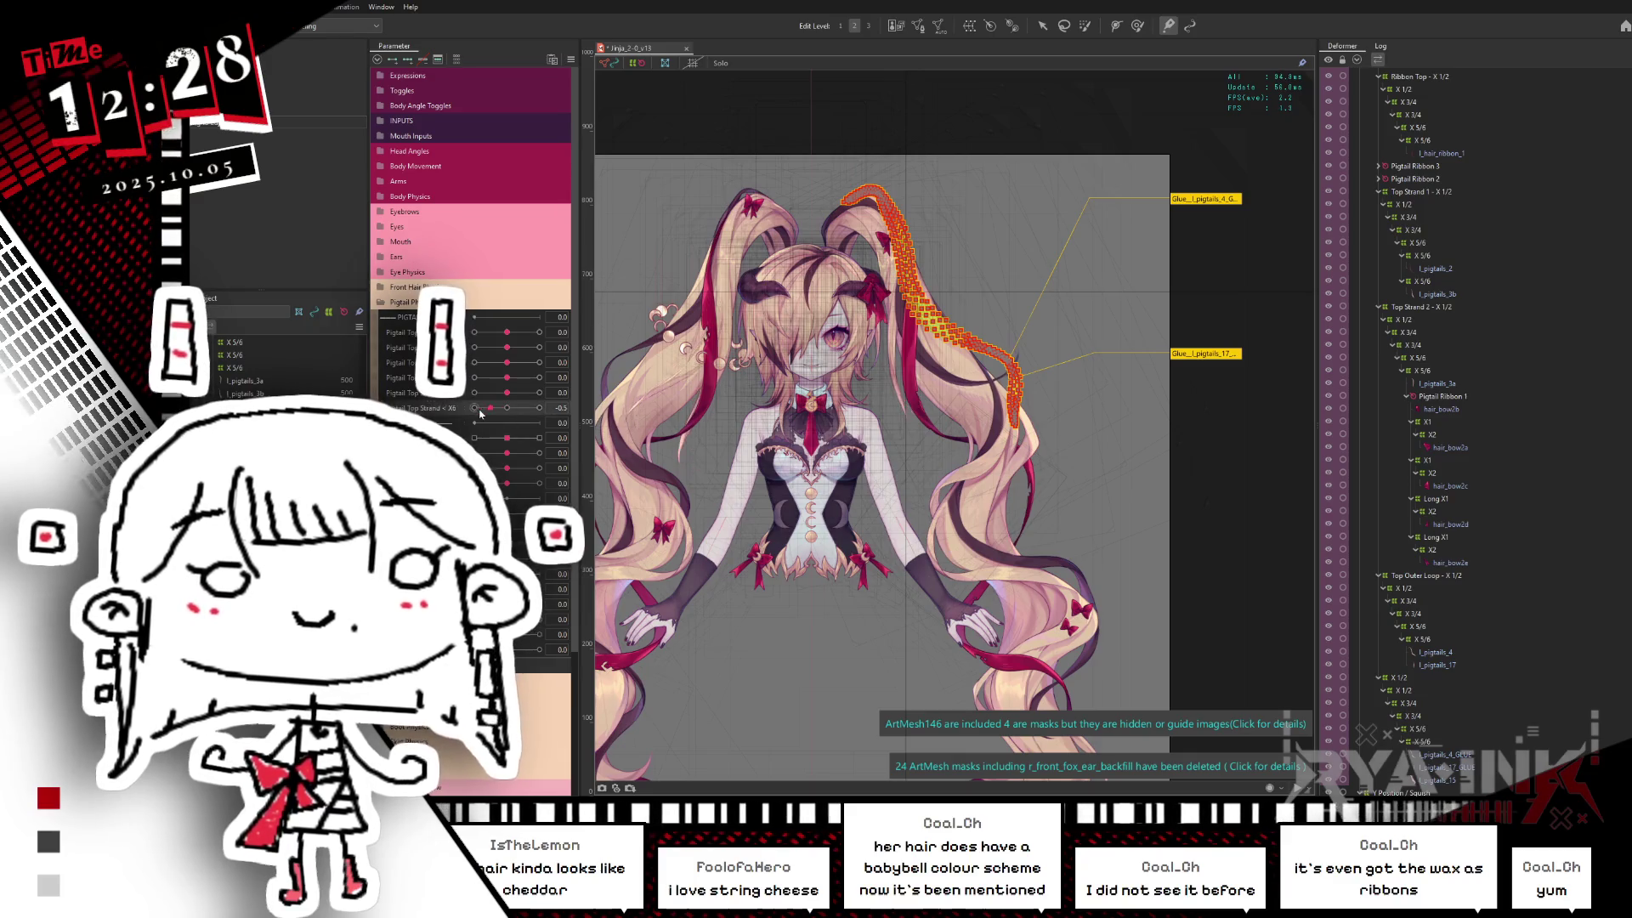
drag(485, 397, 509, 377)
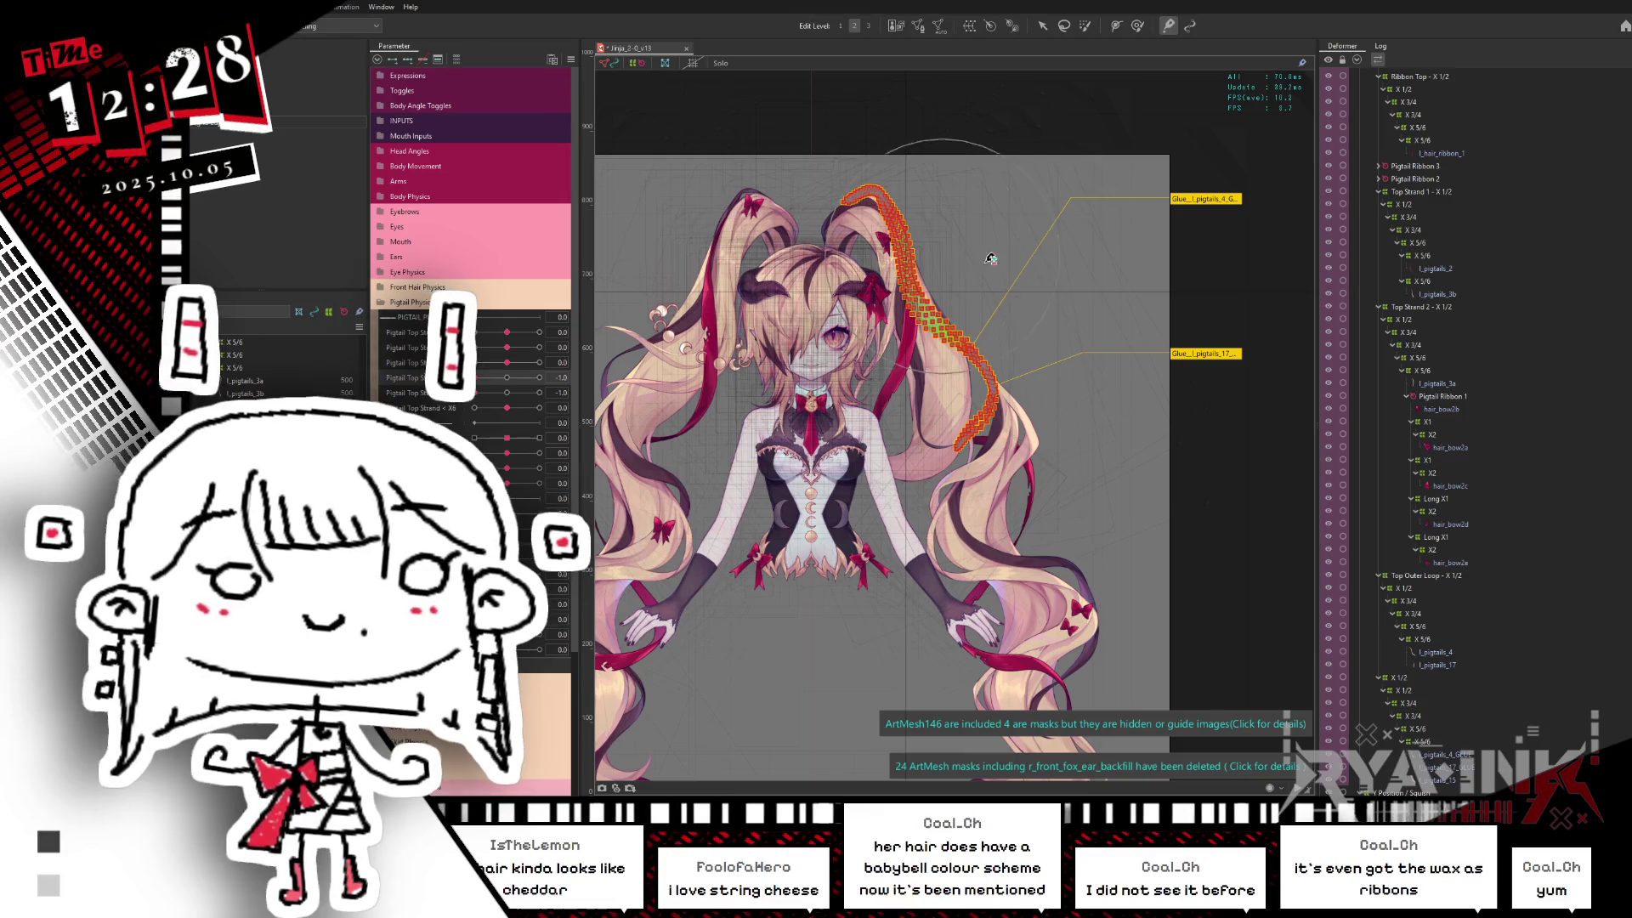
key(ctrl+h)
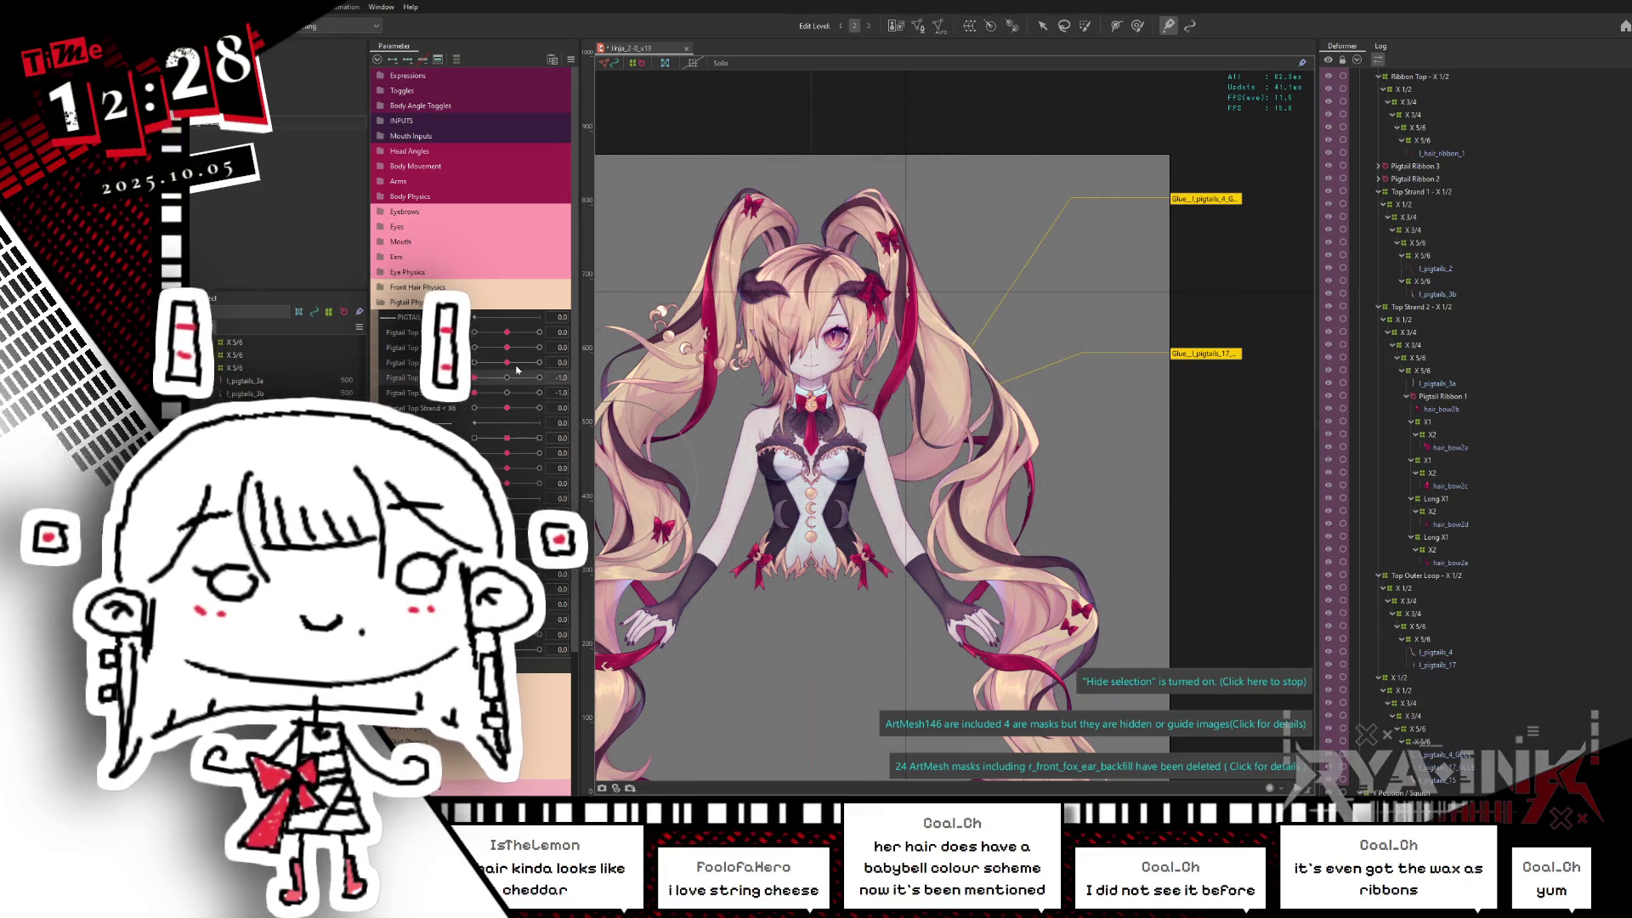
Step: Swing the Pigtail Top Strand through slight and full poses, then return it to rest
mouse_move(512, 406)
mouse_down()
mouse_move(471, 411)
mouse_move(499, 363)
mouse_move(473, 348)
mouse_move(498, 333)
mouse_up()
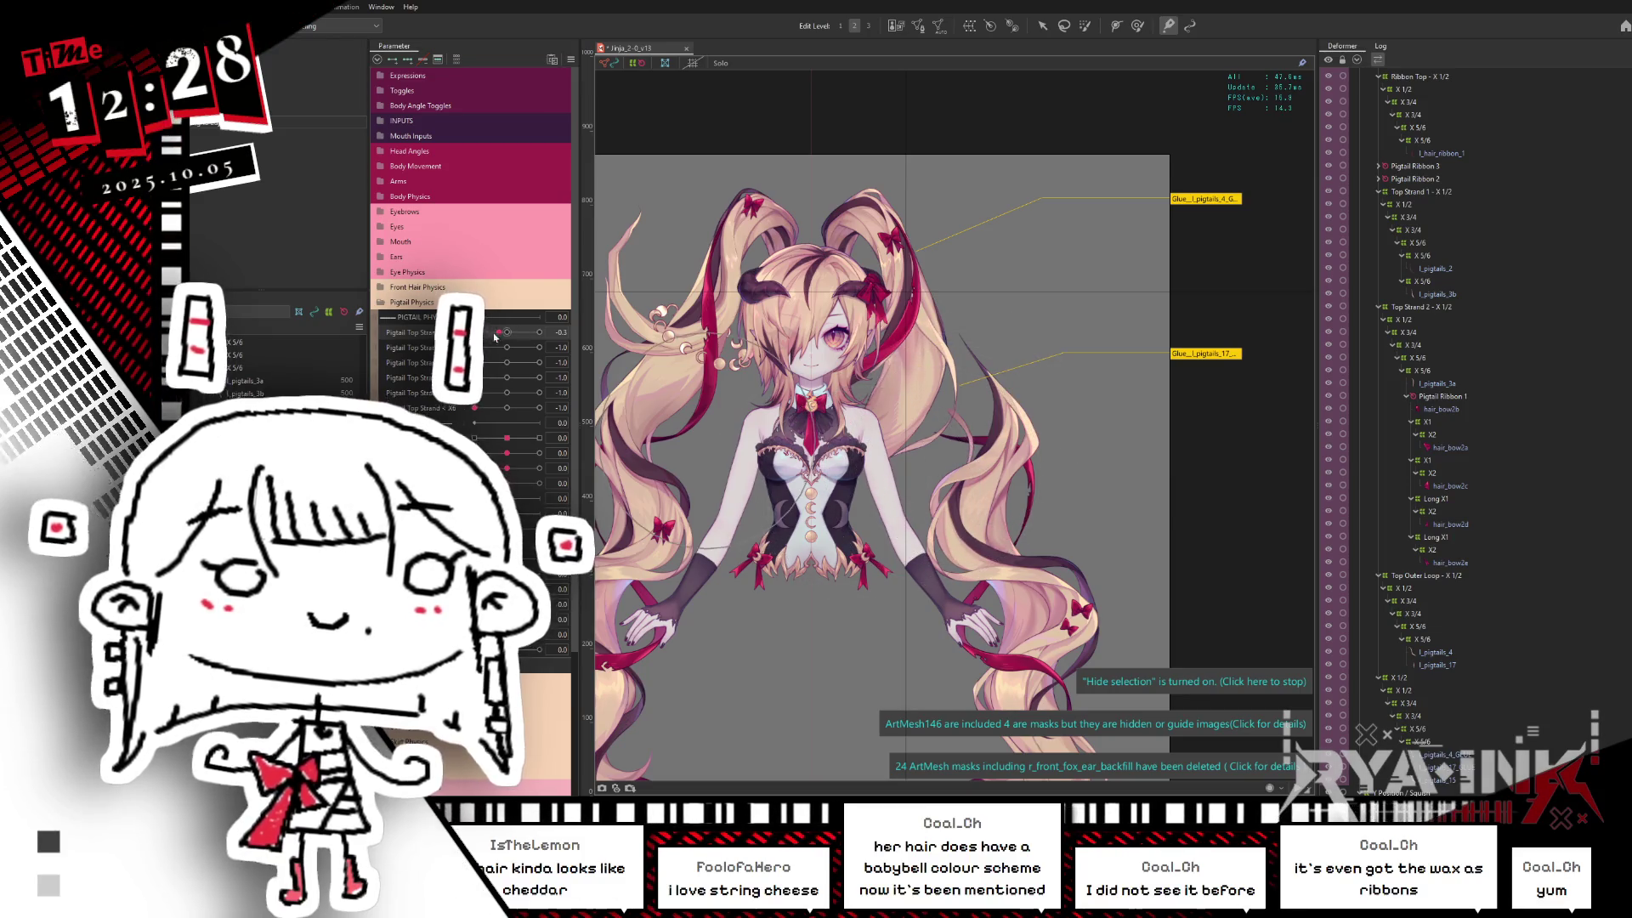
mouse_move(495, 335)
mouse_down()
mouse_move(542, 347)
mouse_move(541, 393)
mouse_up()
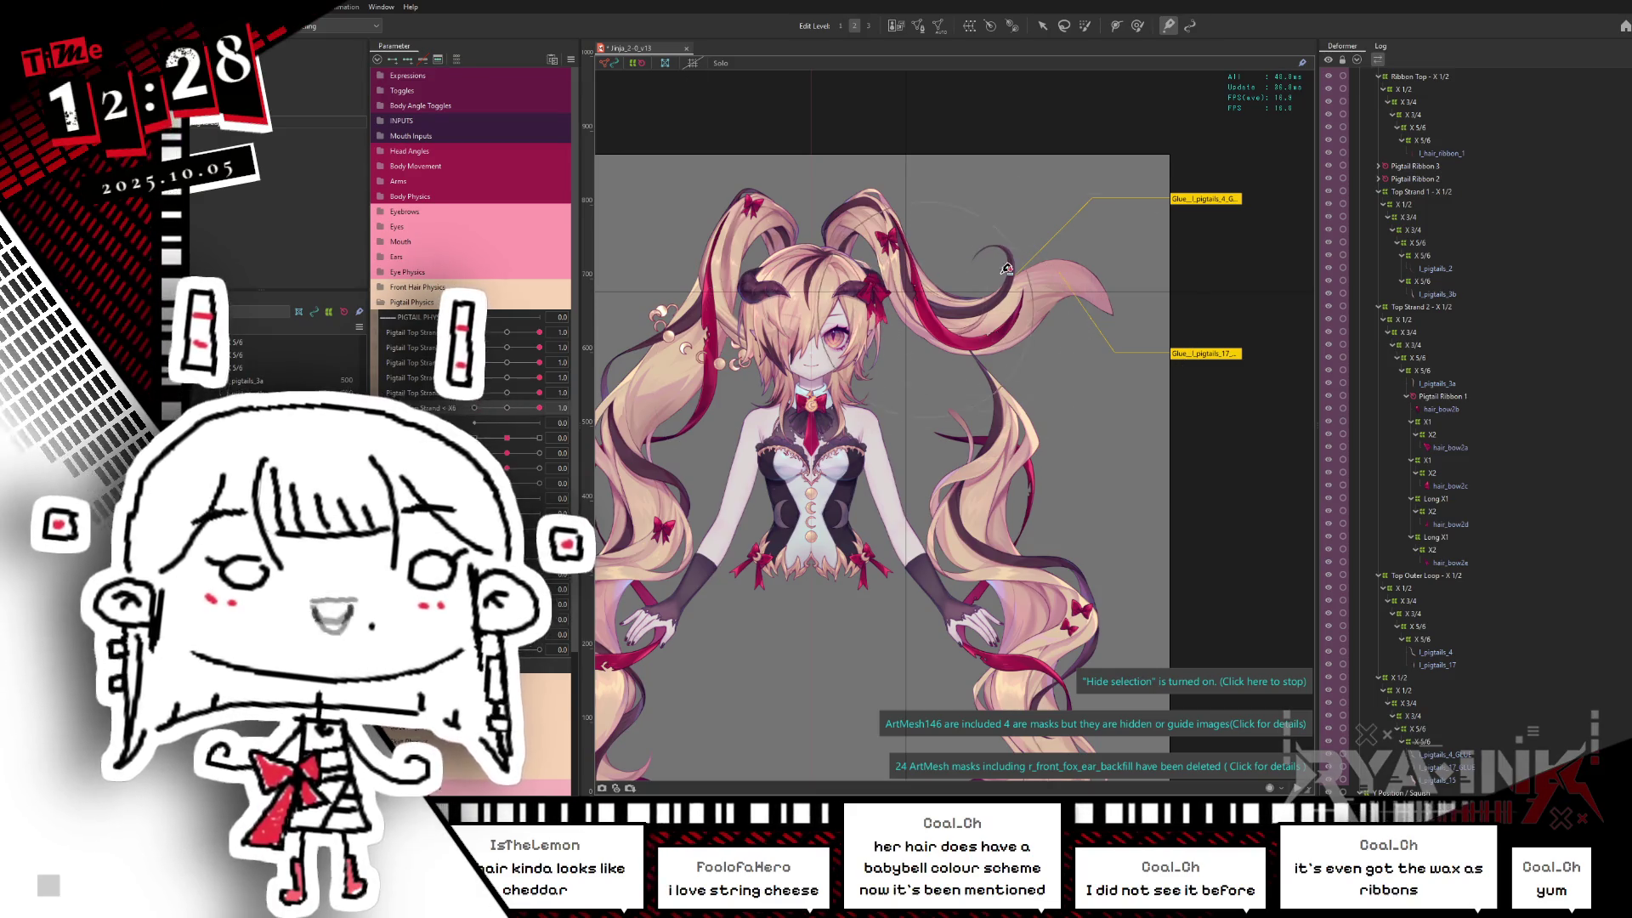
mouse_move(541, 348)
mouse_down()
mouse_move(514, 370)
mouse_move(513, 426)
mouse_up()
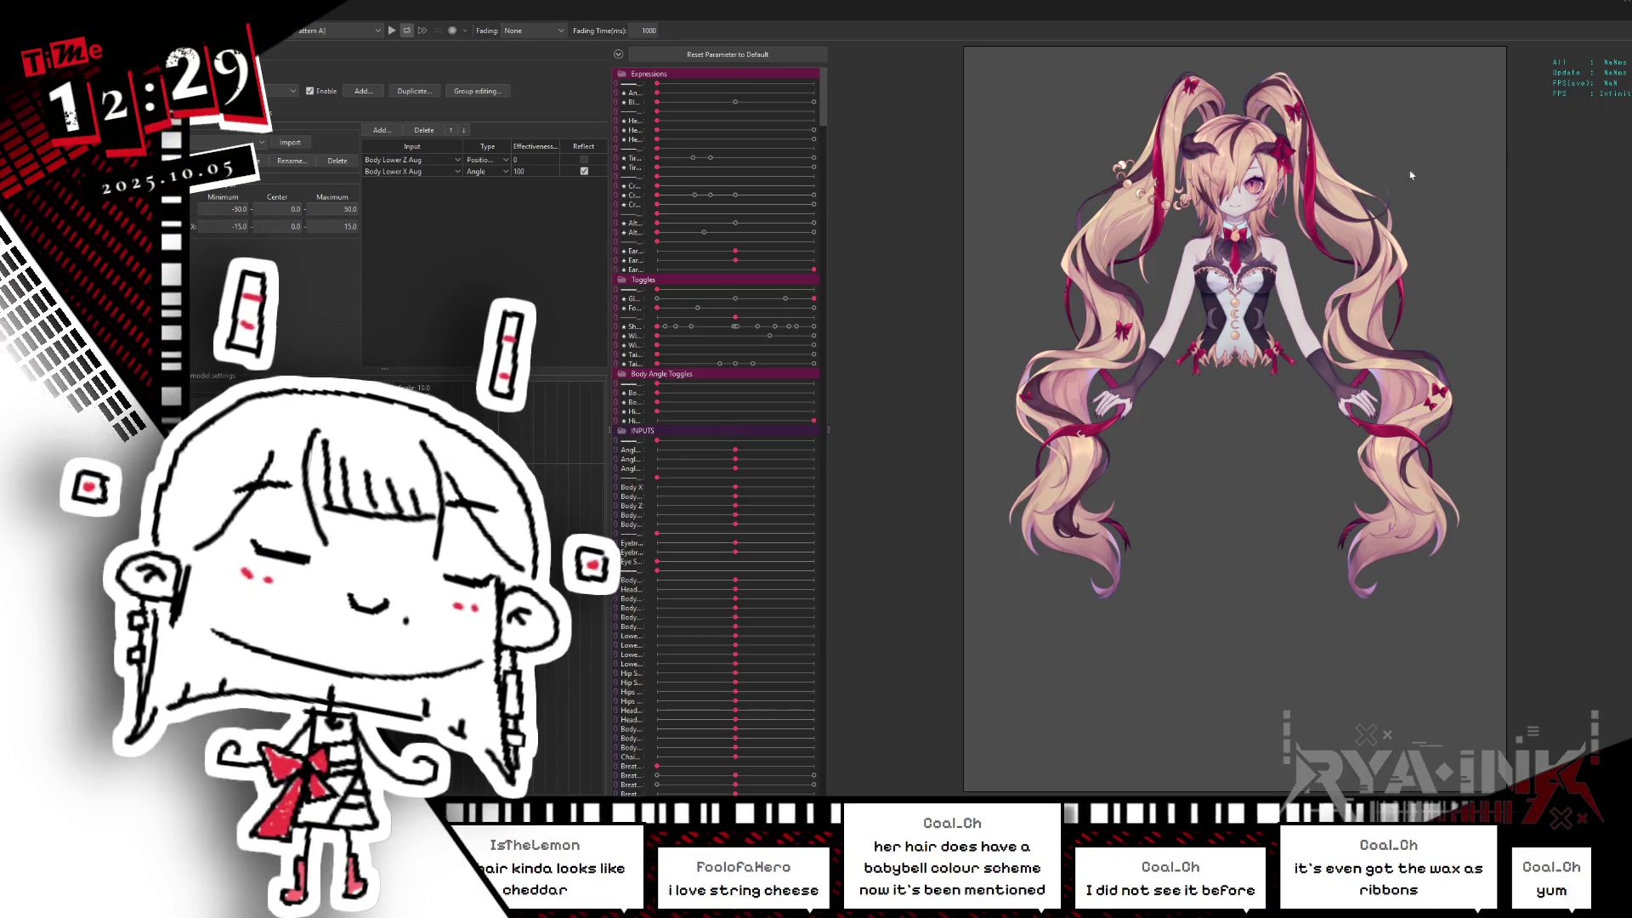
Step: Tilt and move the model in Cubism Viewer to watch the twin tails swing, then close the viewer
mouse_move(1410, 175)
mouse_down()
mouse_move(1185, 323)
mouse_move(1132, 303)
mouse_up()
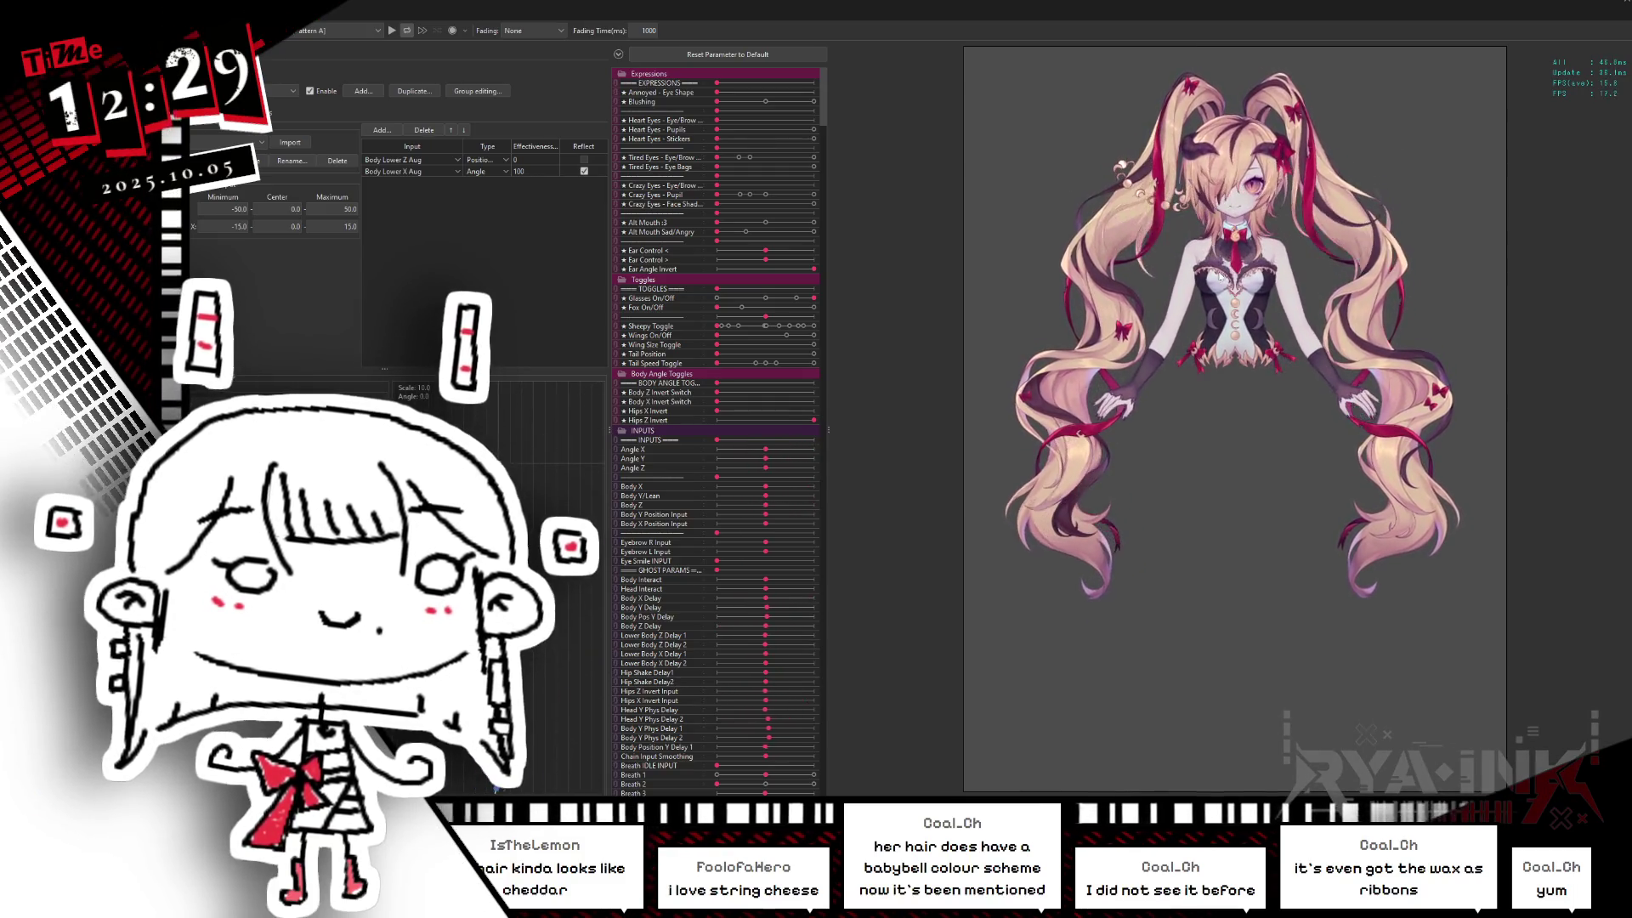
scroll(921, 330, up, 5)
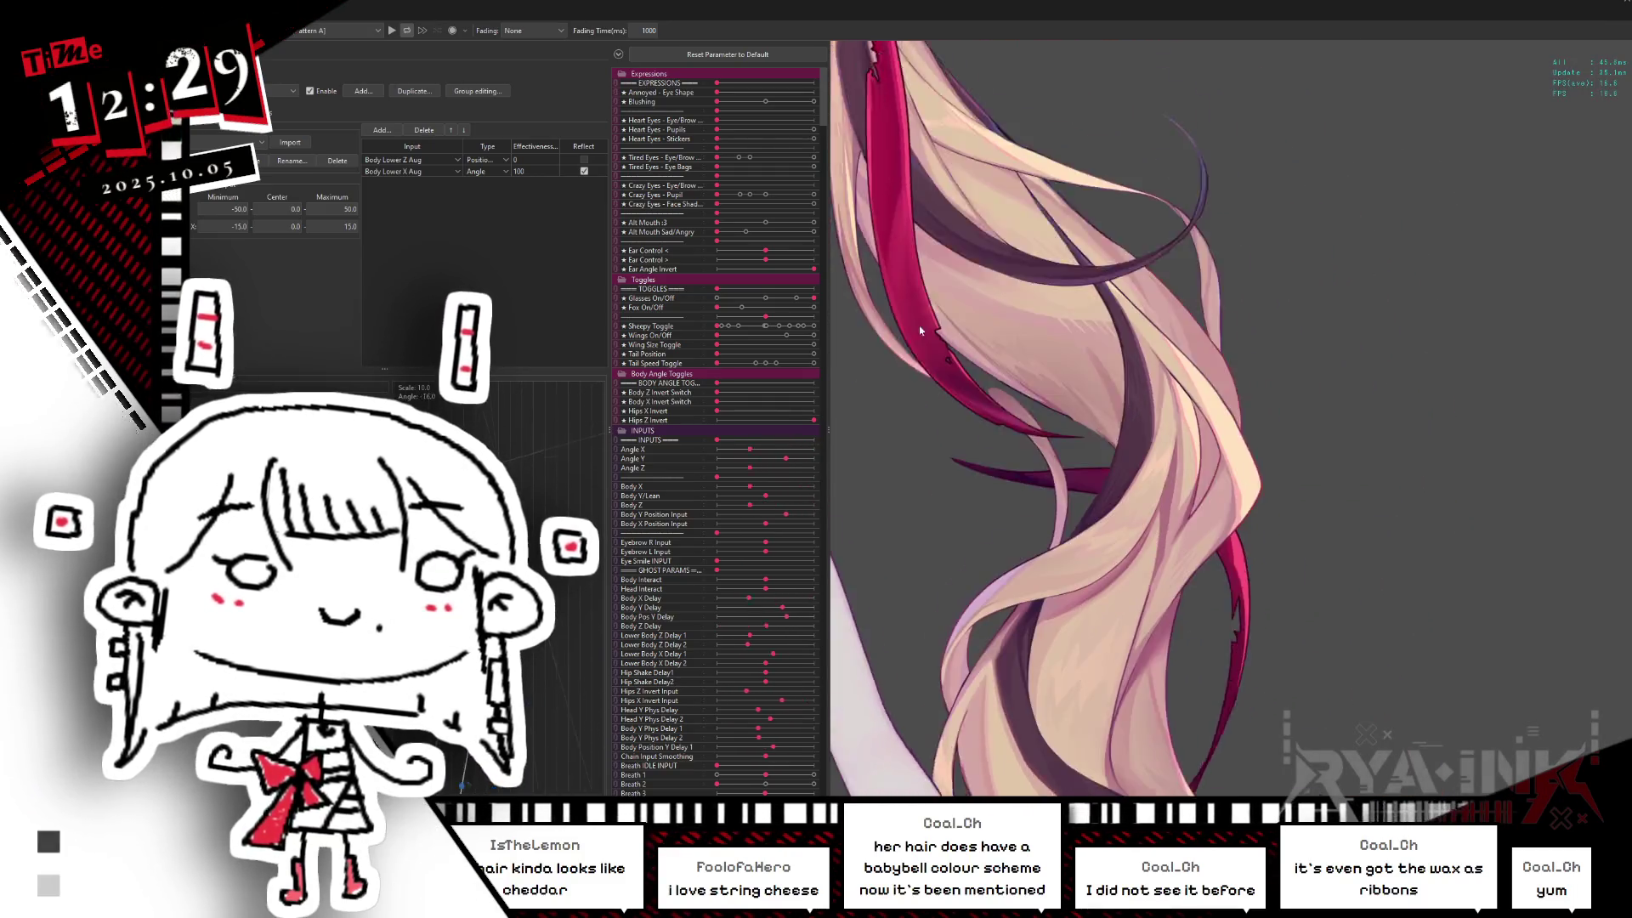
mouse_move(920, 330)
mouse_down()
mouse_move(964, 270)
mouse_move(1327, 265)
mouse_up()
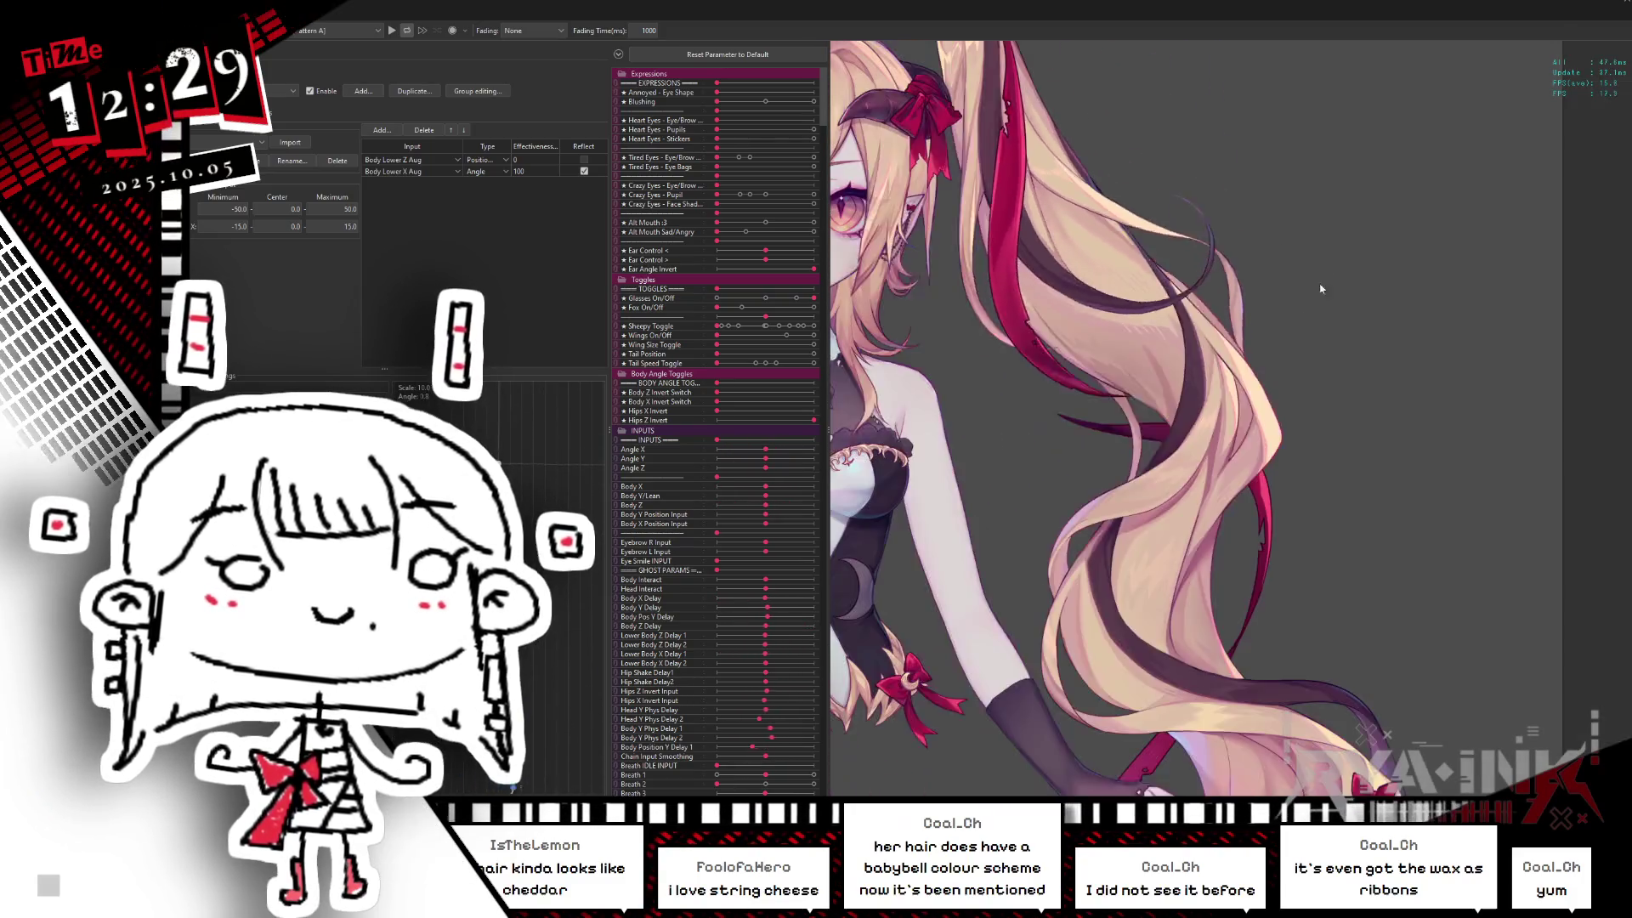
scroll(1254, 461, down, 3)
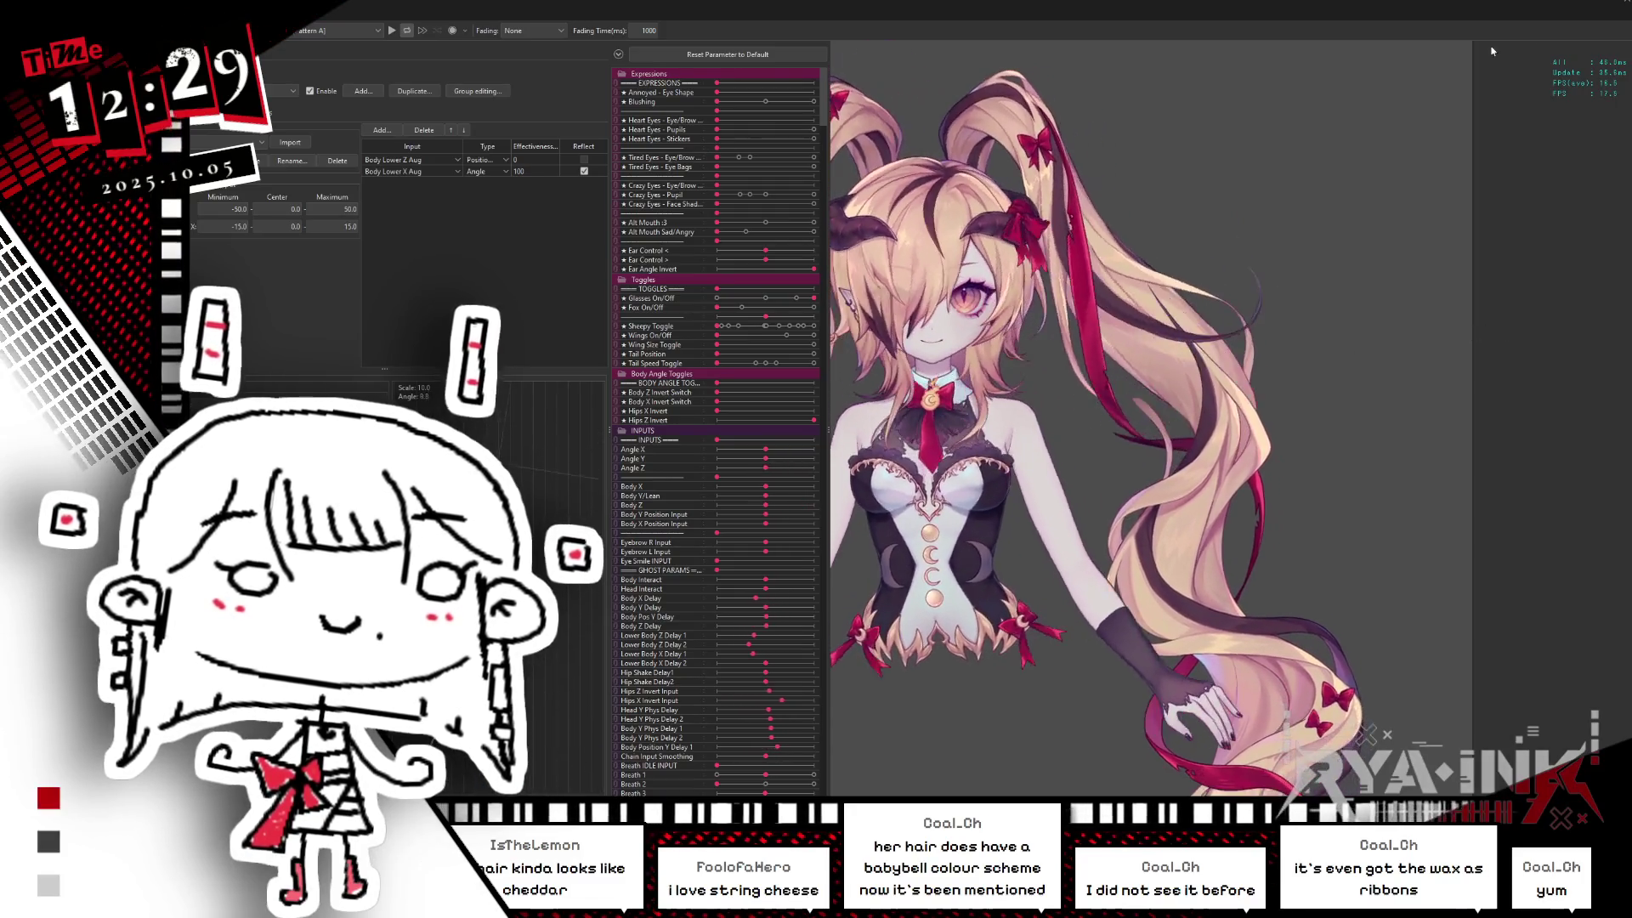
key(alt+Tab)
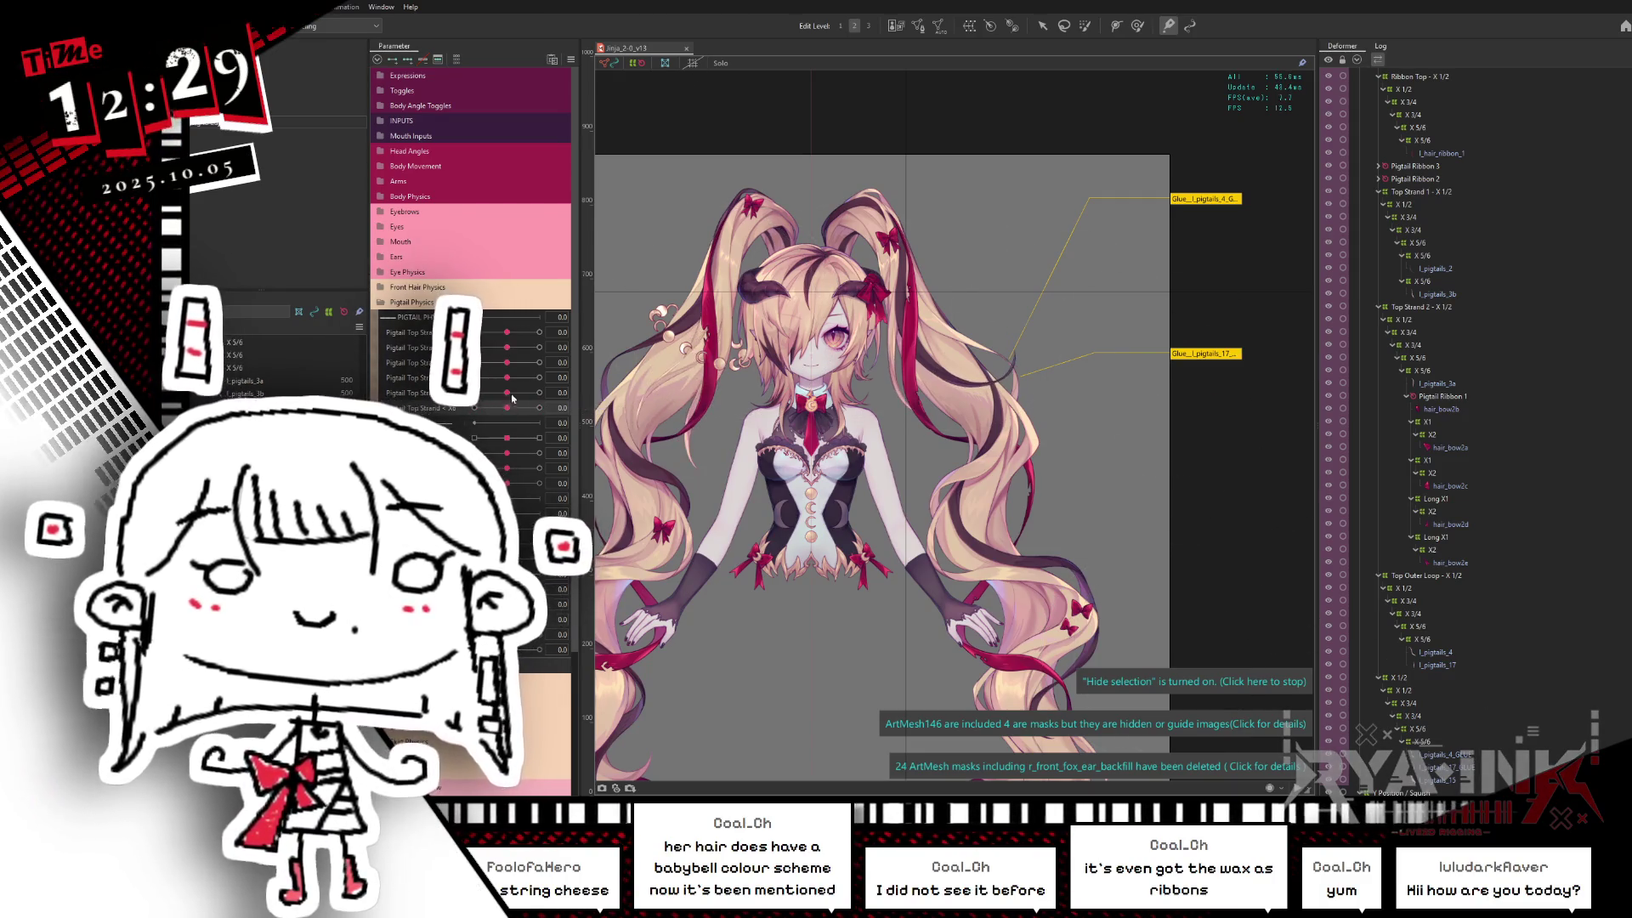
Step: Set Pigtail Top Strand to -1, hide the mesh overlay and select the upper pigtail glue mesh
drag(511, 395, 475, 394)
click(979, 456)
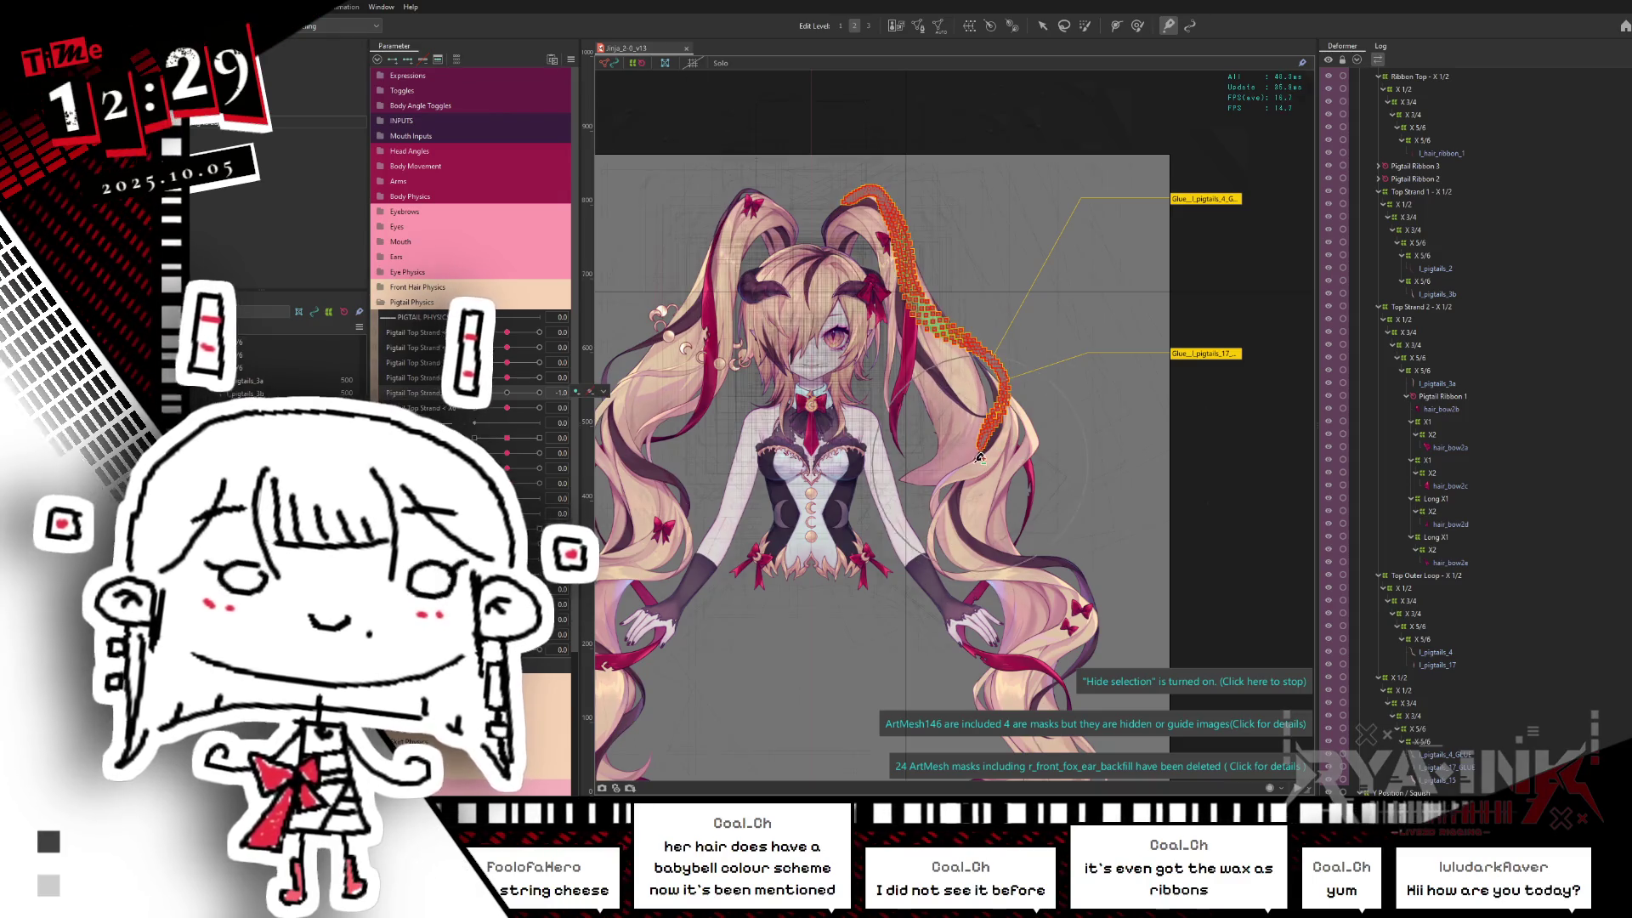
scroll(976, 508, up, 2)
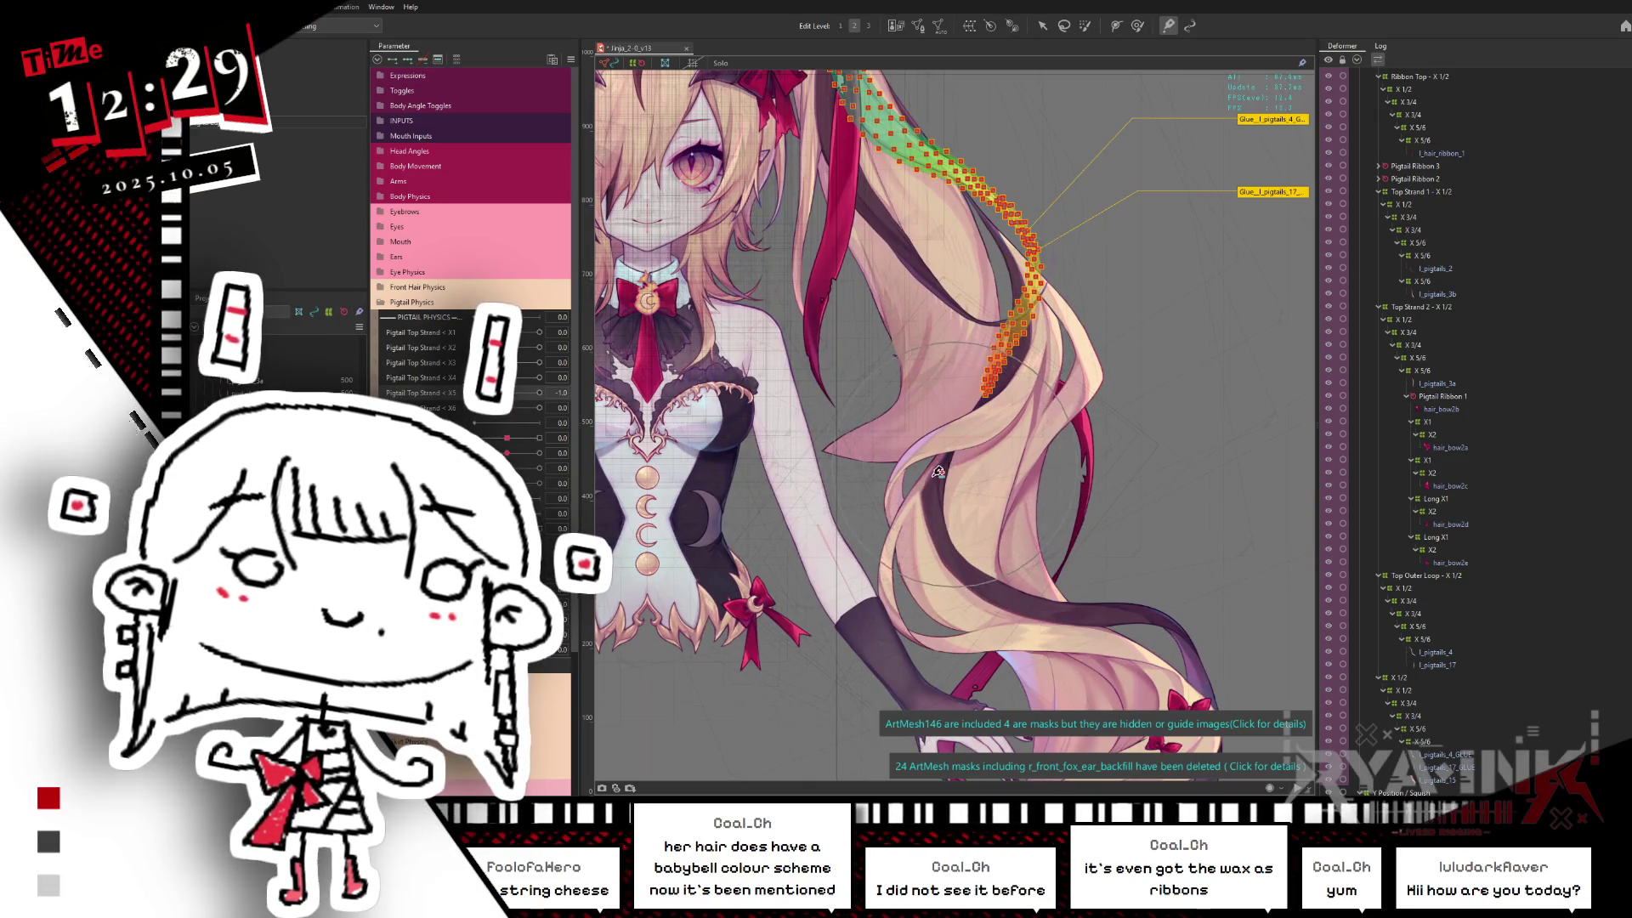
key(ctrl+h)
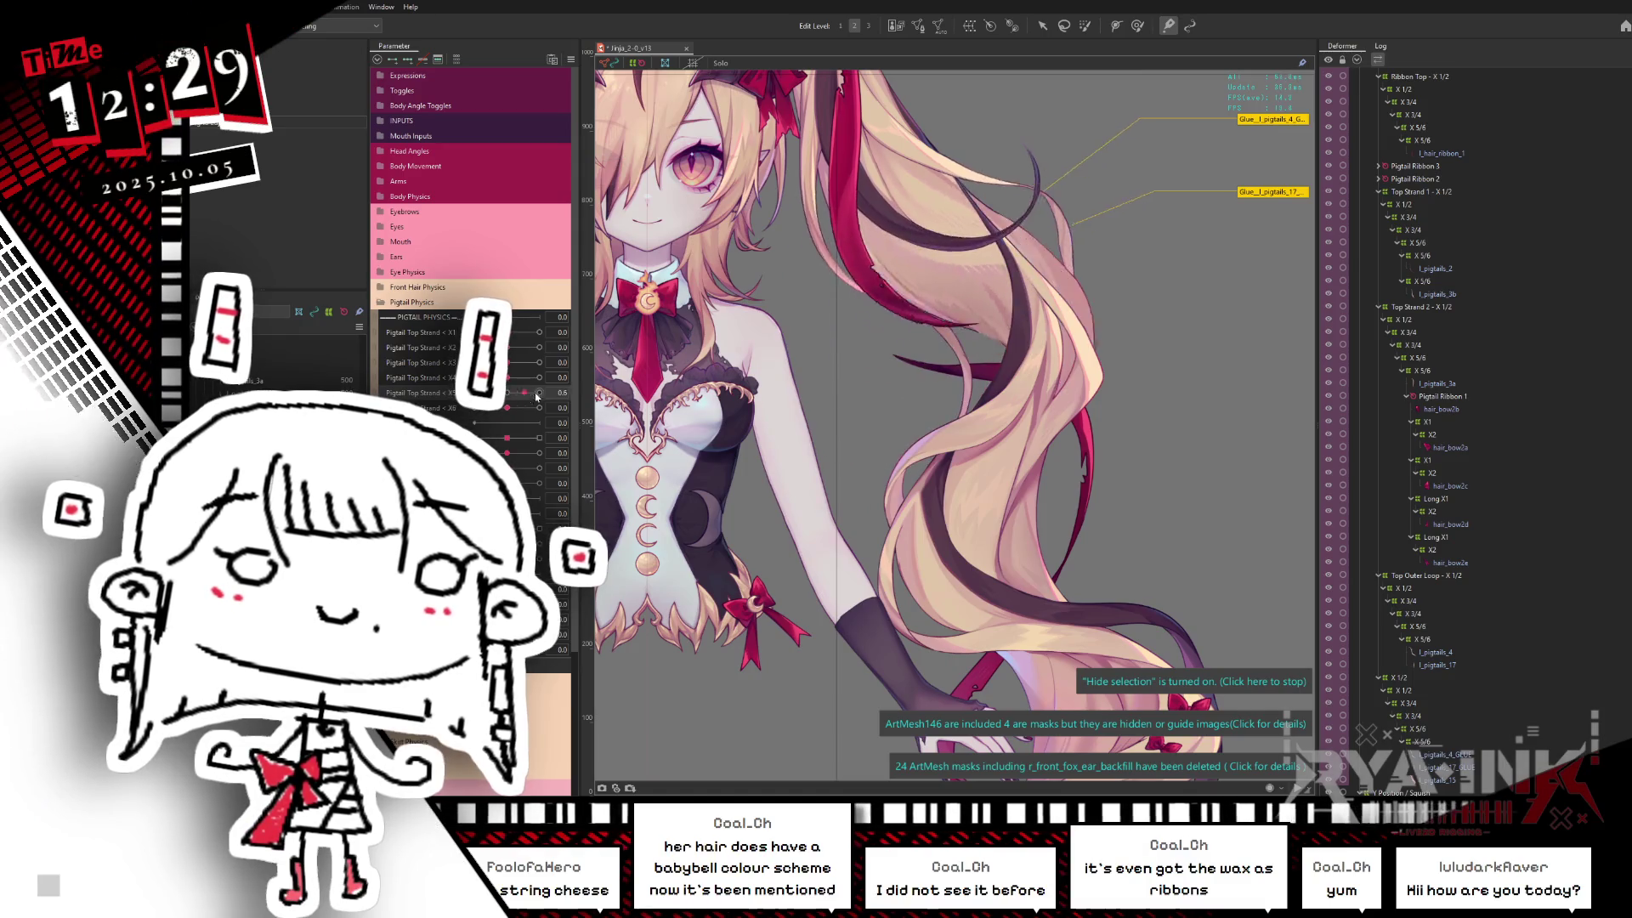
drag(538, 377, 544, 373)
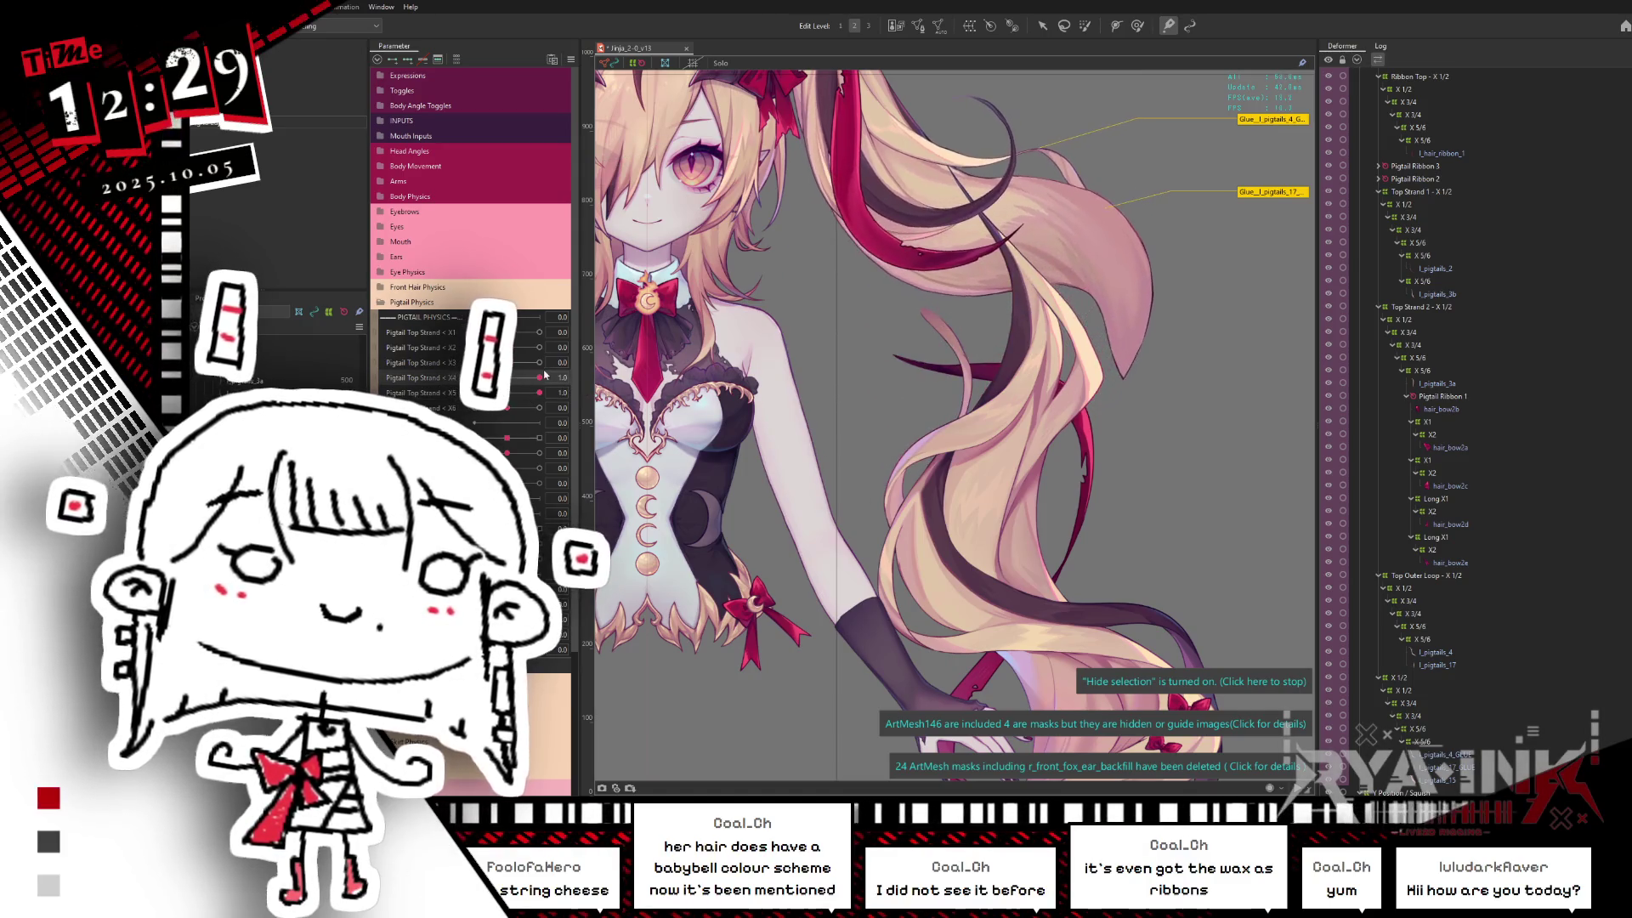
click(1049, 179)
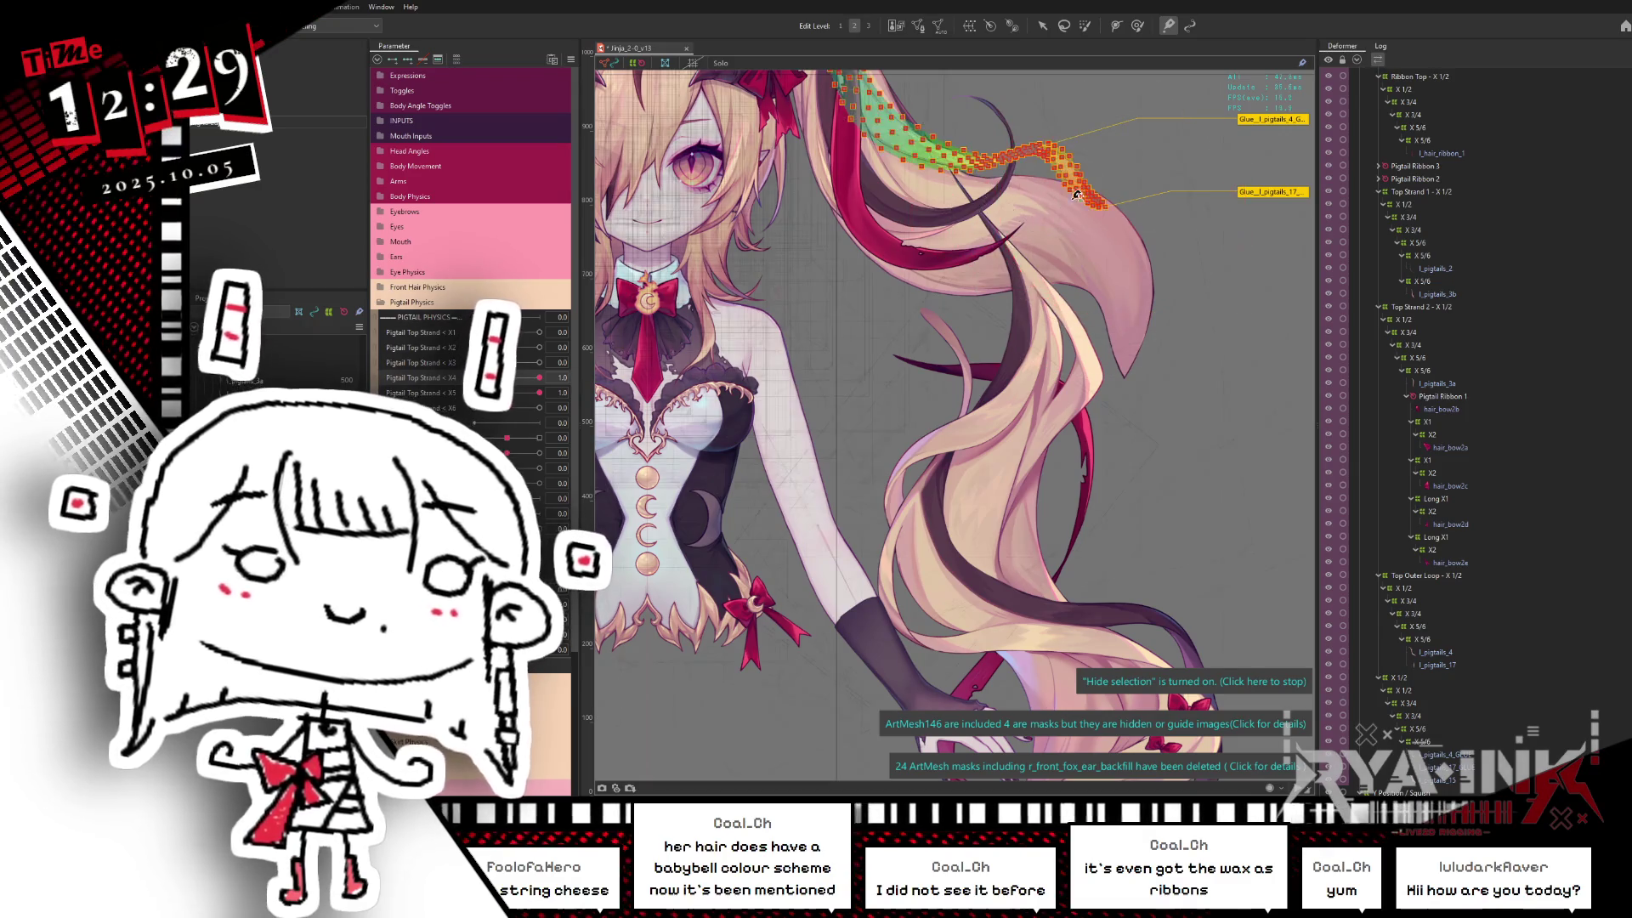
scroll(1049, 179, up, 5)
scroll(1085, 320, up, 3)
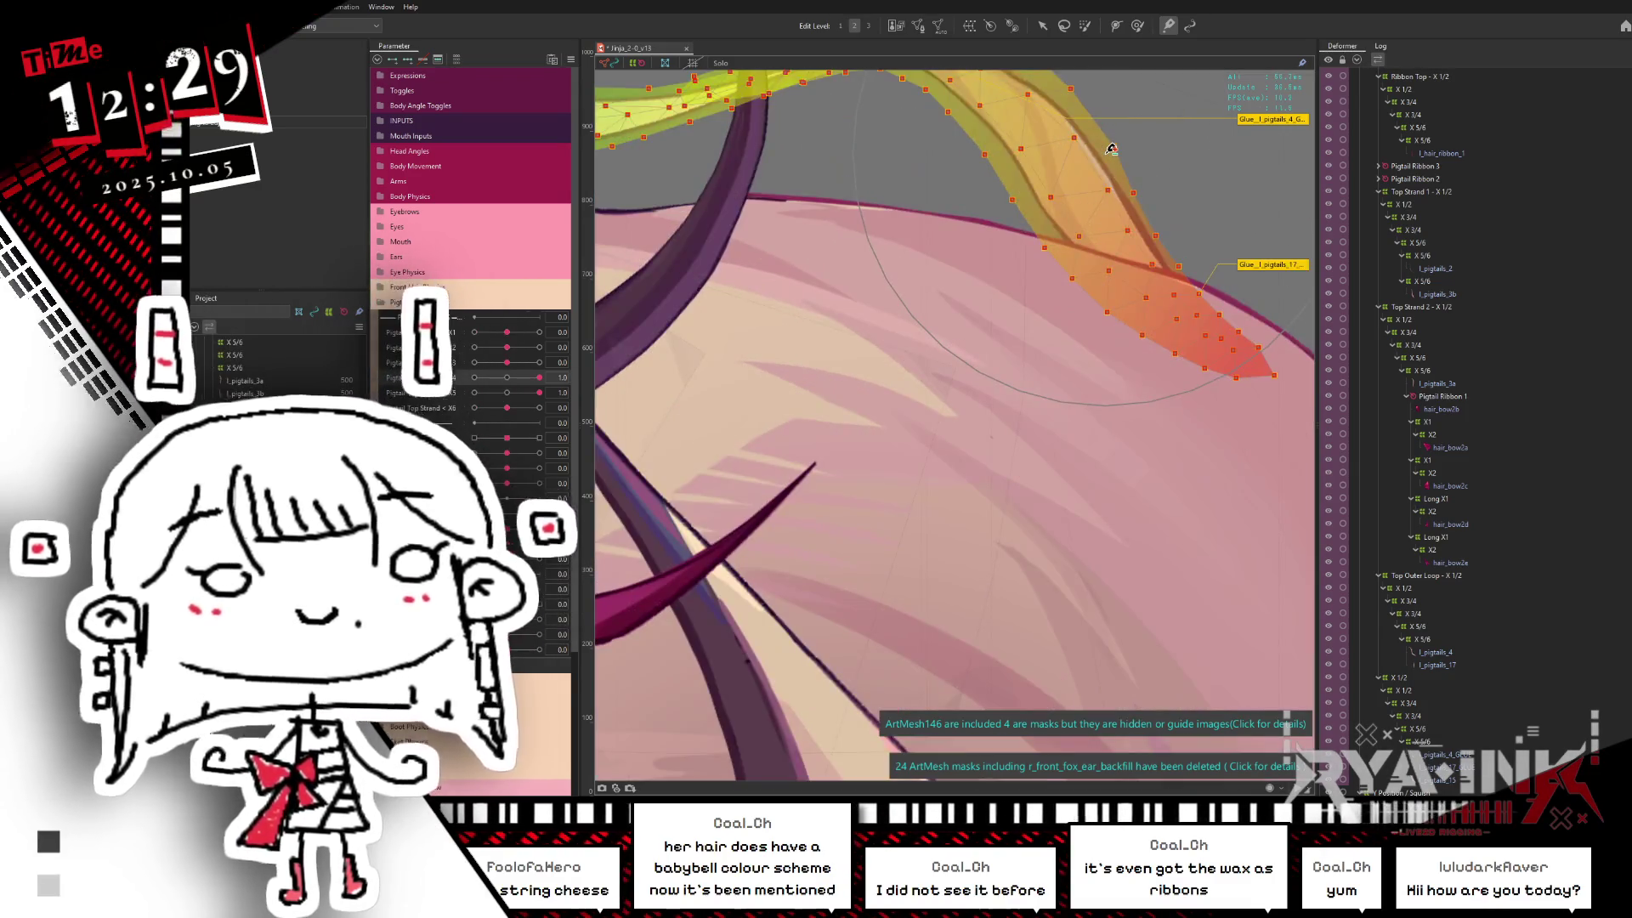
scroll(1120, 462, up, 2)
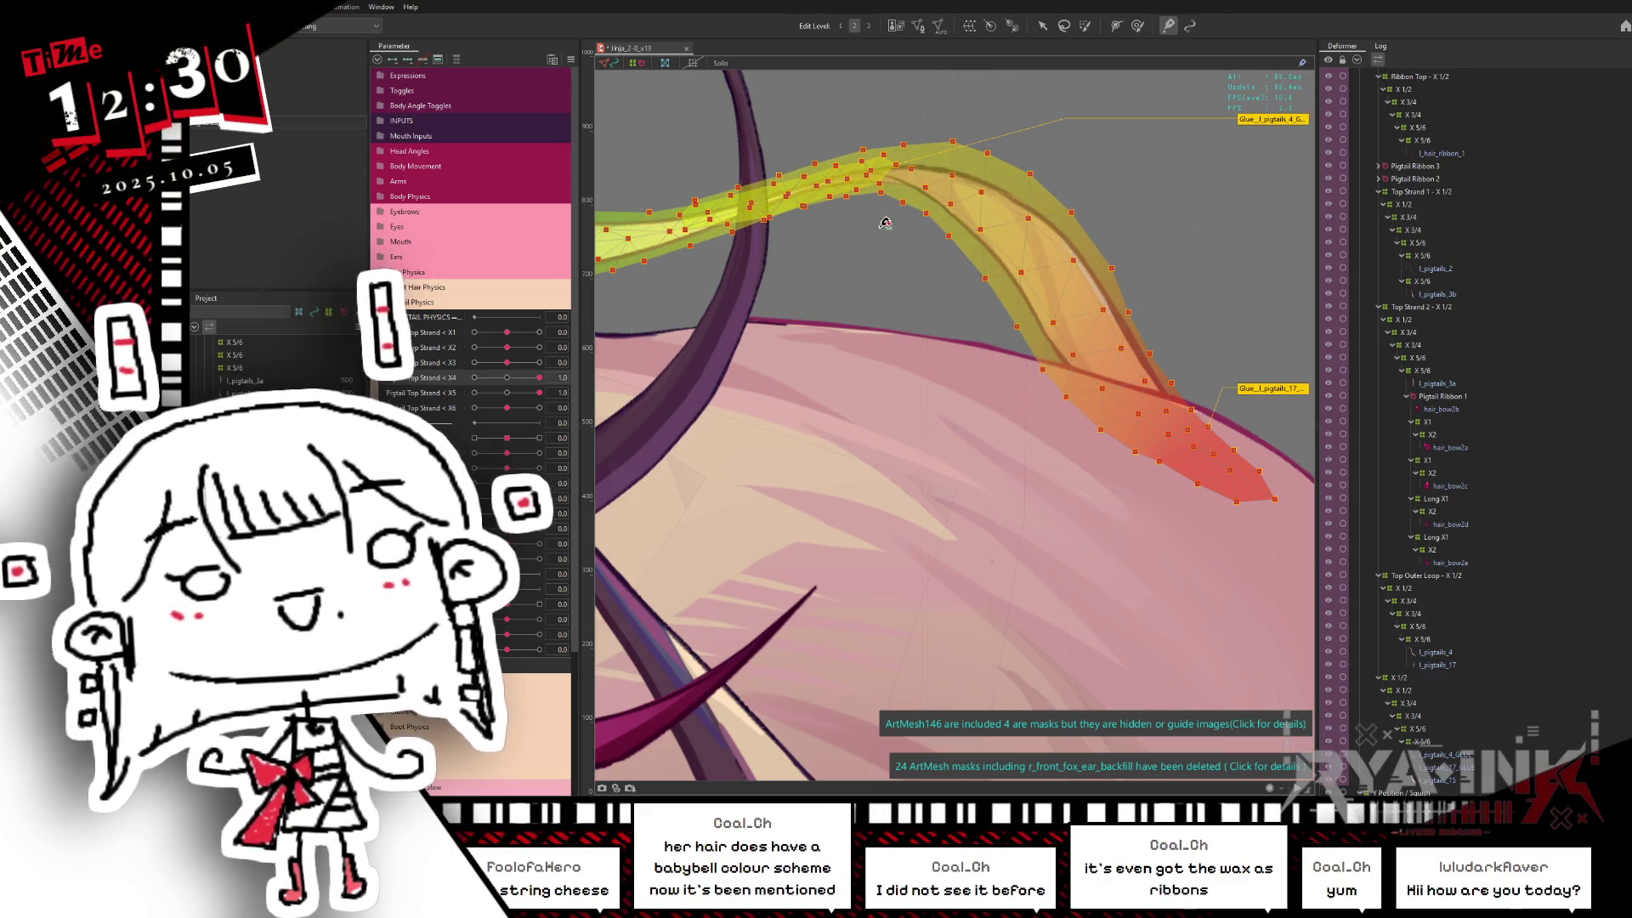
Step: Raise the upper glue mesh vertices along its arch and preview the curled hair without overlays
drag(916, 192, 746, 488)
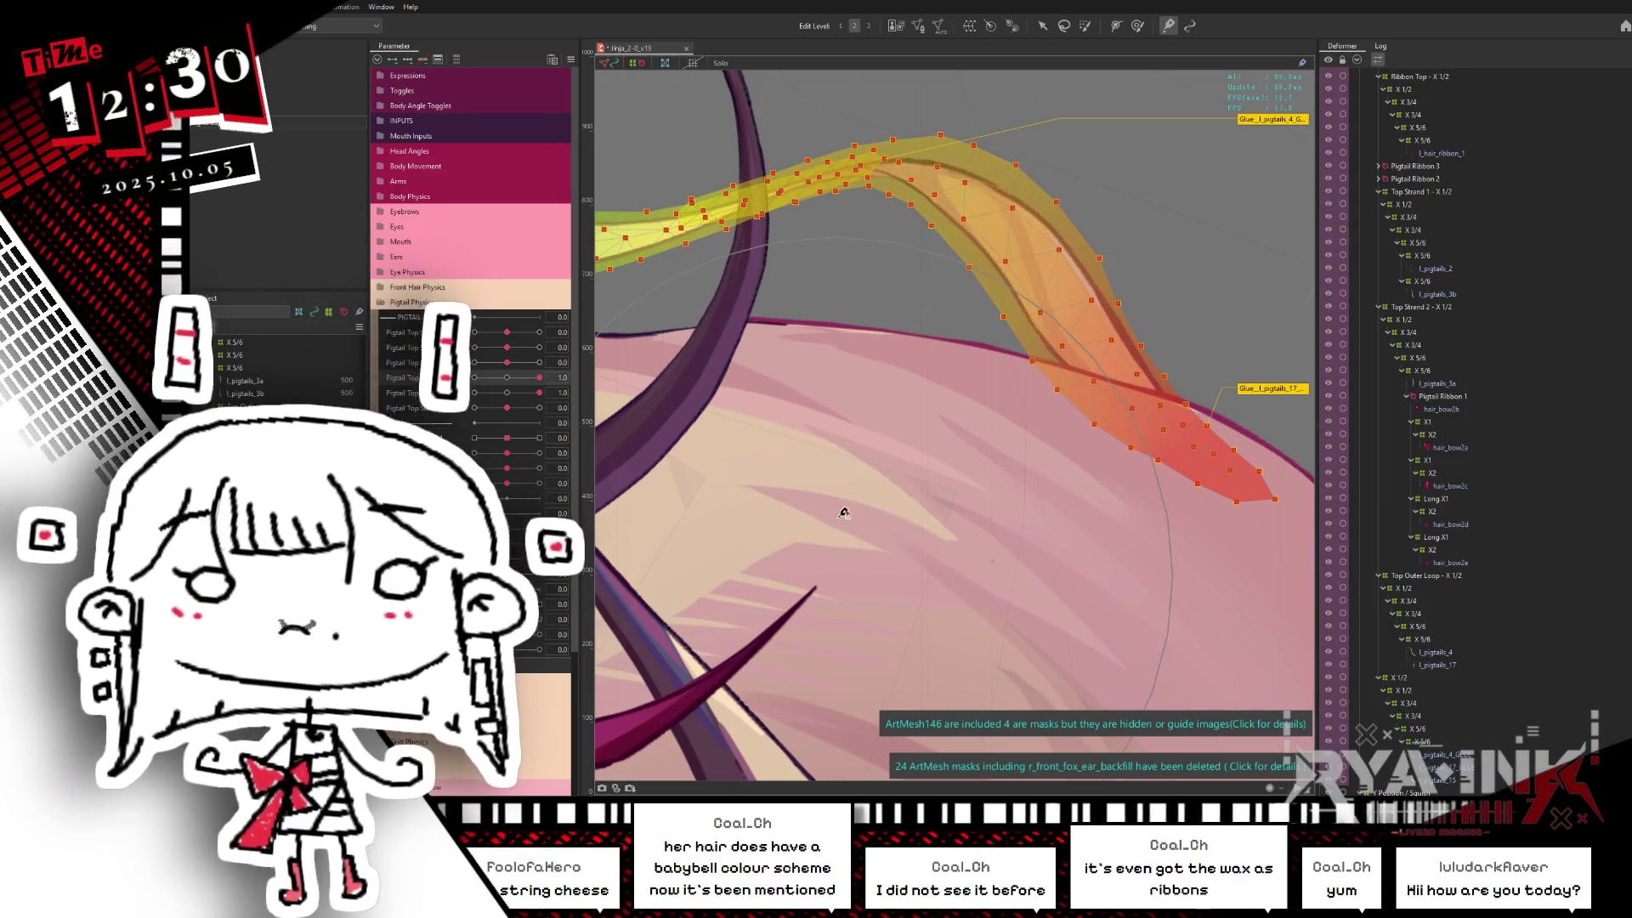
scroll(967, 433, down, 2)
mouse_move(506, 378)
mouse_down()
mouse_move(531, 380)
mouse_move(417, 378)
mouse_up()
key(ctrl+h)
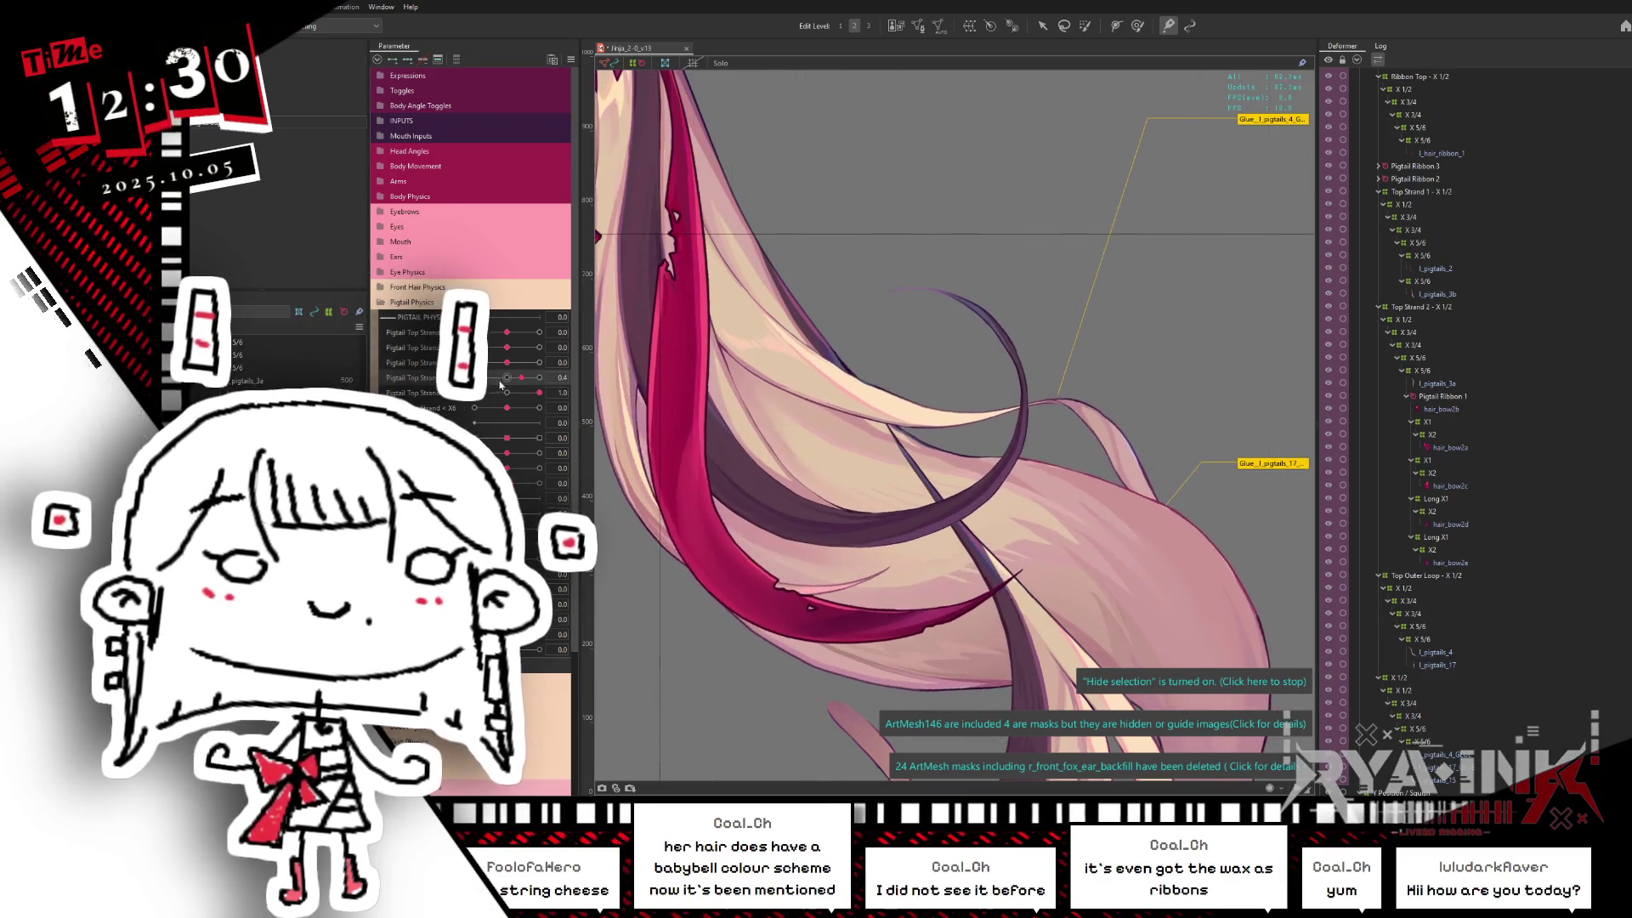
Step: Test two Pigtail Top Strand parameter poses on the hair and save the model
middle_drag(1058, 470, 1003, 242)
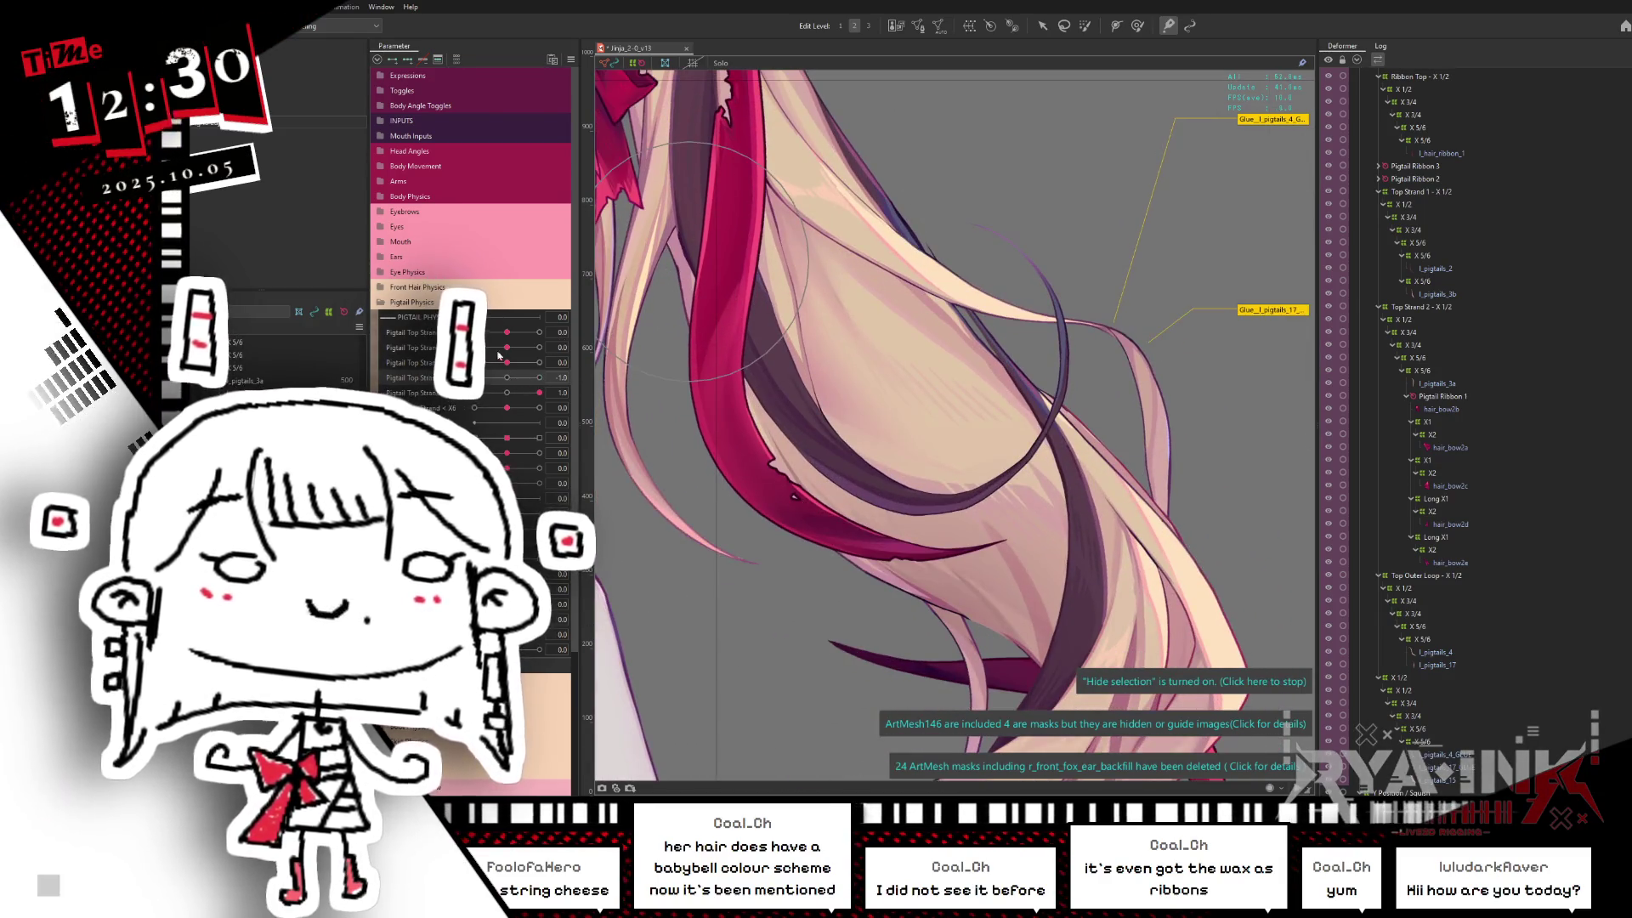
click(506, 378)
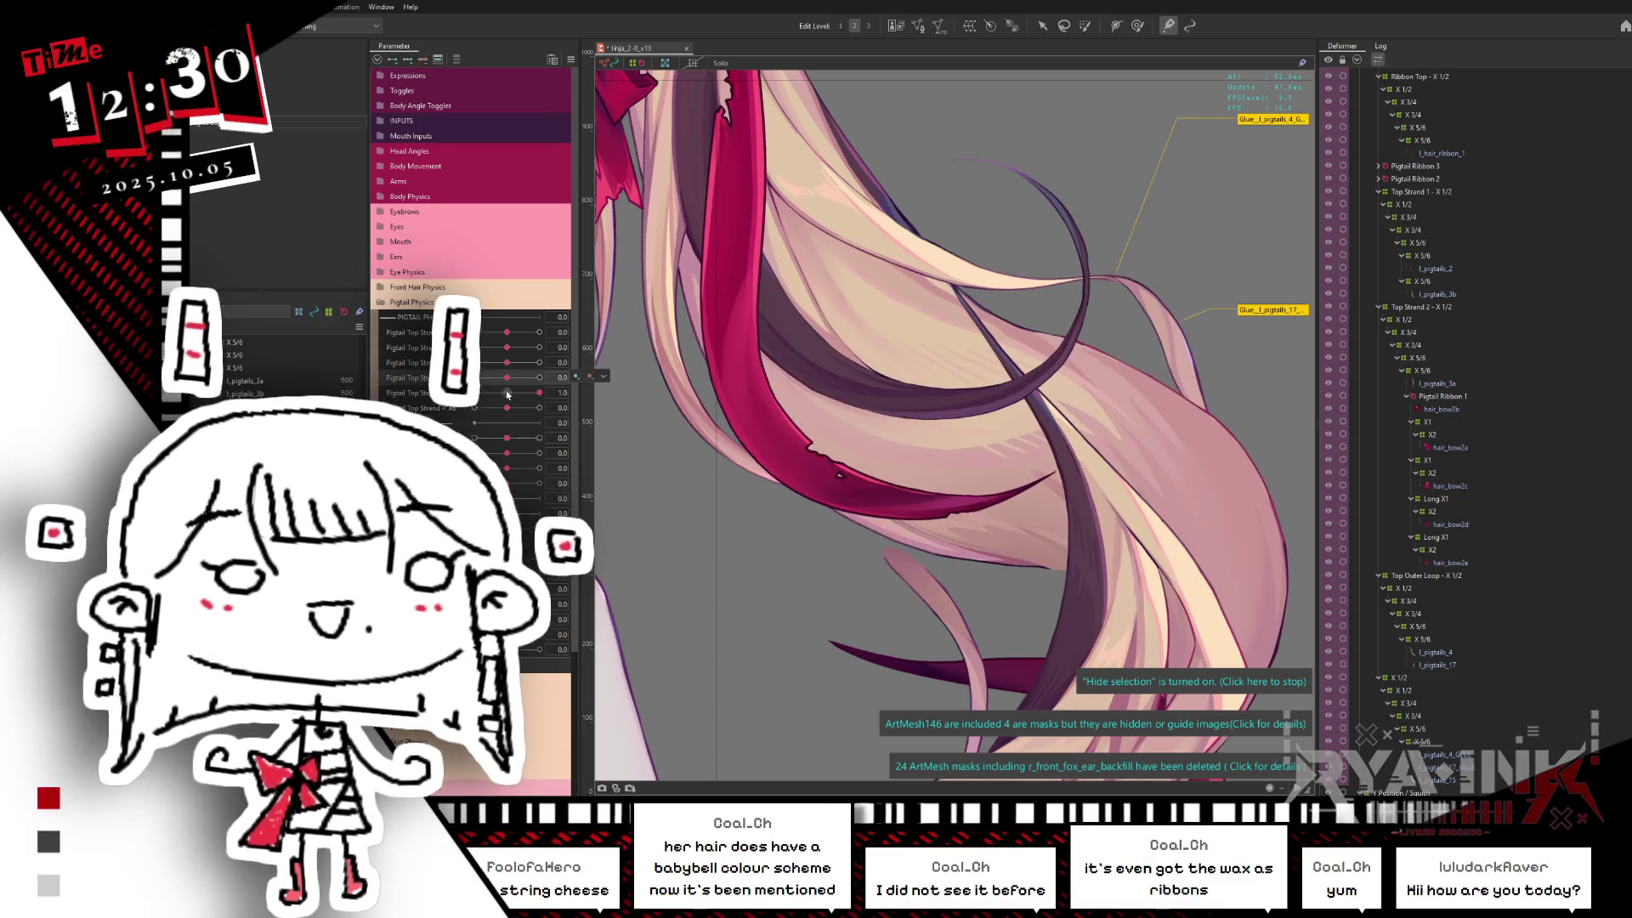
click(509, 394)
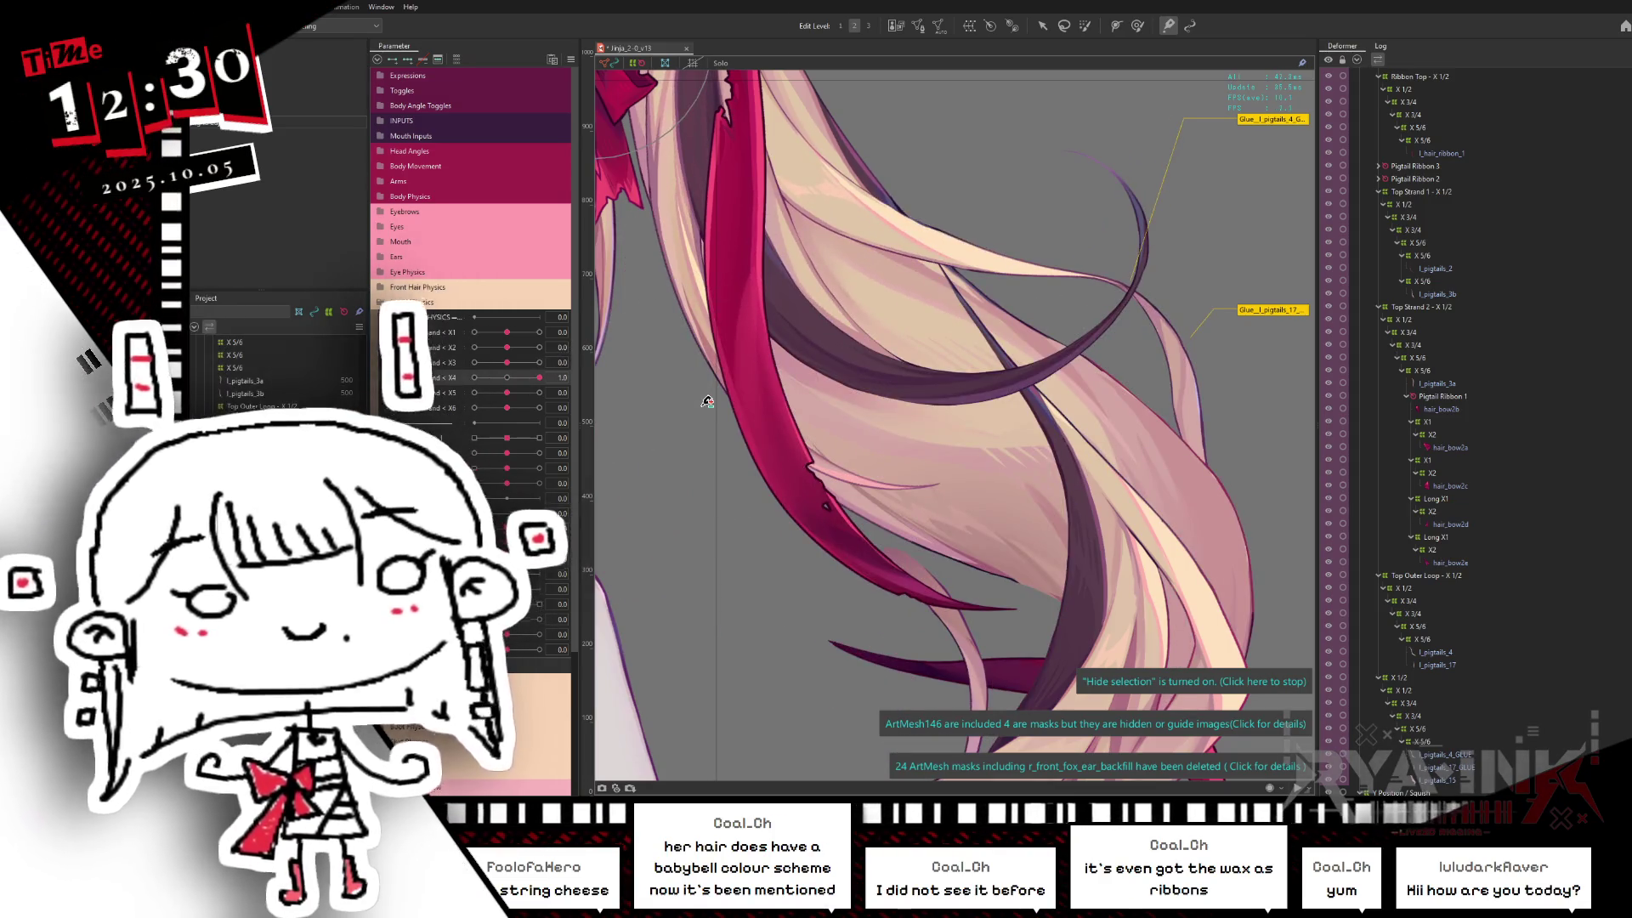
scroll(1015, 424, down, 2)
scroll(1016, 424, down, 1)
scroll(1015, 425, down, 1)
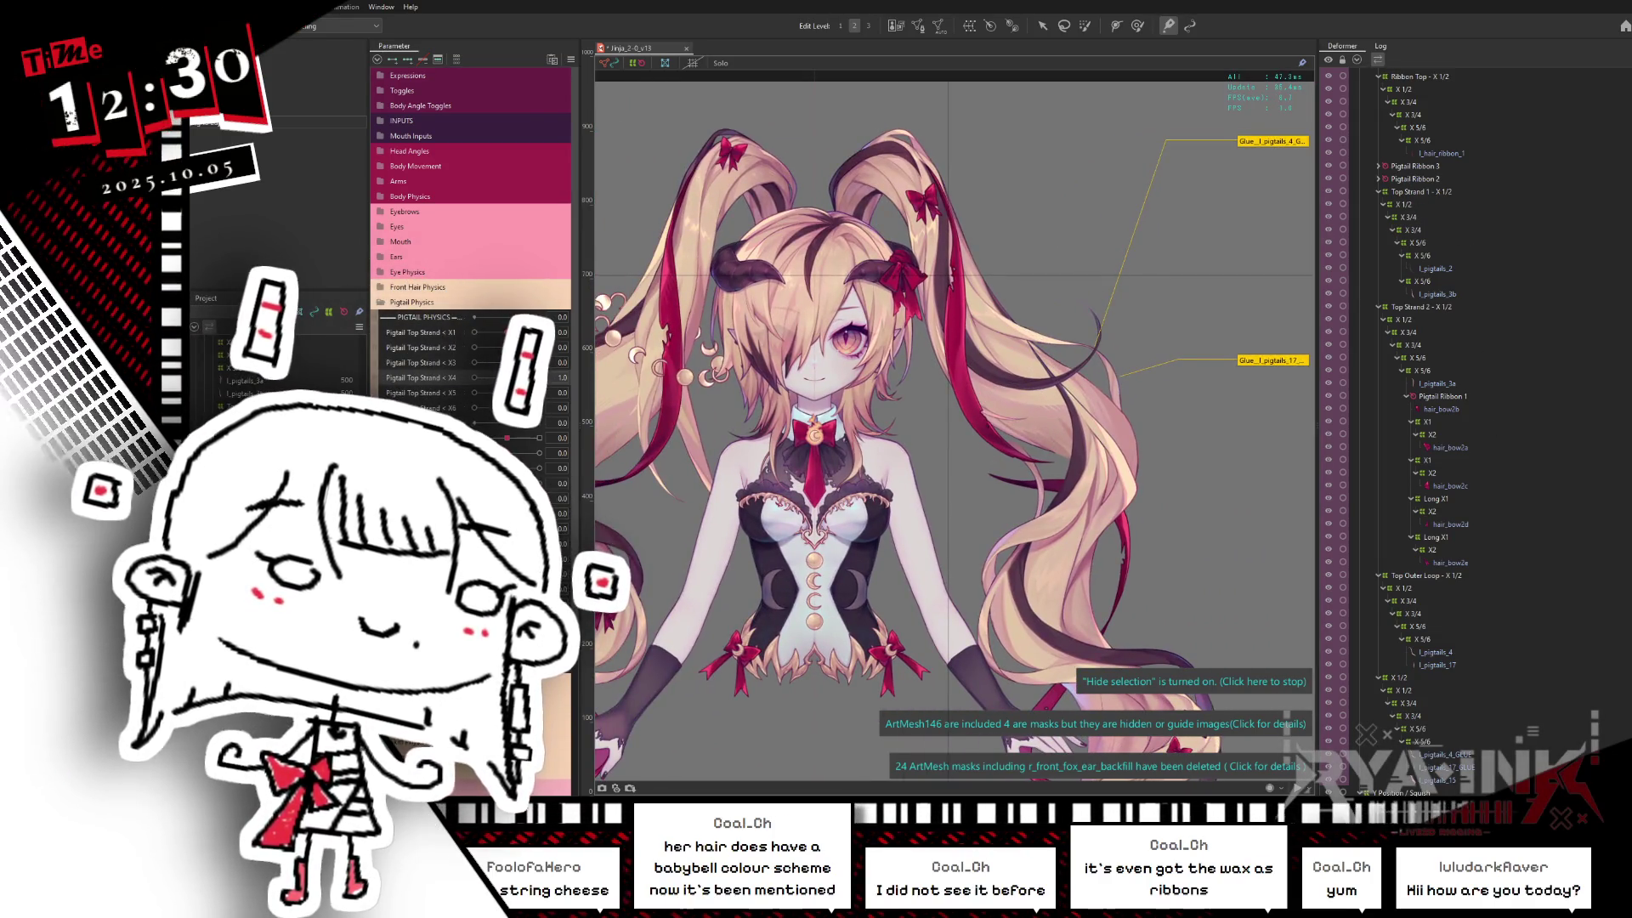
key(ctrl+s)
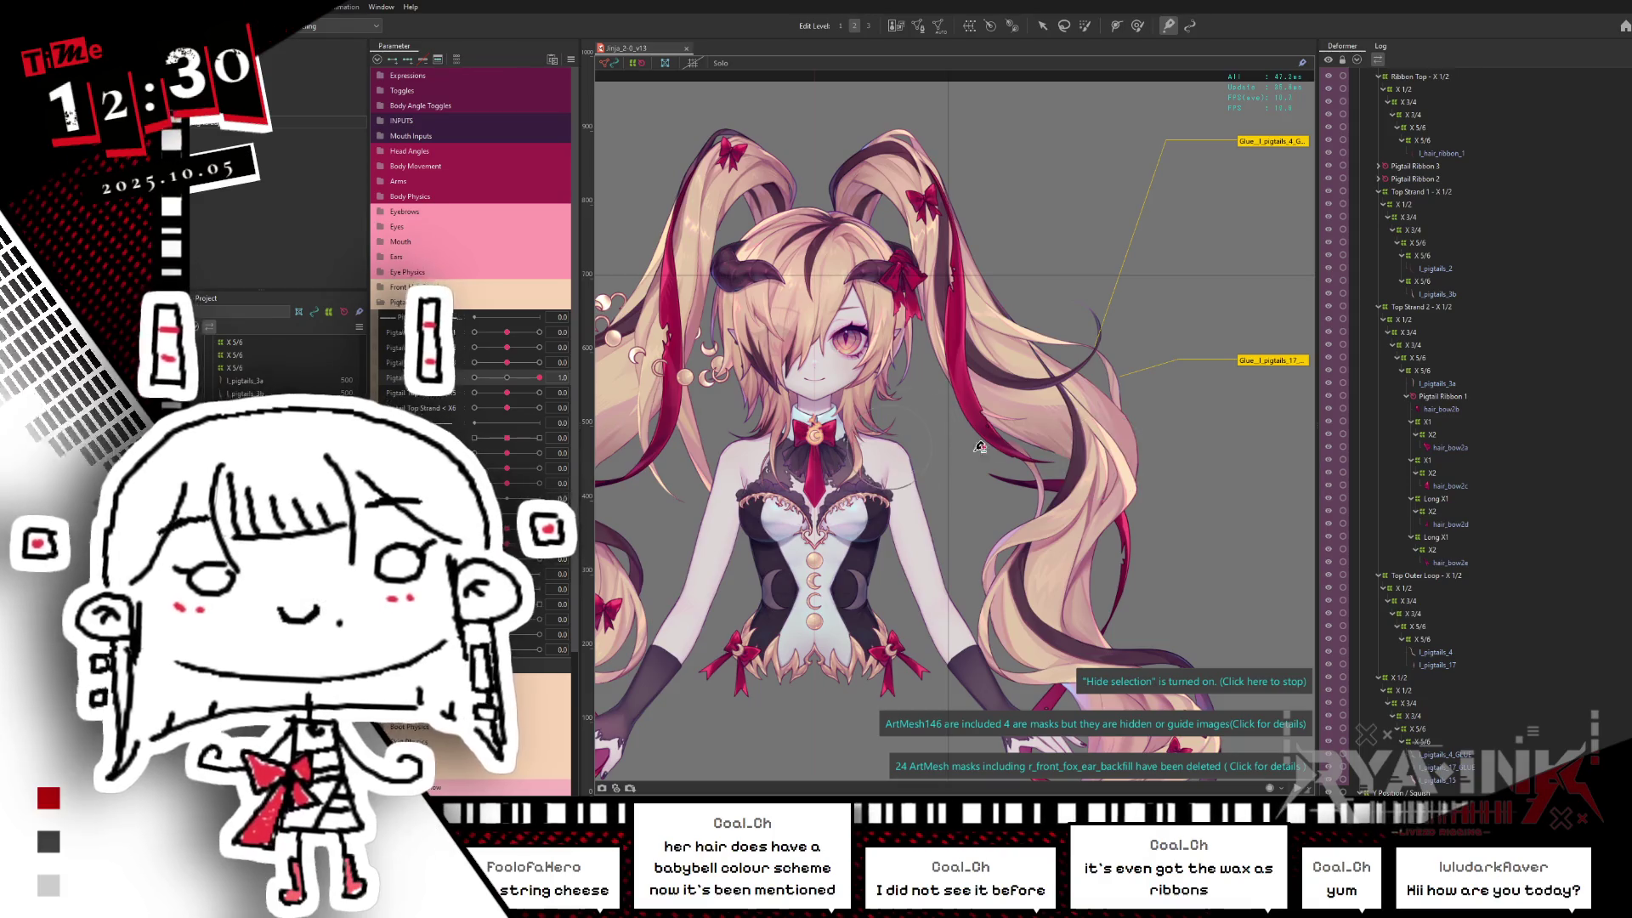
scroll(1415, 327, up, 3)
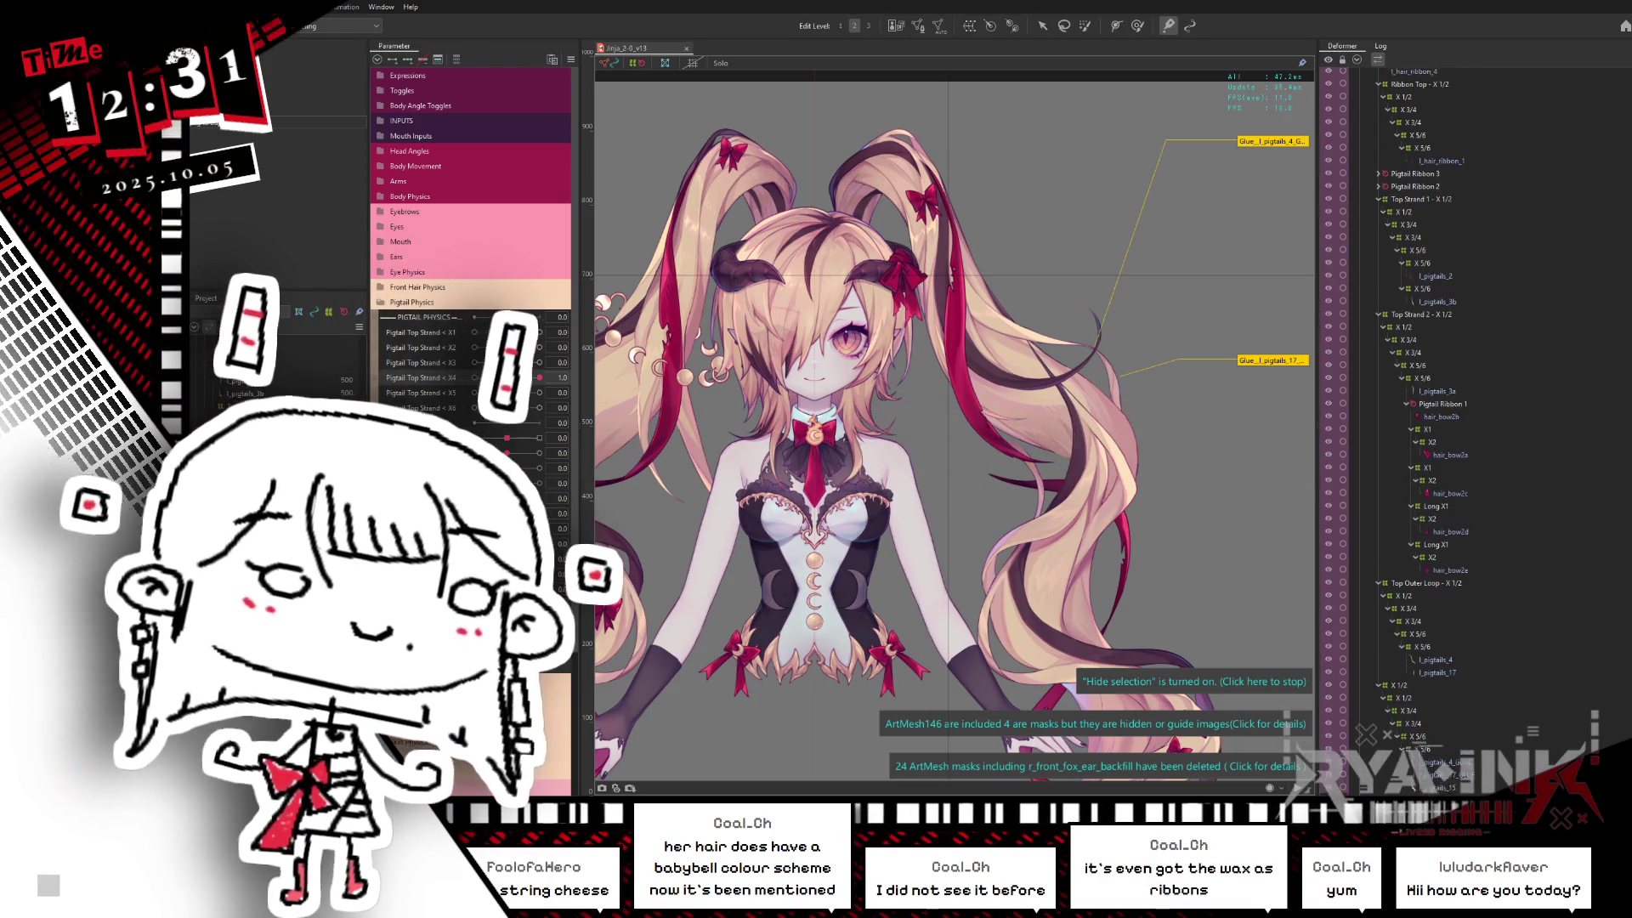
Step: Select the Ribbon Top X 1/2 deformer, swing the right pigtail by its strand parameter, and hide glue labels
click(1415, 328)
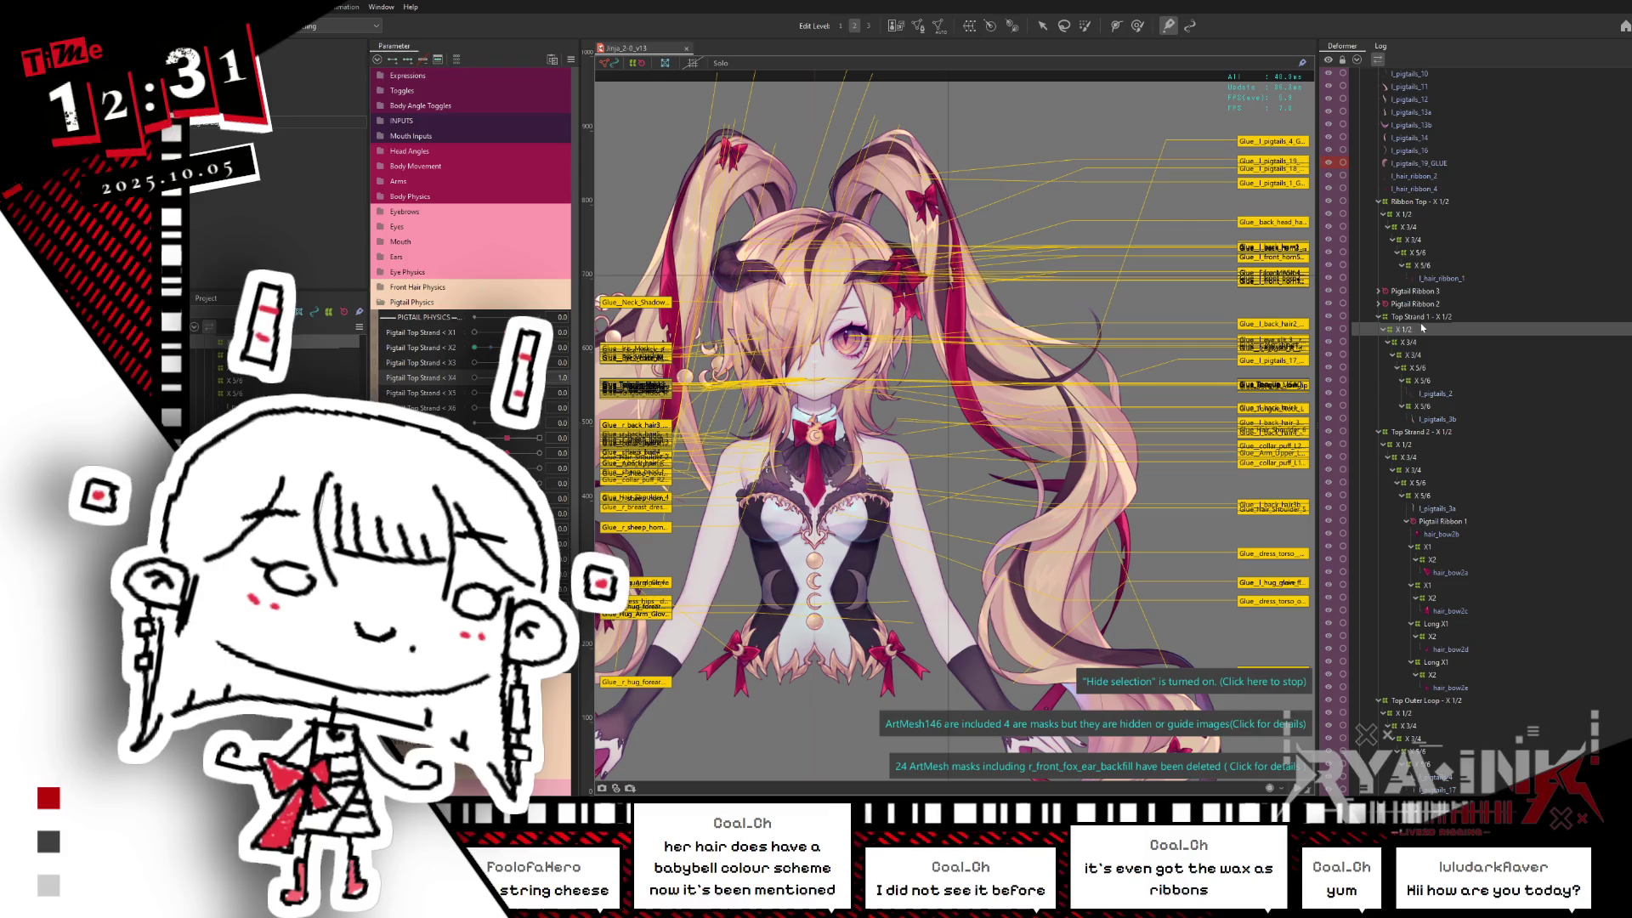
click(1430, 215)
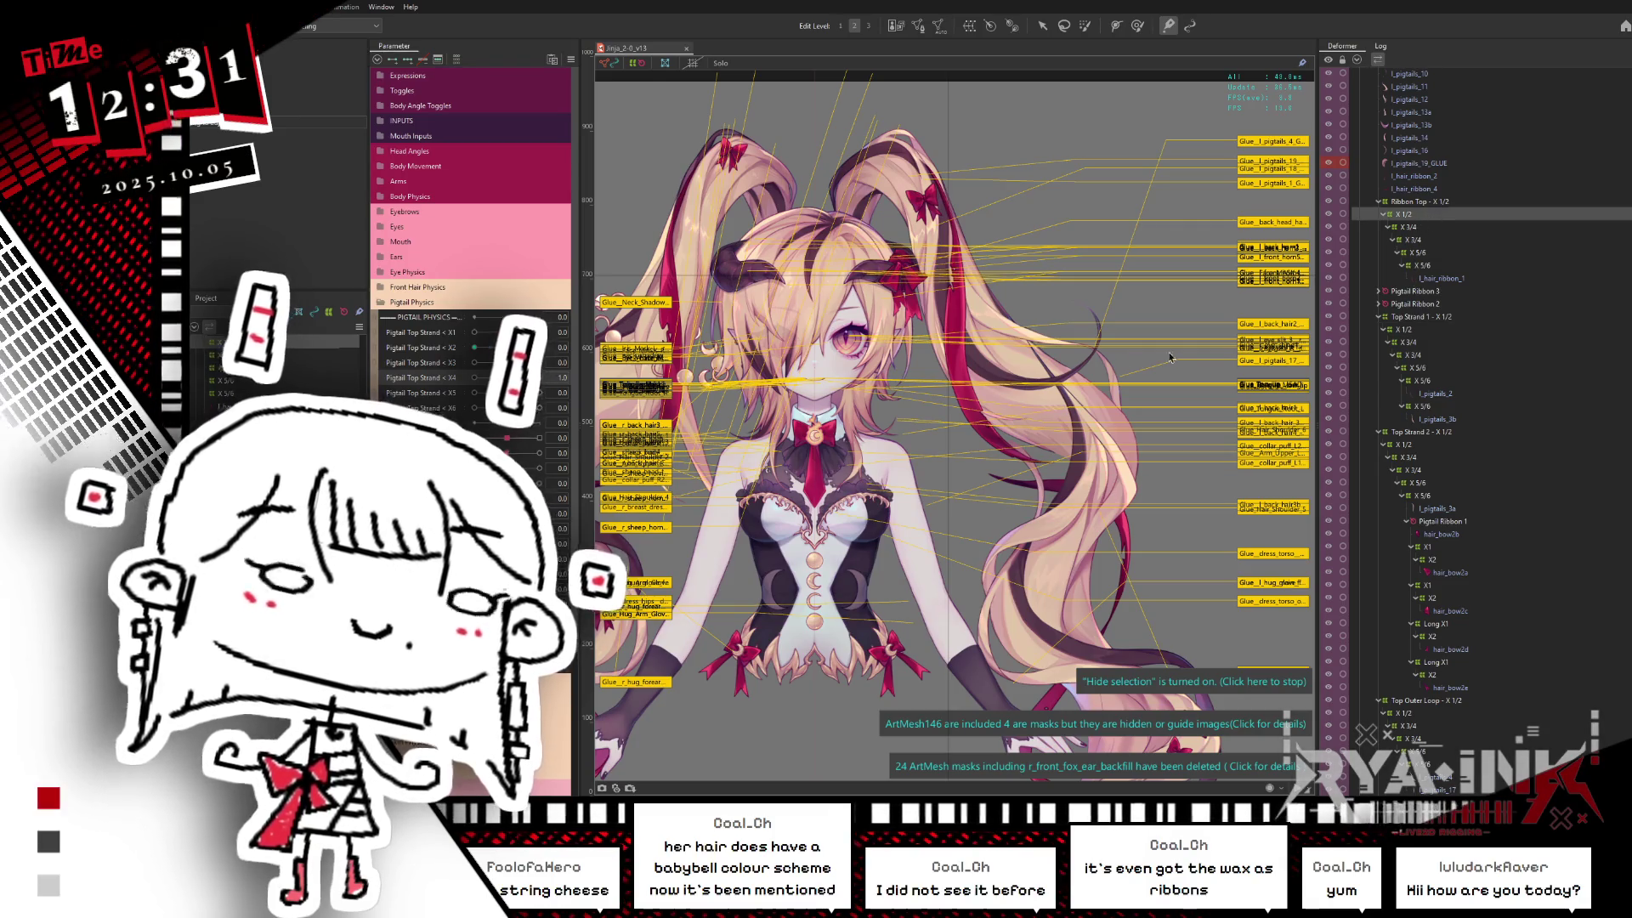
drag(509, 373, 544, 328)
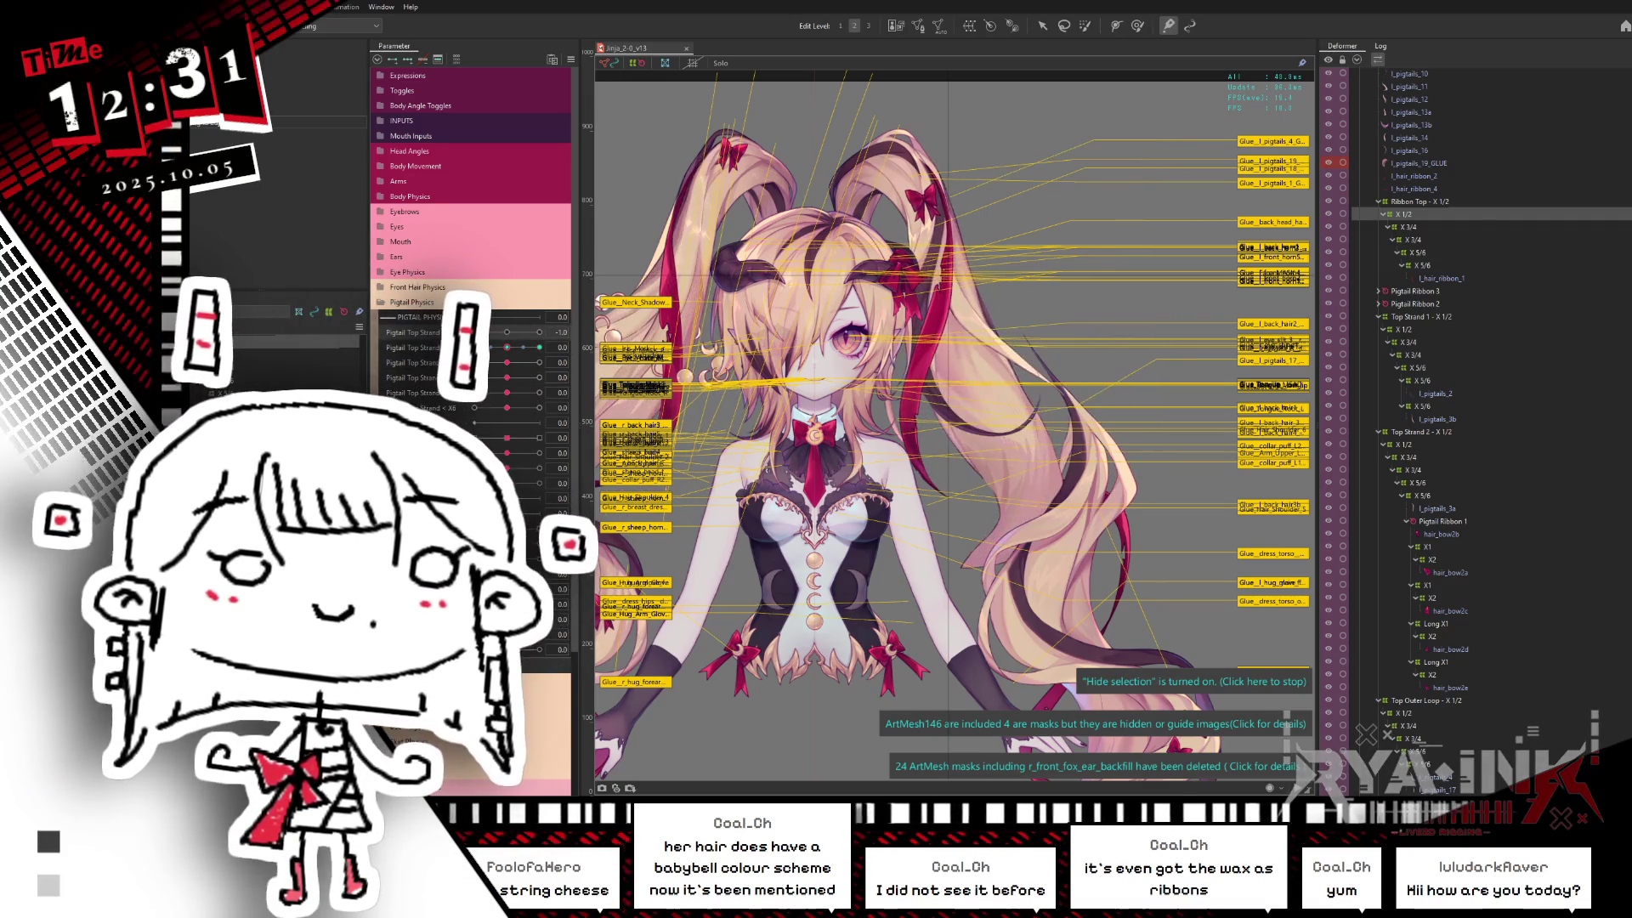
drag(545, 329, 567, 316)
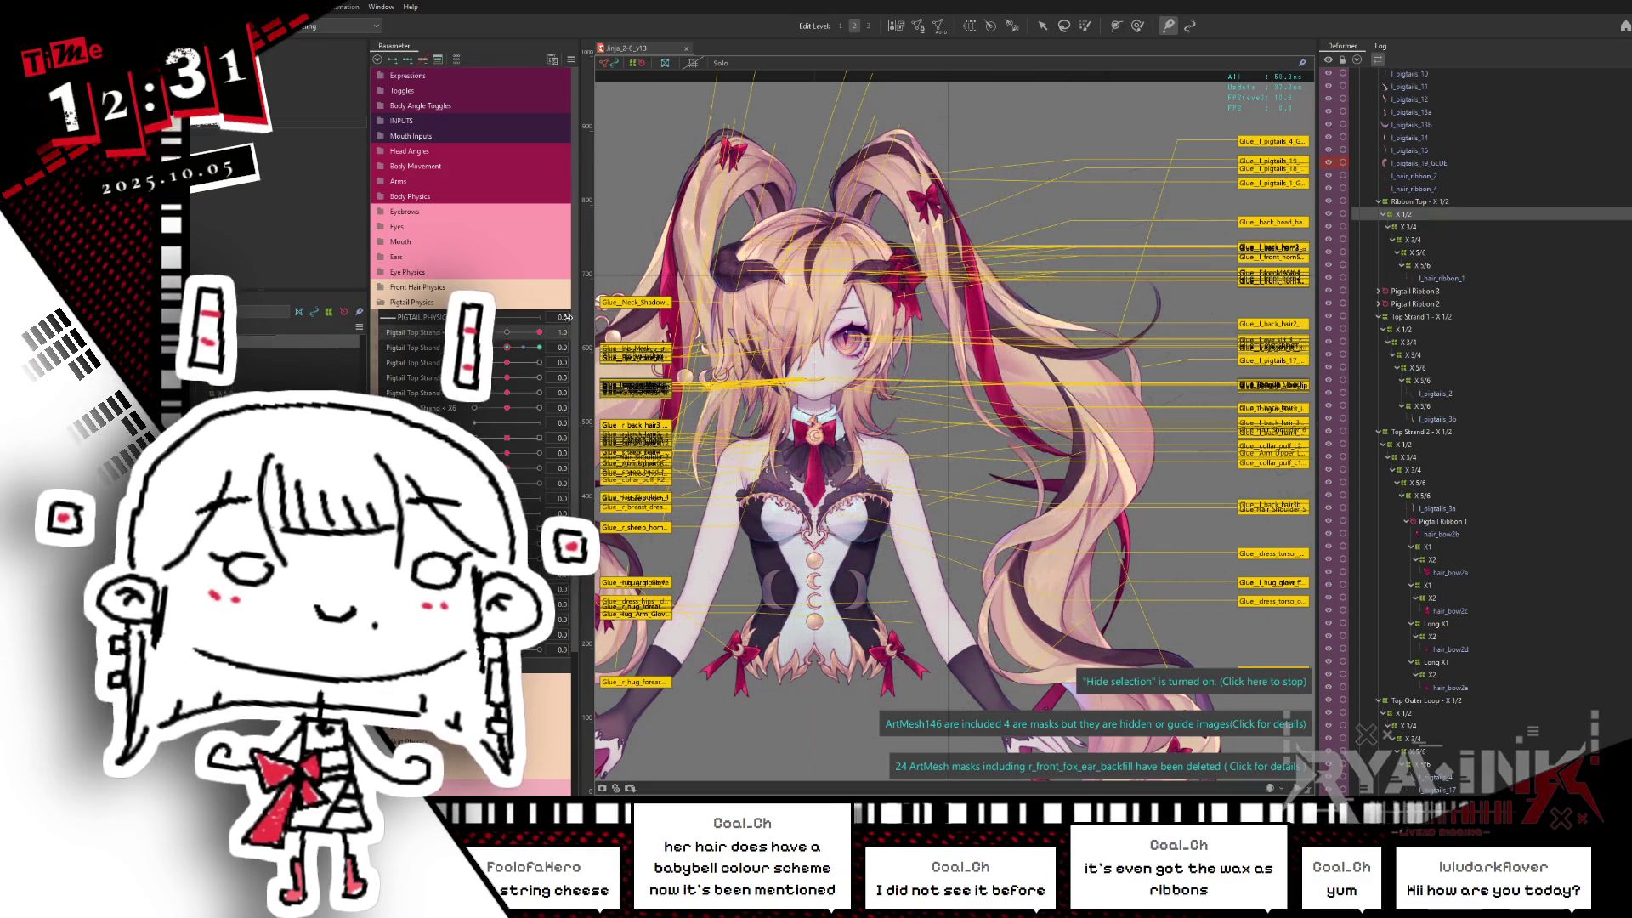
key(v)
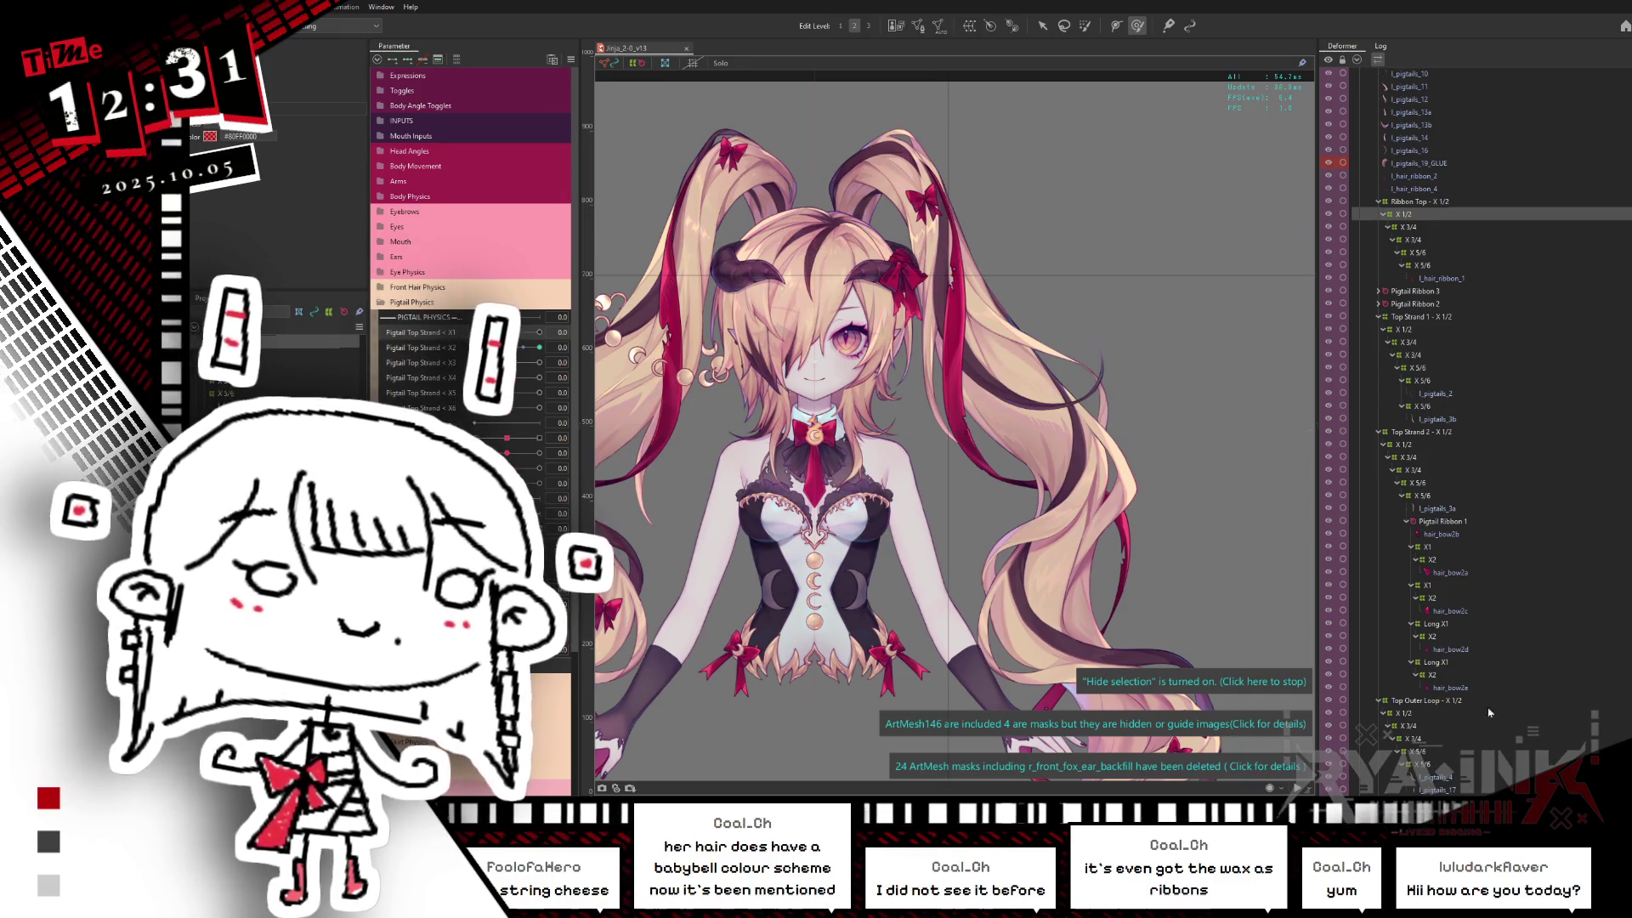
scroll(1466, 382, down, 3)
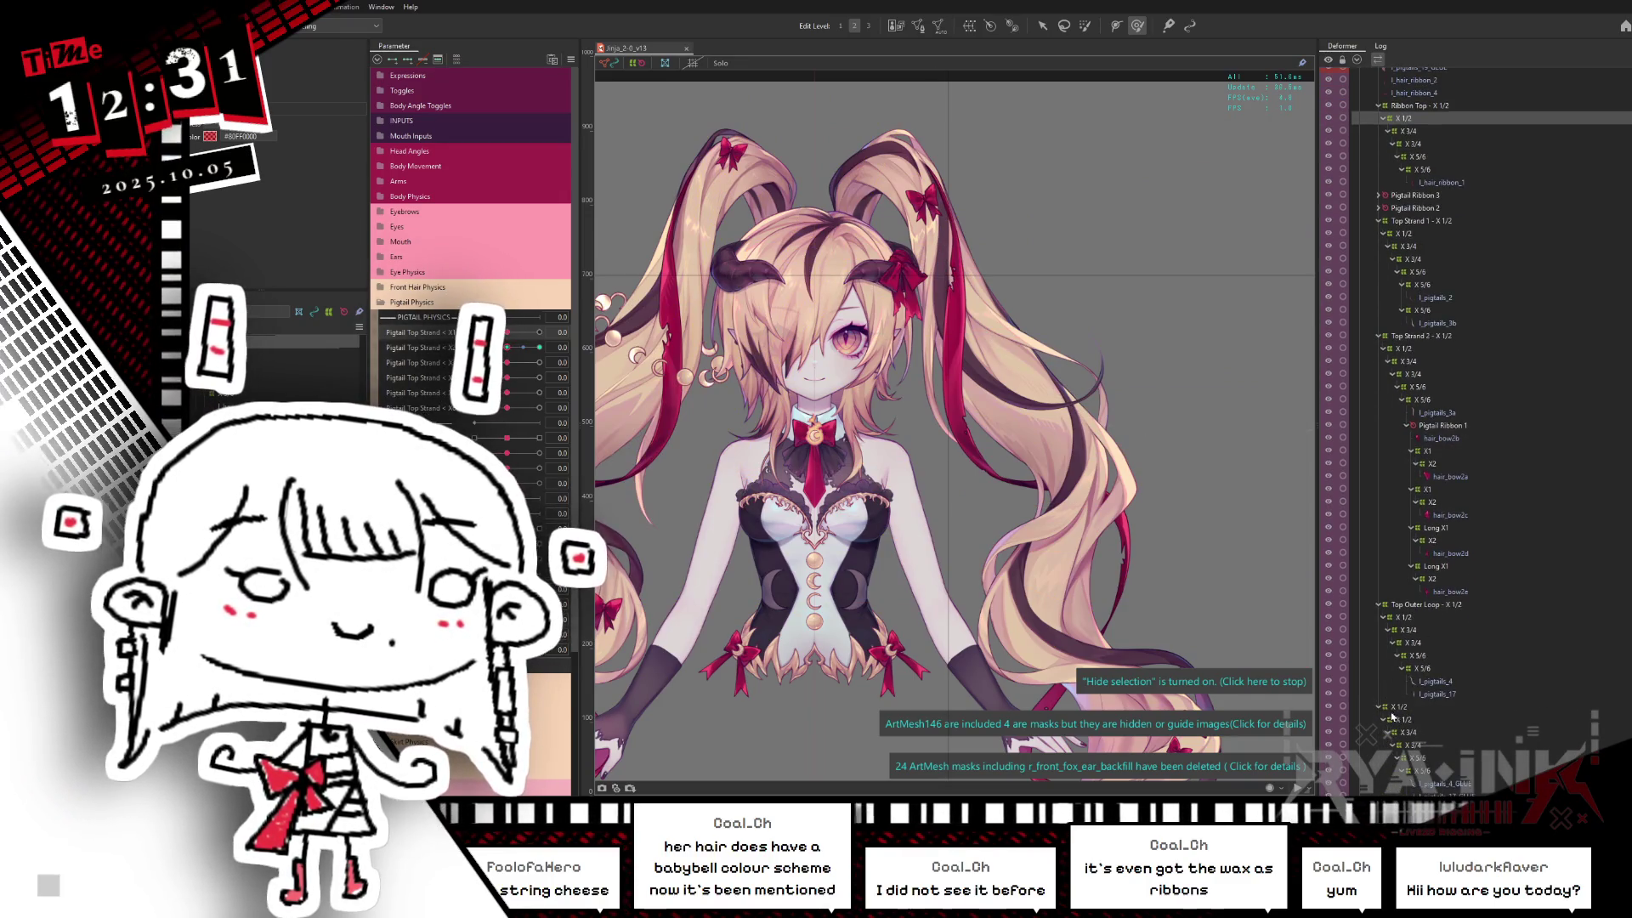
Step: Select child objects of X 1/2, isolate the X 1/2 deformer and swing the right pigtail to a new pose
right_click(1417, 709)
click(1417, 710)
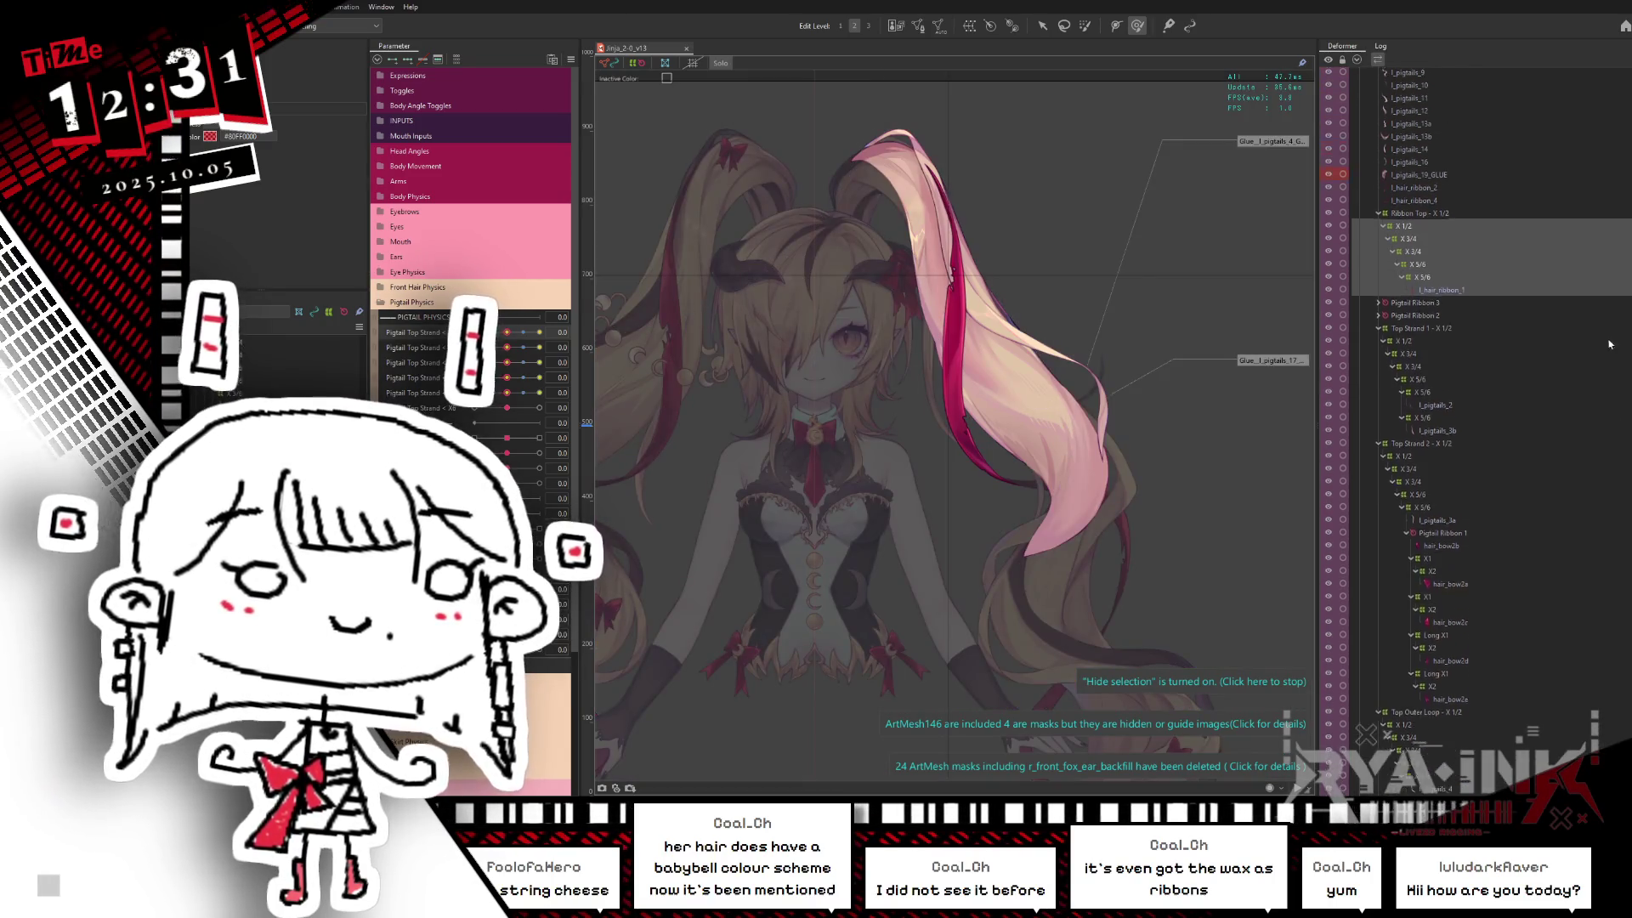
scroll(1467, 319, up, 5)
click(1403, 269)
mouse_move(506, 331)
mouse_down()
mouse_move(562, 319)
mouse_move(506, 332)
mouse_up()
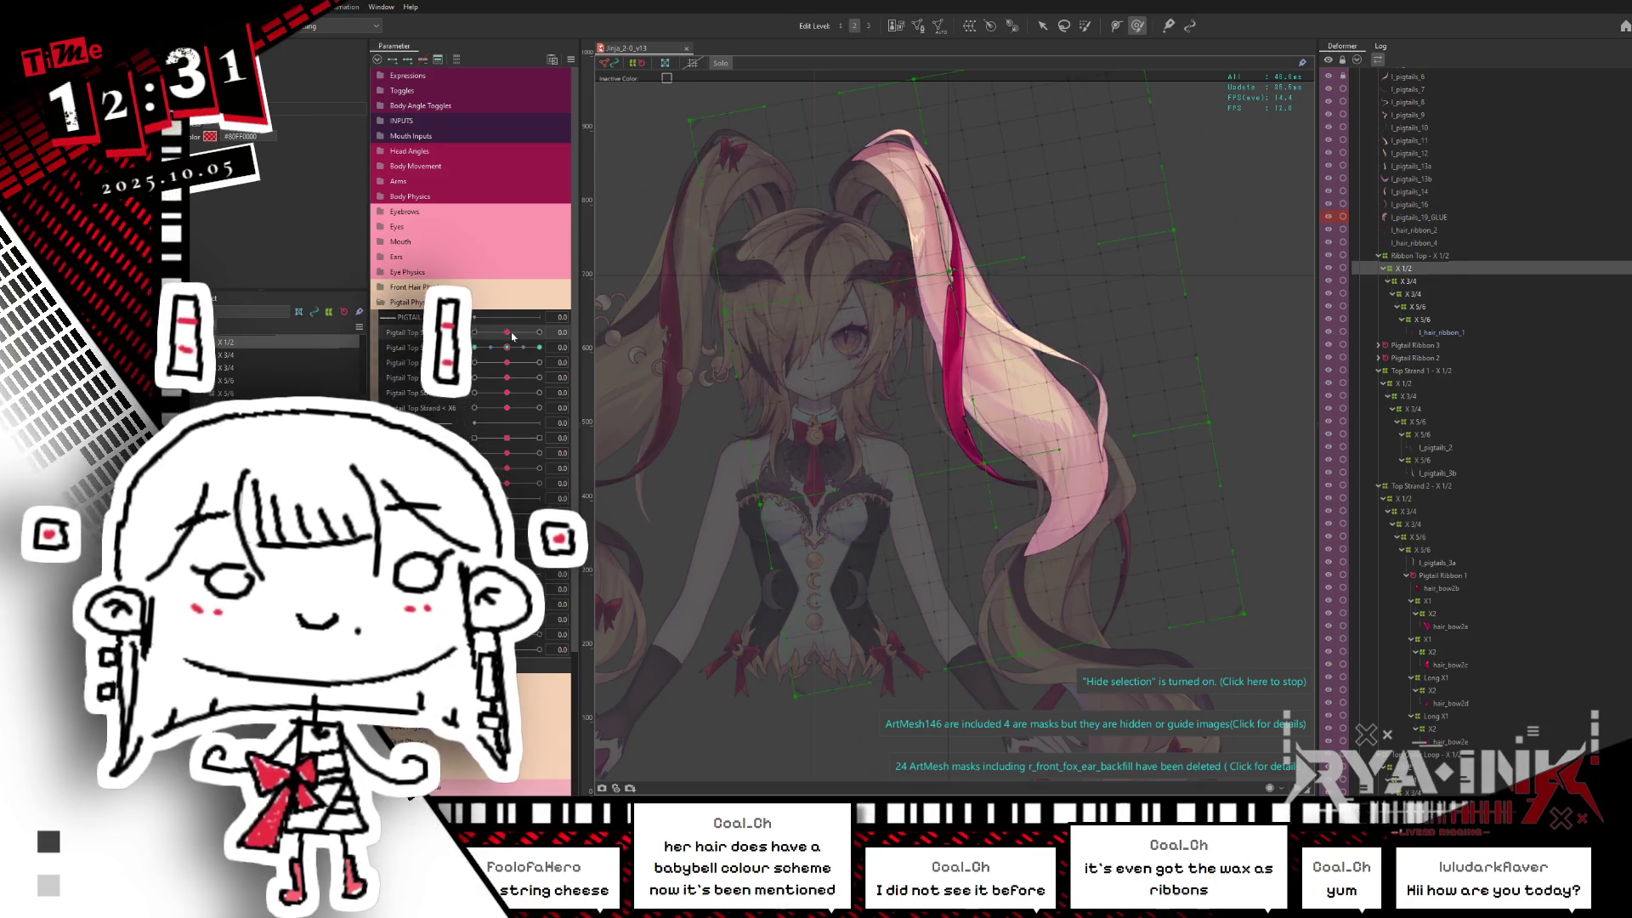
scroll(1004, 191, down, 2)
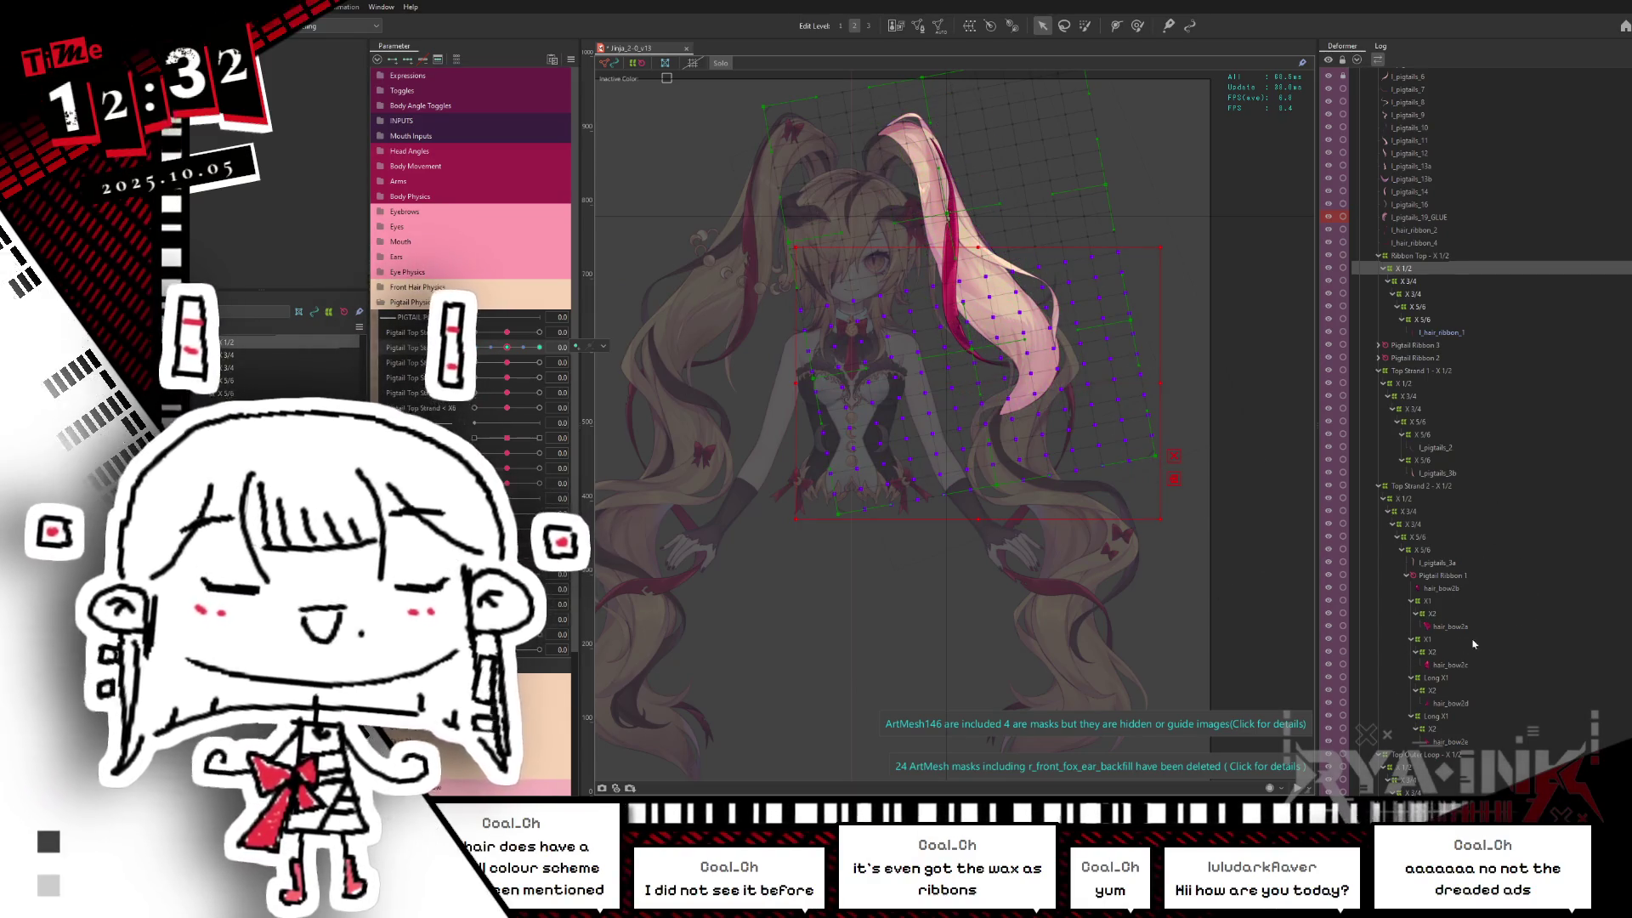
Step: Bend the next strand deformer's warp grid into a smoother curve with the Deform Brush
click(1414, 280)
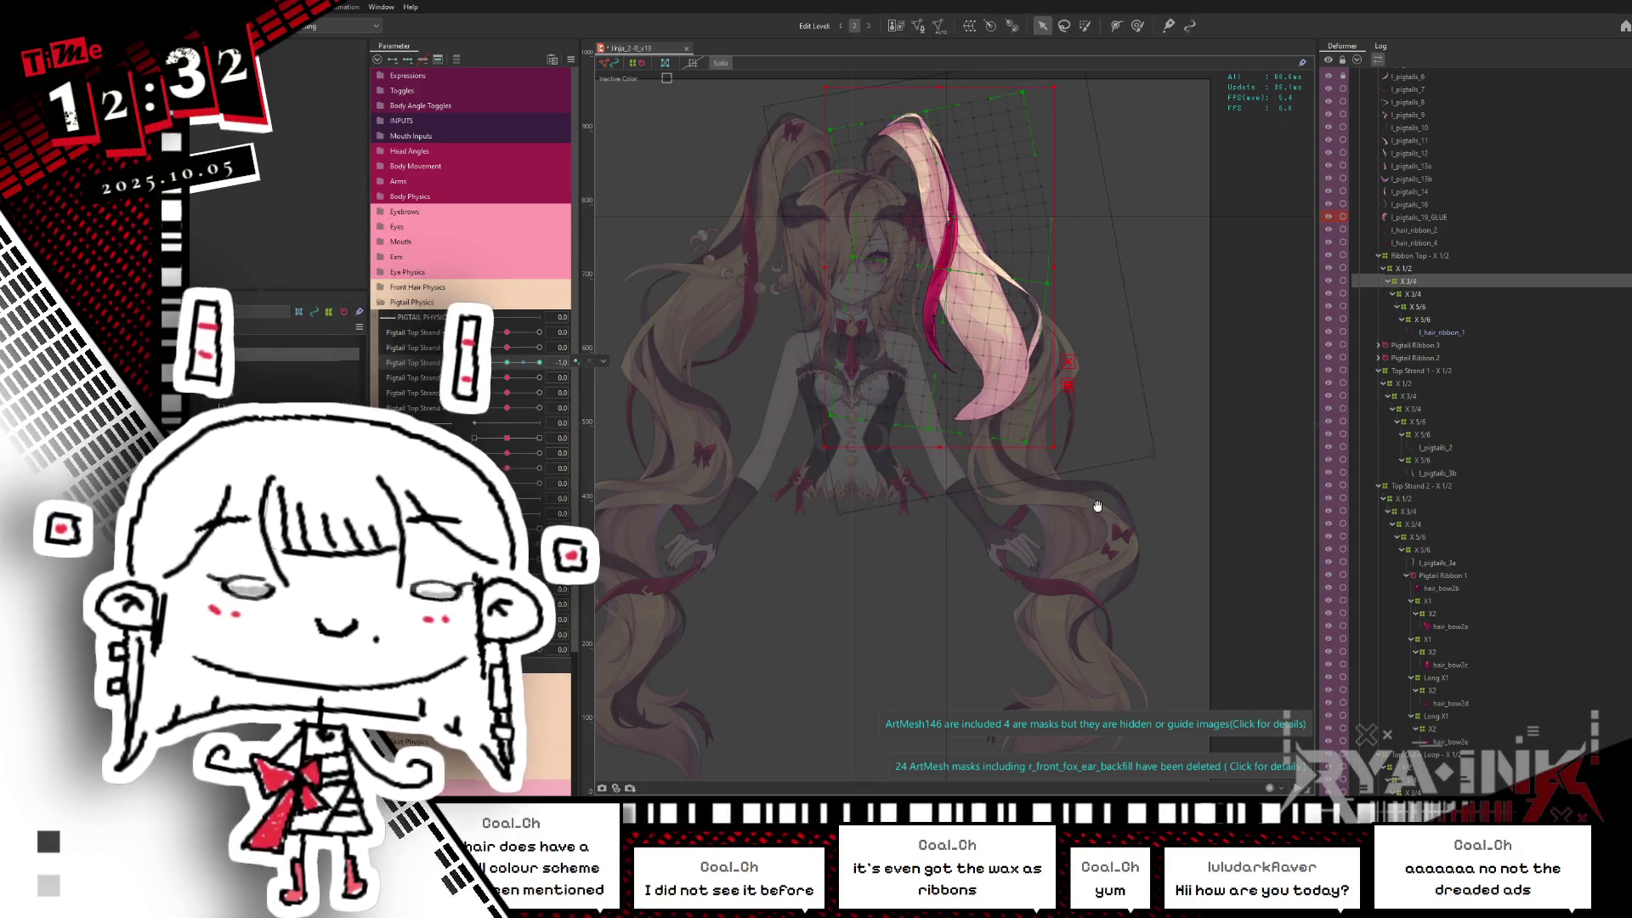
drag(1098, 506, 1135, 577)
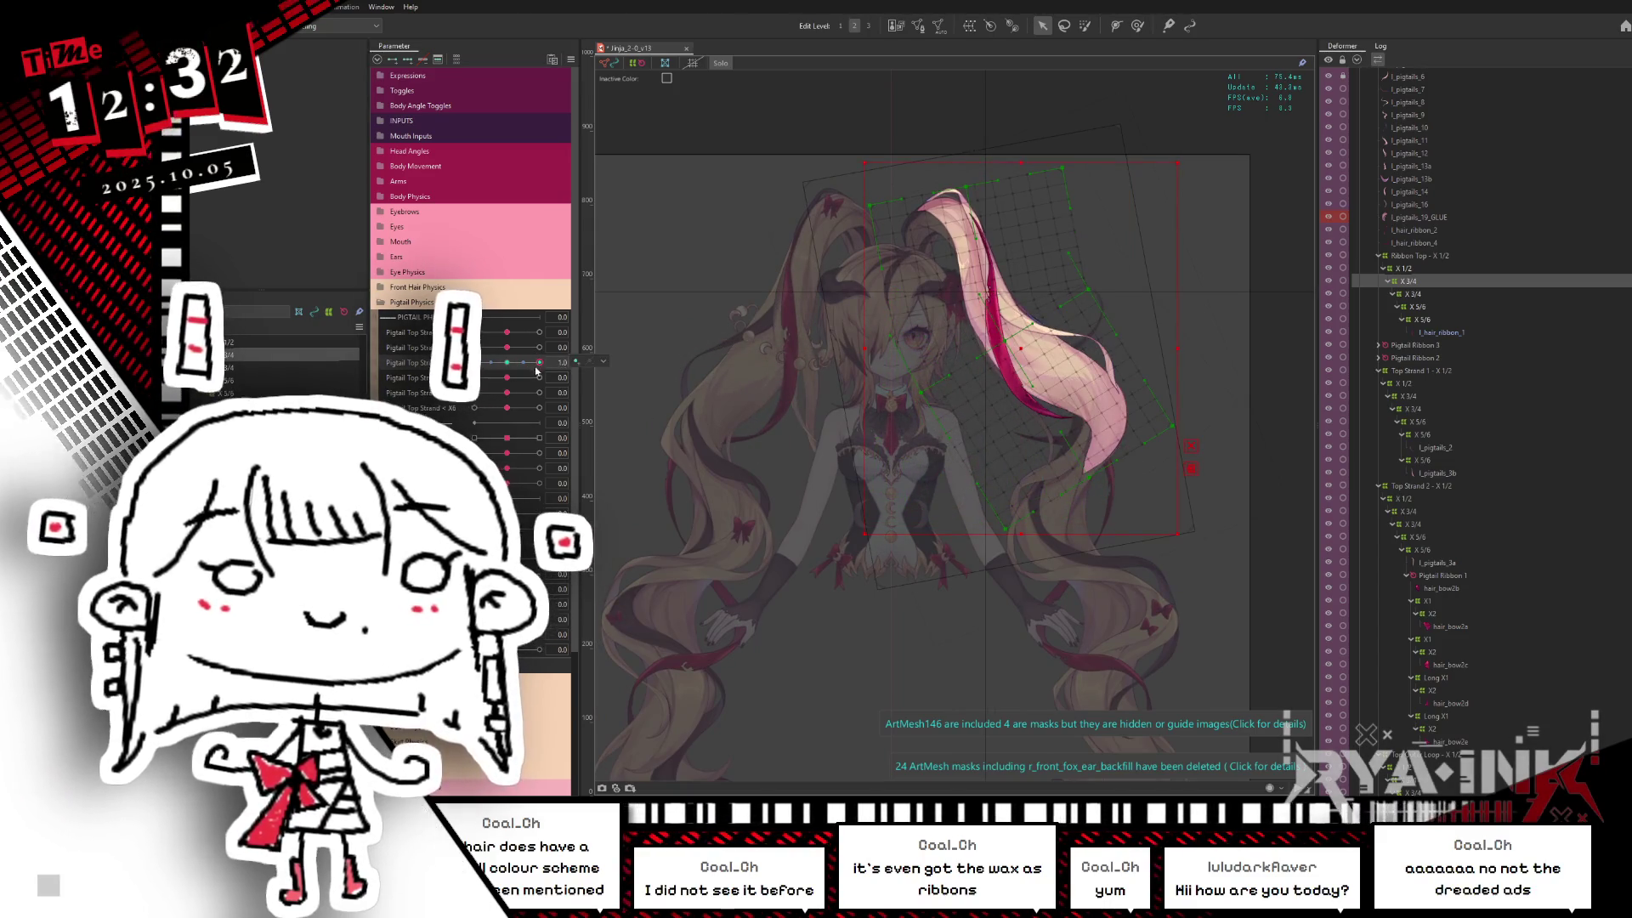
click(1138, 27)
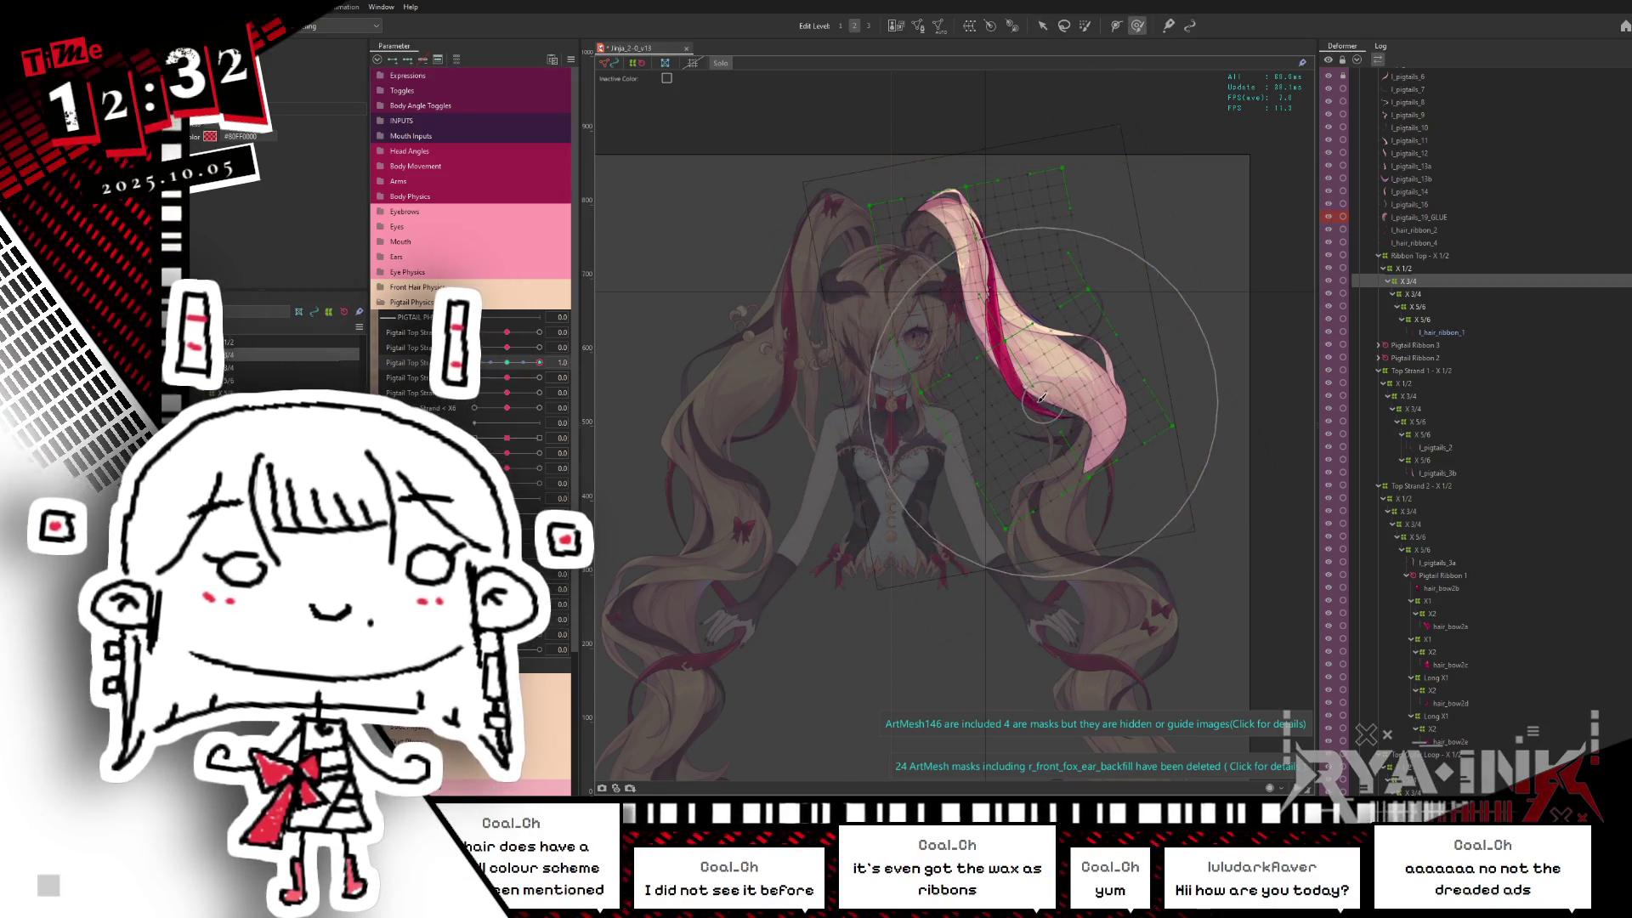
drag(1023, 386, 1056, 442)
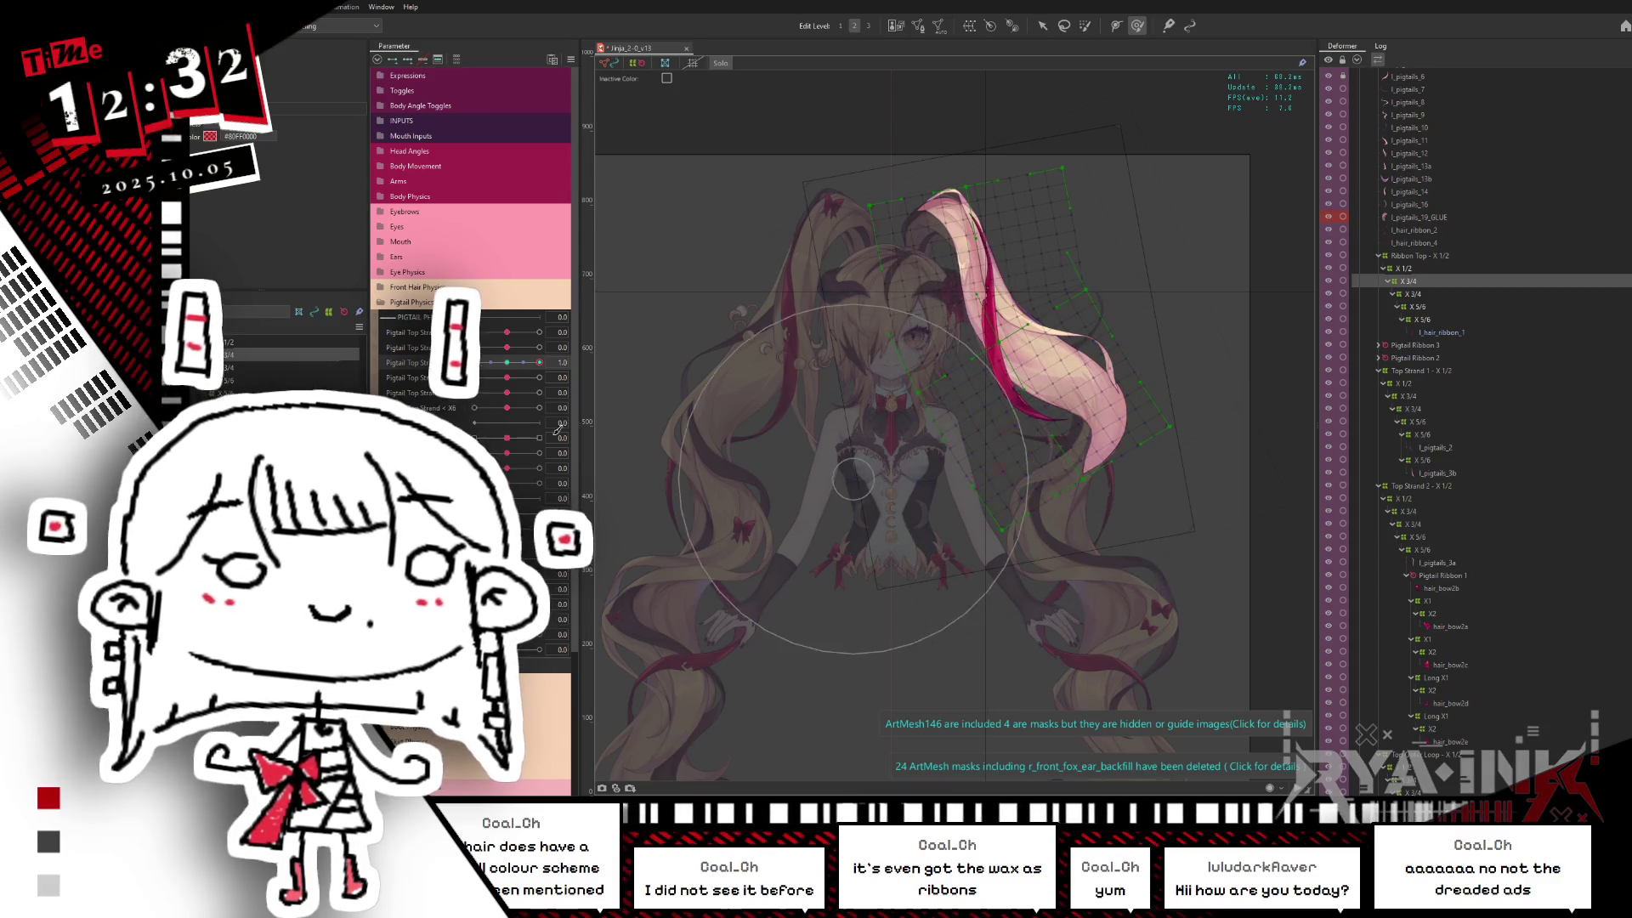
Step: Swing the pigtail to the opposite extreme, select the X 3/4 deformer and hide the selection overlay
click(533, 367)
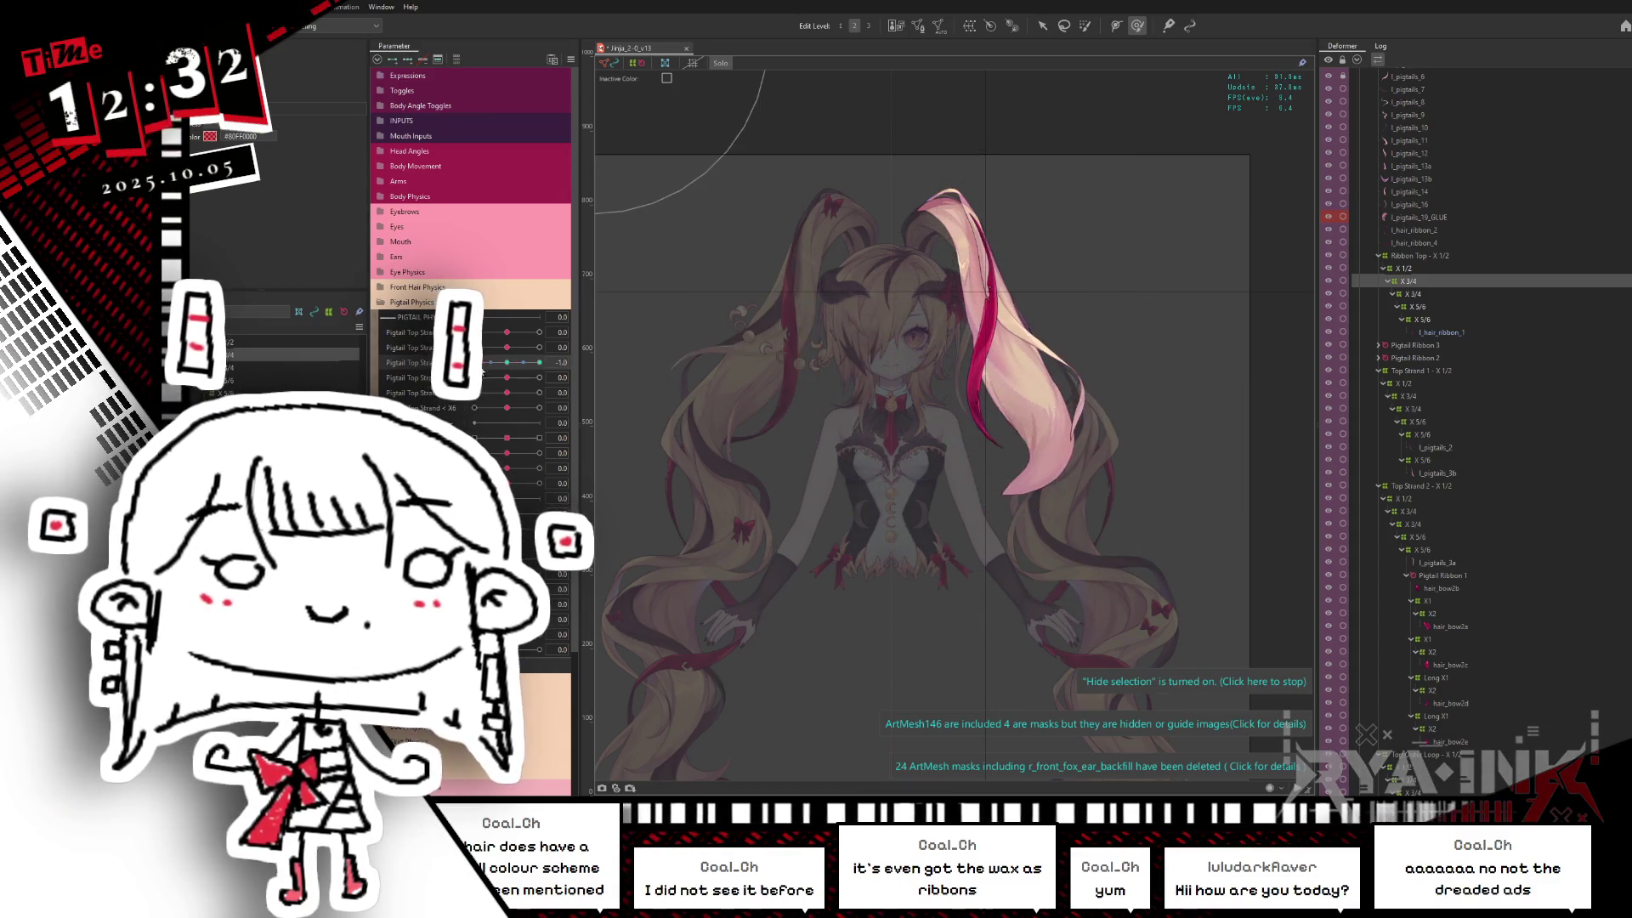
drag(507, 368, 400, 405)
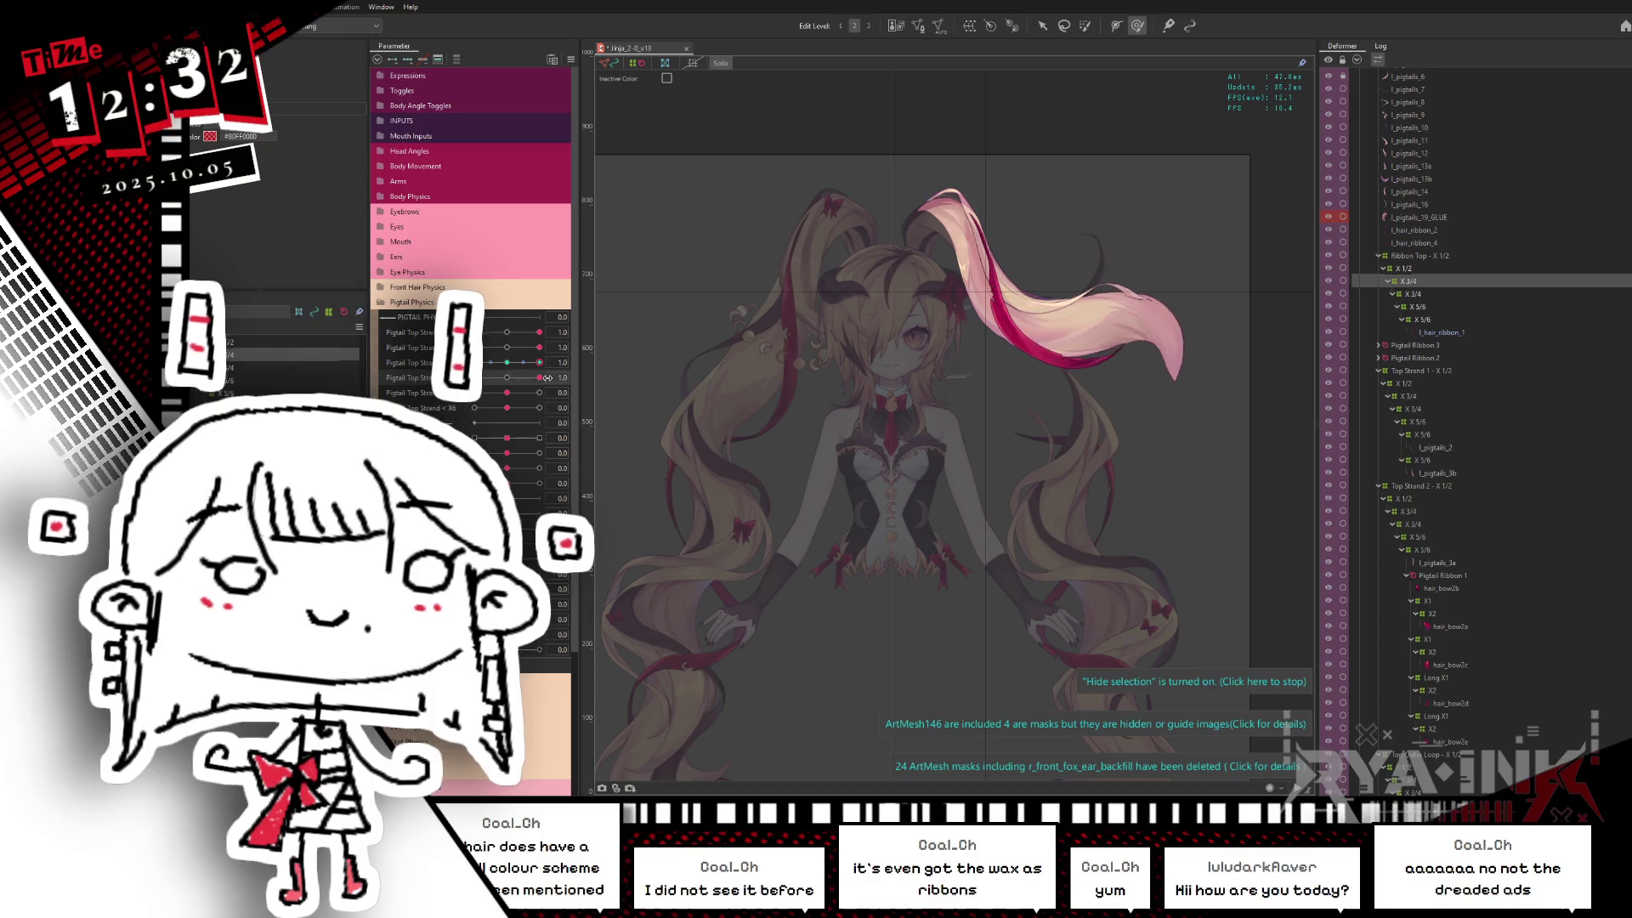
click(848, 307)
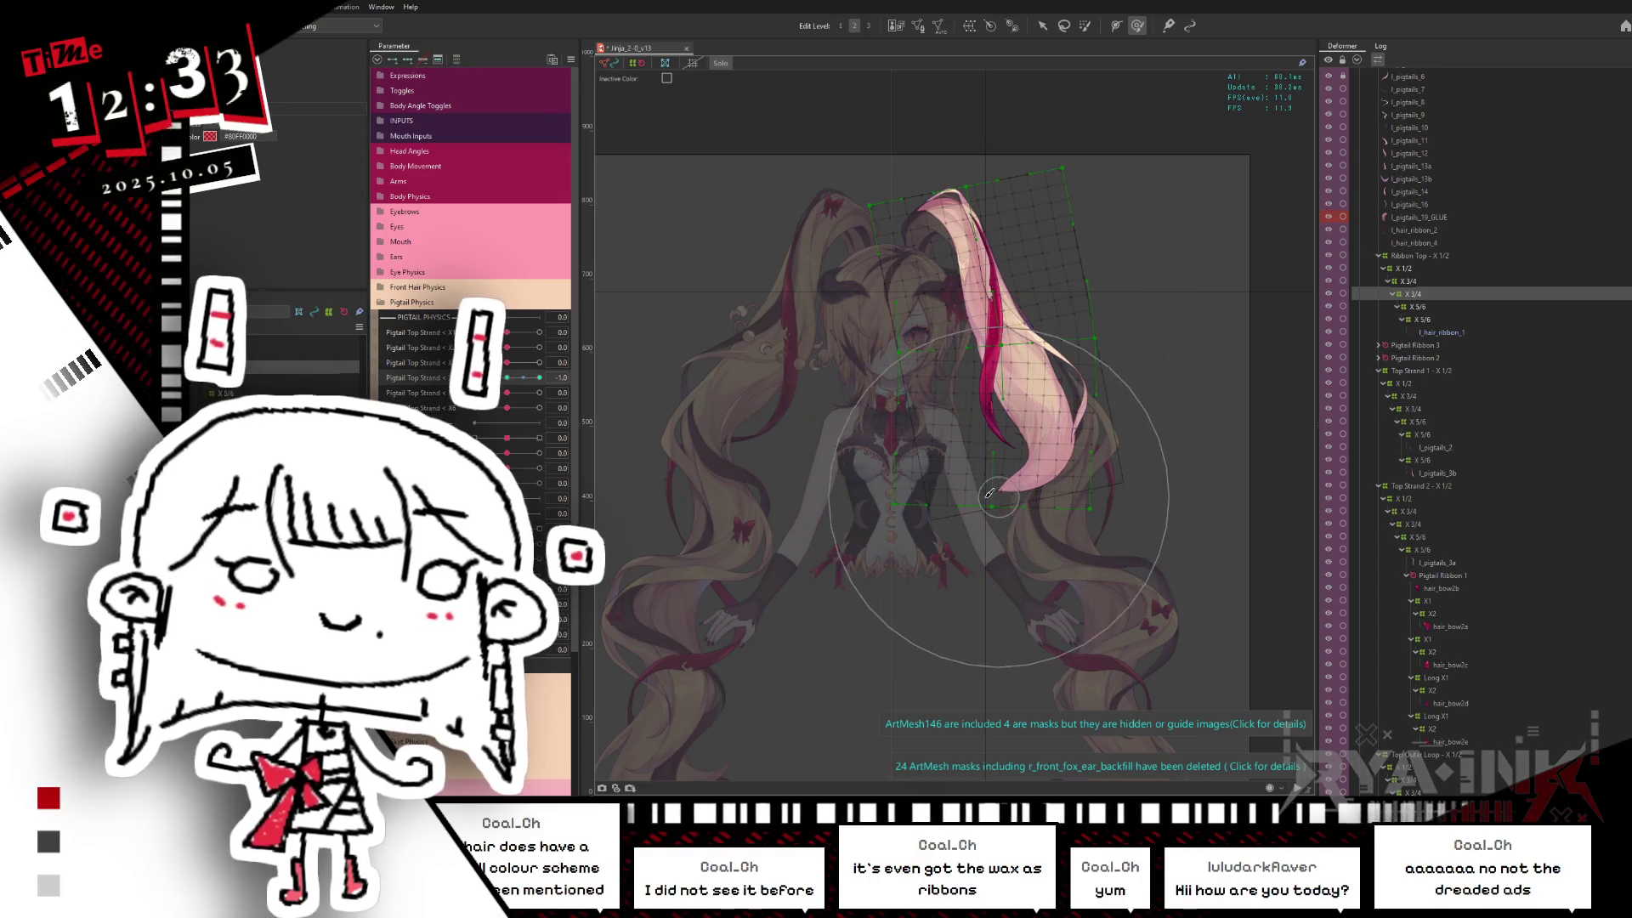
key(ctrl+h)
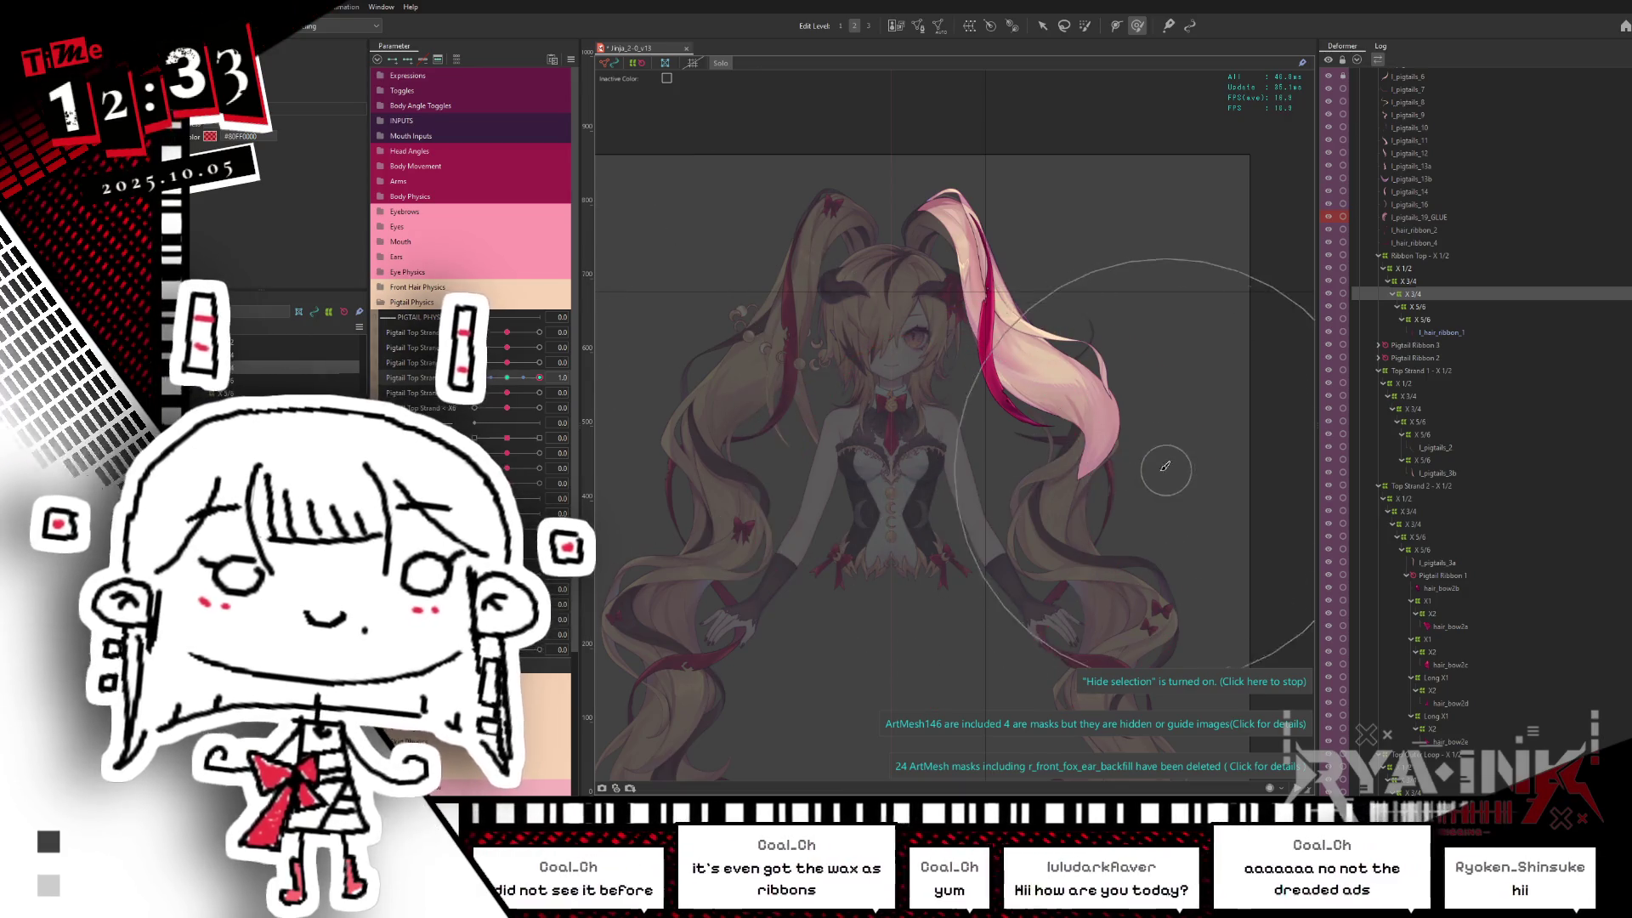
Step: Check the pigtail's grid at several Pigtail Top Strand values up to 1.0, then leave edit view
middle_drag(1136, 452, 1097, 440)
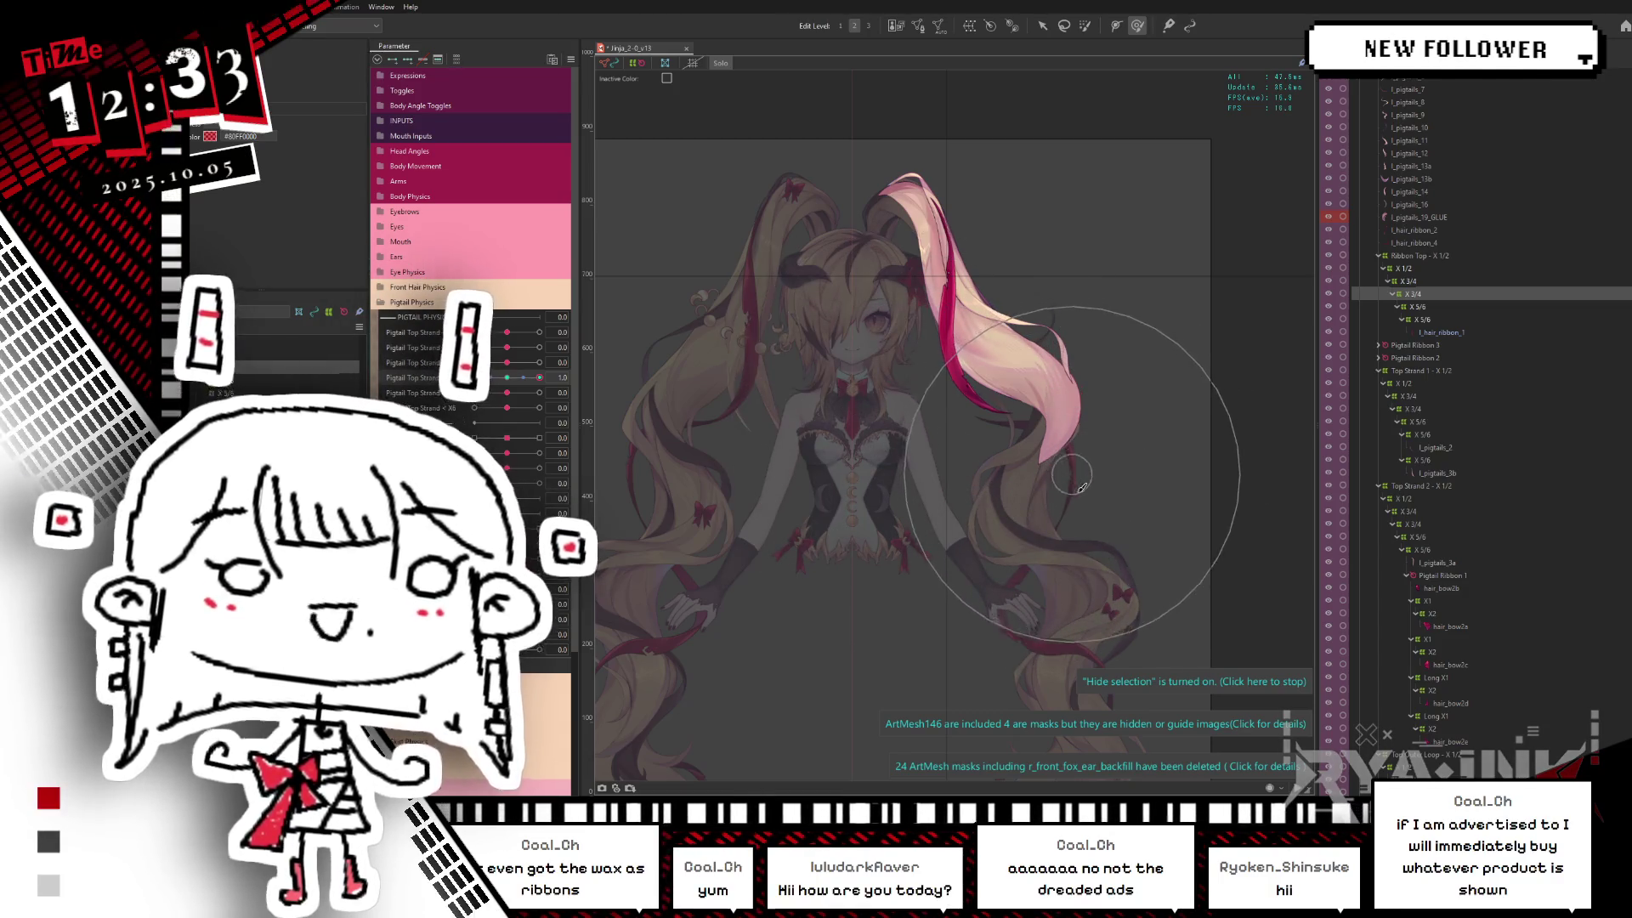
click(960, 414)
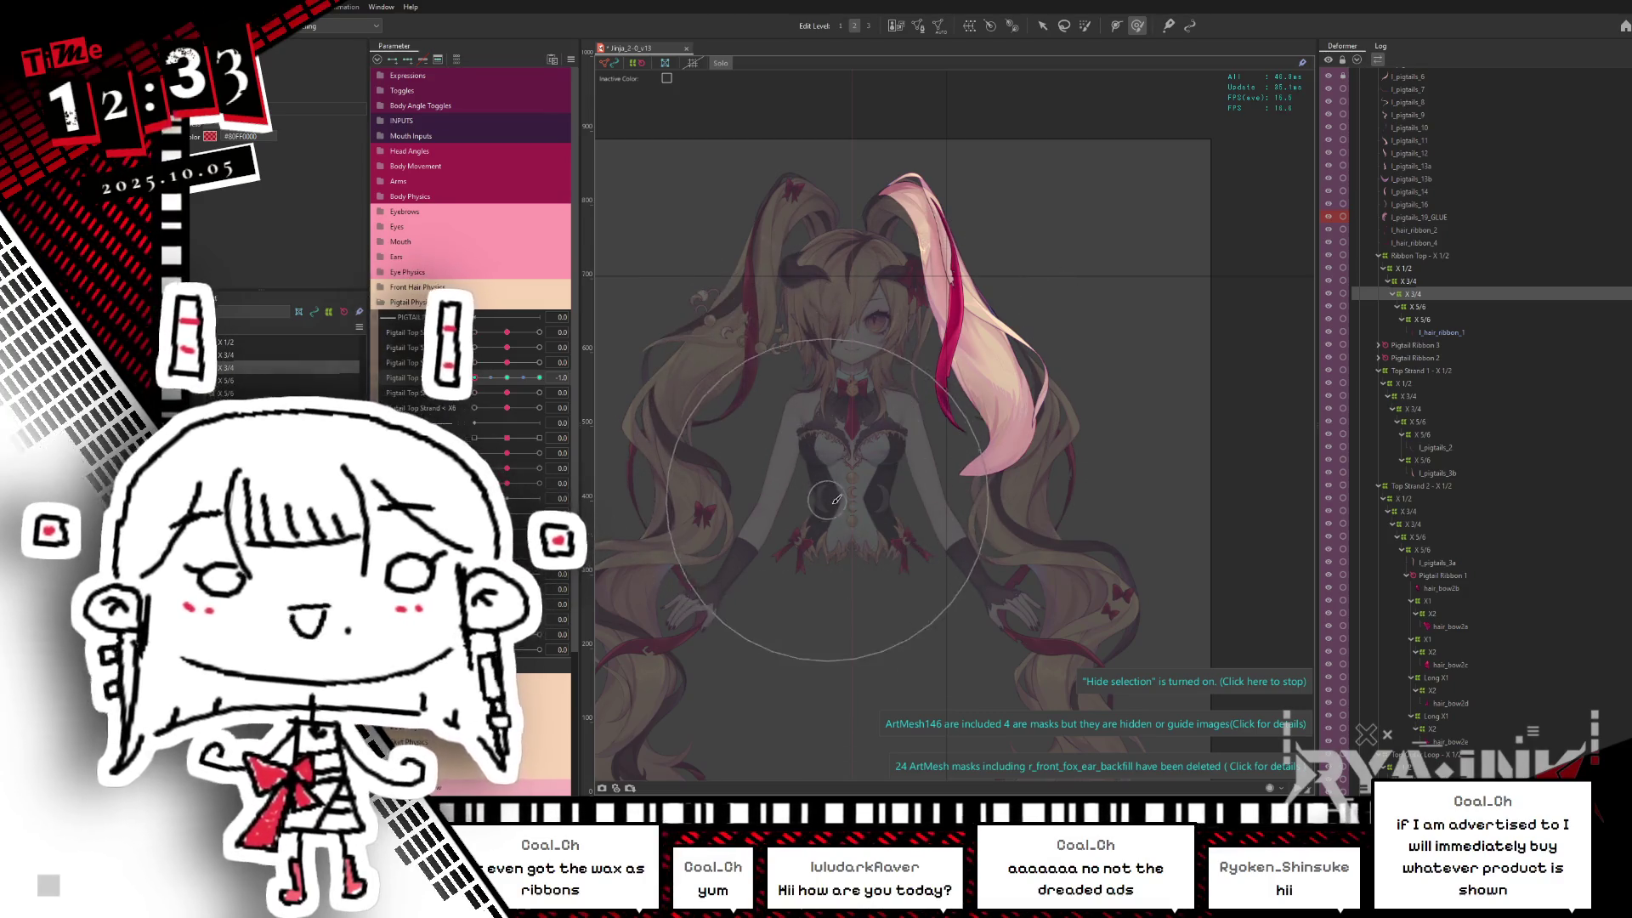
click(505, 379)
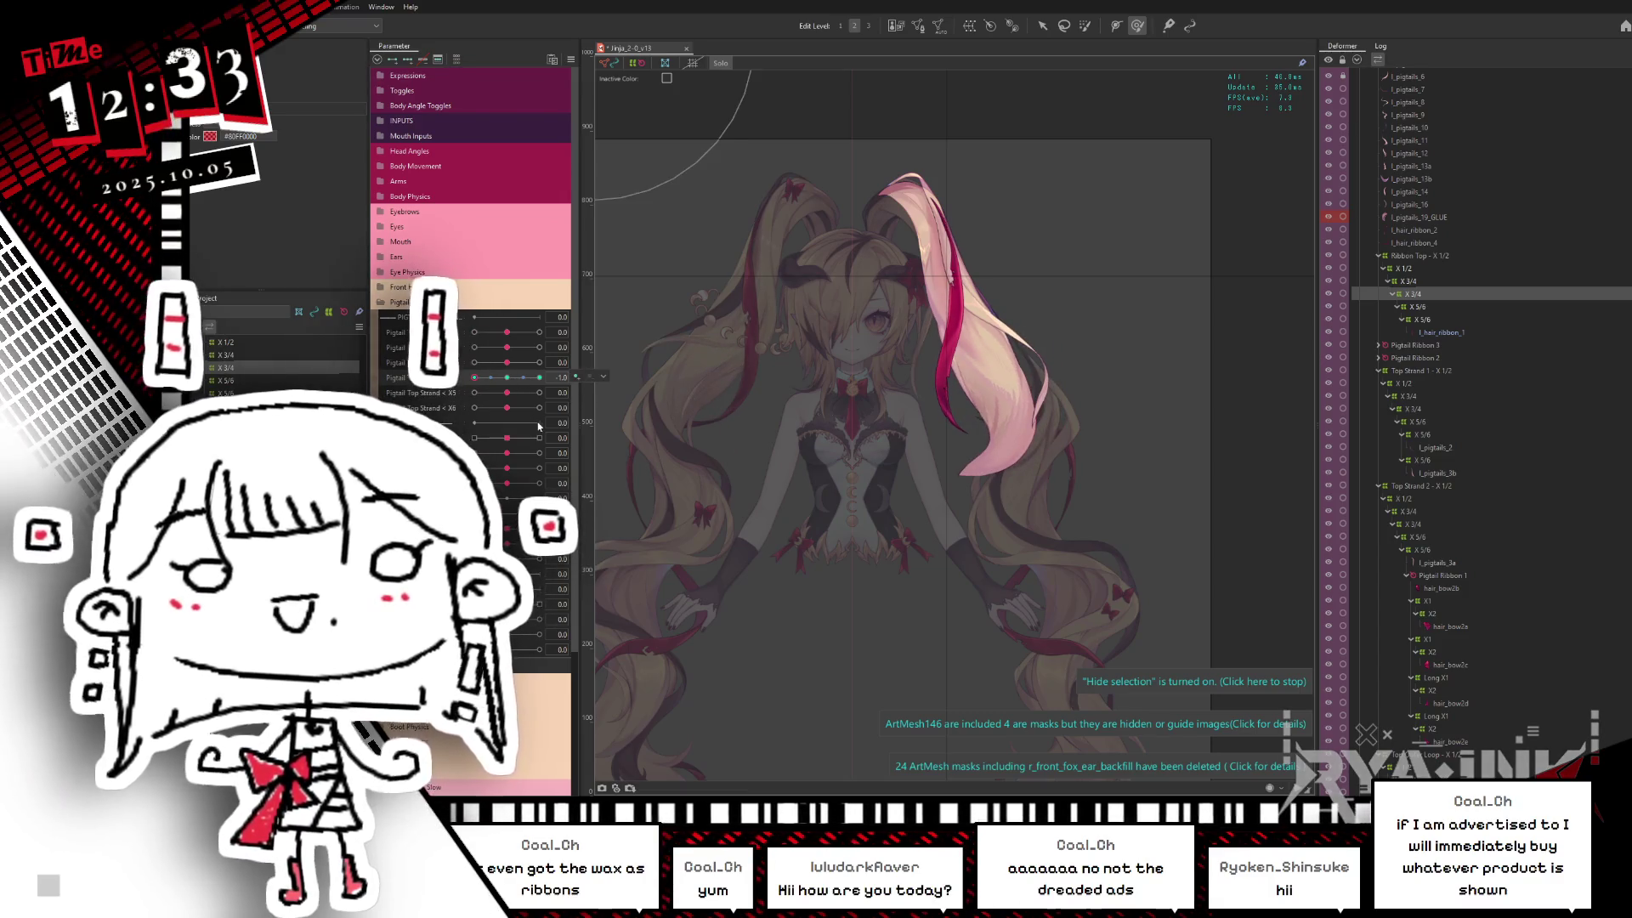
click(518, 379)
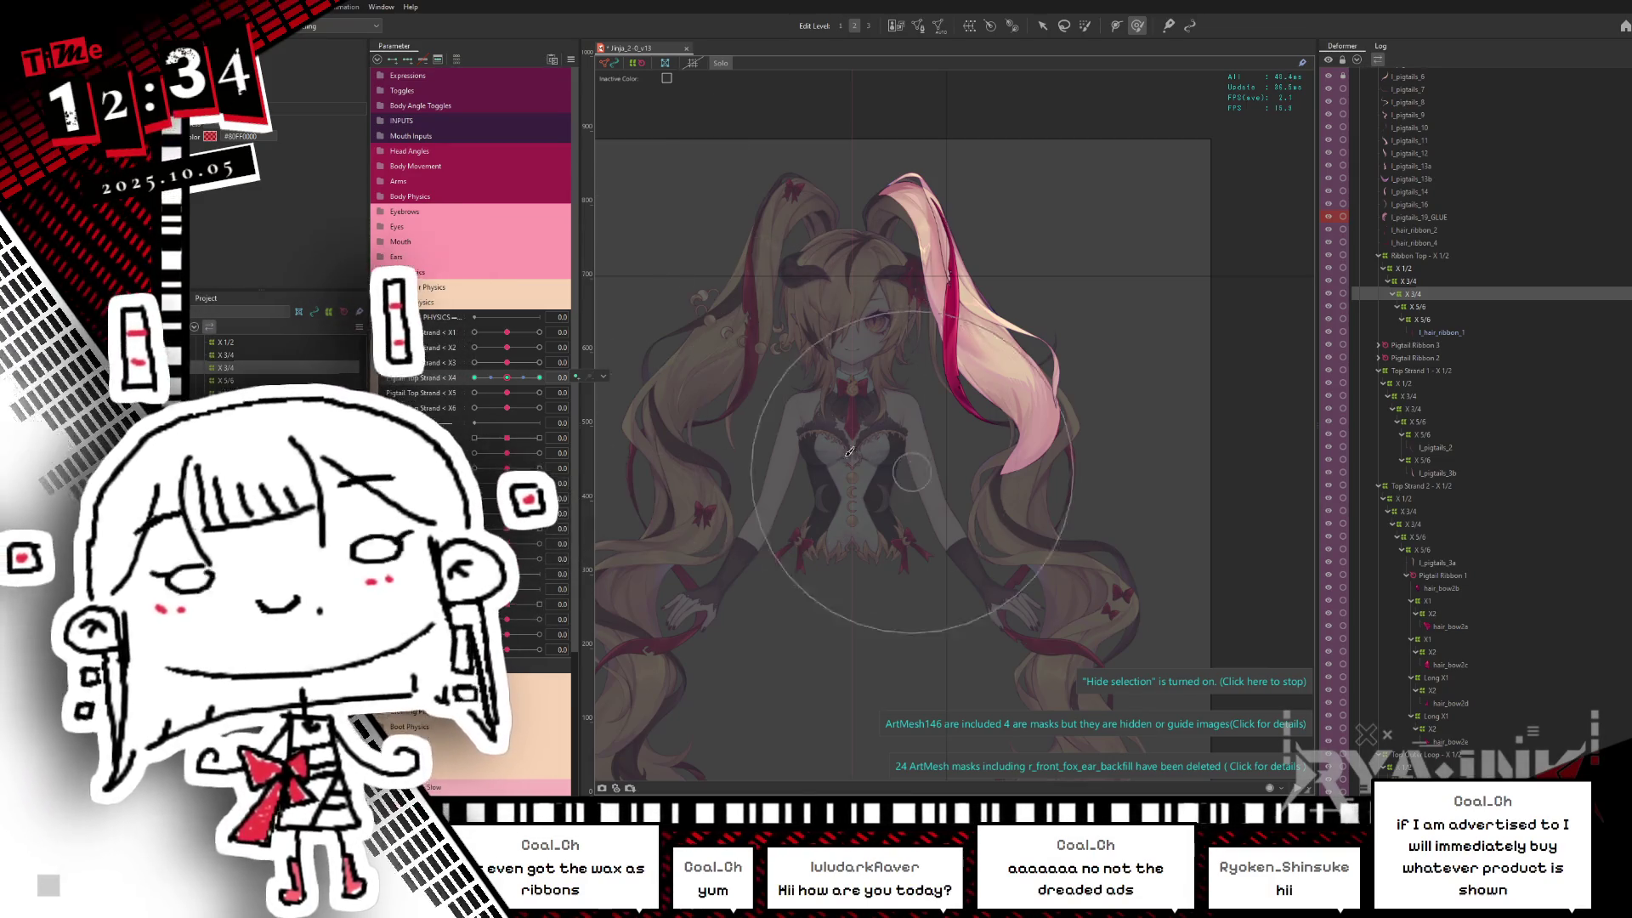
mouse_move(512, 380)
mouse_down()
mouse_move(563, 388)
mouse_move(542, 350)
mouse_move(474, 346)
mouse_move(474, 378)
mouse_up()
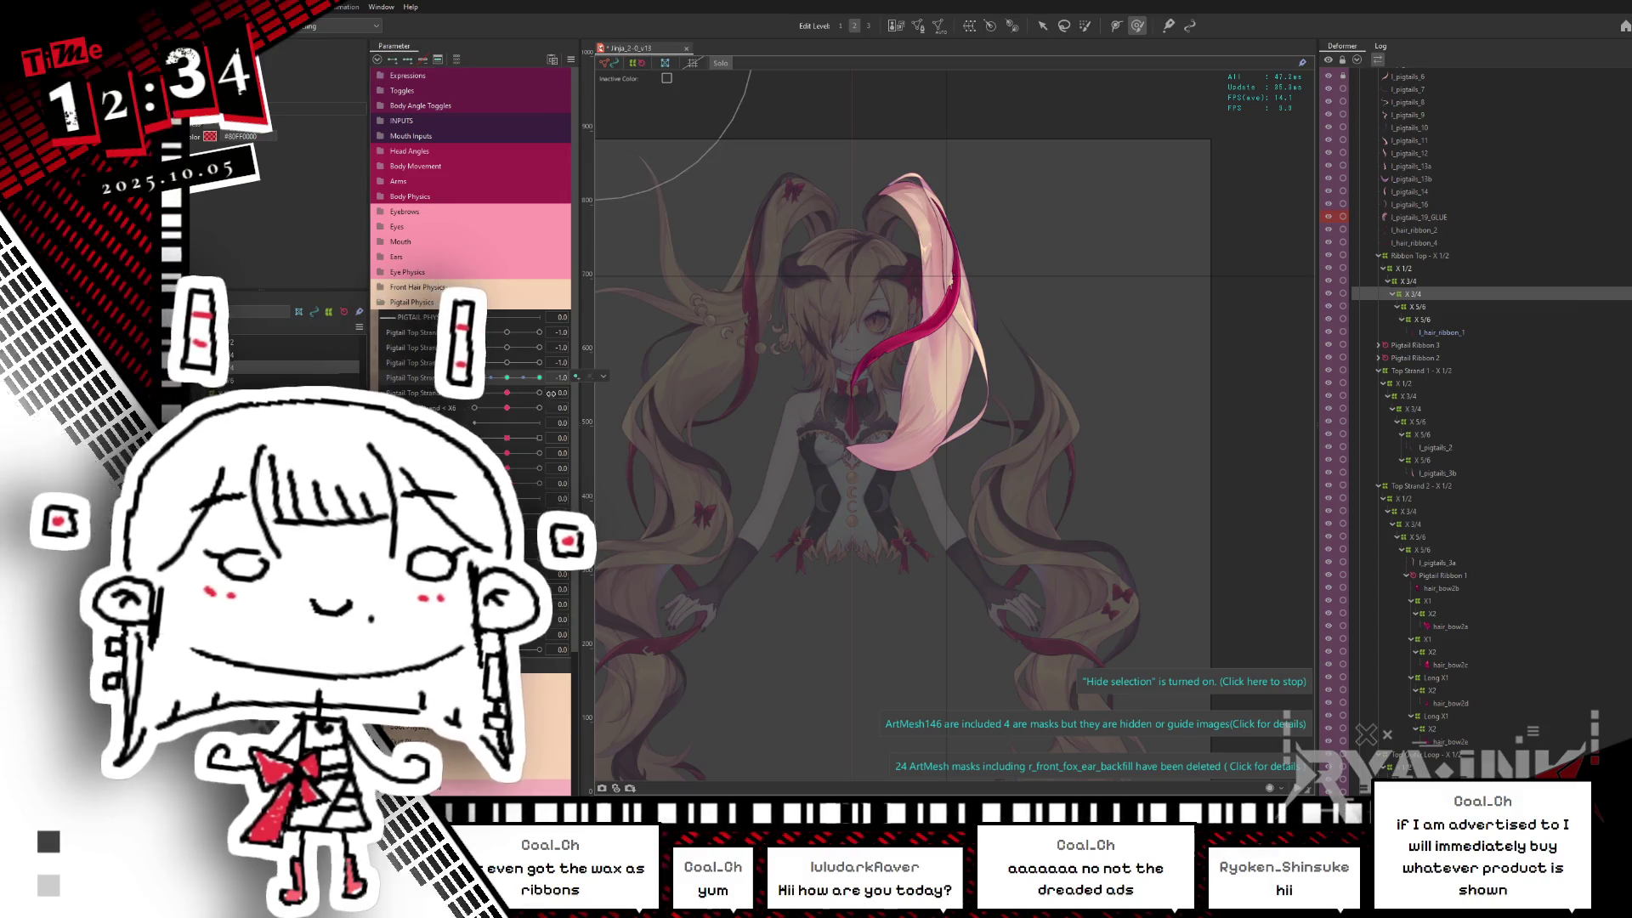
key(Escape)
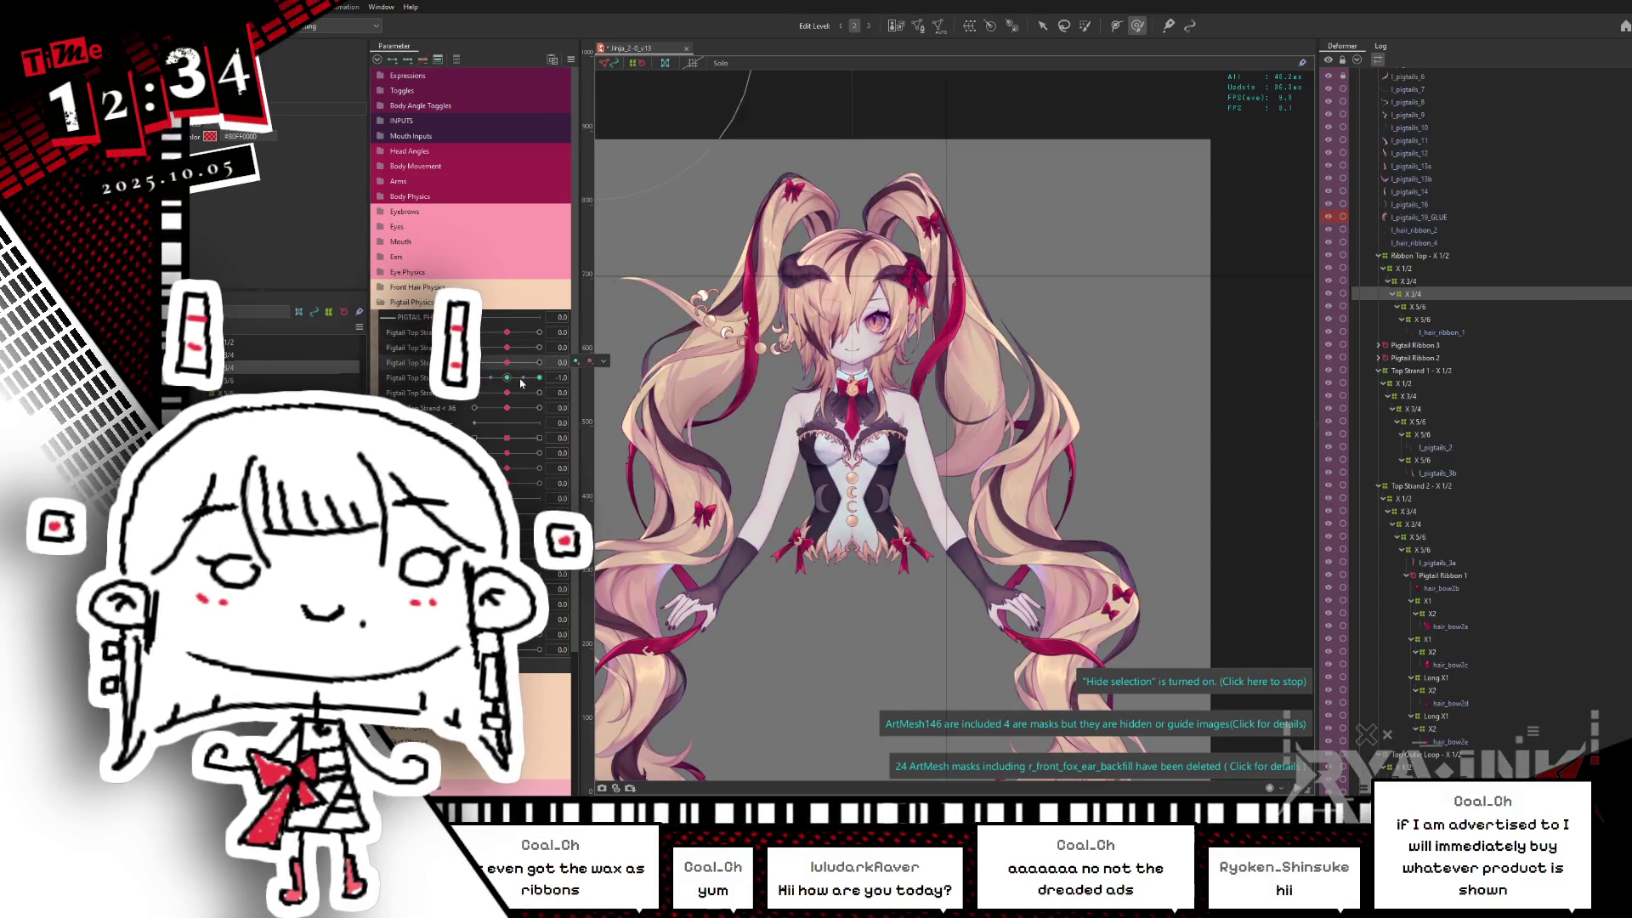
Step: Curl the right pigtail via the X 3/6 deformer grid for a Pigtail Top Strand pose and hide the grids
drag(509, 331, 536, 387)
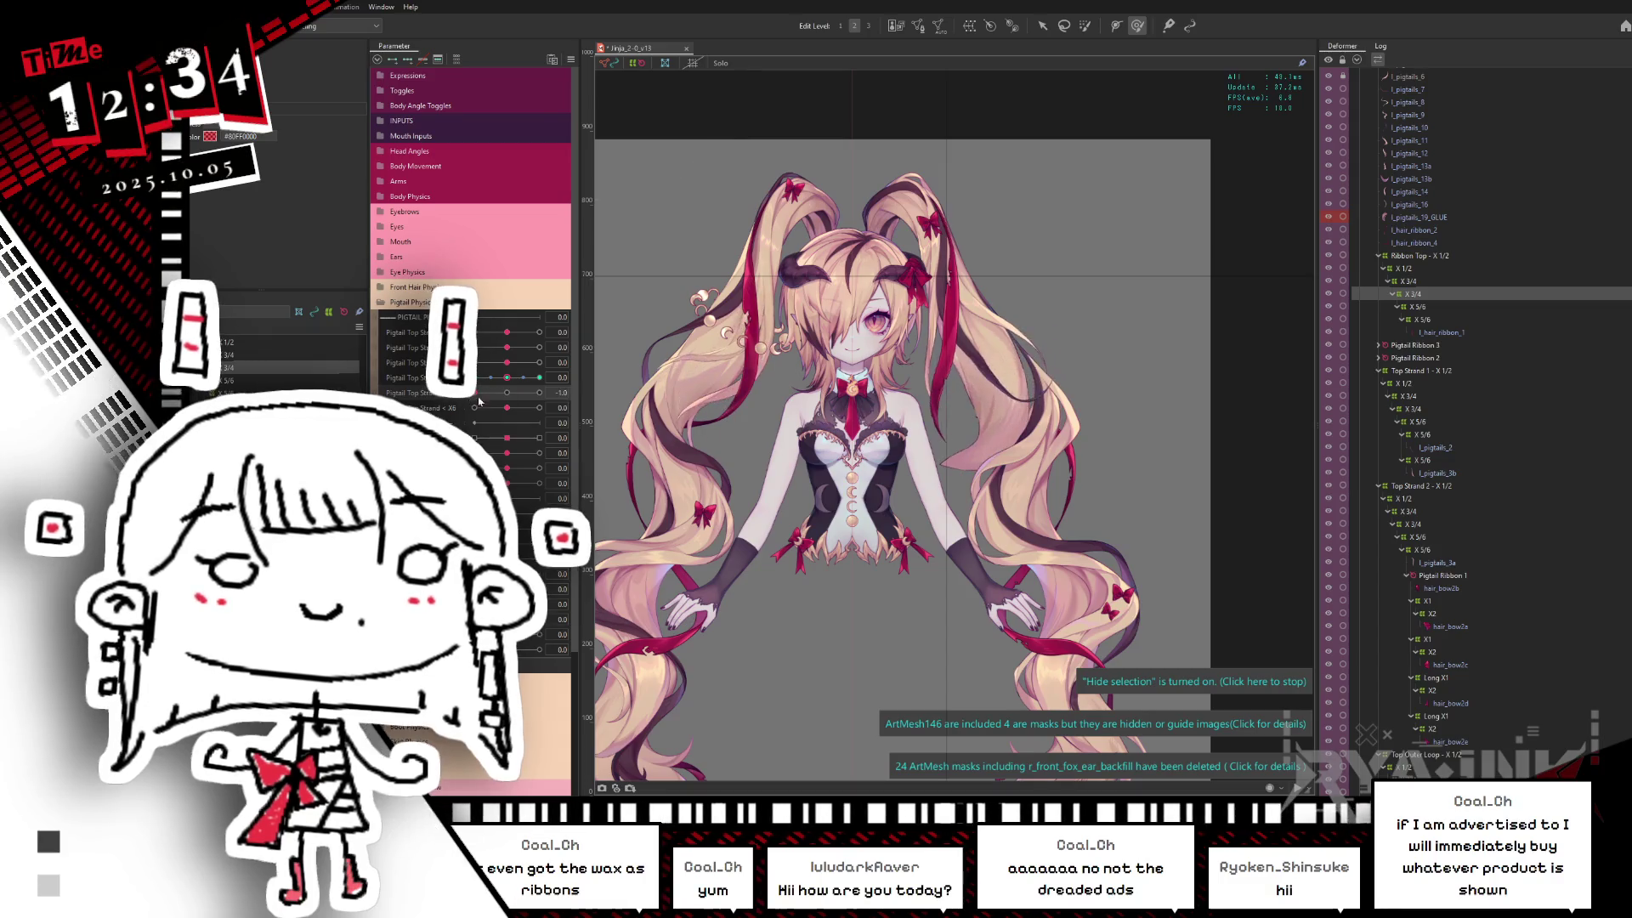
click(623, 393)
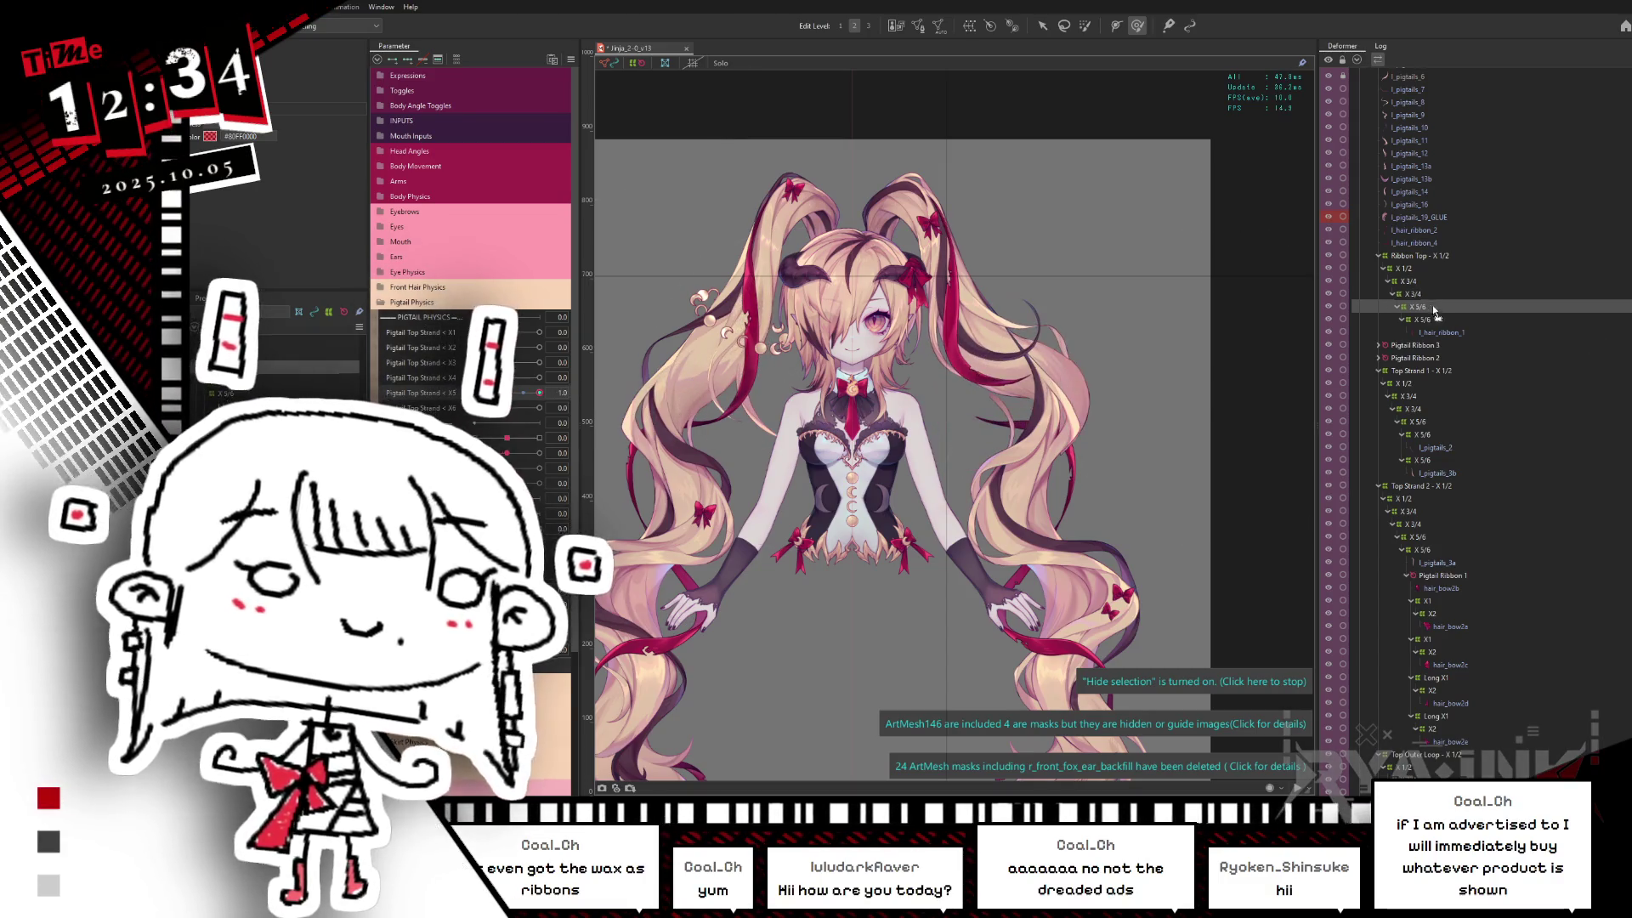
click(507, 399)
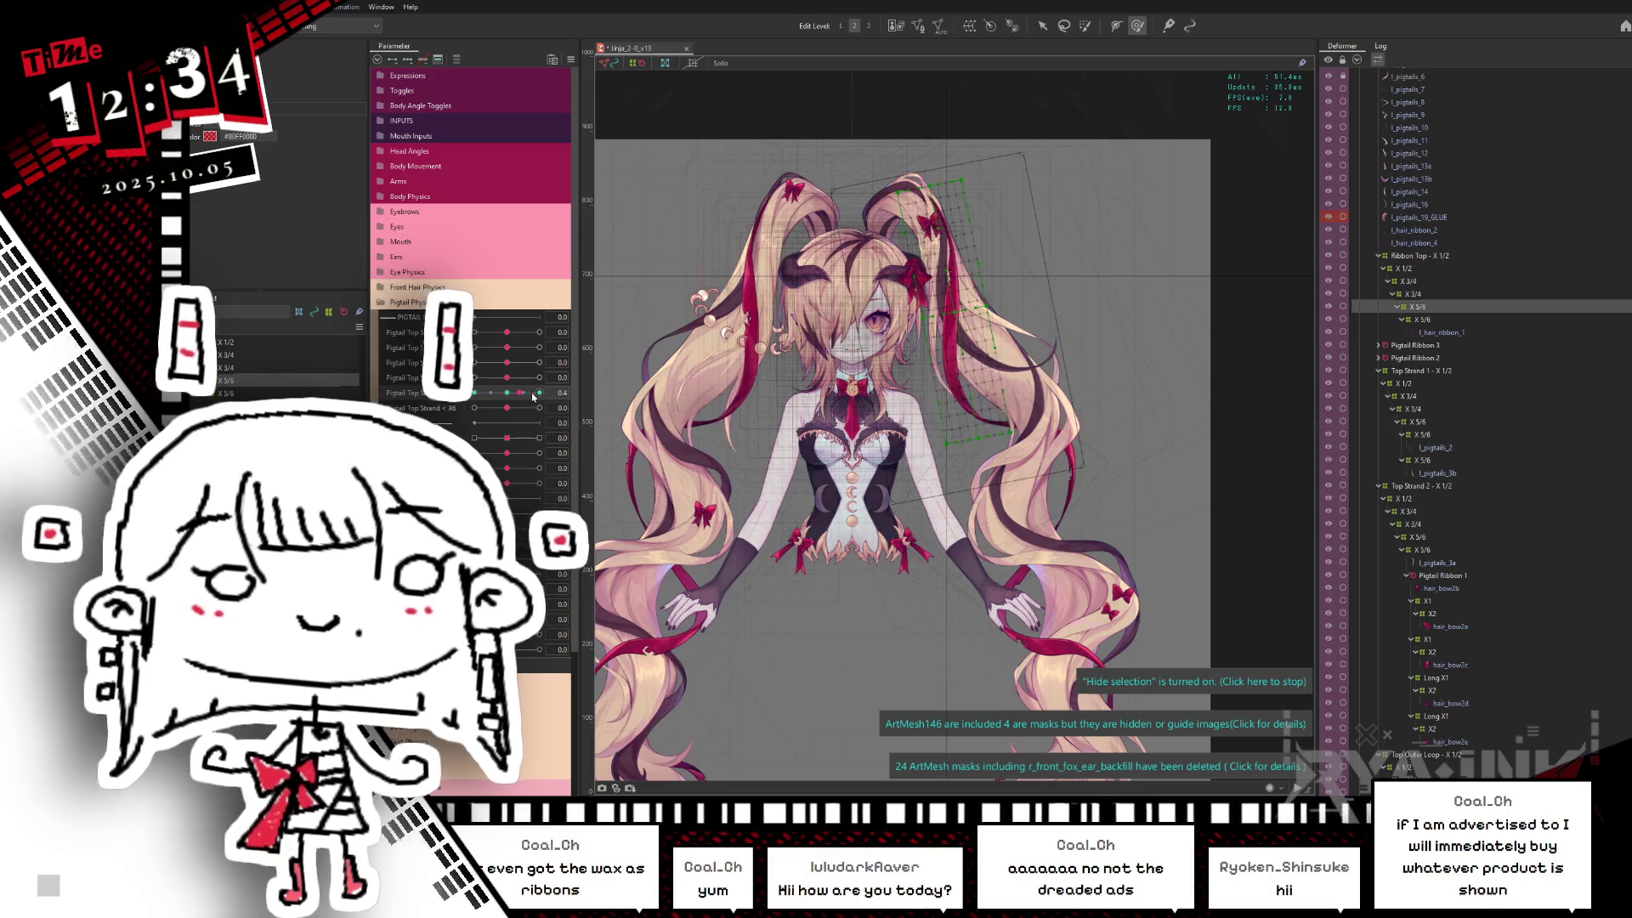
drag(969, 358, 1034, 312)
key(ctrl+h)
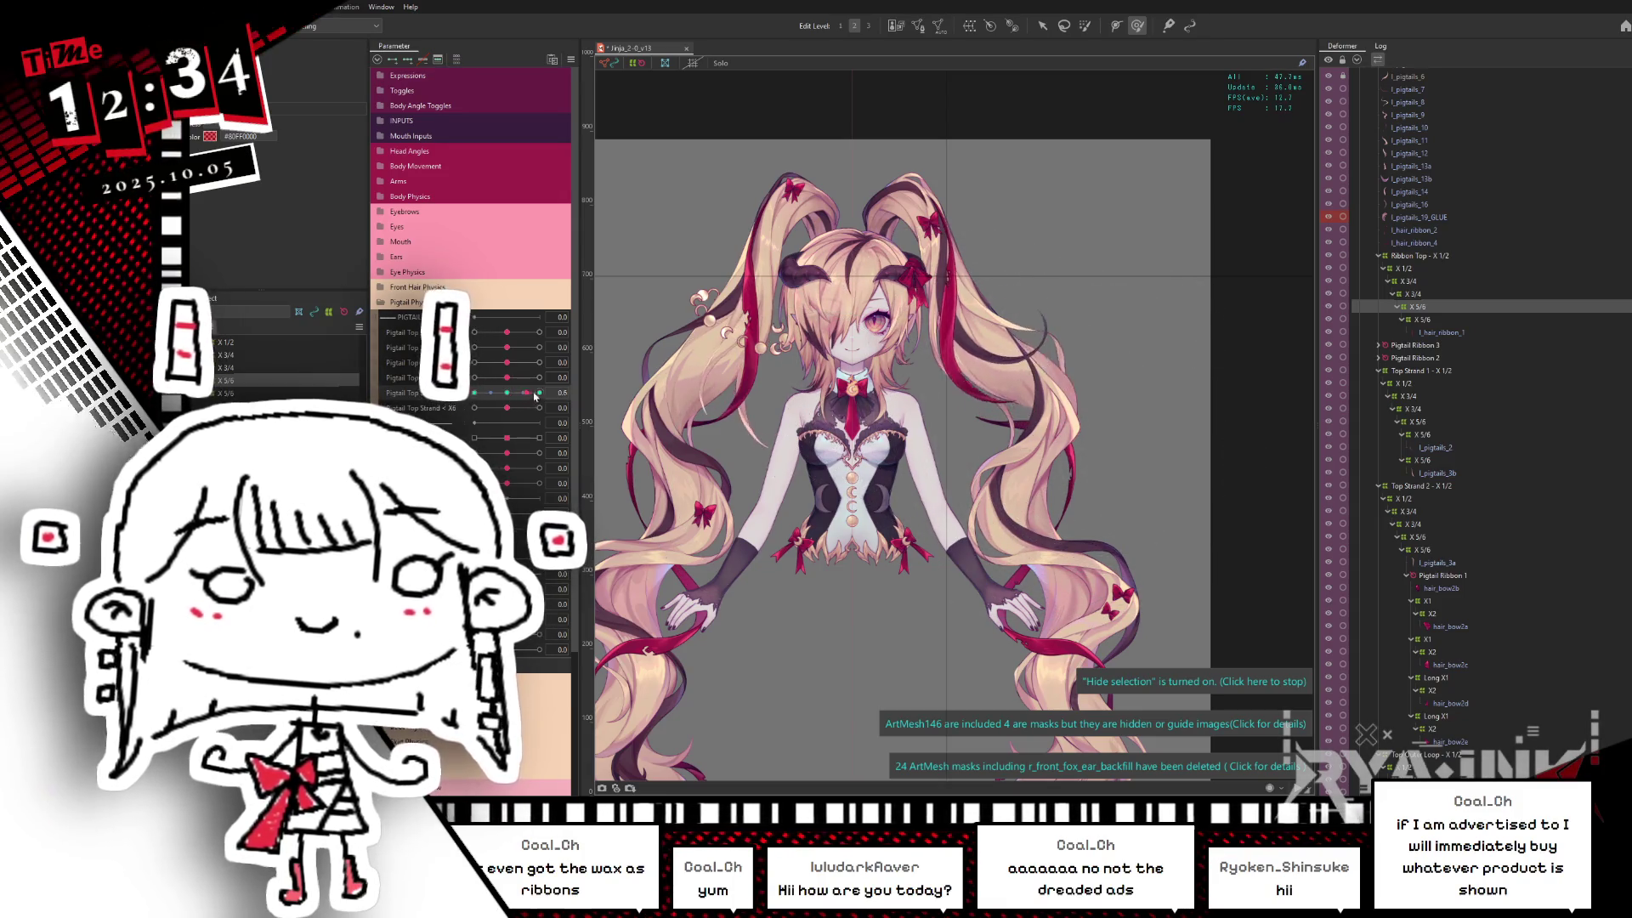
Step: Preview the swing at another Pigtail Top Strand value and select the X 5/6 deformer
drag(504, 421, 481, 403)
key(Escape)
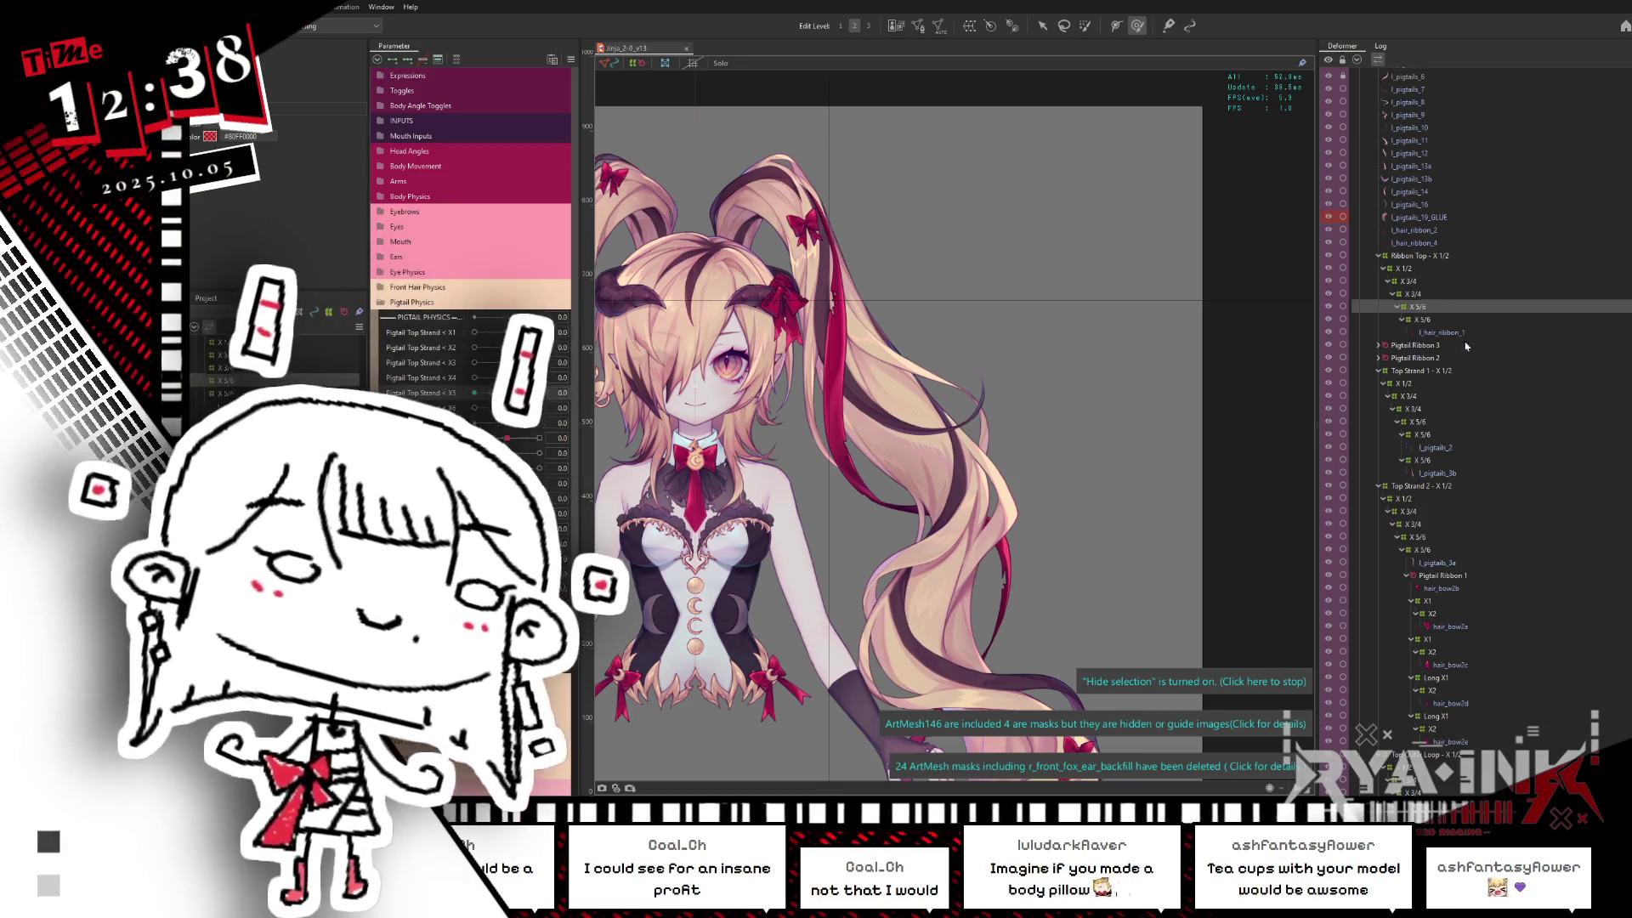
click(1429, 319)
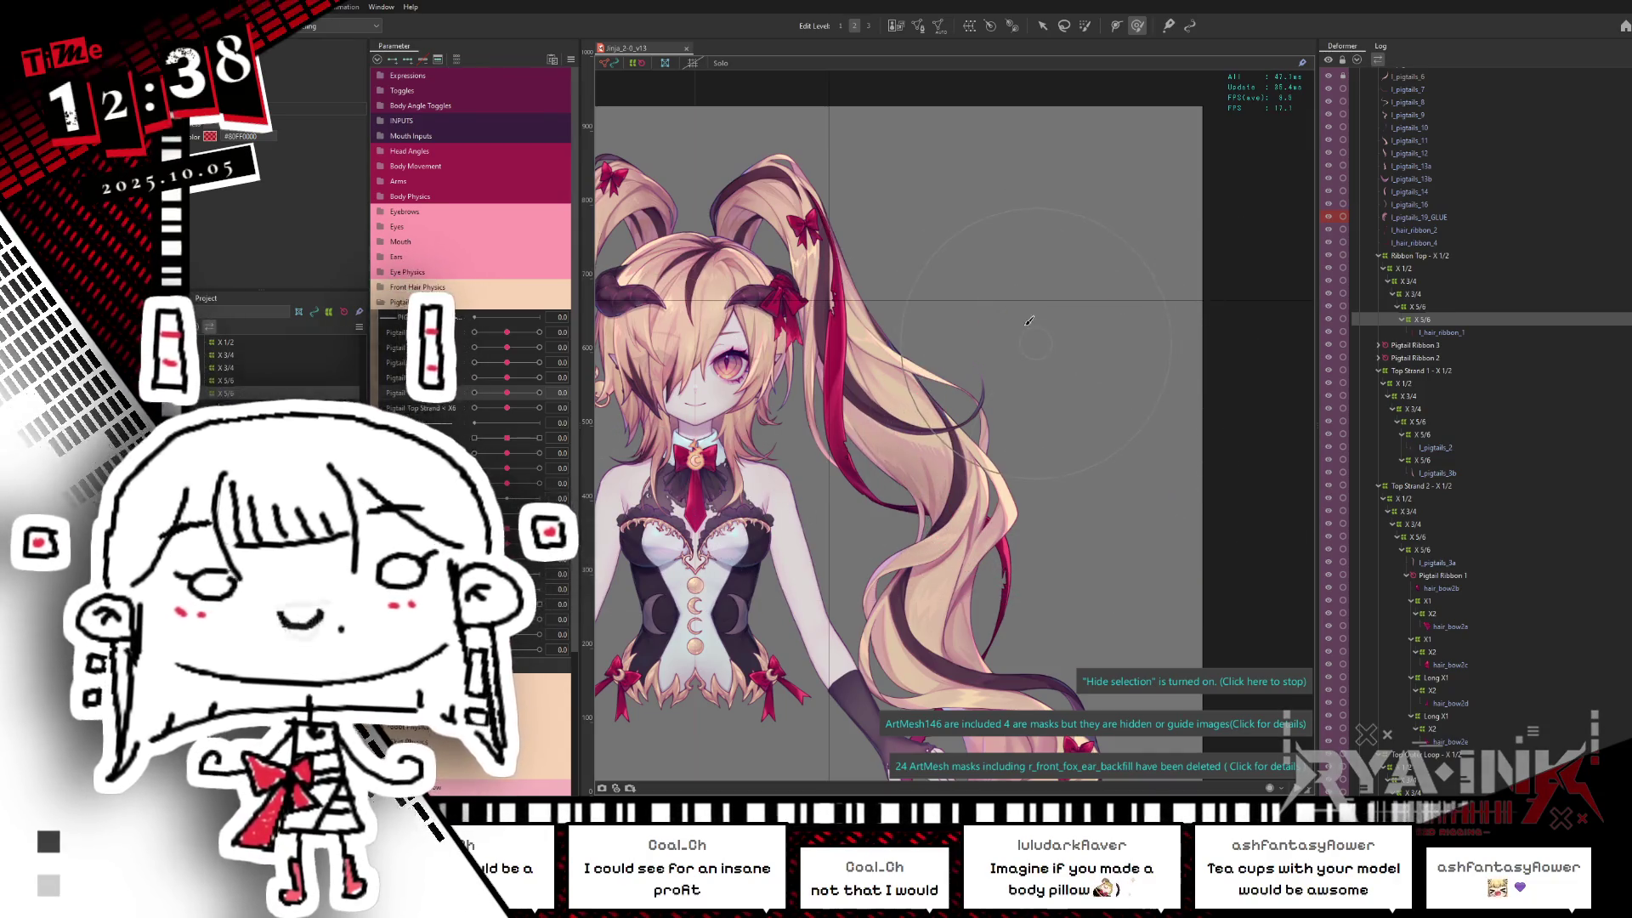
scroll(1030, 320, down, 3)
scroll(1028, 312, down, 1)
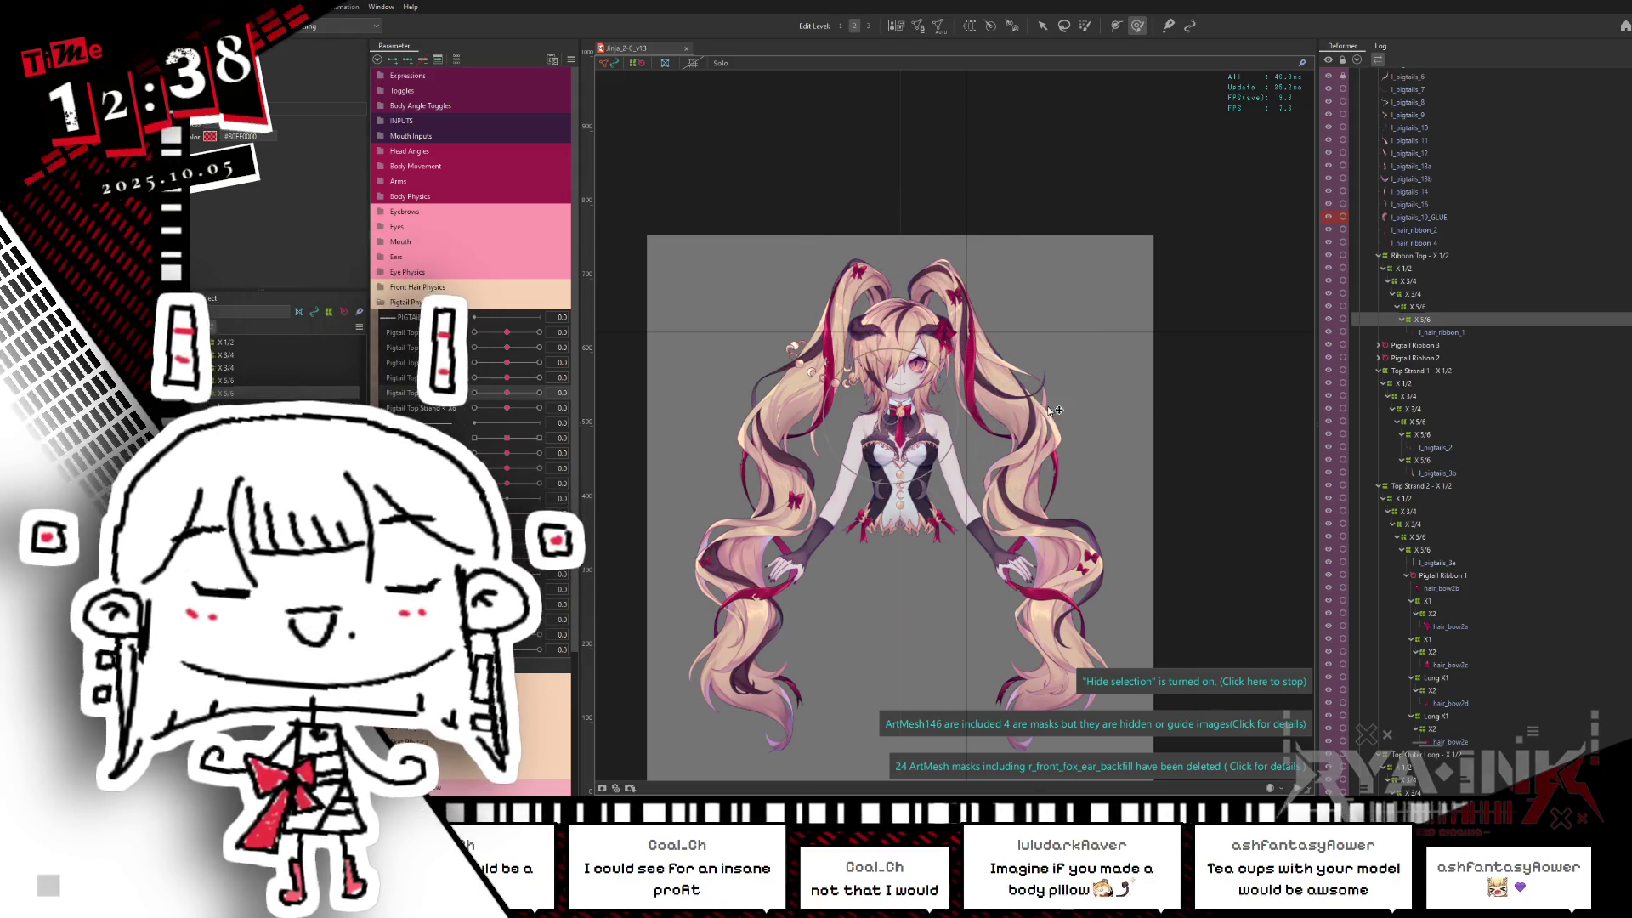
scroll(602, 293, down, 1)
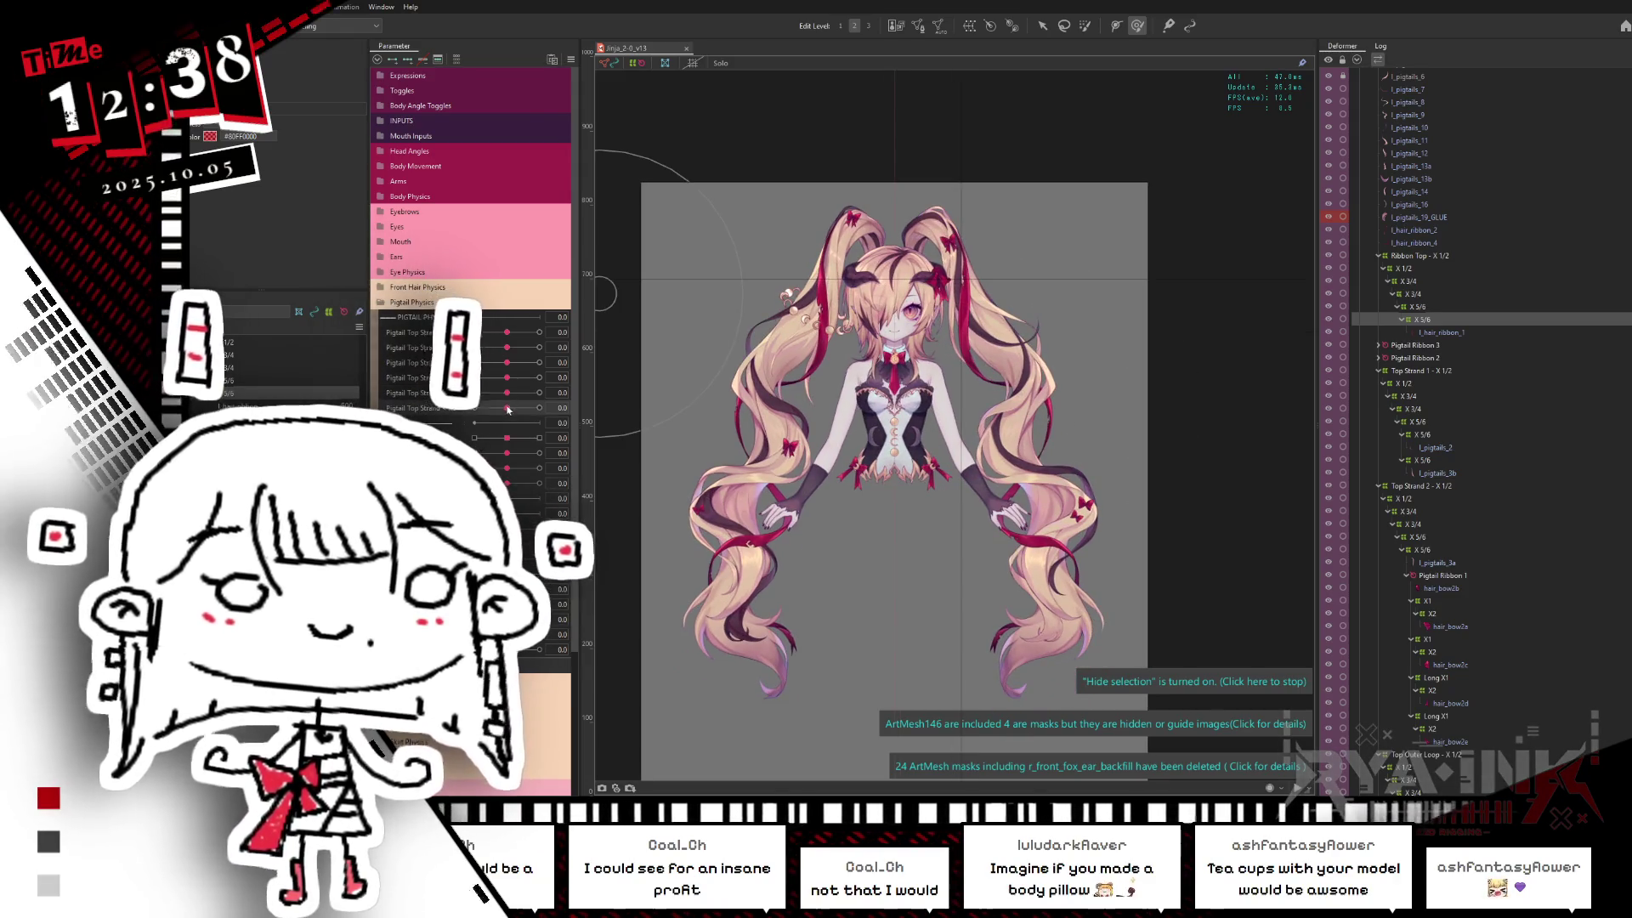
Step: Drag Pigtail Top Strand X5 to 1.0, to -1.0 and back to maximum to preview the deformation
drag(507, 394, 584, 392)
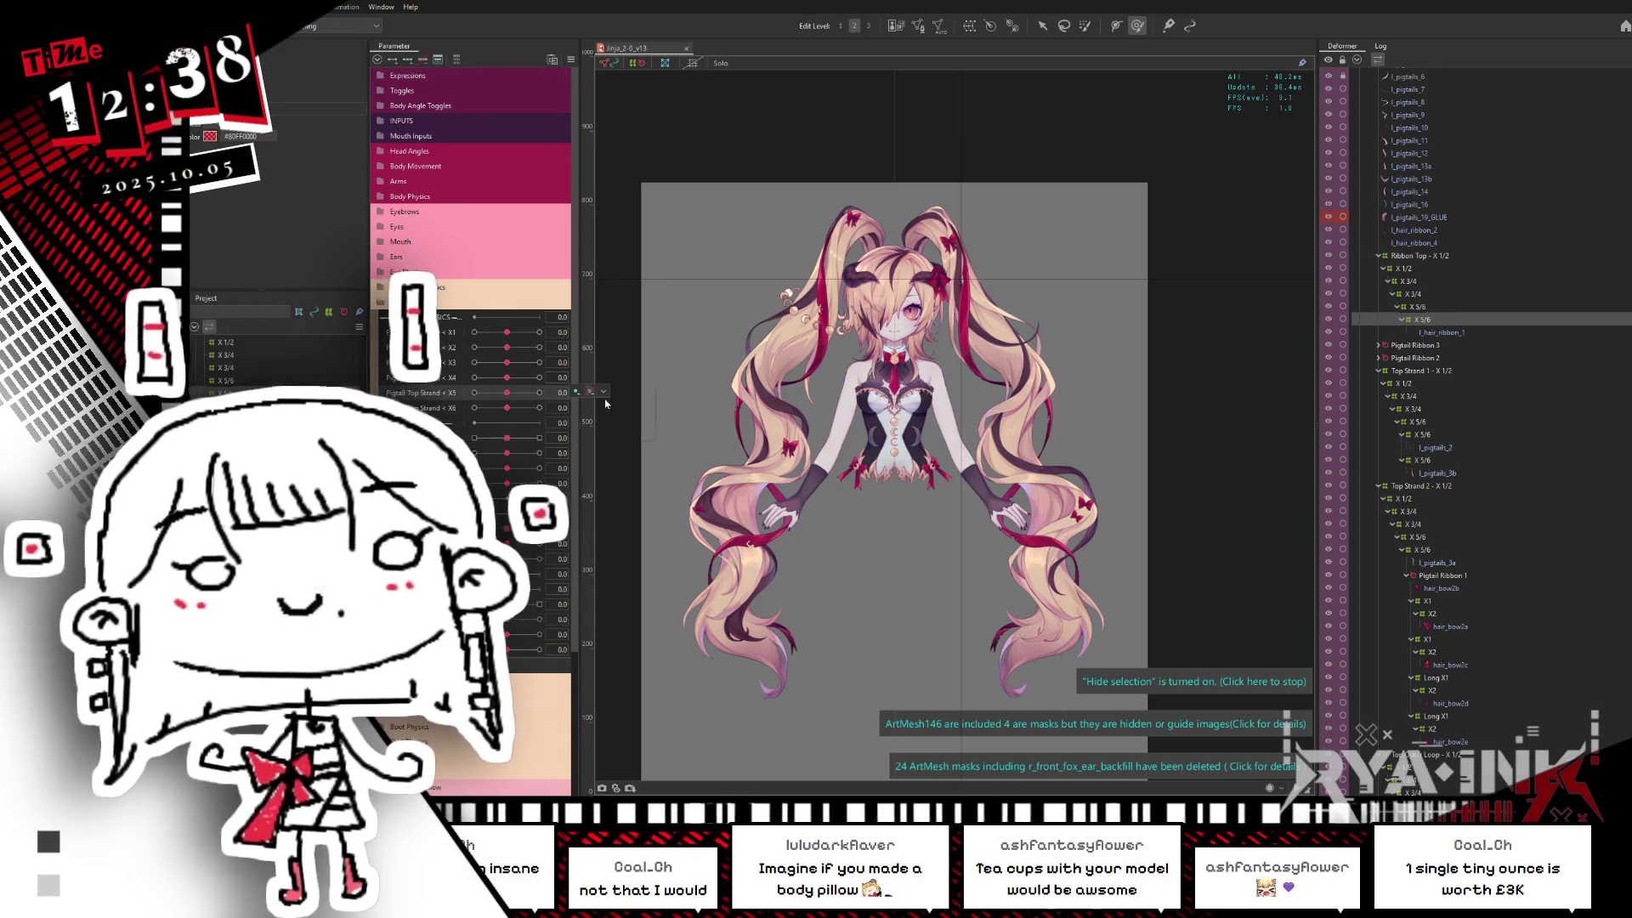
mouse_move(507, 393)
mouse_down()
mouse_move(471, 396)
mouse_move(506, 404)
mouse_up()
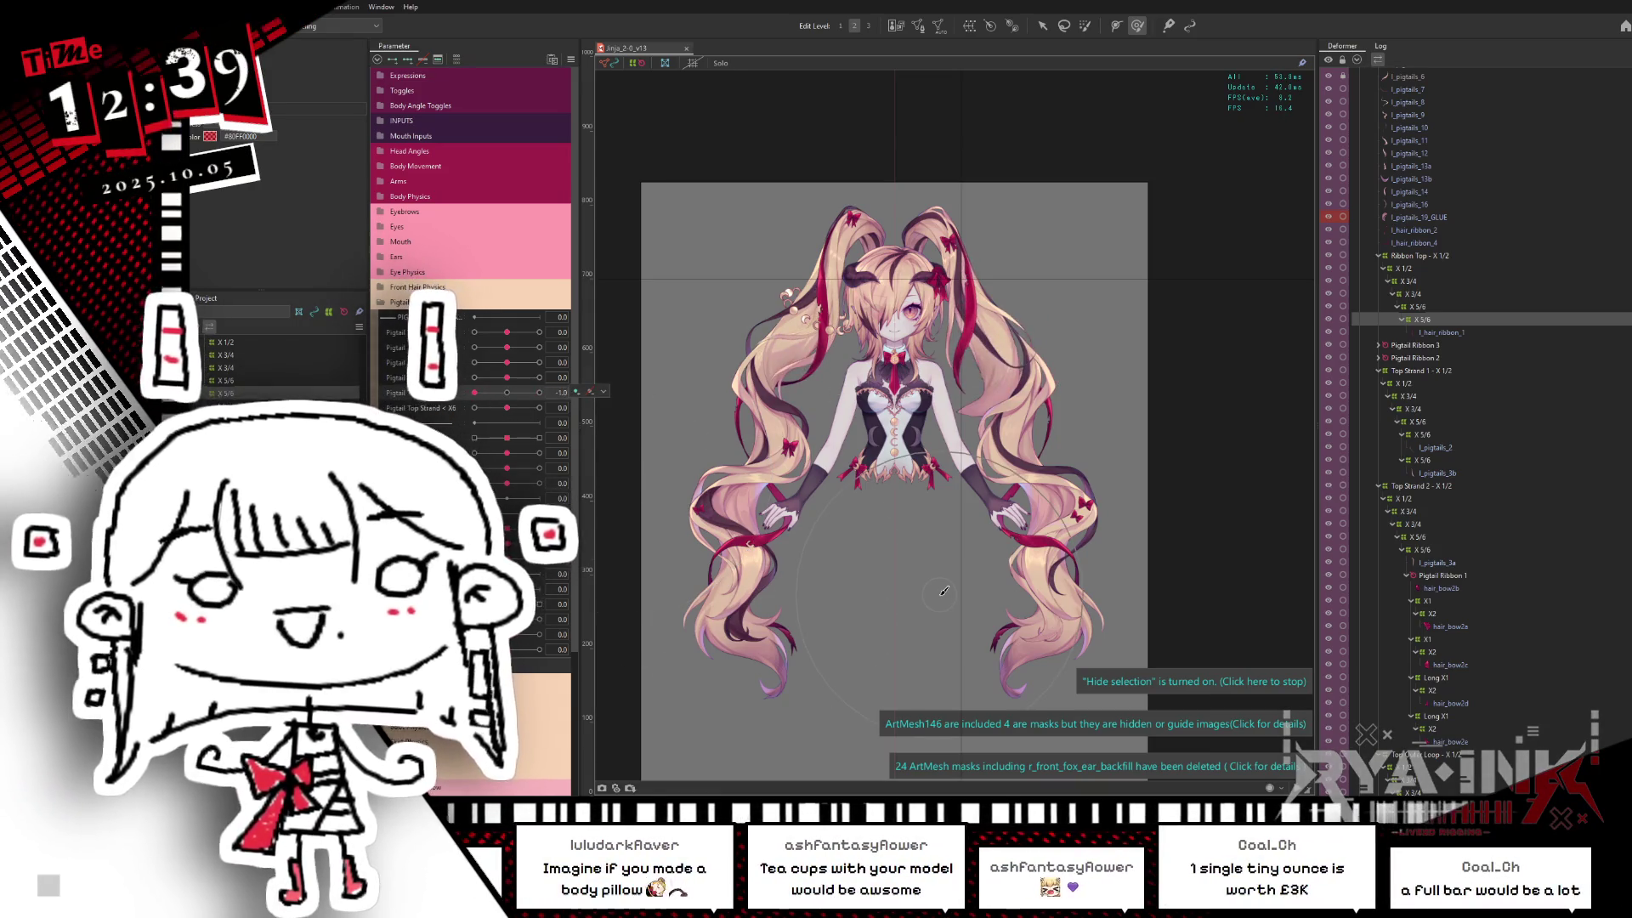
scroll(1056, 397, up, 2)
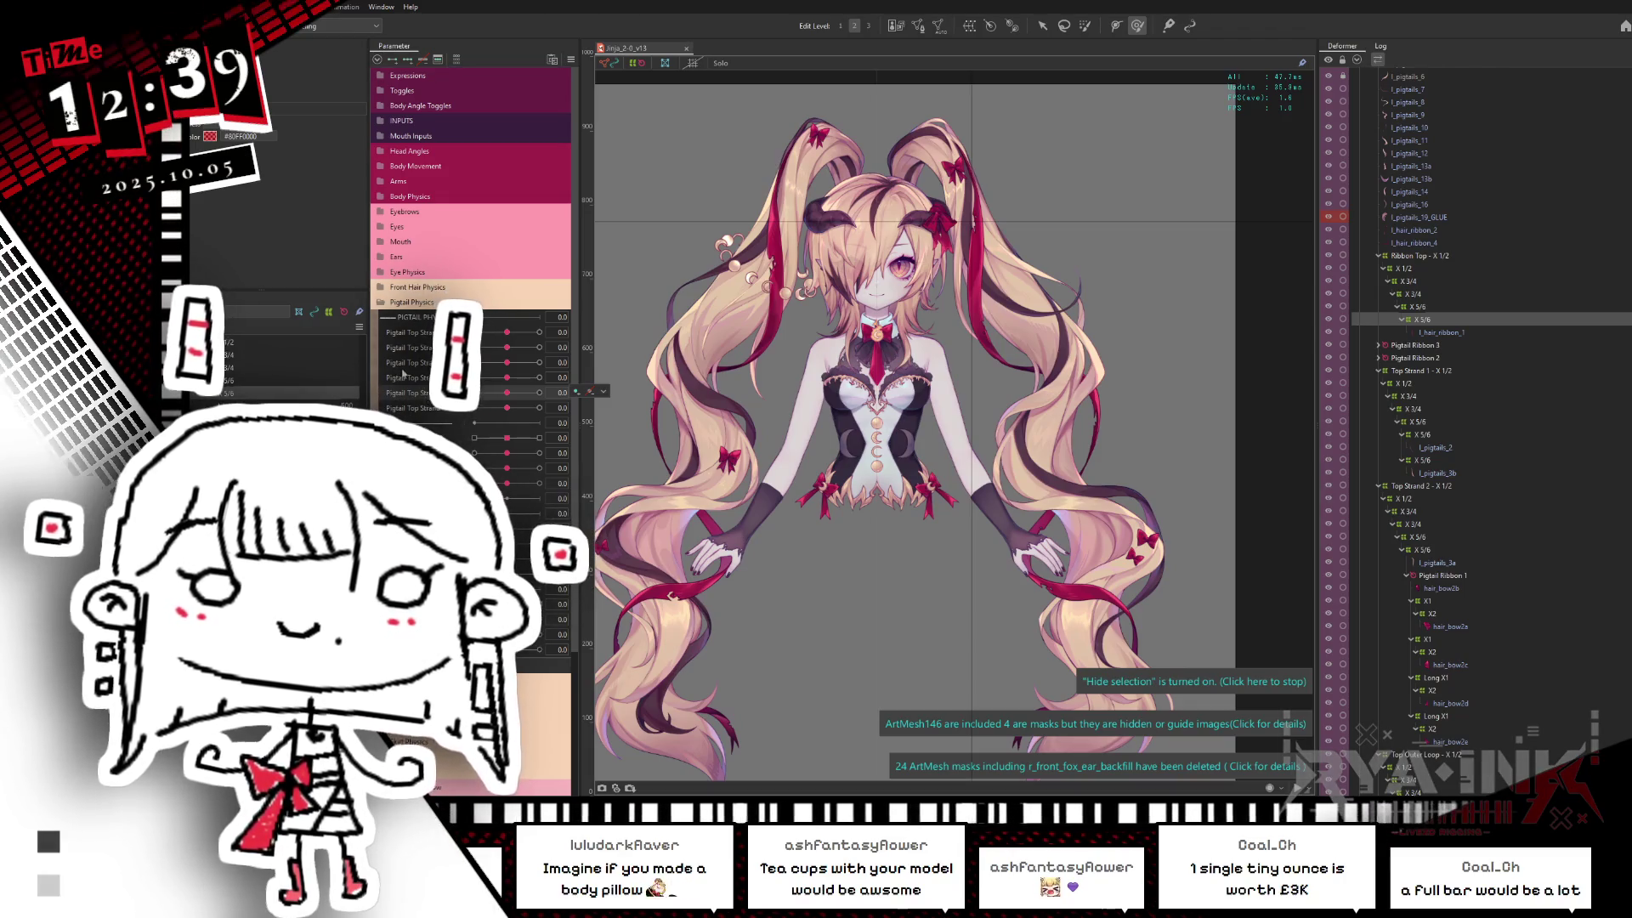
mouse_move(528, 388)
mouse_down()
mouse_move(622, 393)
mouse_move(507, 391)
mouse_up()
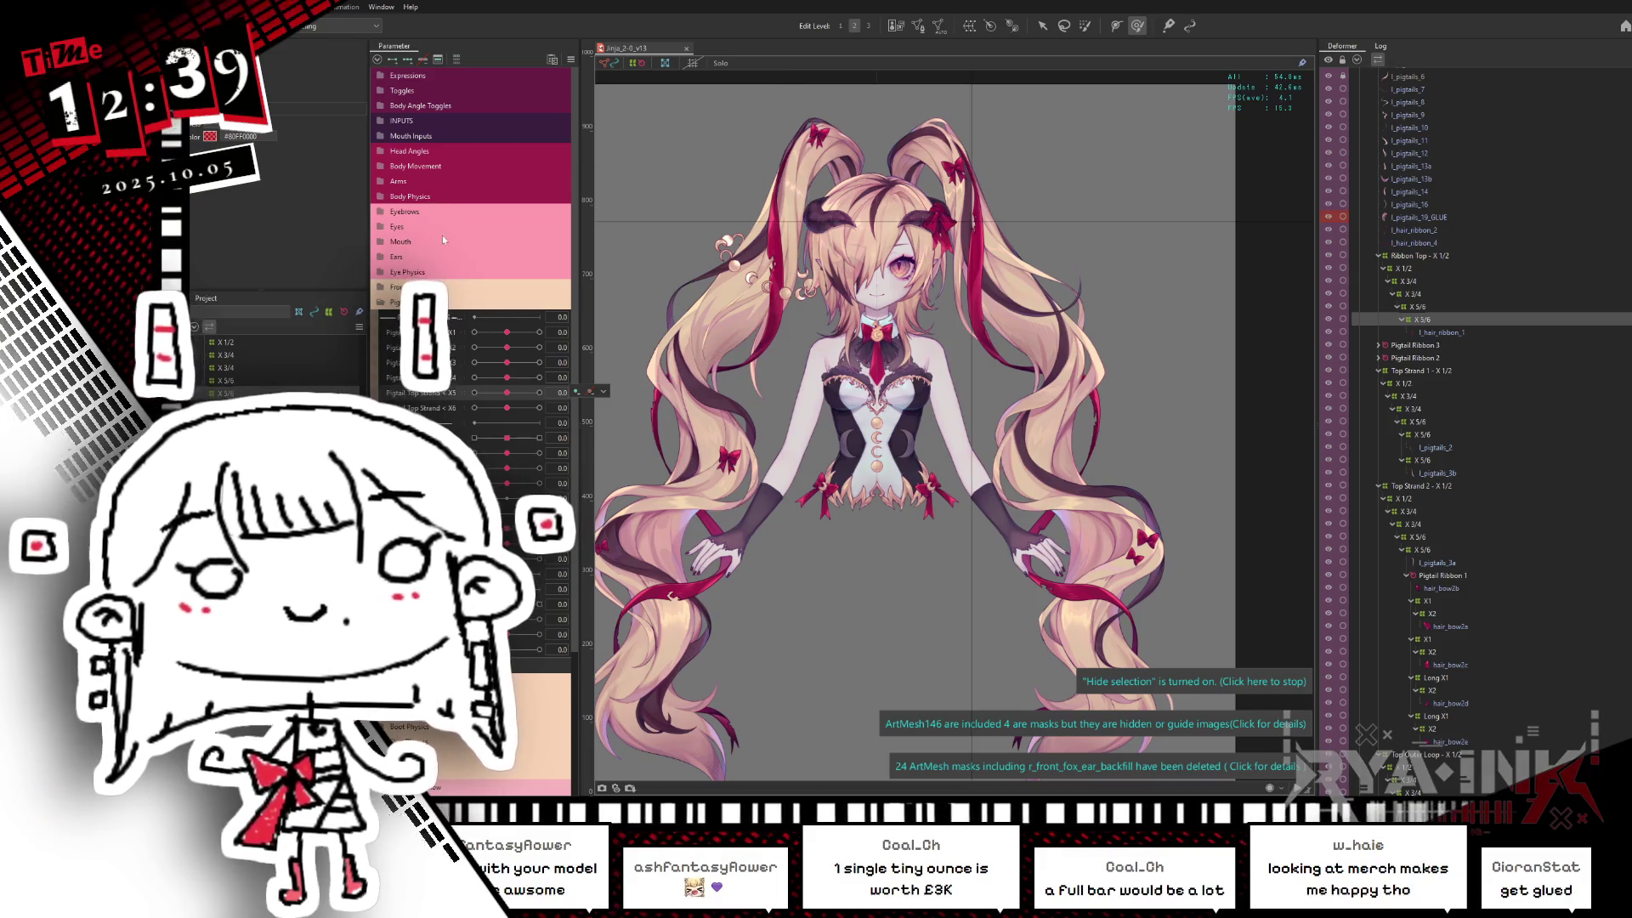
Step: Test Pigtail Top Strand X5 at 1.0 and -1.0, save the model and select the X 5/6 deformer
mouse_move(509, 392)
mouse_down()
mouse_move(538, 393)
mouse_move(507, 394)
mouse_move(539, 378)
mouse_up()
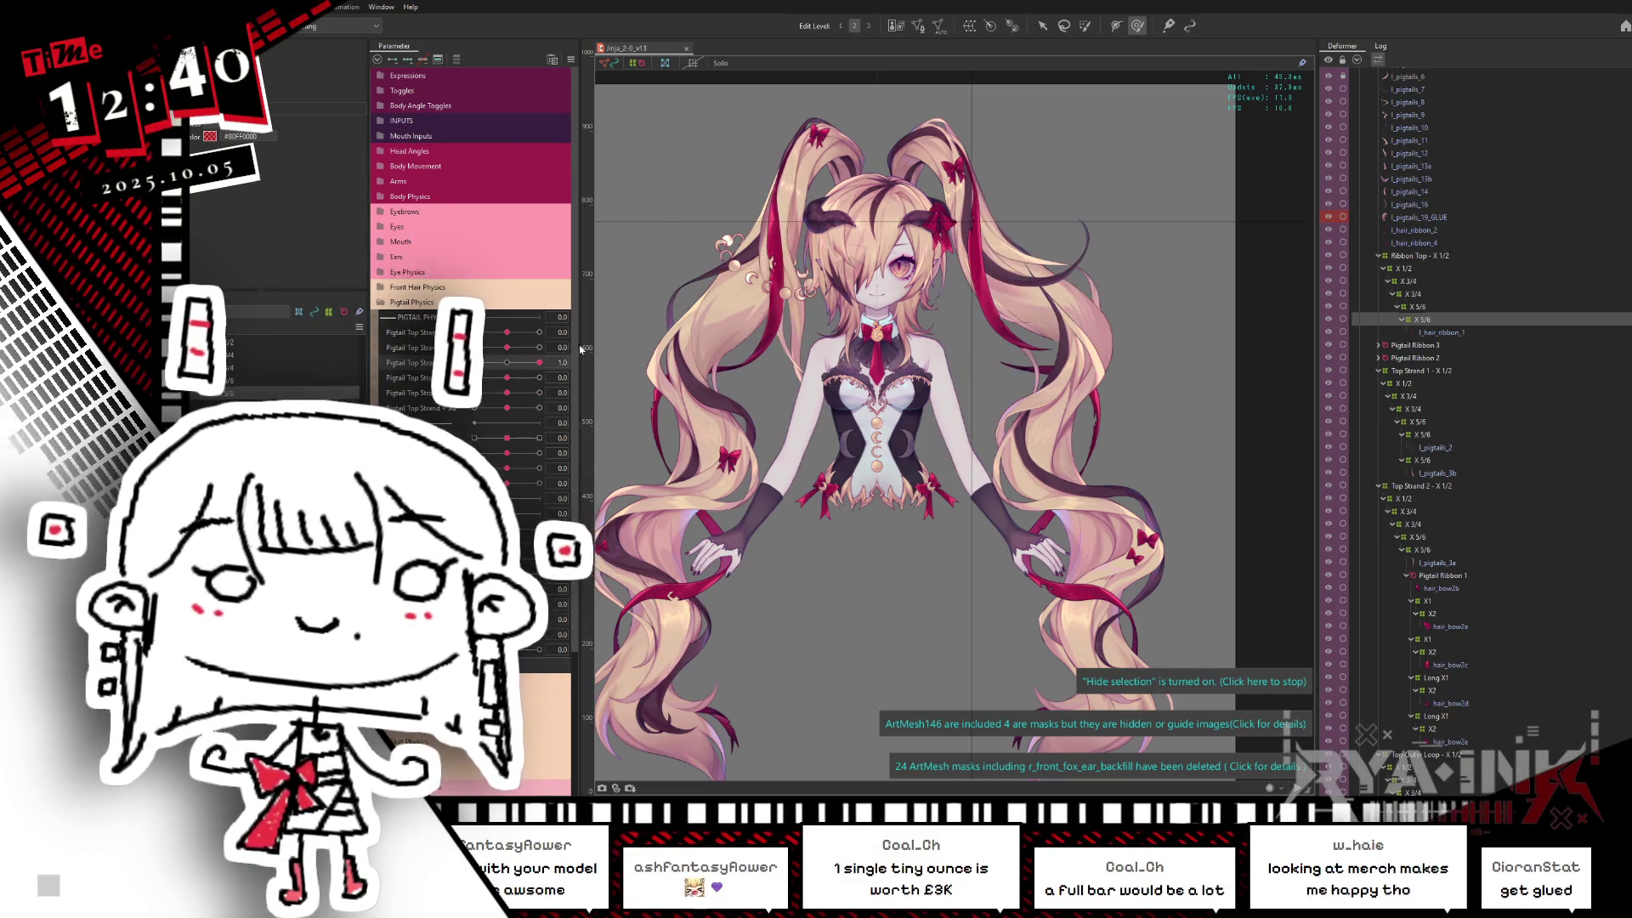
mouse_move(506, 347)
mouse_down()
mouse_move(475, 347)
mouse_move(507, 346)
mouse_up()
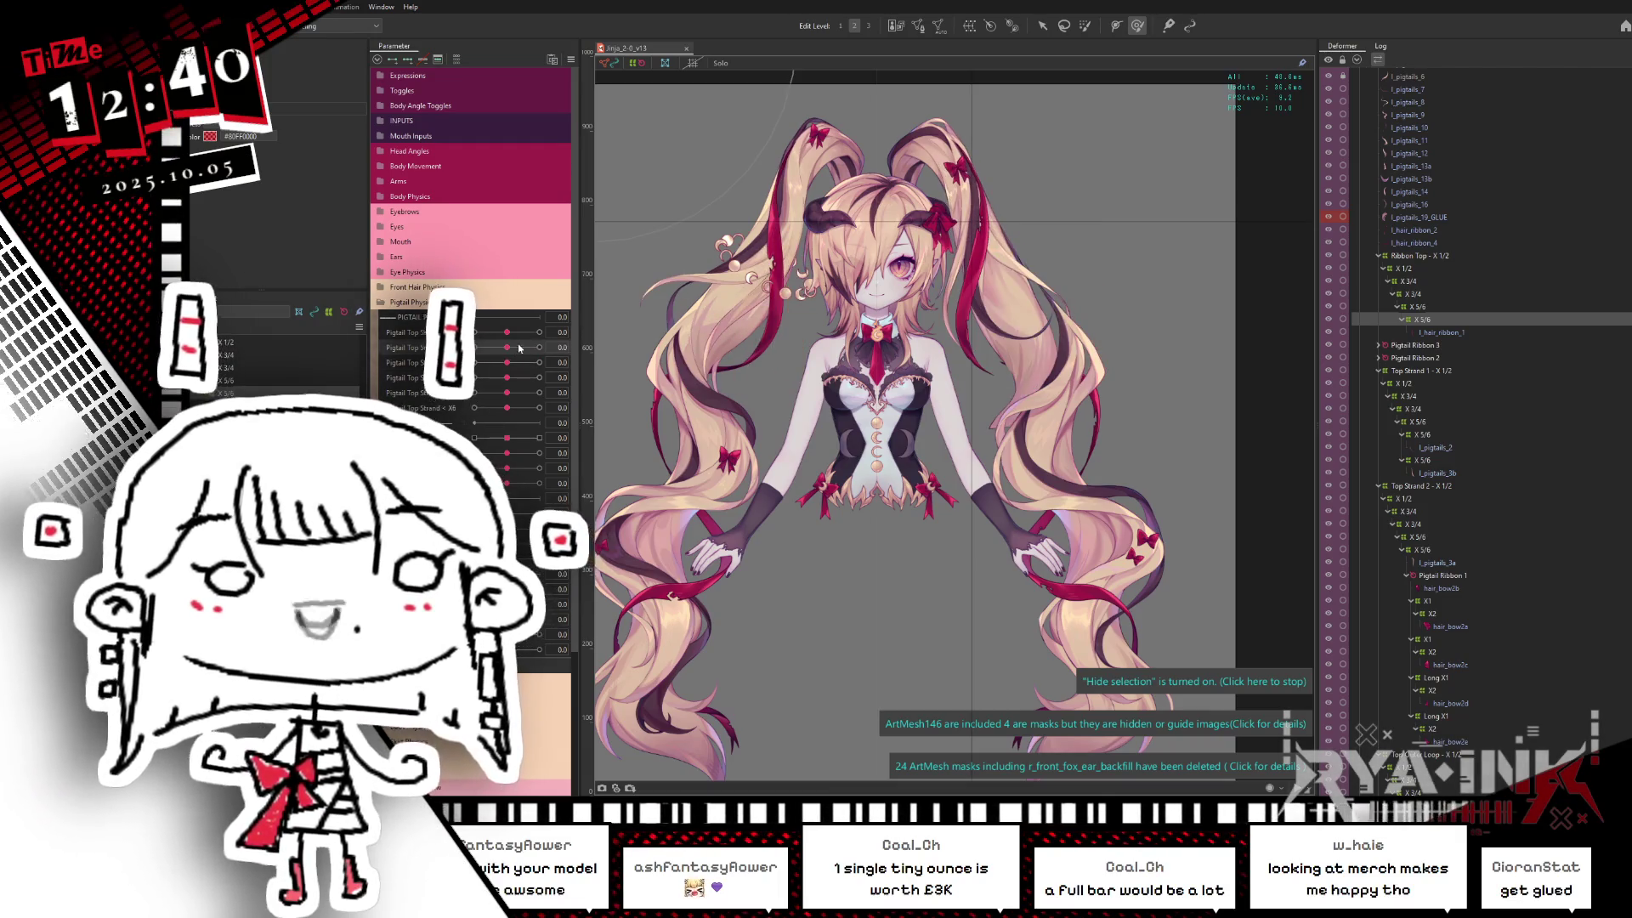
key(ctrl+s)
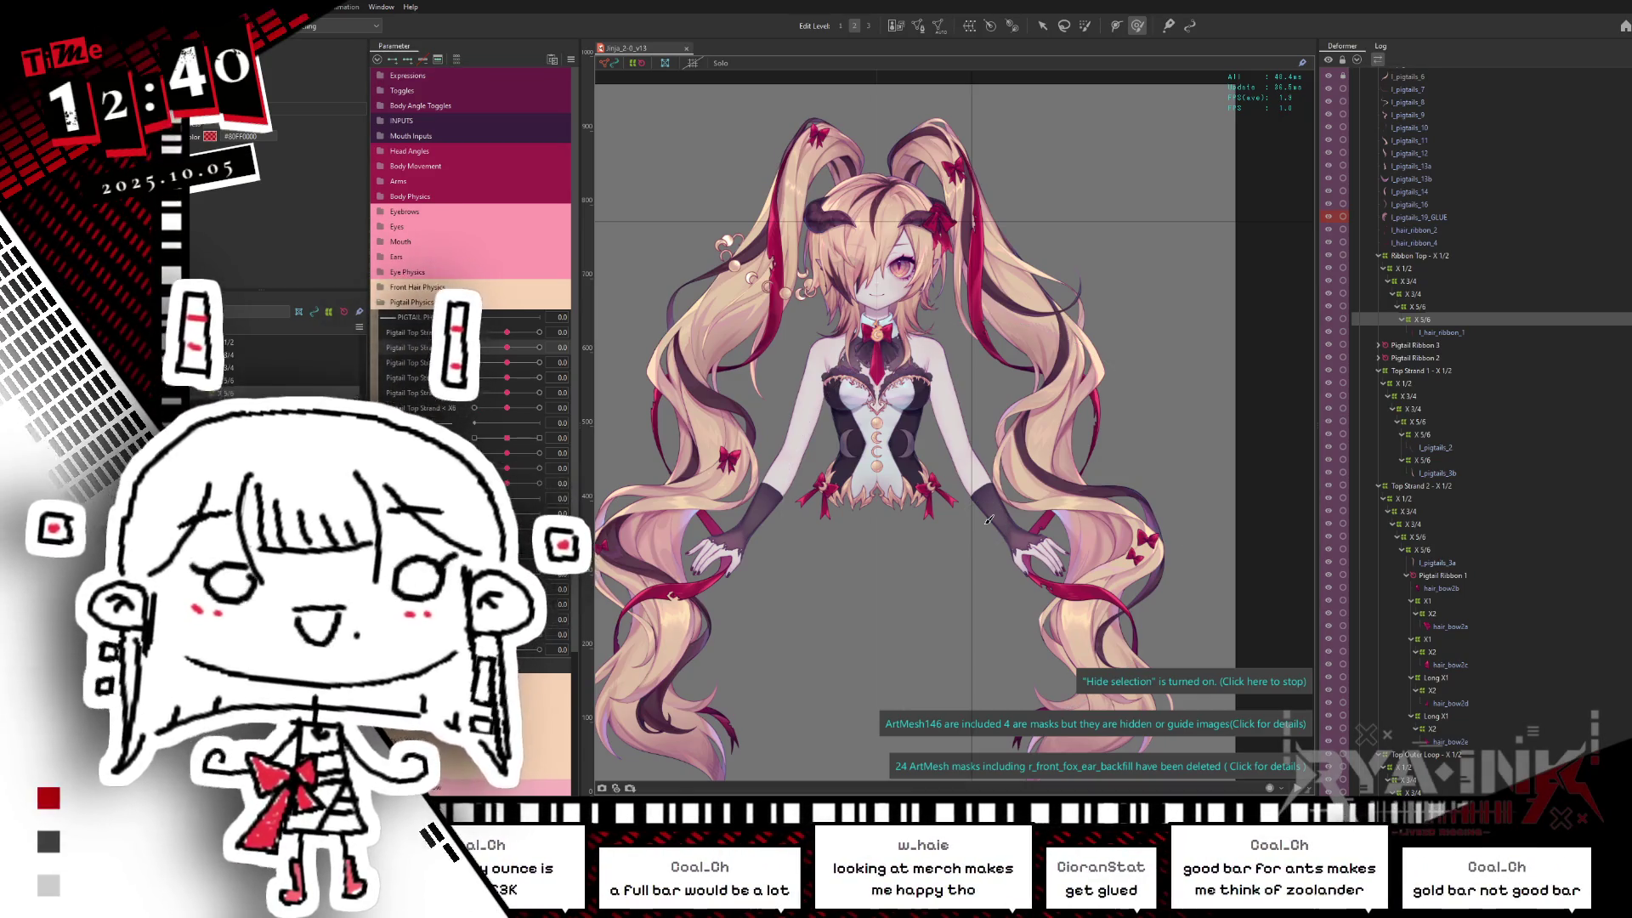
click(1439, 322)
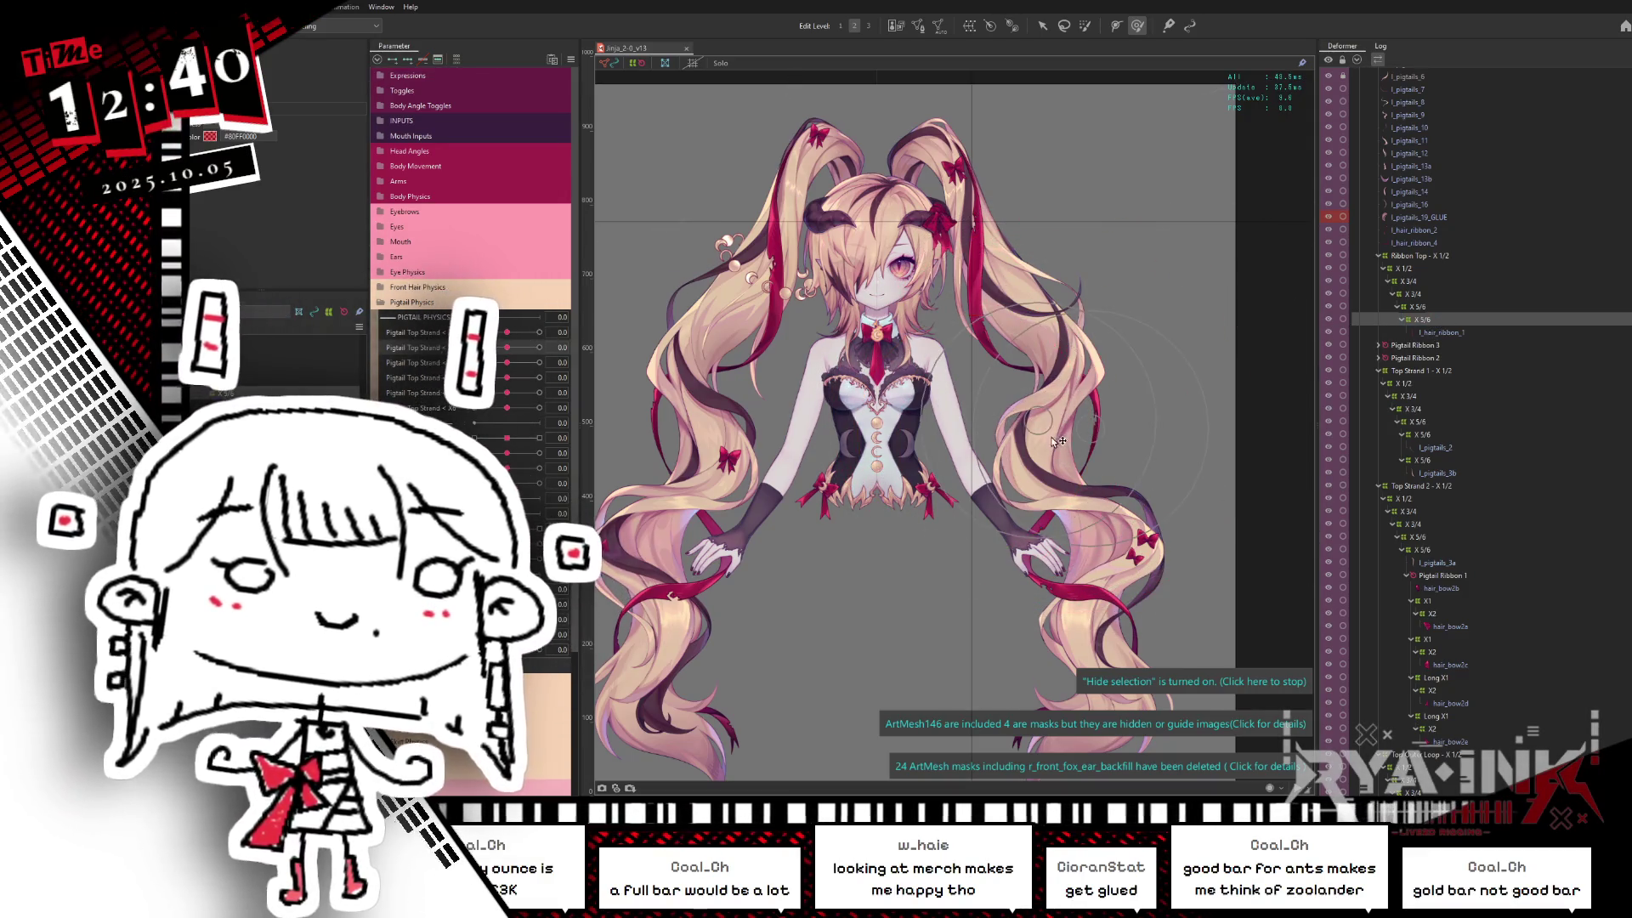
scroll(1060, 447, up, 2)
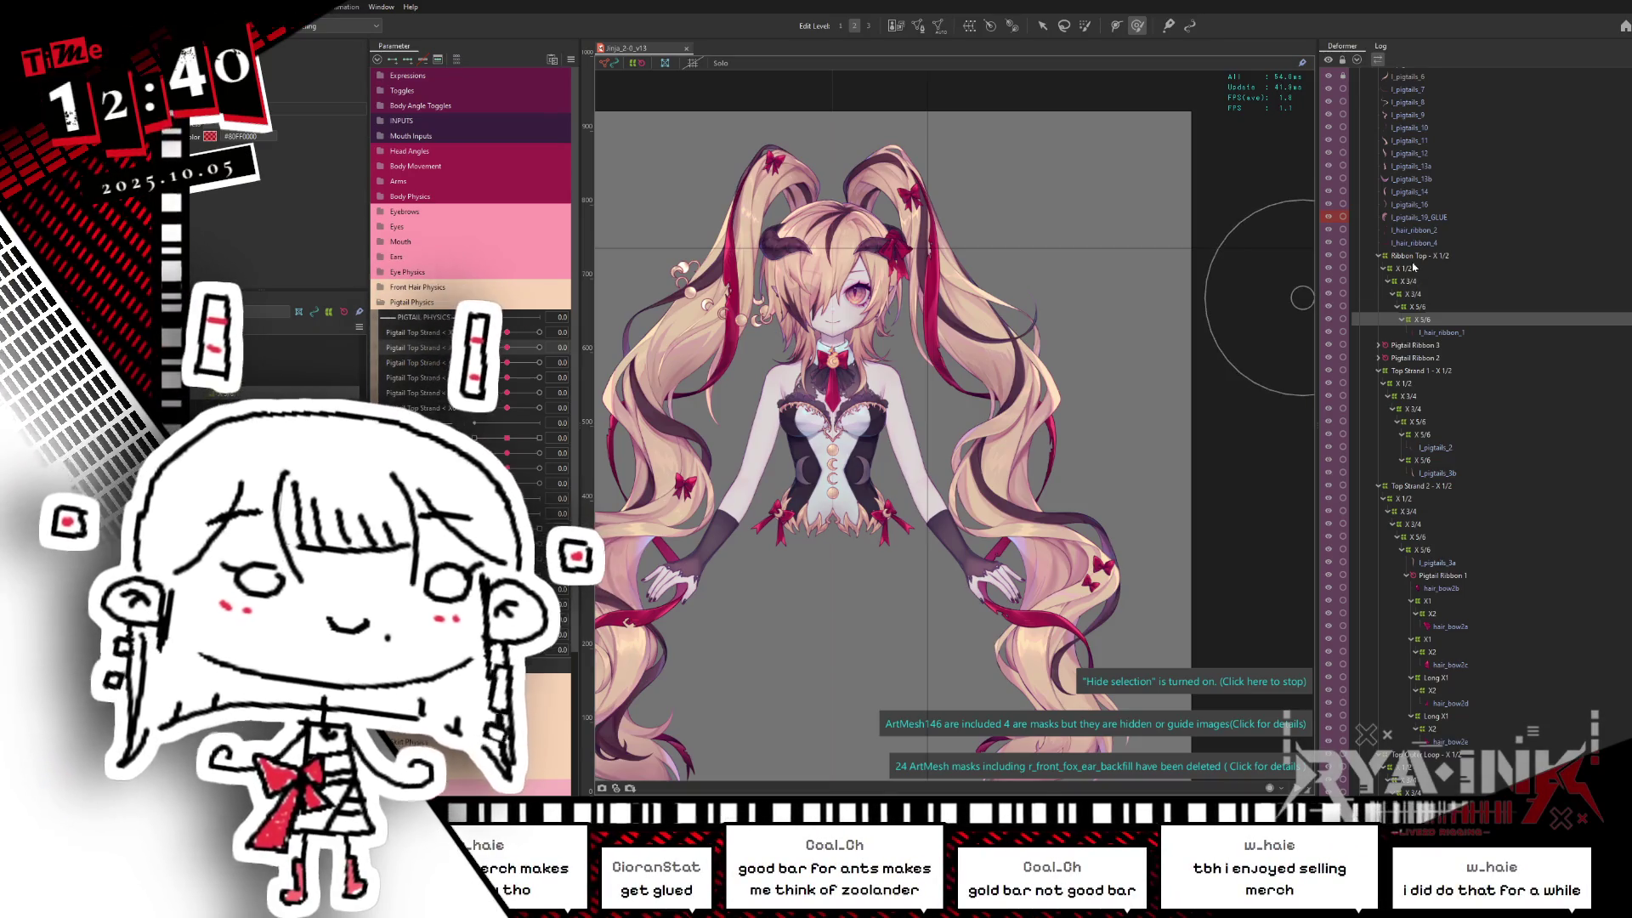
Step: Collapse the Ribbon Top - X 1/2 group and deselect the ribbon rotation deformer
click(1419, 257)
click(1381, 256)
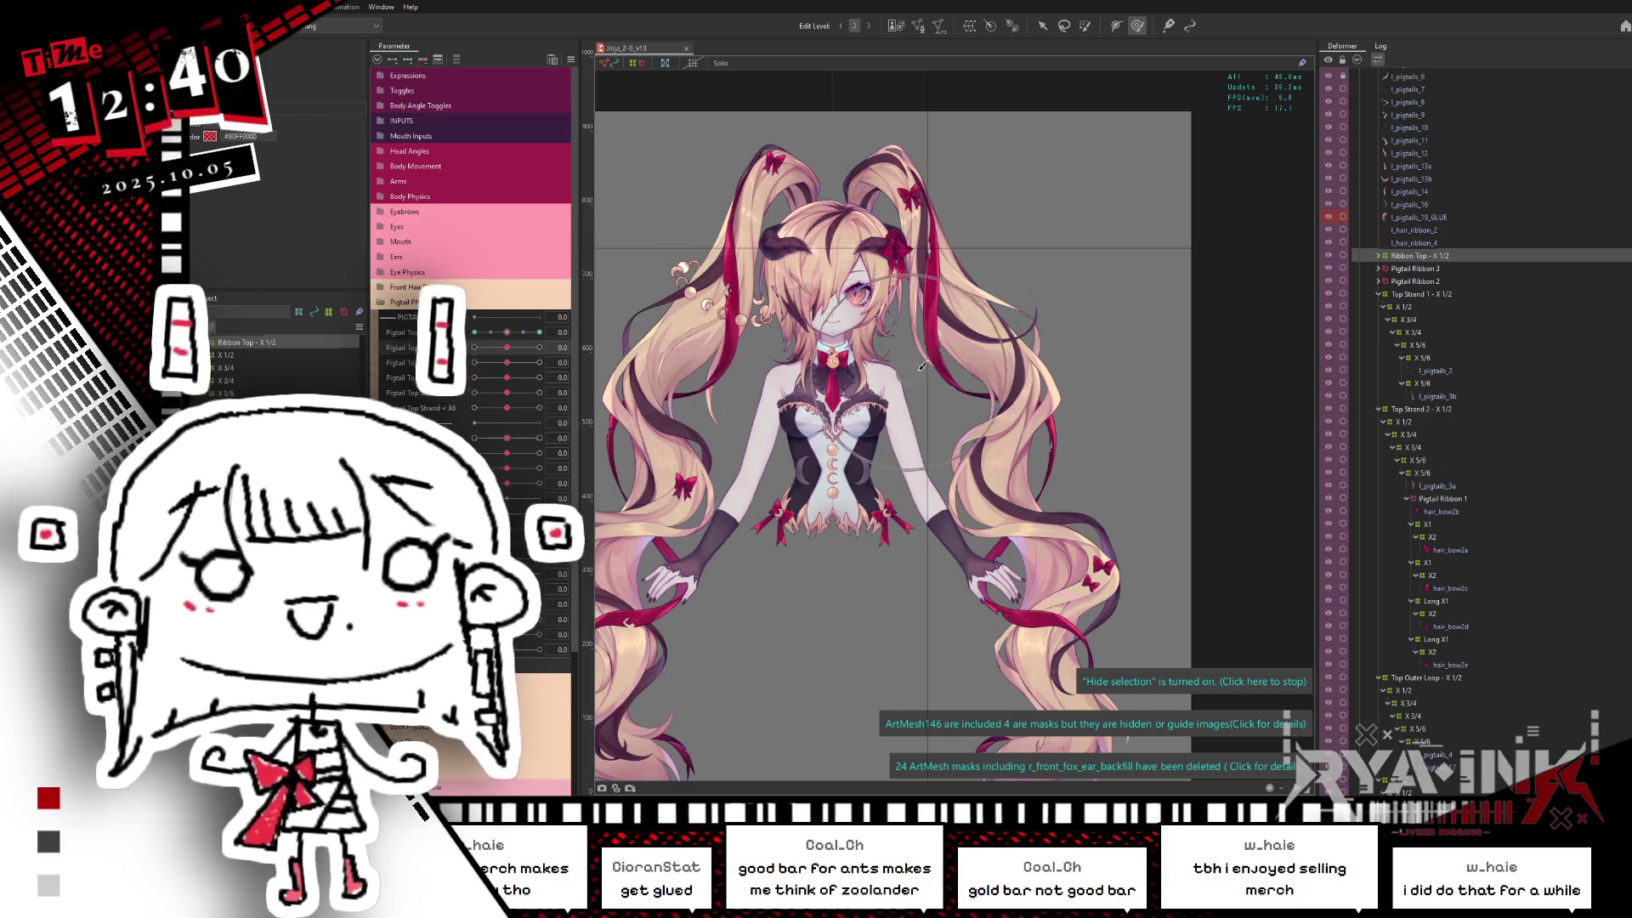
middle_drag(973, 407, 1004, 464)
click(813, 412)
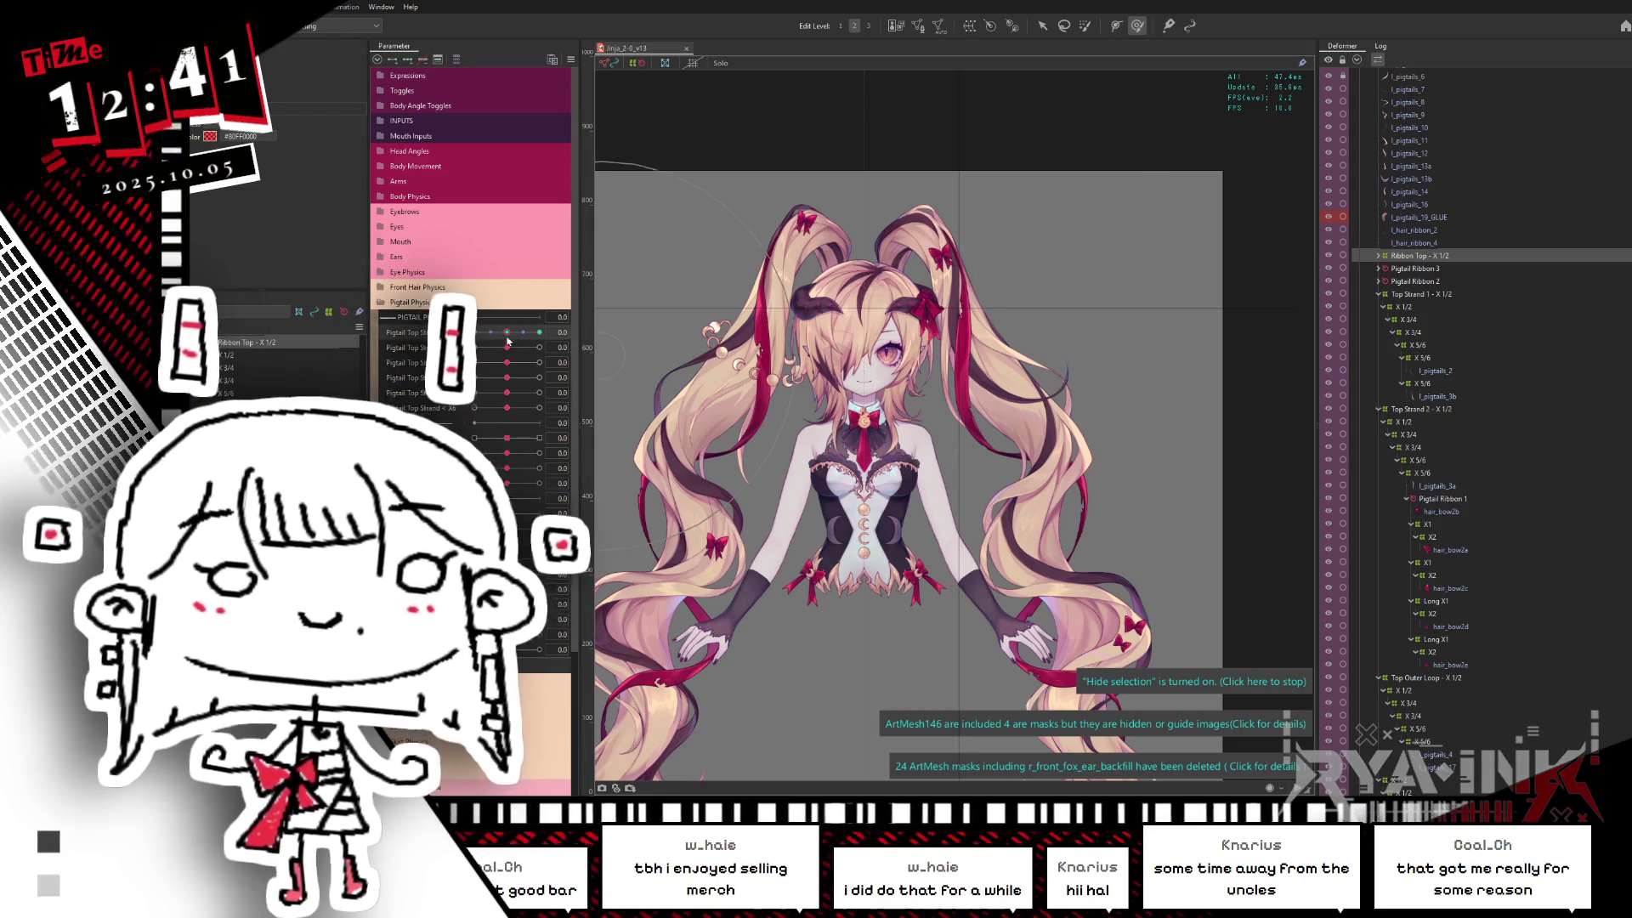
Step: Pose the pigtail at Pigtail Top Strand X1 = -1.0 and select the Top Strand 1 - X 1/2 deformer
click(476, 332)
mouse_move(508, 348)
mouse_down()
mouse_move(475, 347)
mouse_move(497, 356)
mouse_up()
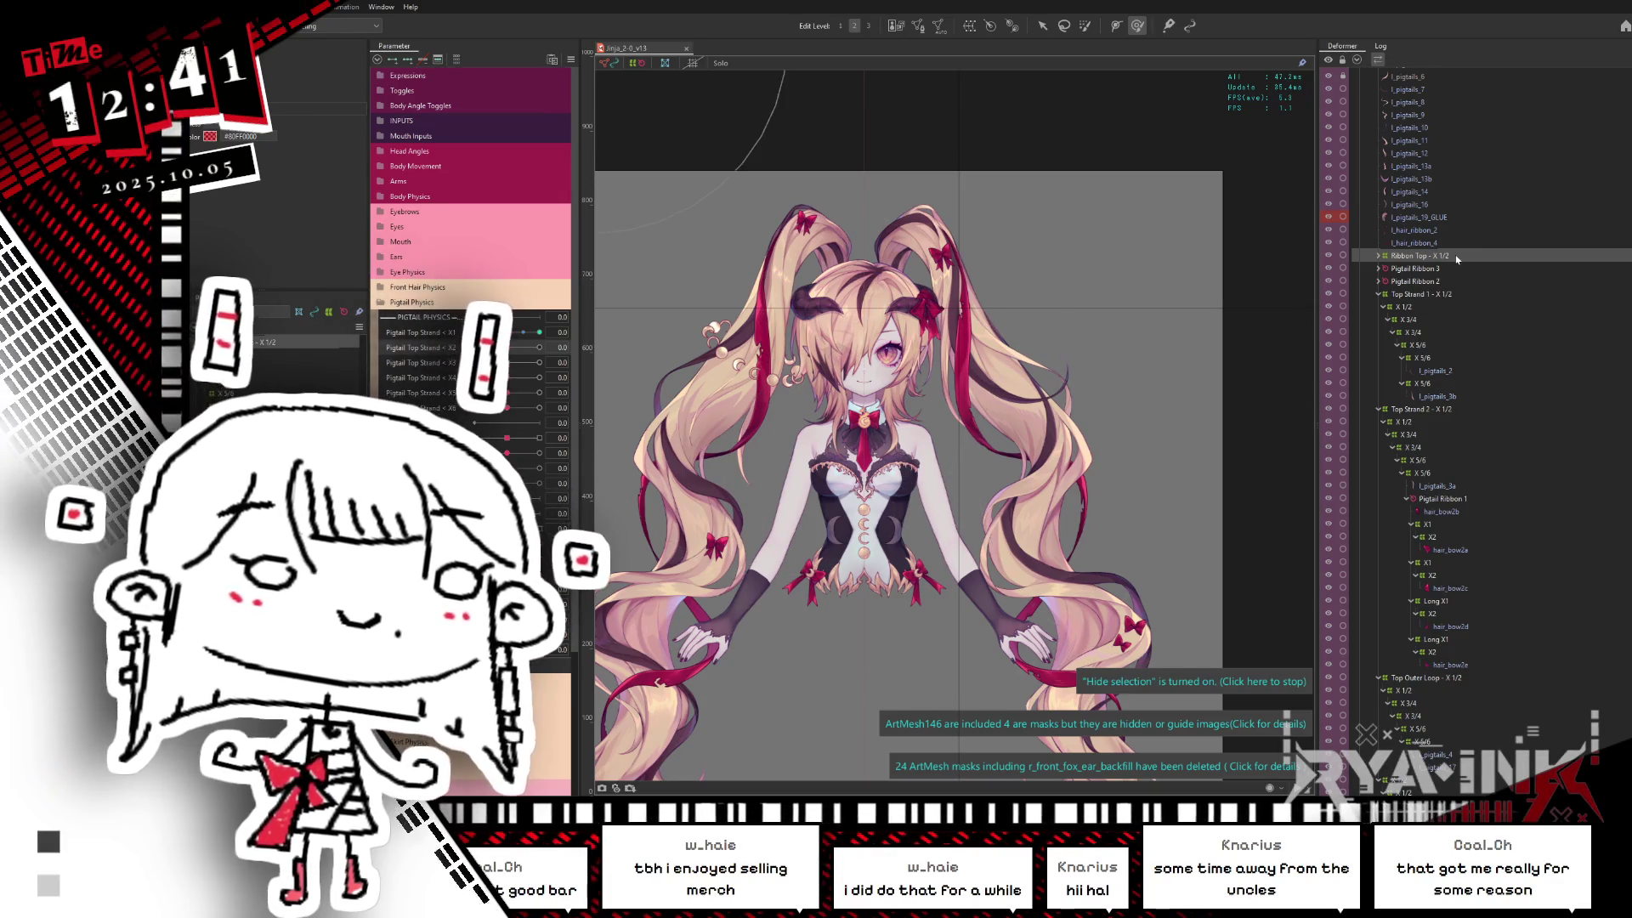
click(1422, 295)
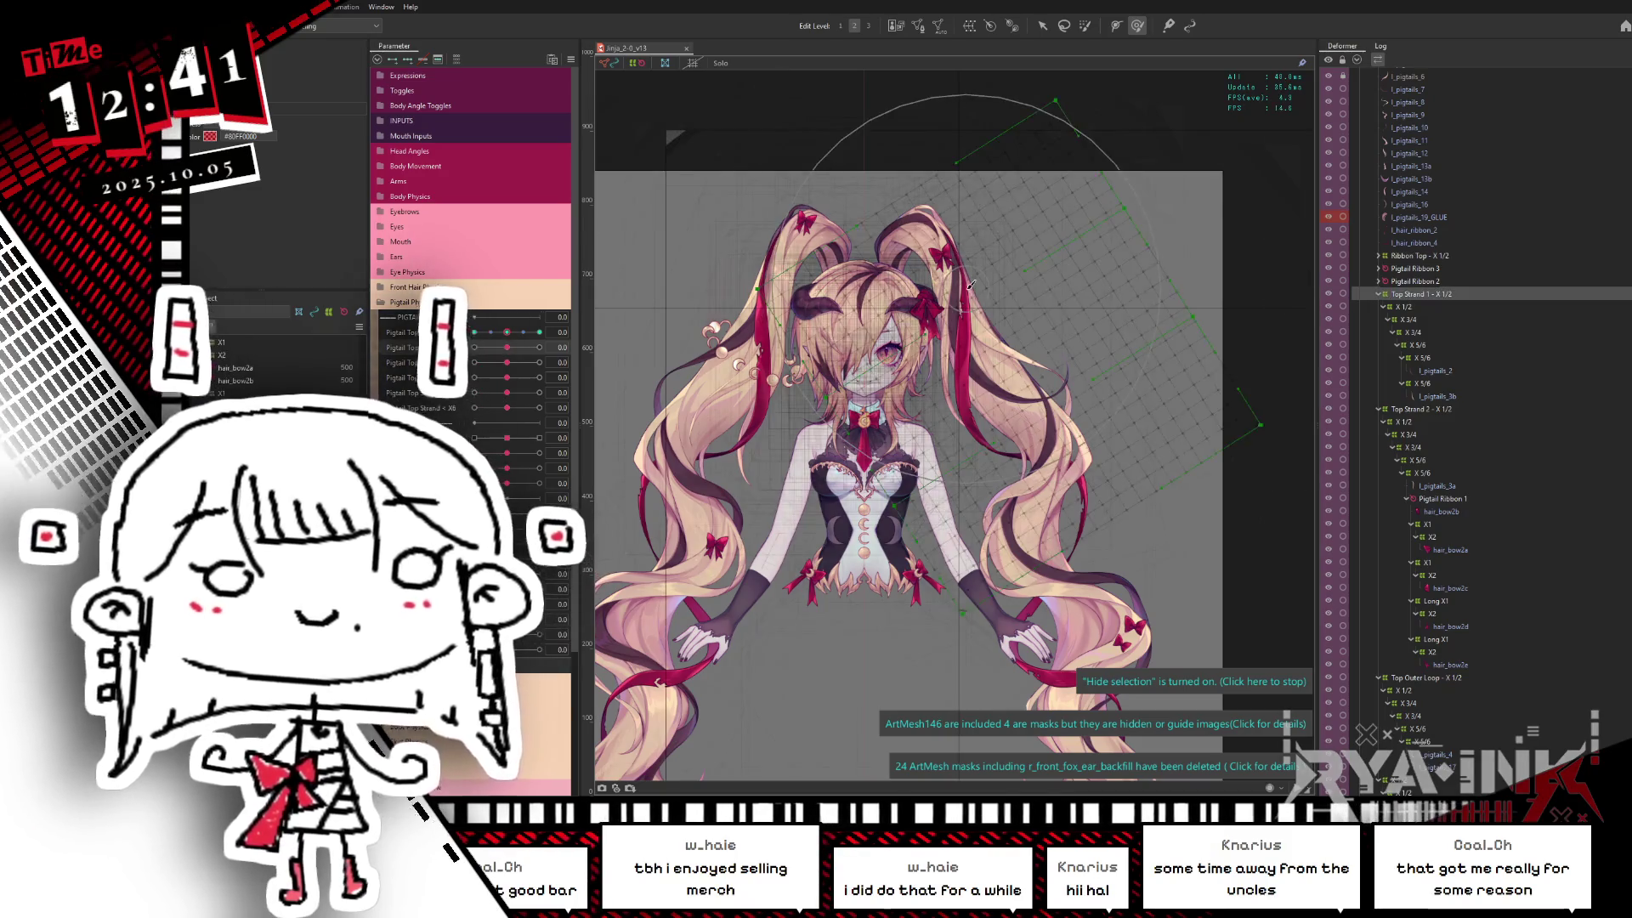
scroll(969, 284, down, 2)
Step: Set Pigtail Top Strand to 0.2, reshape the right pigtail into a loose curve and save the model
drag(504, 334, 541, 335)
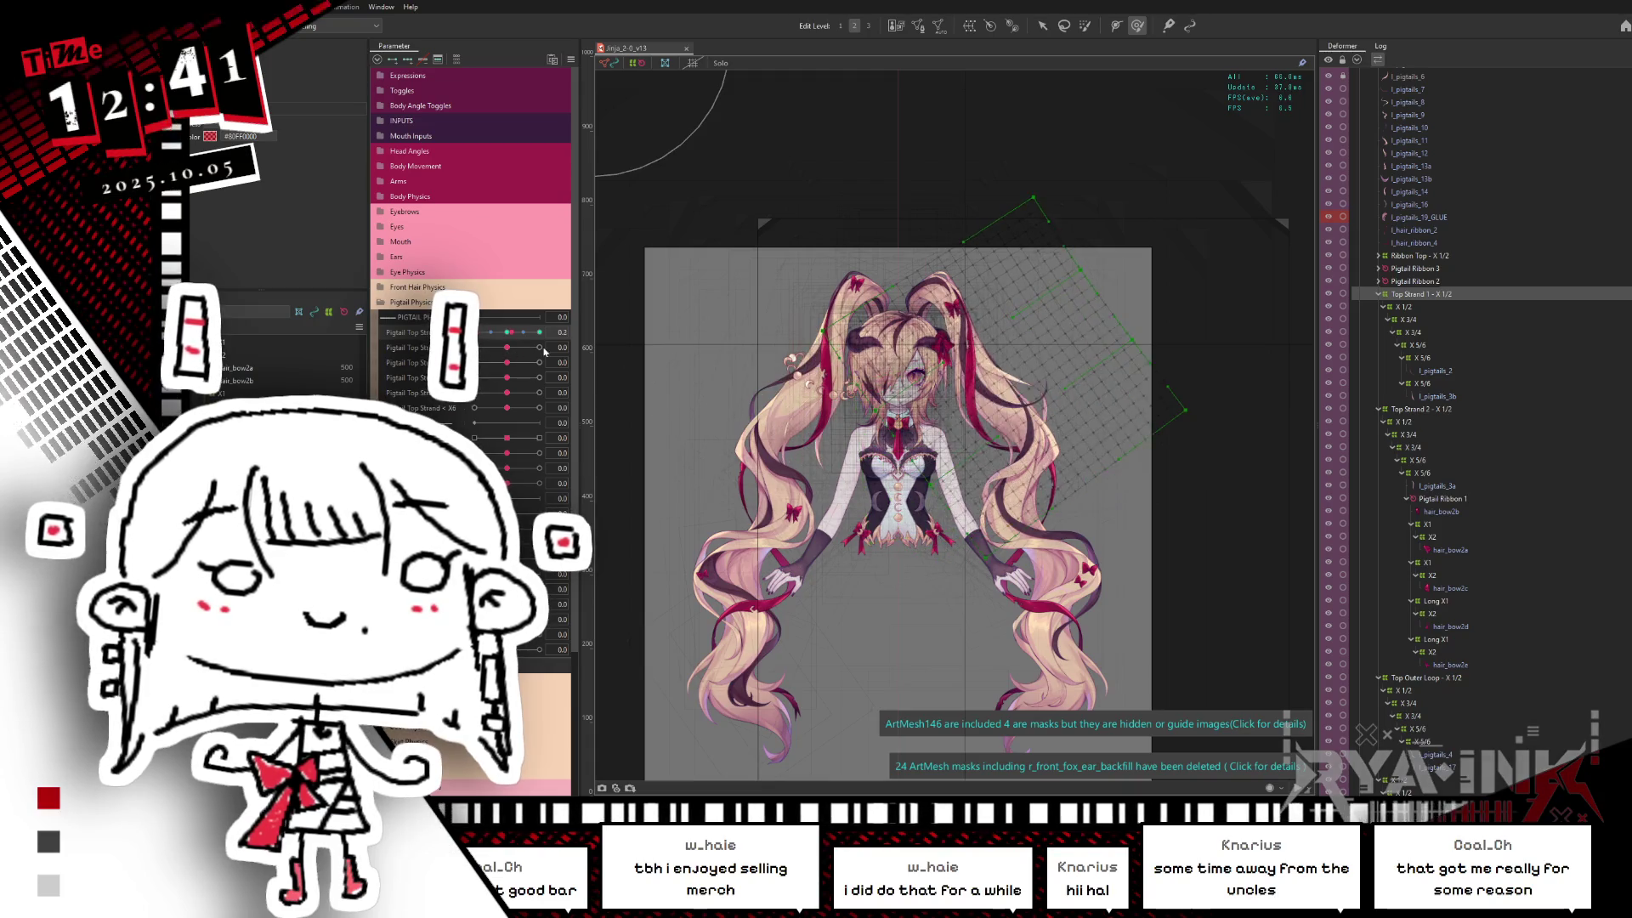
scroll(965, 395, up, 2)
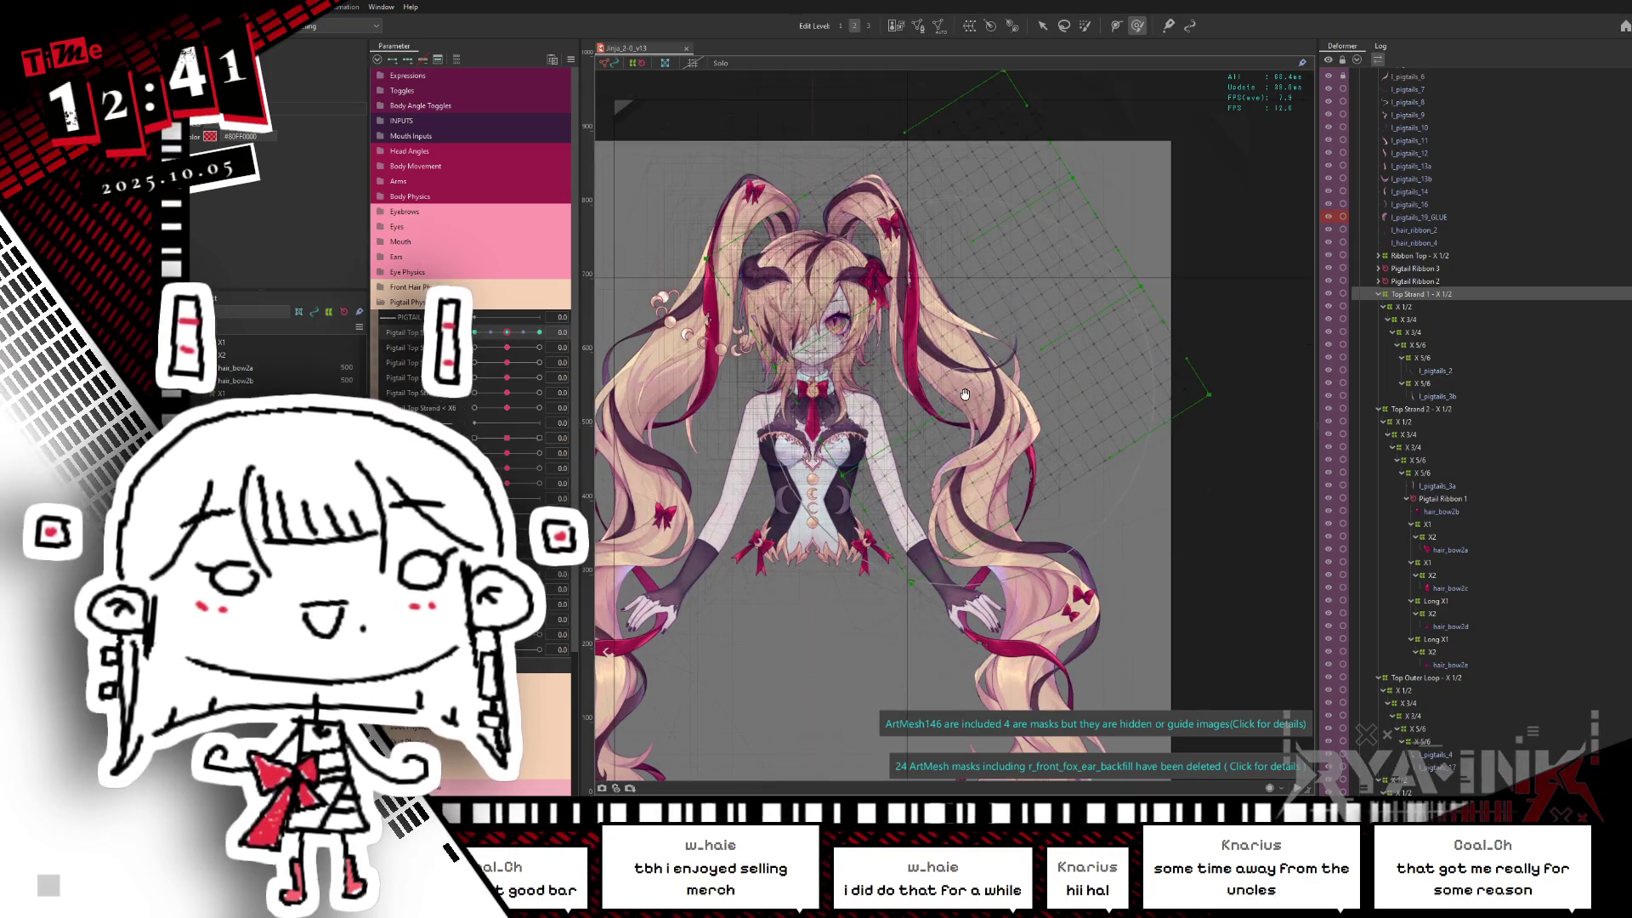
scroll(966, 395, up, 2)
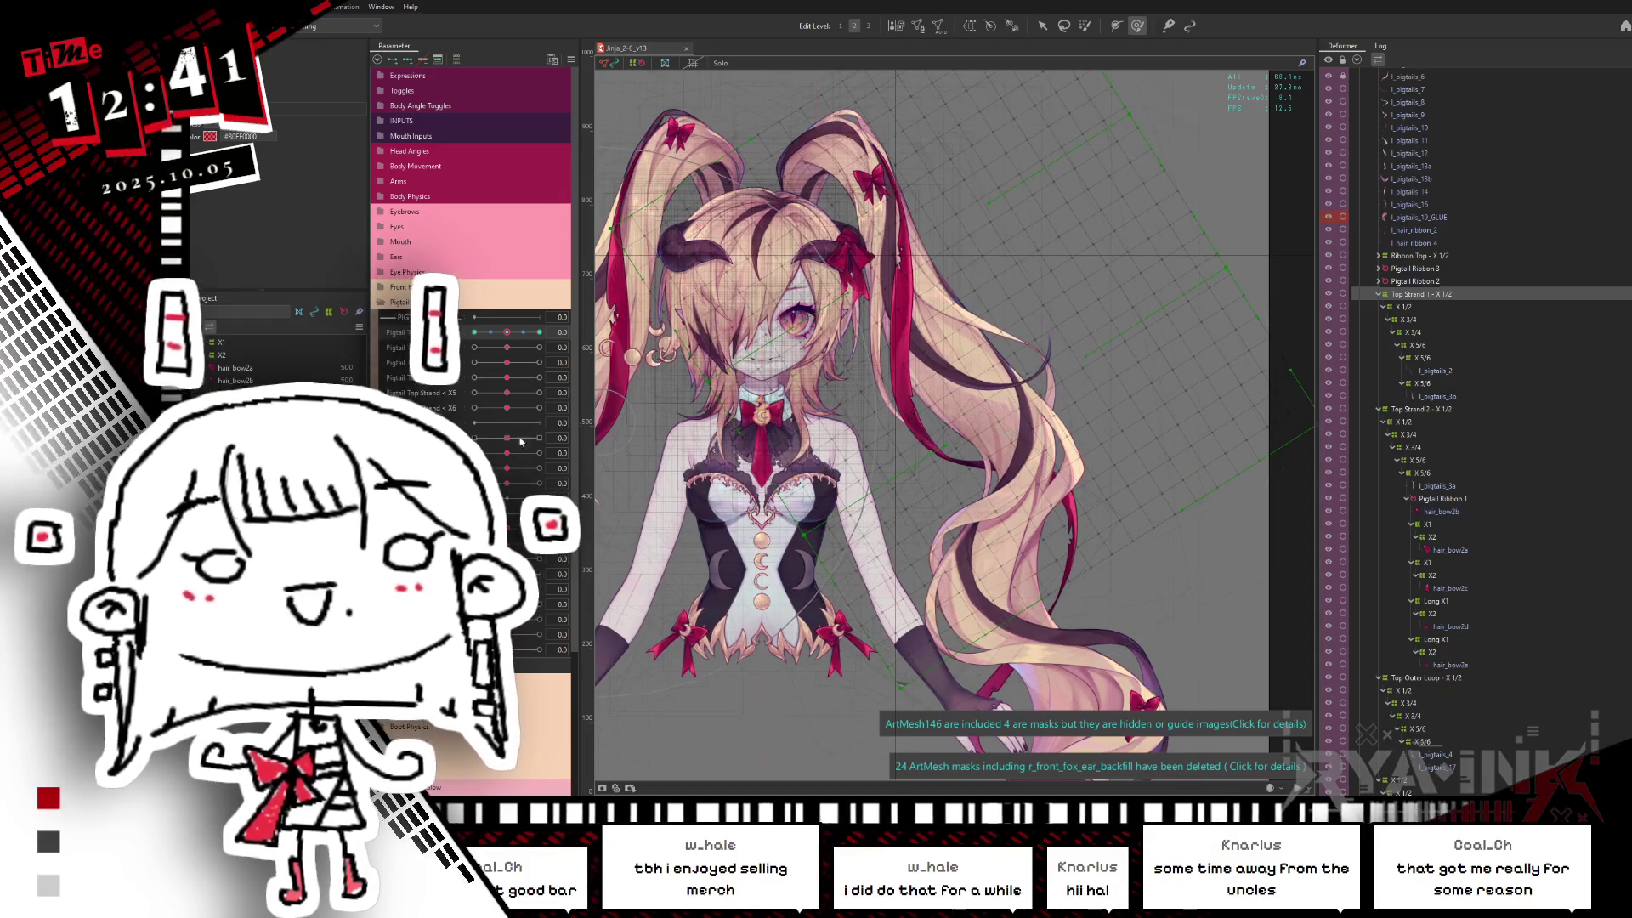
mouse_move(506, 347)
mouse_down()
mouse_move(536, 345)
mouse_move(510, 332)
mouse_up()
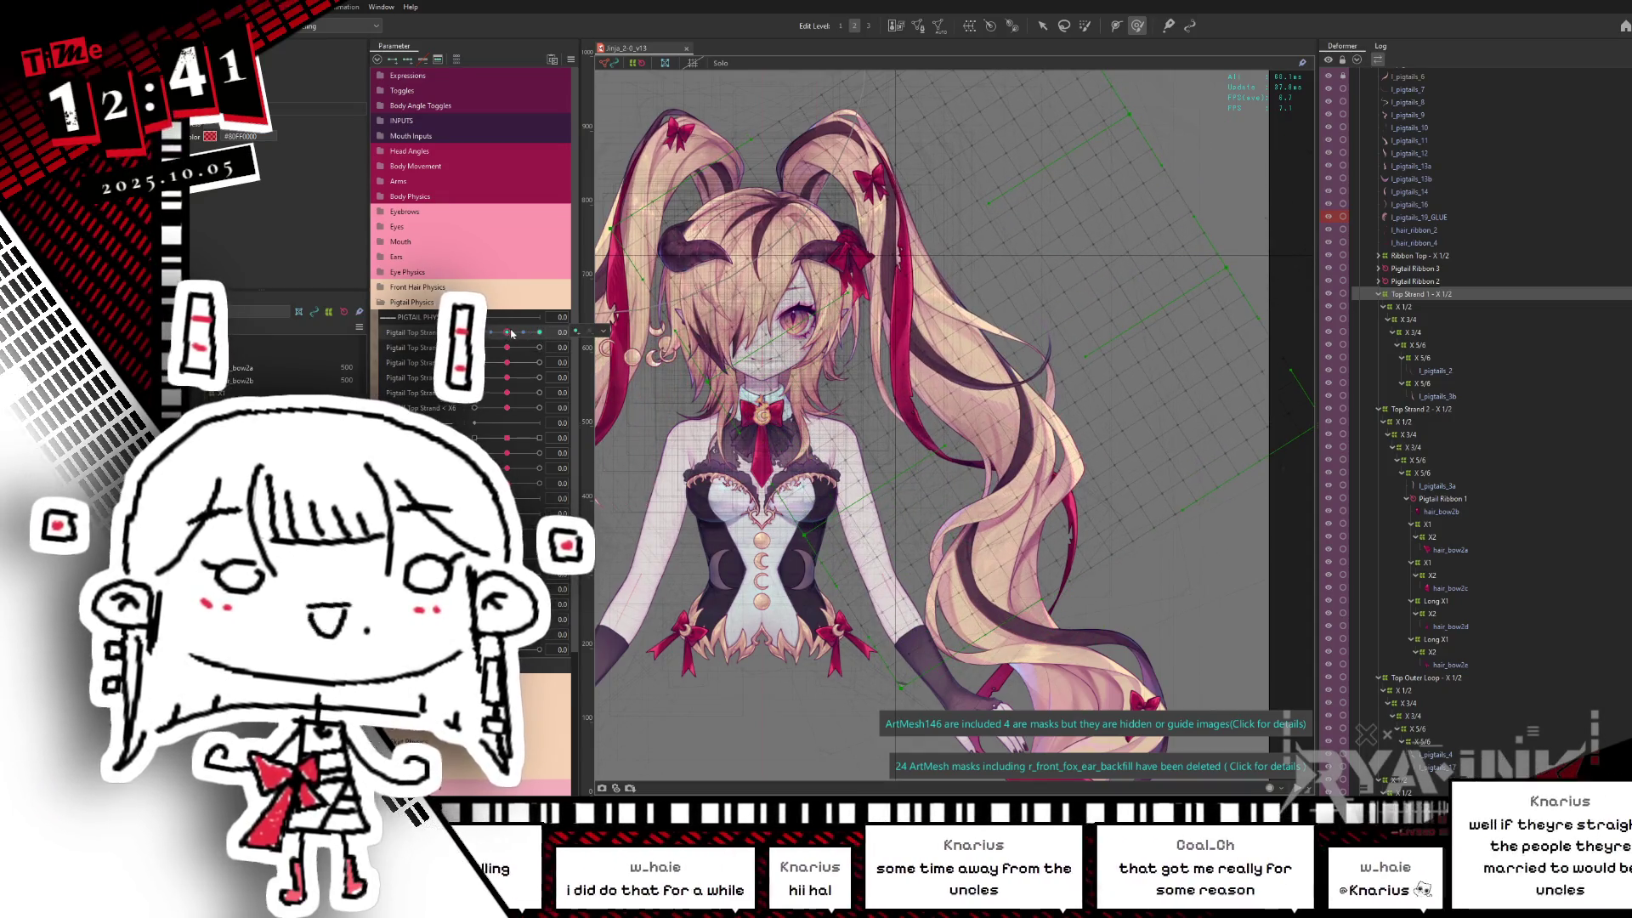
middle_drag(894, 542, 854, 427)
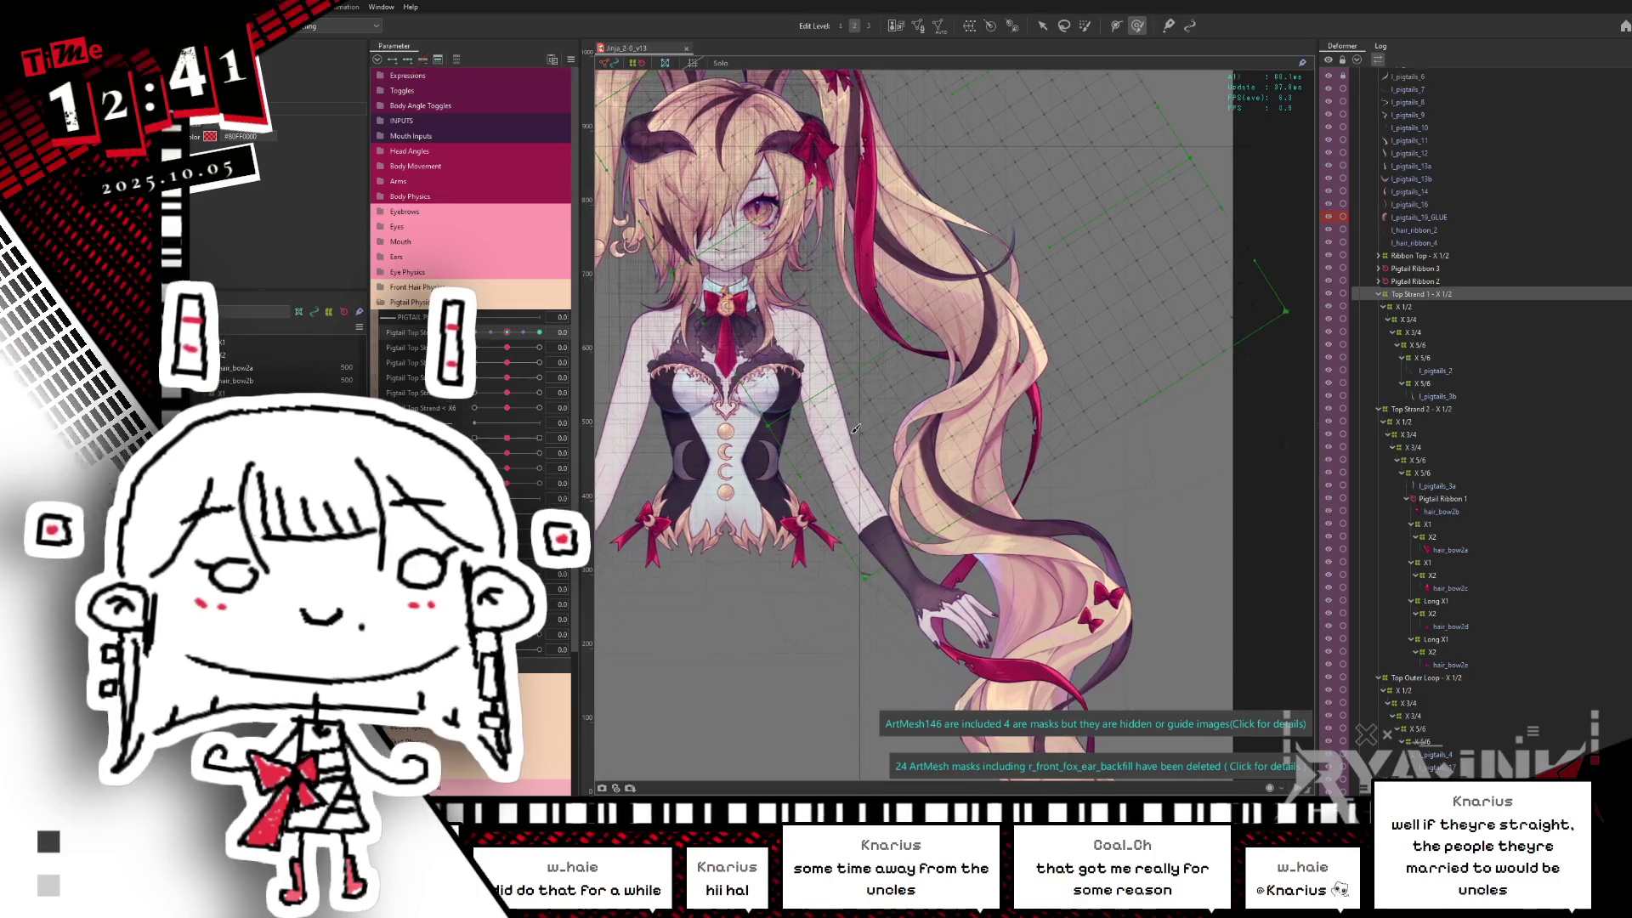
key(ctrl+s)
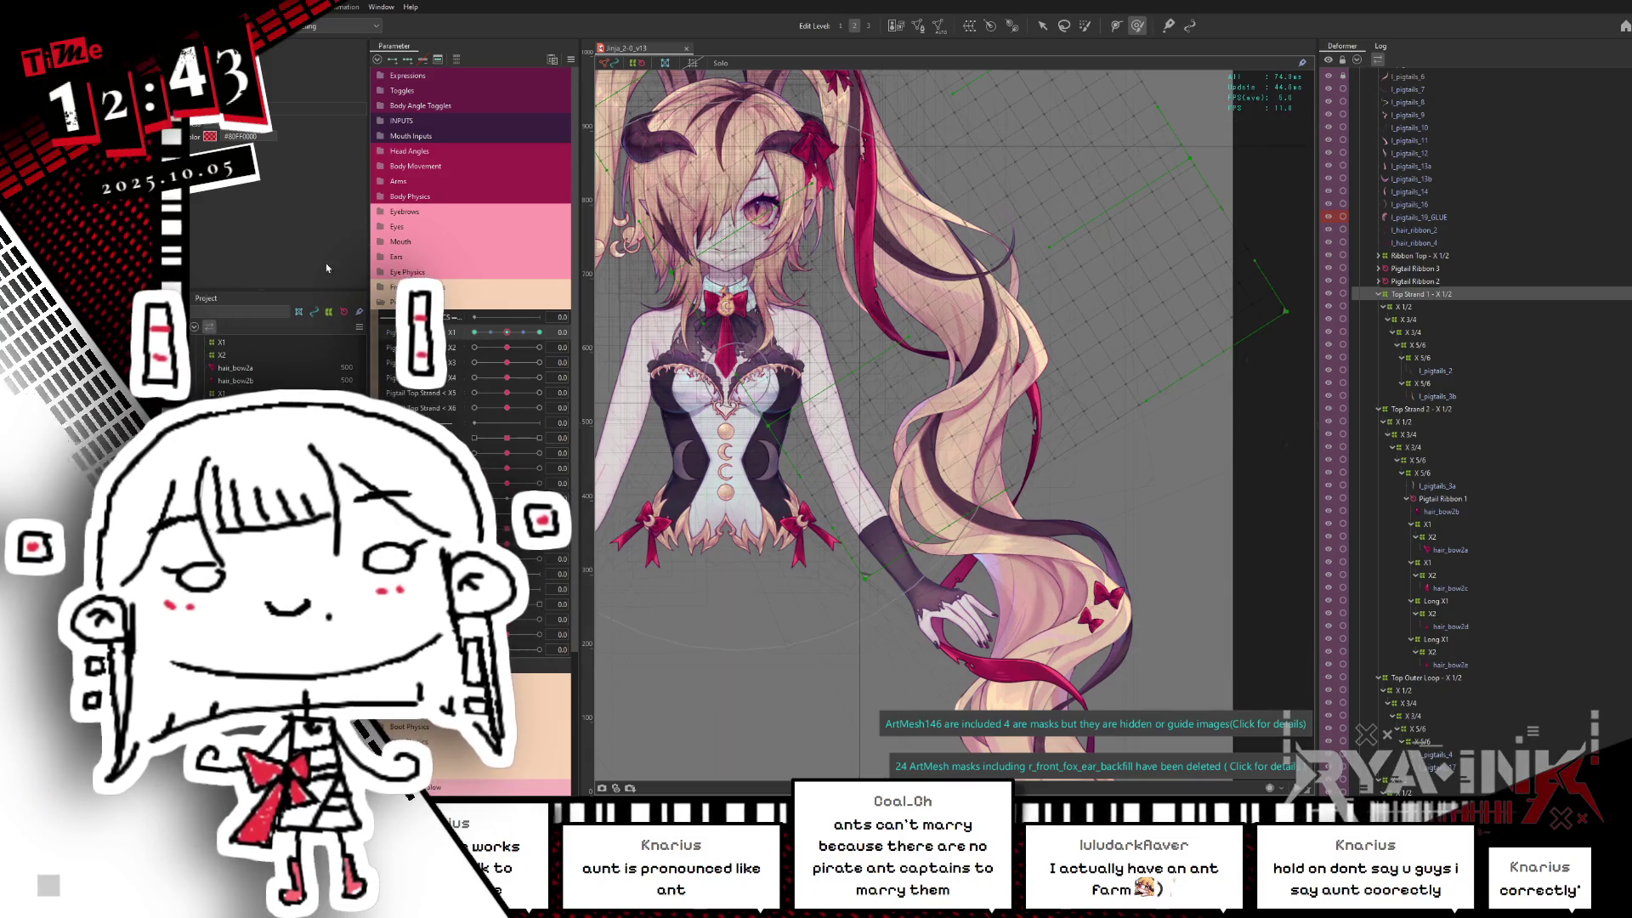
Step: Swing the right pigtail up and outward via the Pigtail Top Strand parameter to check strand deformation
mouse_move(508, 331)
mouse_down()
mouse_move(581, 331)
mouse_move(518, 334)
mouse_up()
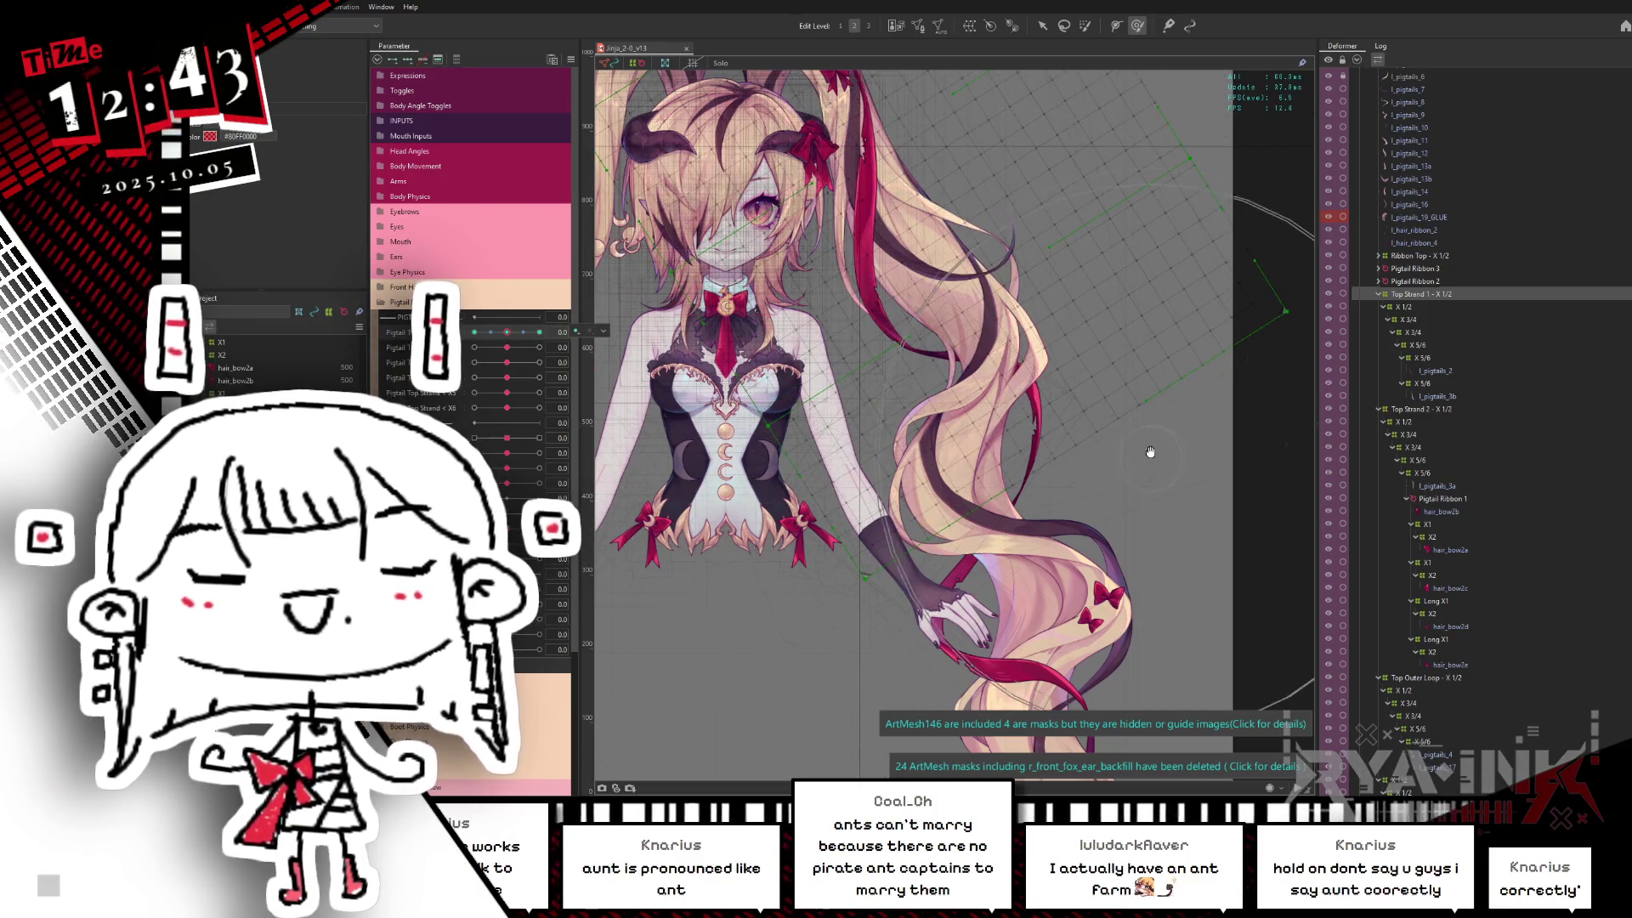
scroll(1150, 451, up, 2)
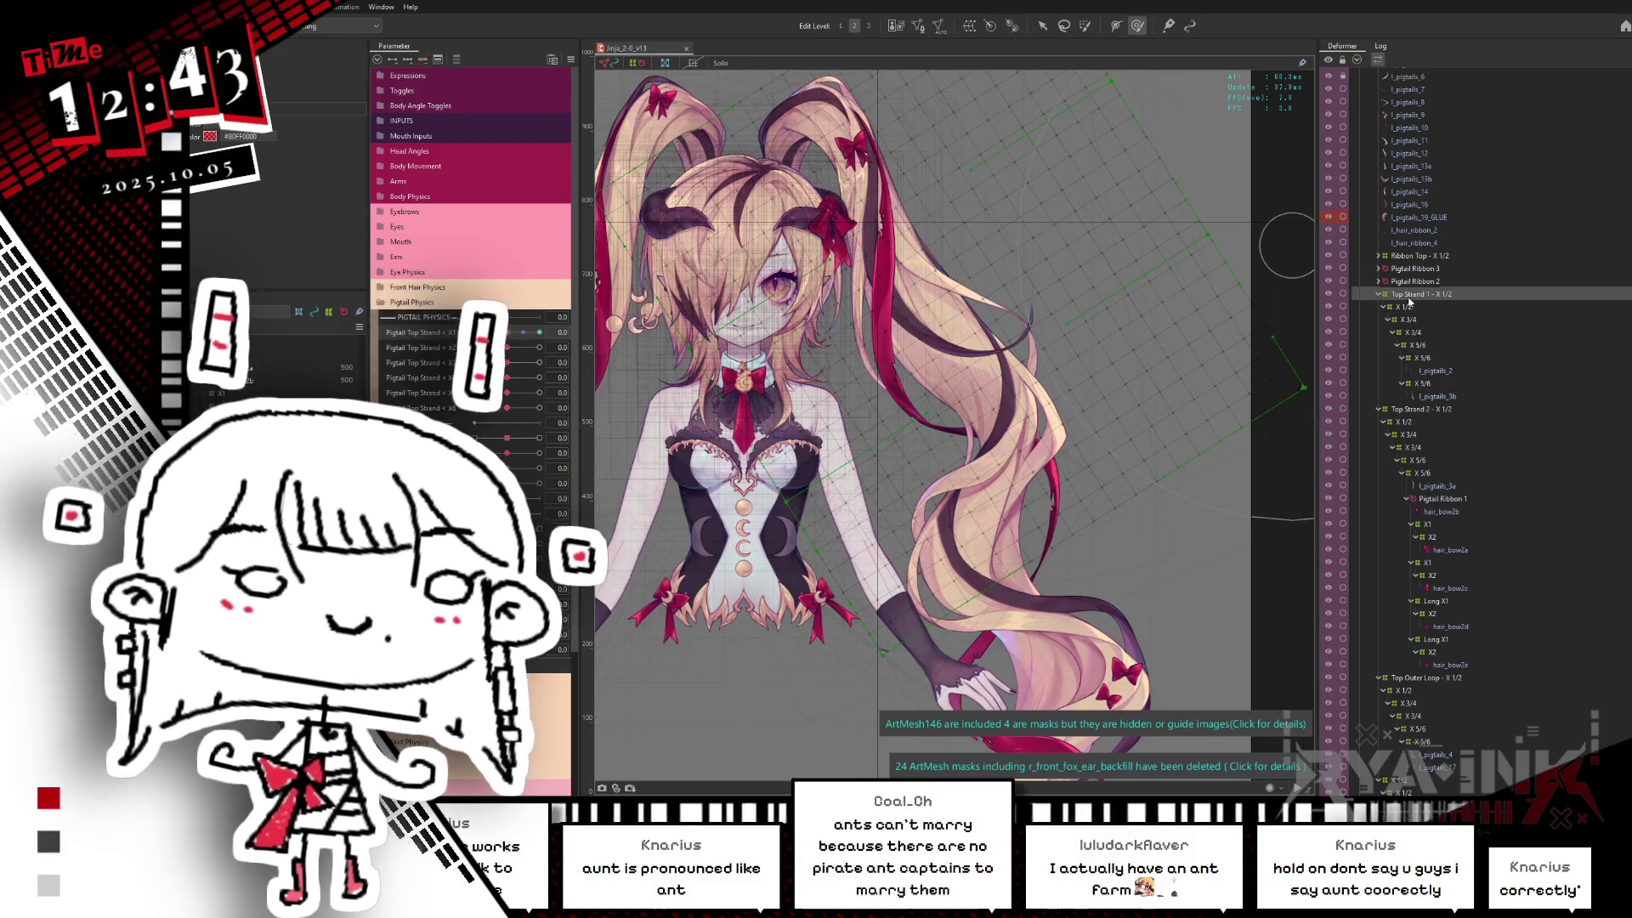
Step: Show the Top Strand 1 X 1/2 warp deformer grid over the right pigtail, after glancing at X 5/6
click(1419, 308)
click(1427, 361)
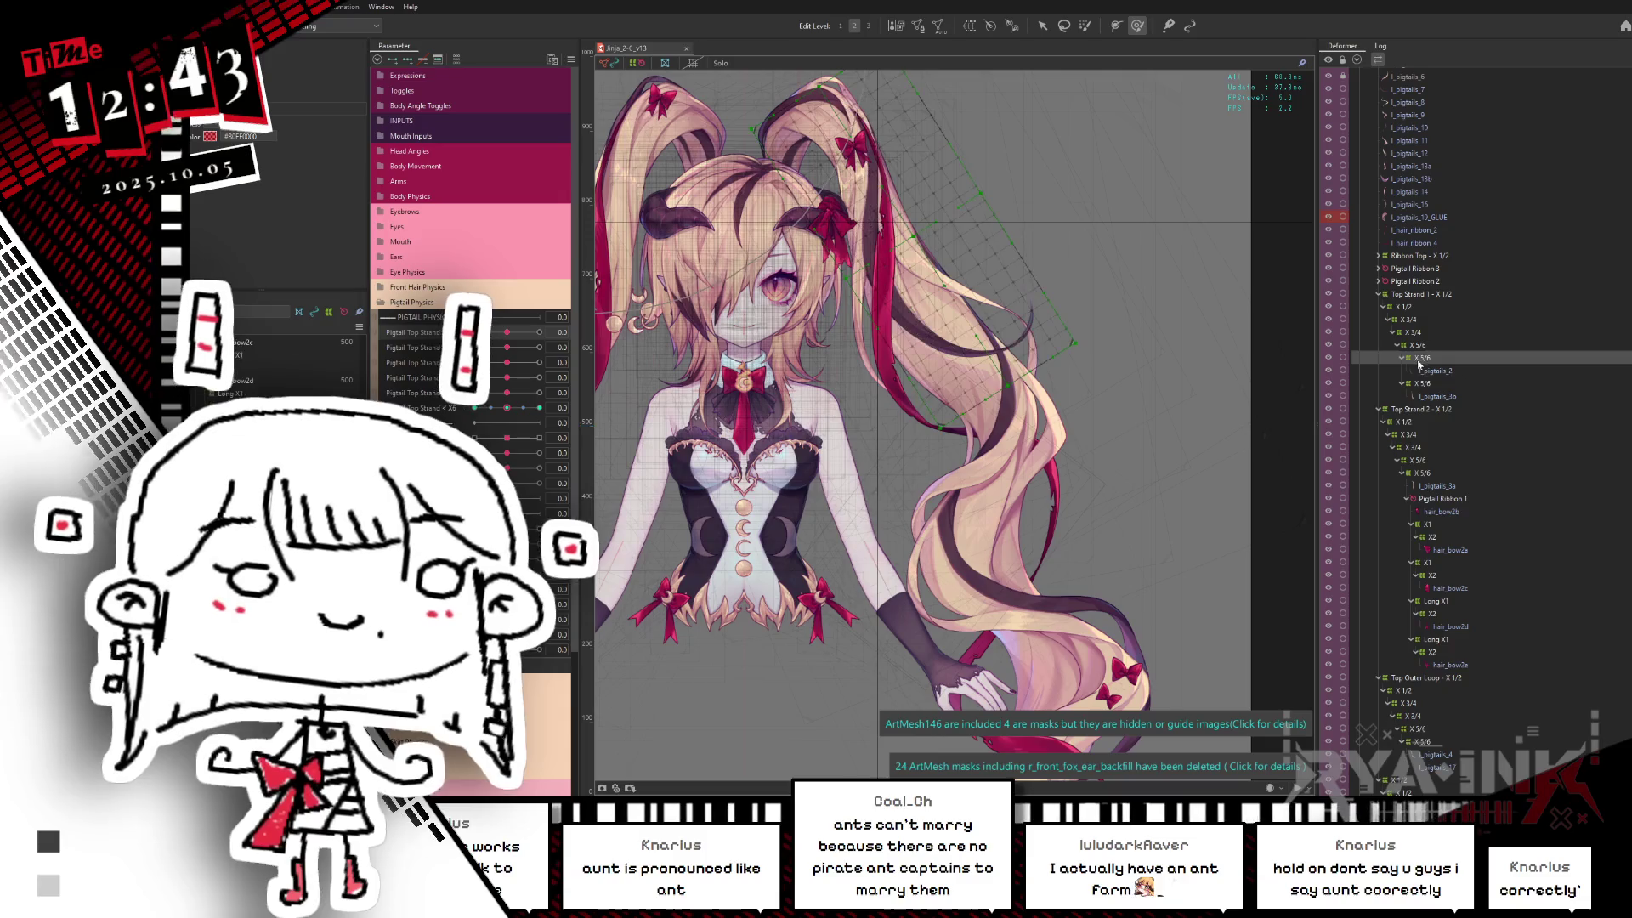
middle_drag(1158, 294, 1151, 258)
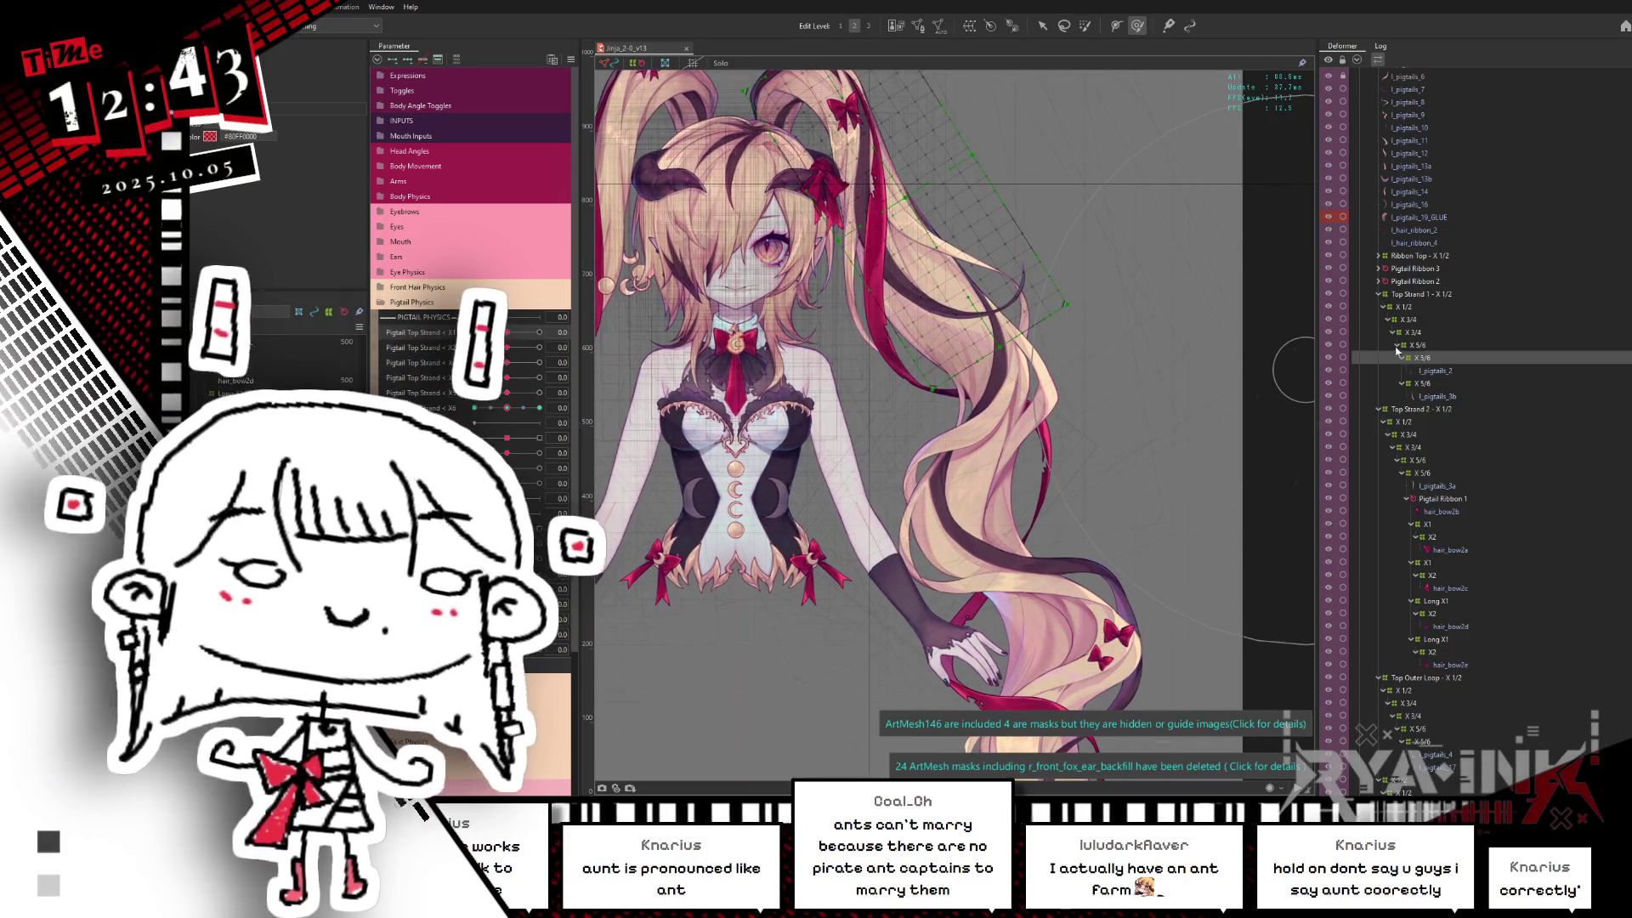
click(1403, 307)
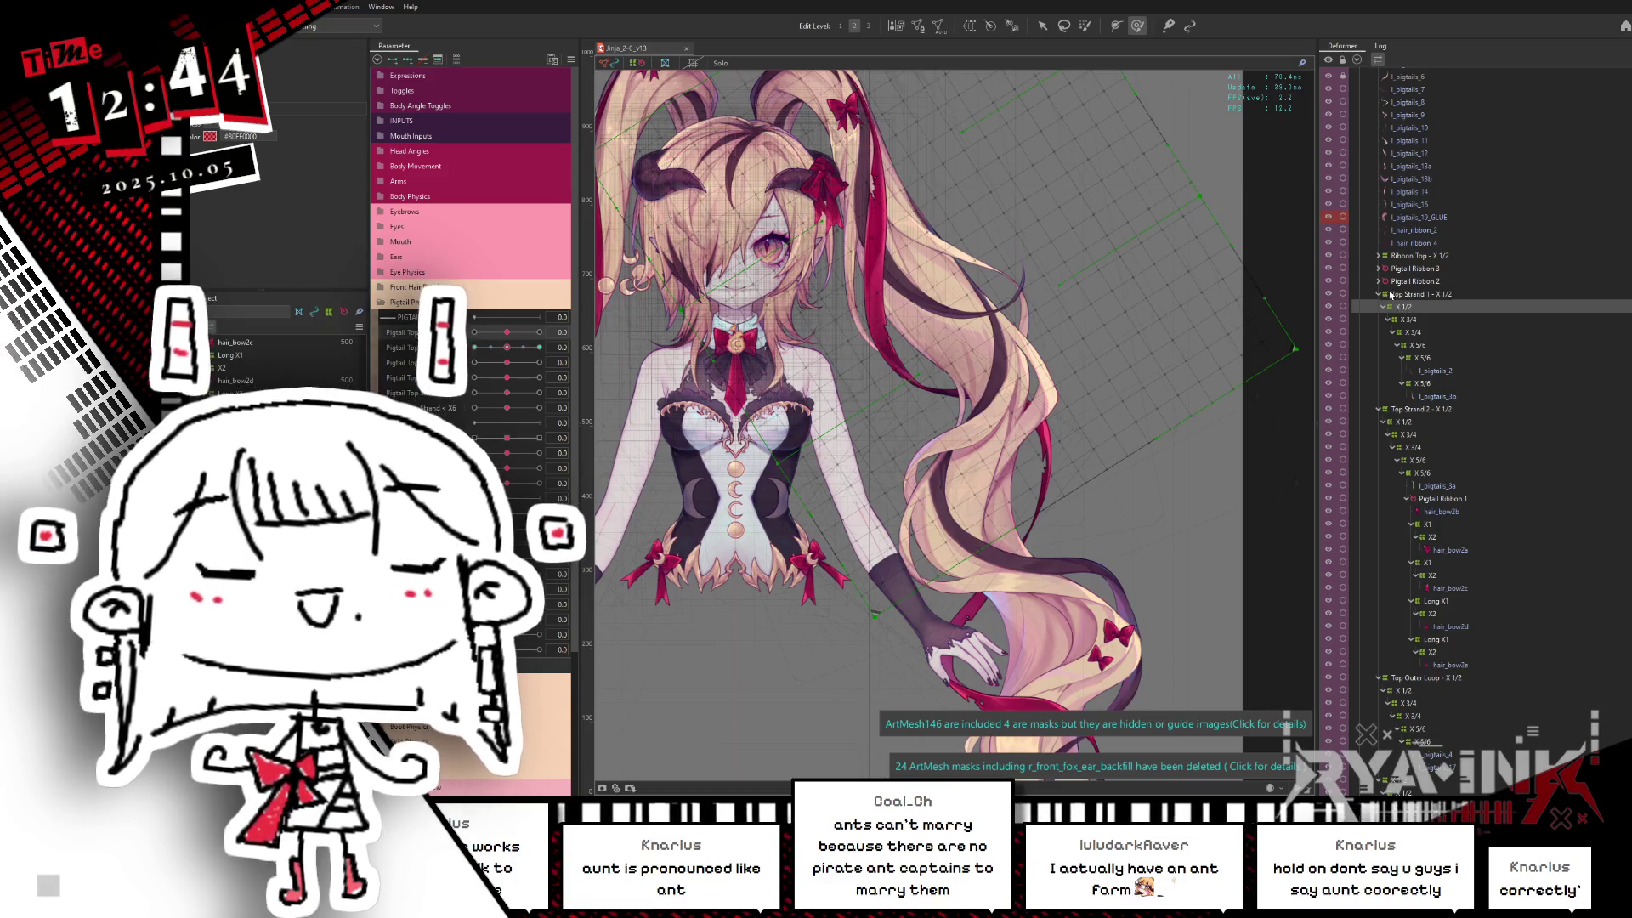
scroll(1171, 382, down, 2)
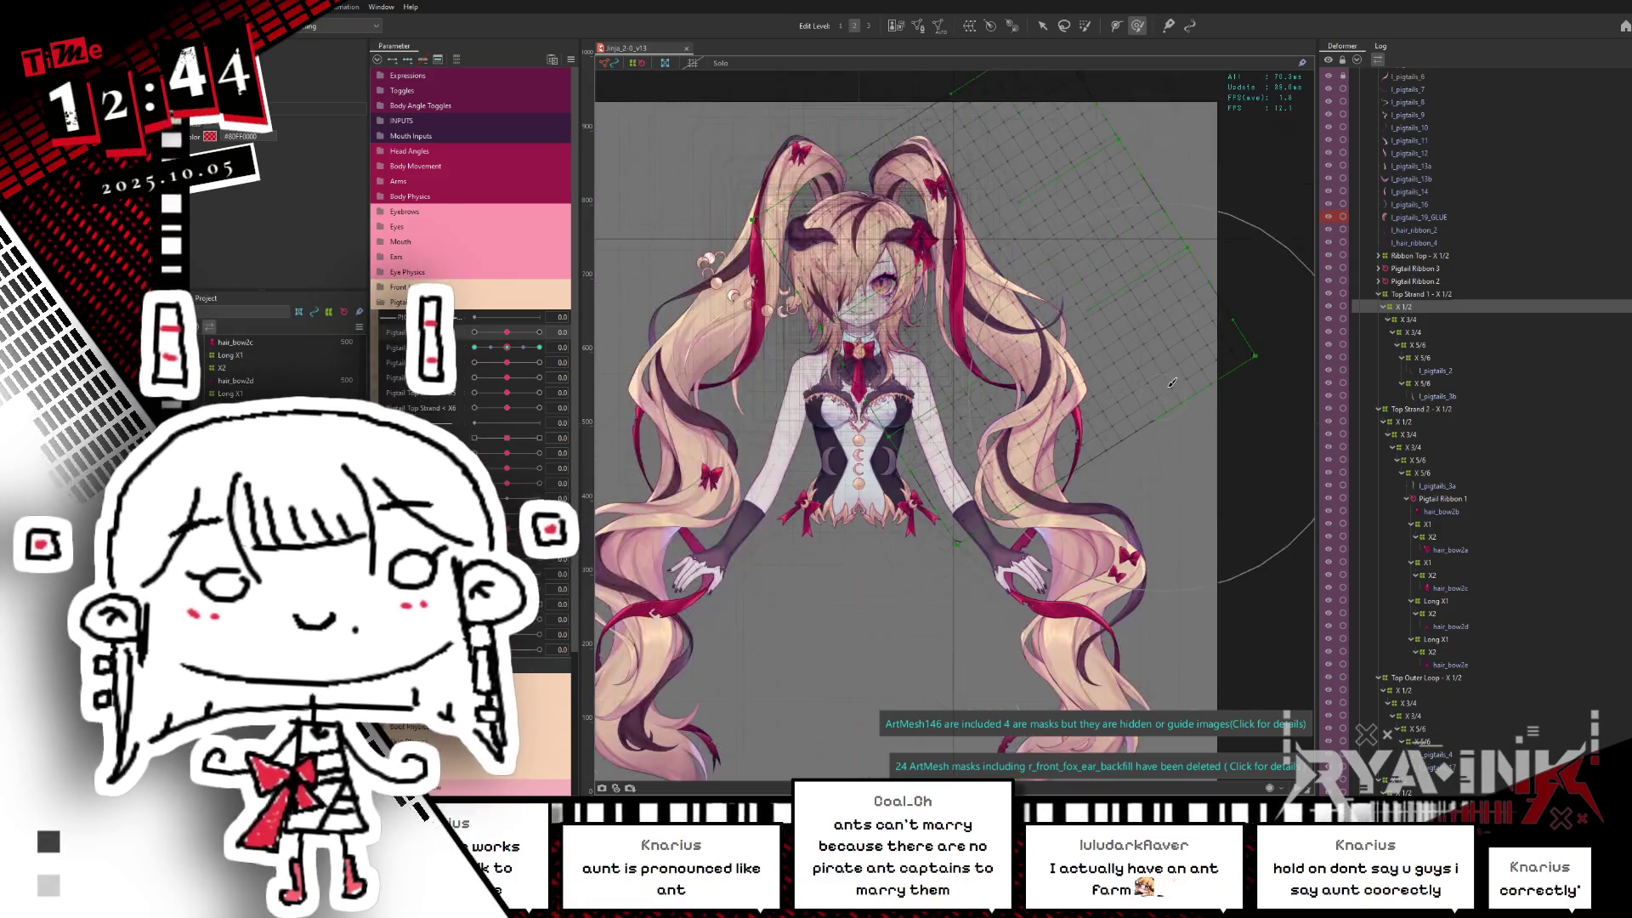
scroll(1137, 462, up, 1)
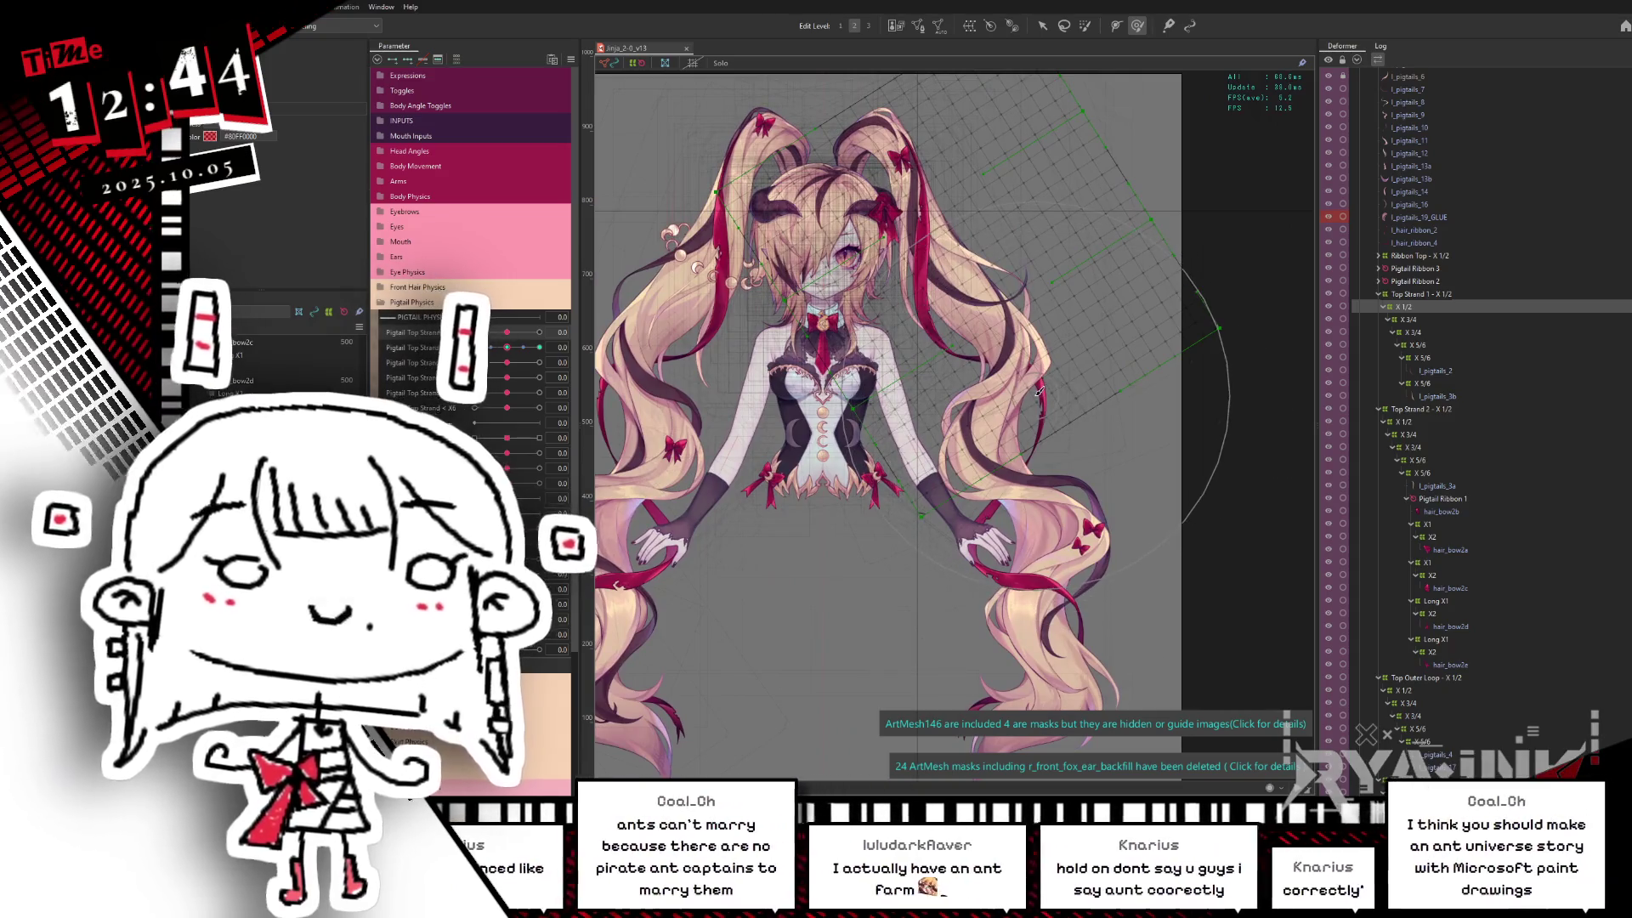
scroll(1032, 400, up, 2)
Step: Save the model, inspect Top Strand 2's X 1/2 deformer and collapse the Top Strand 2 branch
middle_drag(1046, 422, 1095, 482)
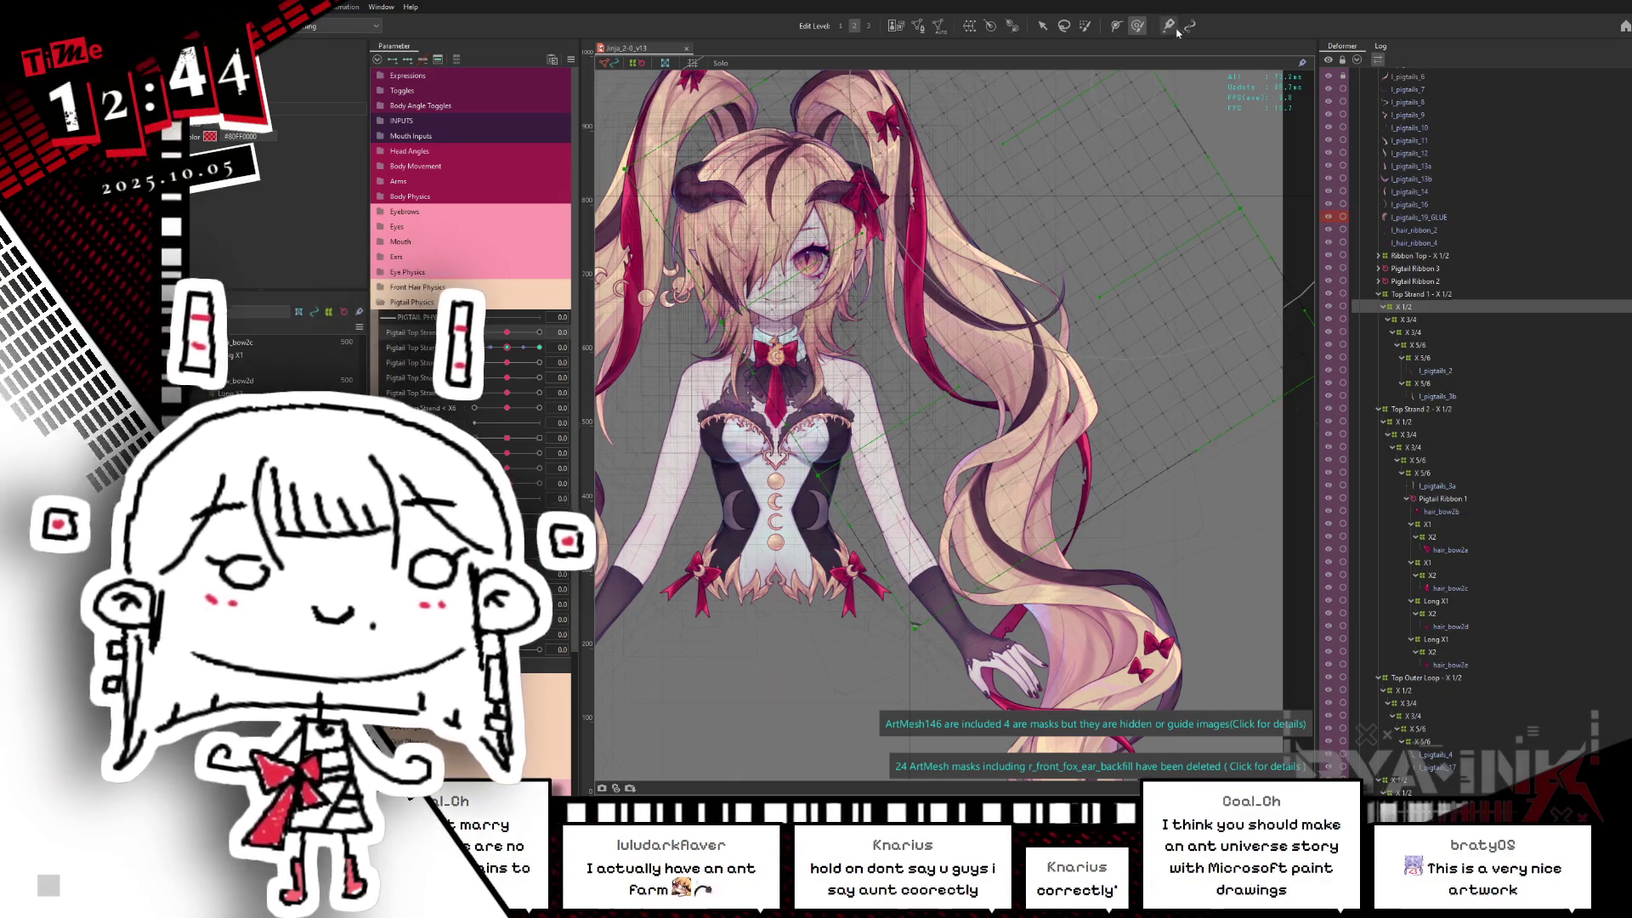
key(ctrl+s)
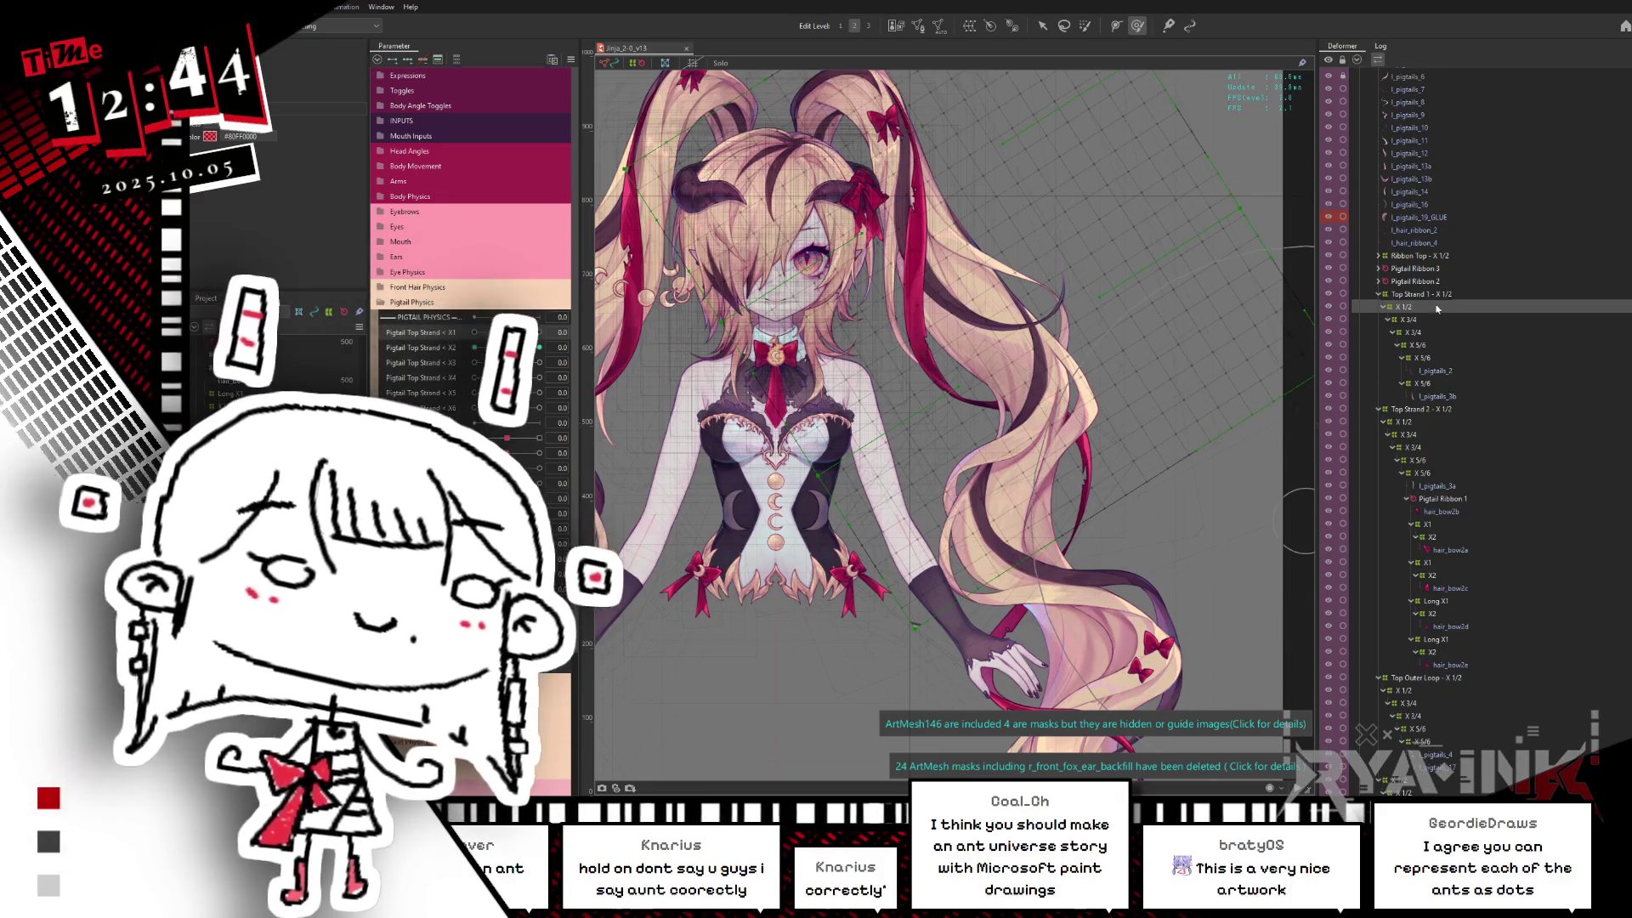
click(1417, 423)
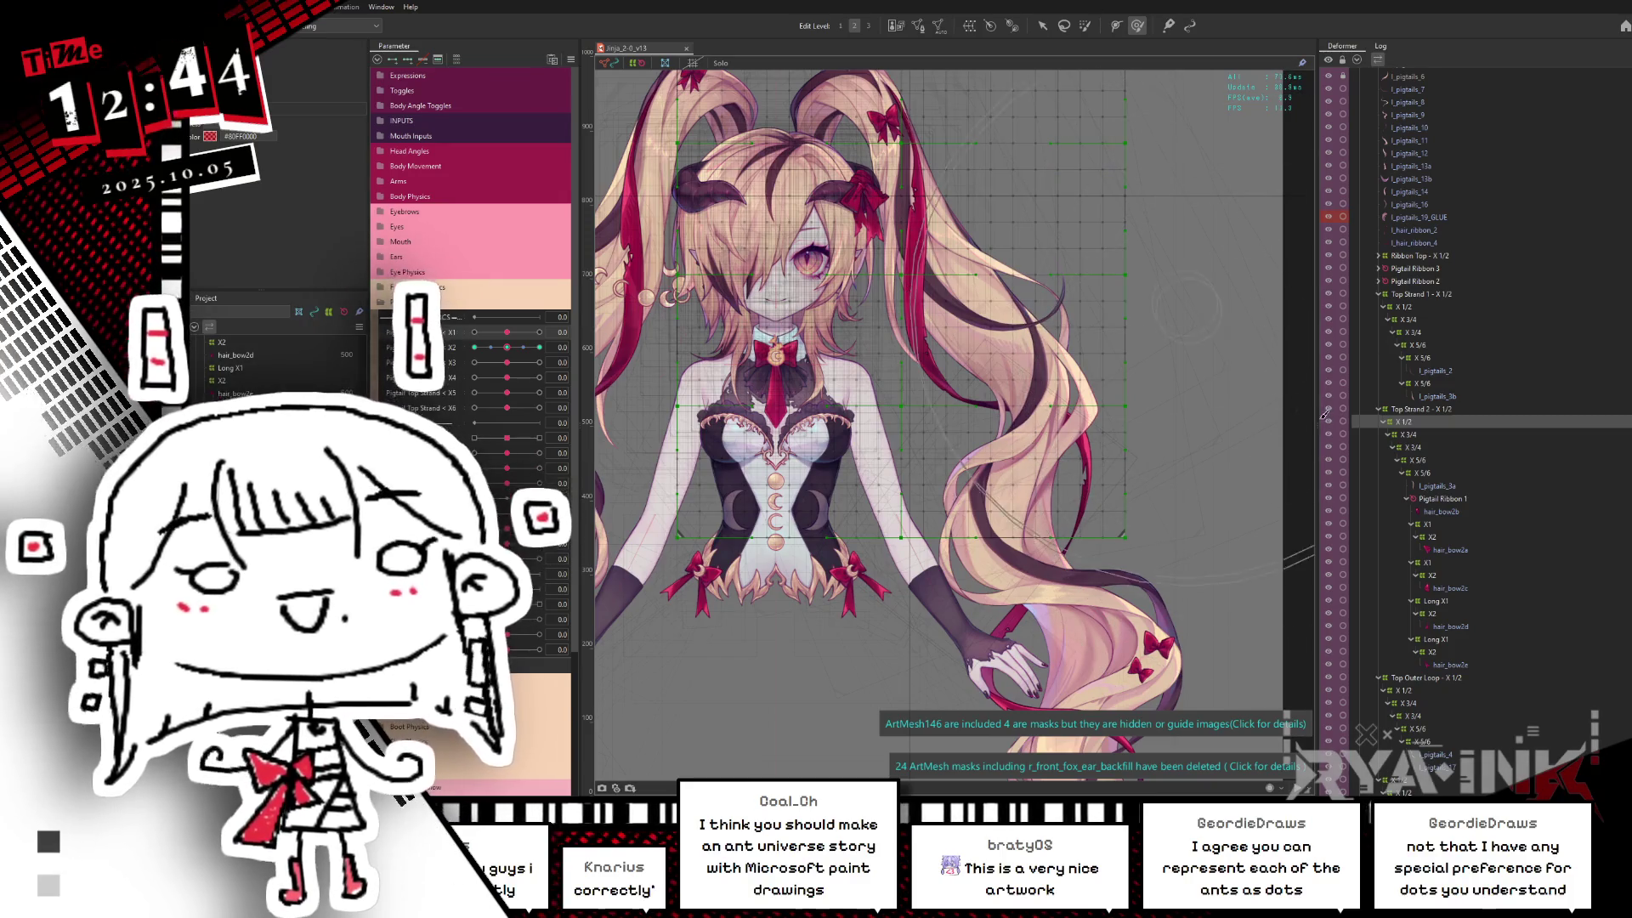
click(1380, 410)
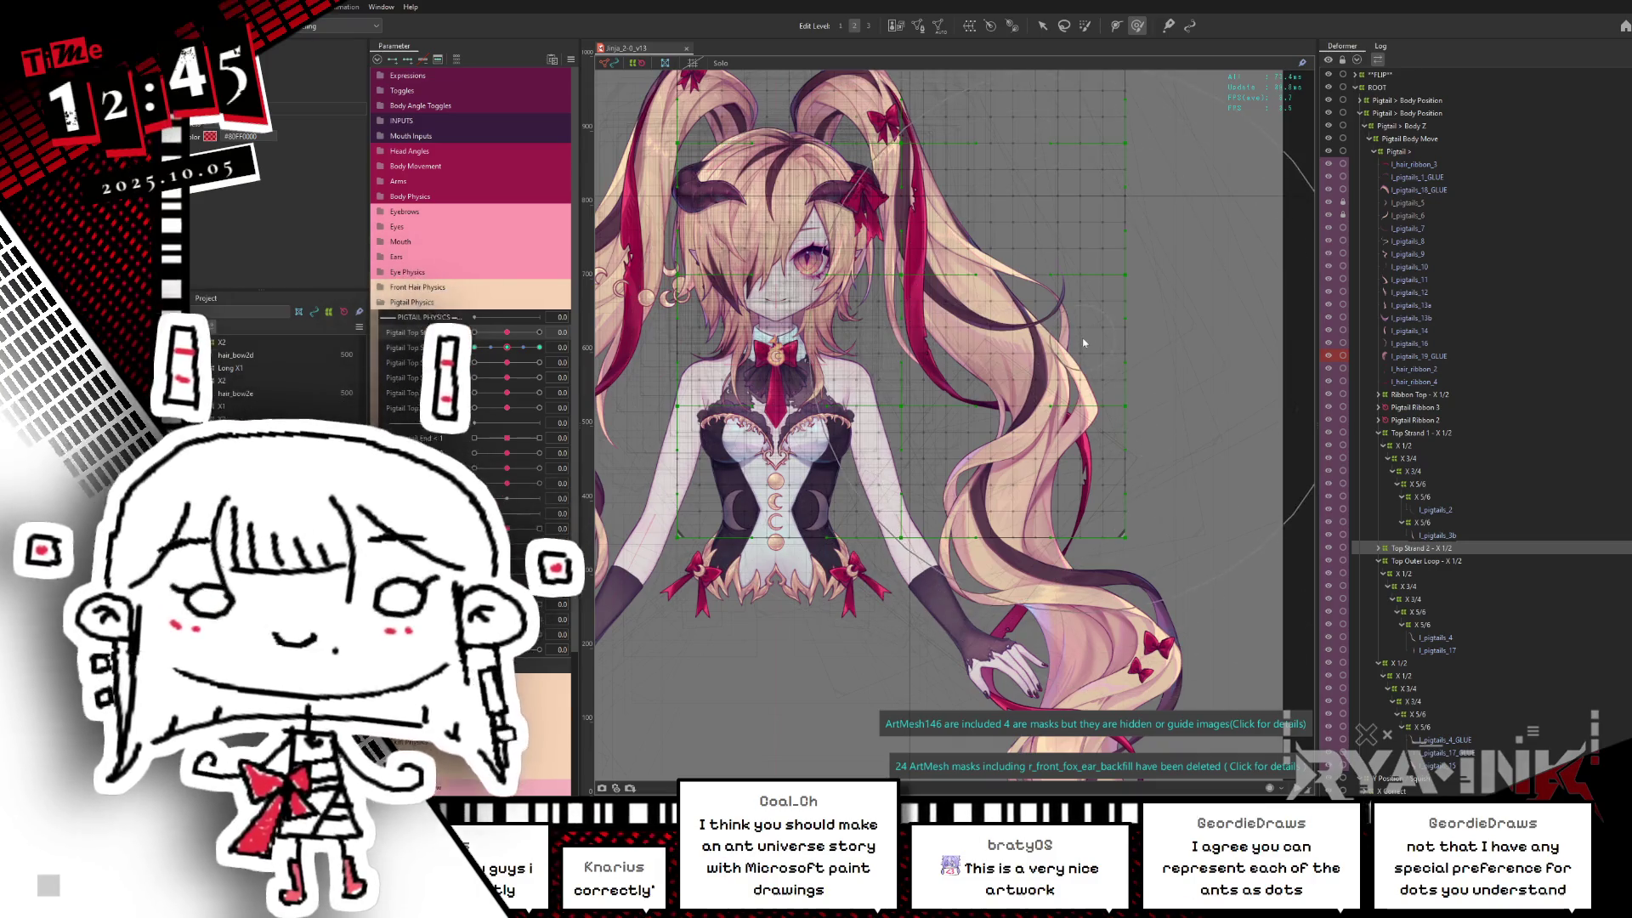
Step: Step through l_hair_ribbon_3, l_pigtails_1_GLUE and the lower right pigtail mesh in the Deformer palette
middle_drag(1082, 339, 1092, 481)
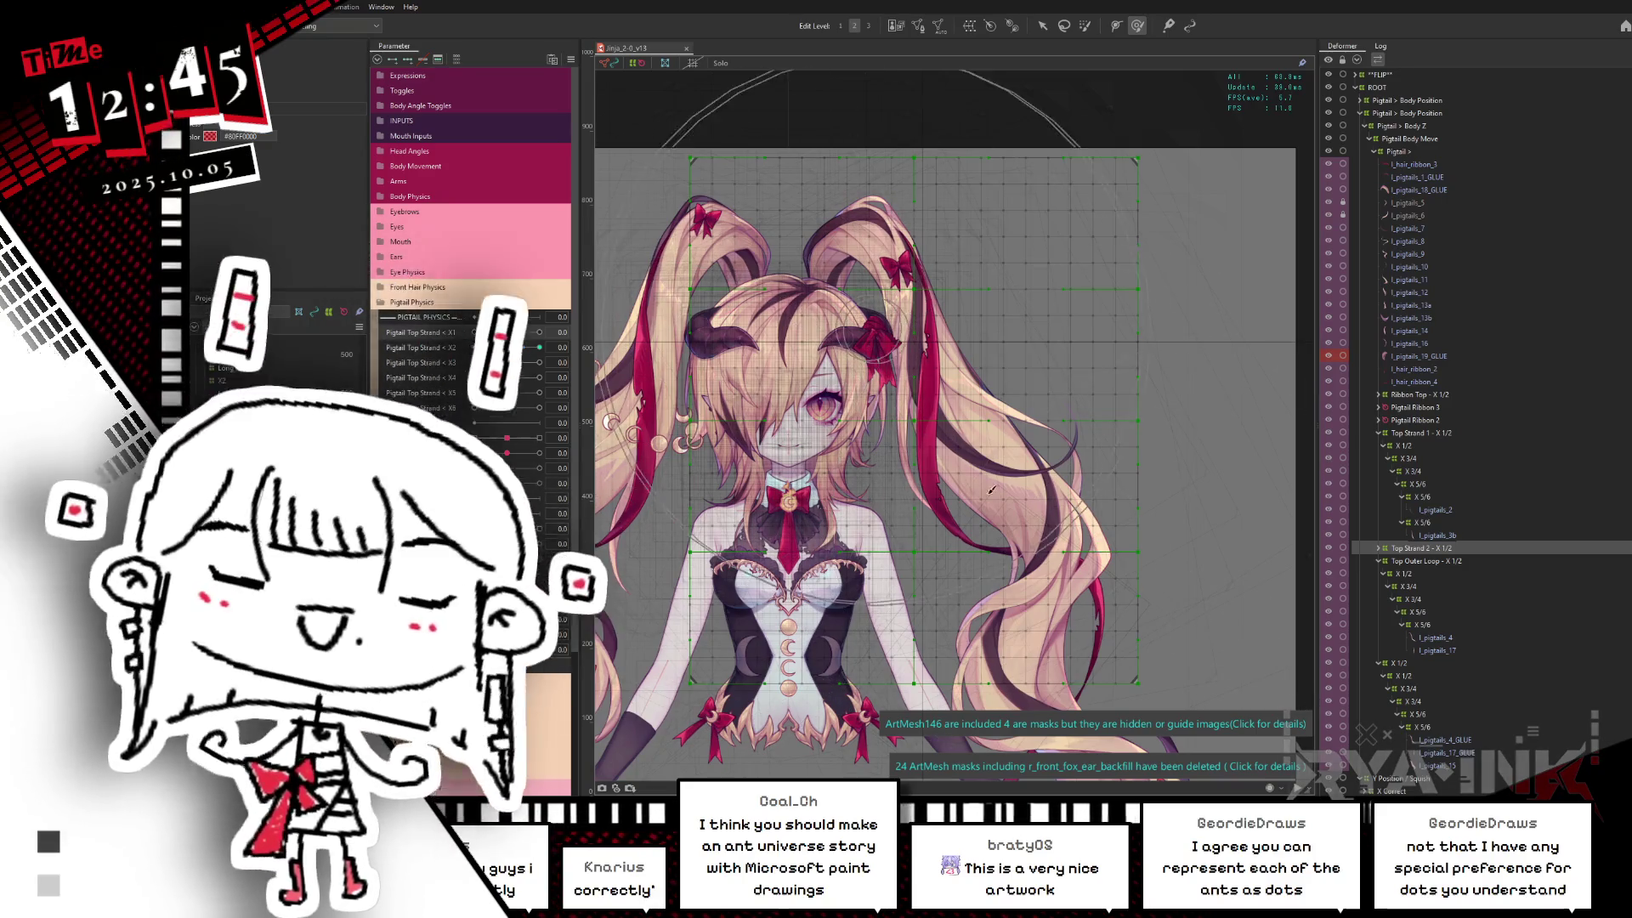
click(1407, 447)
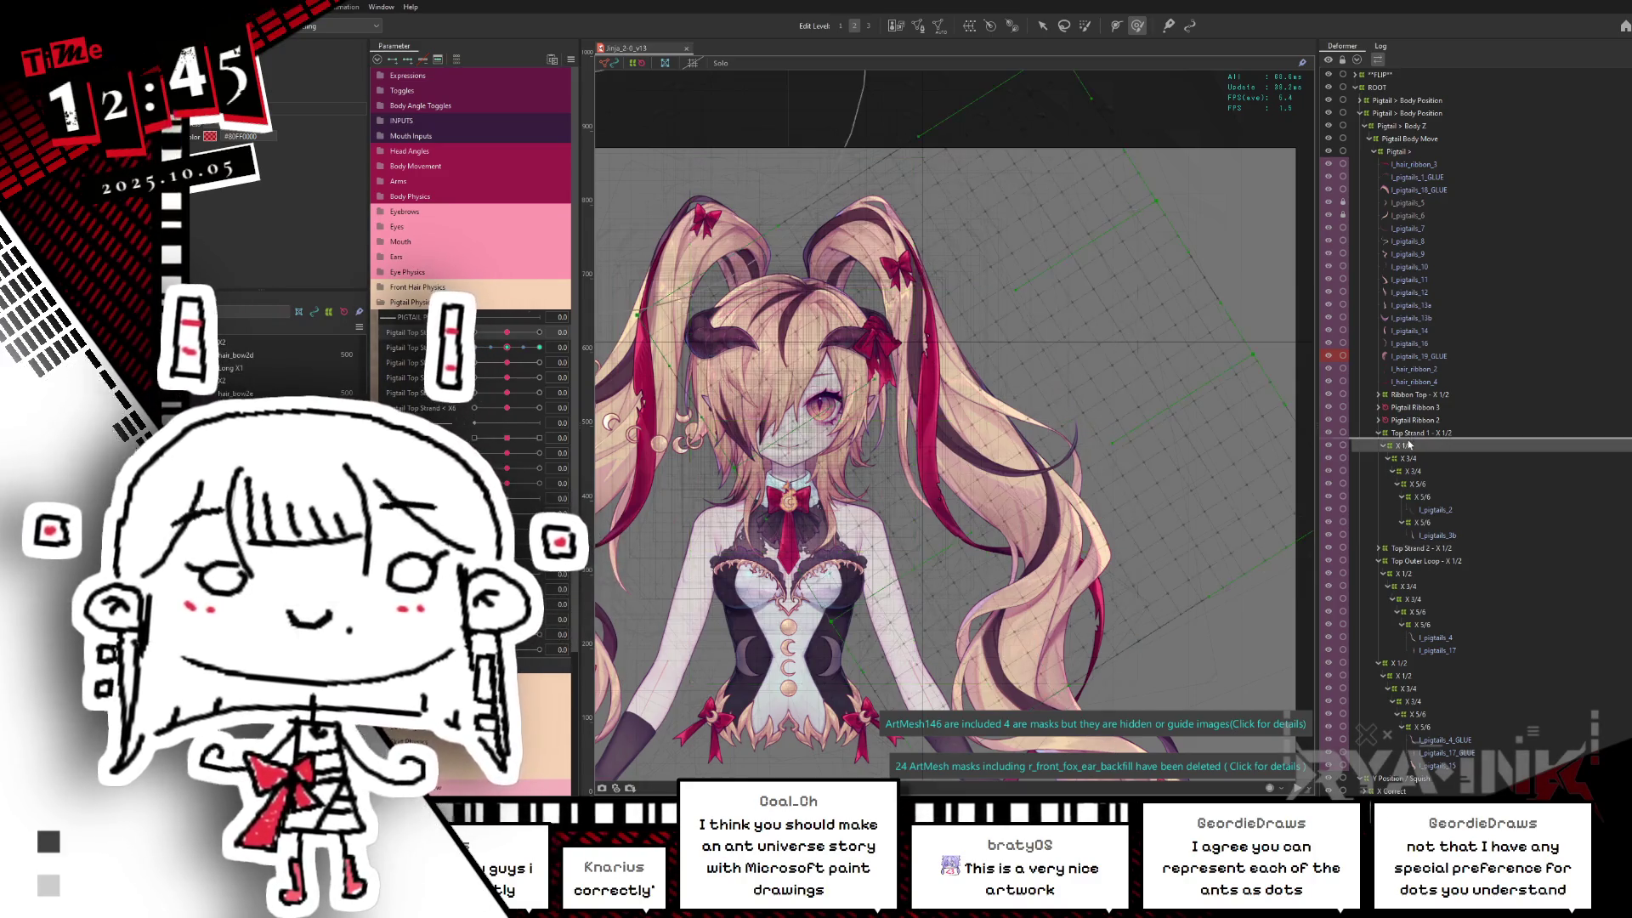
scroll(1140, 477, up, 2)
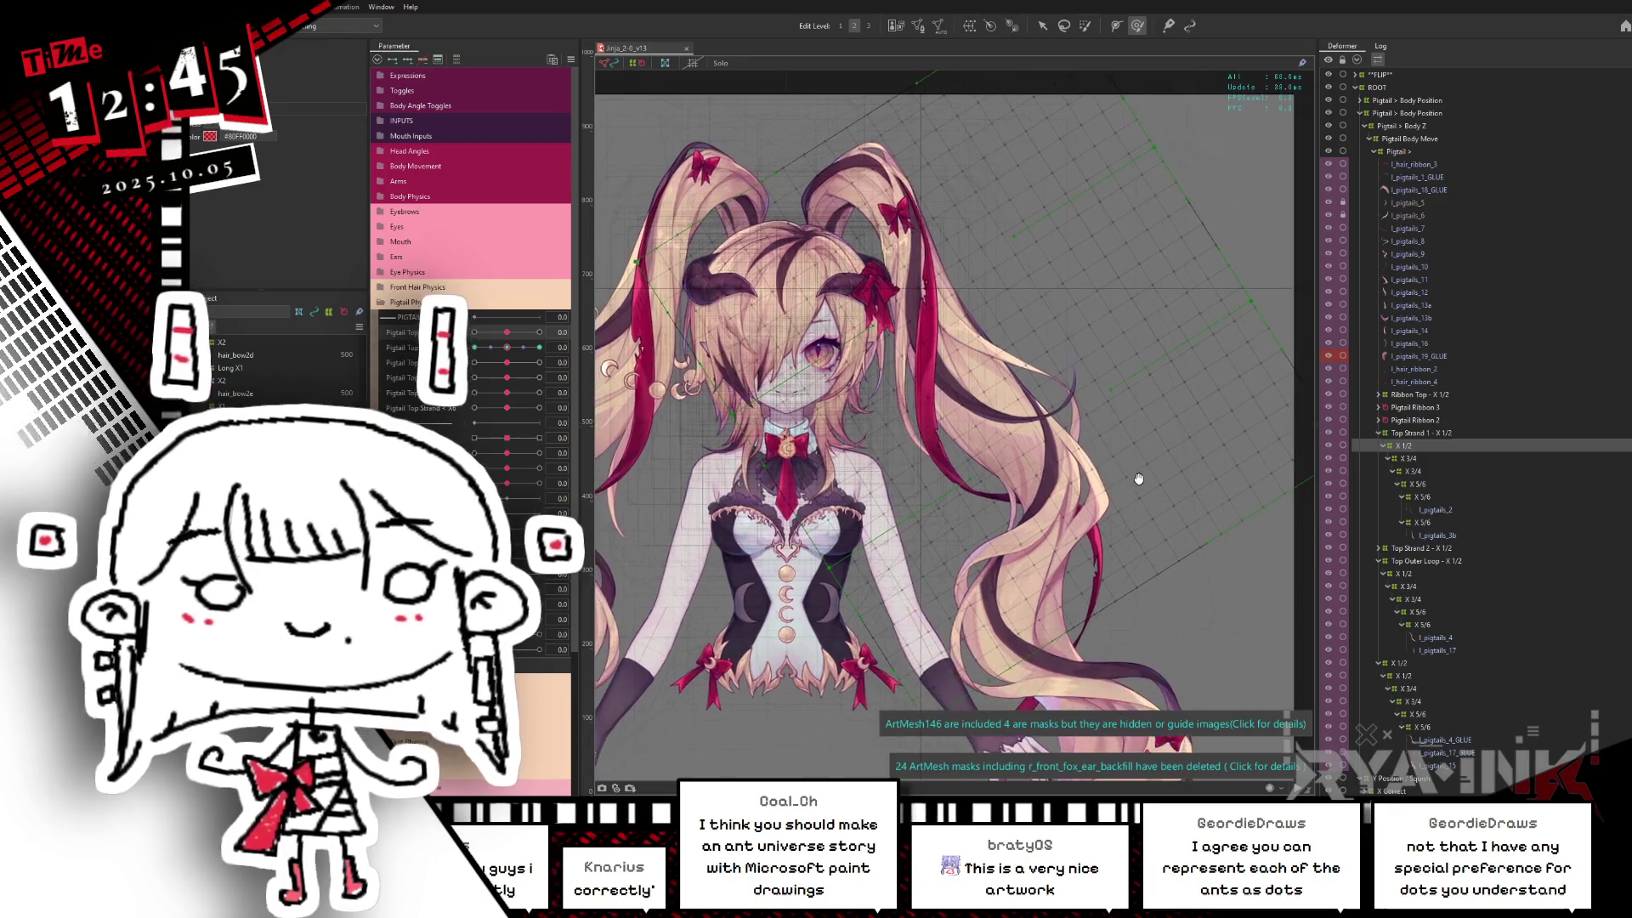
scroll(1122, 433, up, 1)
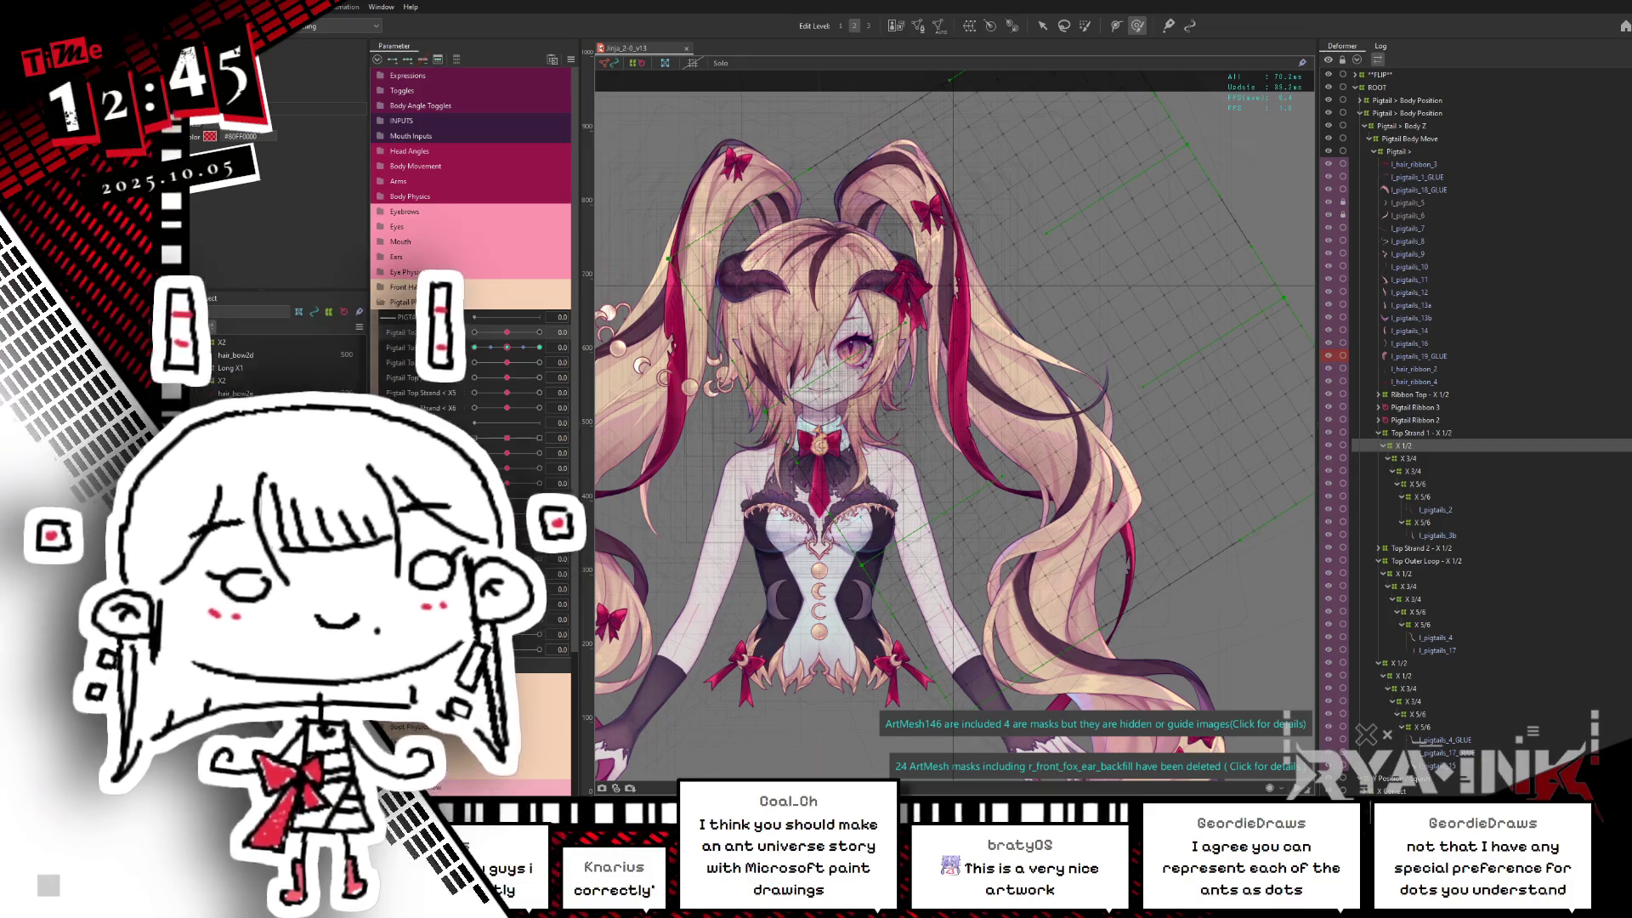
click(1409, 164)
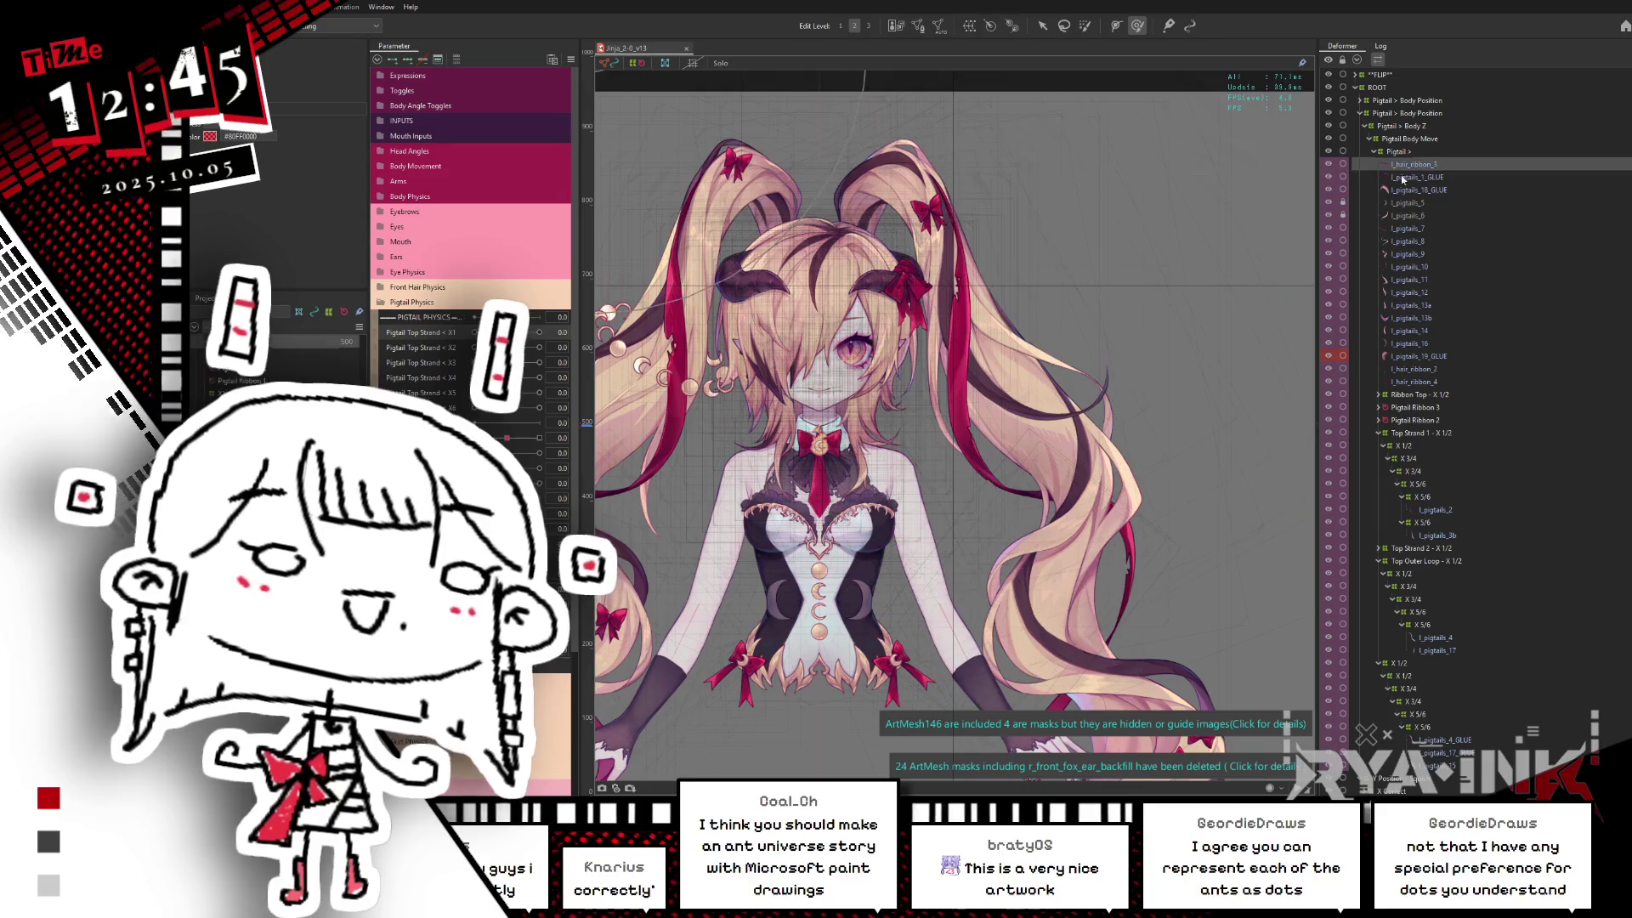
middle_drag(1155, 430, 1097, 257)
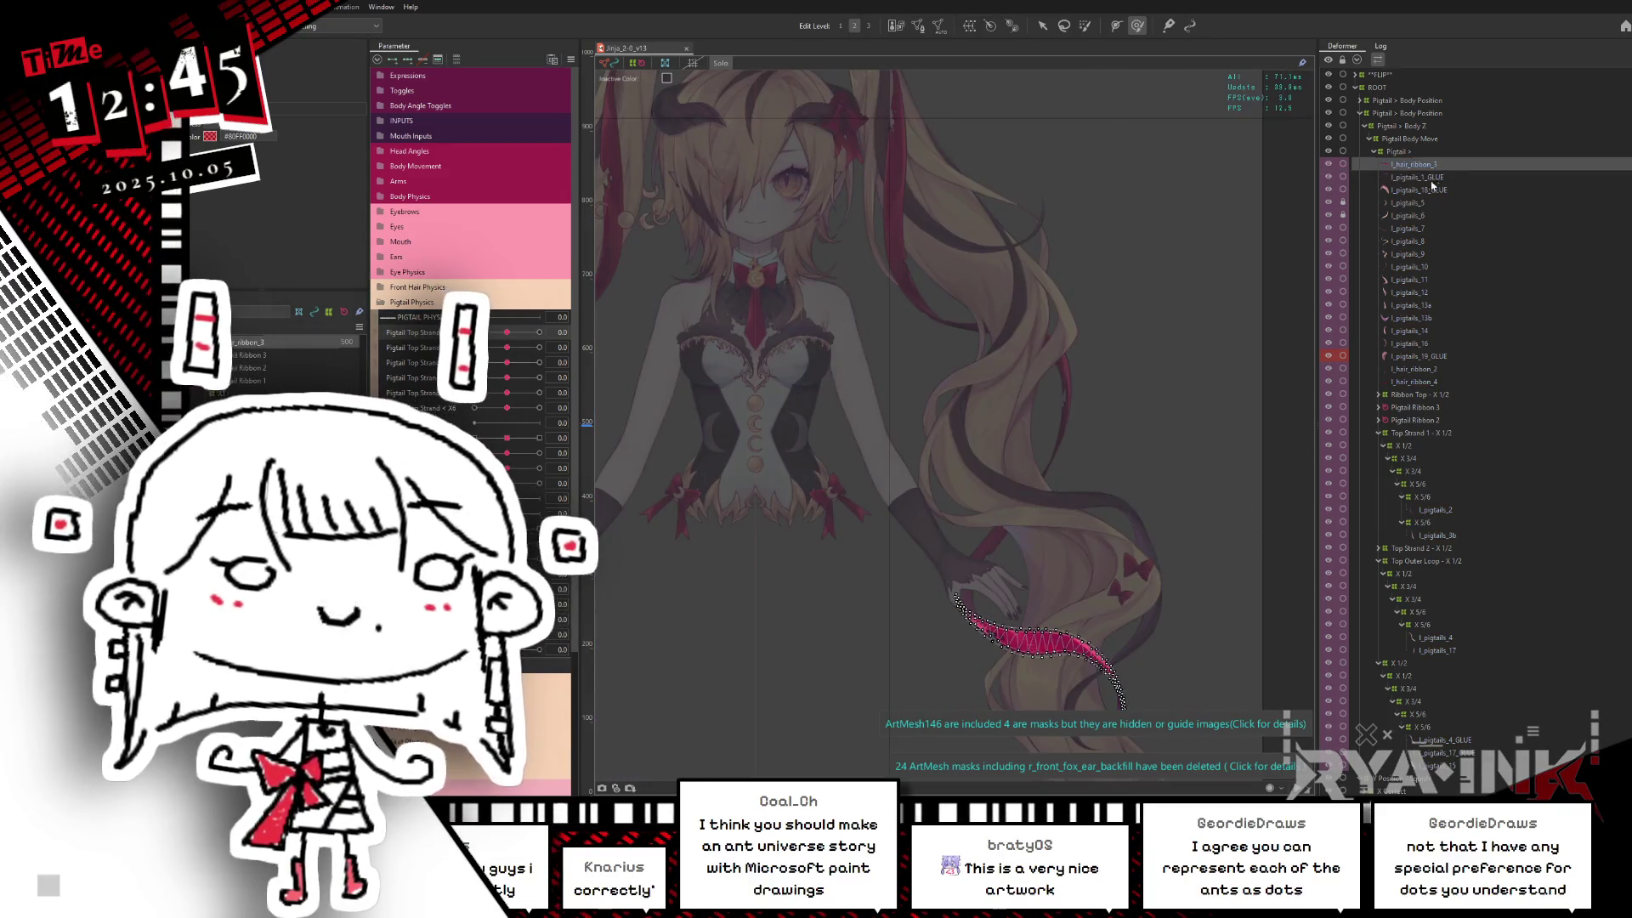
click(1408, 178)
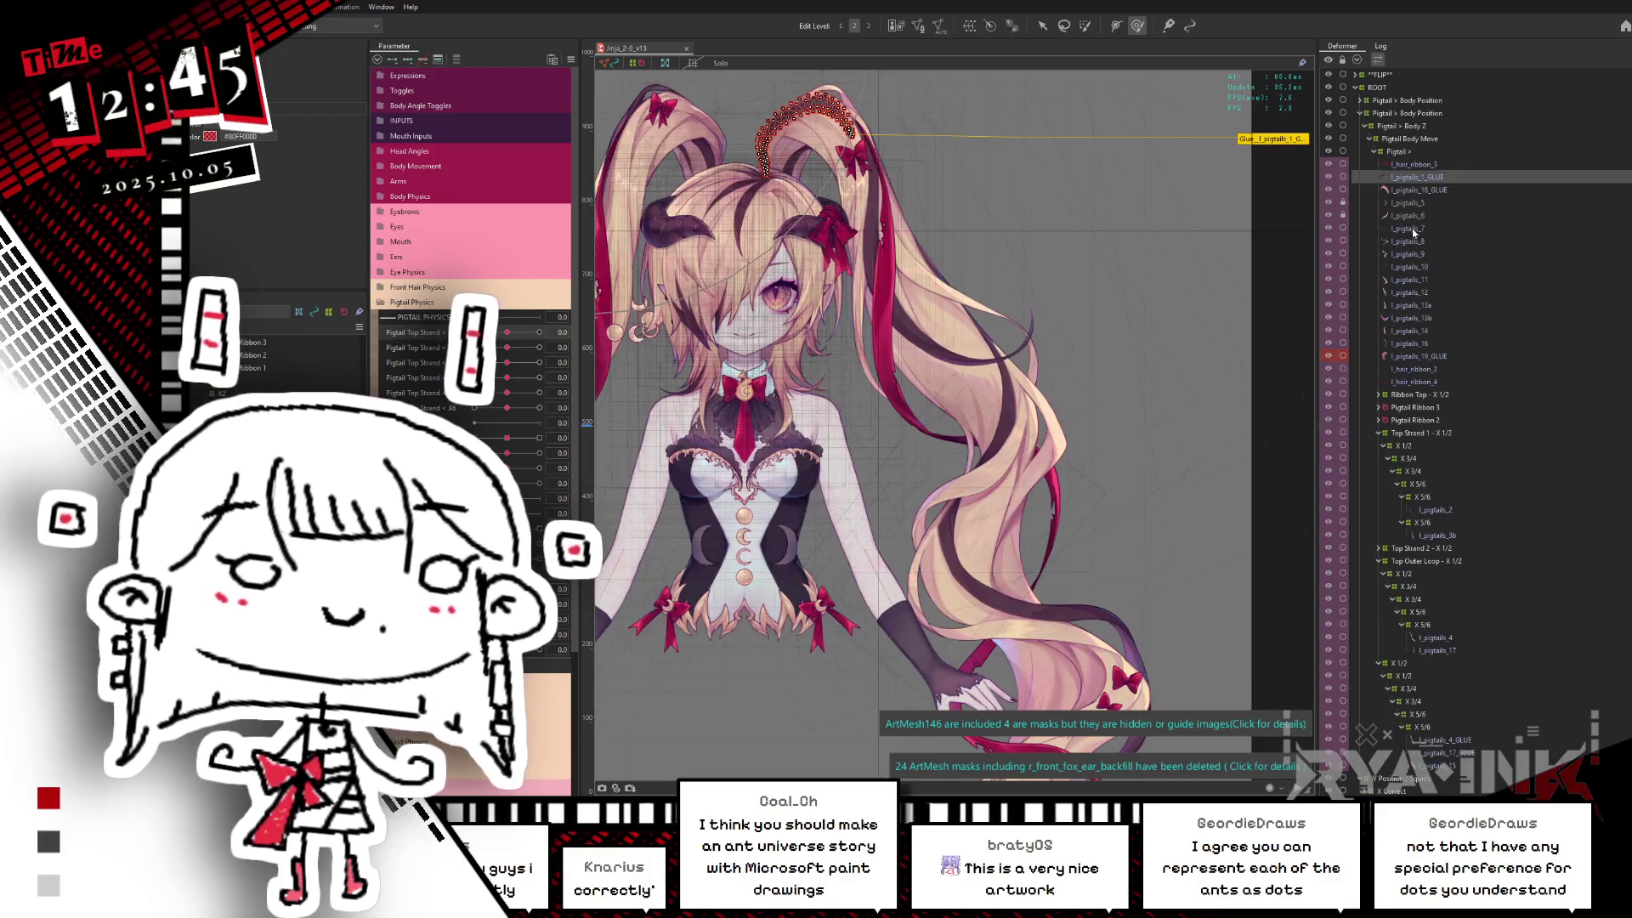
click(1419, 239)
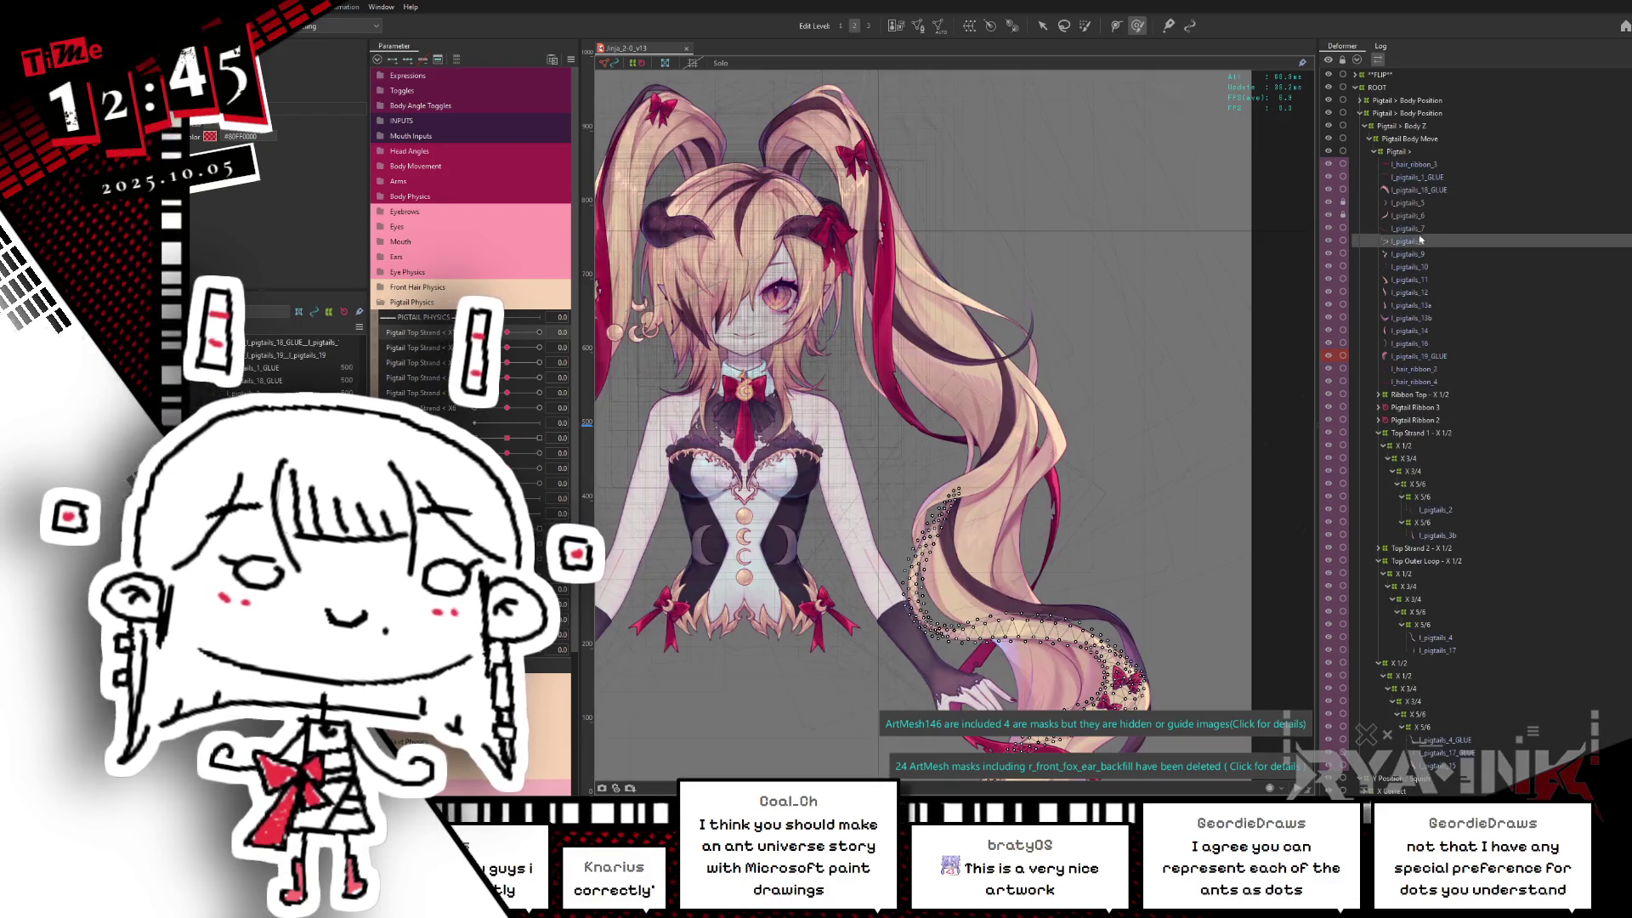
Step: Isolate the long red ribbon mesh and preview it with selection outlines hidden and normal colours
click(1419, 368)
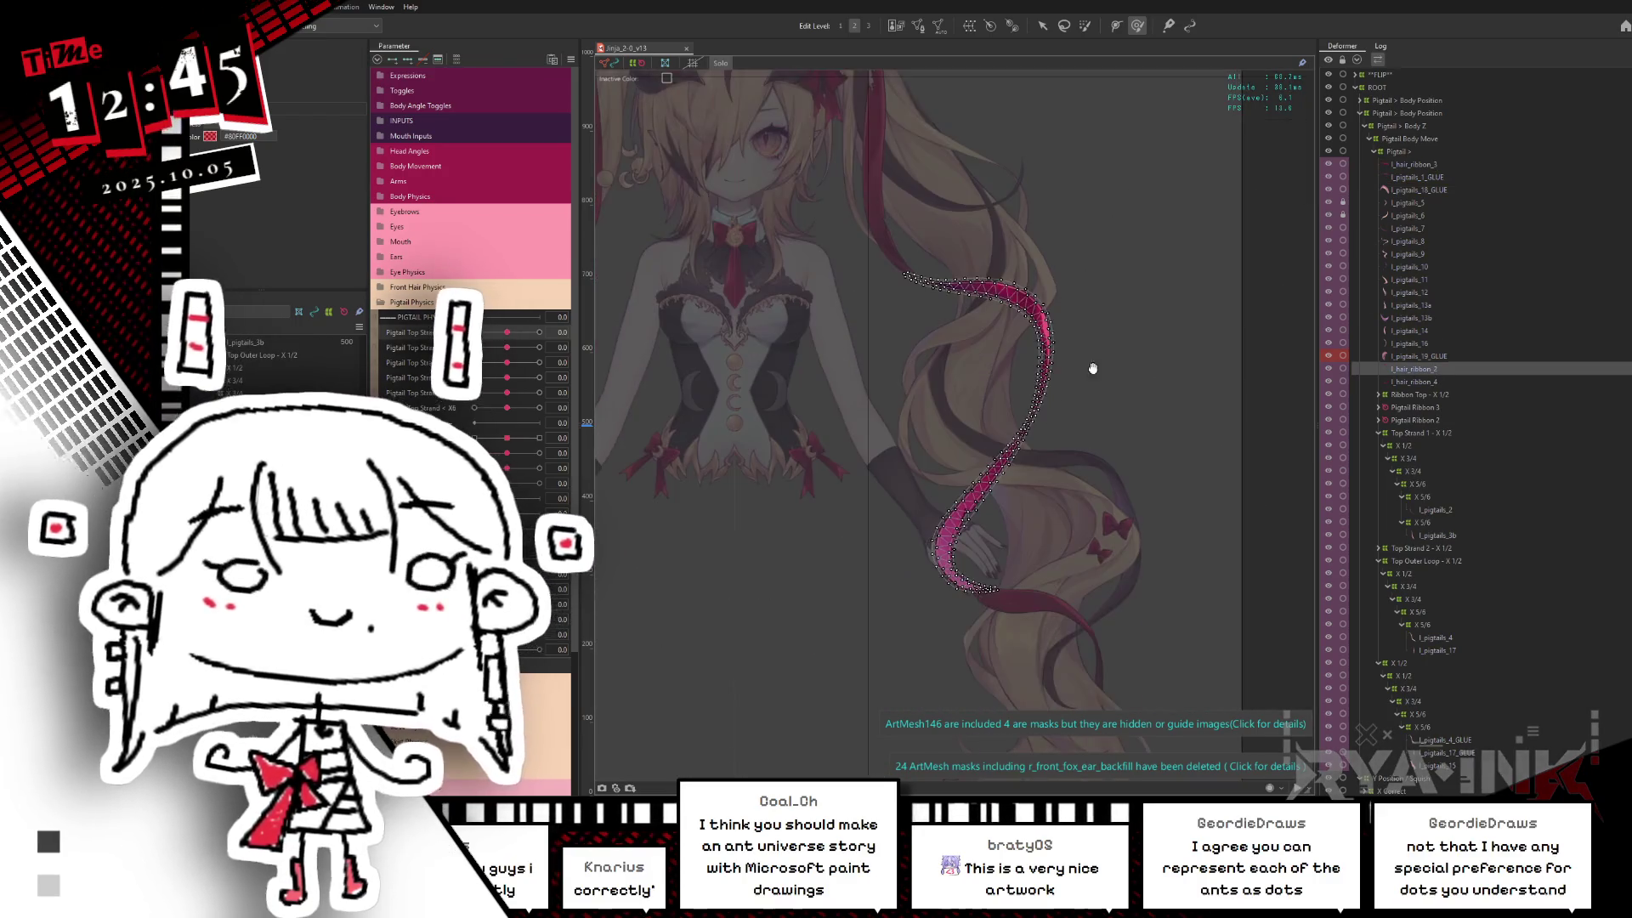
scroll(1090, 383, down, 3)
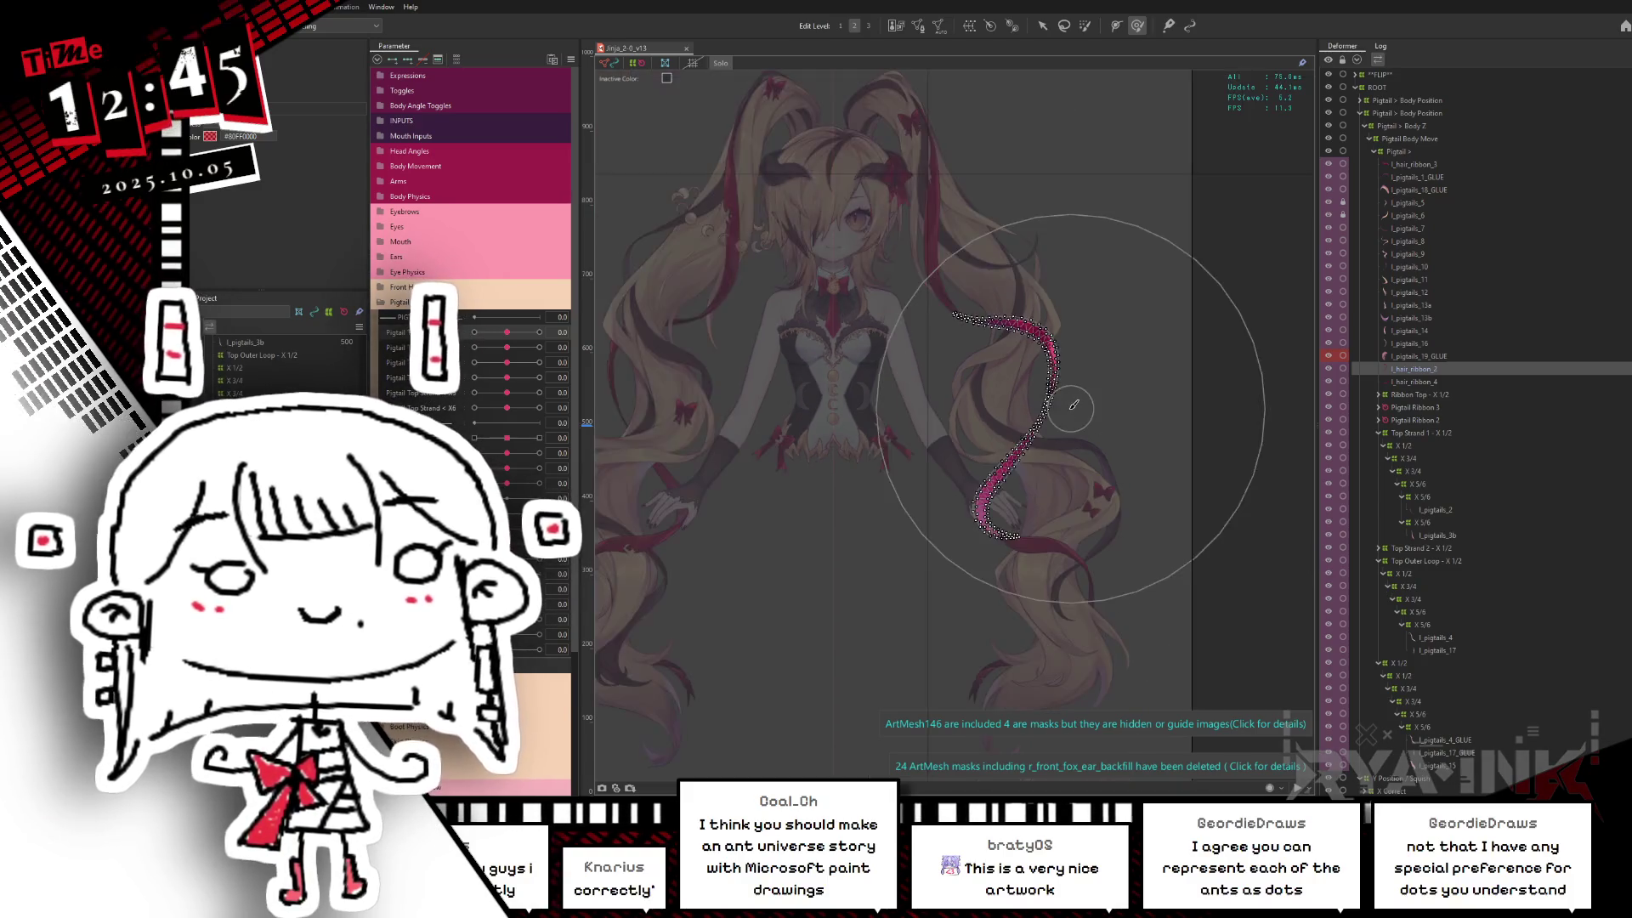
scroll(1076, 408, up, 2)
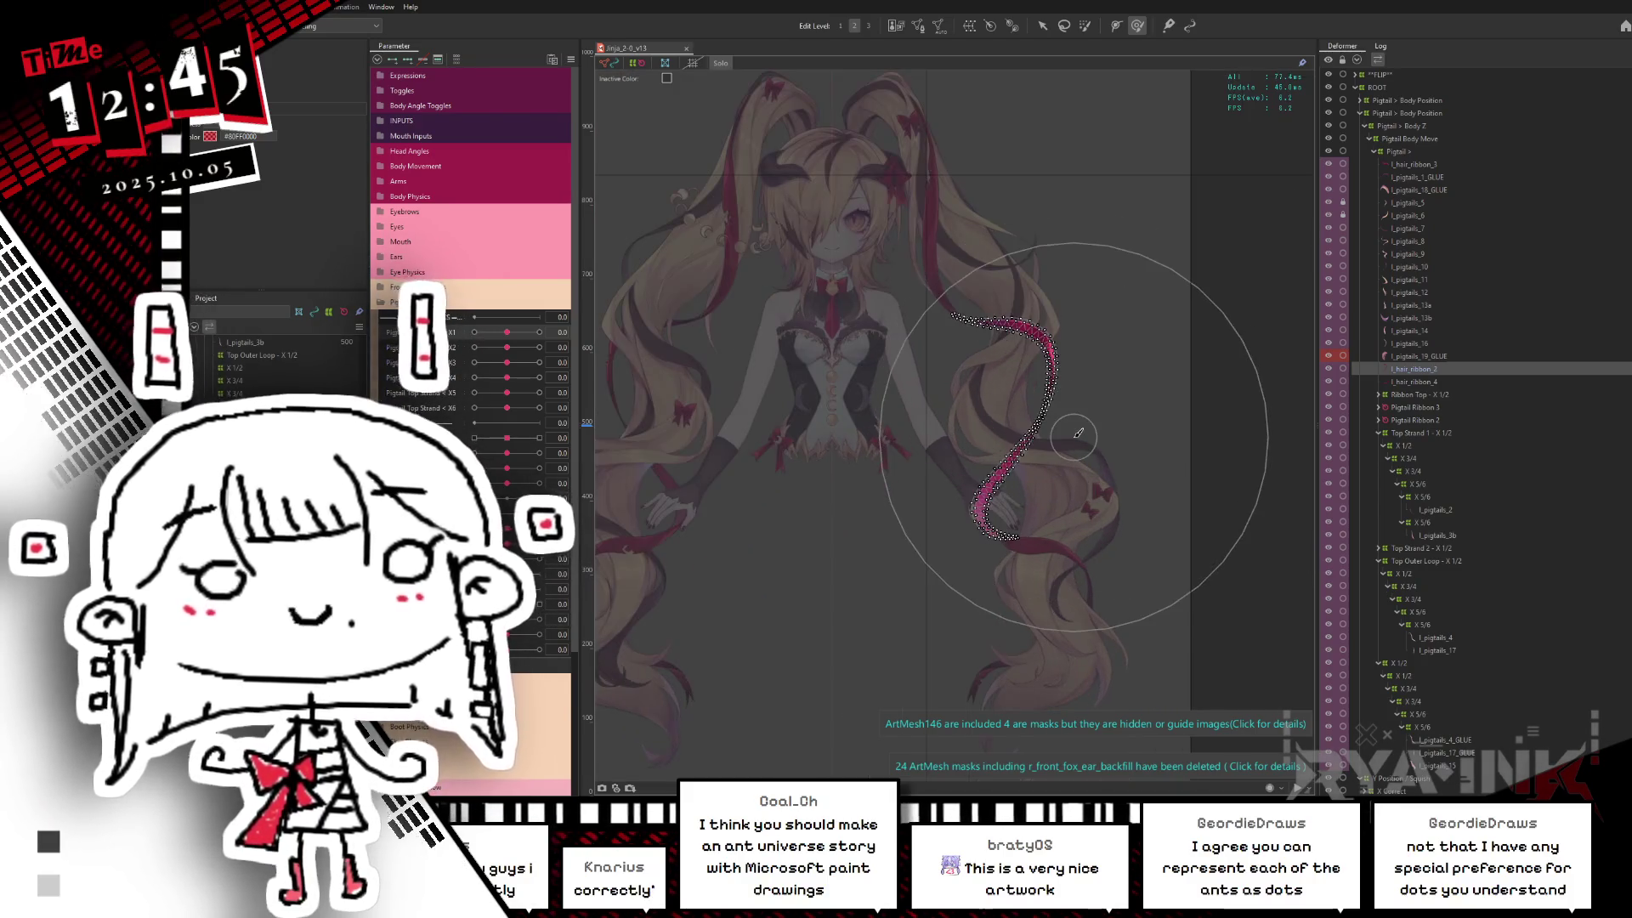
key(ctrl+h)
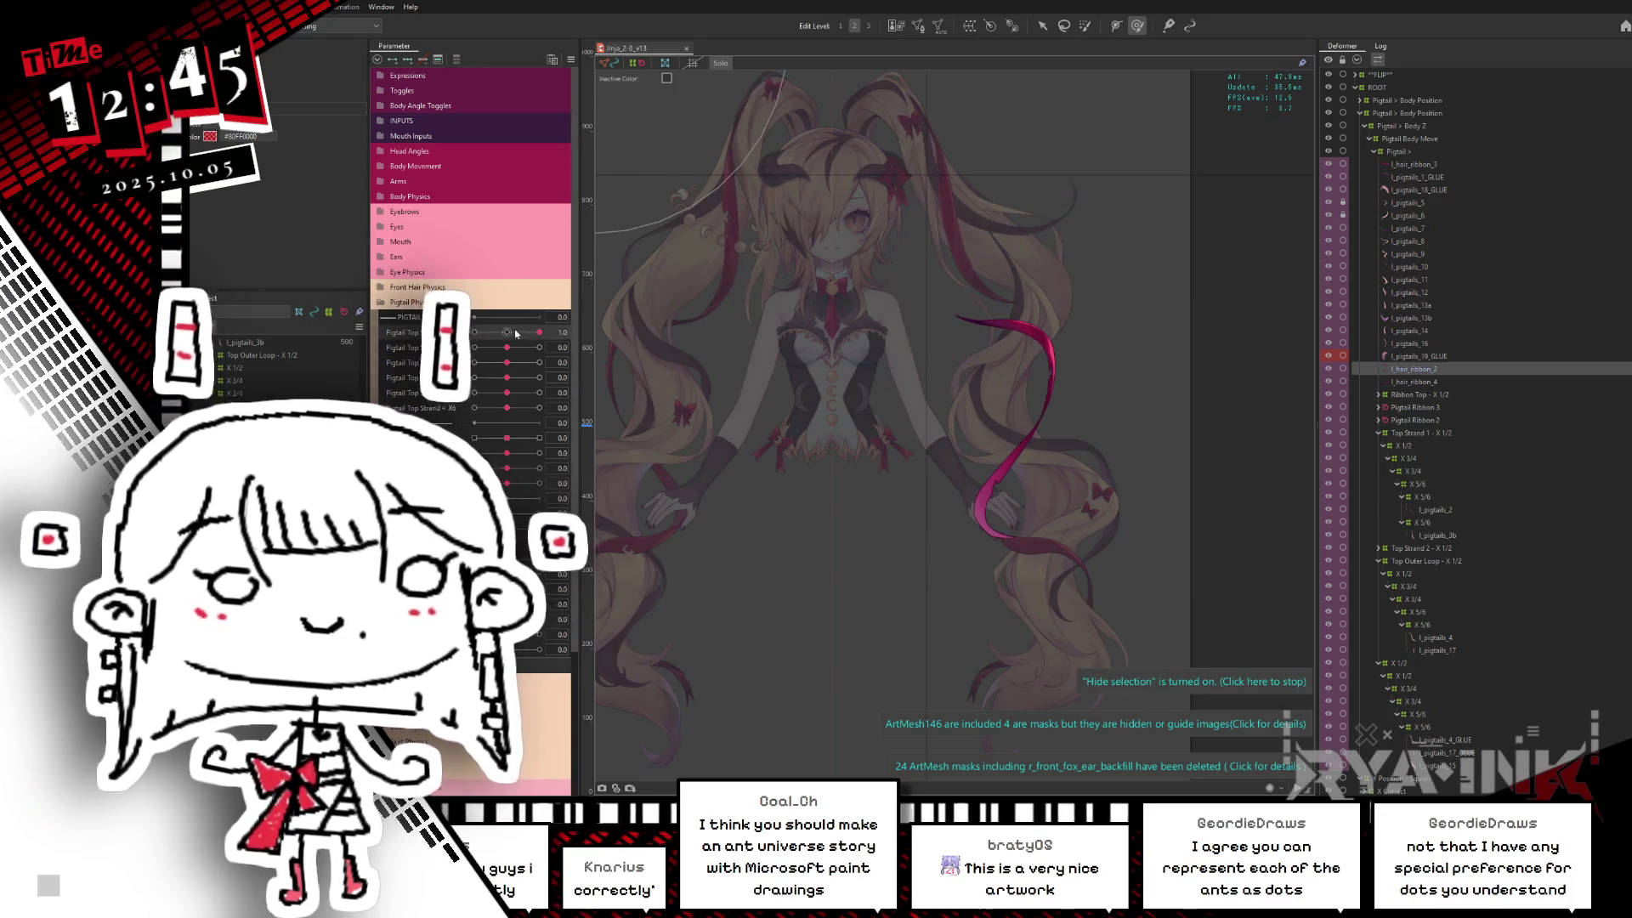
key(Escape)
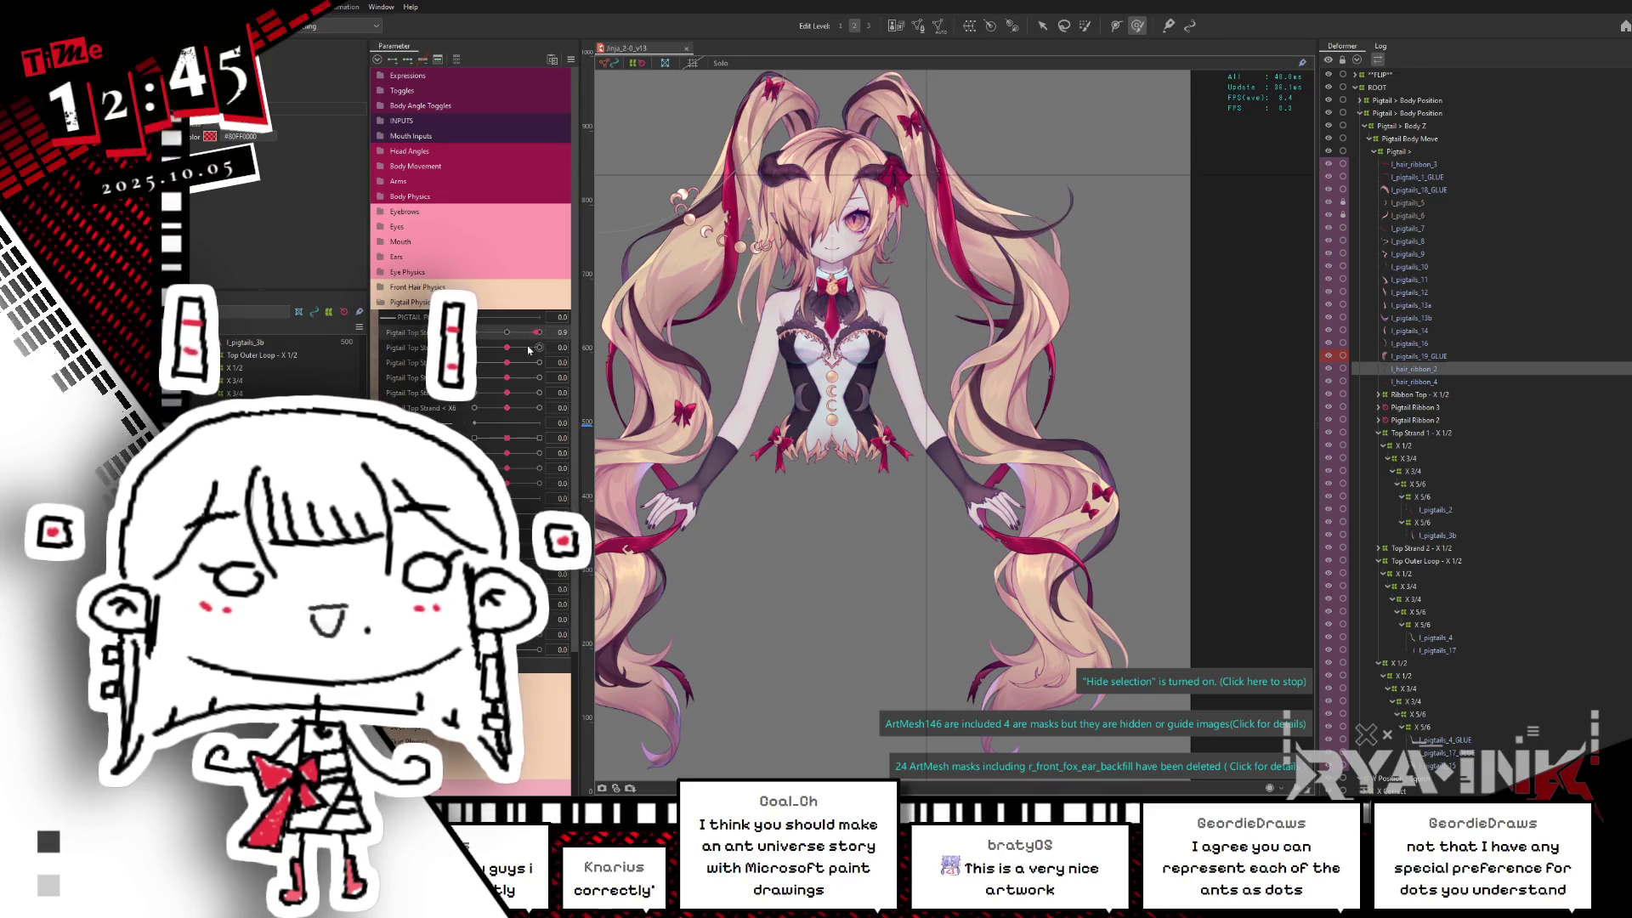
click(1418, 369)
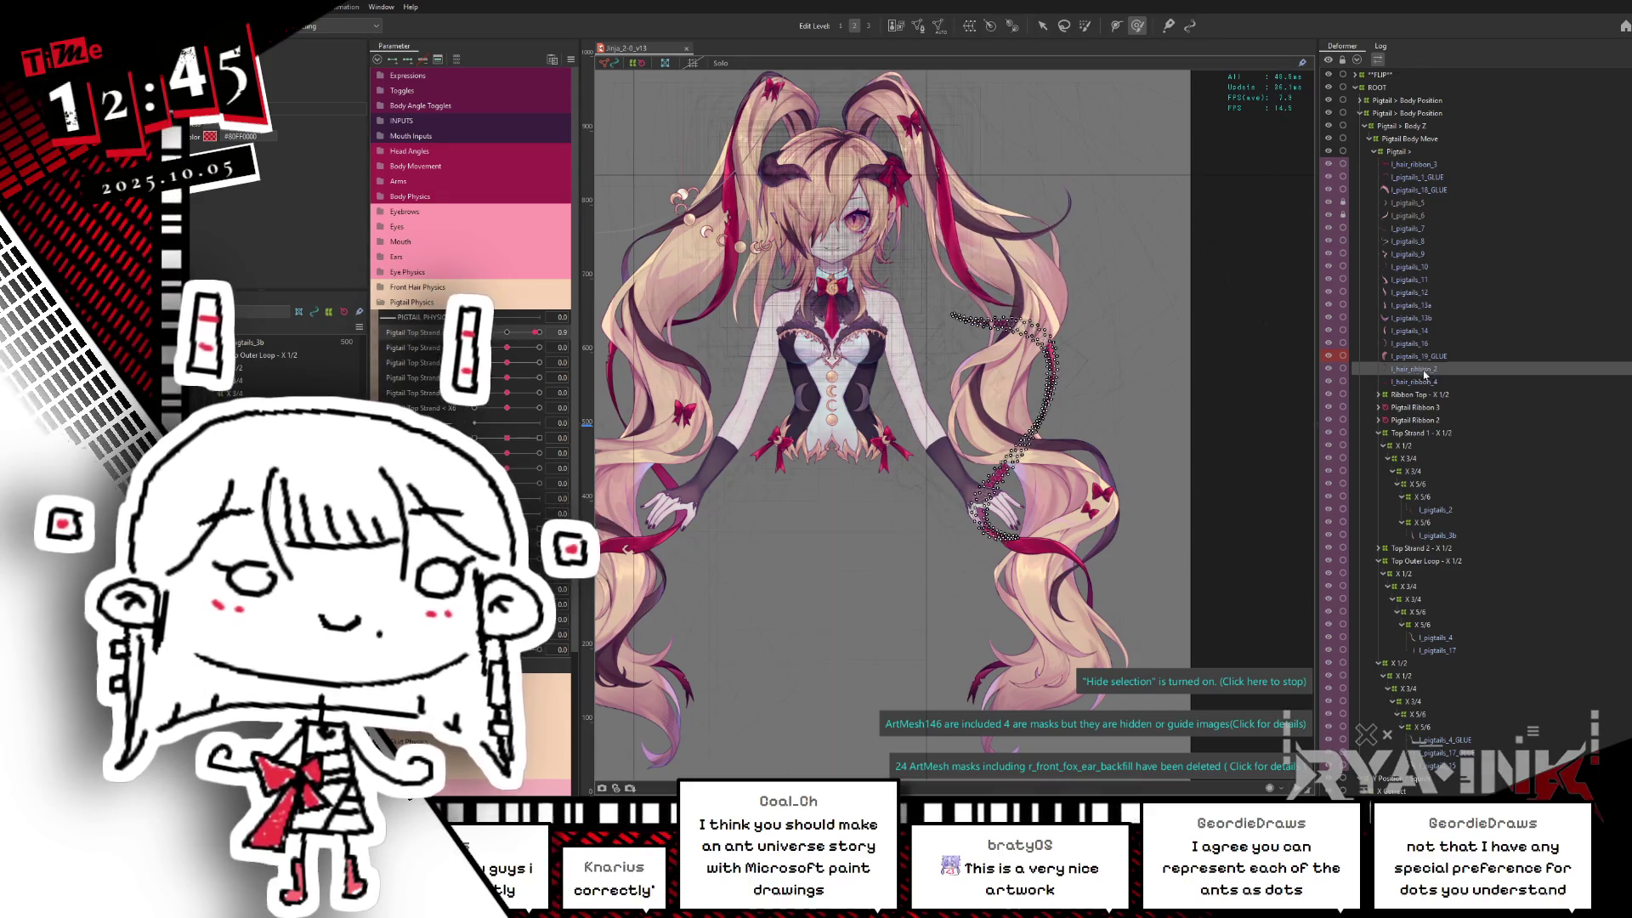
Step: Ctrl-select several right-pigtail l_pigtails art meshes as a group and hide their selection outlines
click(1414, 345)
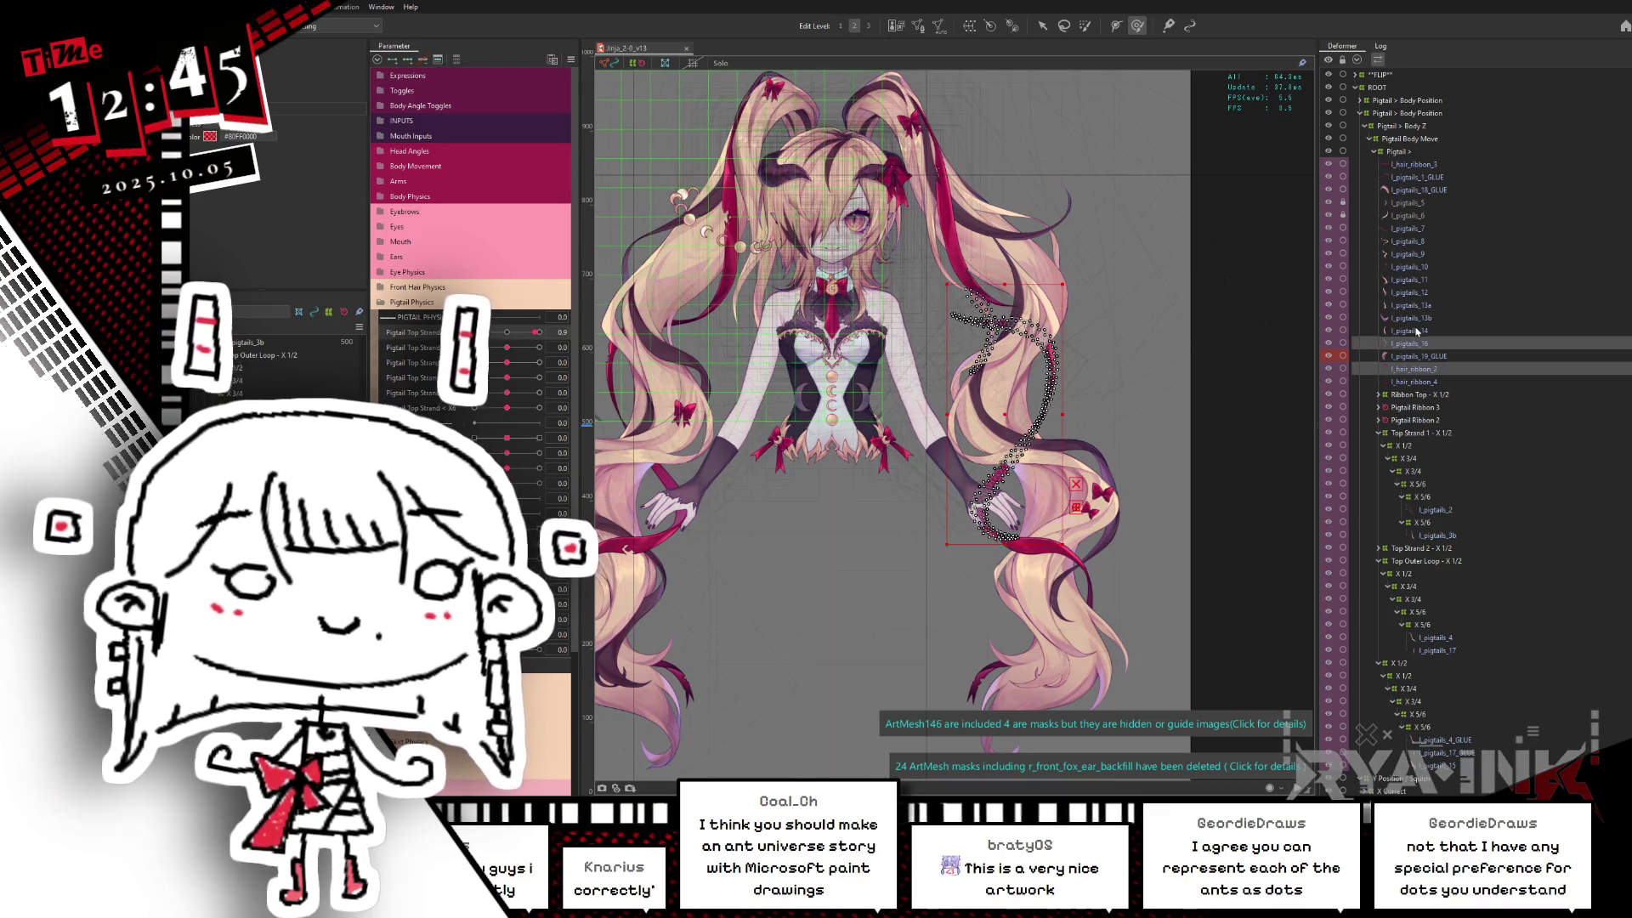
click(1421, 332)
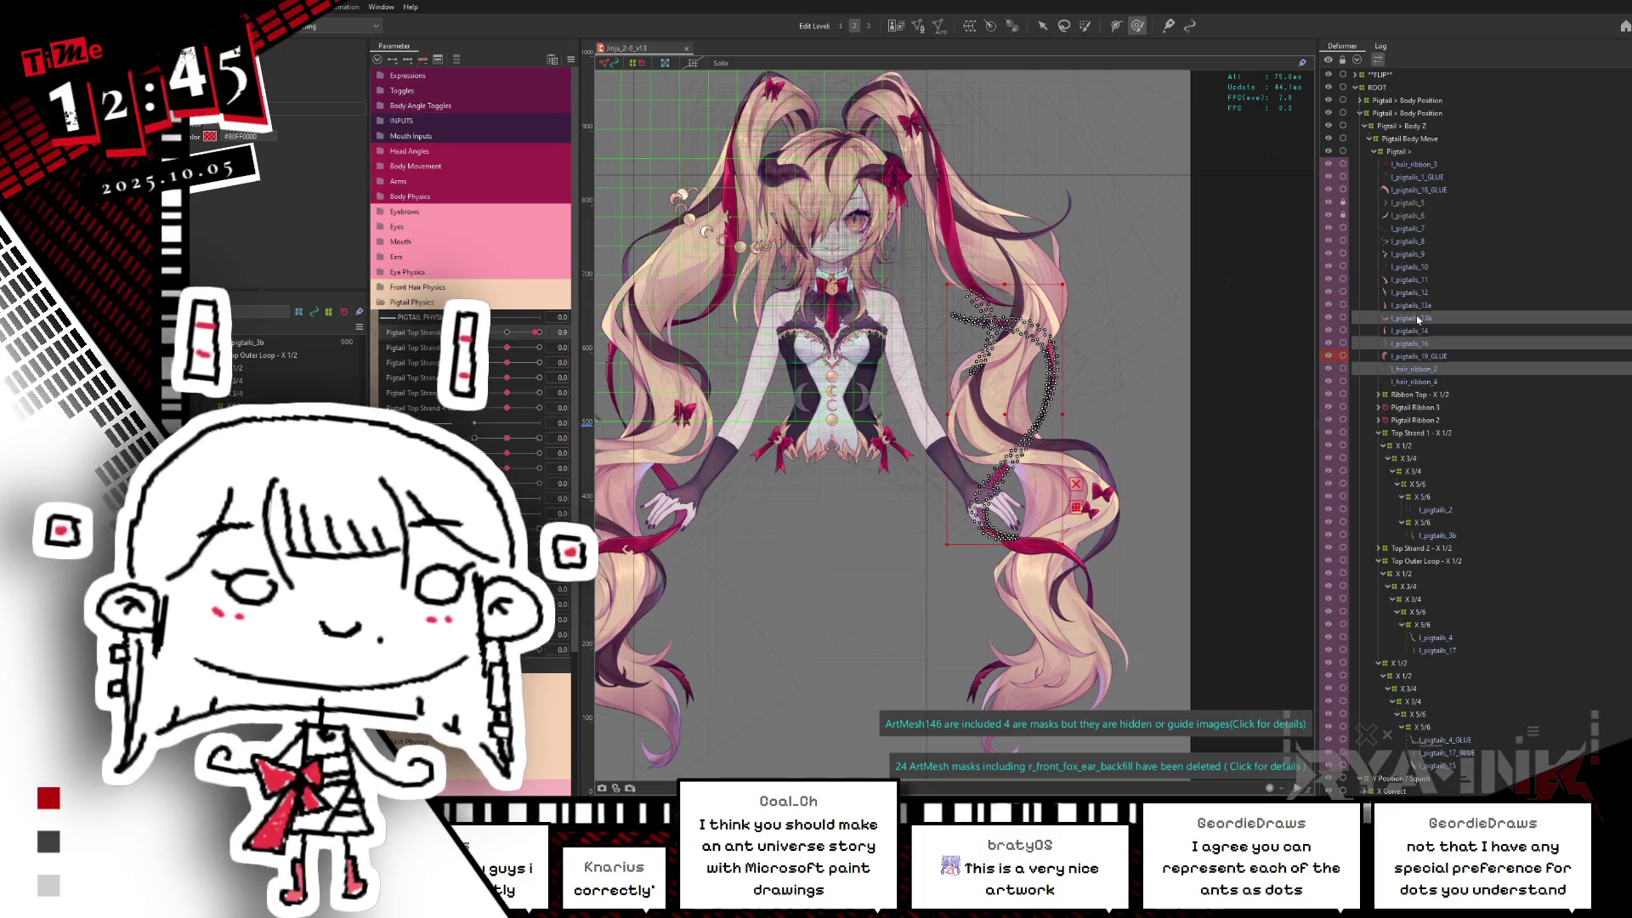
click(1419, 306)
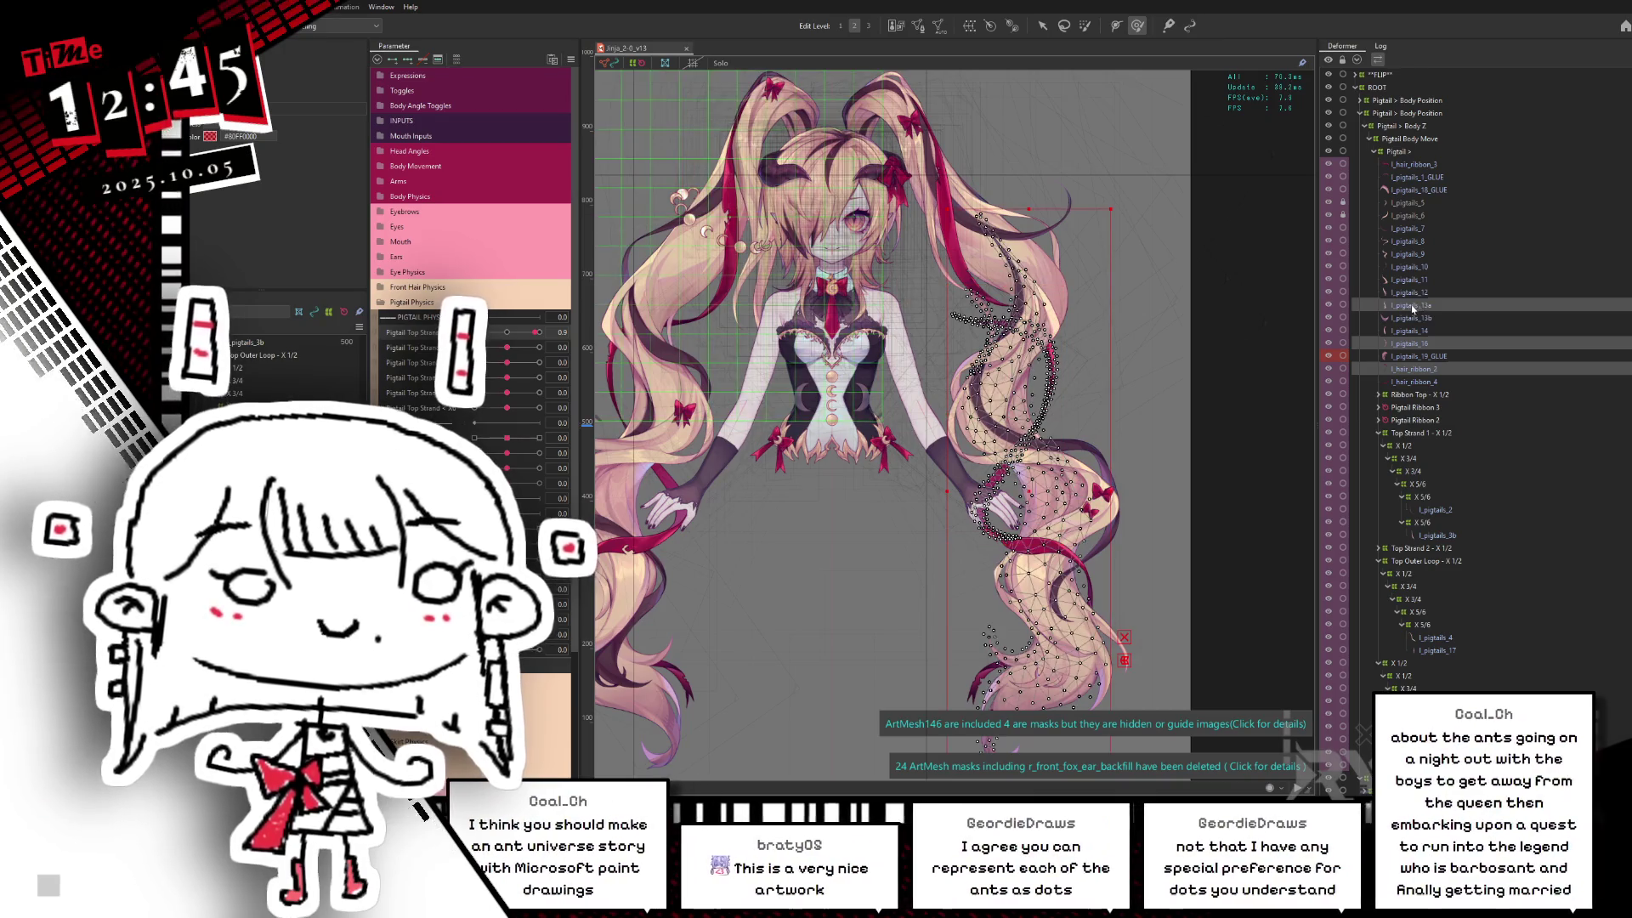
click(1415, 294)
click(1415, 306)
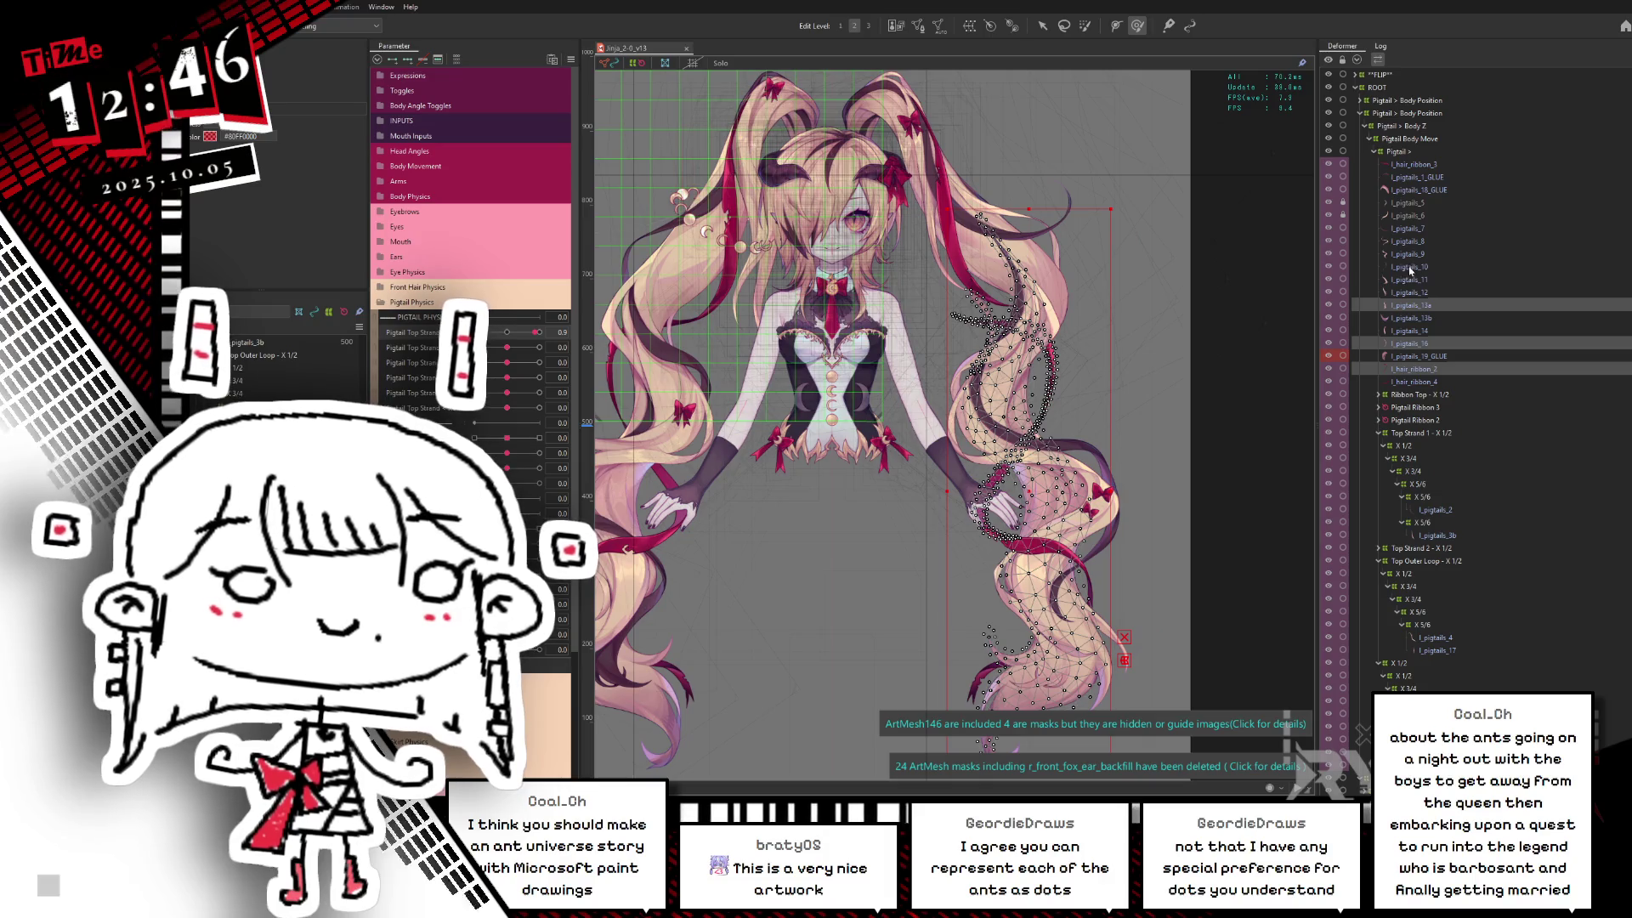
click(1408, 256)
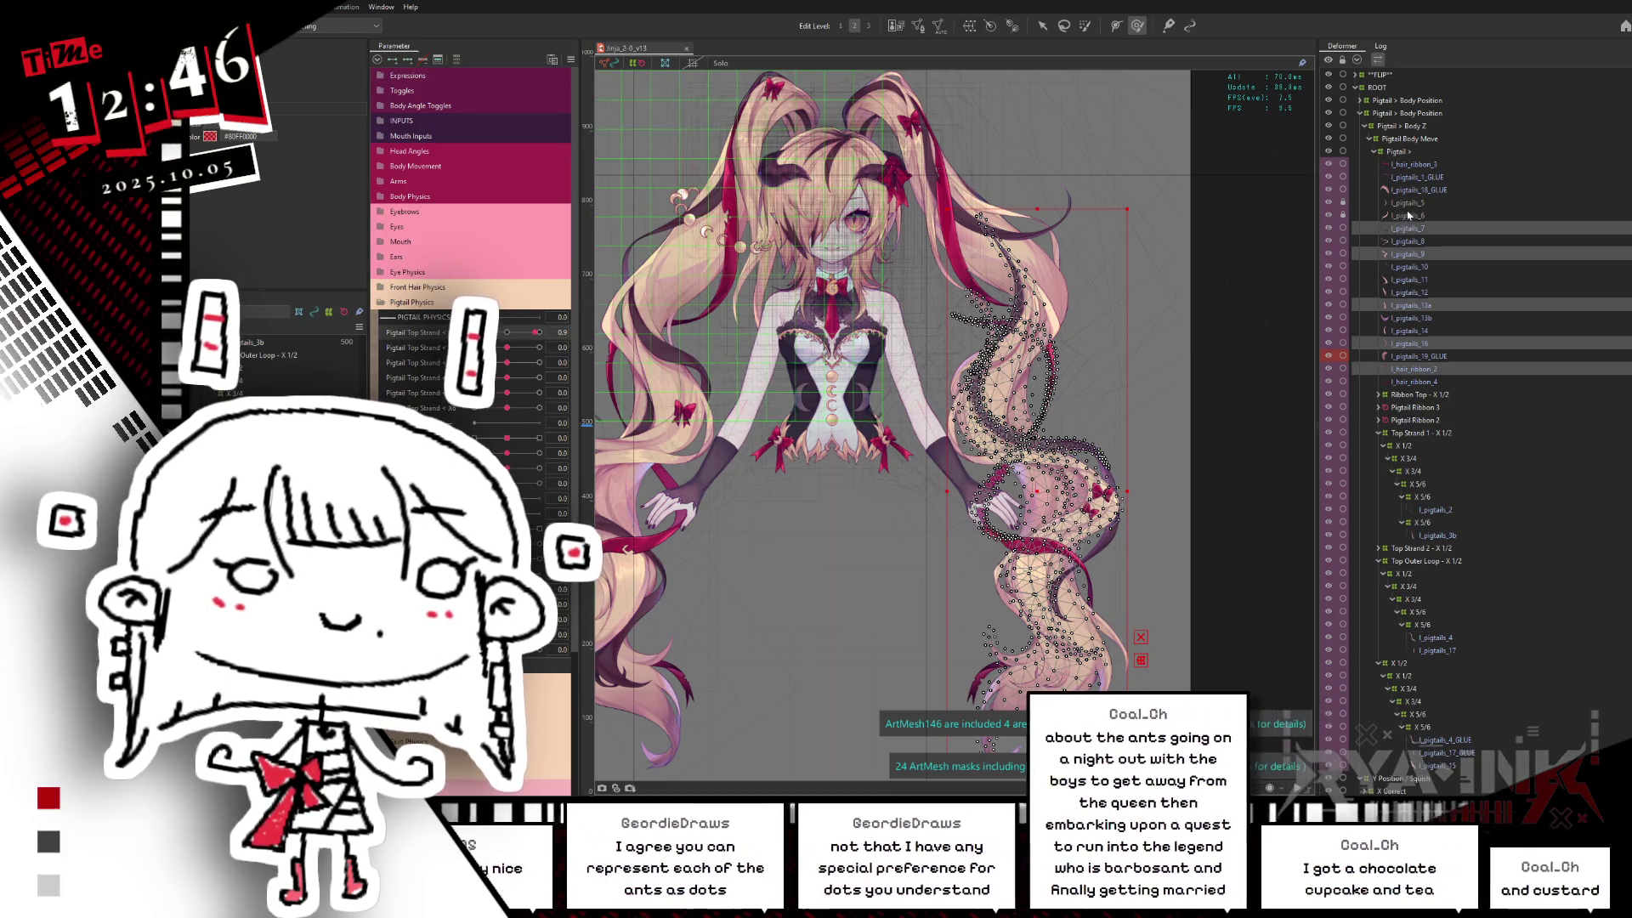
key(h)
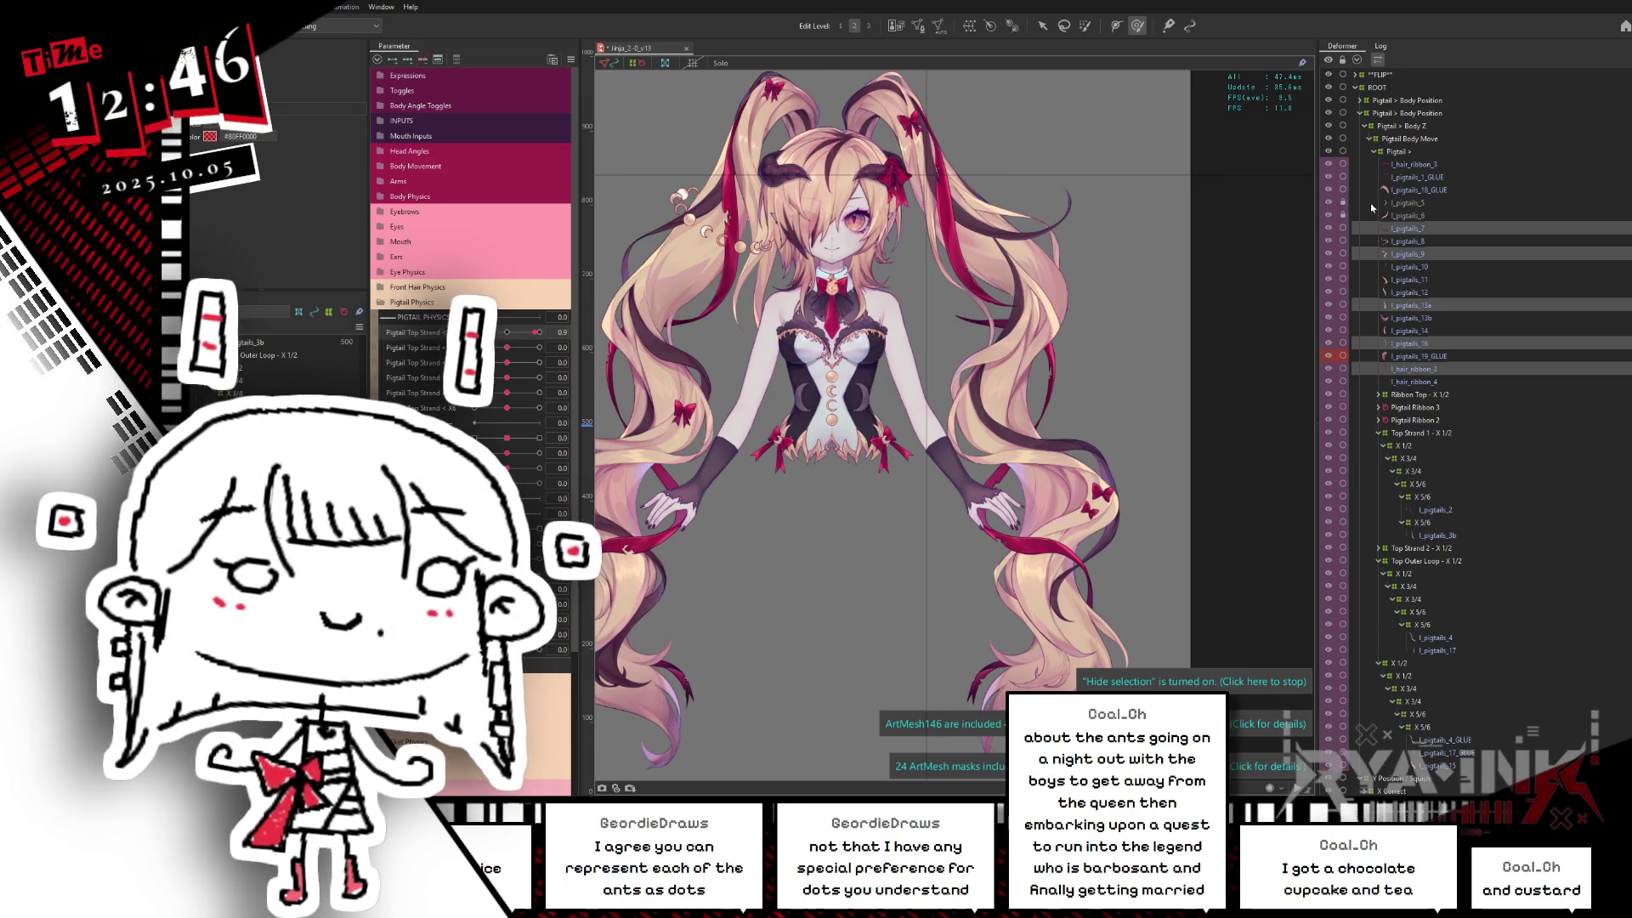
Step: Walk the selection up the pigtail strand meshes from l_pigtails_13 through l_pigtails_9 one by one
ctrl+click(1408, 206)
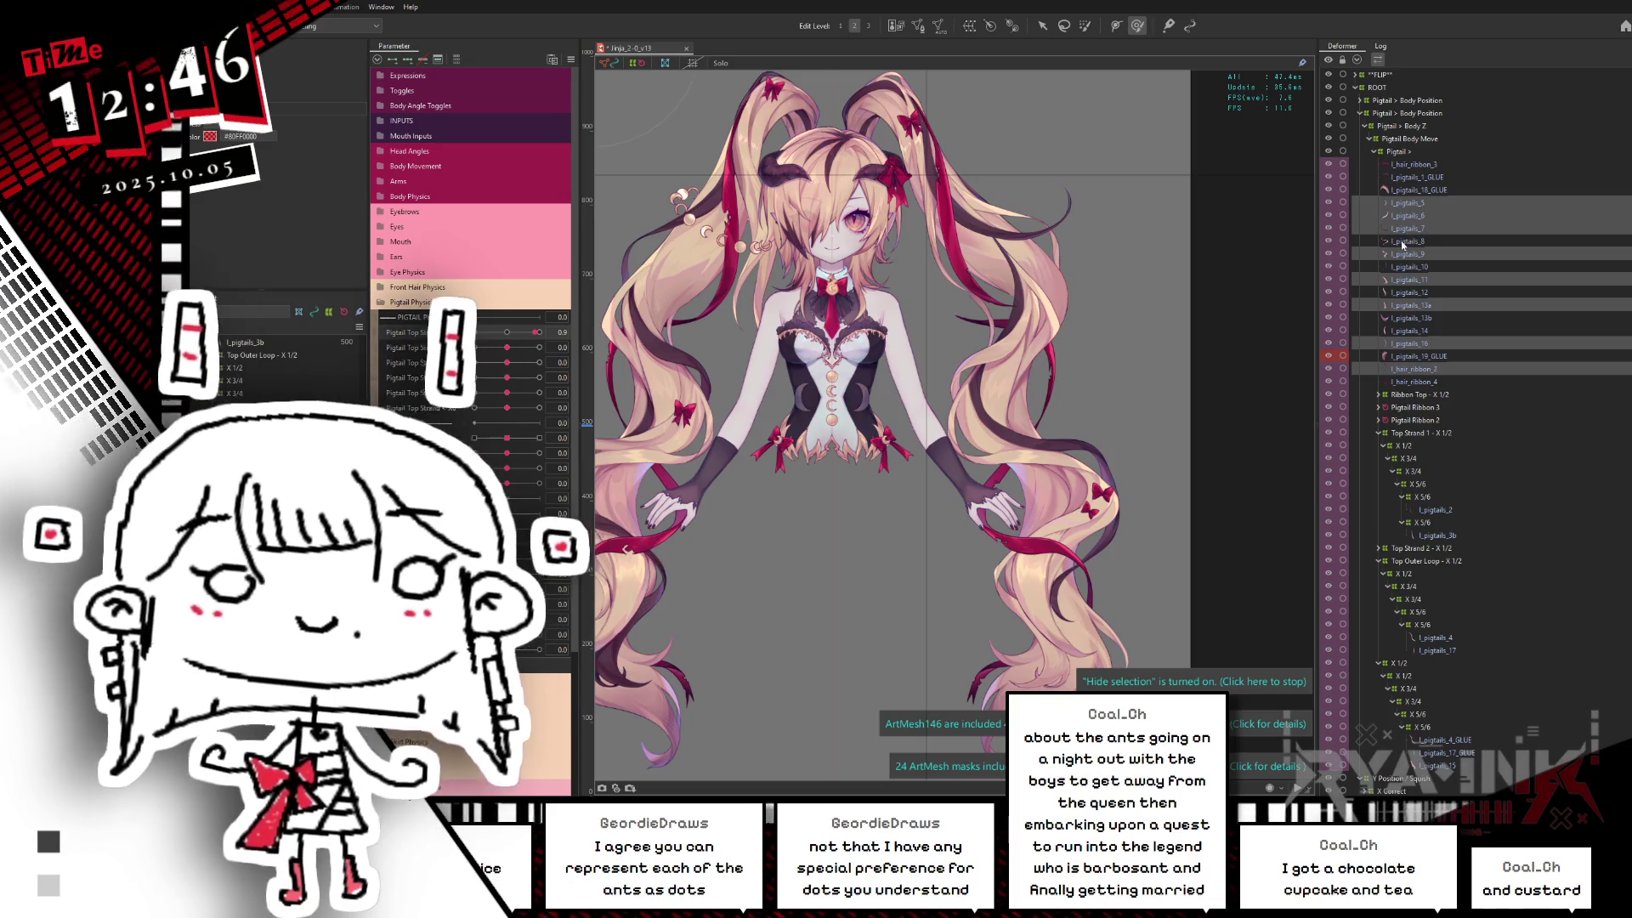
click(1393, 251)
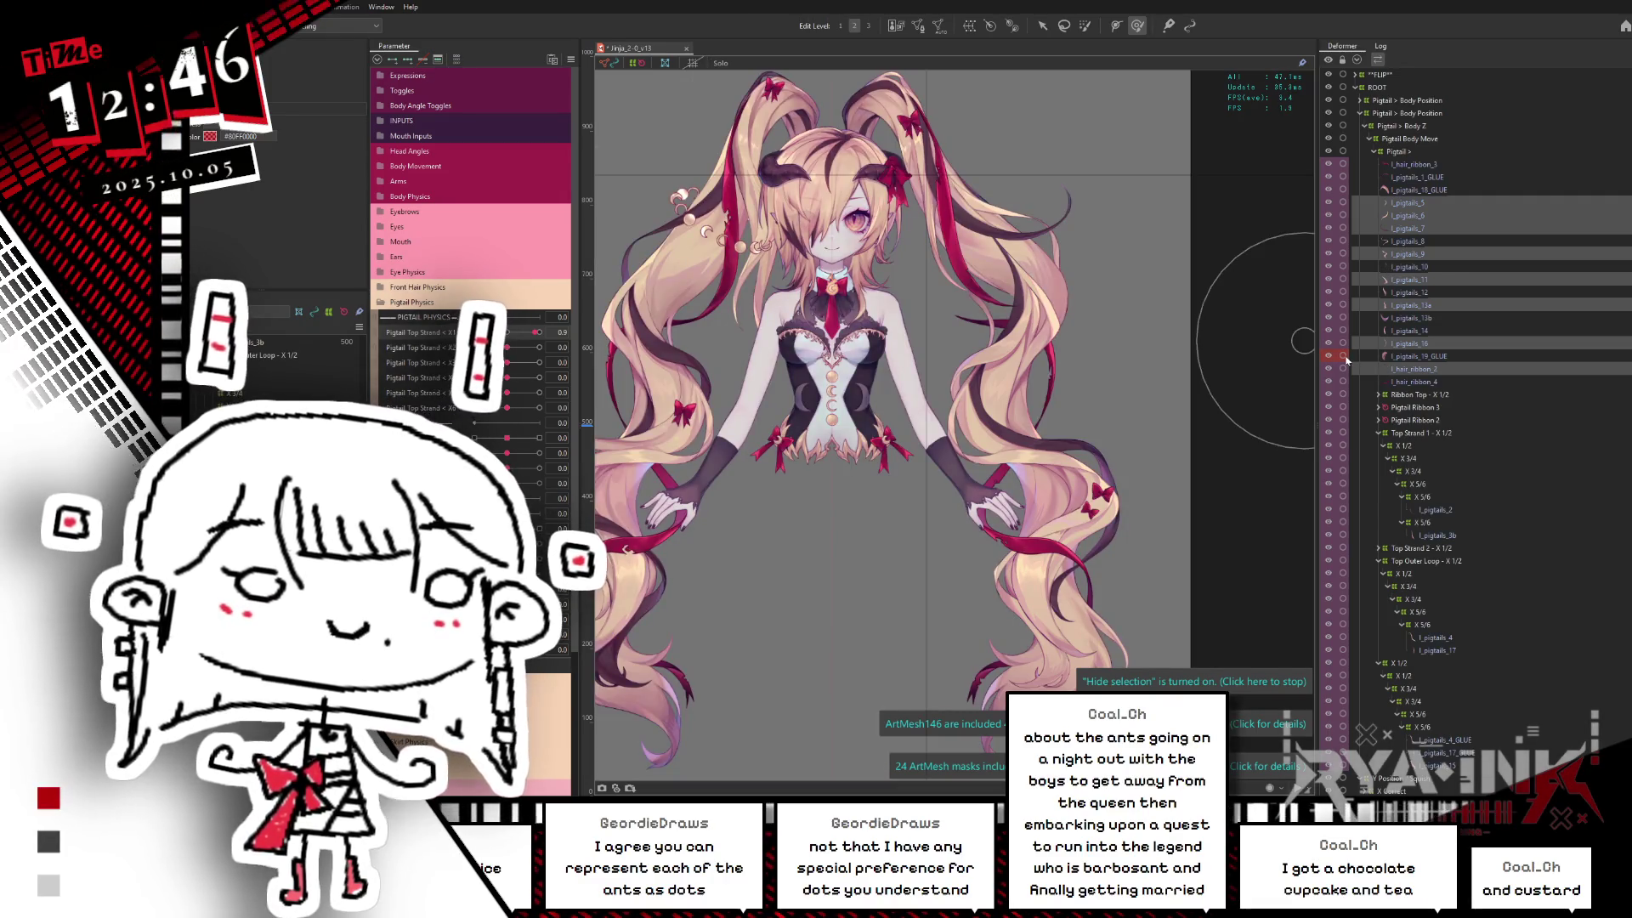
click(1408, 334)
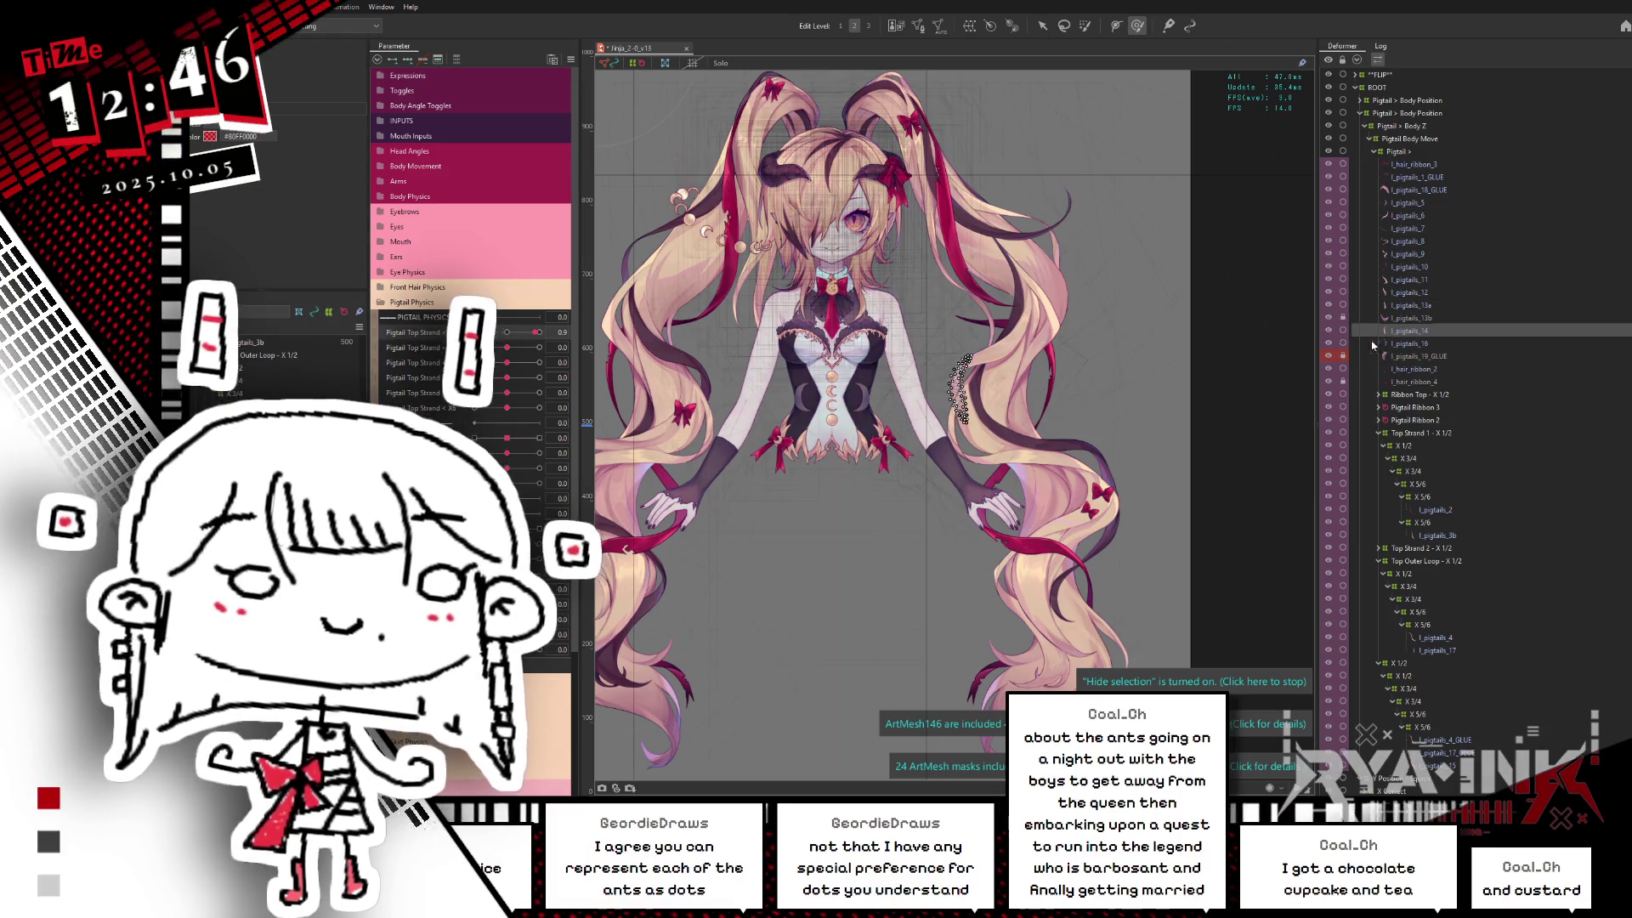
click(1407, 306)
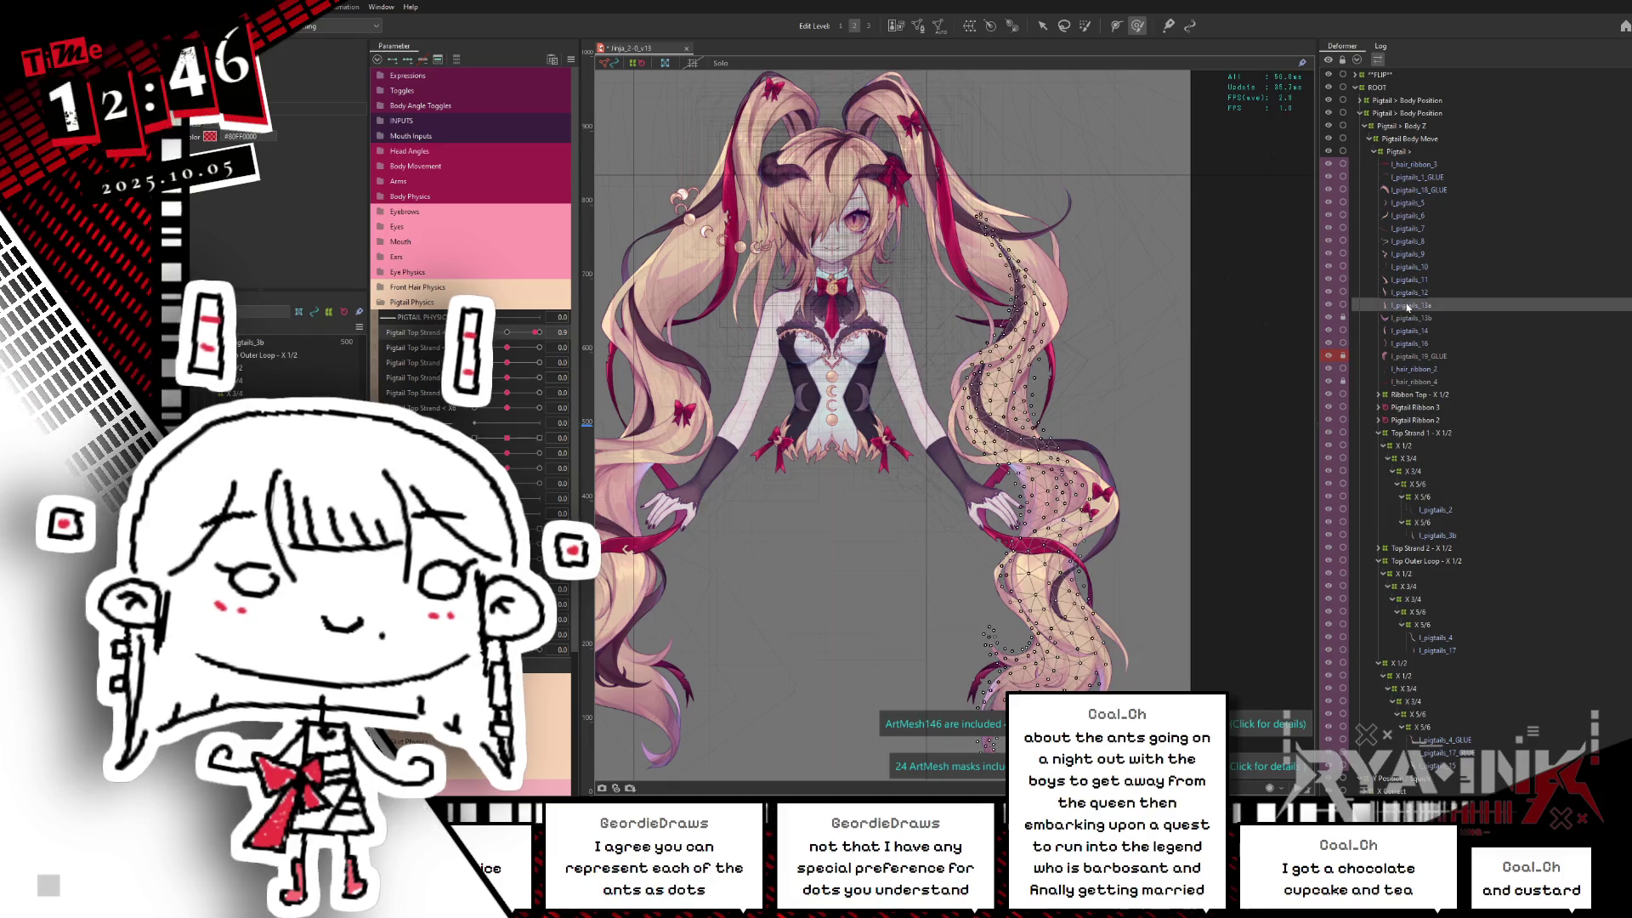
click(1410, 295)
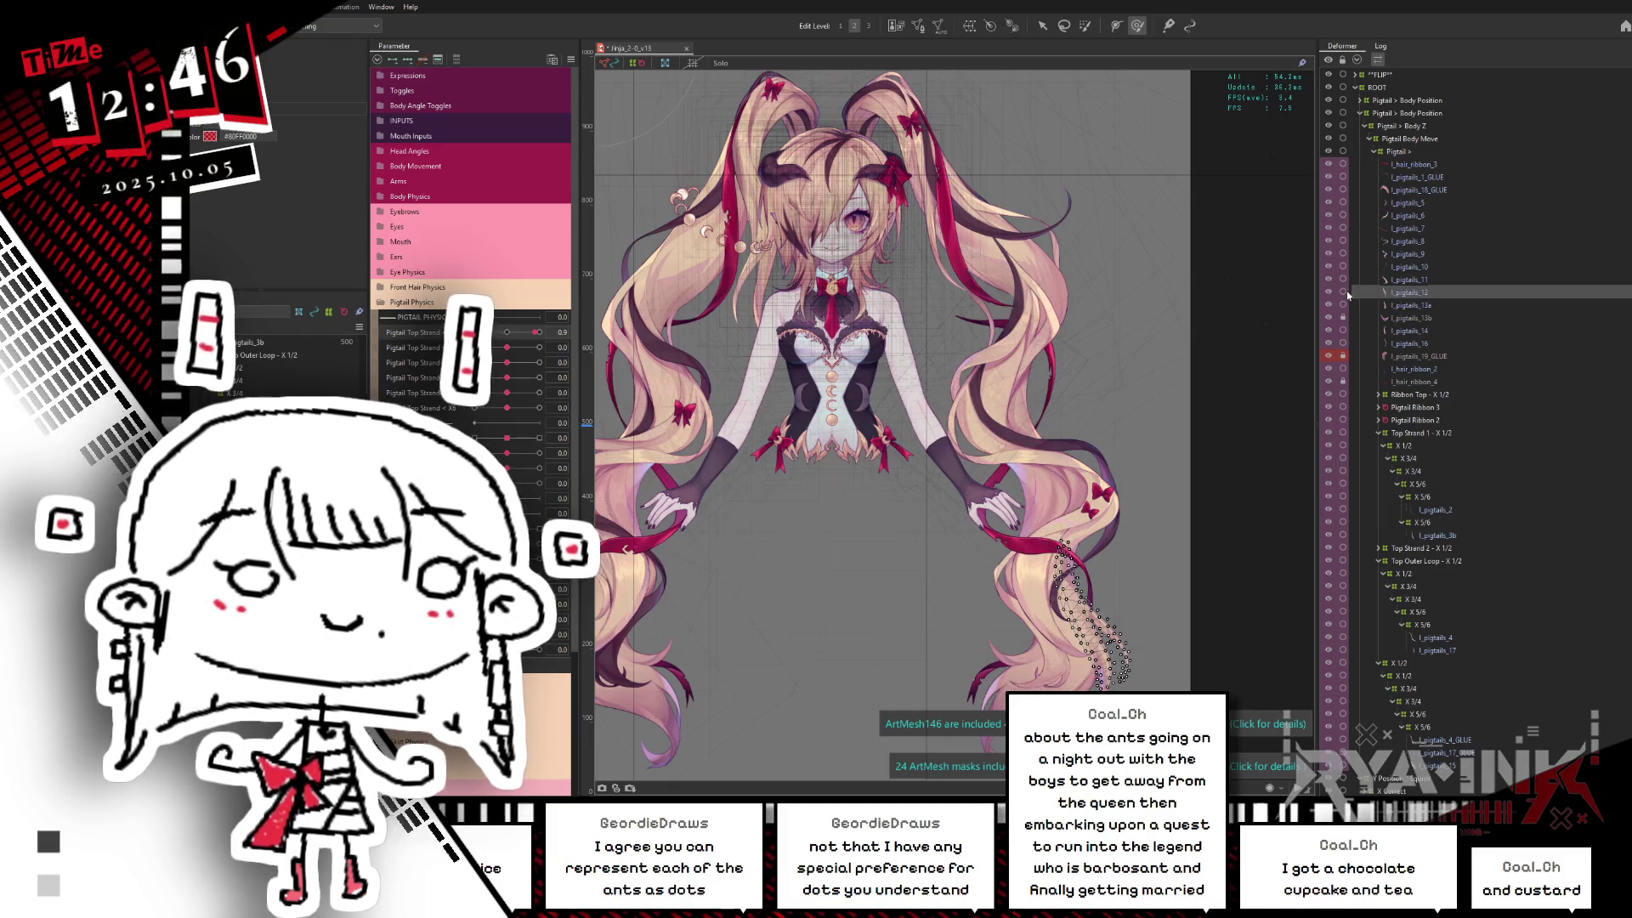
click(1399, 282)
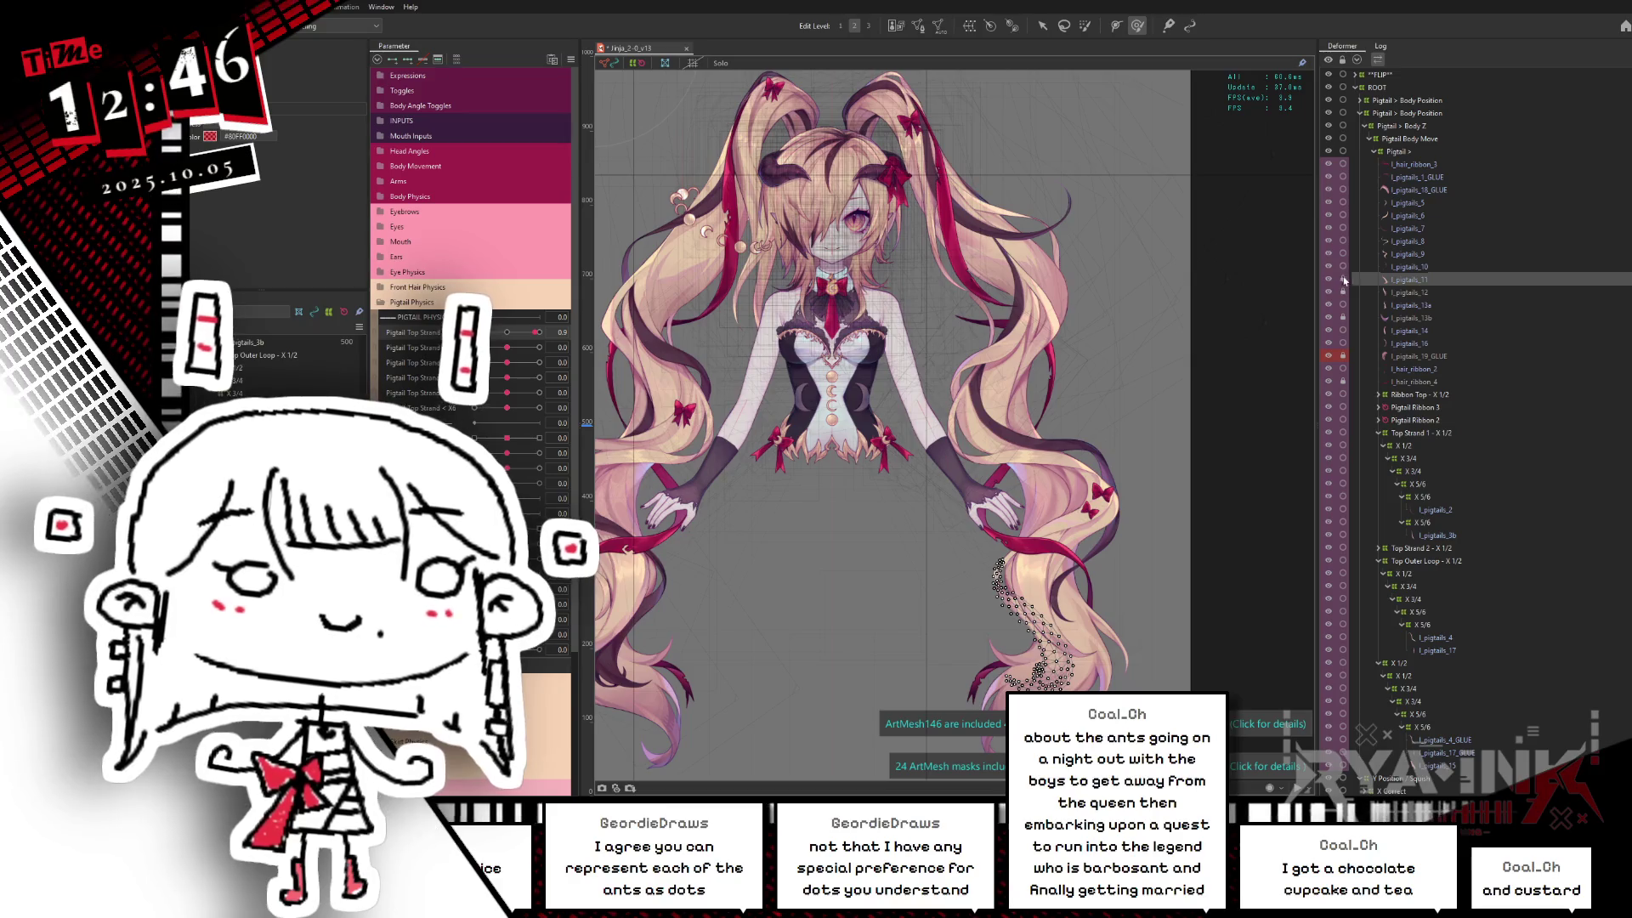
click(1400, 272)
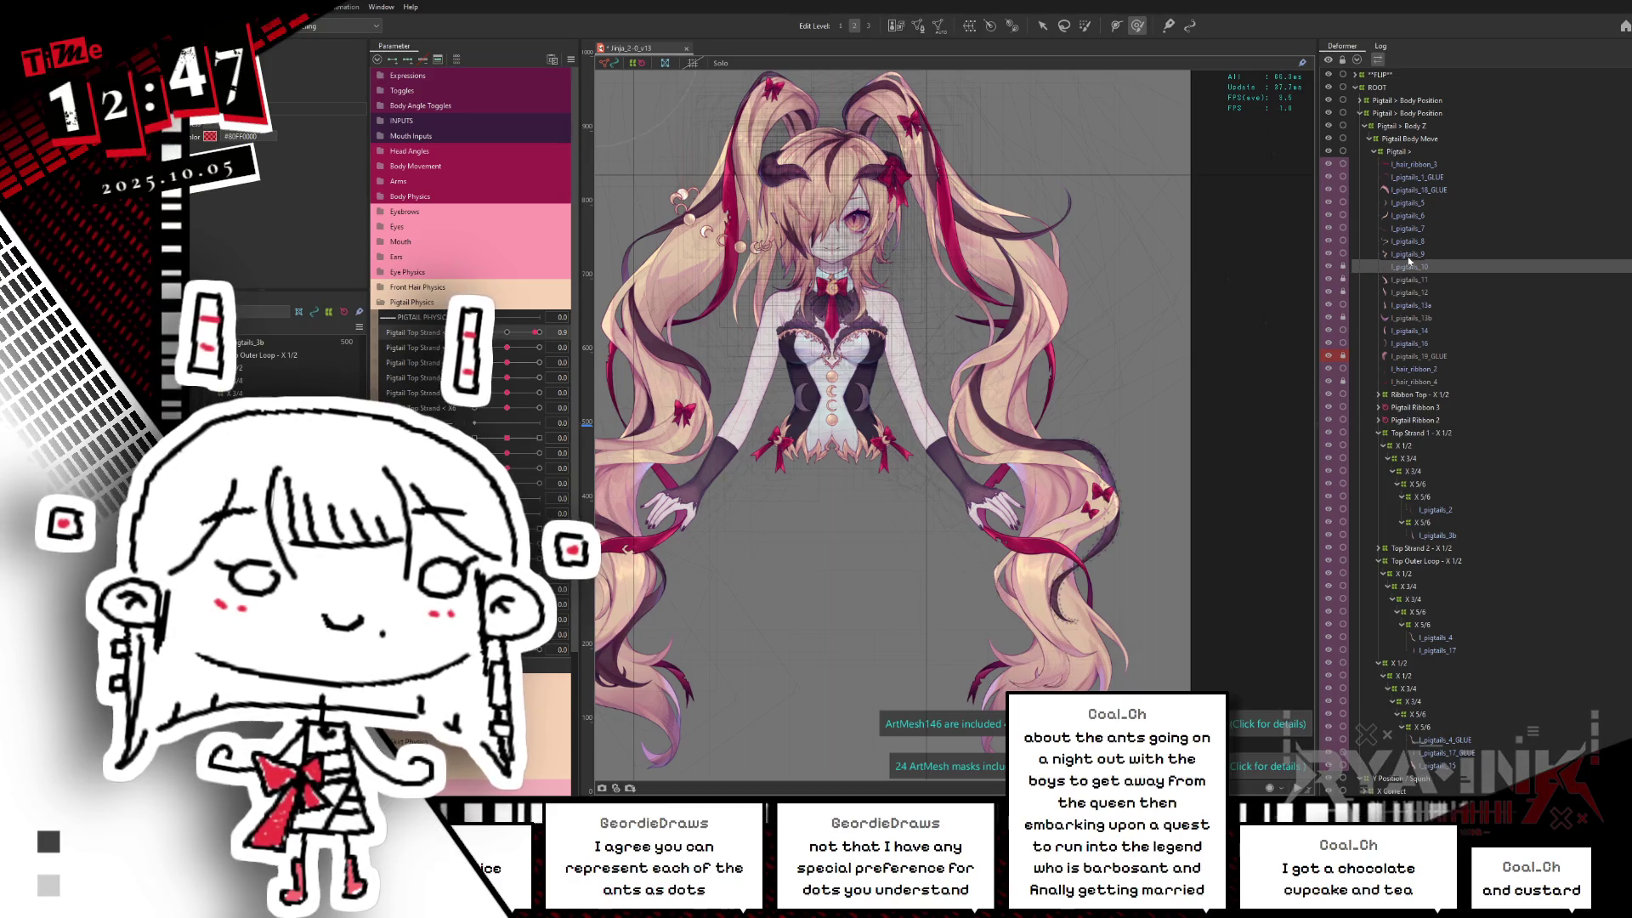
click(1399, 255)
Step: Continue through l_pigtails_8–5, the 18 and 1 glue meshes and l_hair_ribbon_3, save, then select a right-pigtail strand
click(1400, 243)
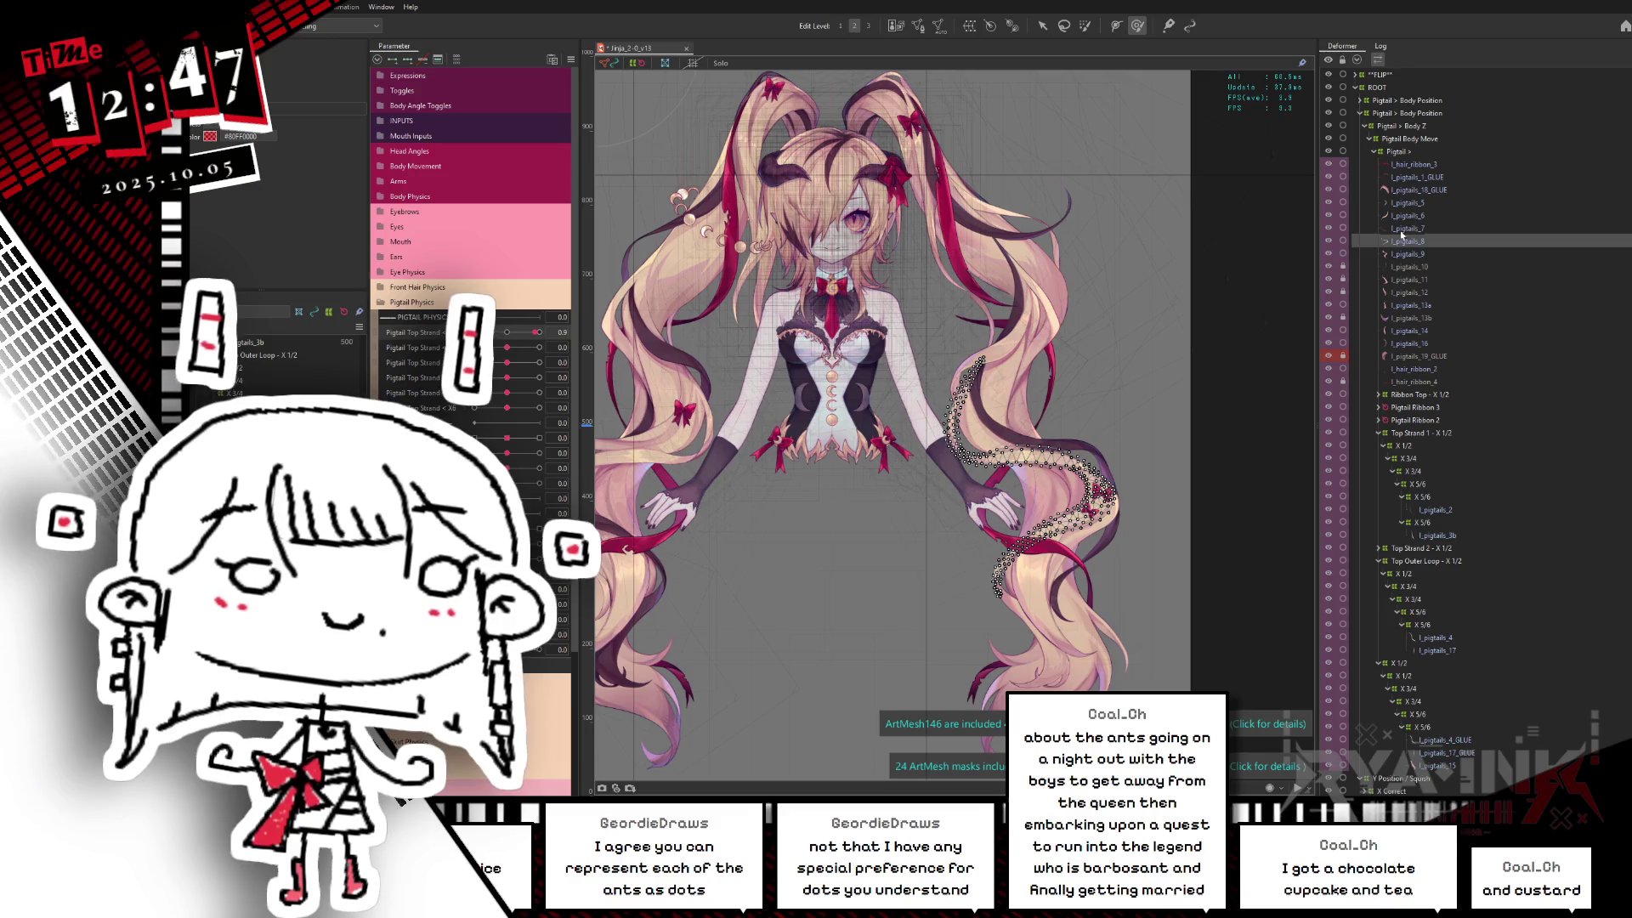
click(1401, 229)
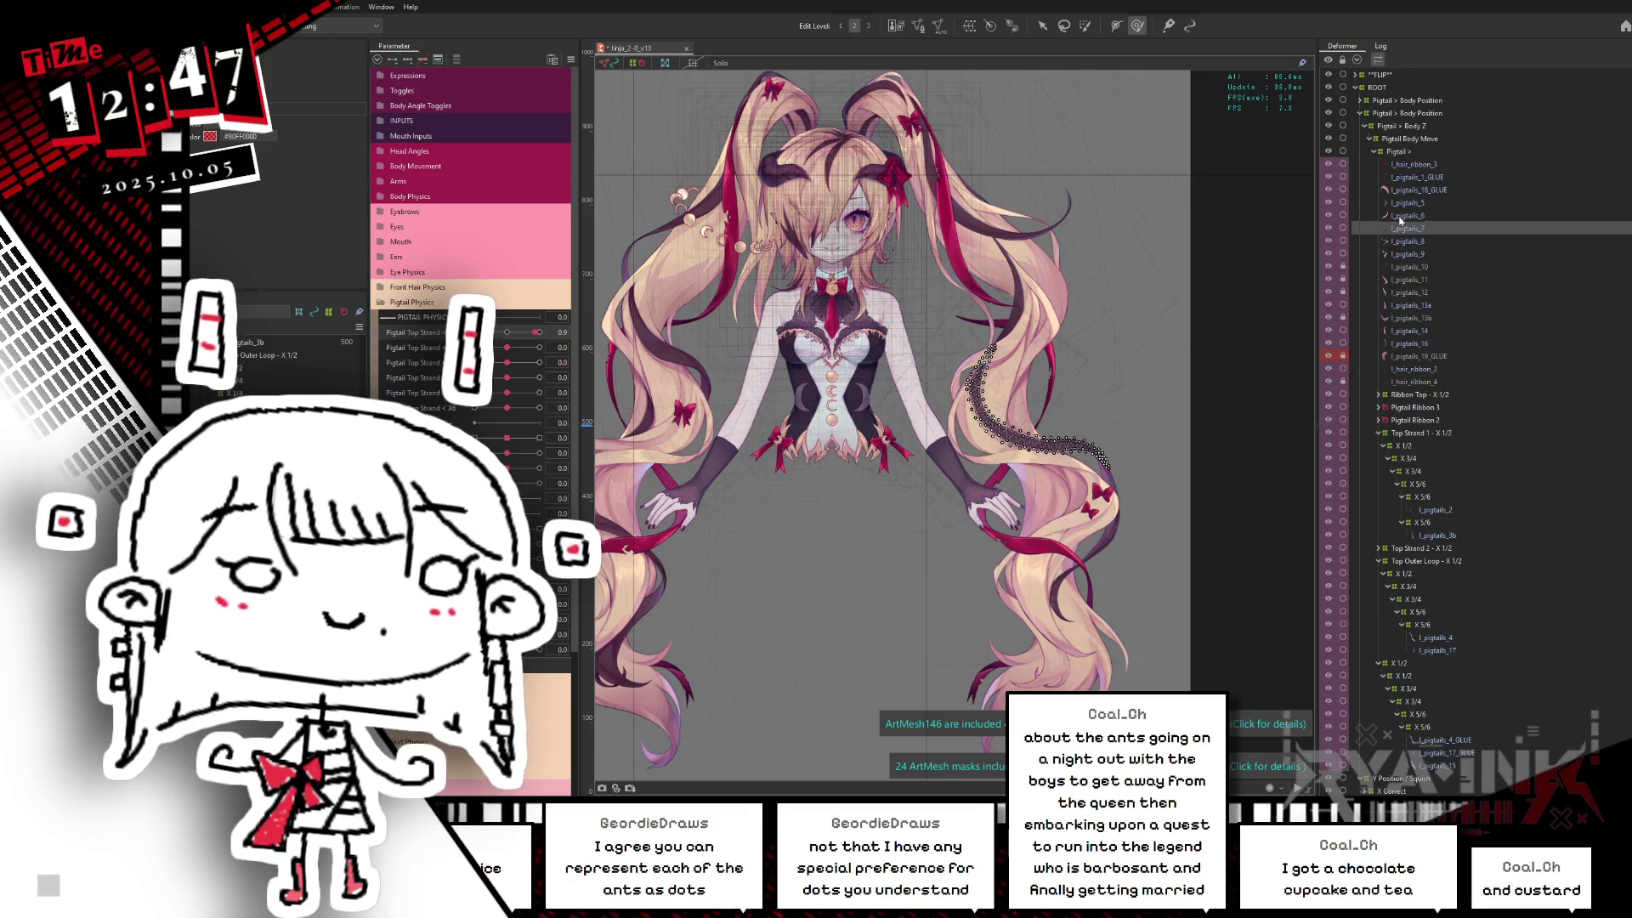
click(1403, 217)
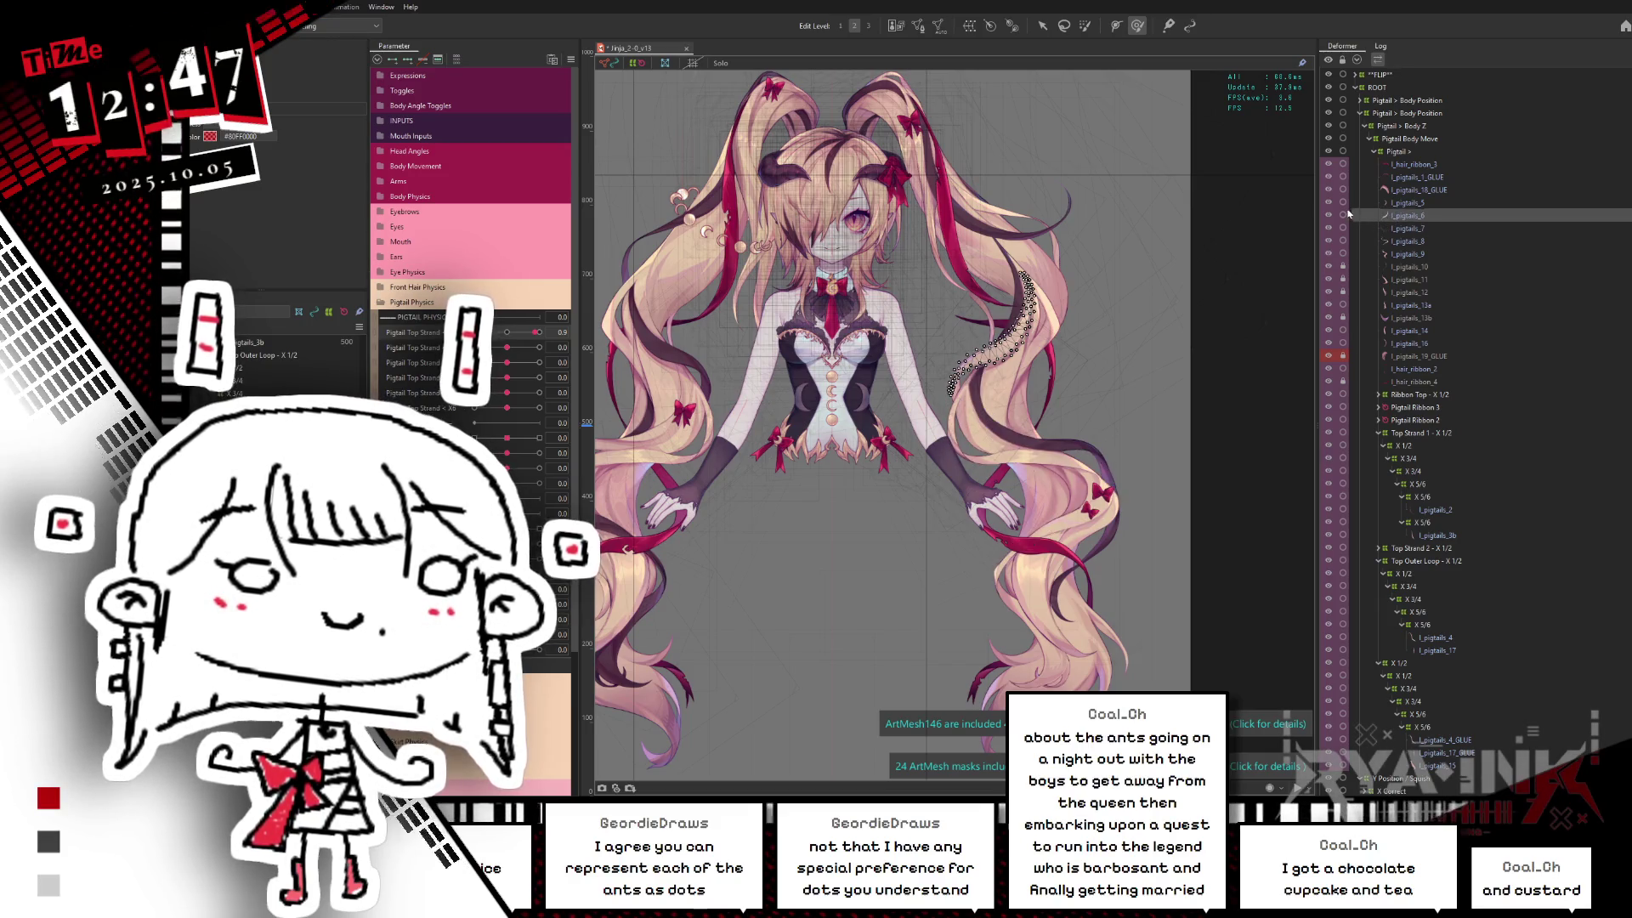
click(1398, 203)
click(1400, 190)
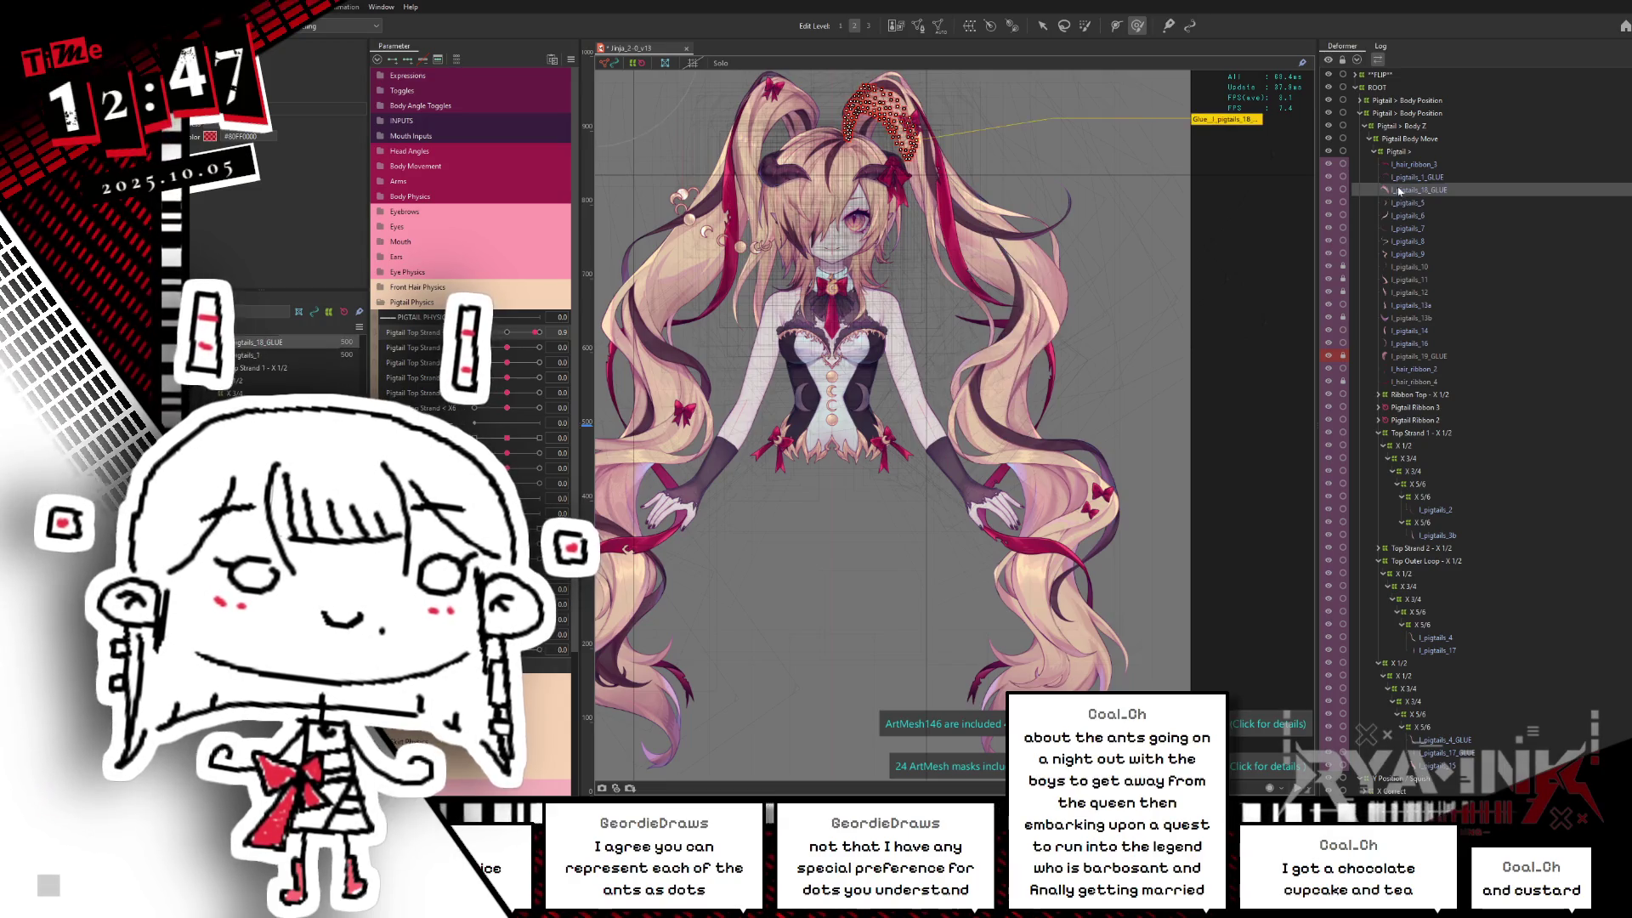
click(1390, 177)
click(1403, 164)
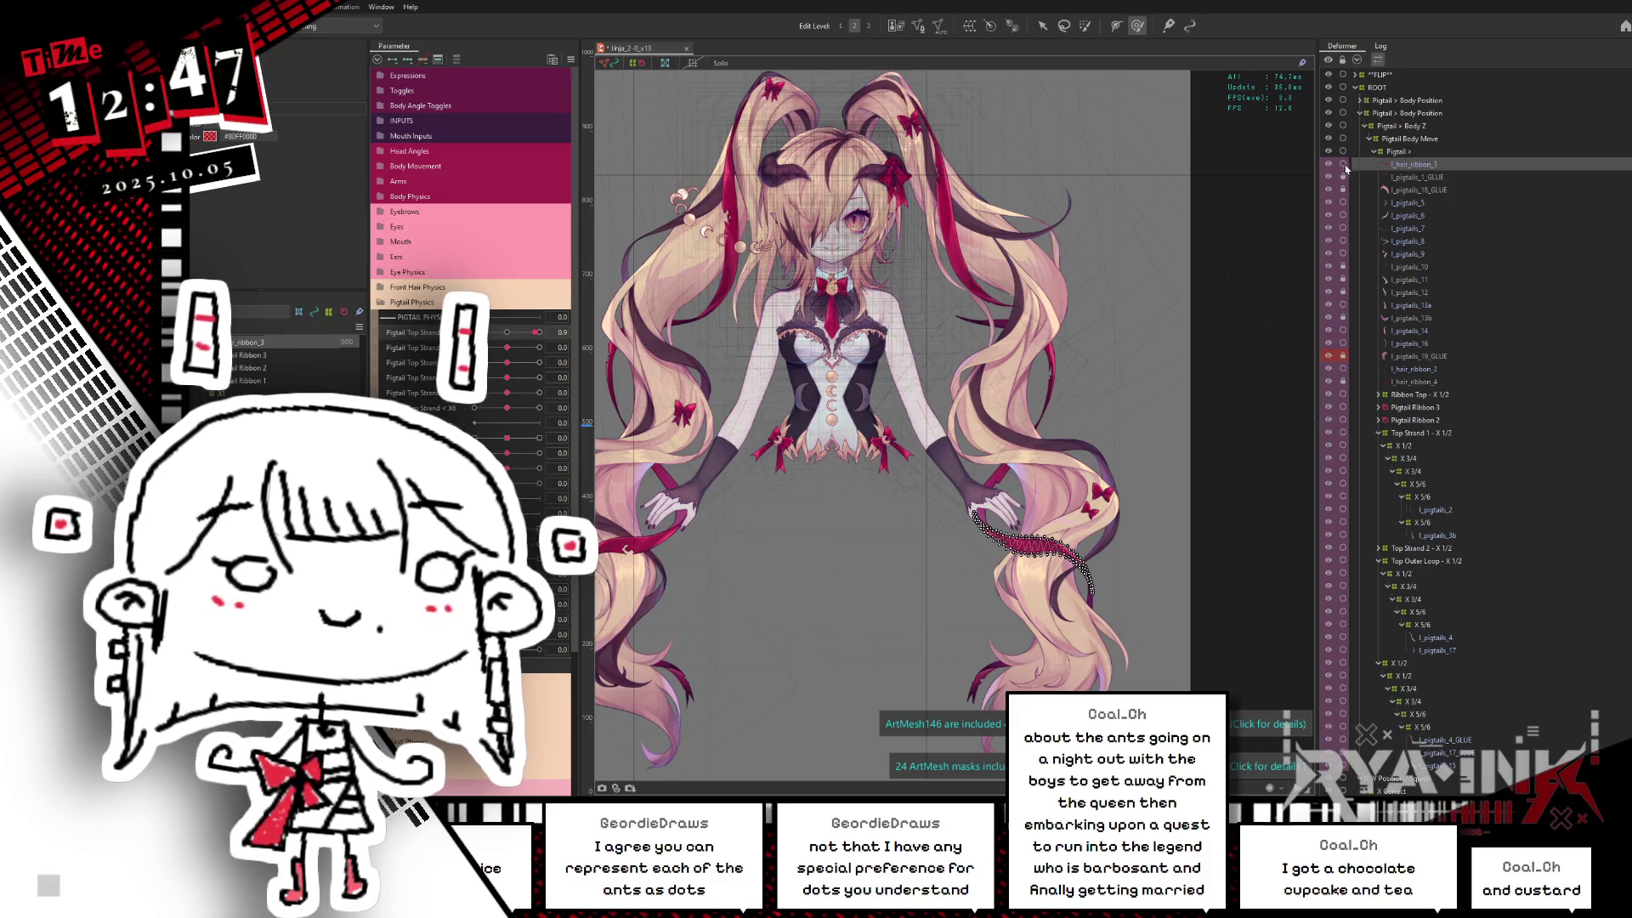
key(ctrl+s)
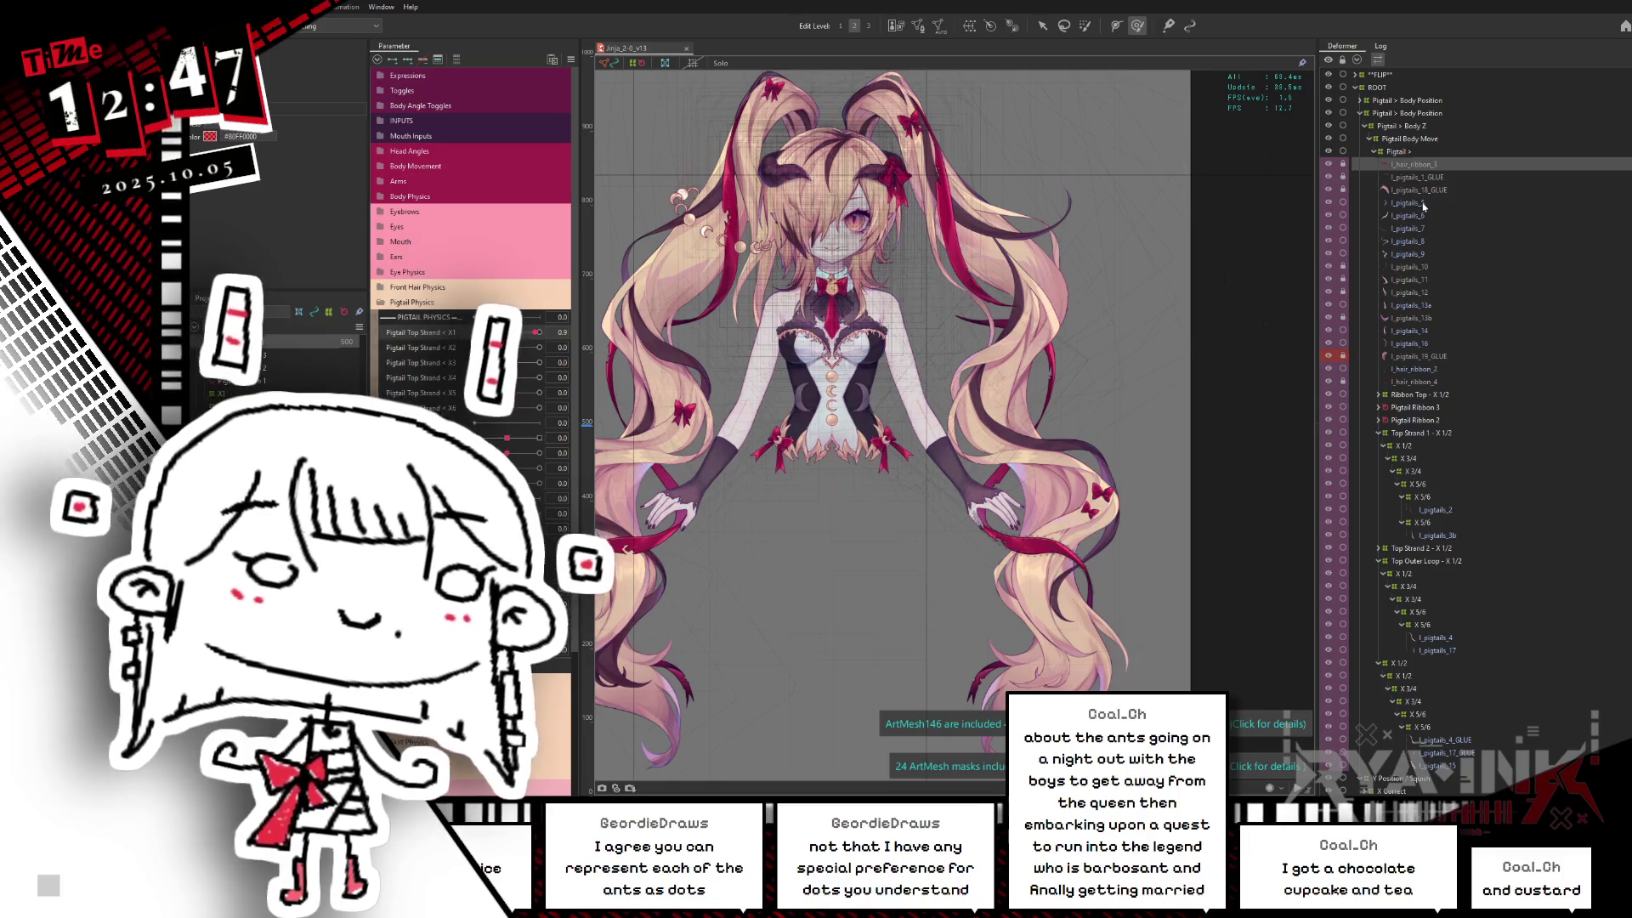
click(1423, 205)
click(1435, 226)
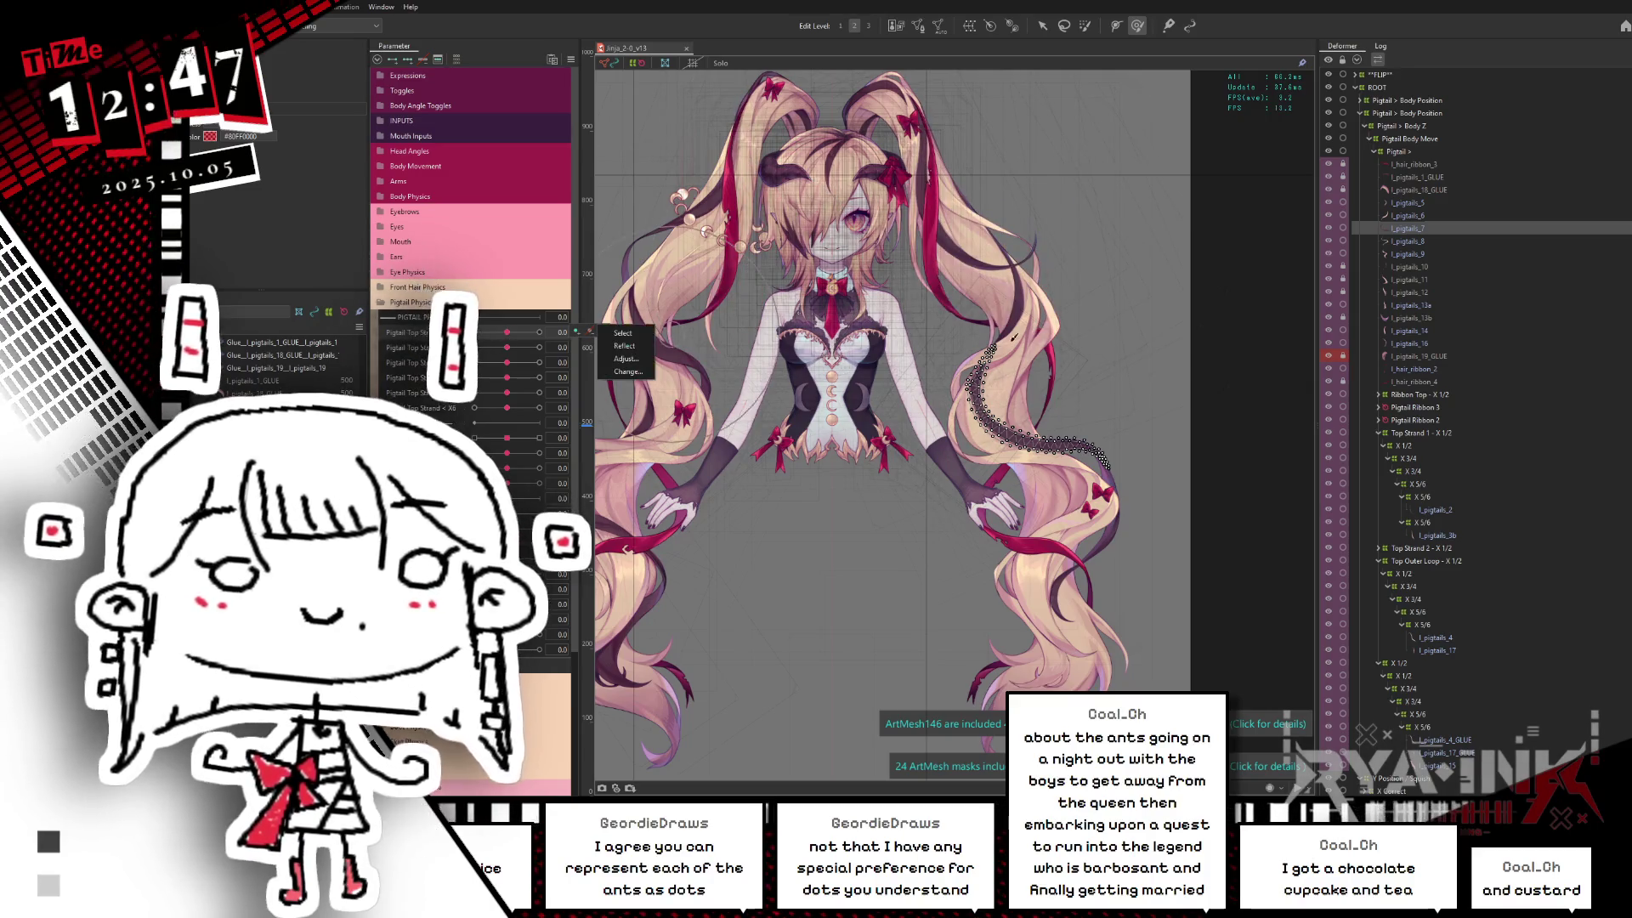
scroll(1153, 456, up, 2)
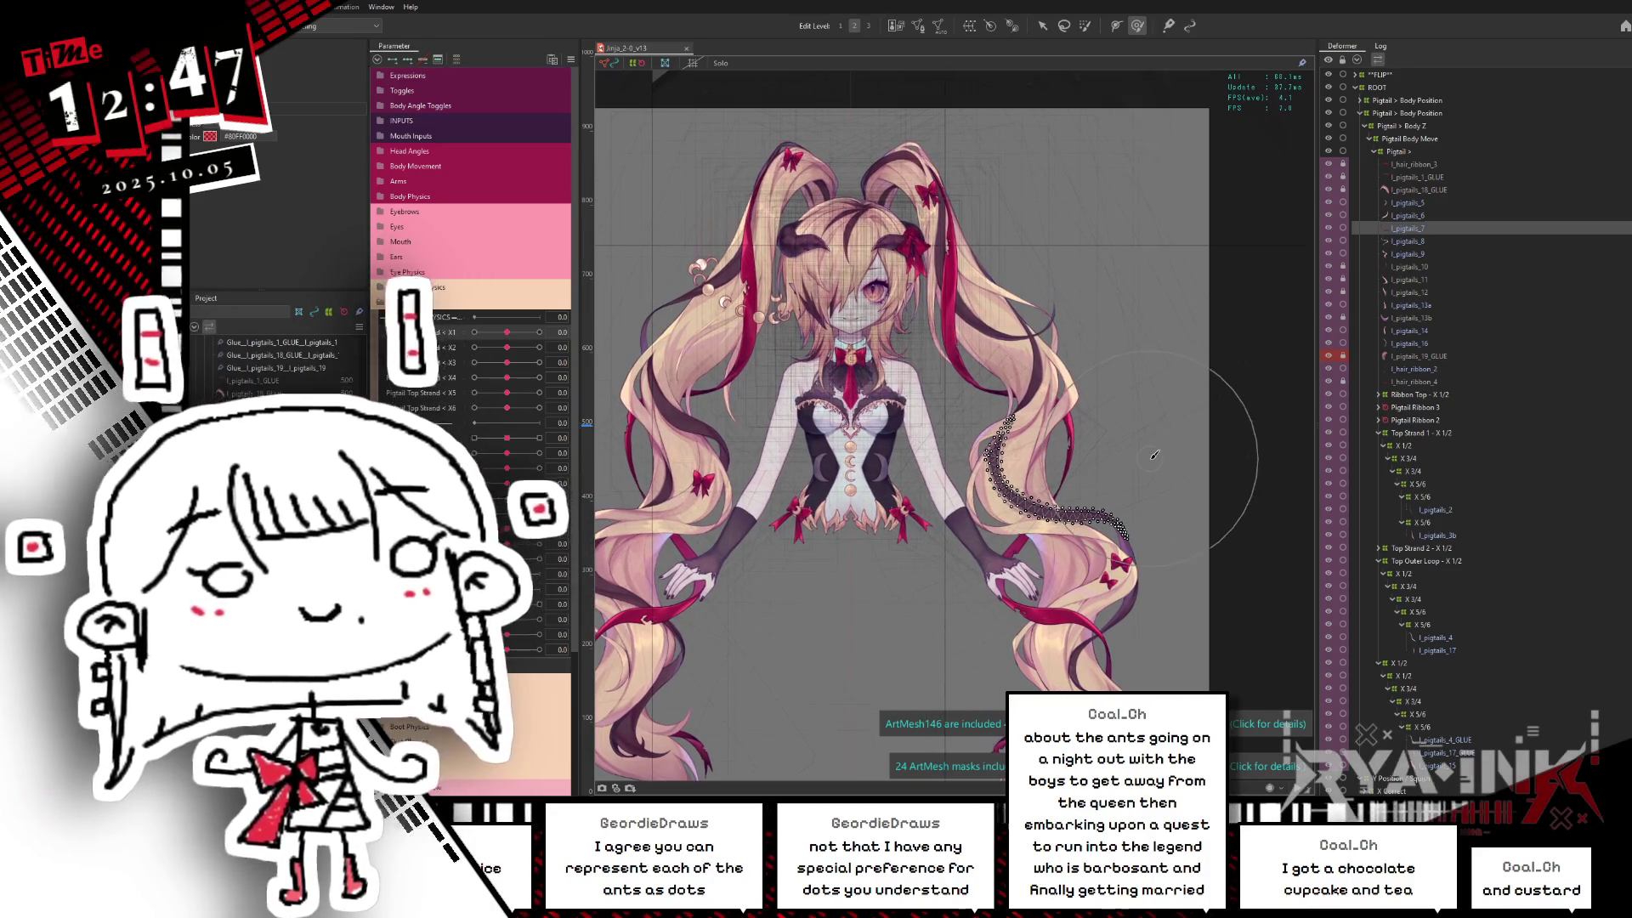
scroll(1088, 406, up, 2)
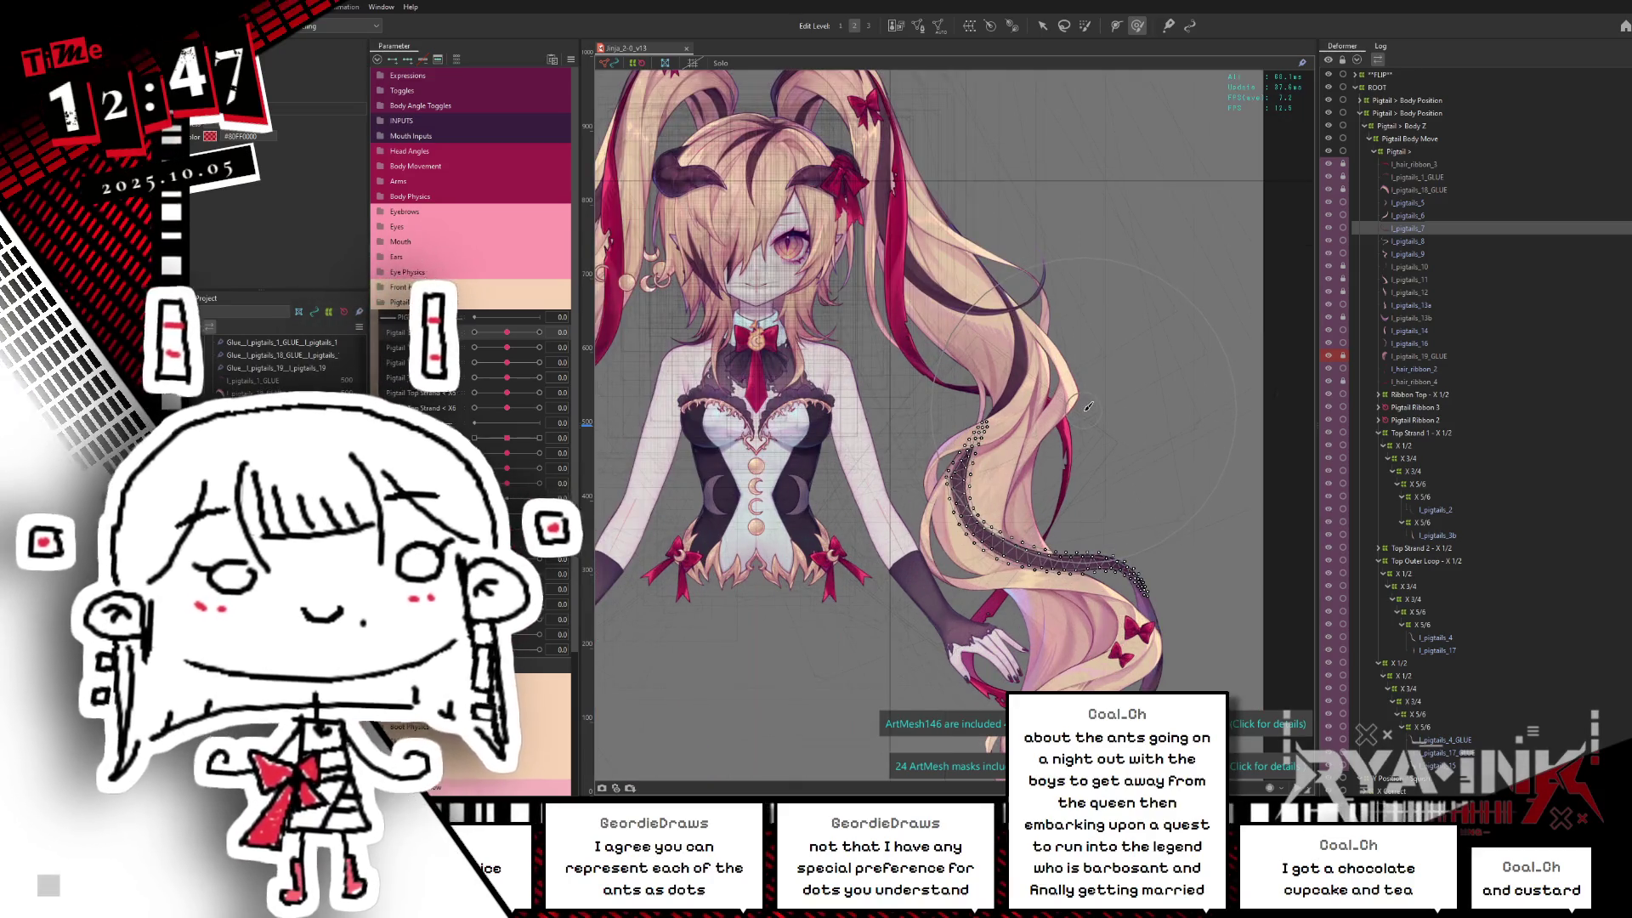
Step: Gather several right-pigtail strand meshes into one selection and hide the selection overlay
click(1412, 216)
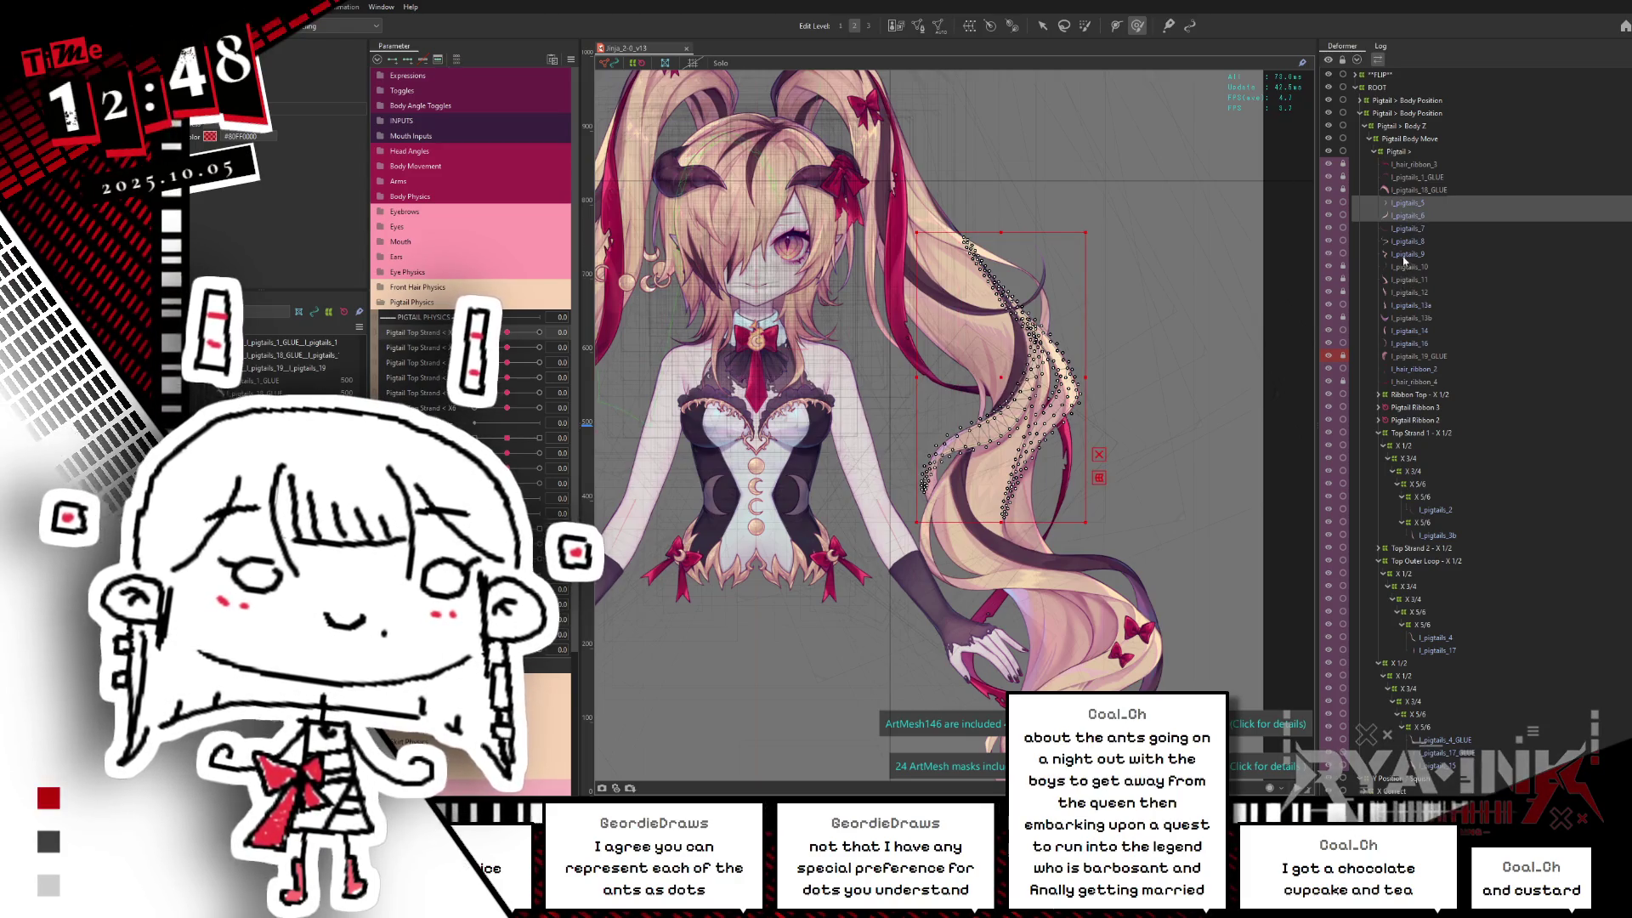
click(1408, 255)
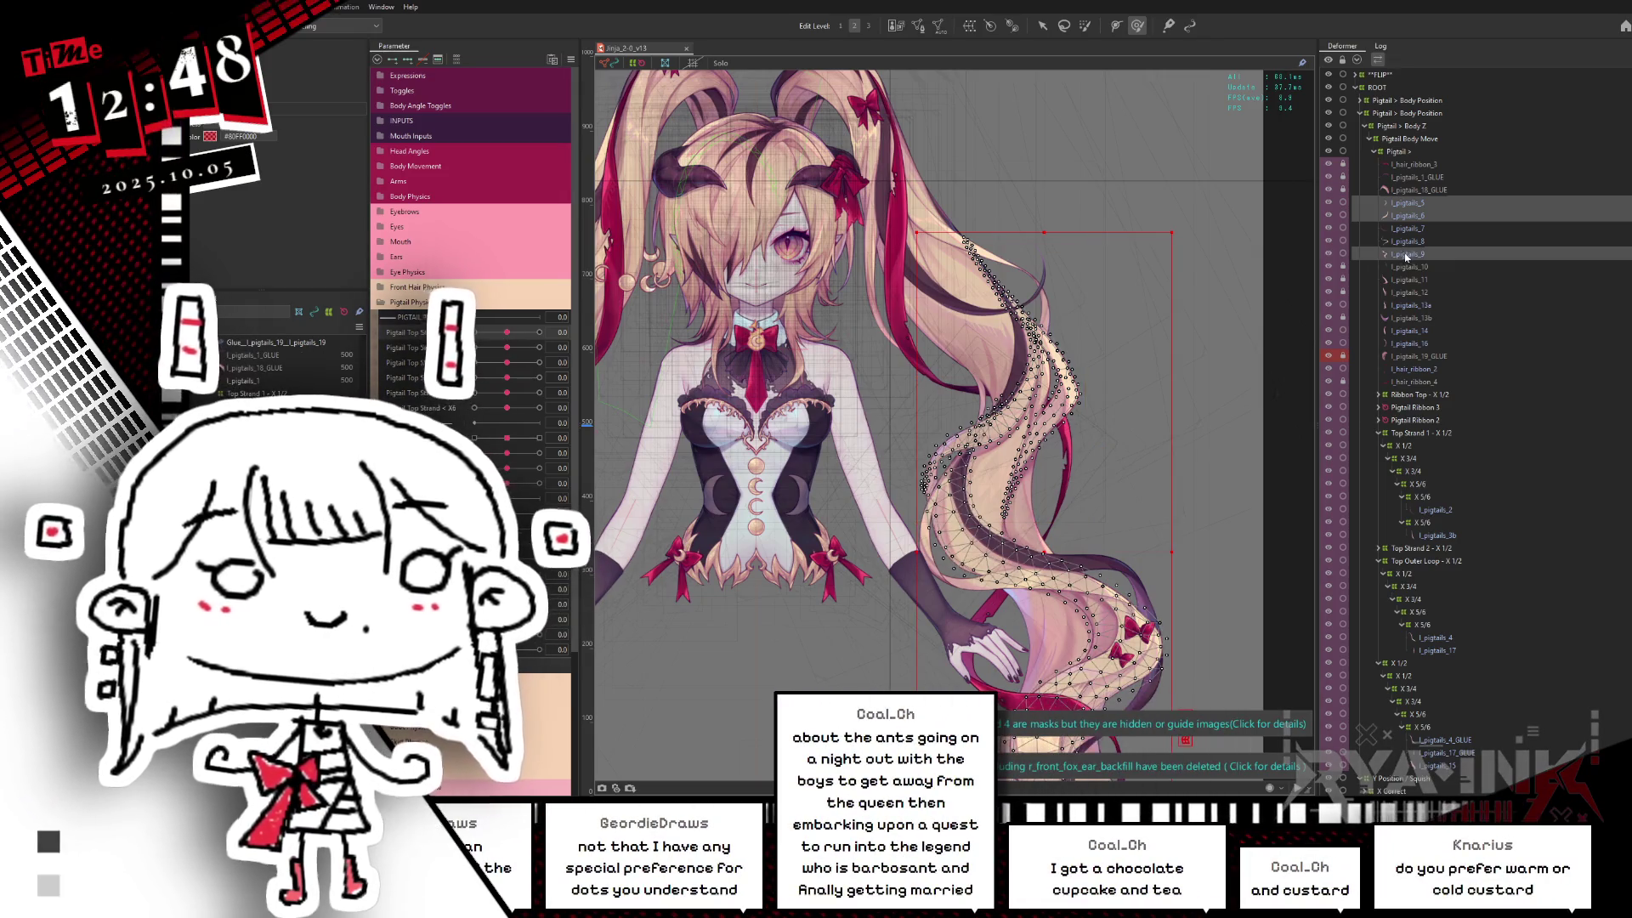
click(1405, 248)
click(1405, 243)
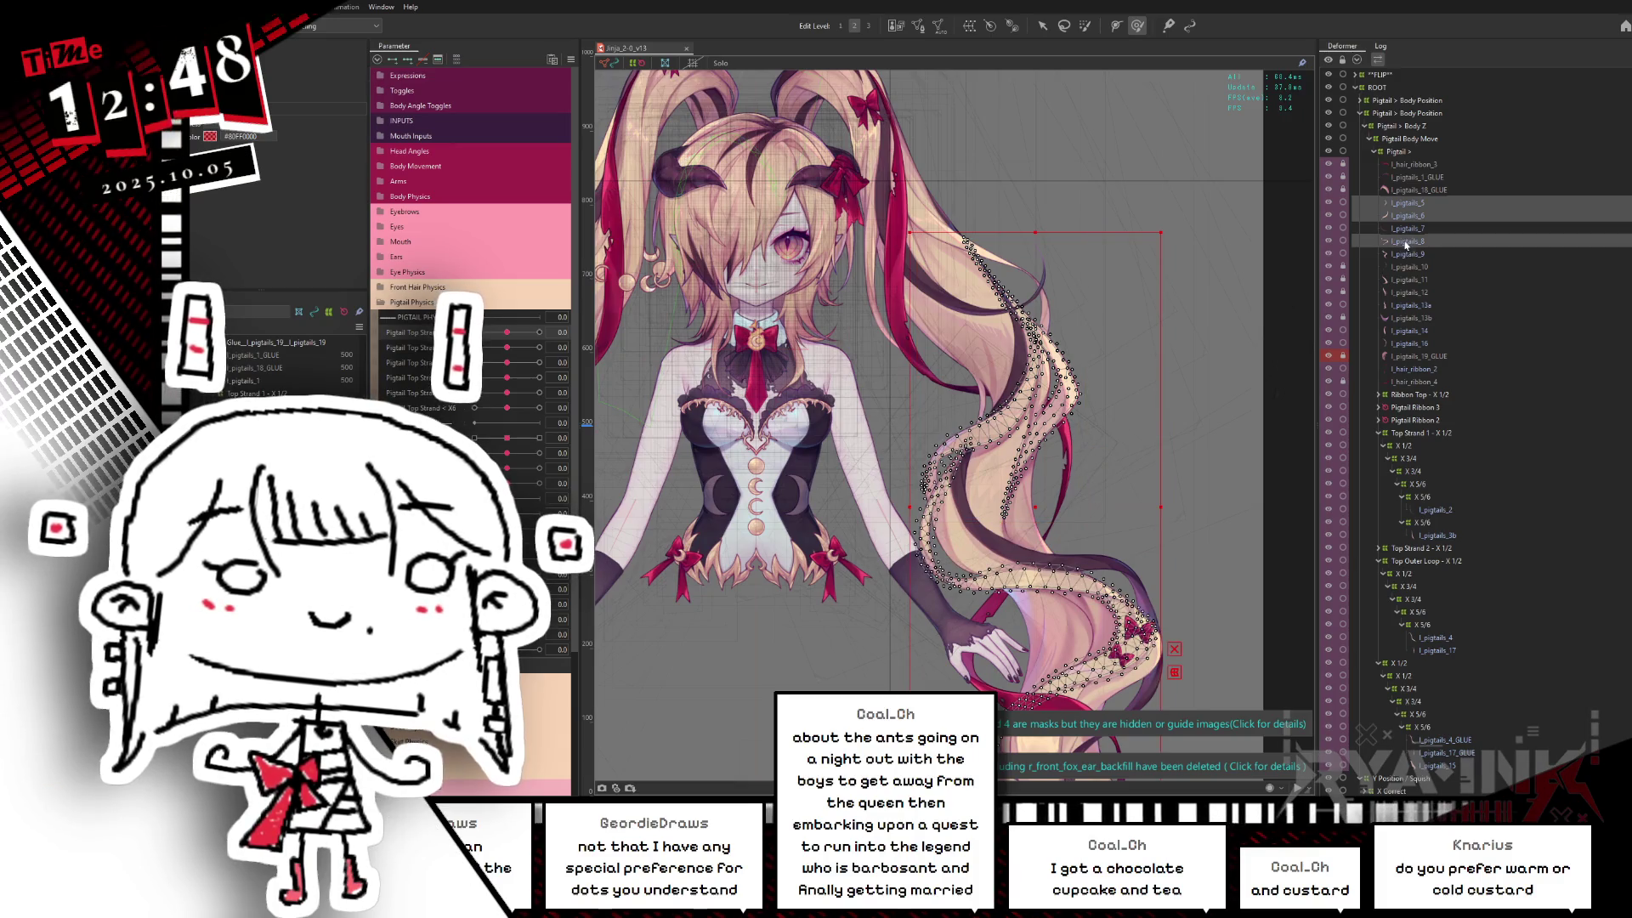
click(1406, 243)
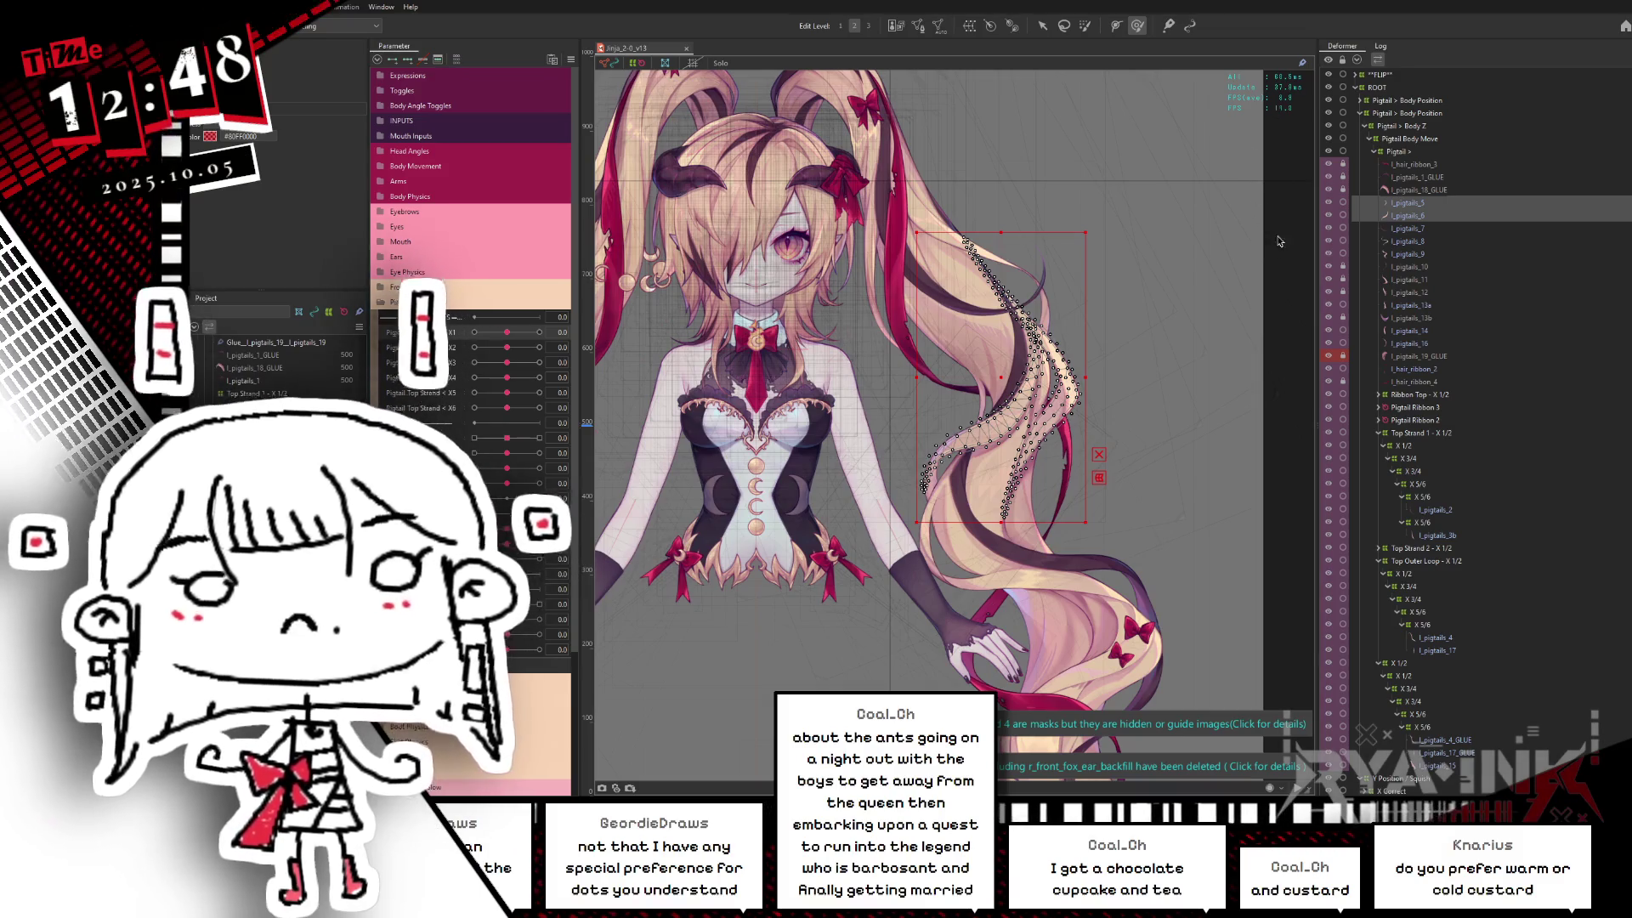
click(1417, 334)
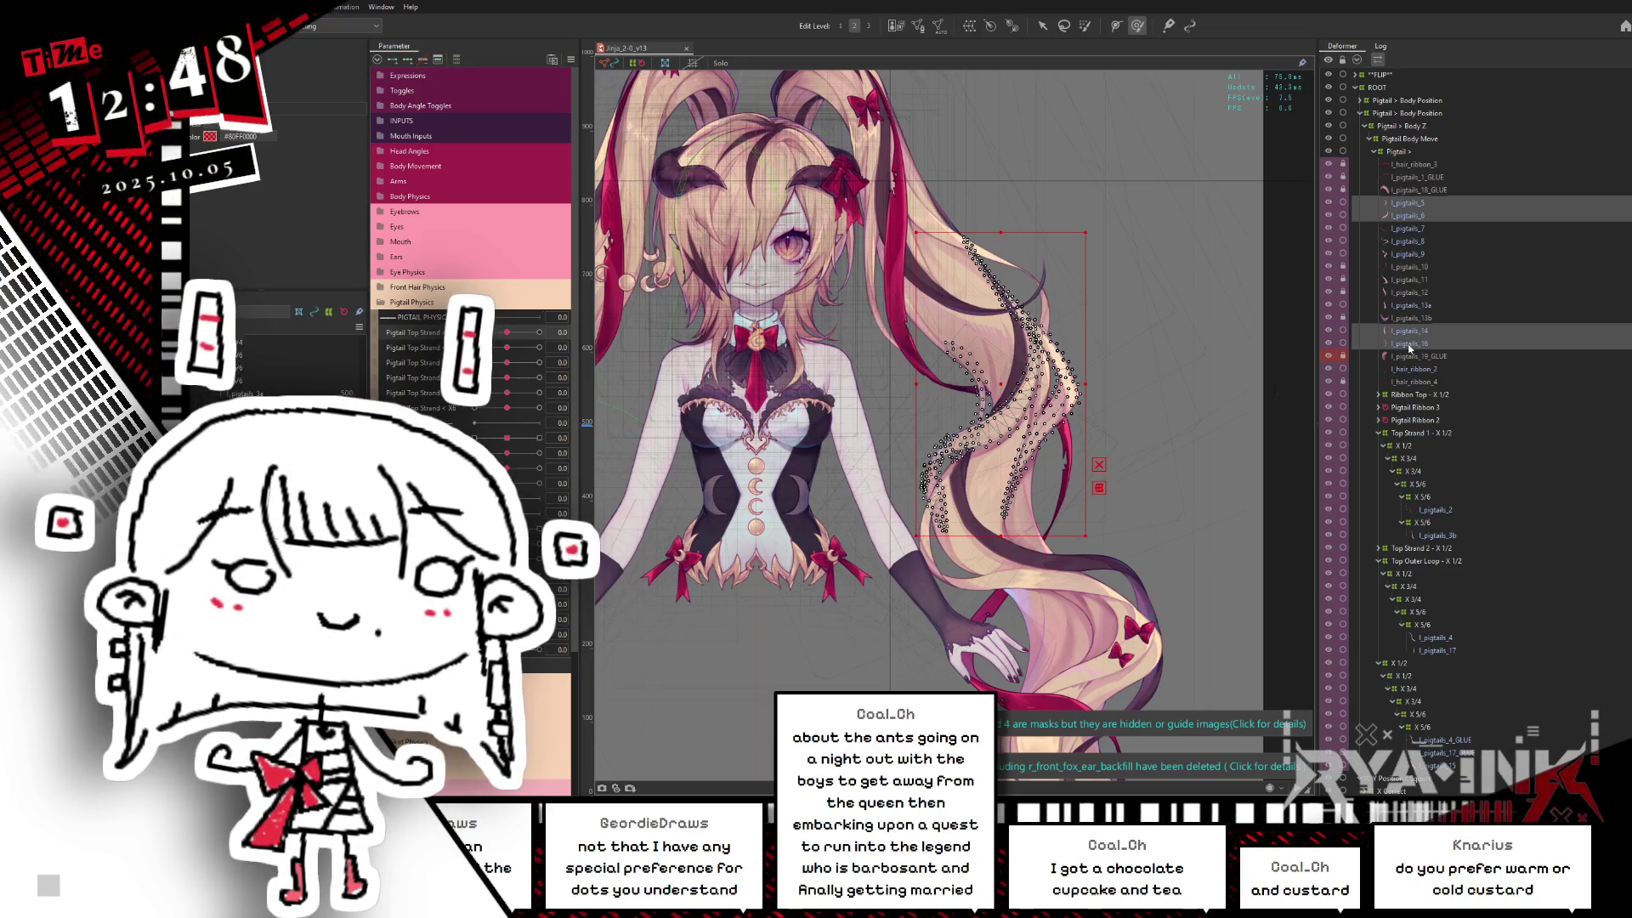
click(1407, 307)
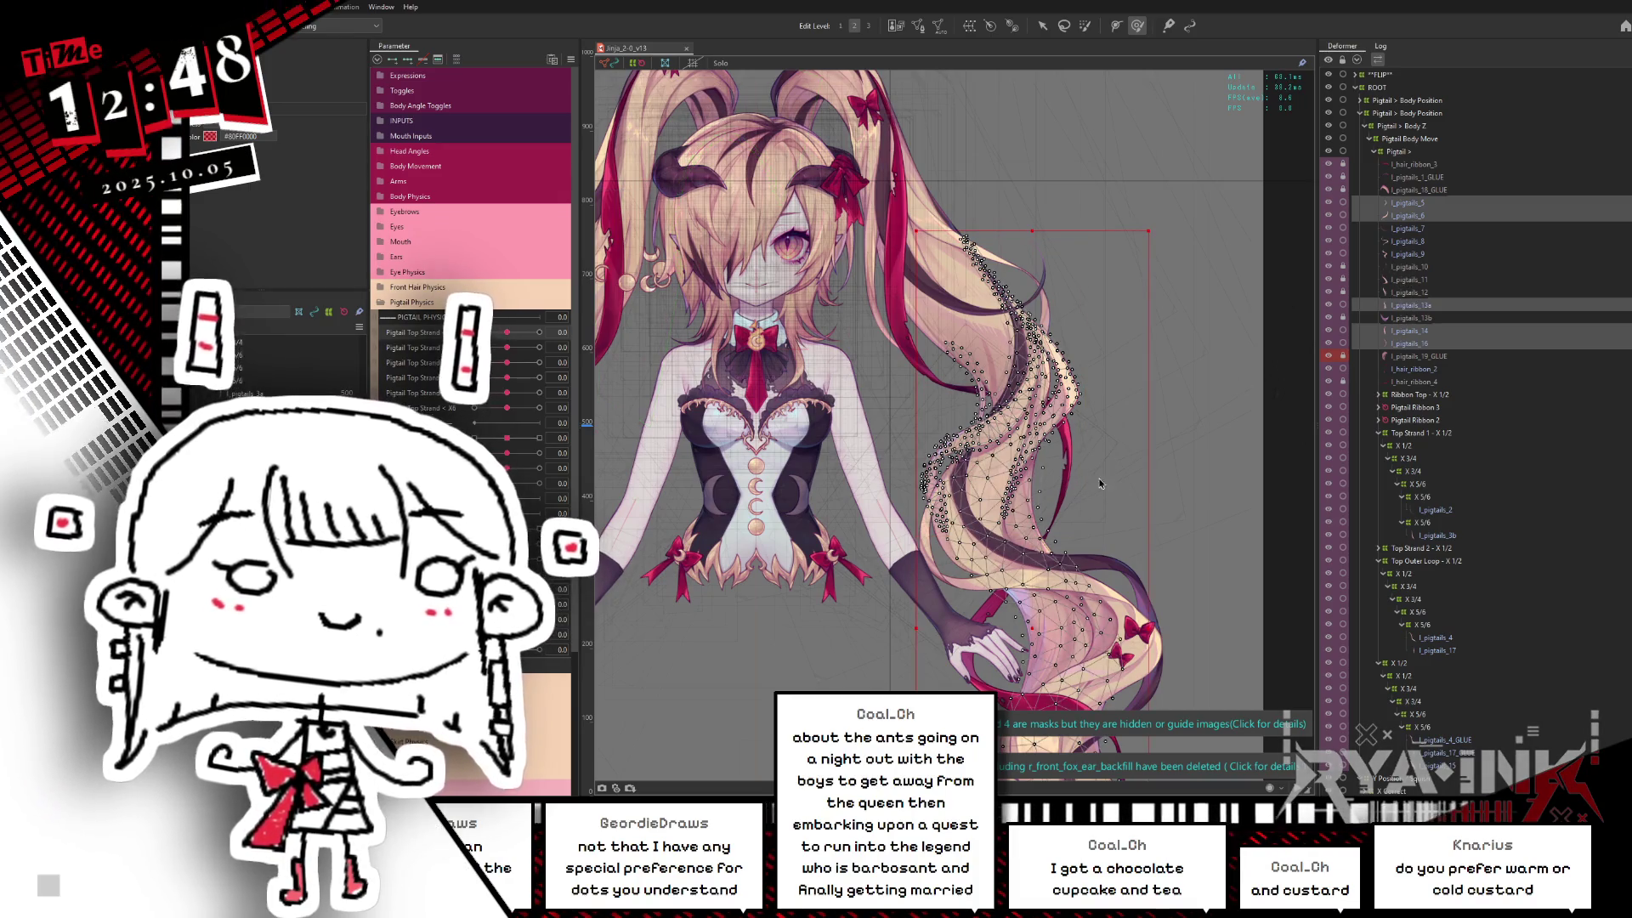
key(ctrl+h)
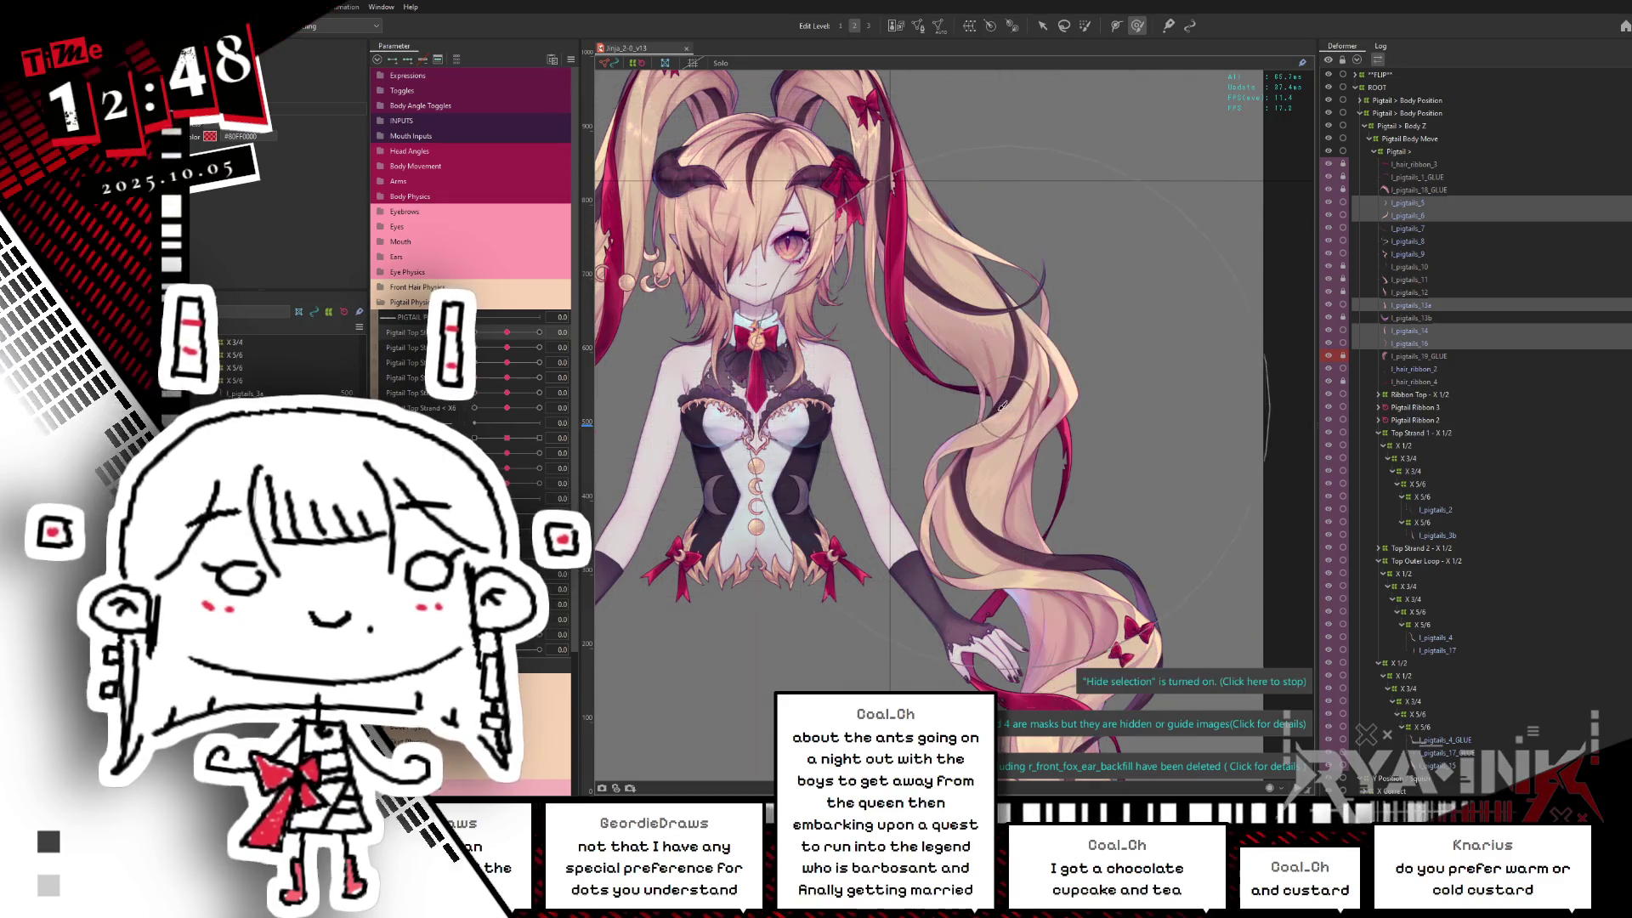
Step: Bend the right pigtail on the canvas to test its motion, then pick out its three long strand meshes
drag(1039, 505, 921, 371)
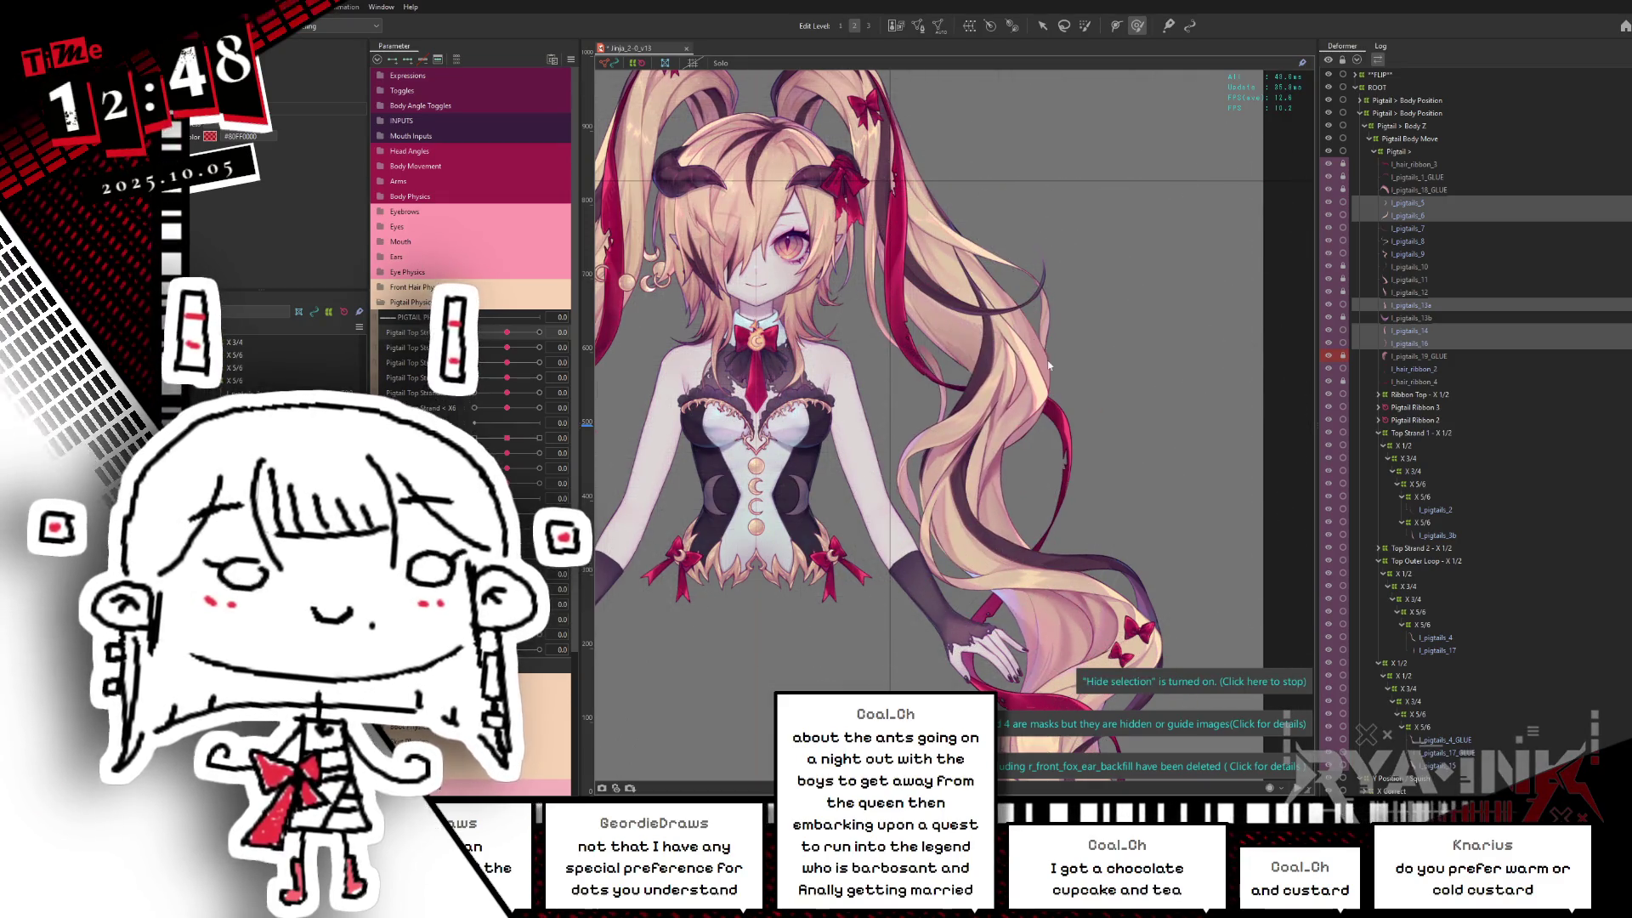
drag(1049, 365, 1019, 404)
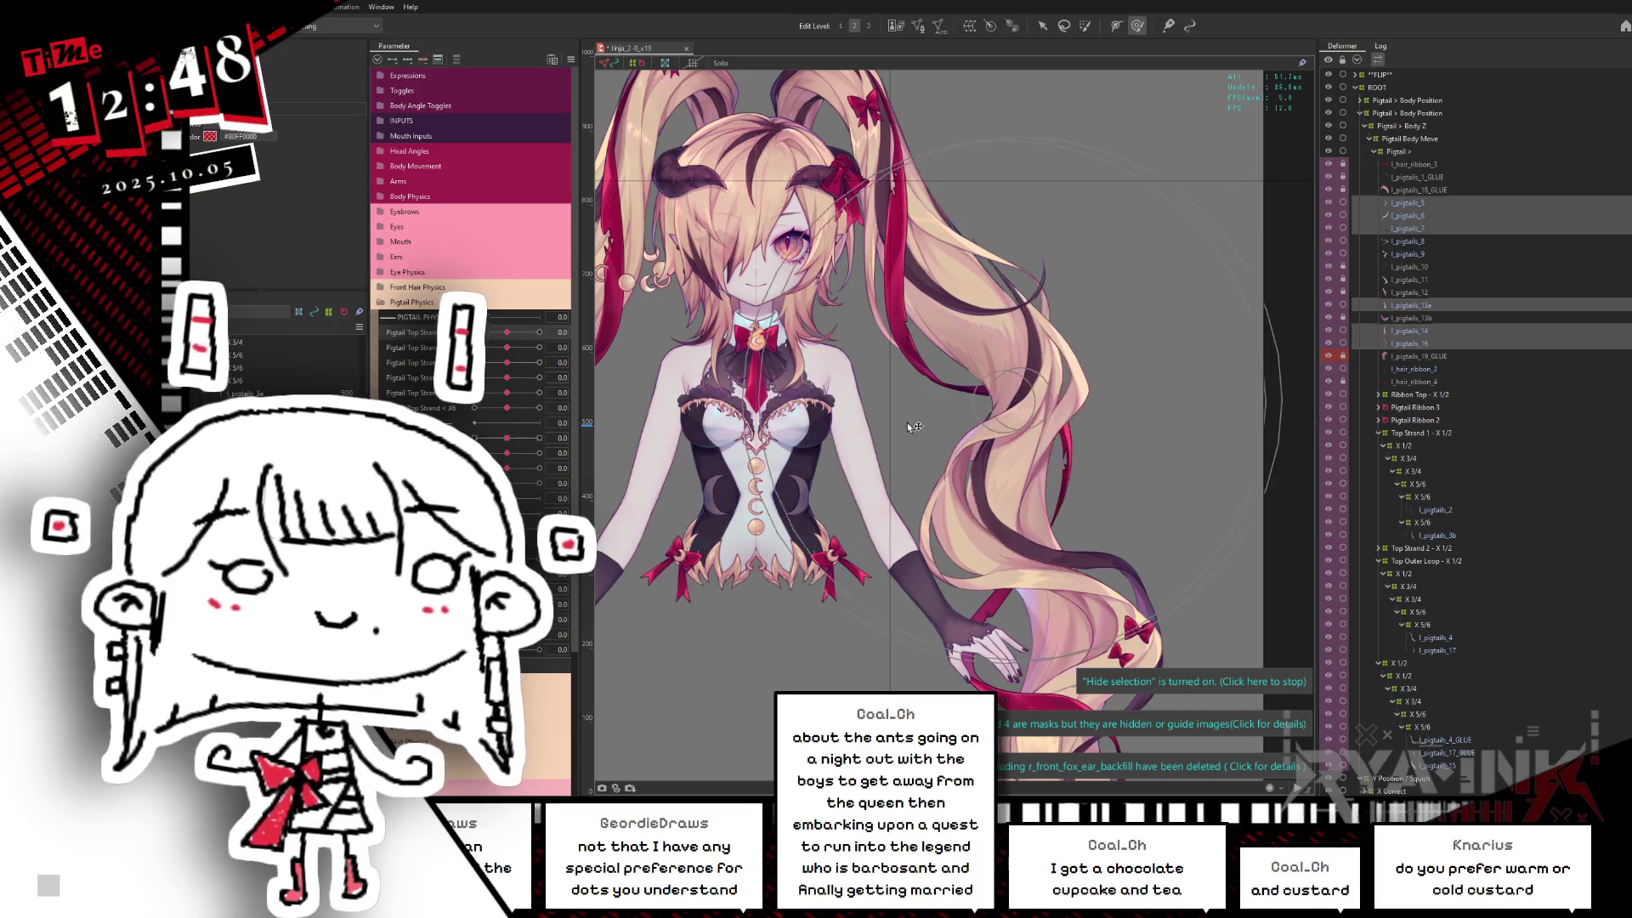
click(1416, 224)
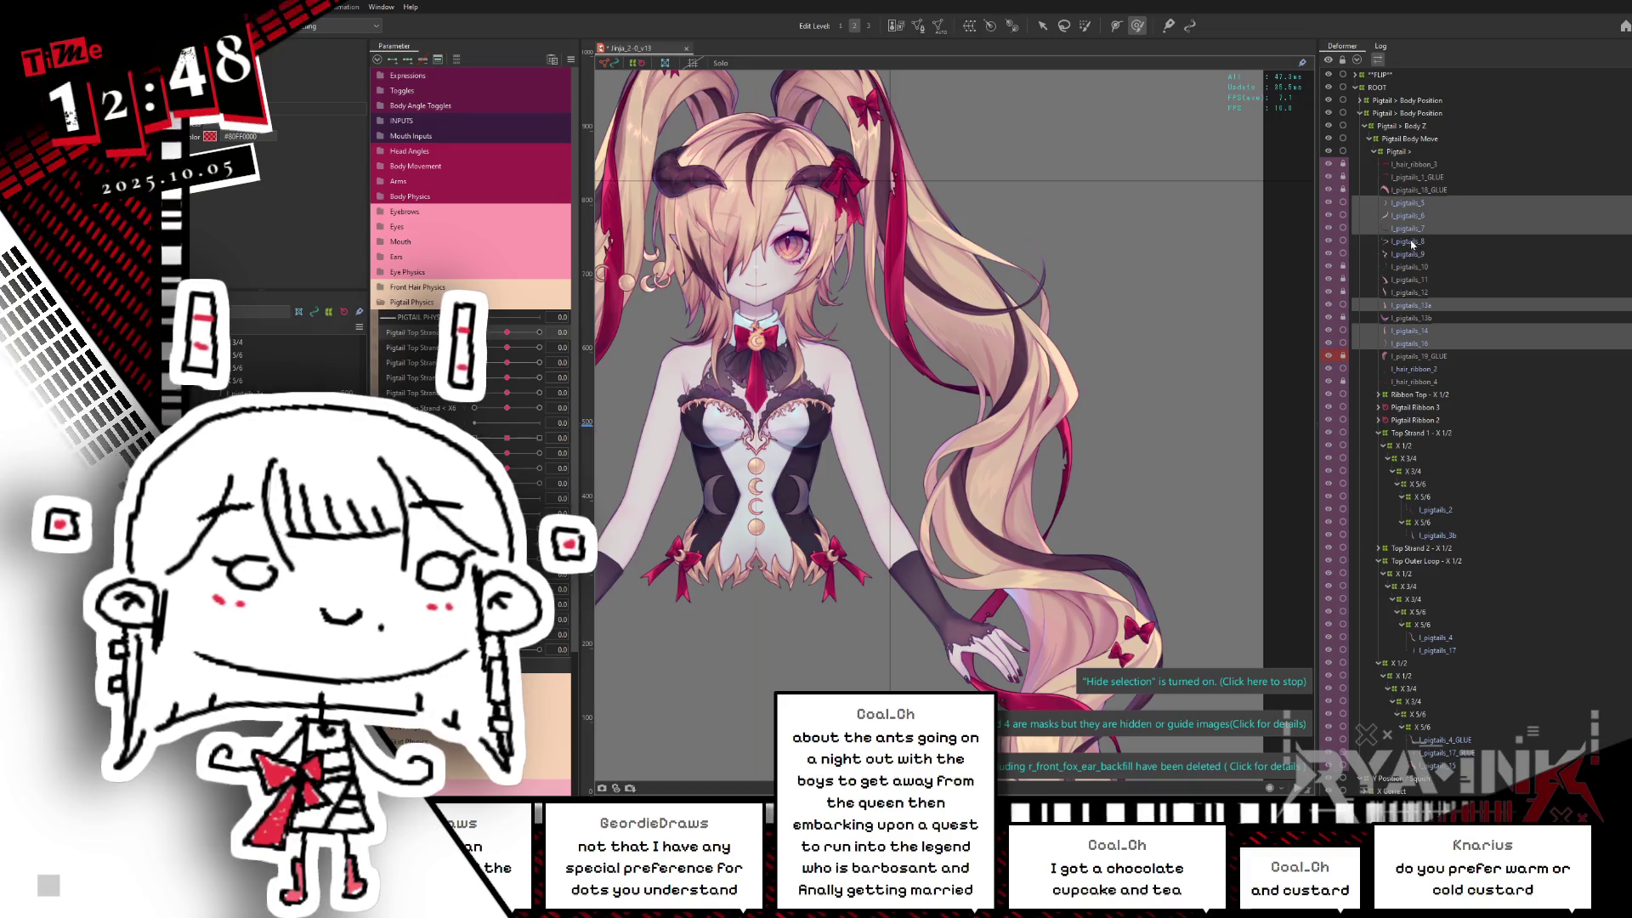
click(1418, 242)
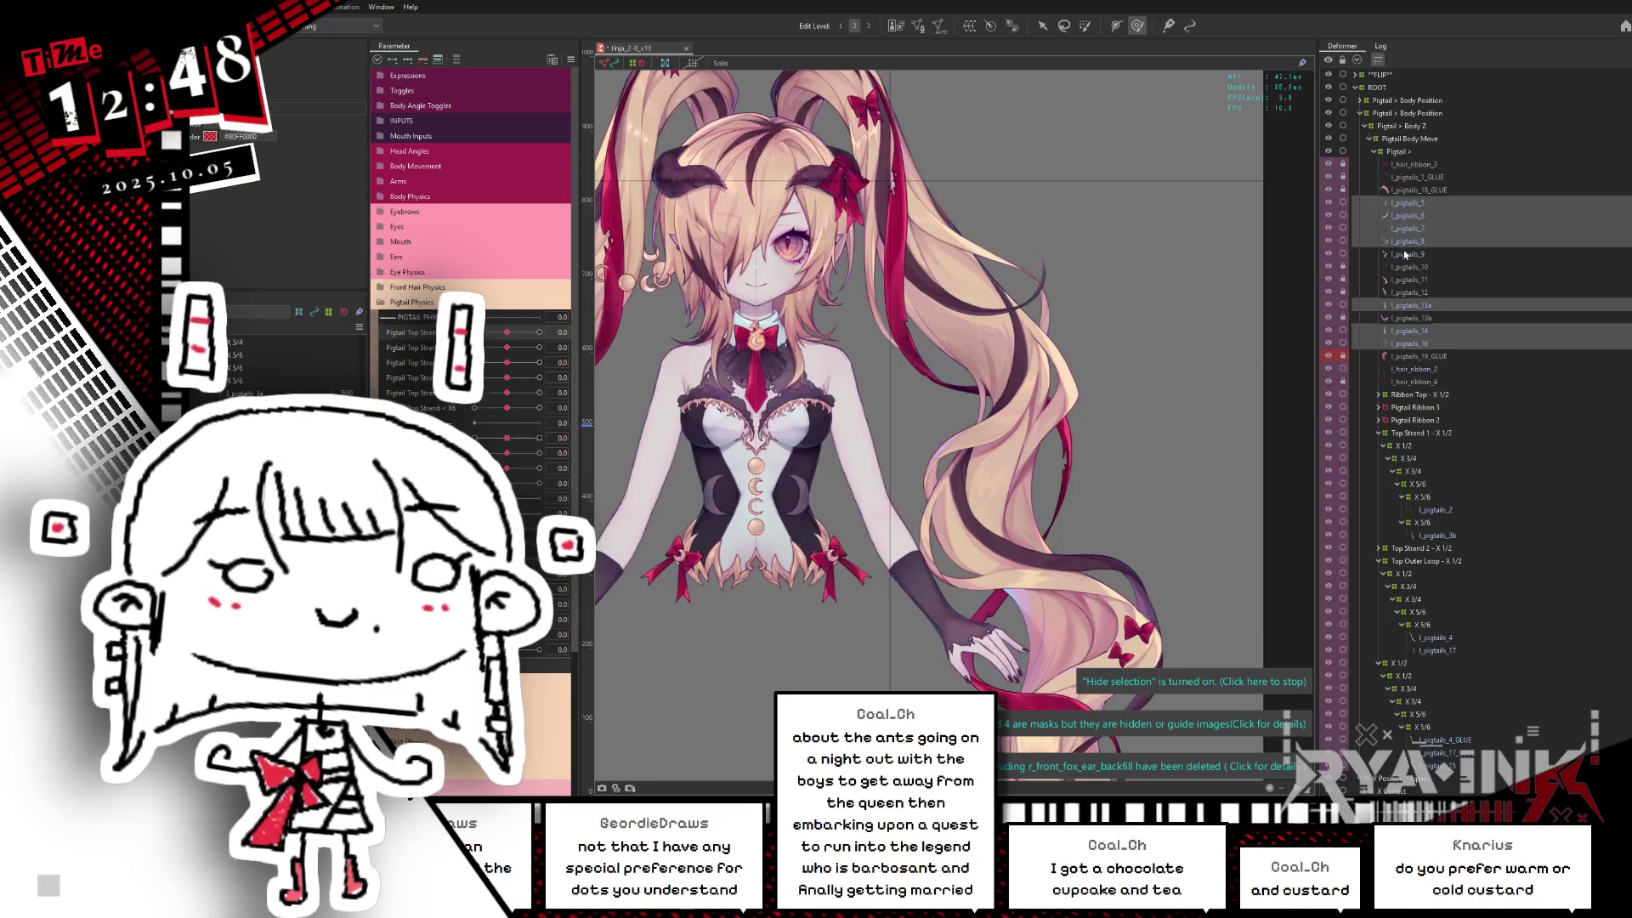
click(1417, 255)
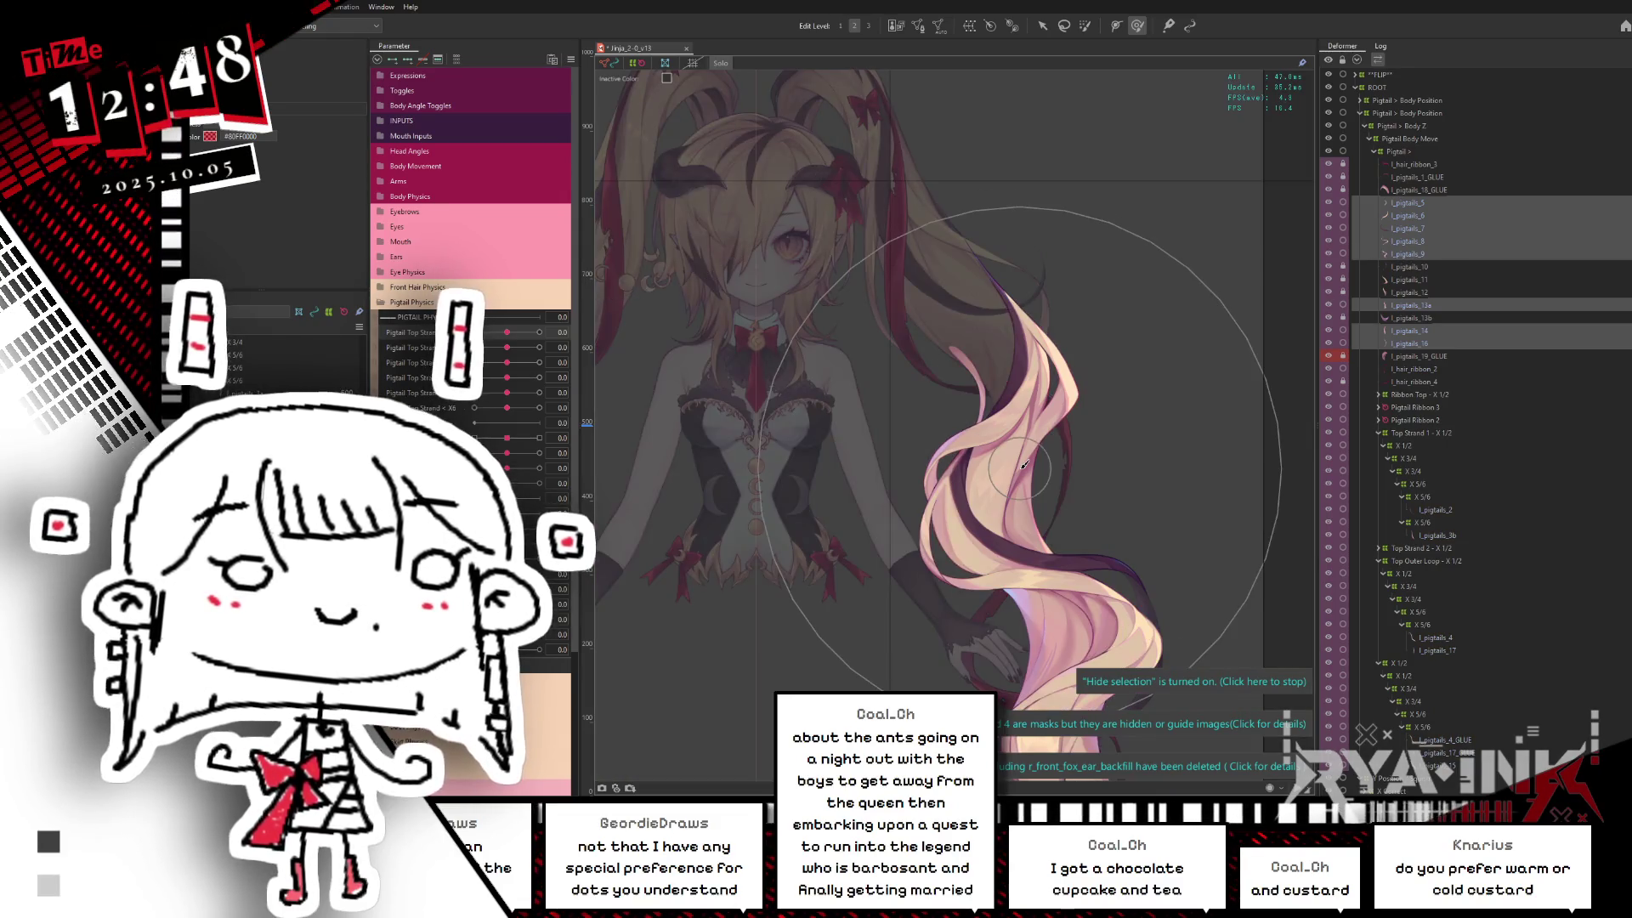
scroll(1015, 449, down, 2)
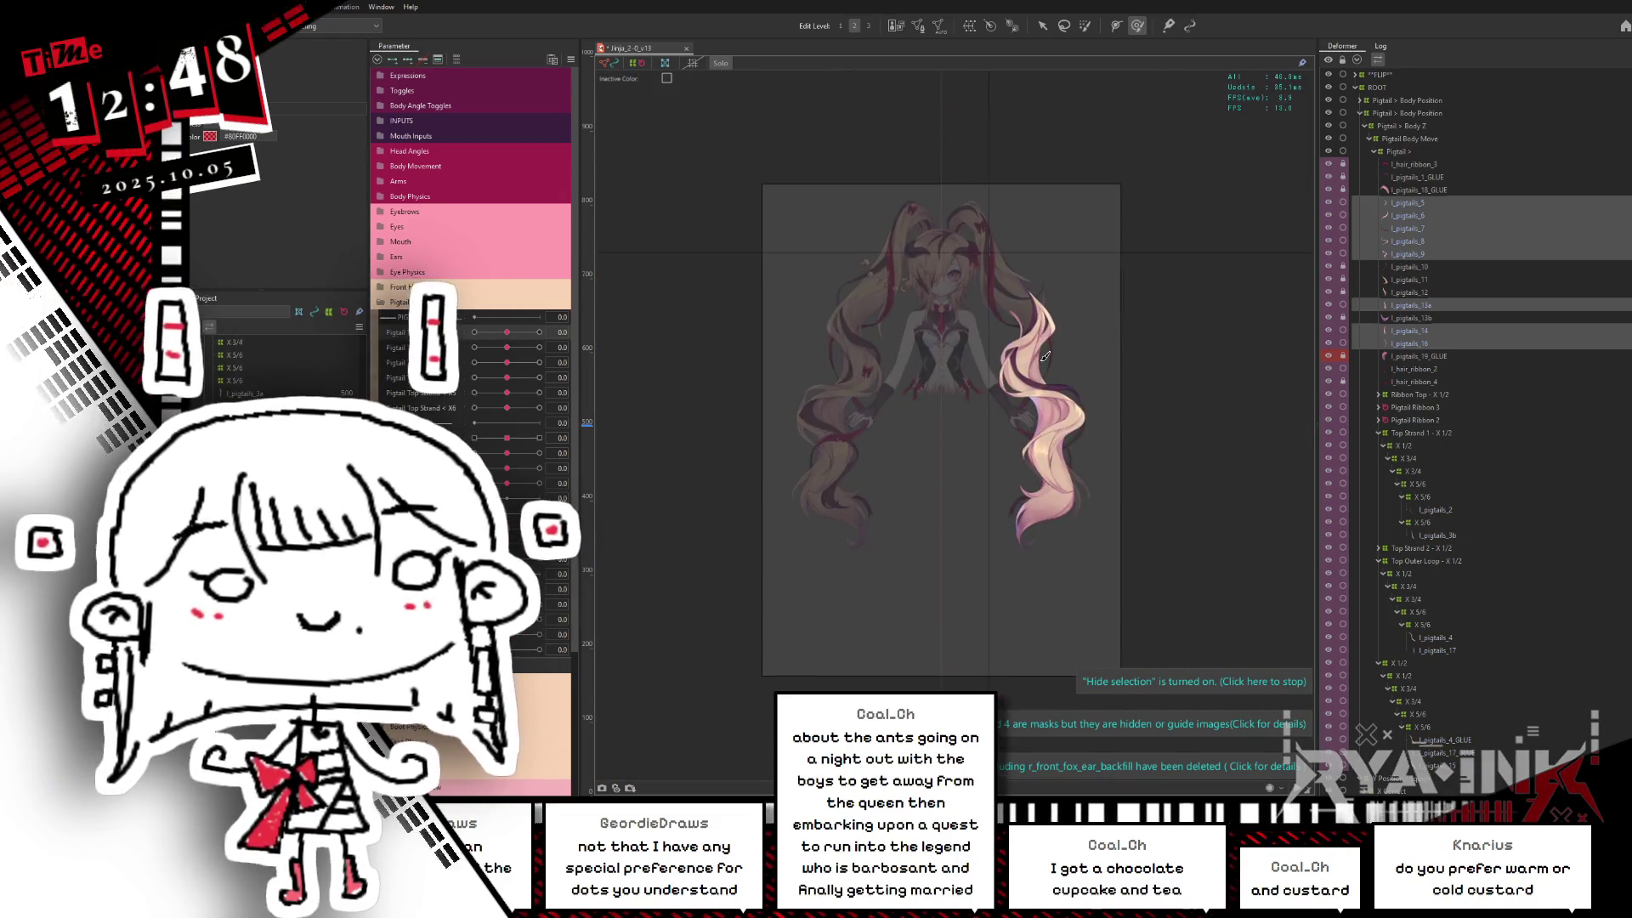
scroll(1015, 449, up, 2)
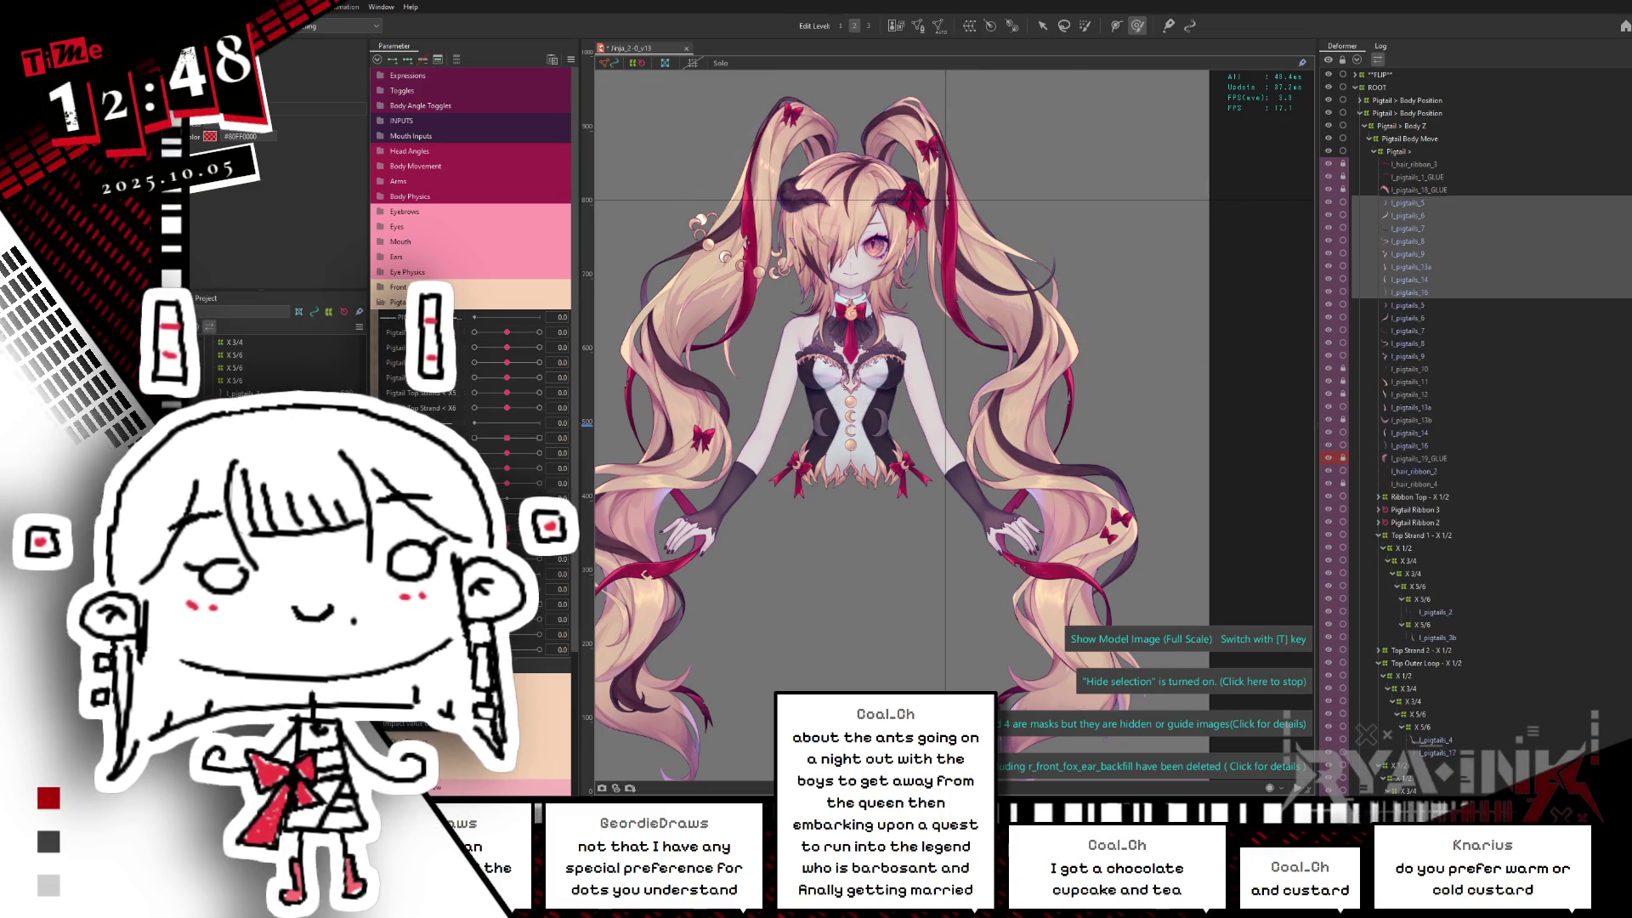
Step: Step down from the pigtails 5 mesh and rename pigtails 8 with the _GLUE suffix
click(1415, 206)
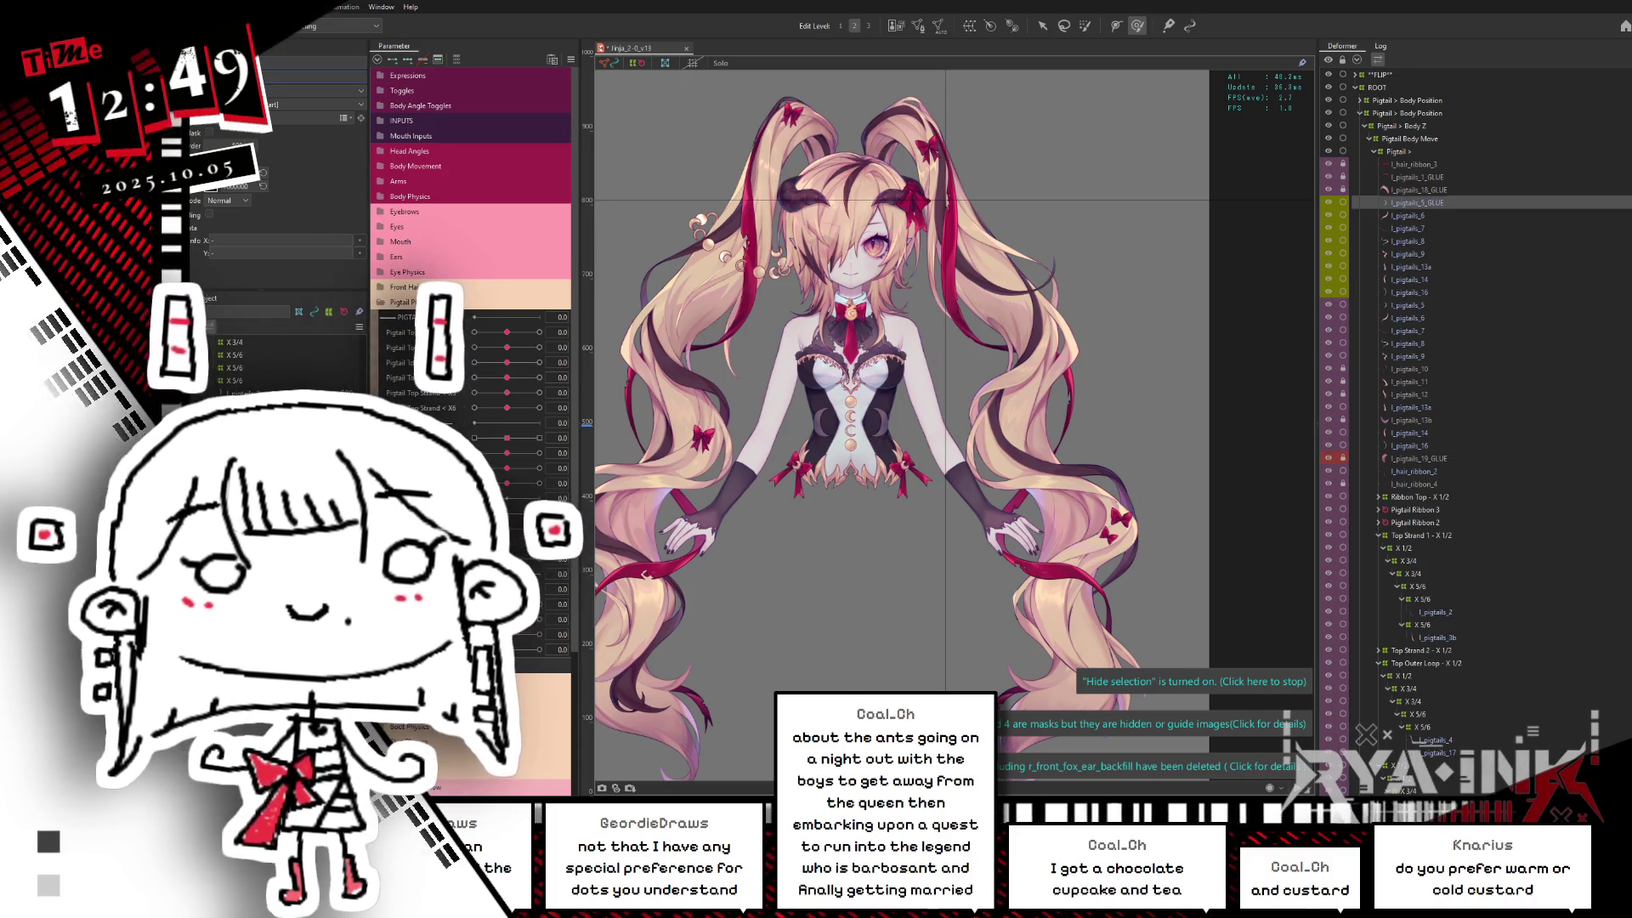
key(Down)
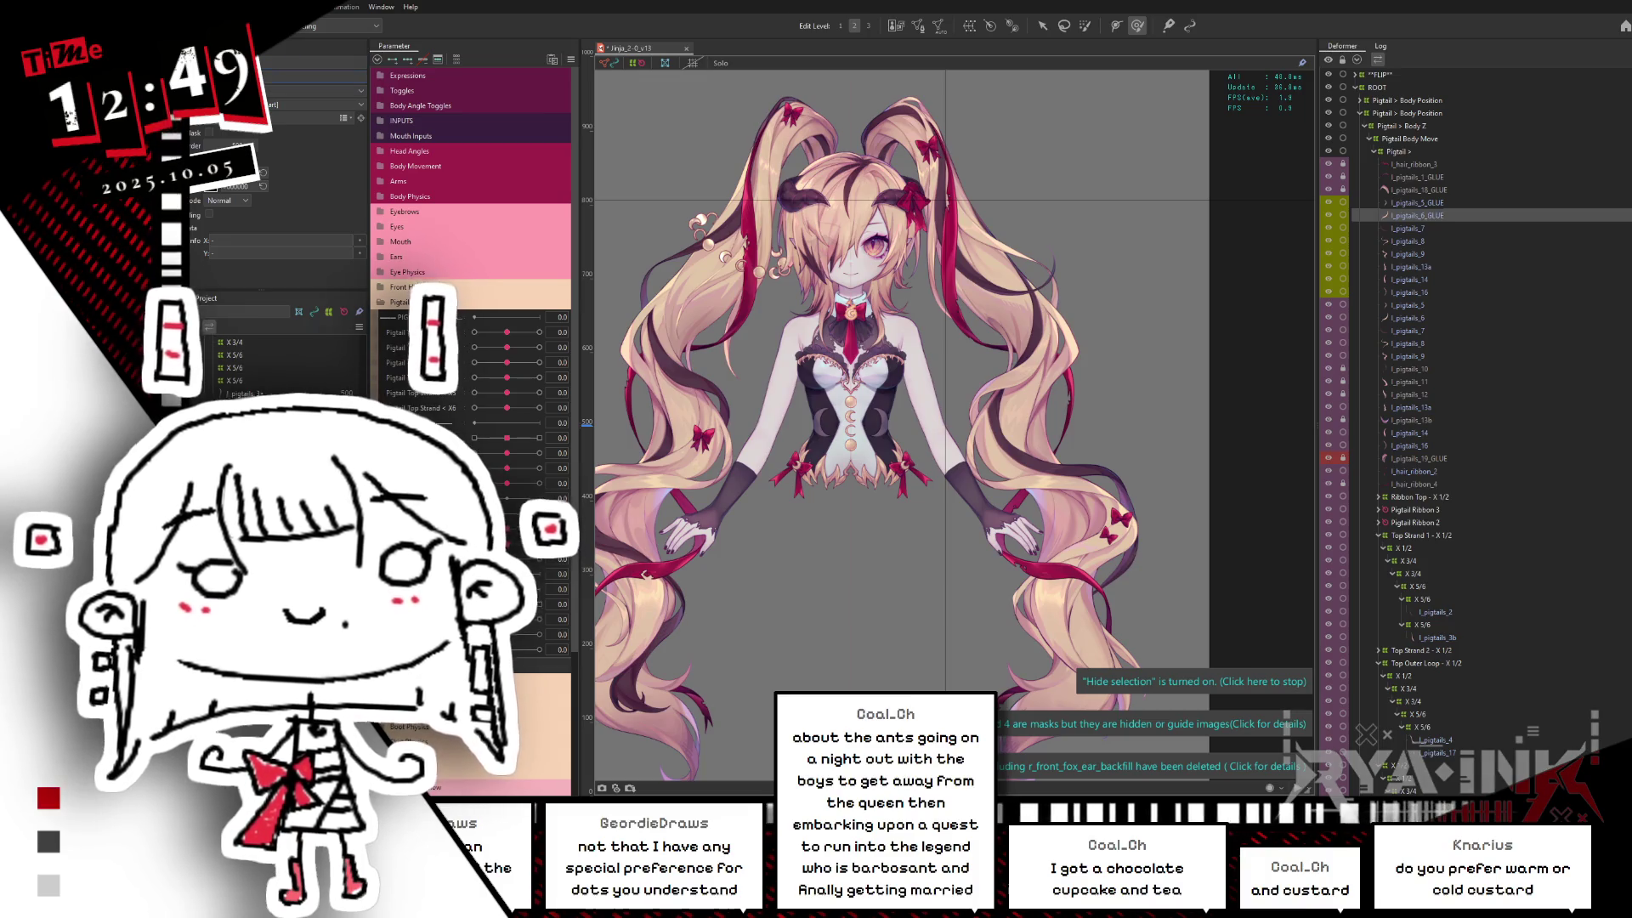
key(Down)
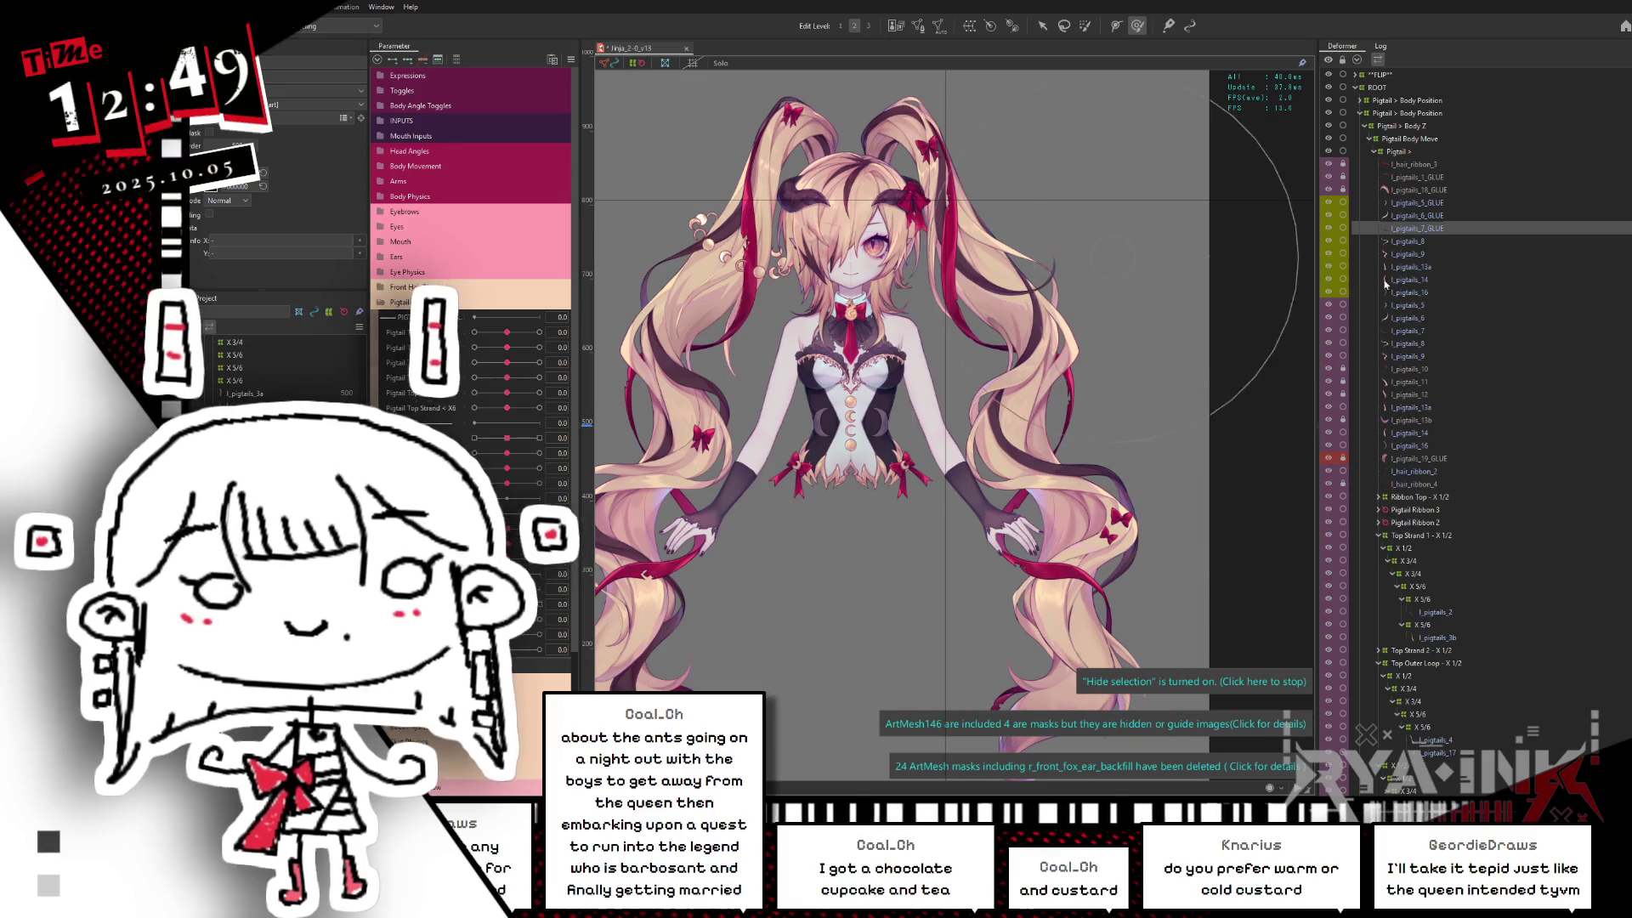
key(Down)
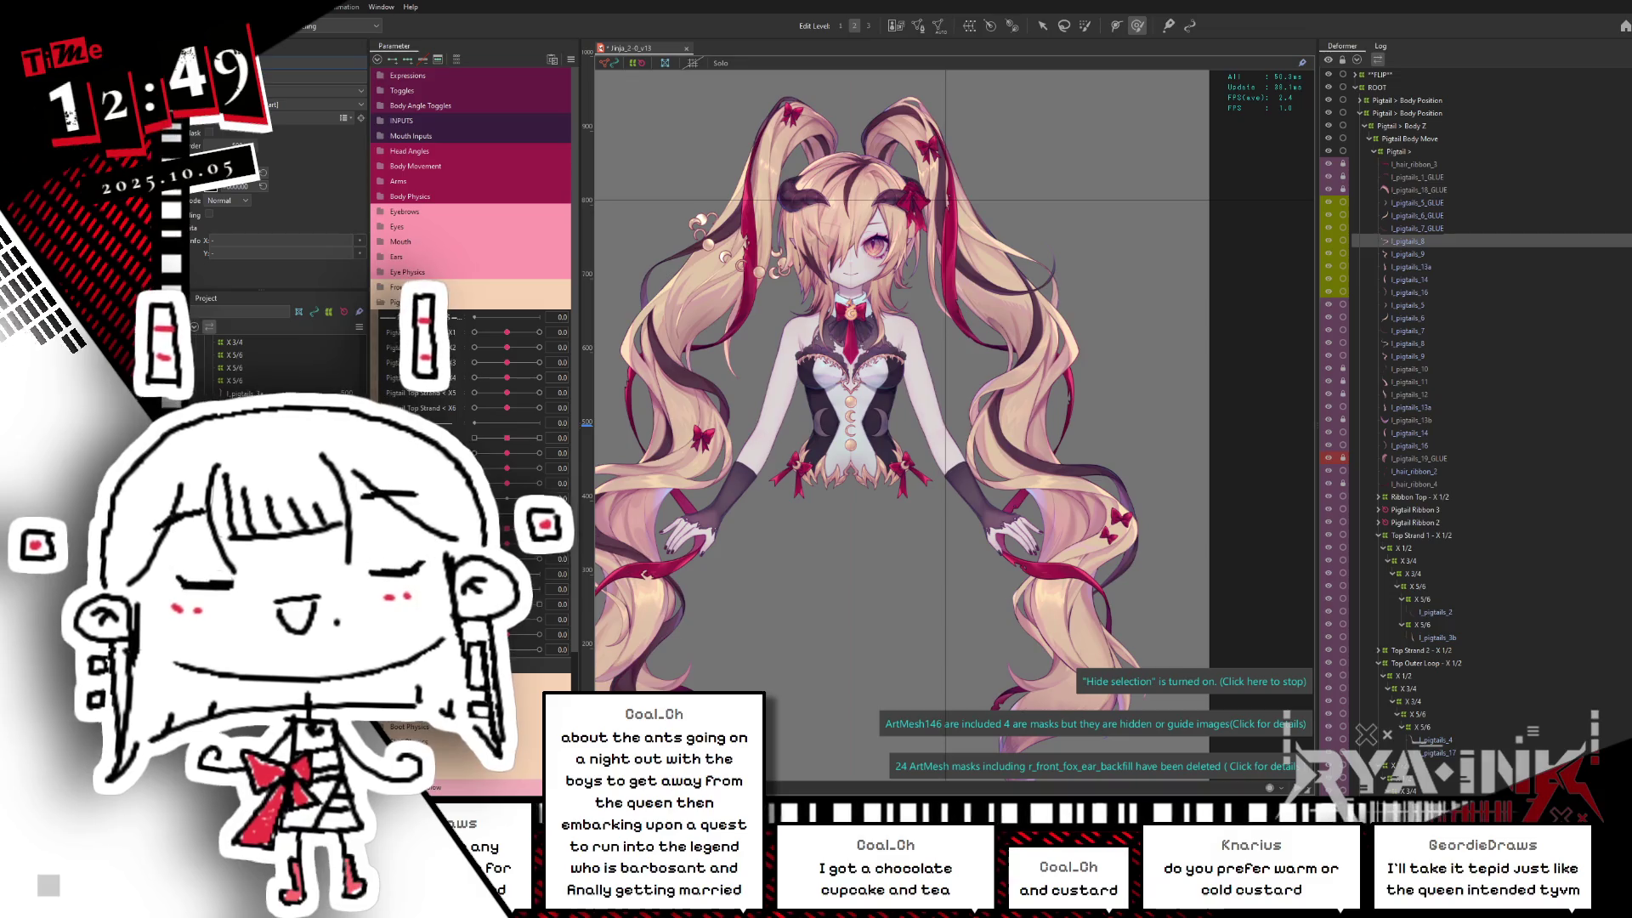
text(_GLUE)
key(Return)
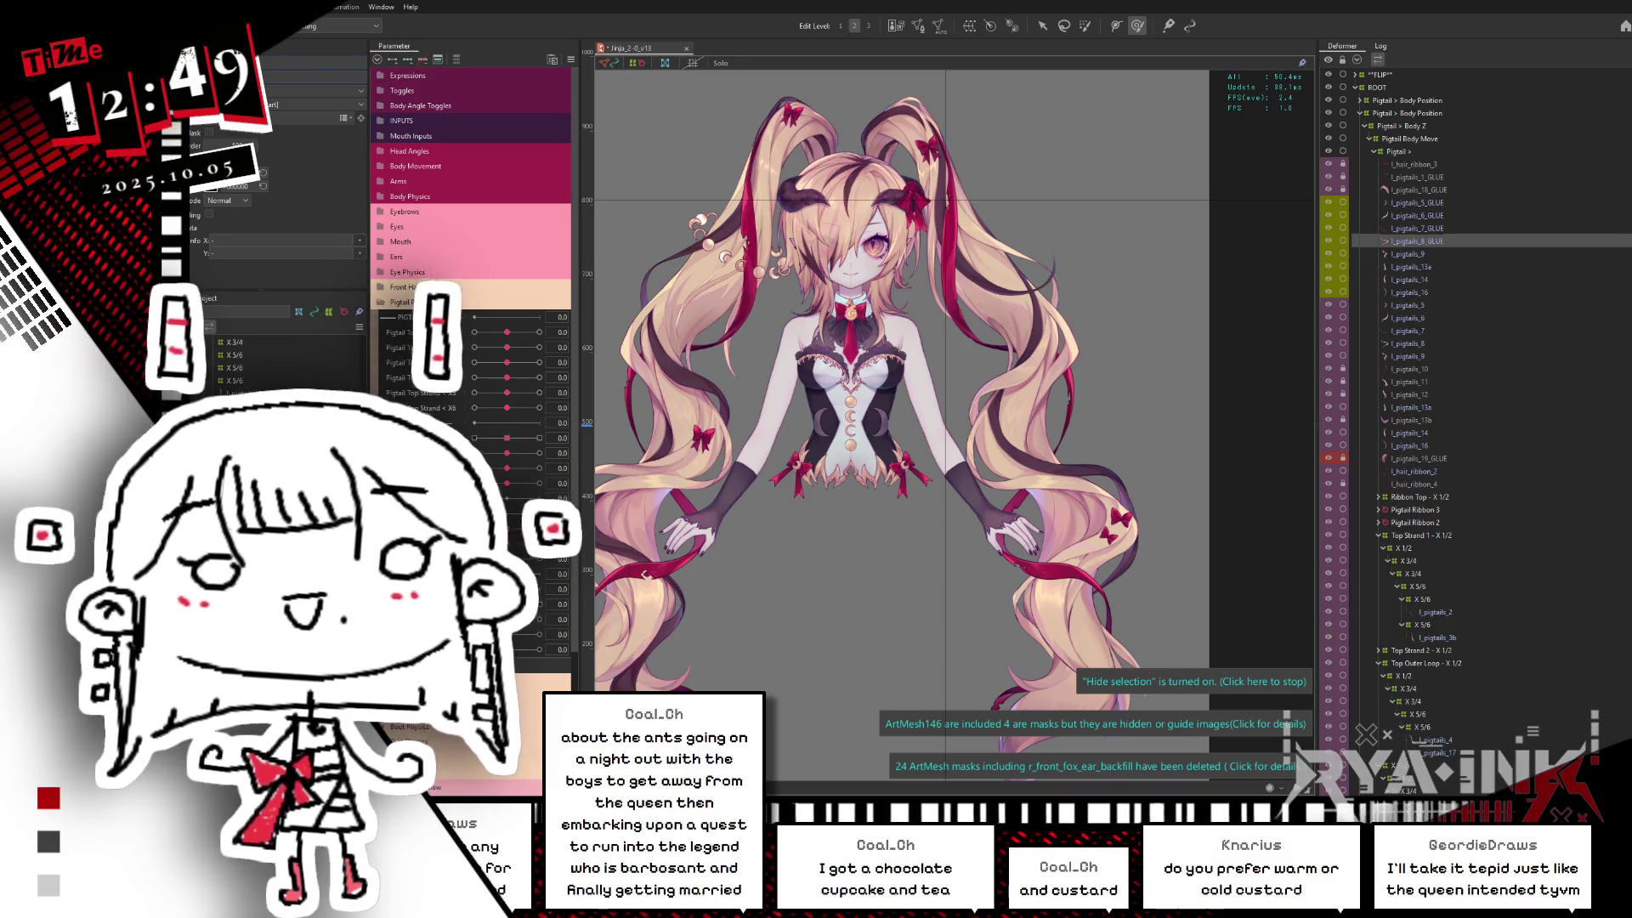
Step: Rename the pigtails 10a and pigtails 10 meshes with the _GLUE suffix and move to the next mesh
click(1431, 256)
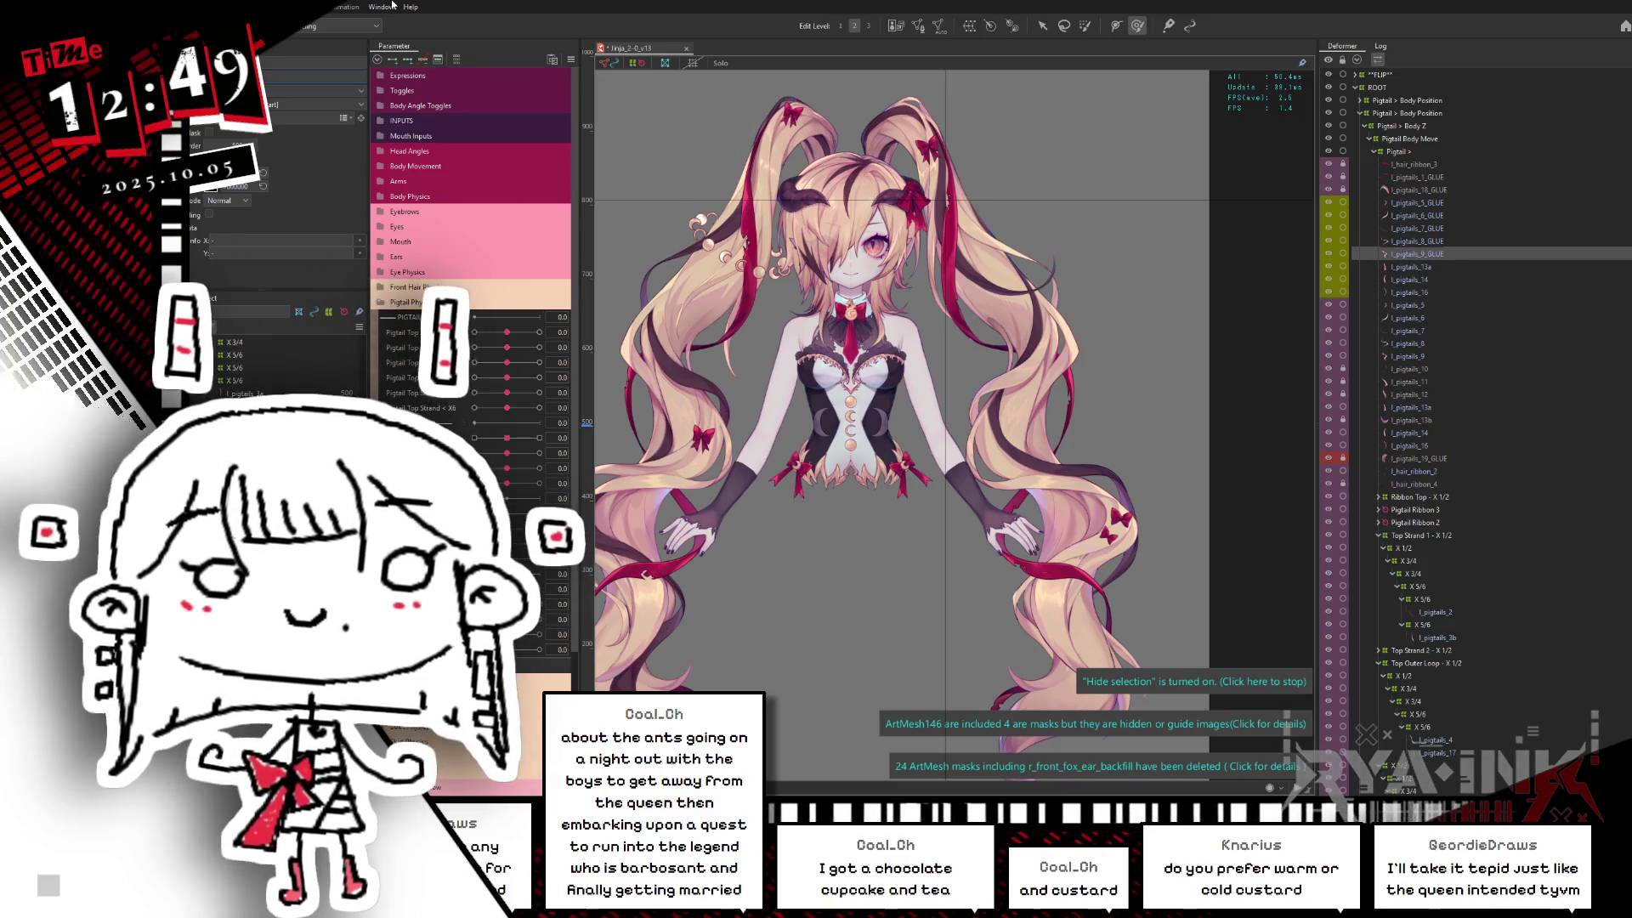
click(1460, 266)
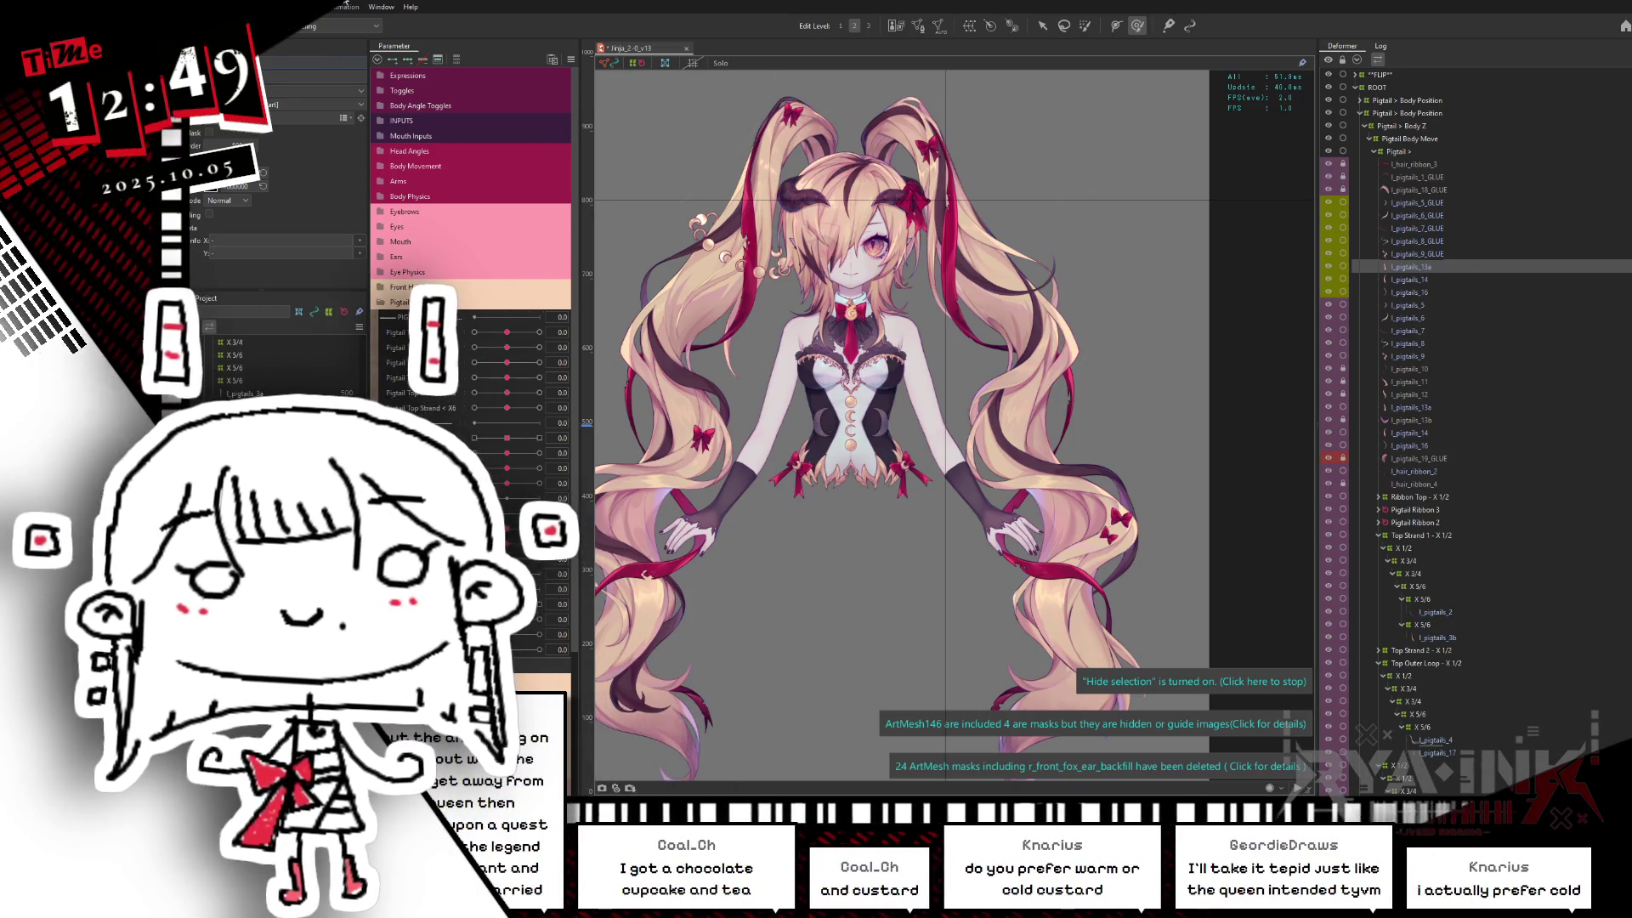
text(_GLUE)
key(Return)
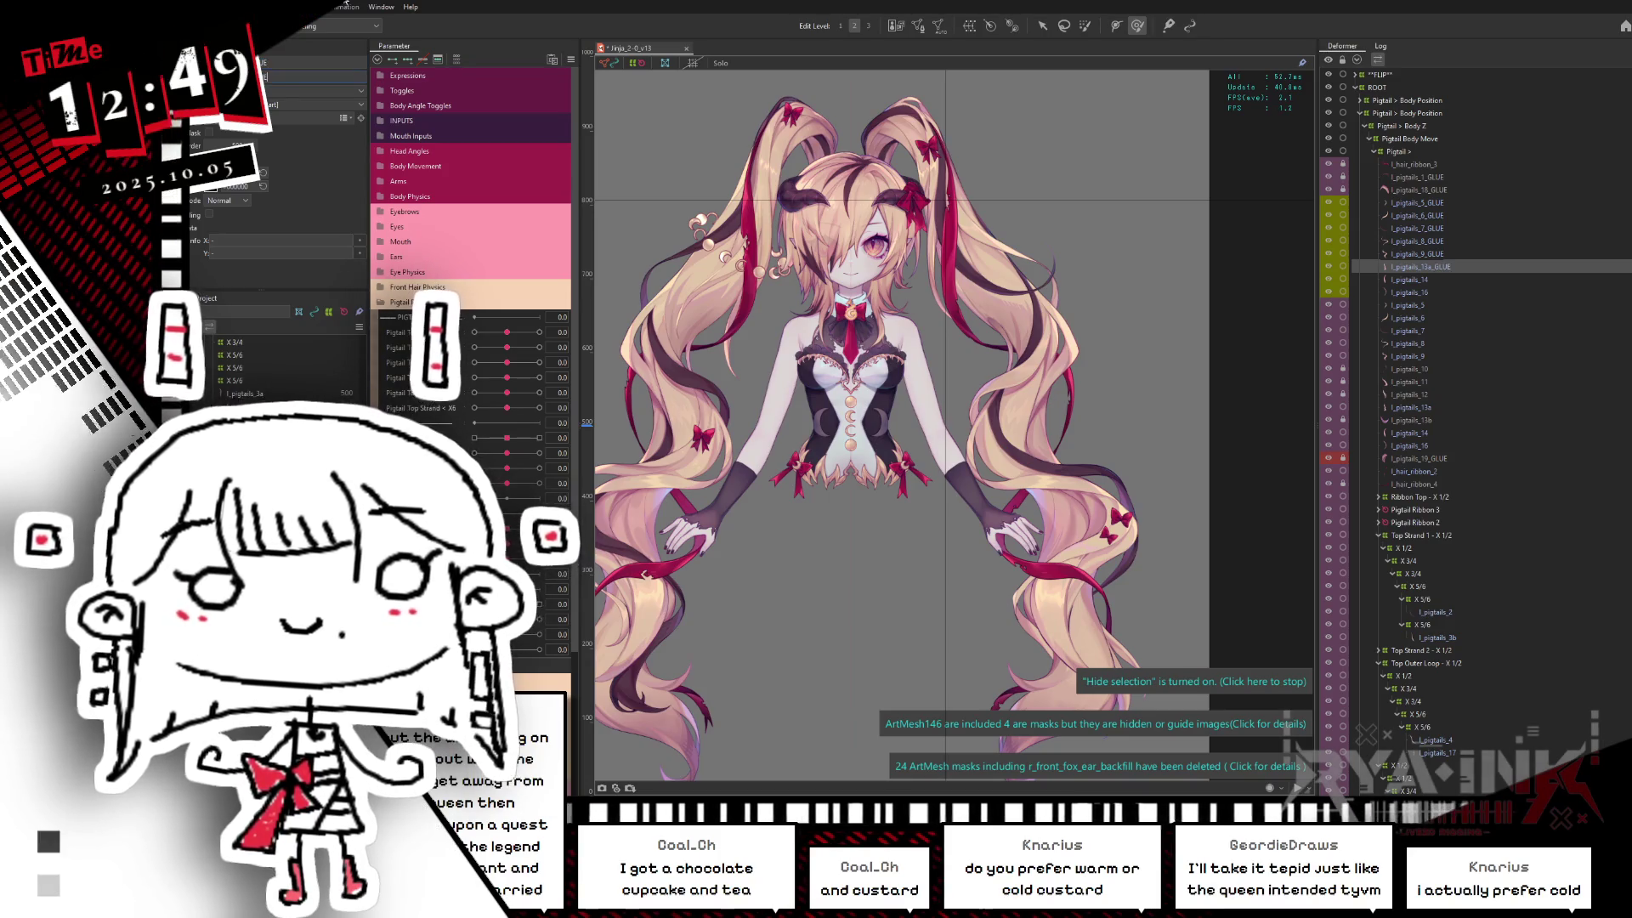
key(Down)
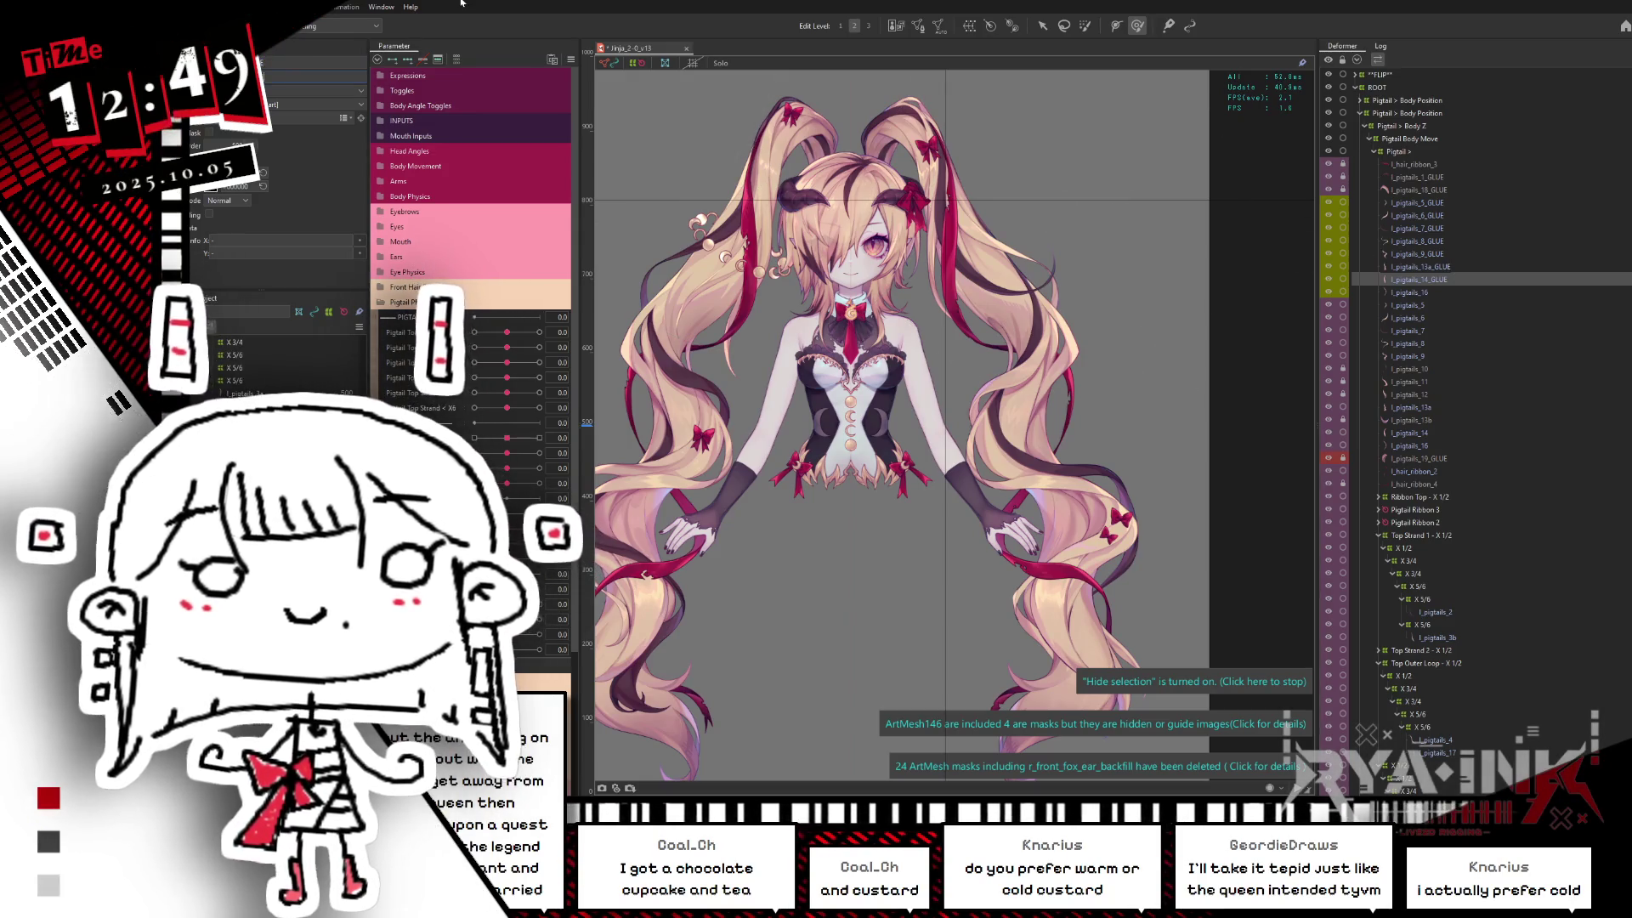
text(_GLUE)
key(Return)
click(1410, 294)
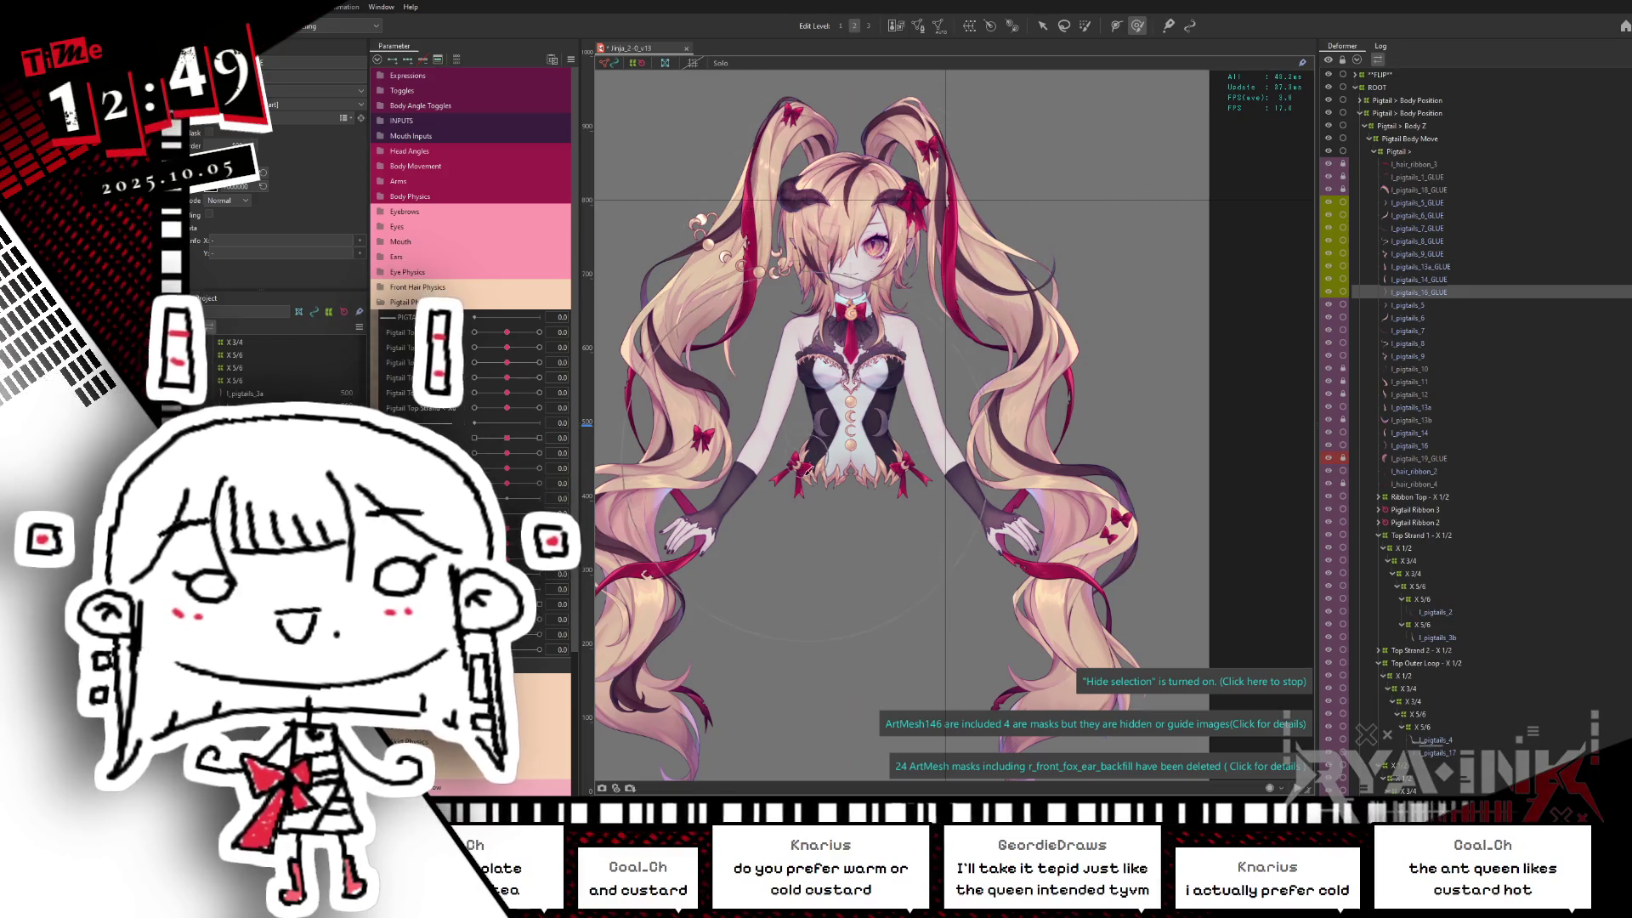
Step: Select the run of renamed _GLUE meshes, save the model, then pick a single glue strand mesh for reshaping
shift+click(1407, 204)
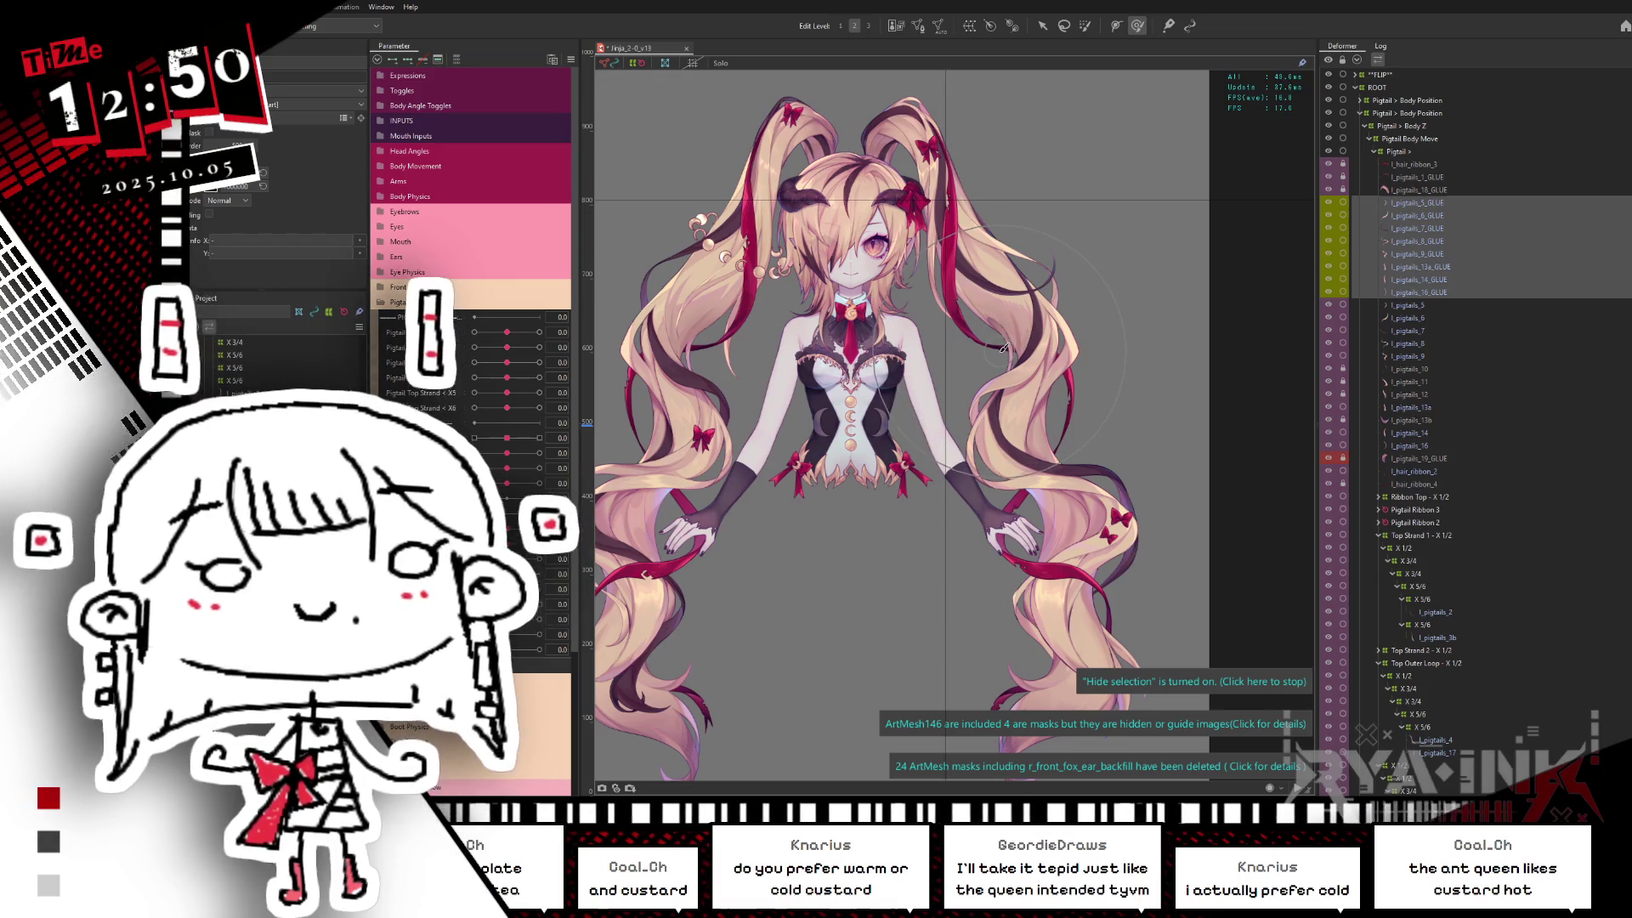
scroll(1003, 348, up, 2)
scroll(1005, 368, up, 3)
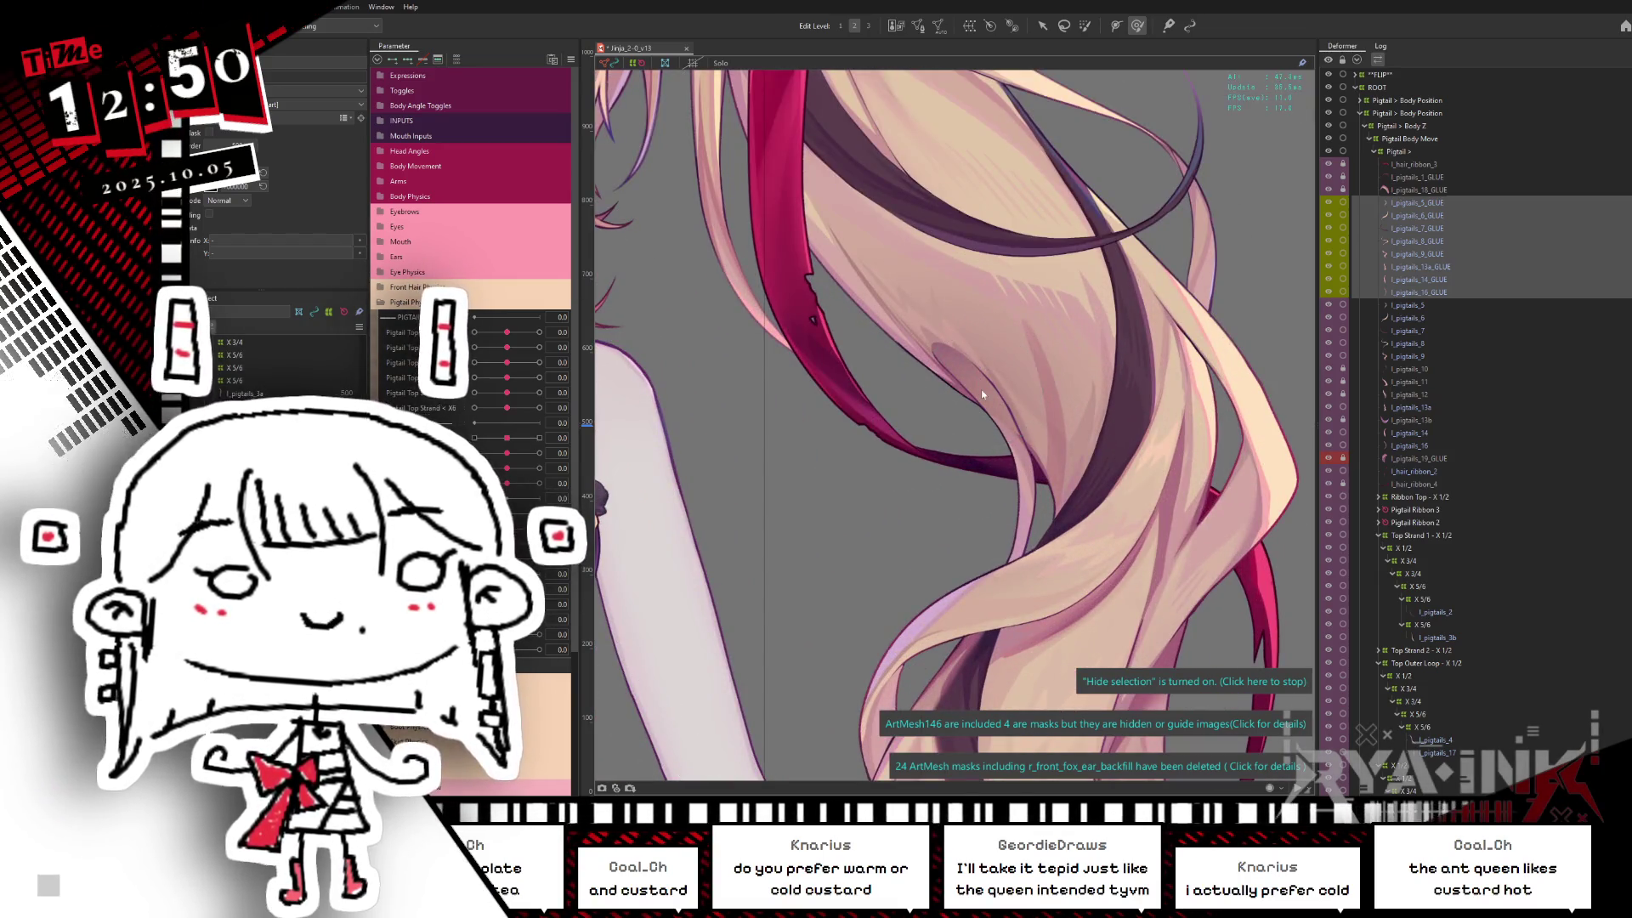
right_click(980, 390)
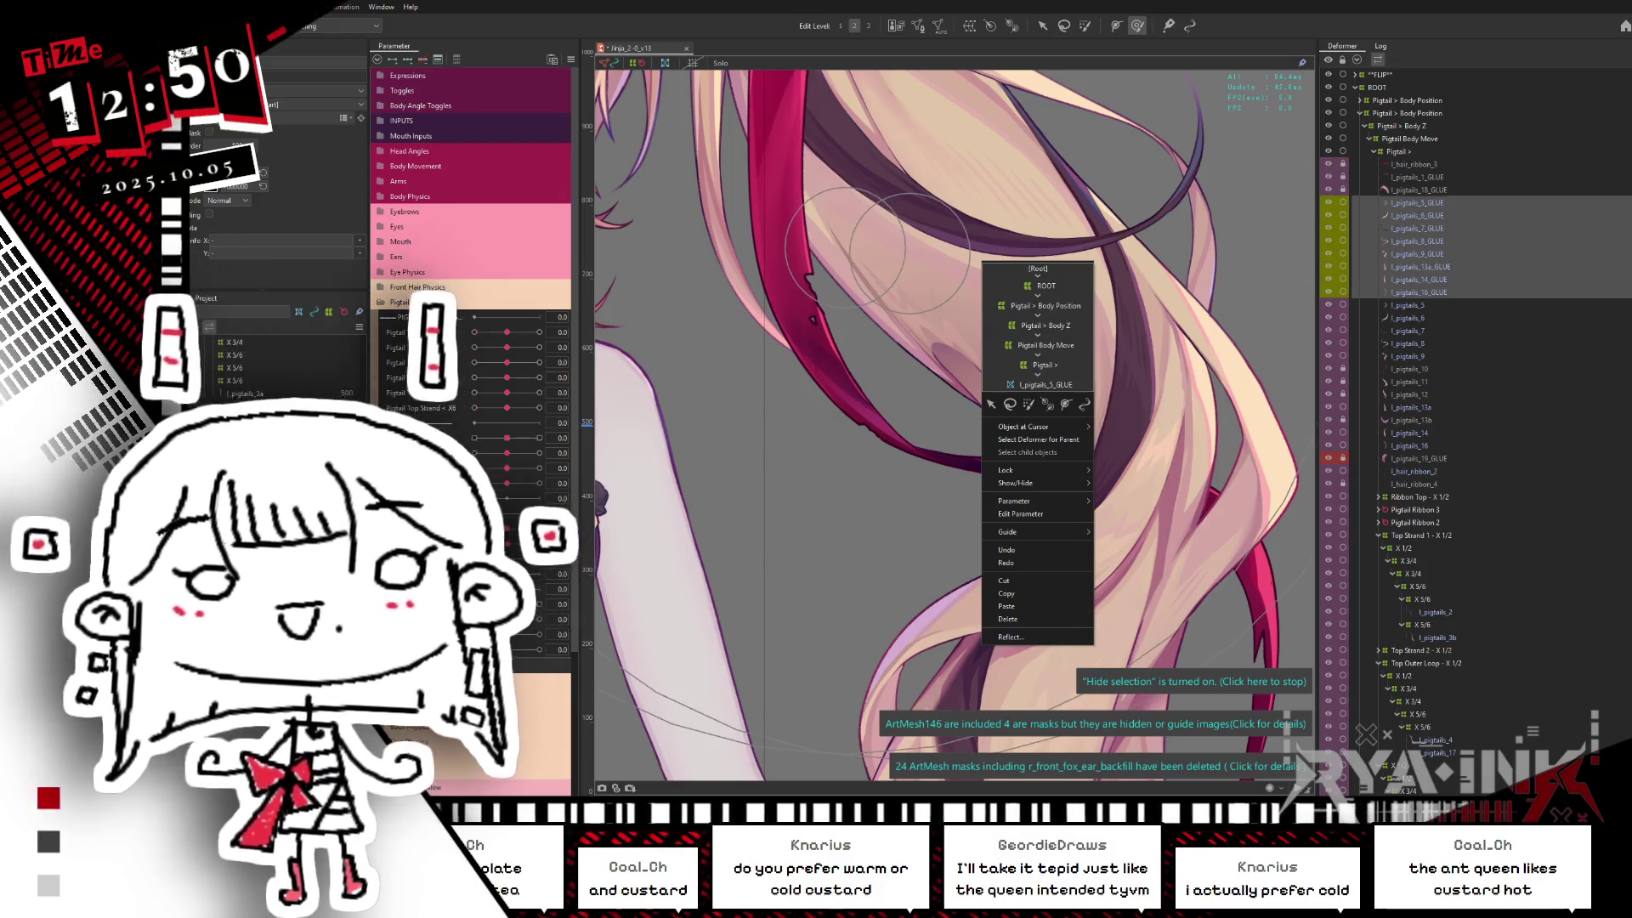
key(Escape)
scroll(1204, 282, down, 2)
scroll(1204, 282, down, 2)
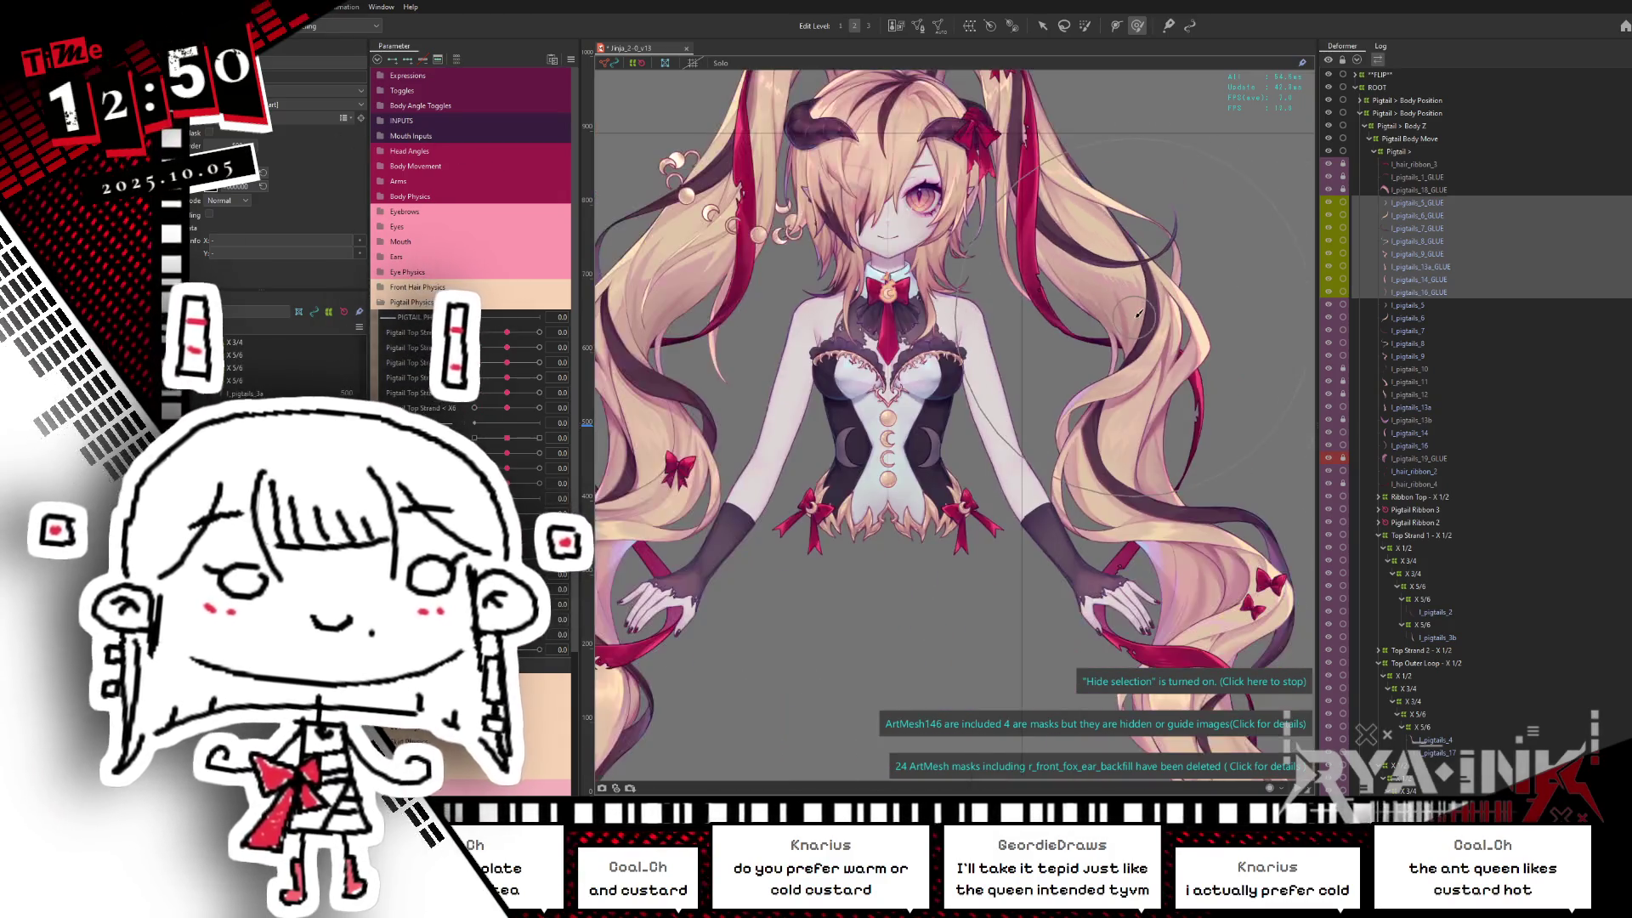
scroll(1204, 282, down, 1)
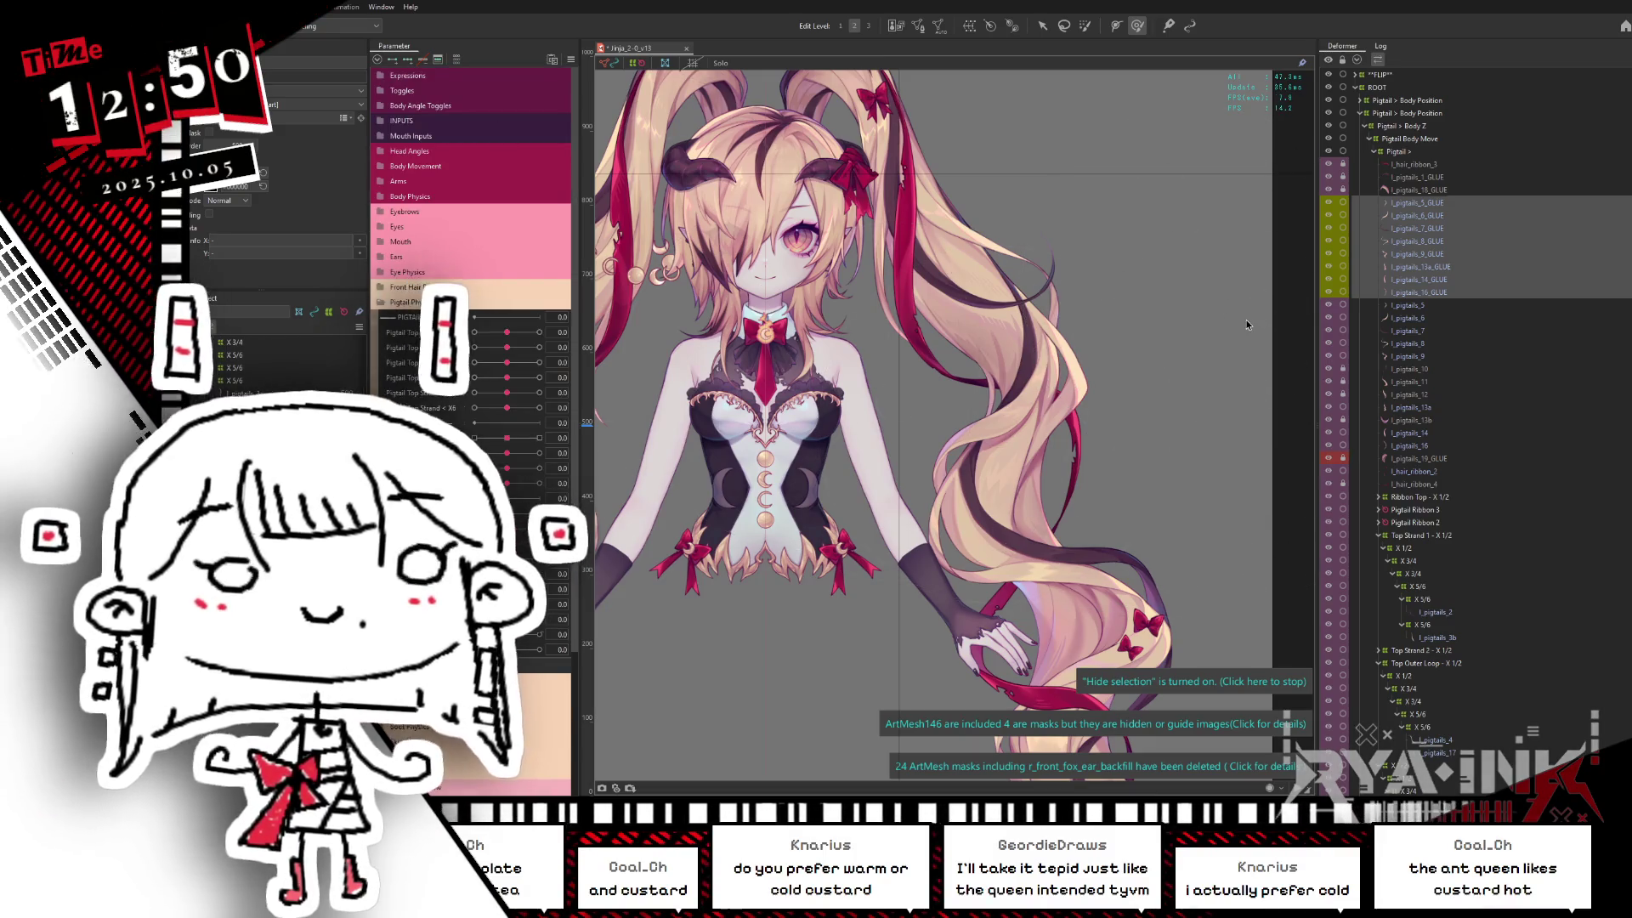
key(ctrl+s)
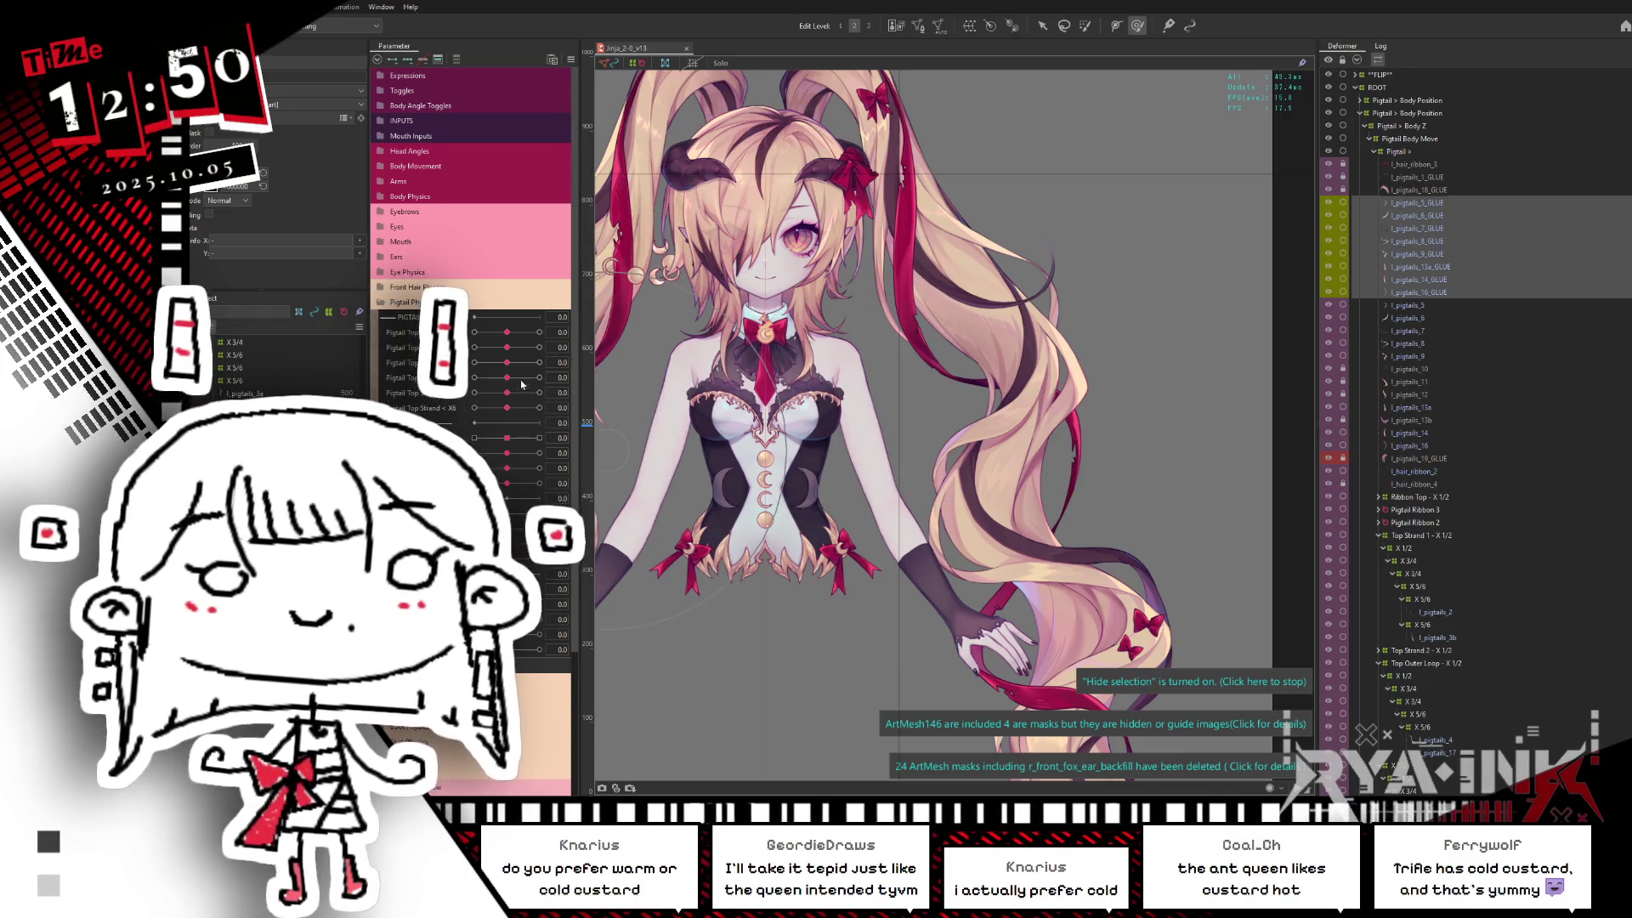
click(1437, 203)
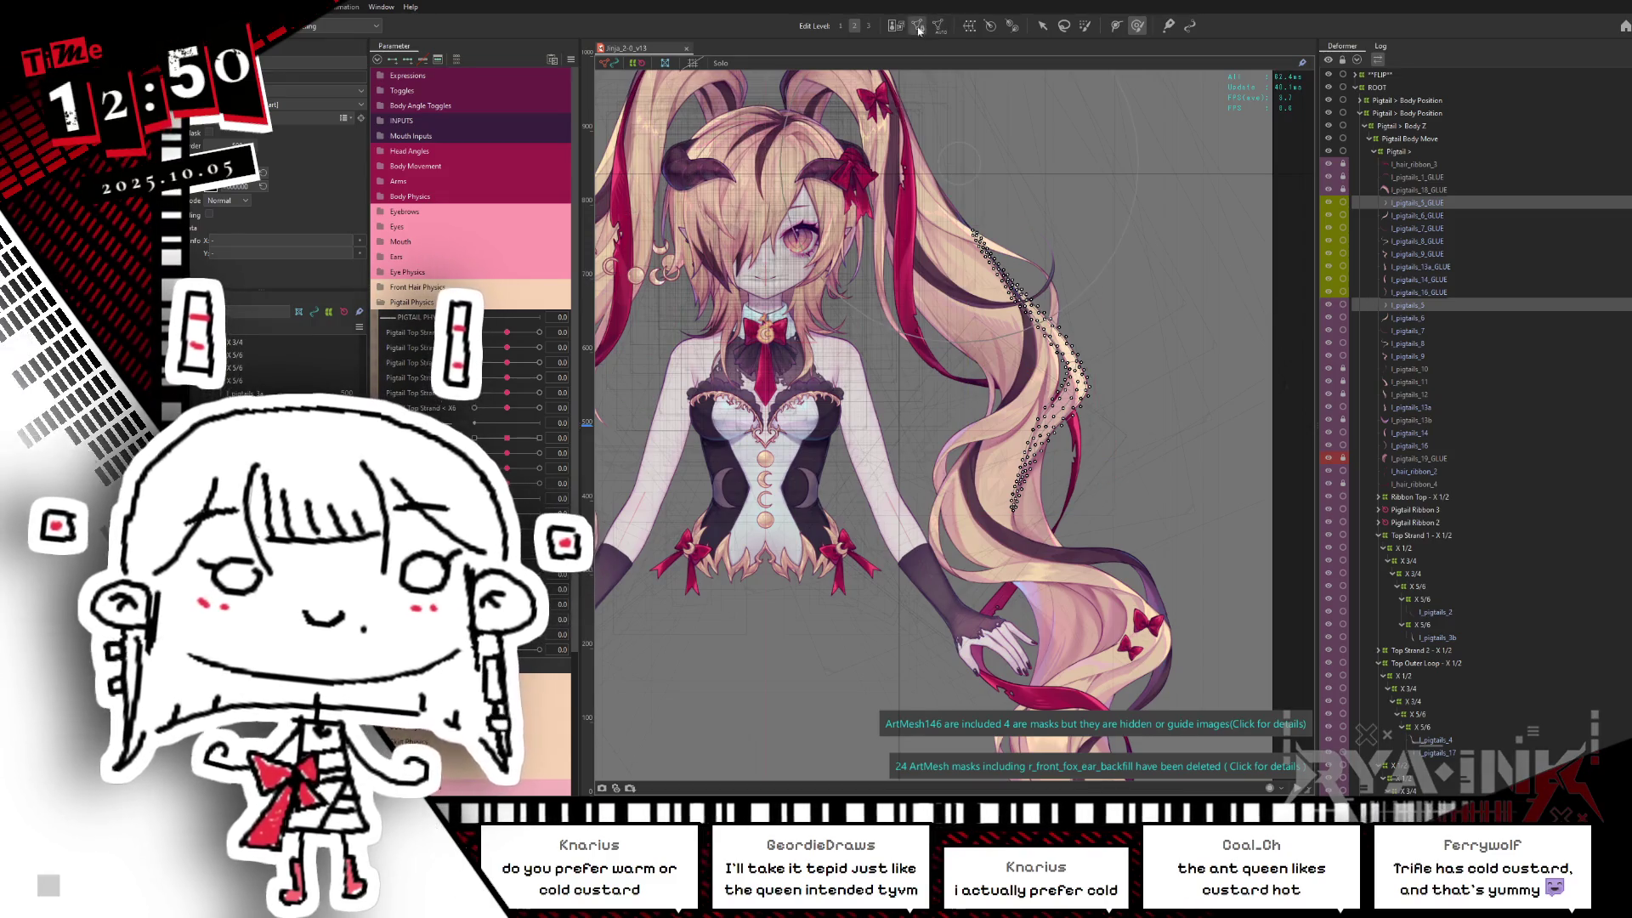
Step: Reshape the first glue mesh by selecting all its vertices and confirming the edit
double_click(970, 258)
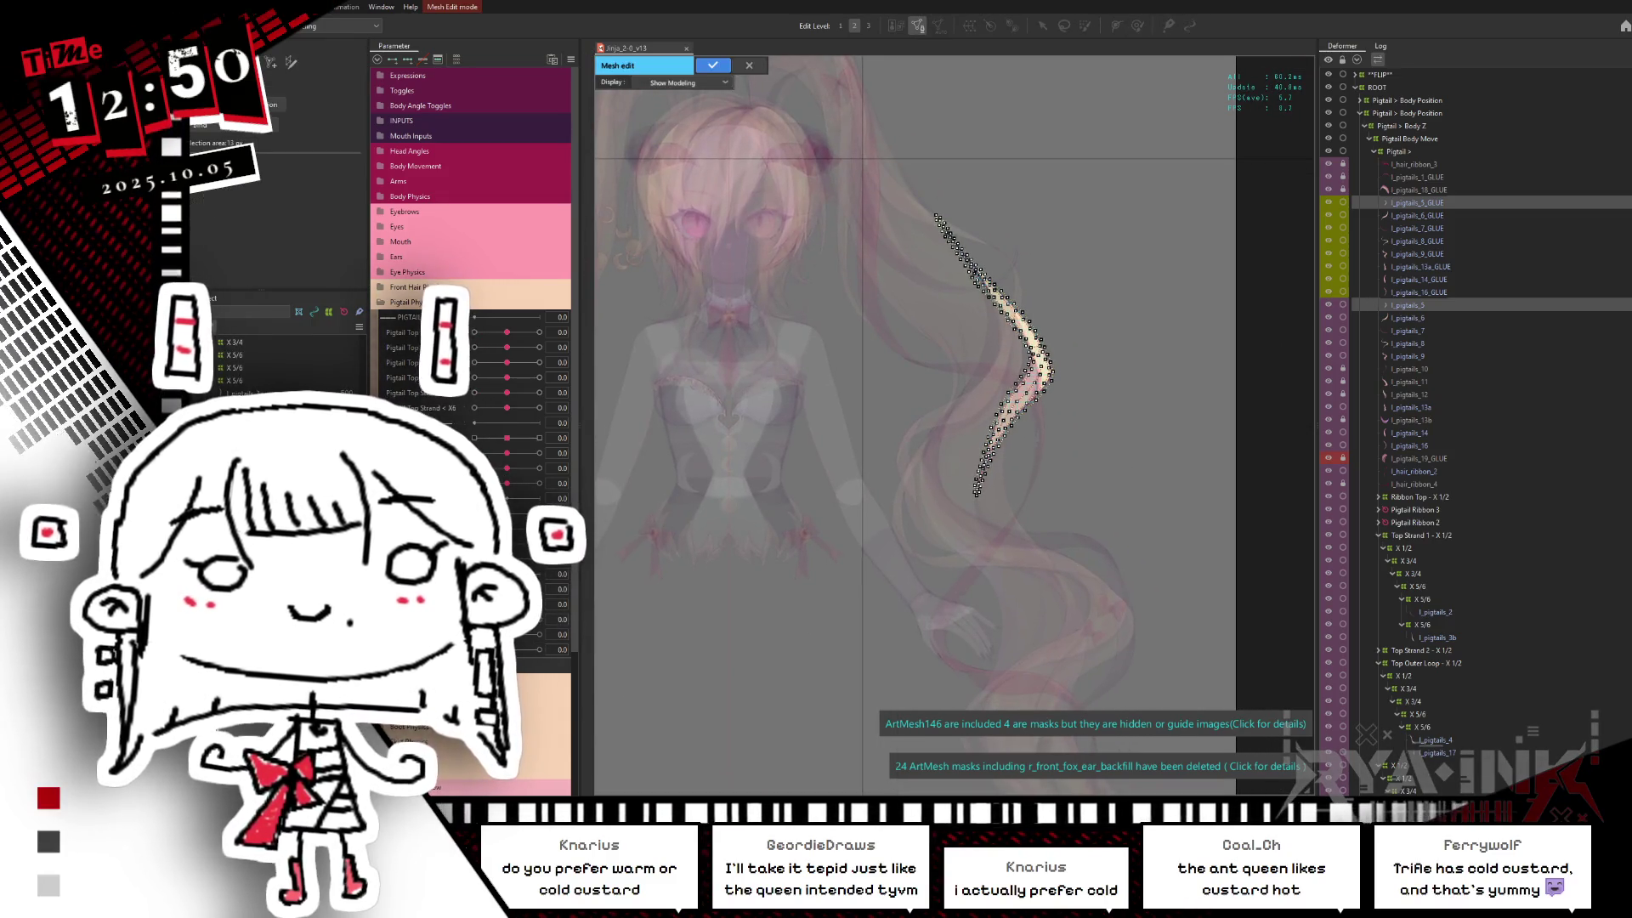
drag(1154, 166, 918, 510)
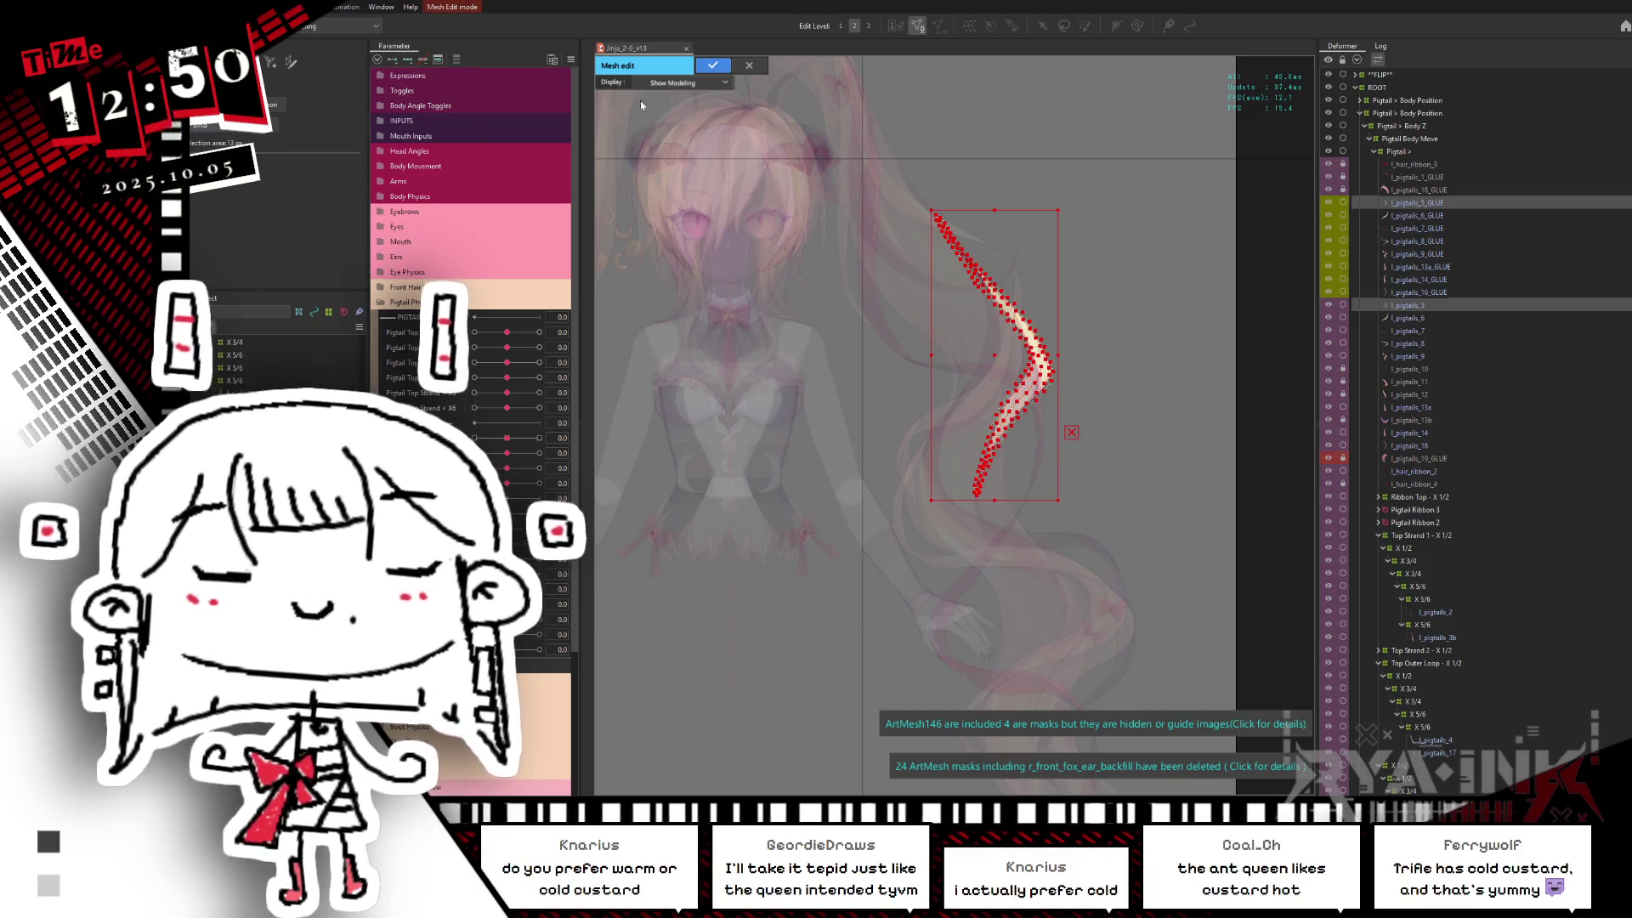
click(712, 65)
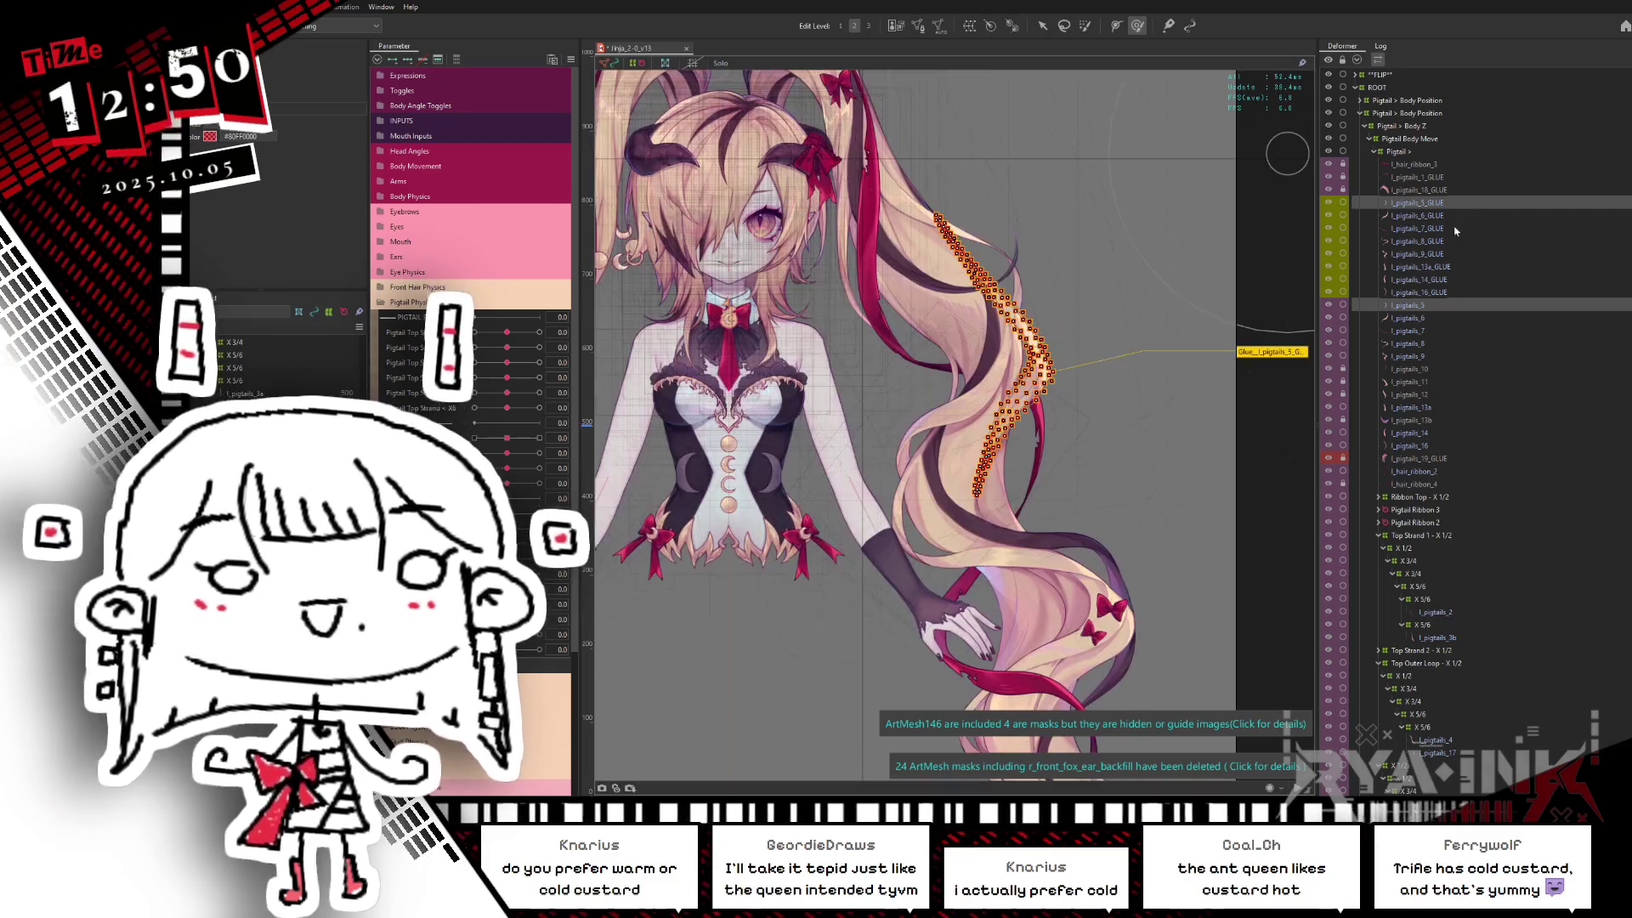
Step: Reshape the next pigtail glue strand the same way and apply its mesh edits
click(1415, 318)
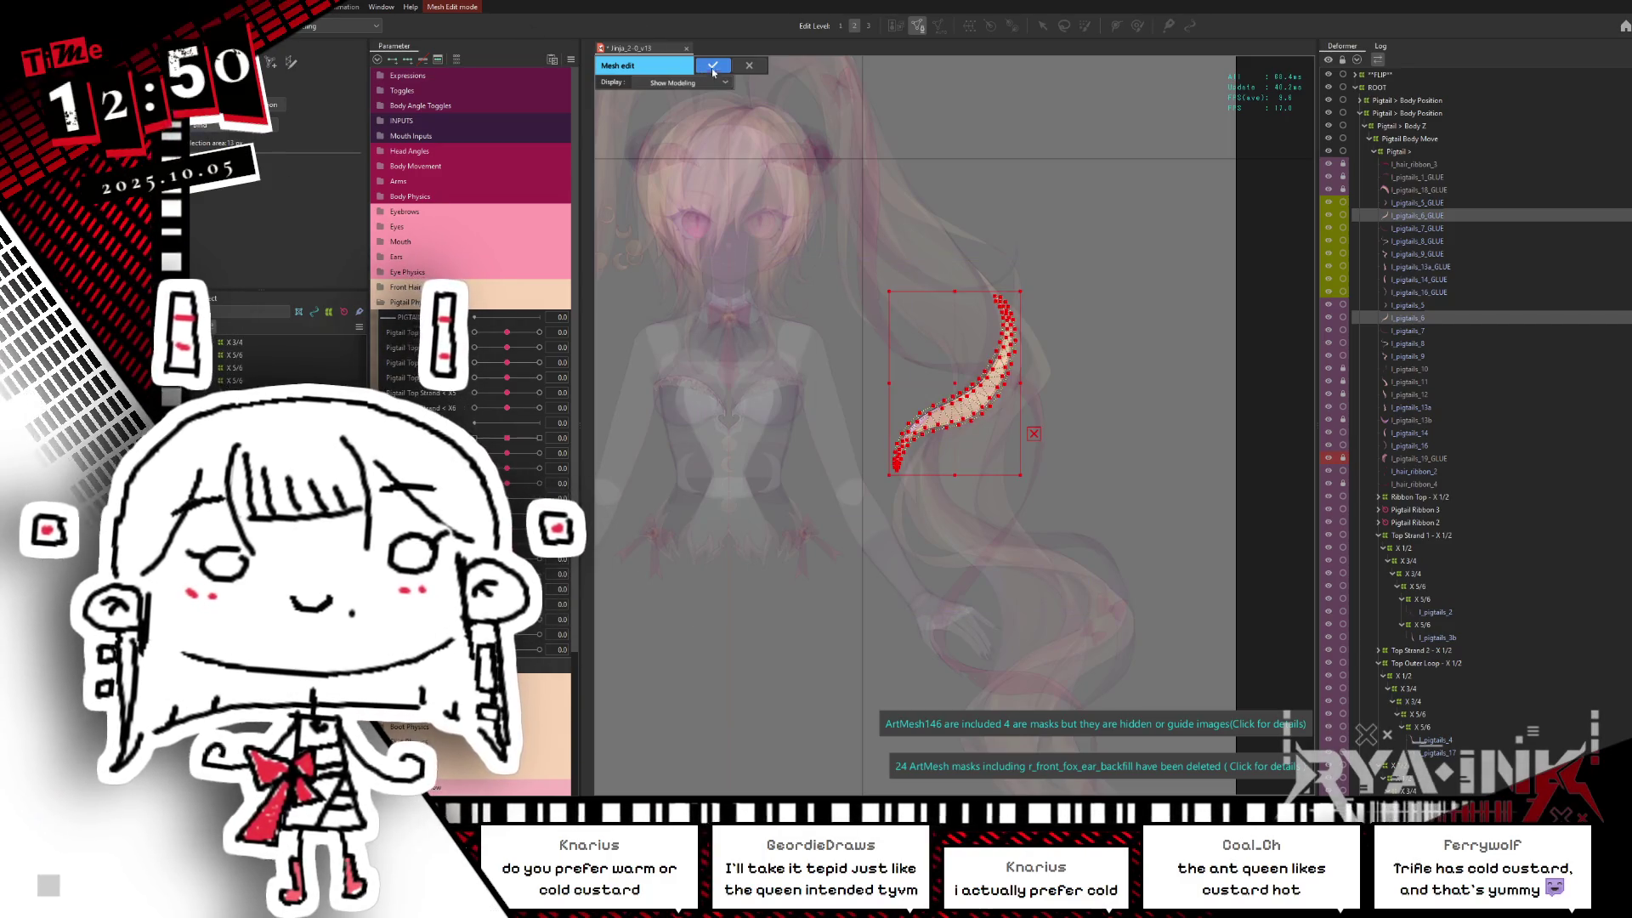
key(Return)
click(1415, 329)
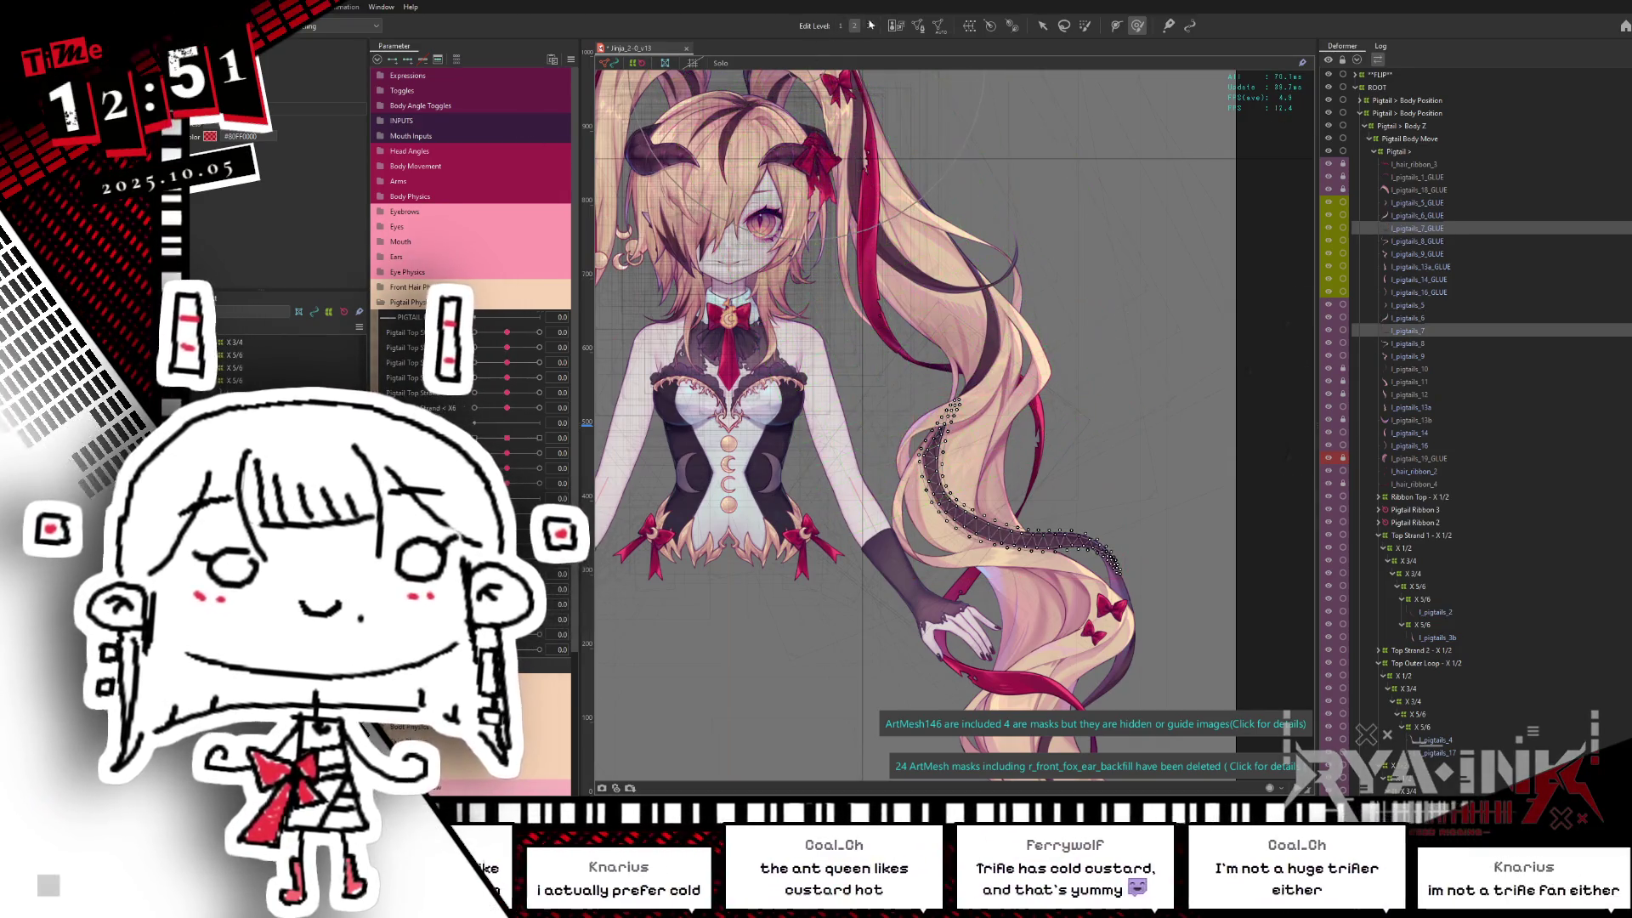
key(Return)
drag(809, 275, 1166, 708)
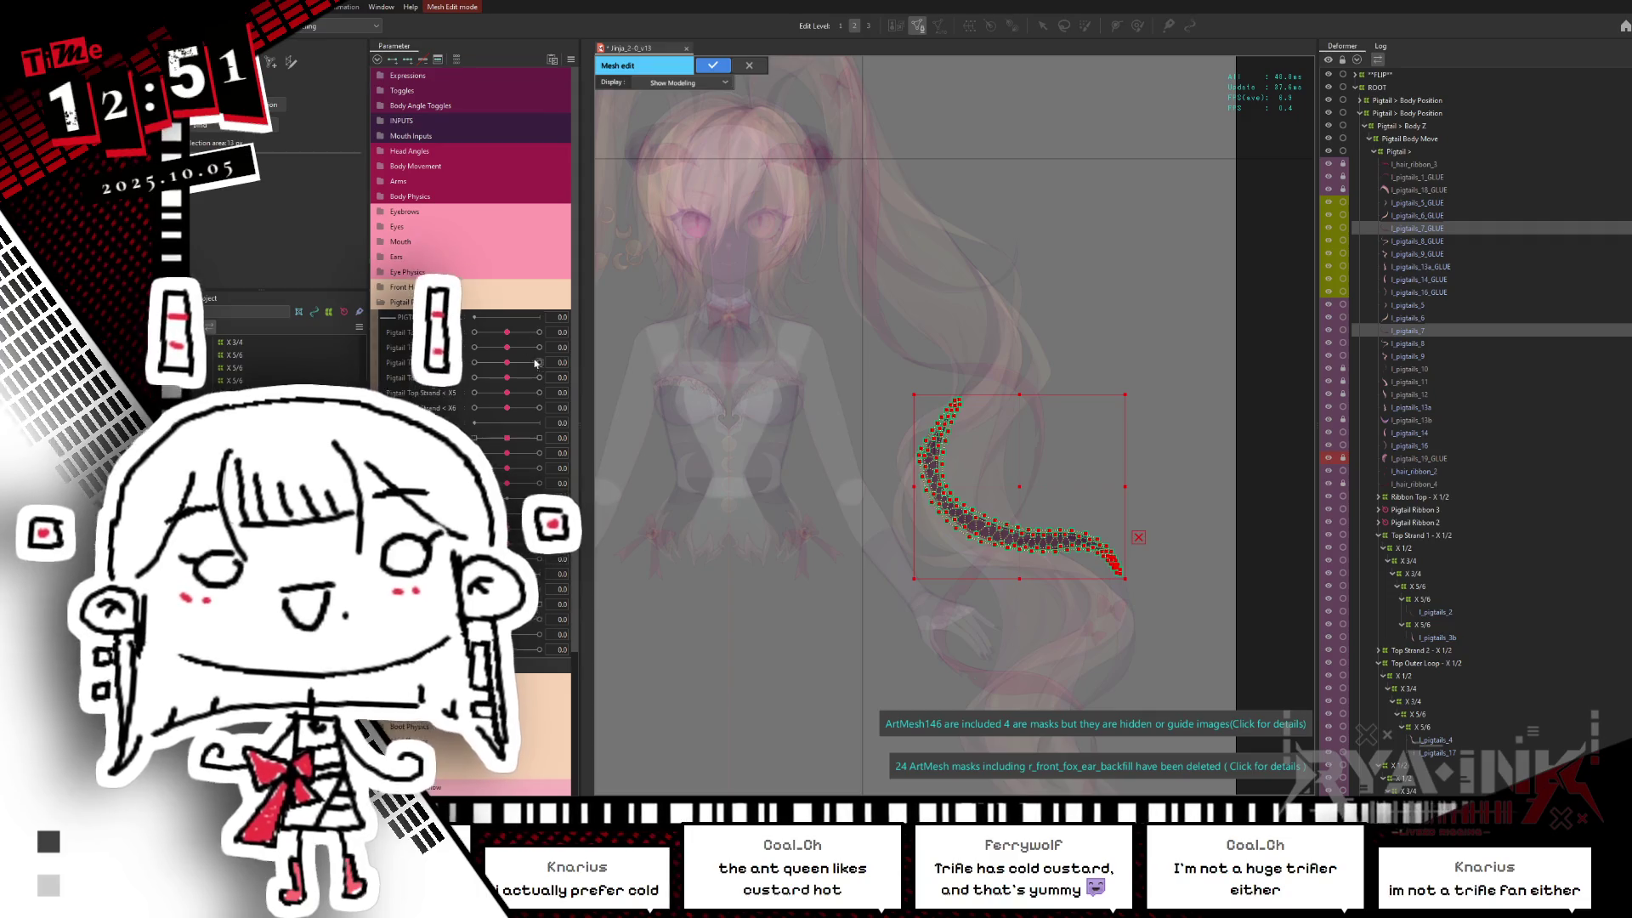
click(714, 65)
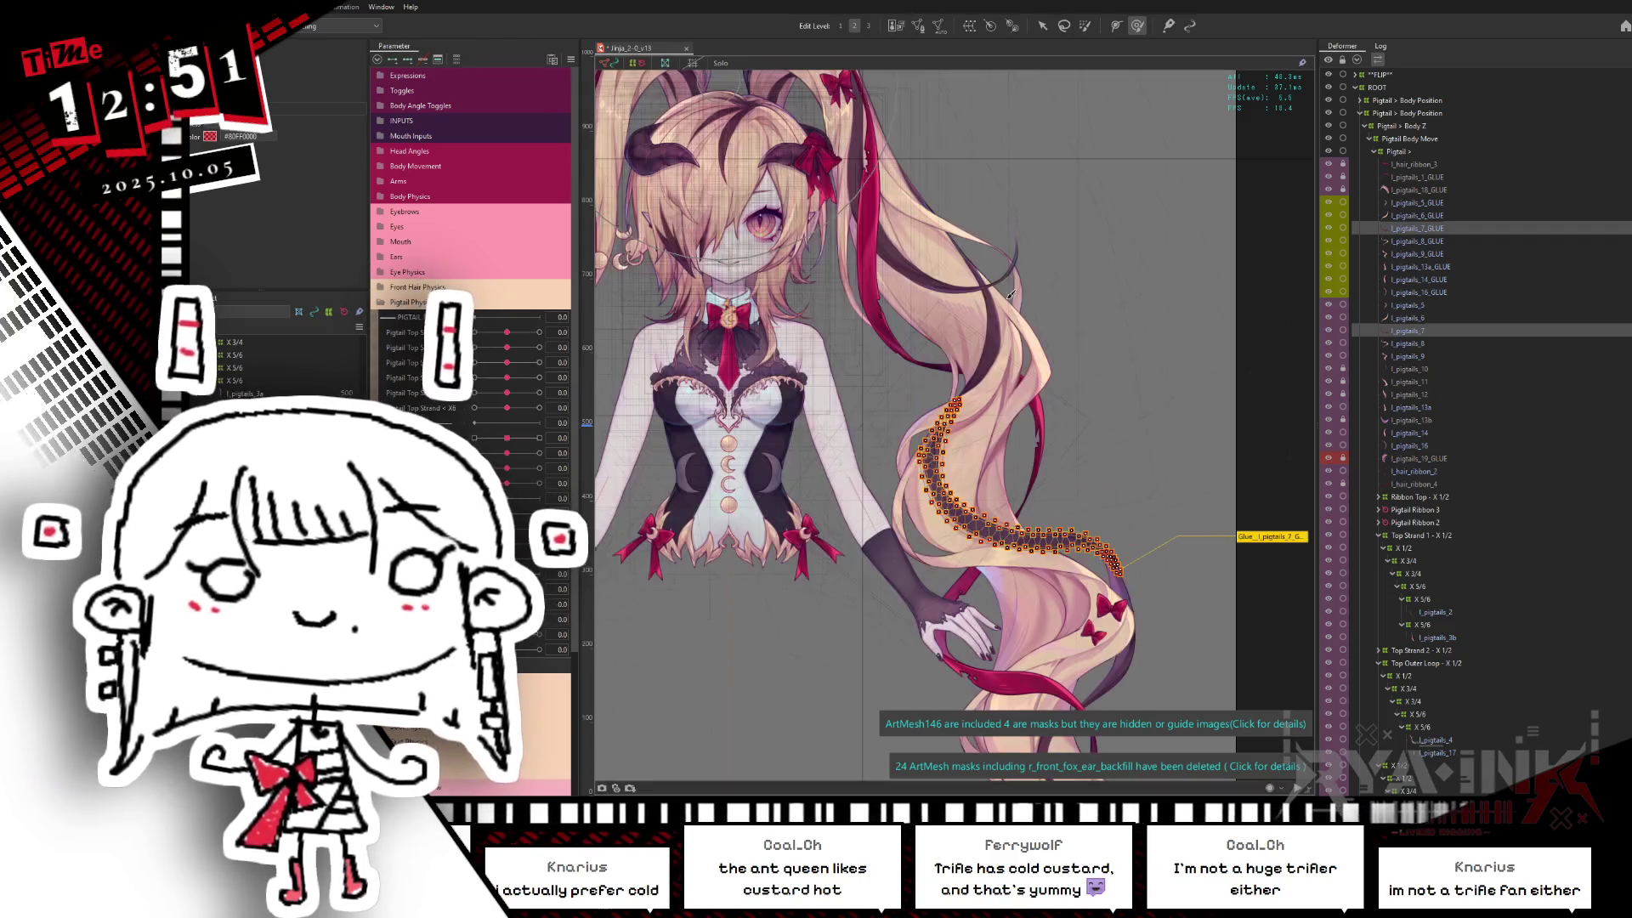
Step: Select the pigtails 8 glue mesh and bring the lower pigtail into view
click(1407, 240)
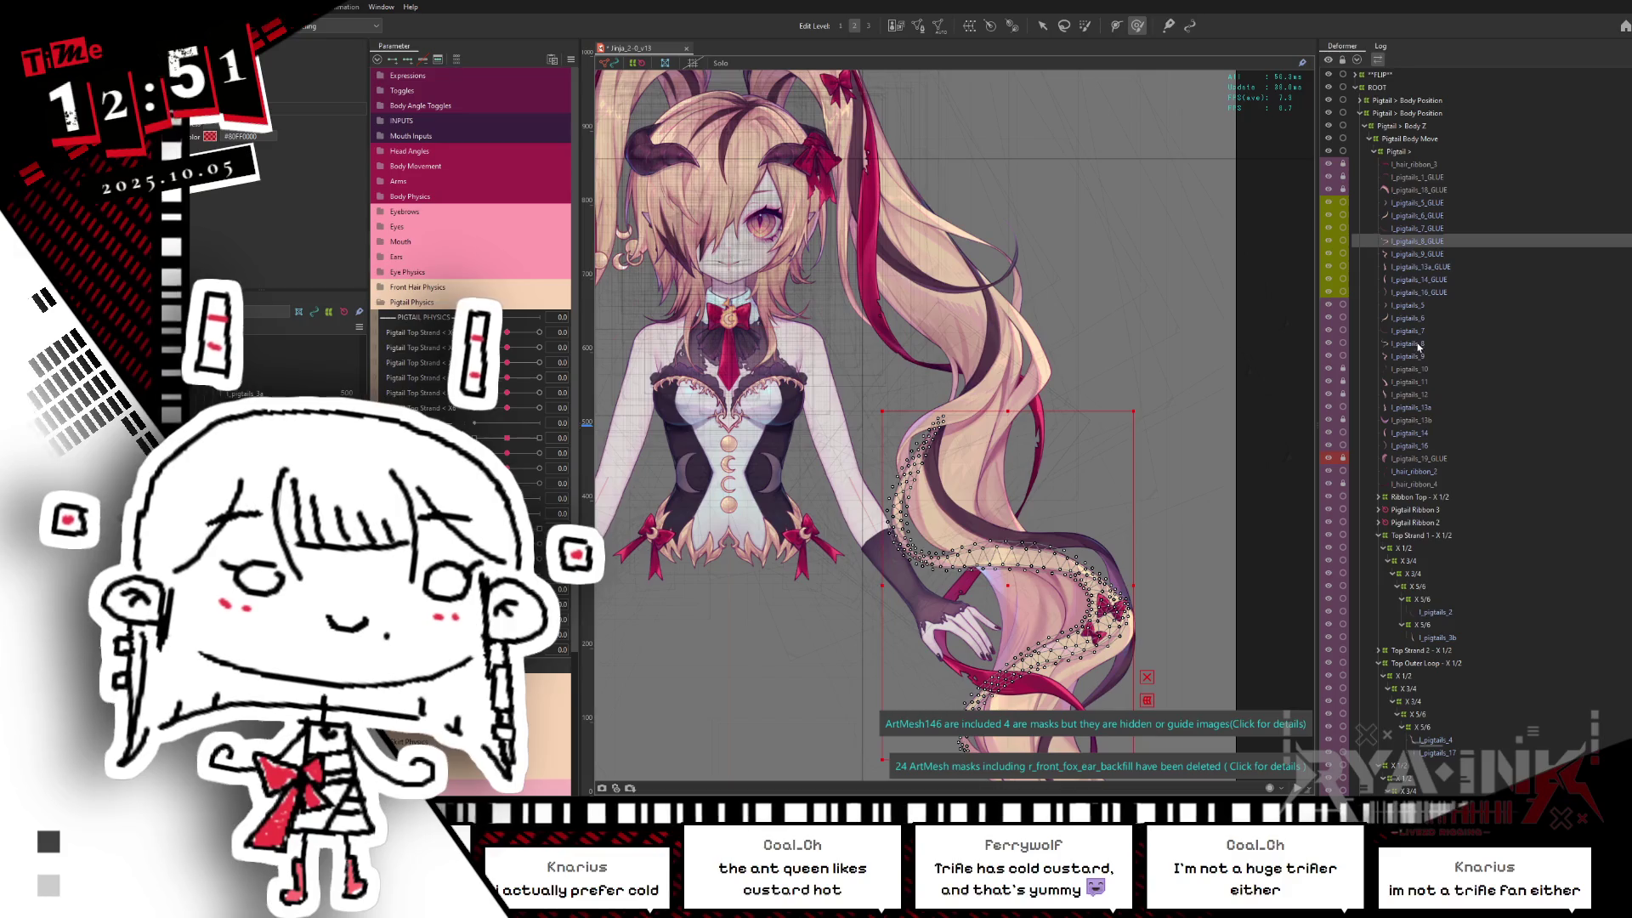
middle_drag(894, 100, 915, 25)
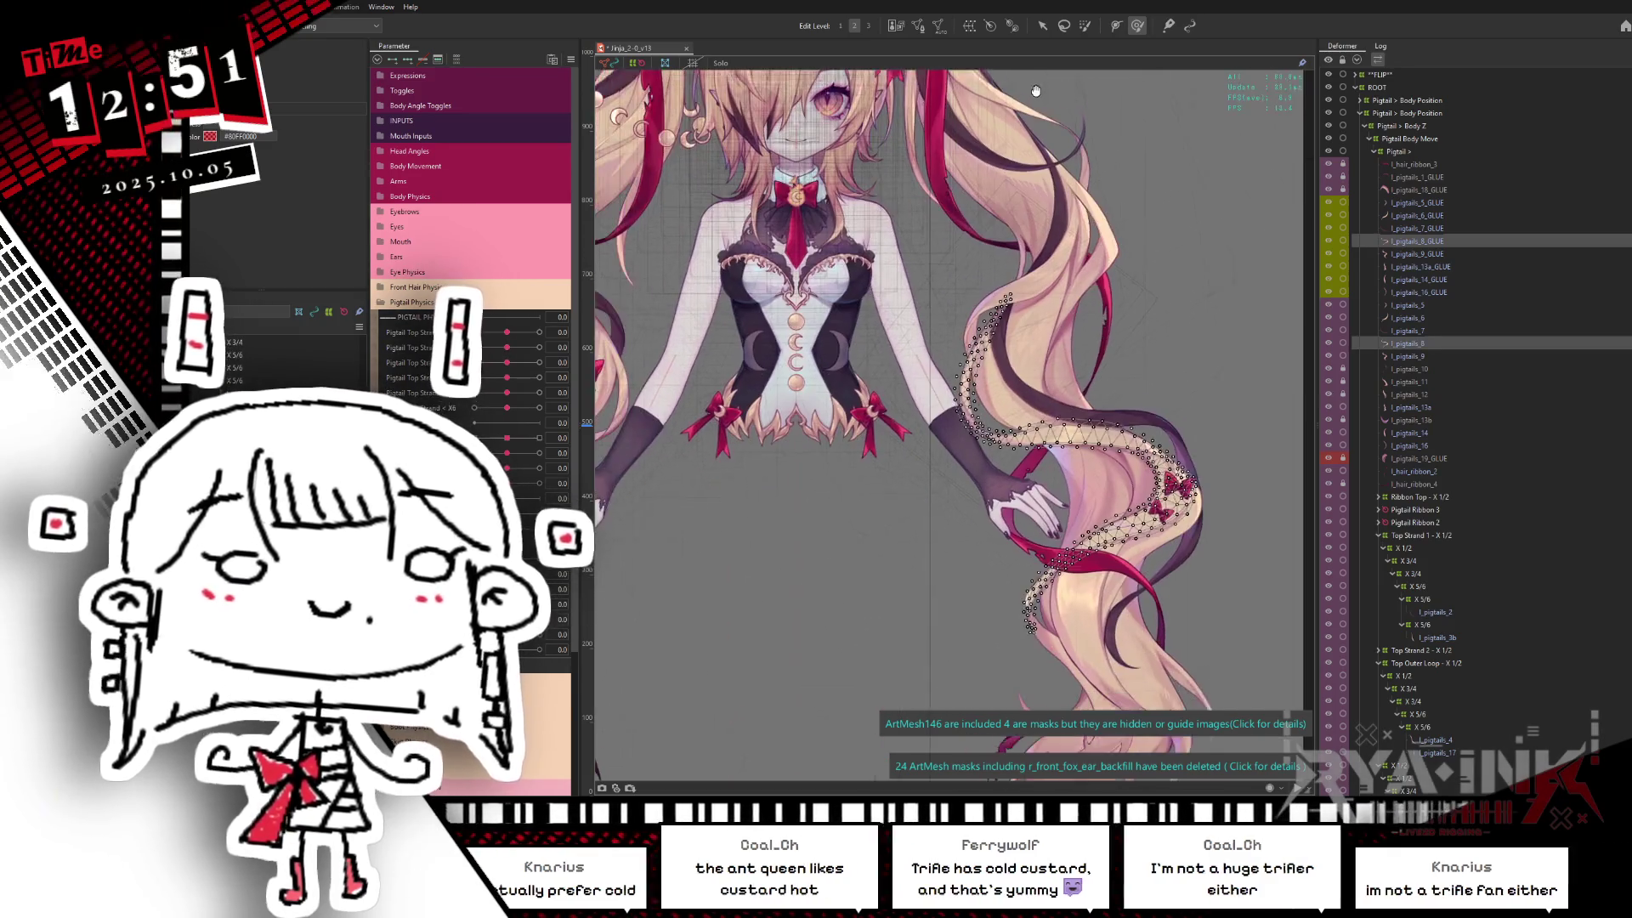
Step: Reshape the pigtails 8 glue mesh with all vertices selected and apply the edit
click(916, 25)
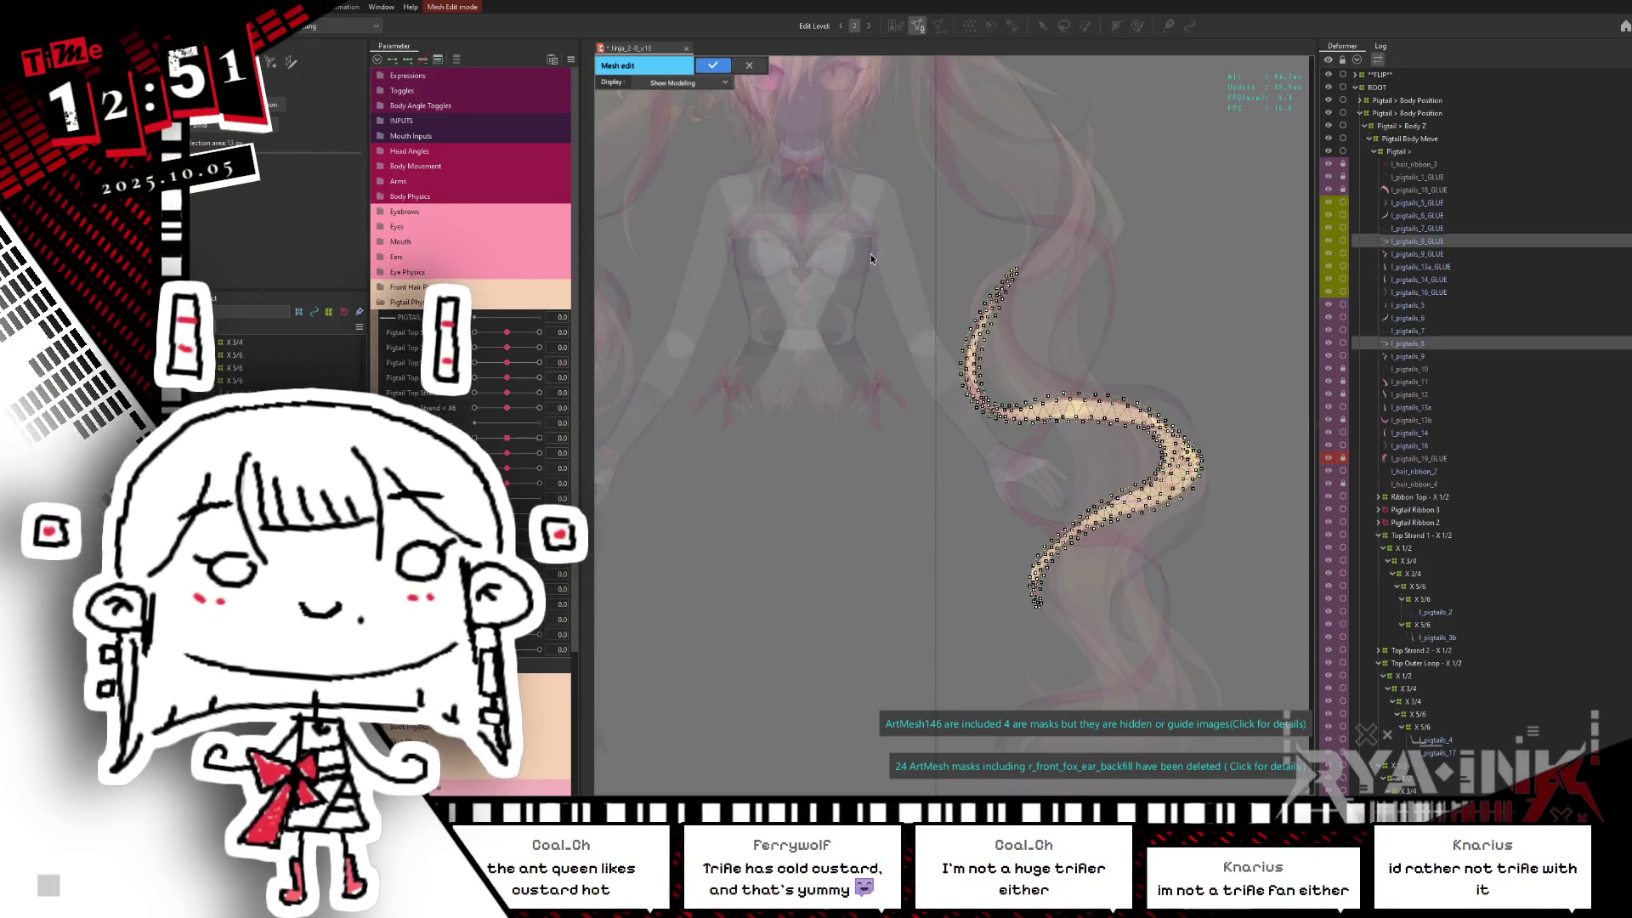
key(ctrl+a)
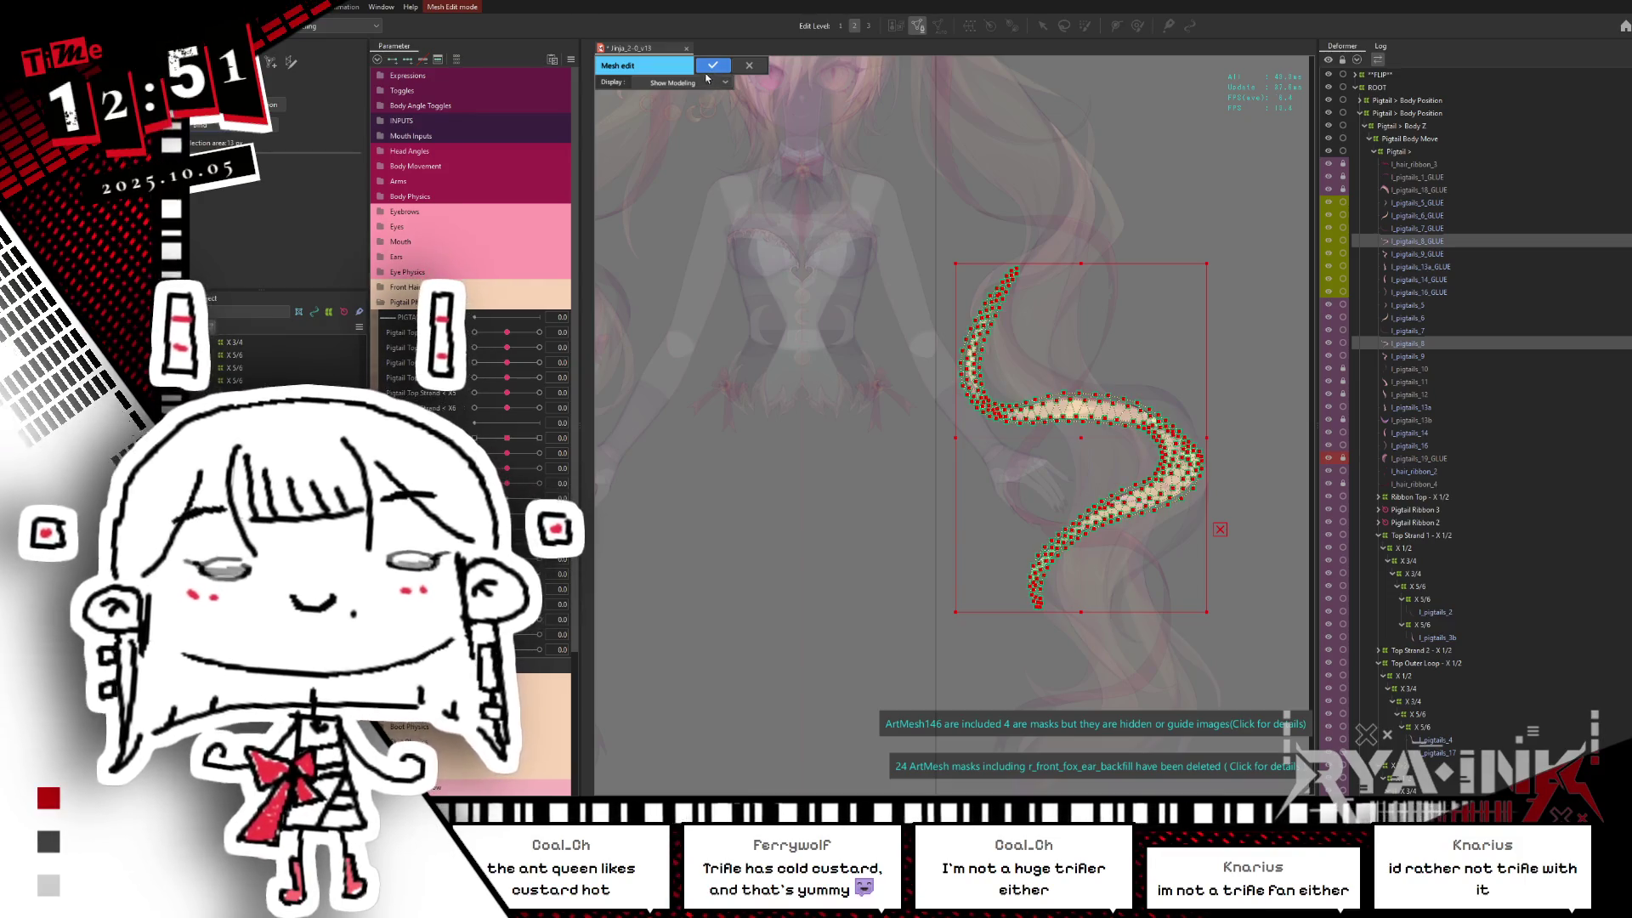
click(711, 68)
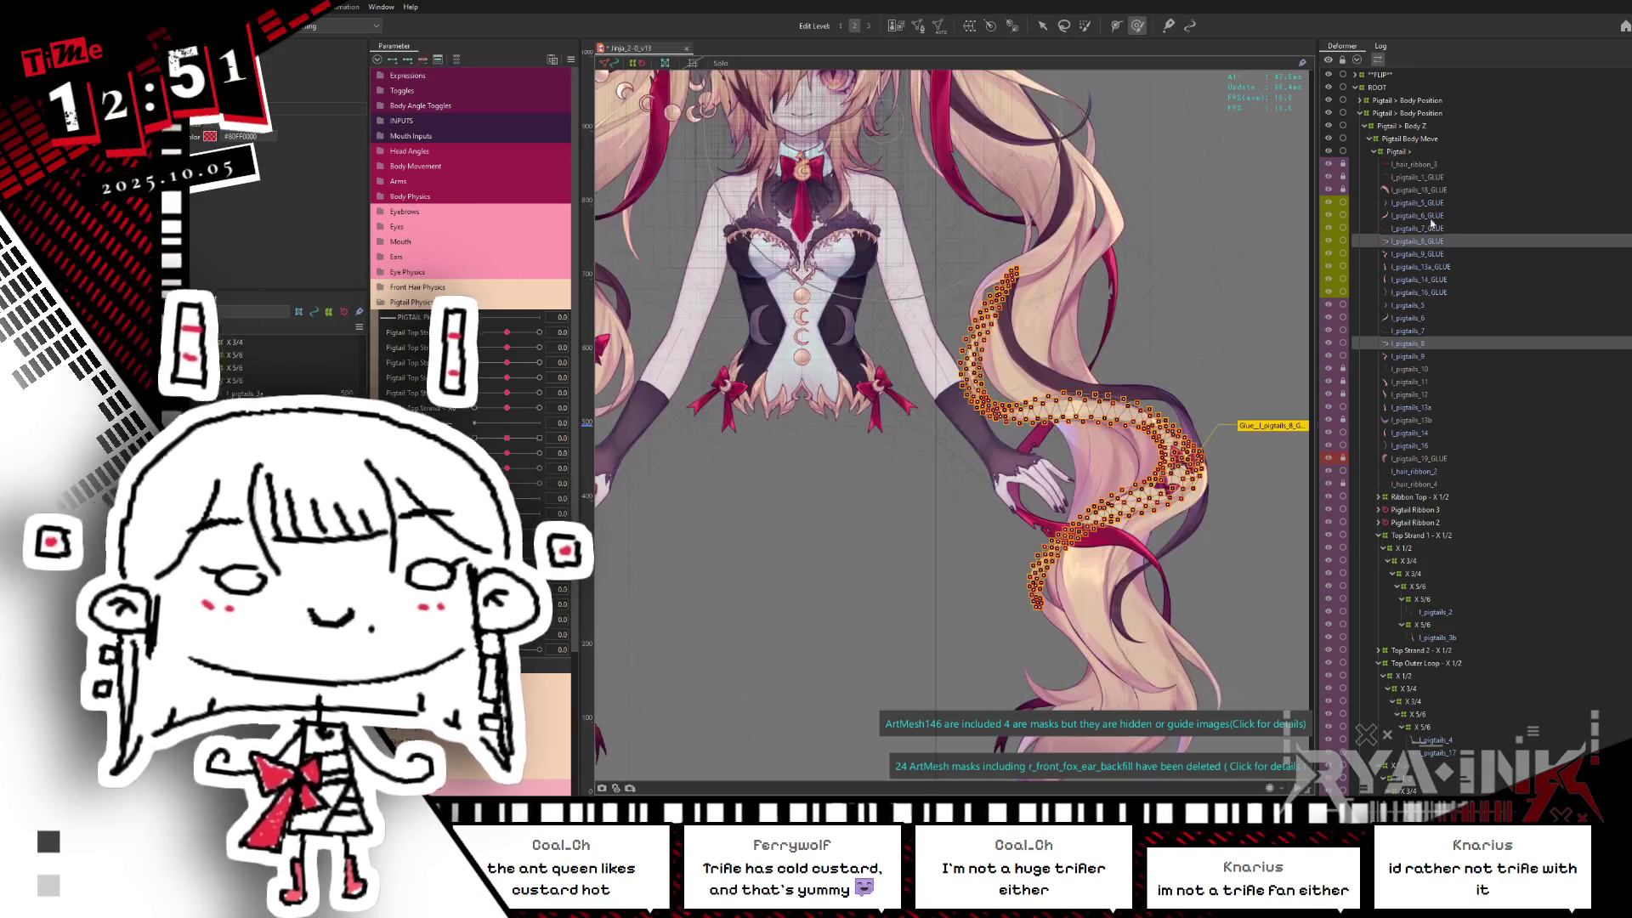
Step: Reshape the l_pigtails_8_GLUE mesh vertices, apply, and select l_pigtails_13a_GLUE
click(1425, 254)
click(1428, 356)
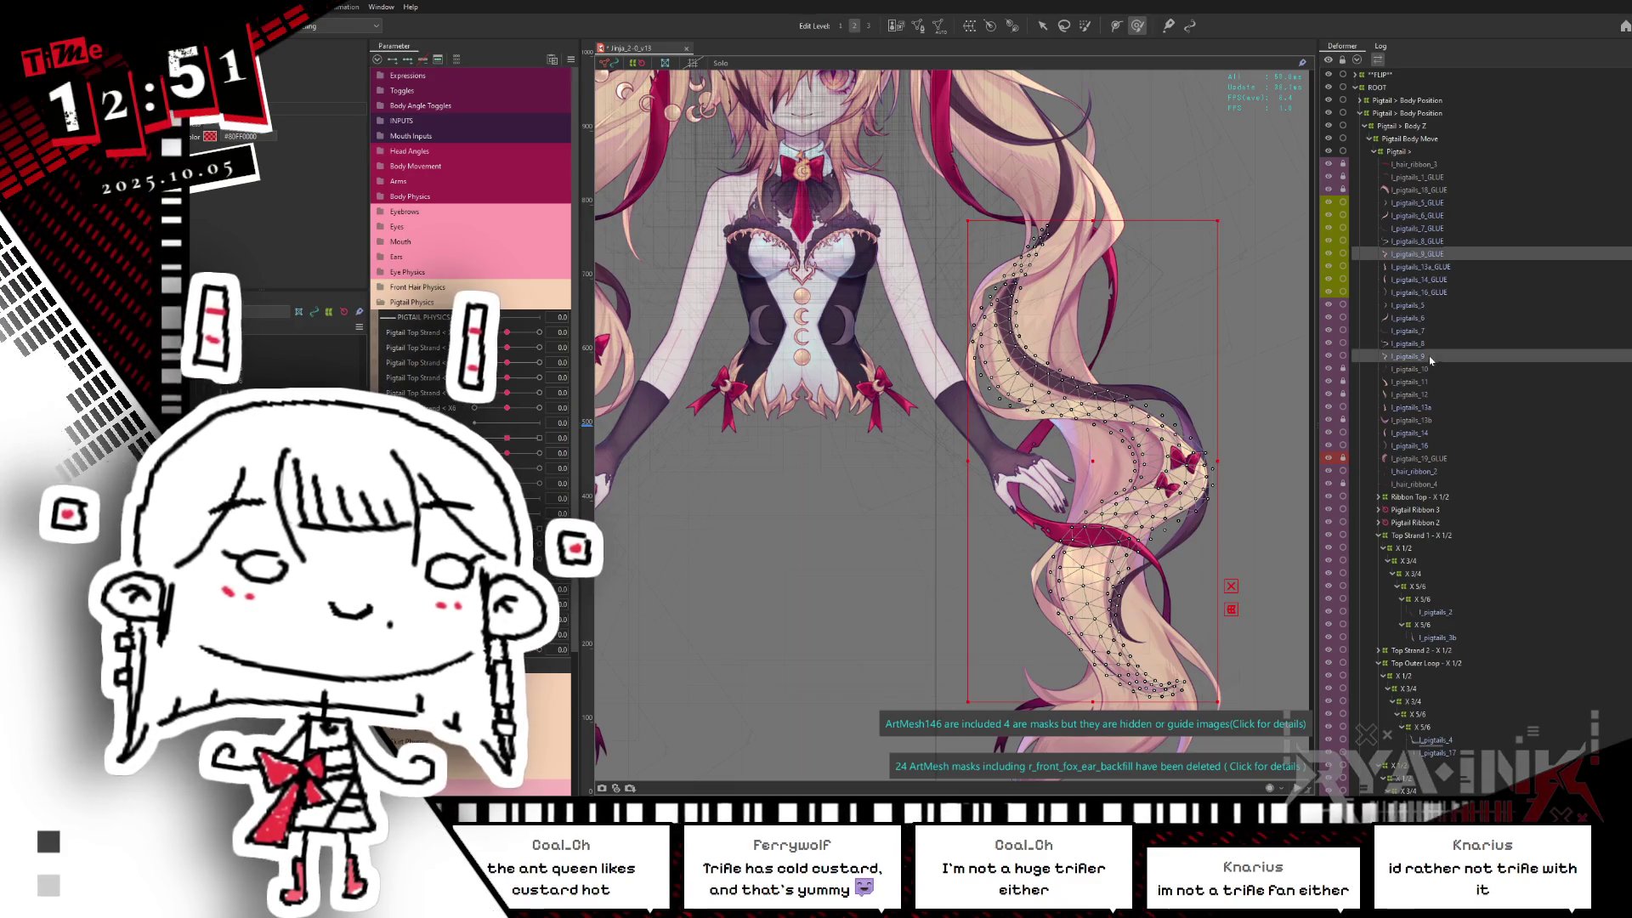
click(1425, 254)
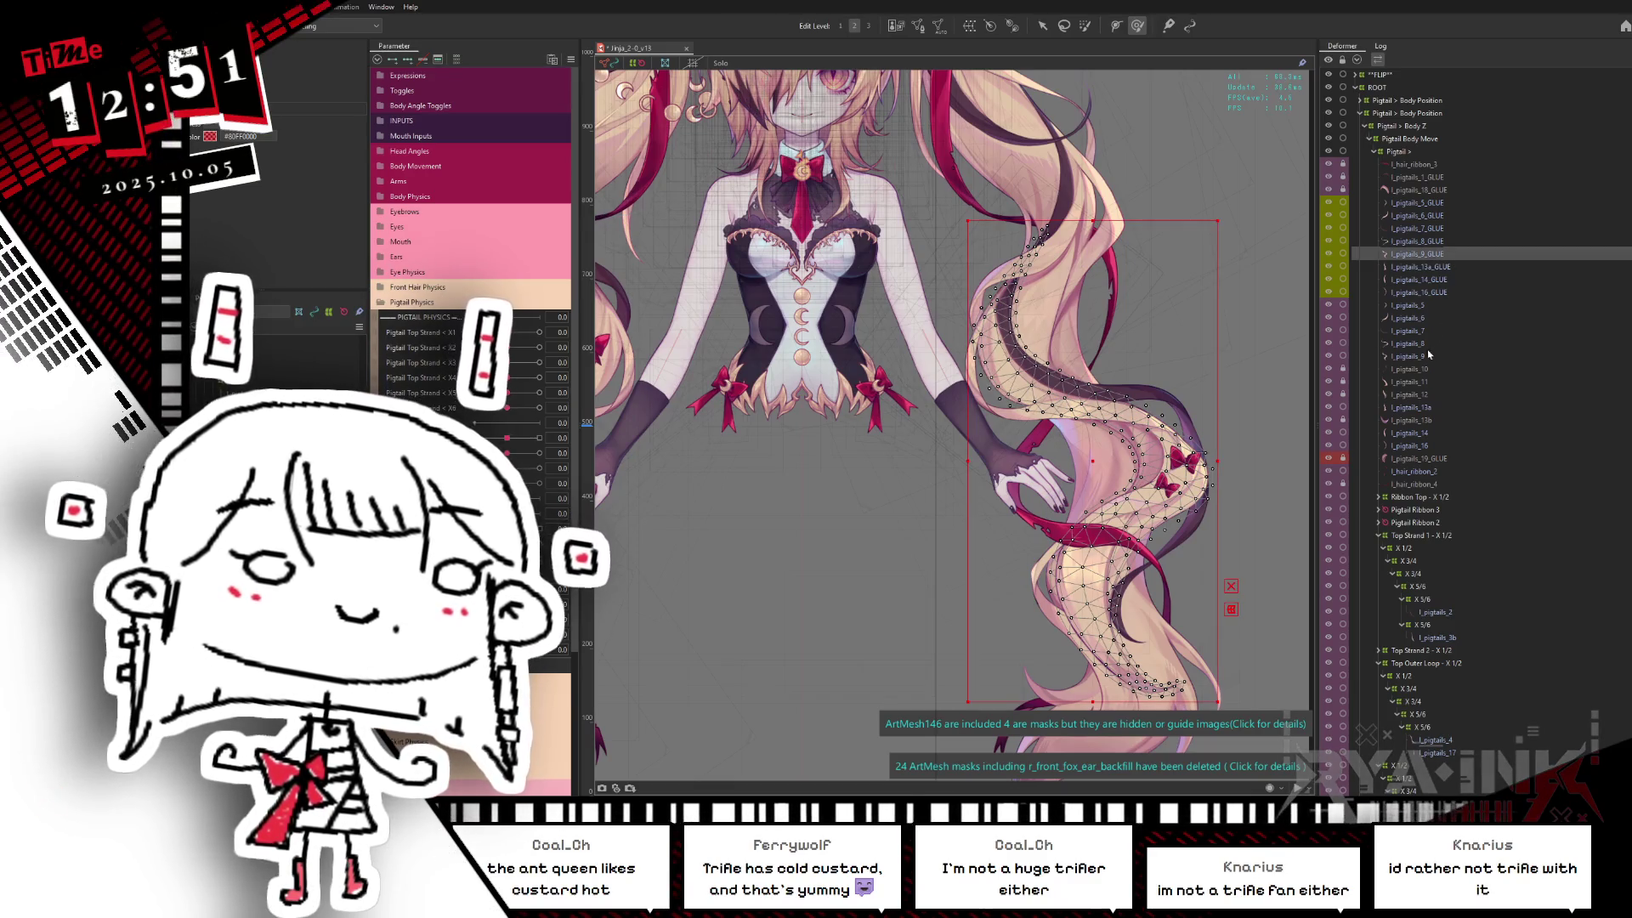
key(Return)
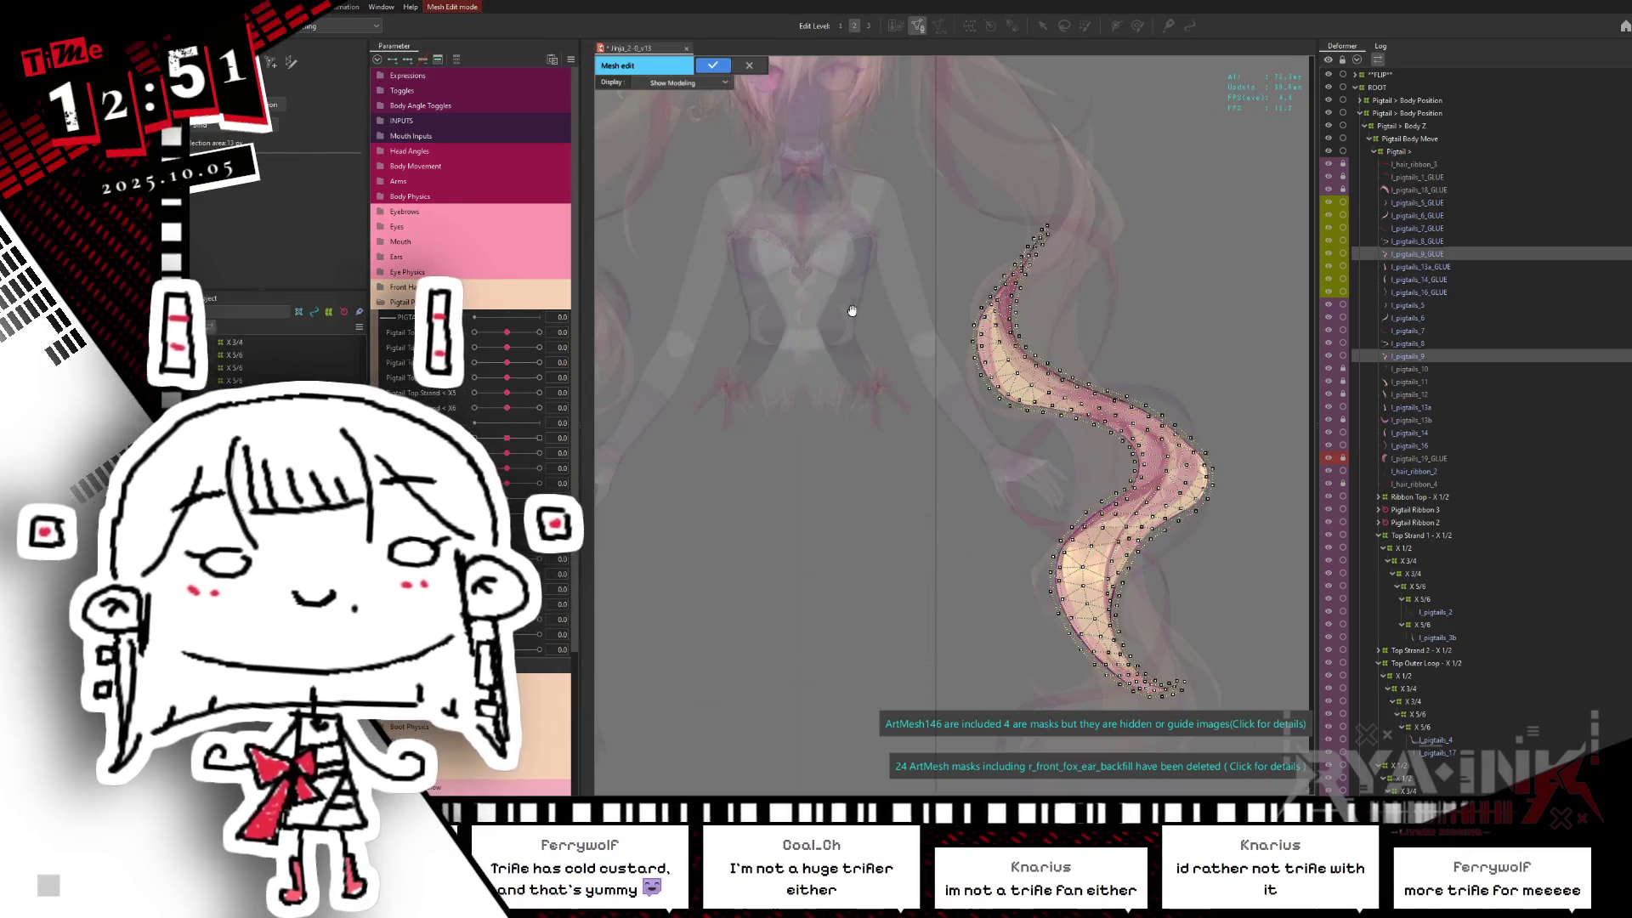
drag(841, 107, 1154, 637)
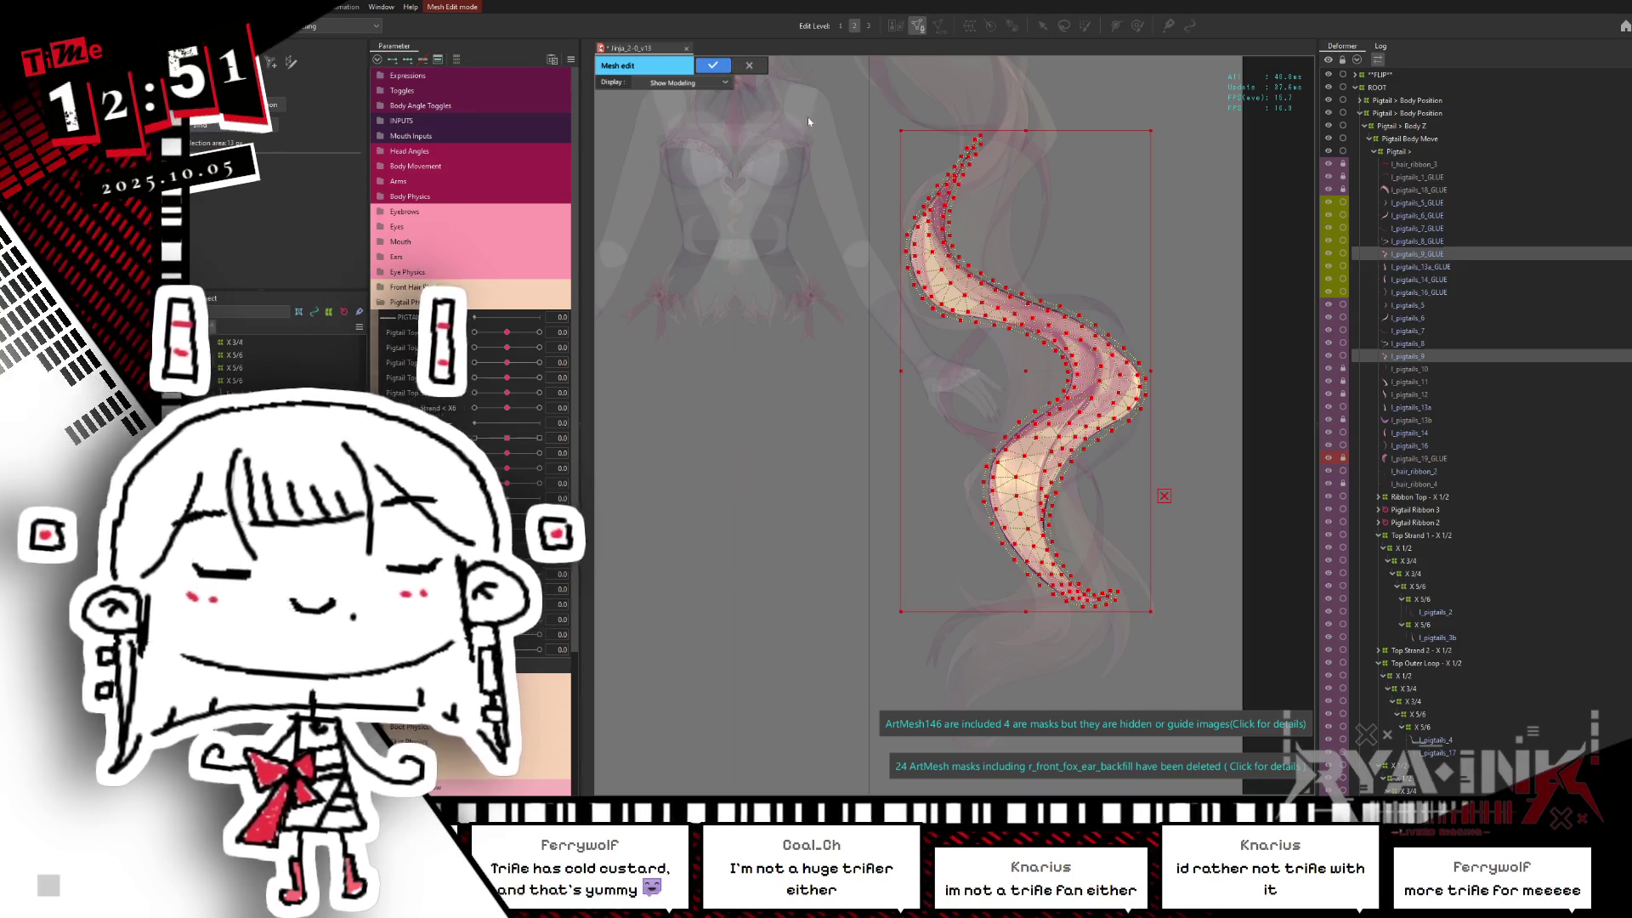
key(Return)
click(1449, 269)
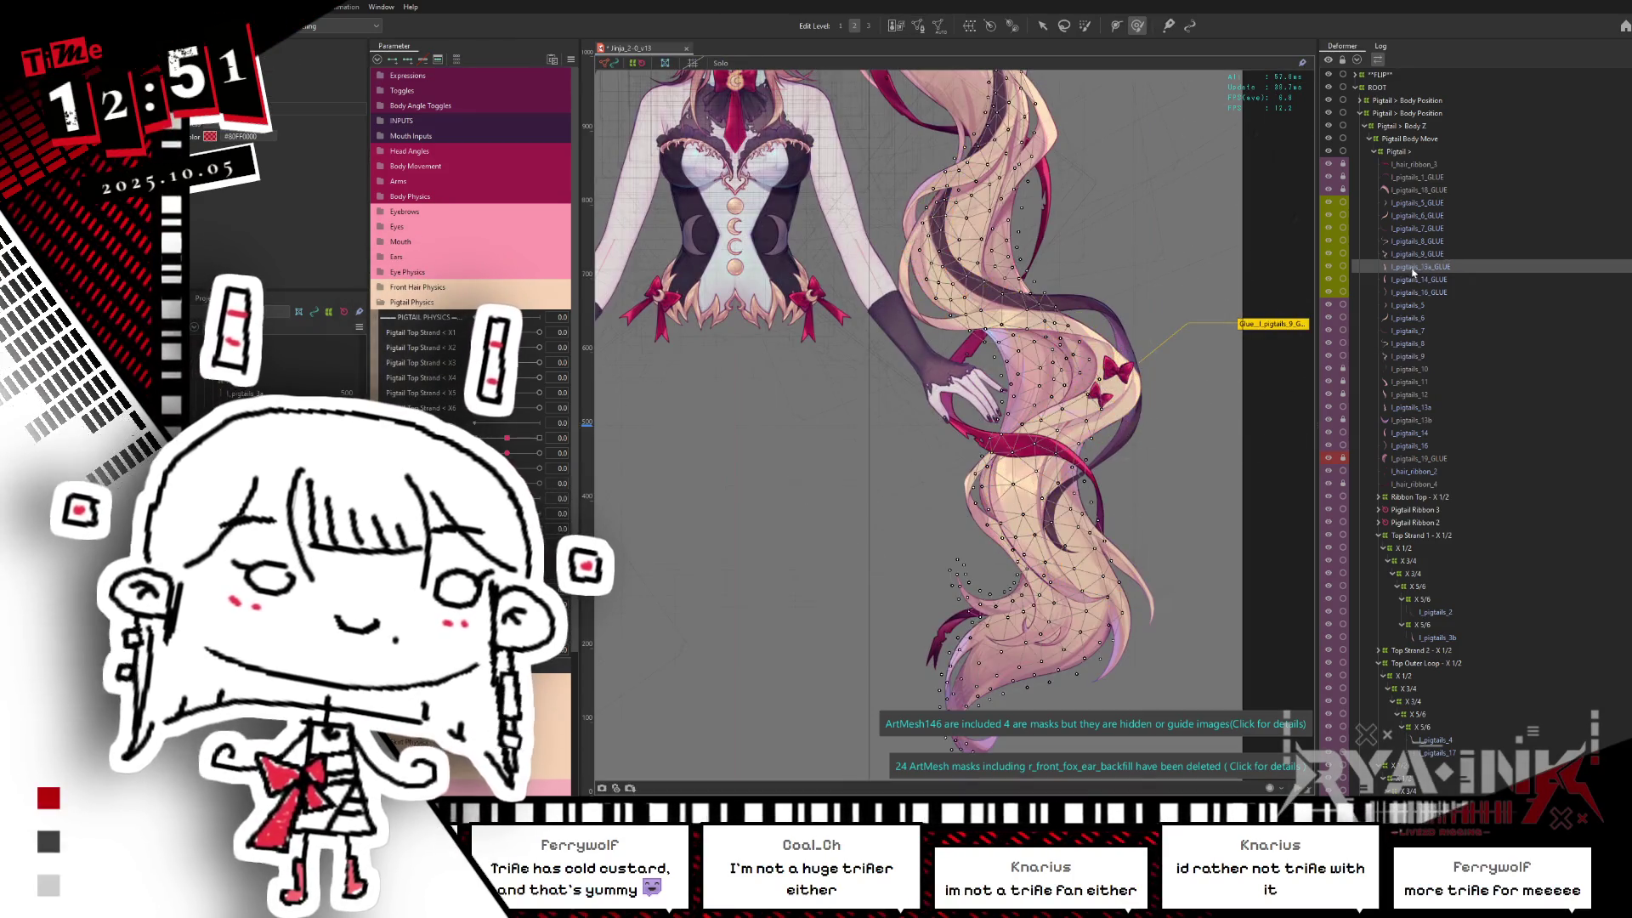
Step: Reshape the l_pigtails_13a glue mesh with all vertices selected and confirm
ctrl+click(1419, 406)
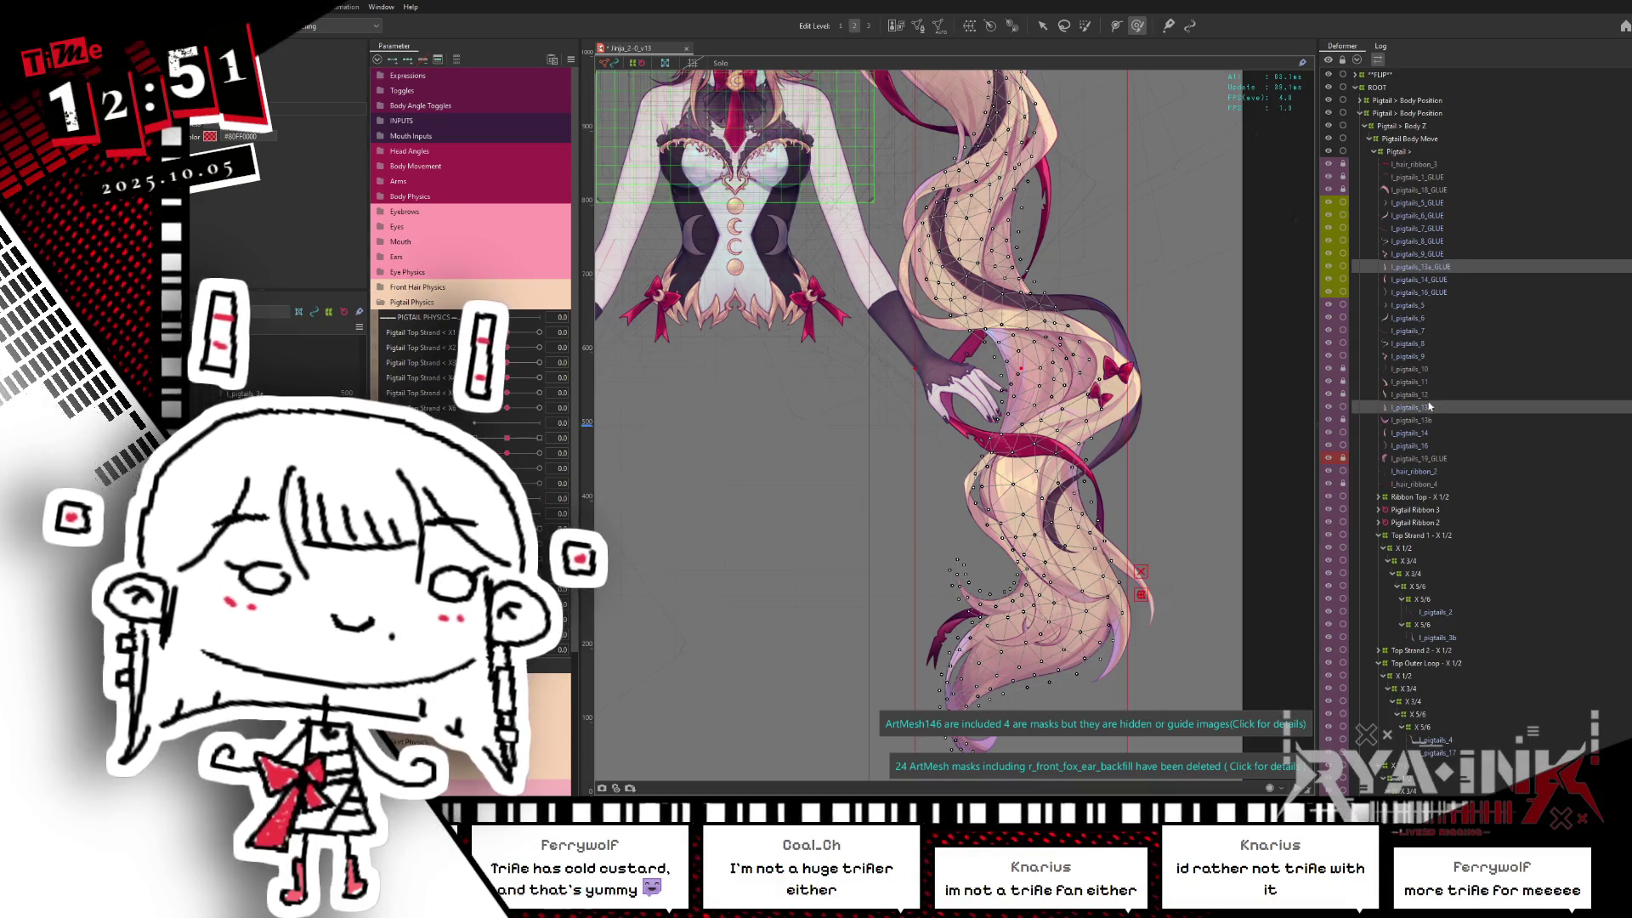
click(918, 28)
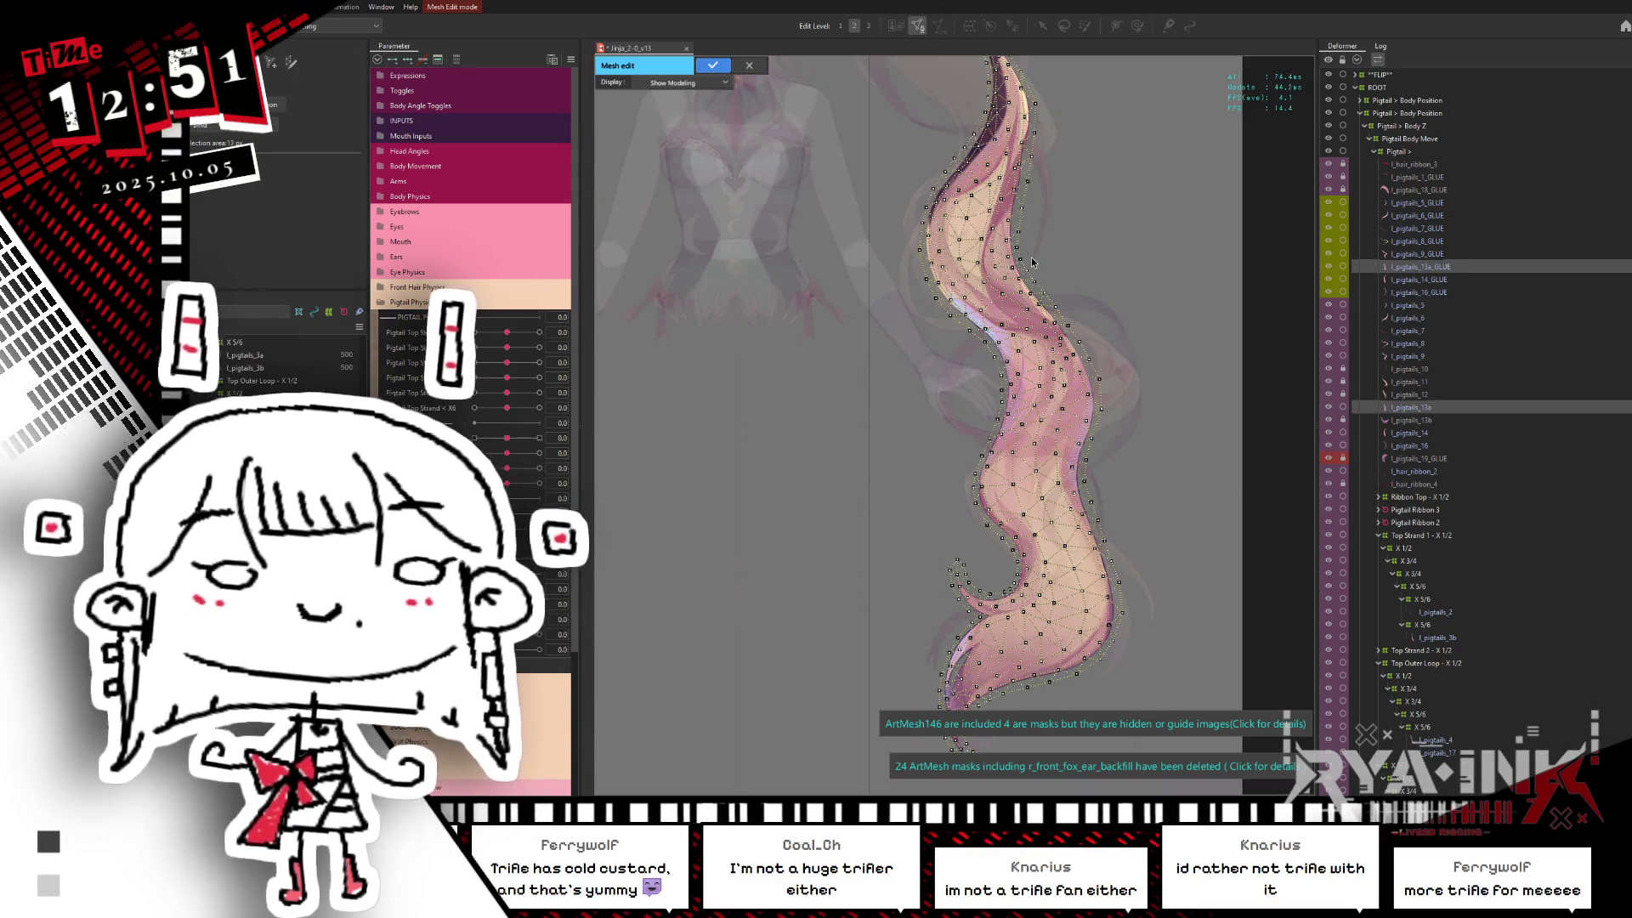
scroll(1033, 262, down, 2)
scroll(1021, 272, down, 1)
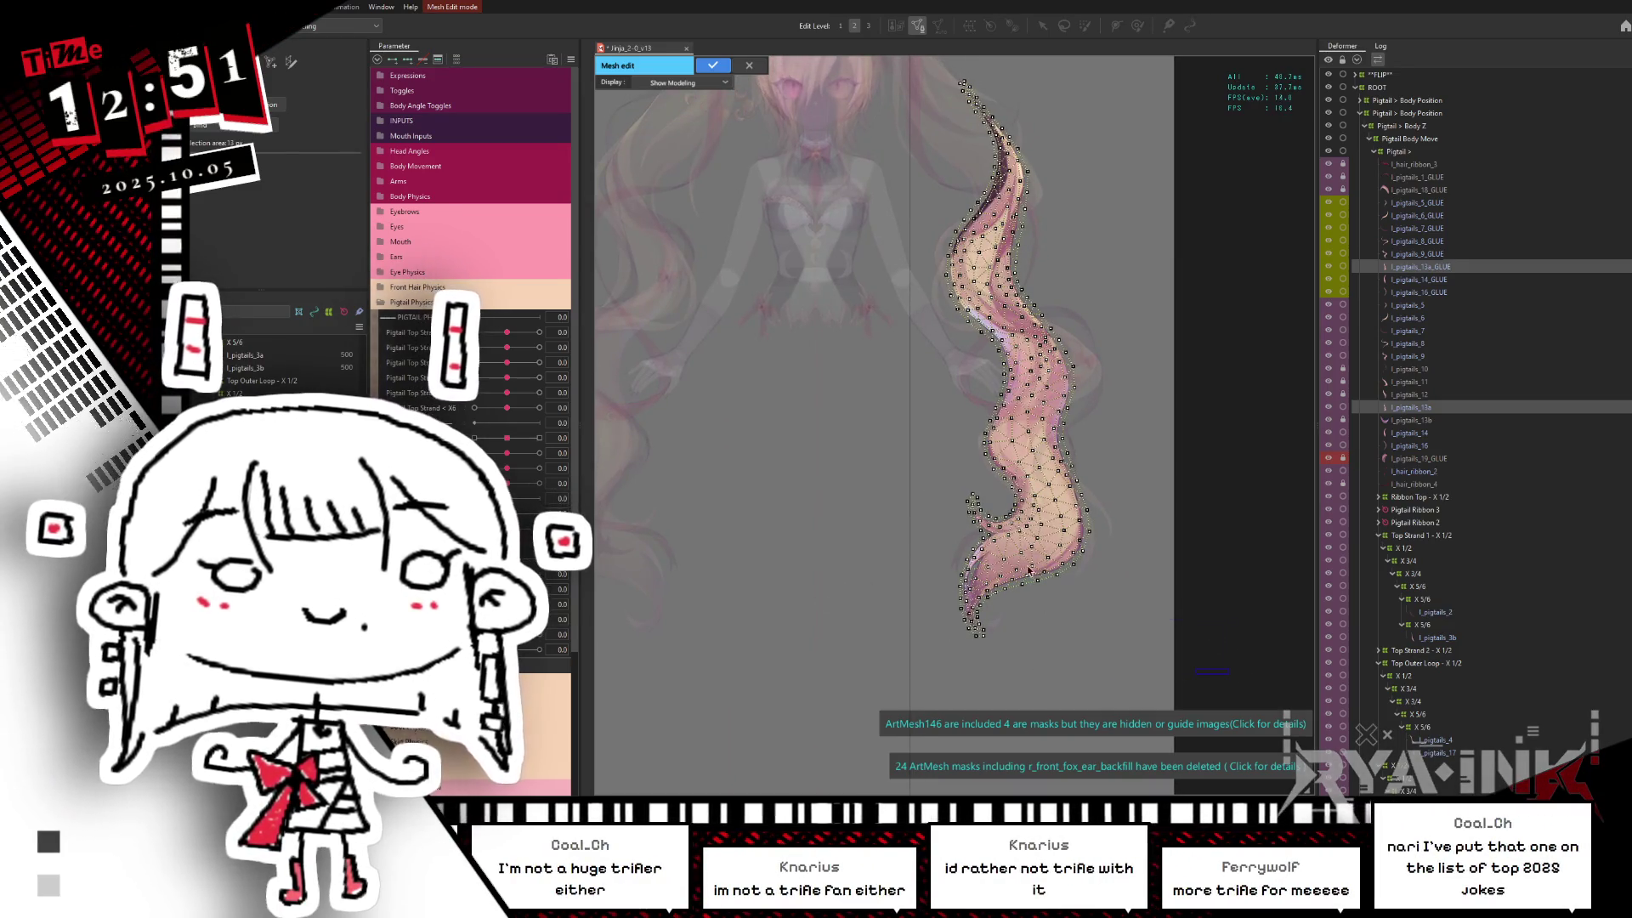
key(ctrl+a)
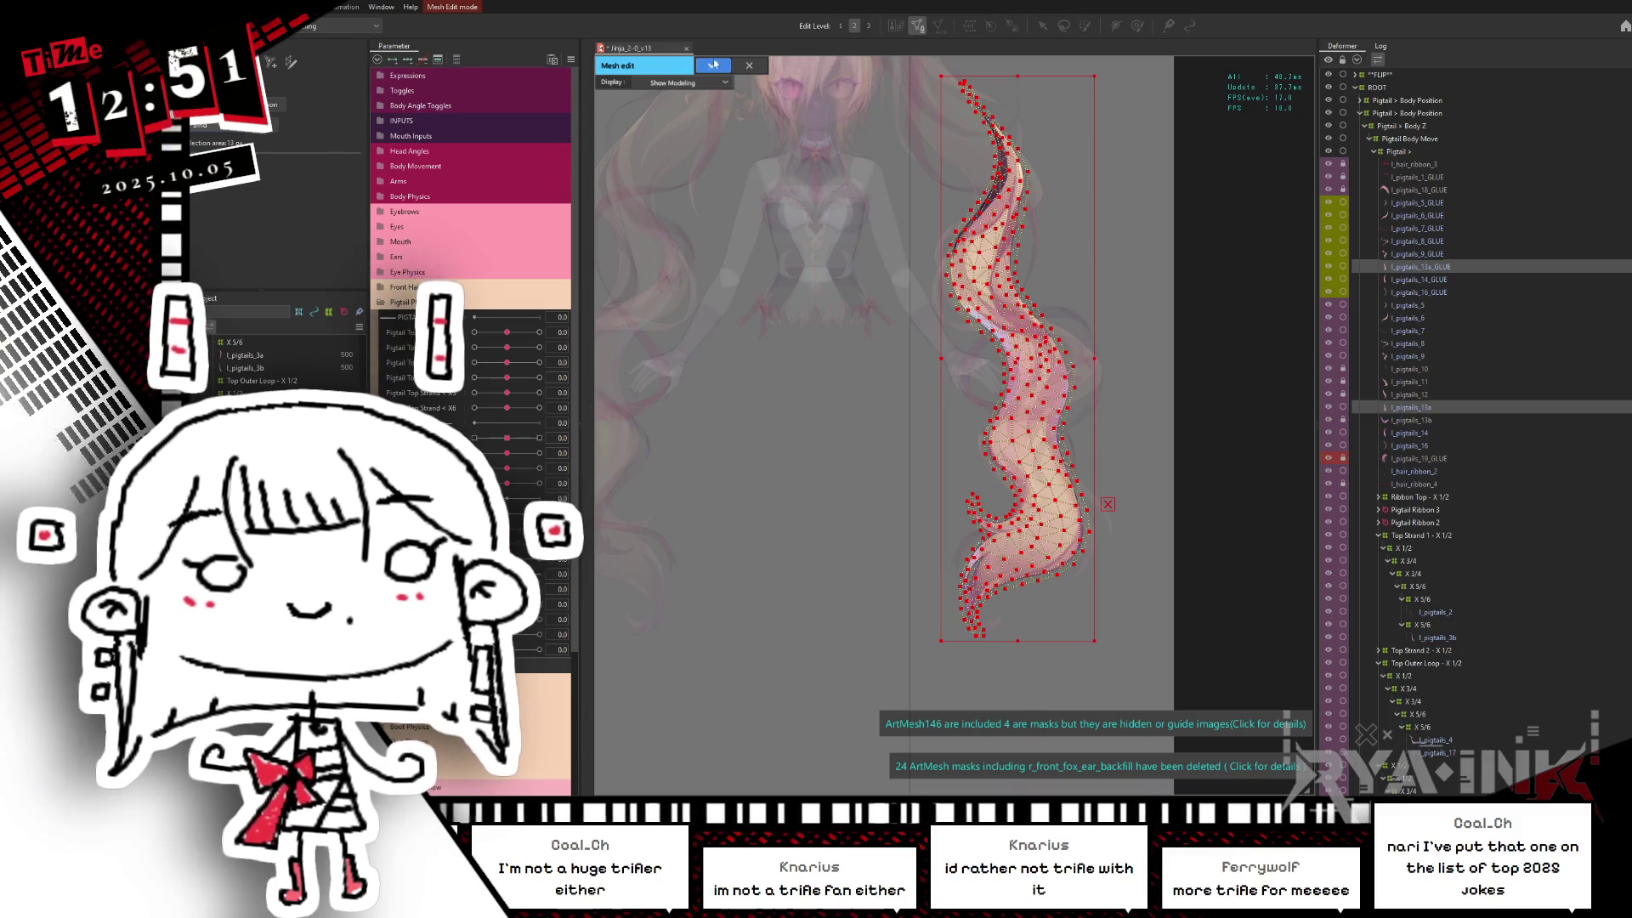
click(713, 66)
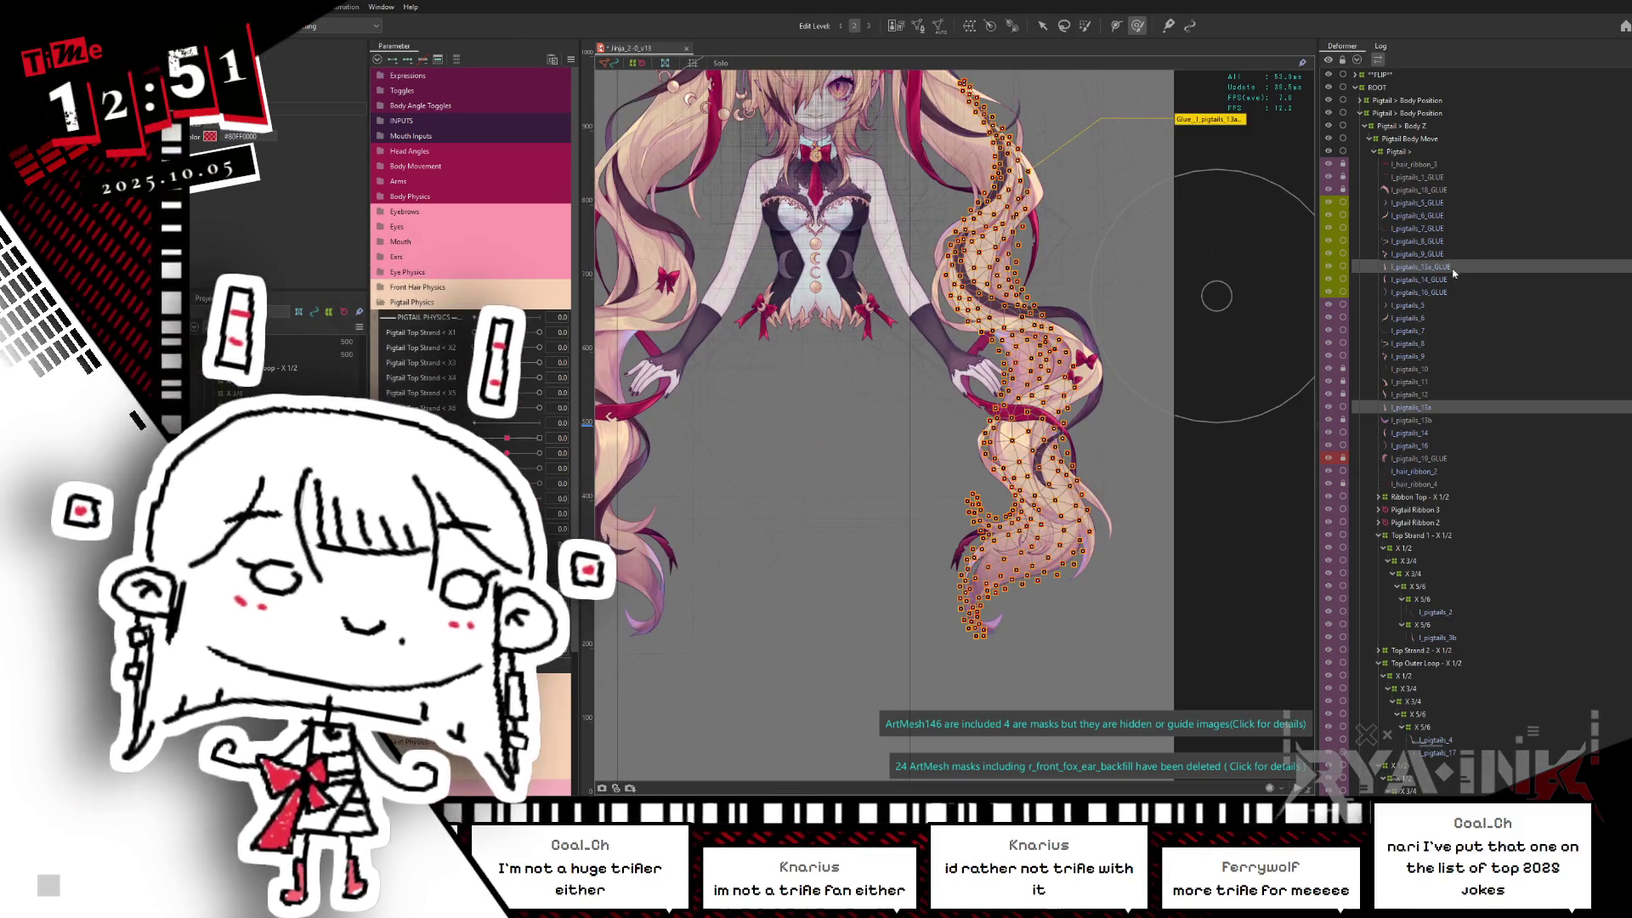
Step: Reshape the l_pigtails_14 glue mesh the same way and confirm the edit
click(1438, 279)
ctrl+click(1410, 433)
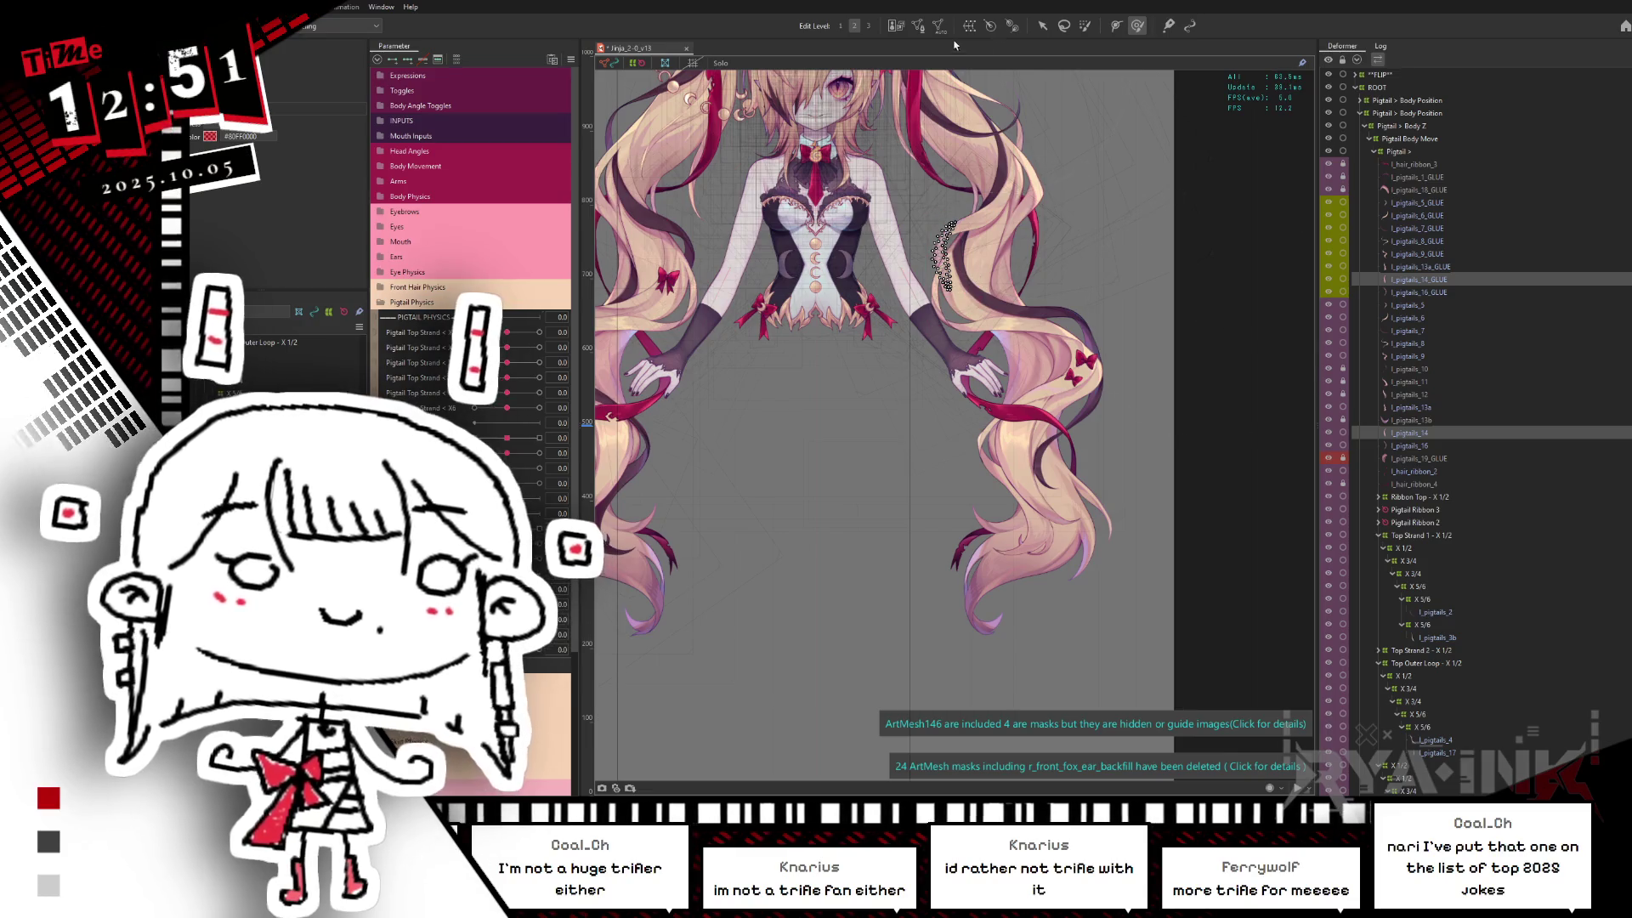
click(915, 24)
key(ctrl+a)
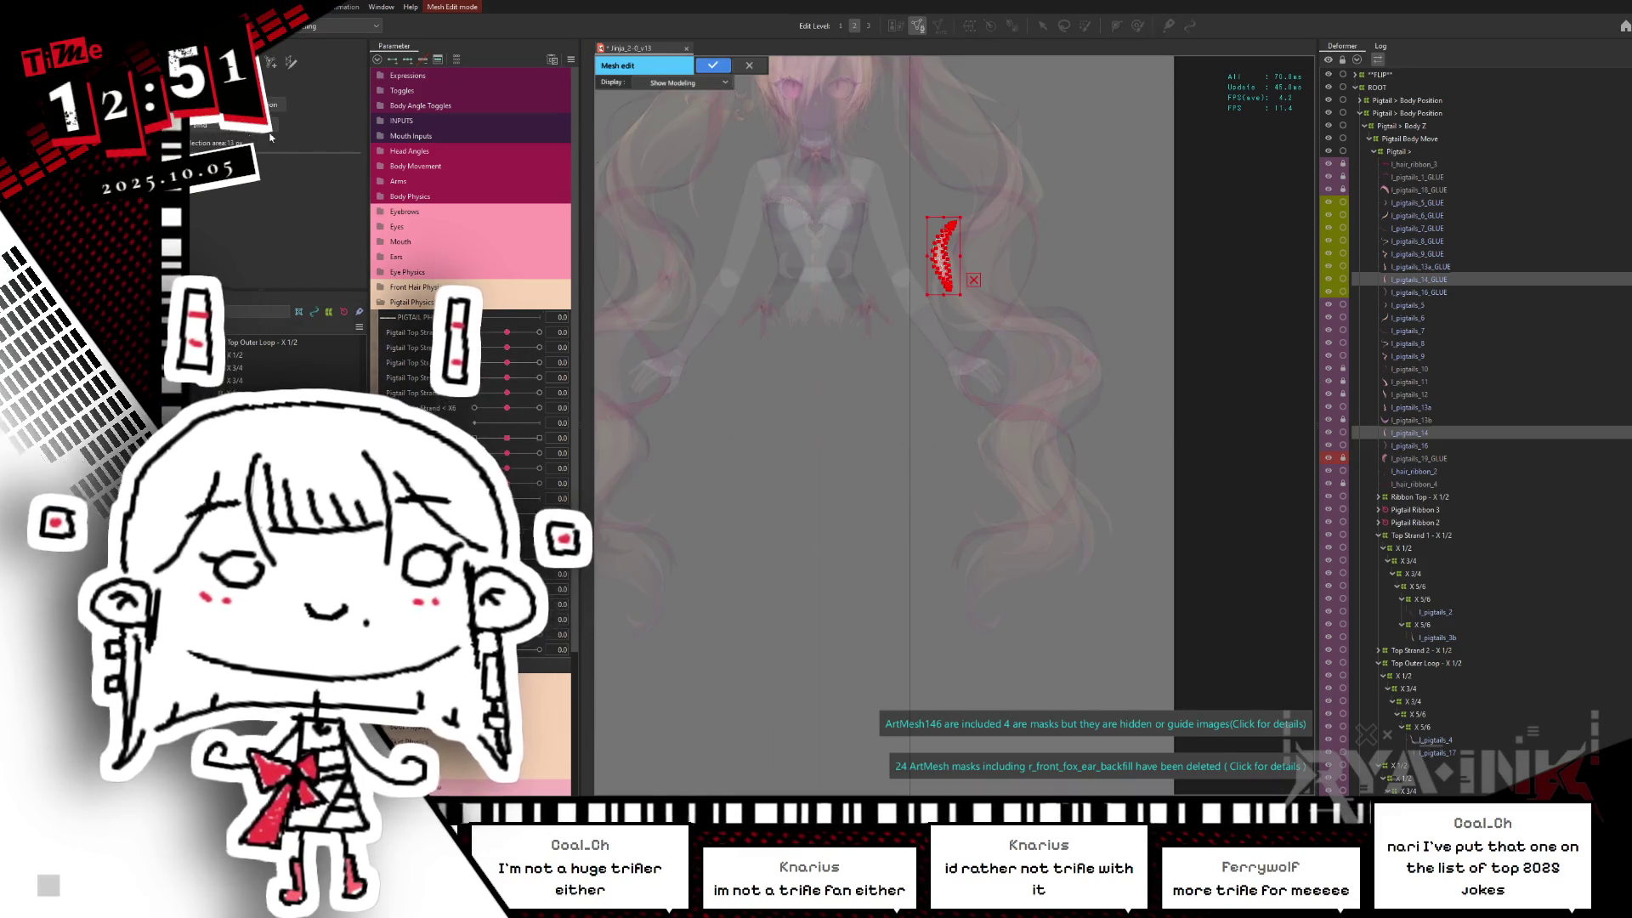
click(714, 66)
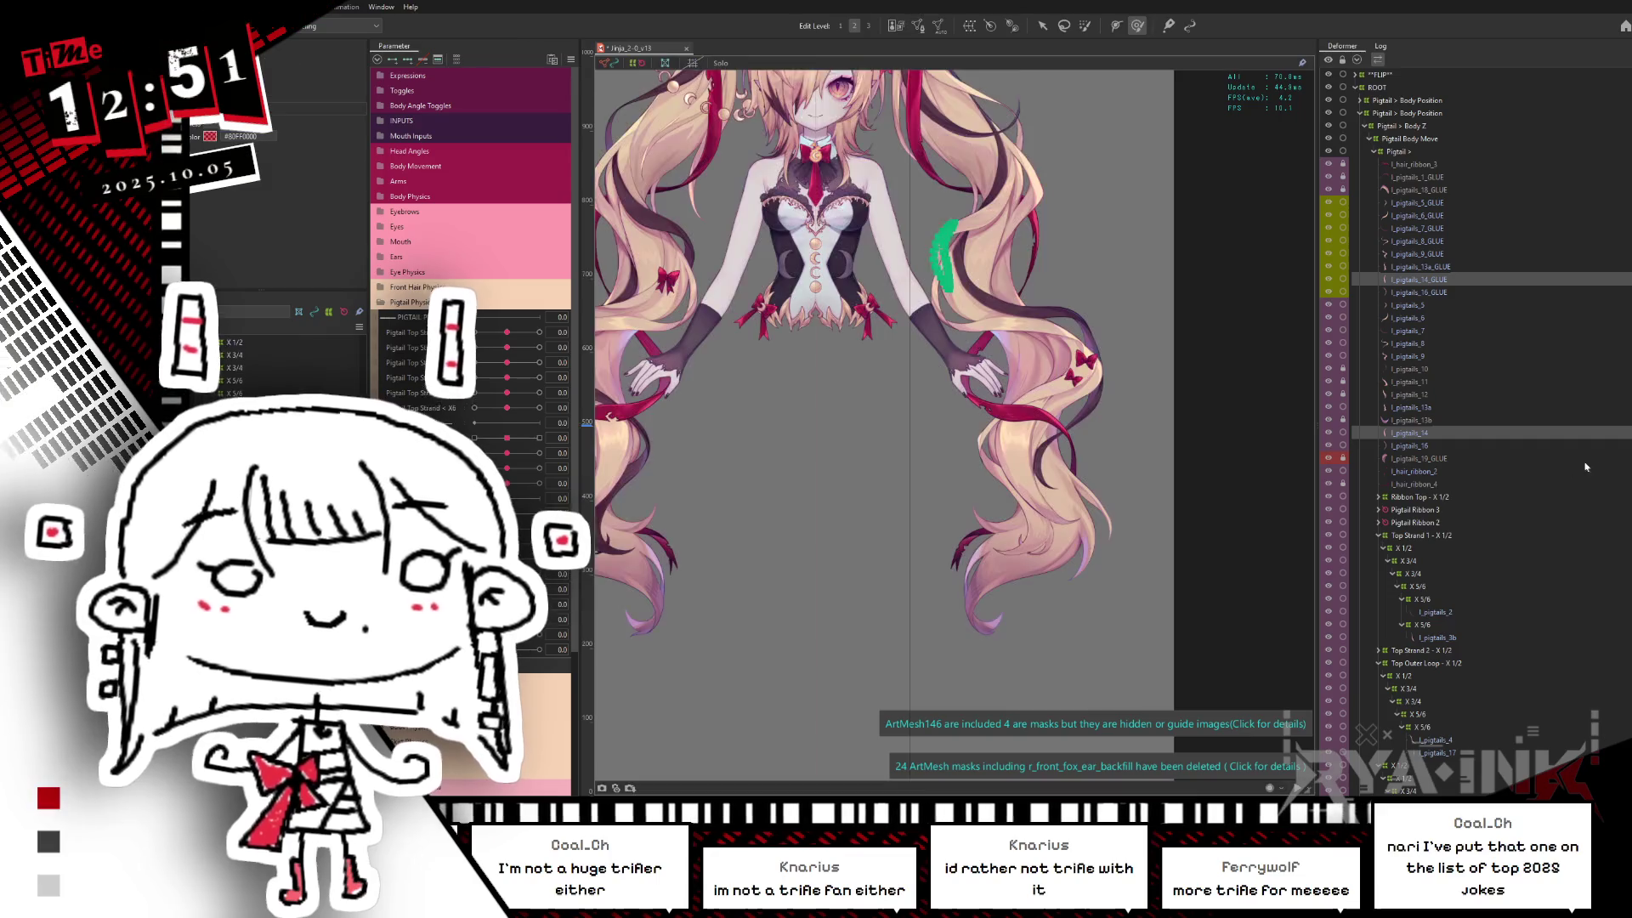
Step: Reshape the l_pigtails_16 glue mesh with its art mesh and apply the edit
click(1417, 292)
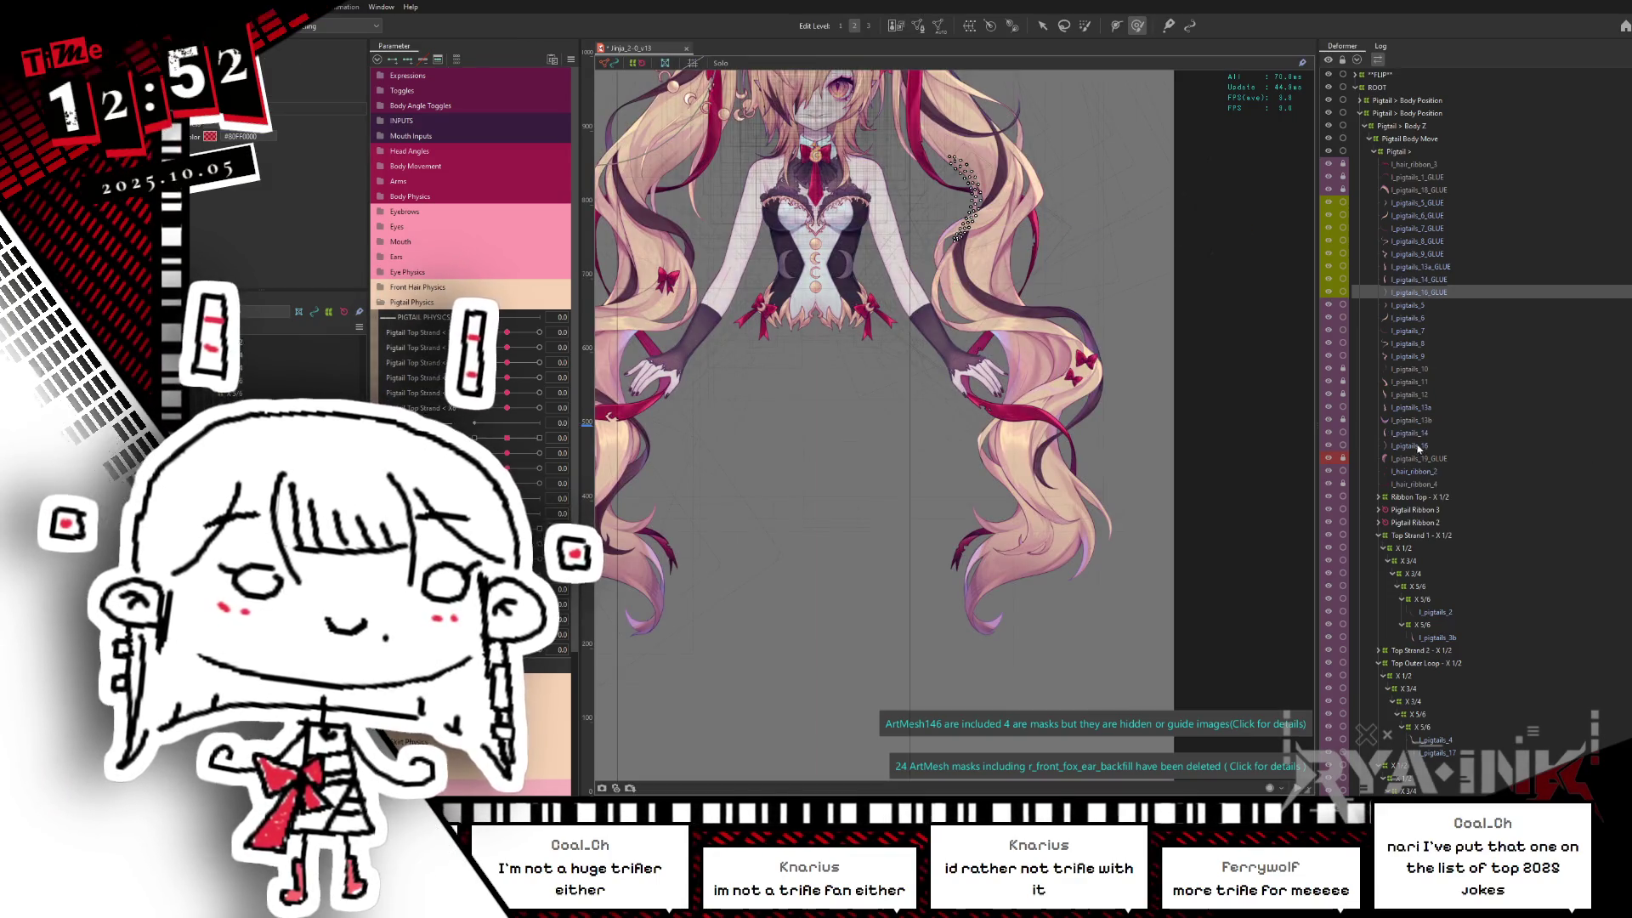
click(1417, 447)
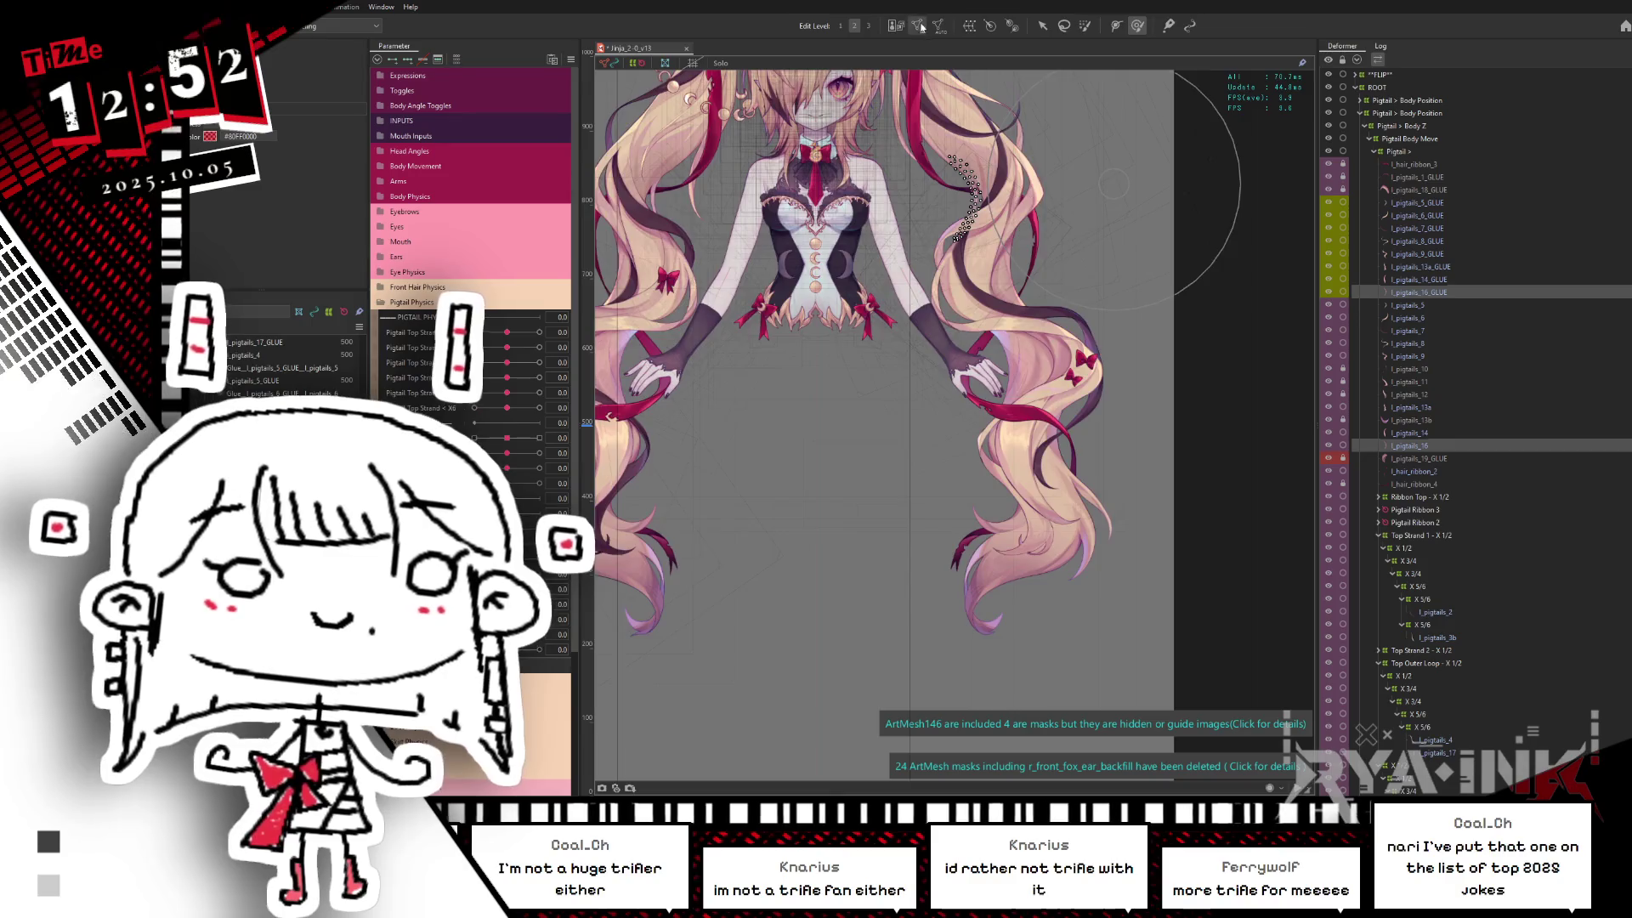
click(921, 26)
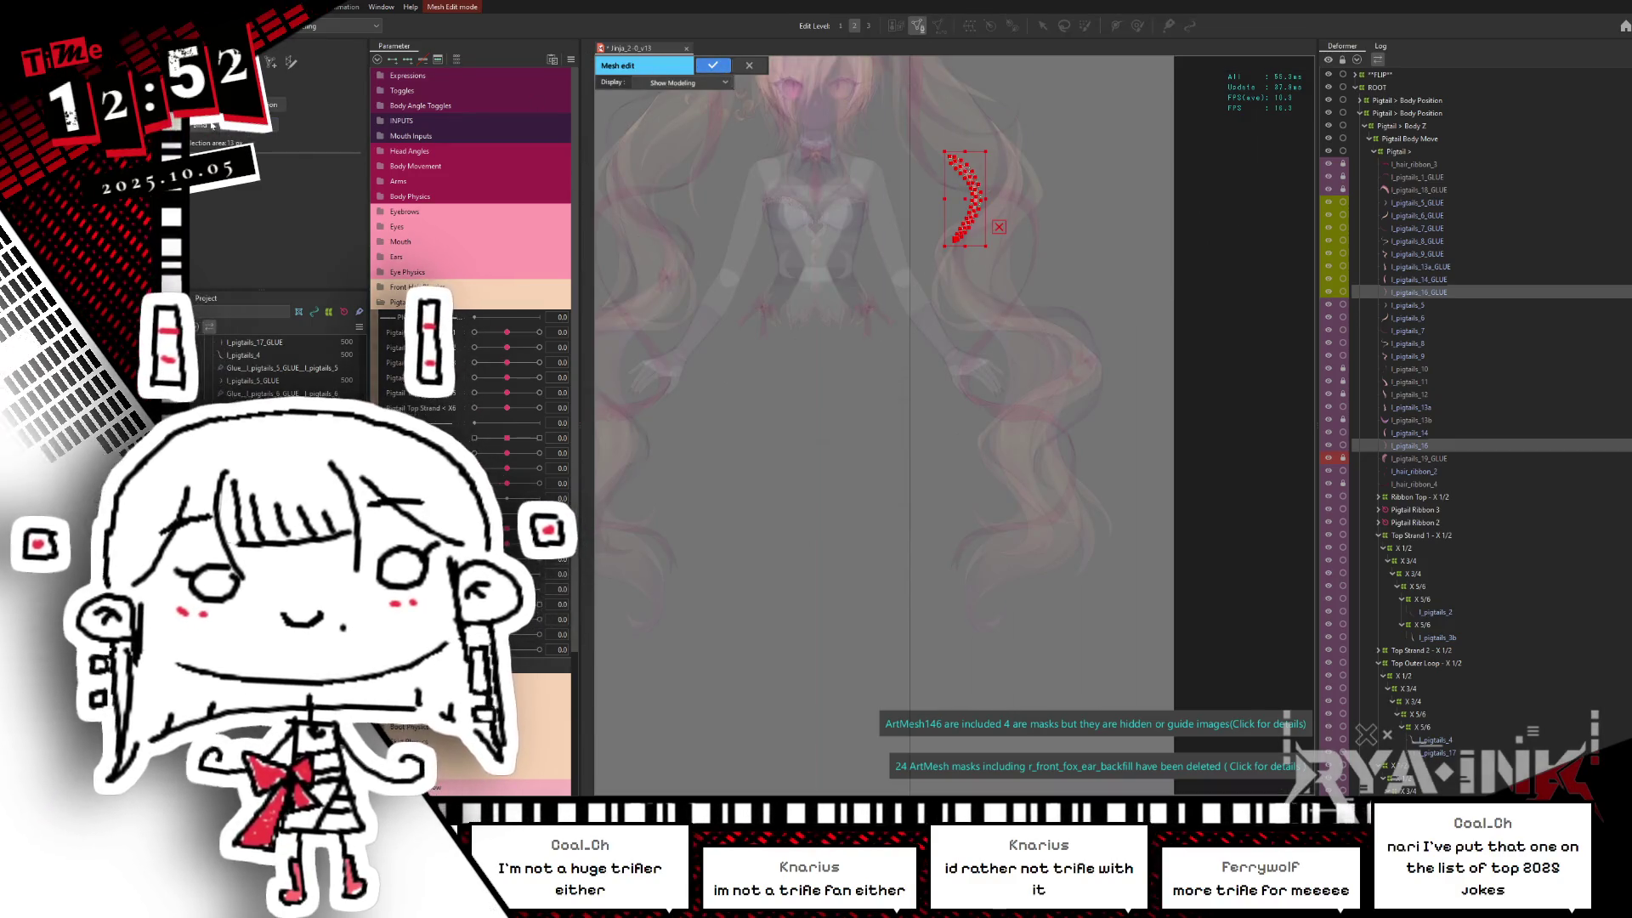
key(Return)
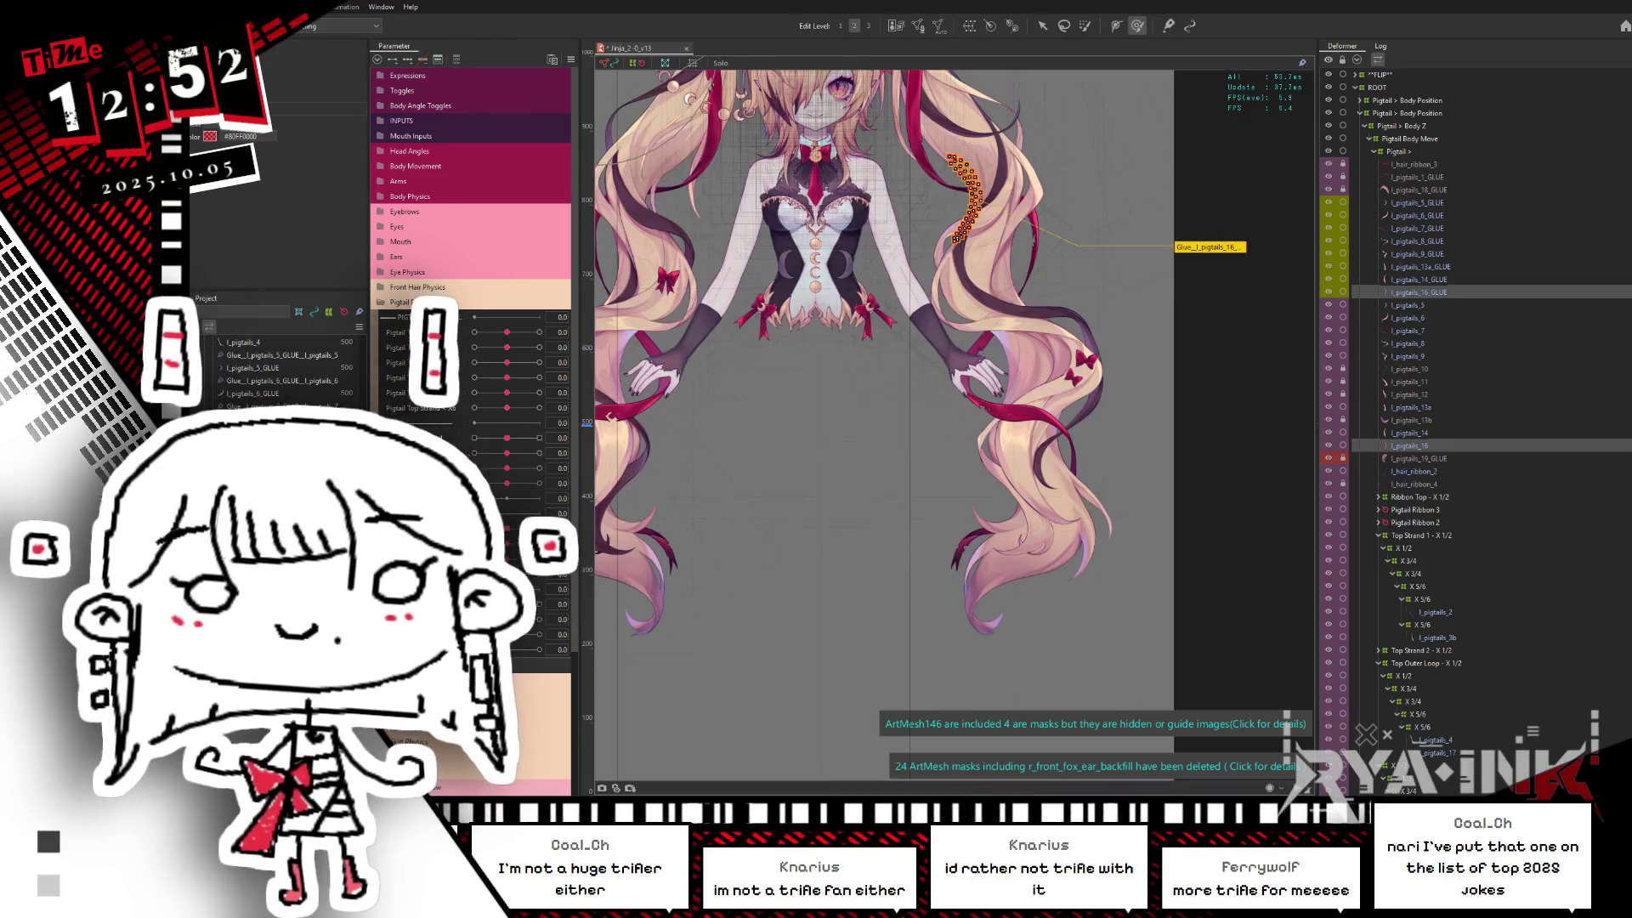
scroll(293, 370, down, 3)
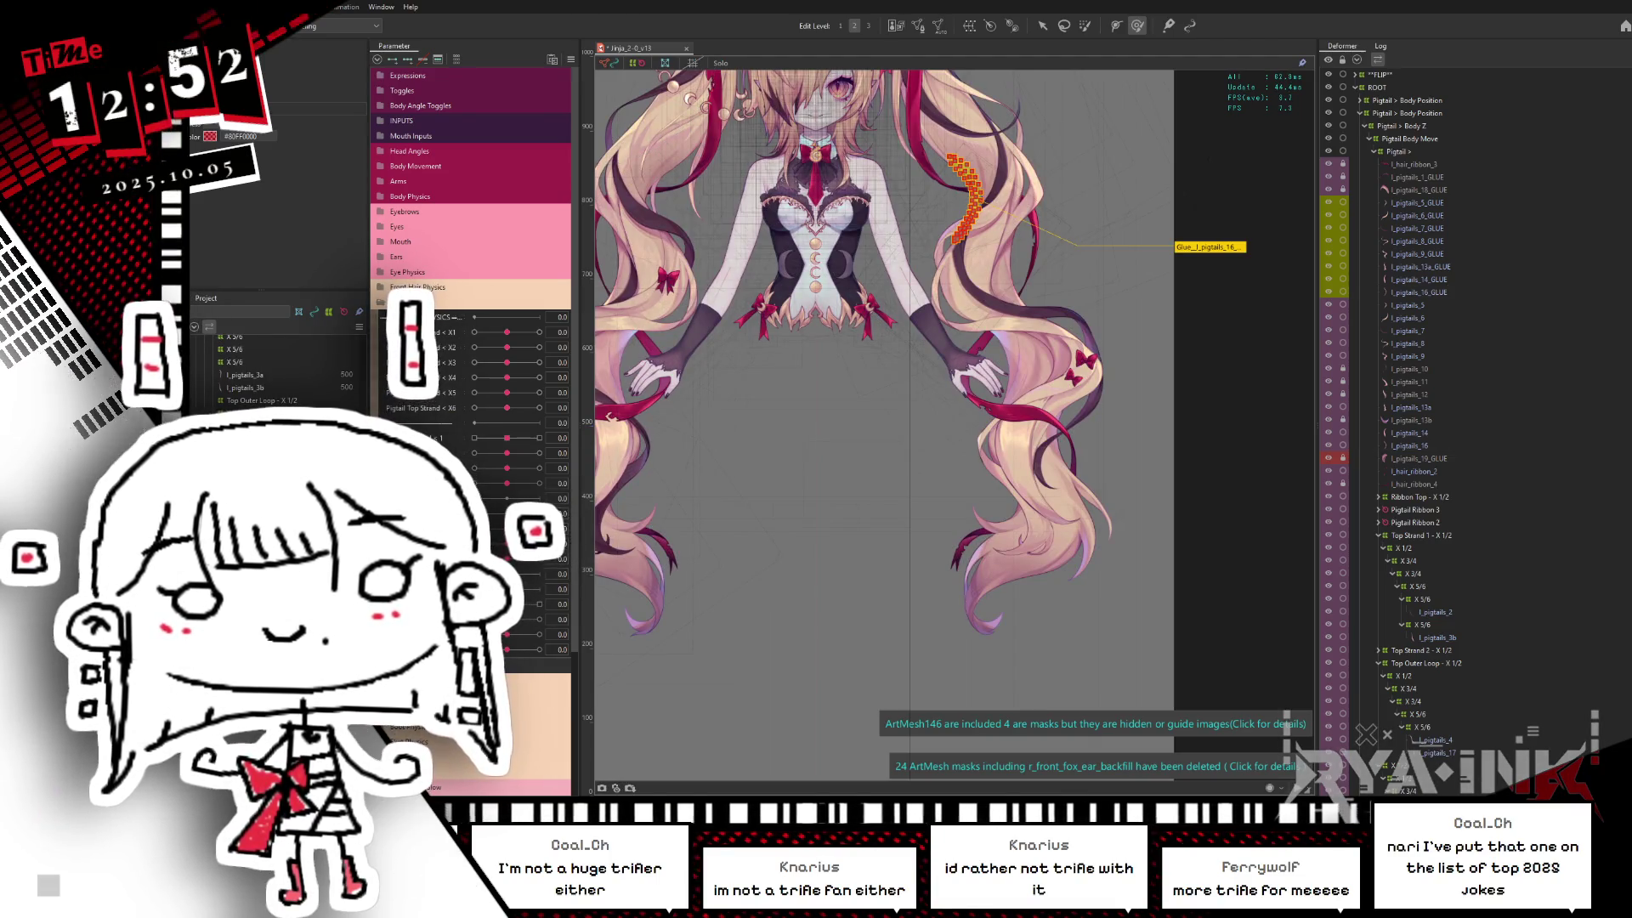
Step: Gather the right pigtail's glue objects, including l_pigtails_8 and 5, into one selection
shift+click(943, 230)
shift+click(975, 121)
shift+click(1095, 347)
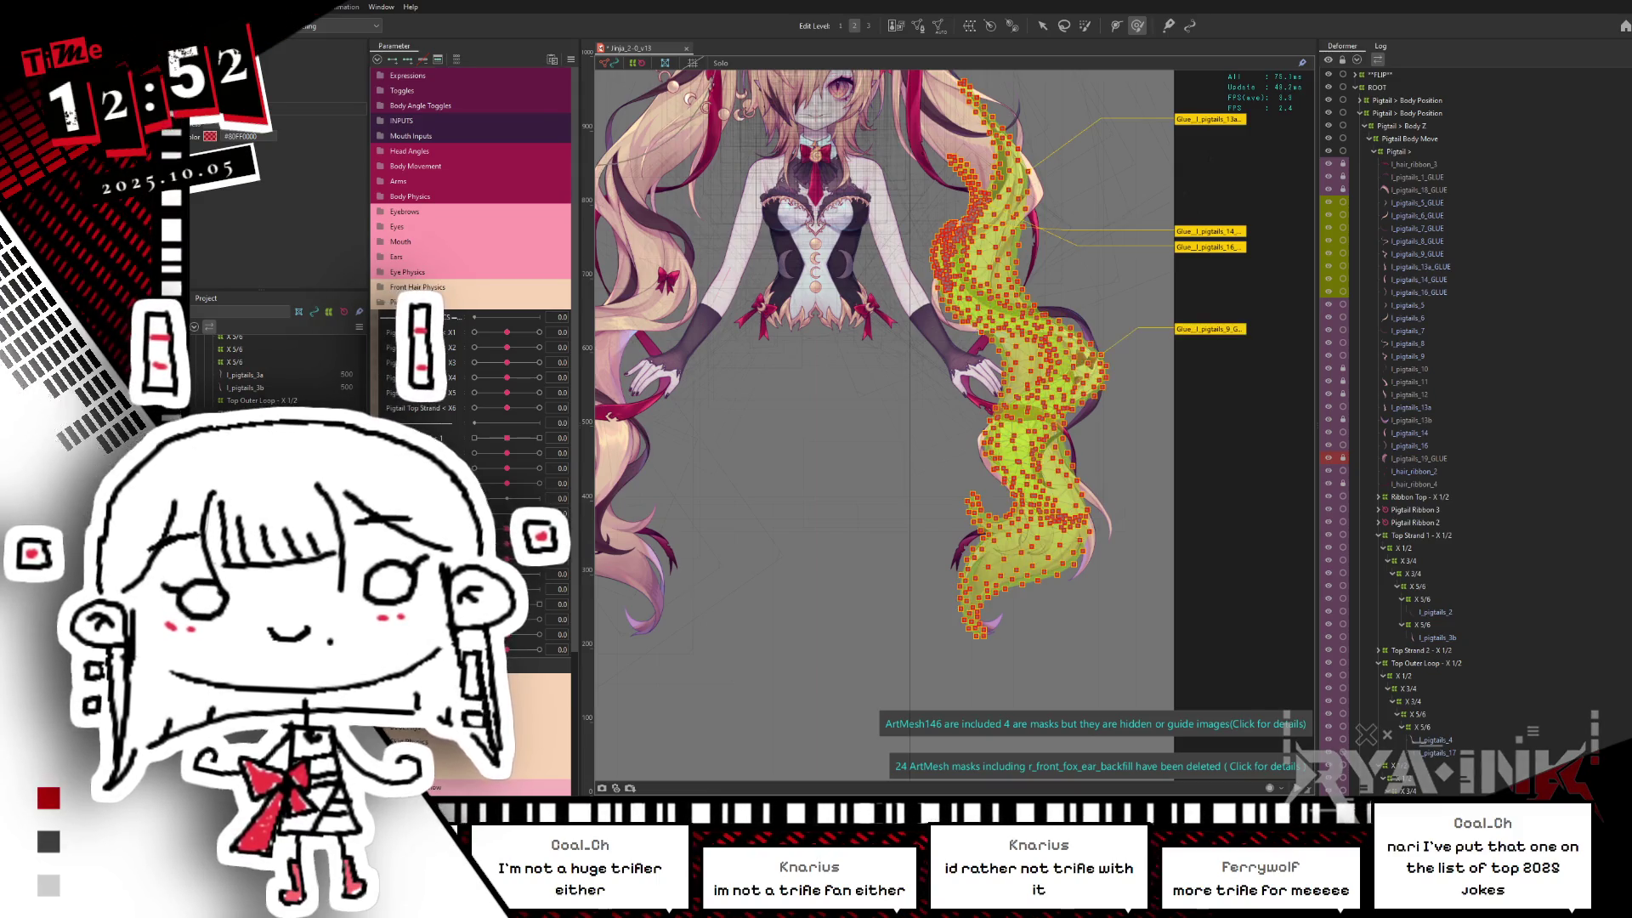
shift+click(1083, 319)
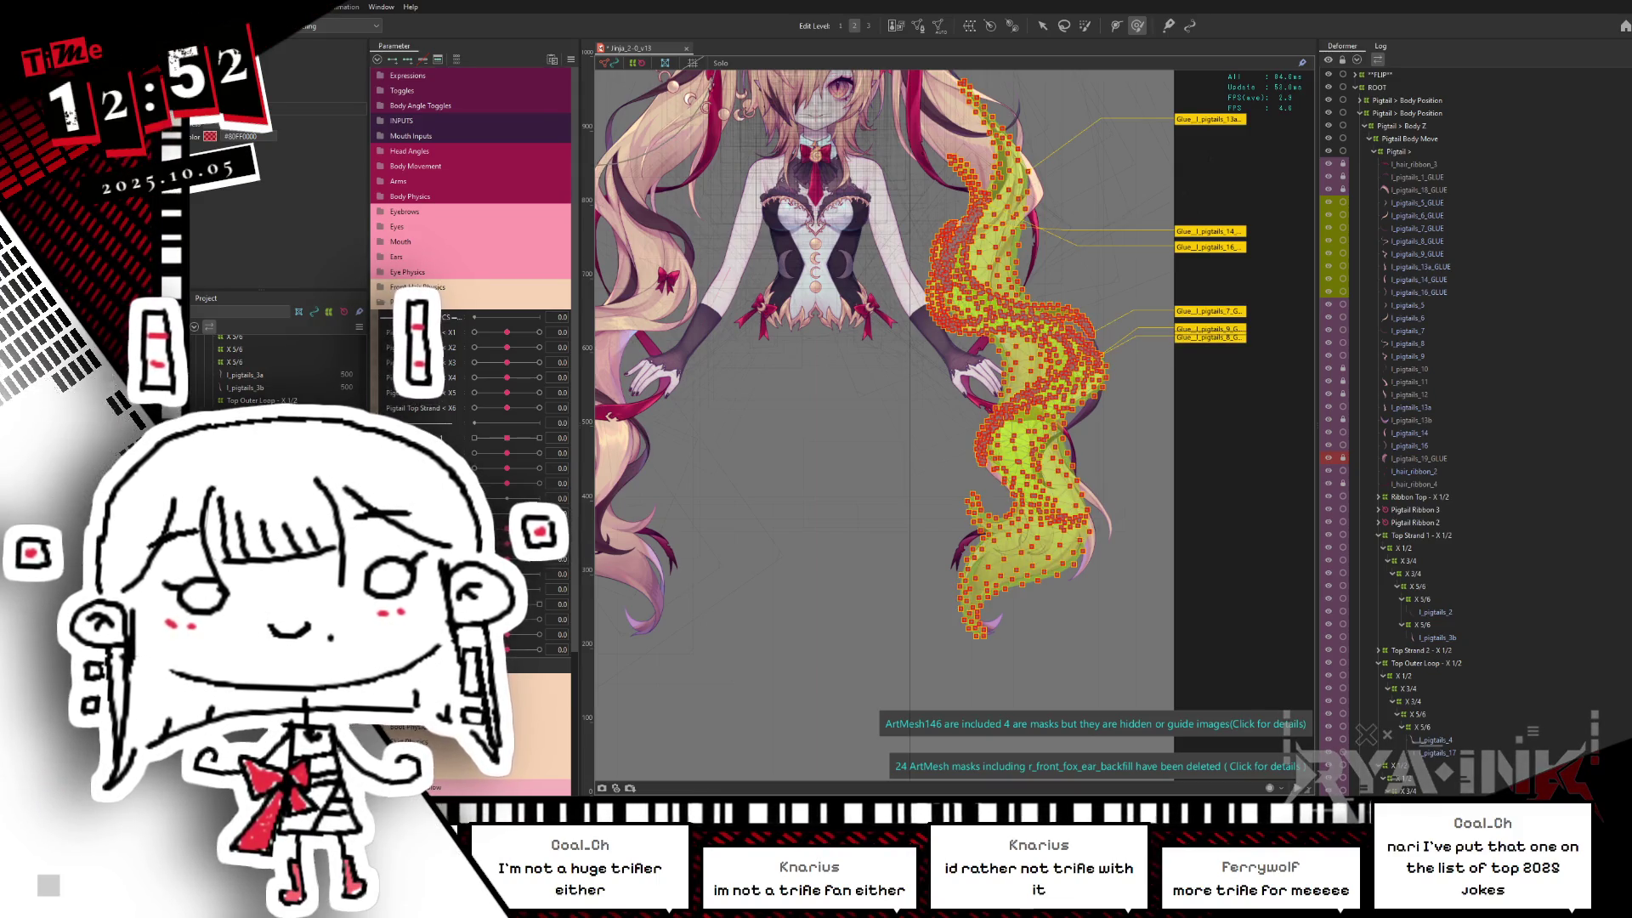
shift+click(1007, 191)
shift+click(1008, 166)
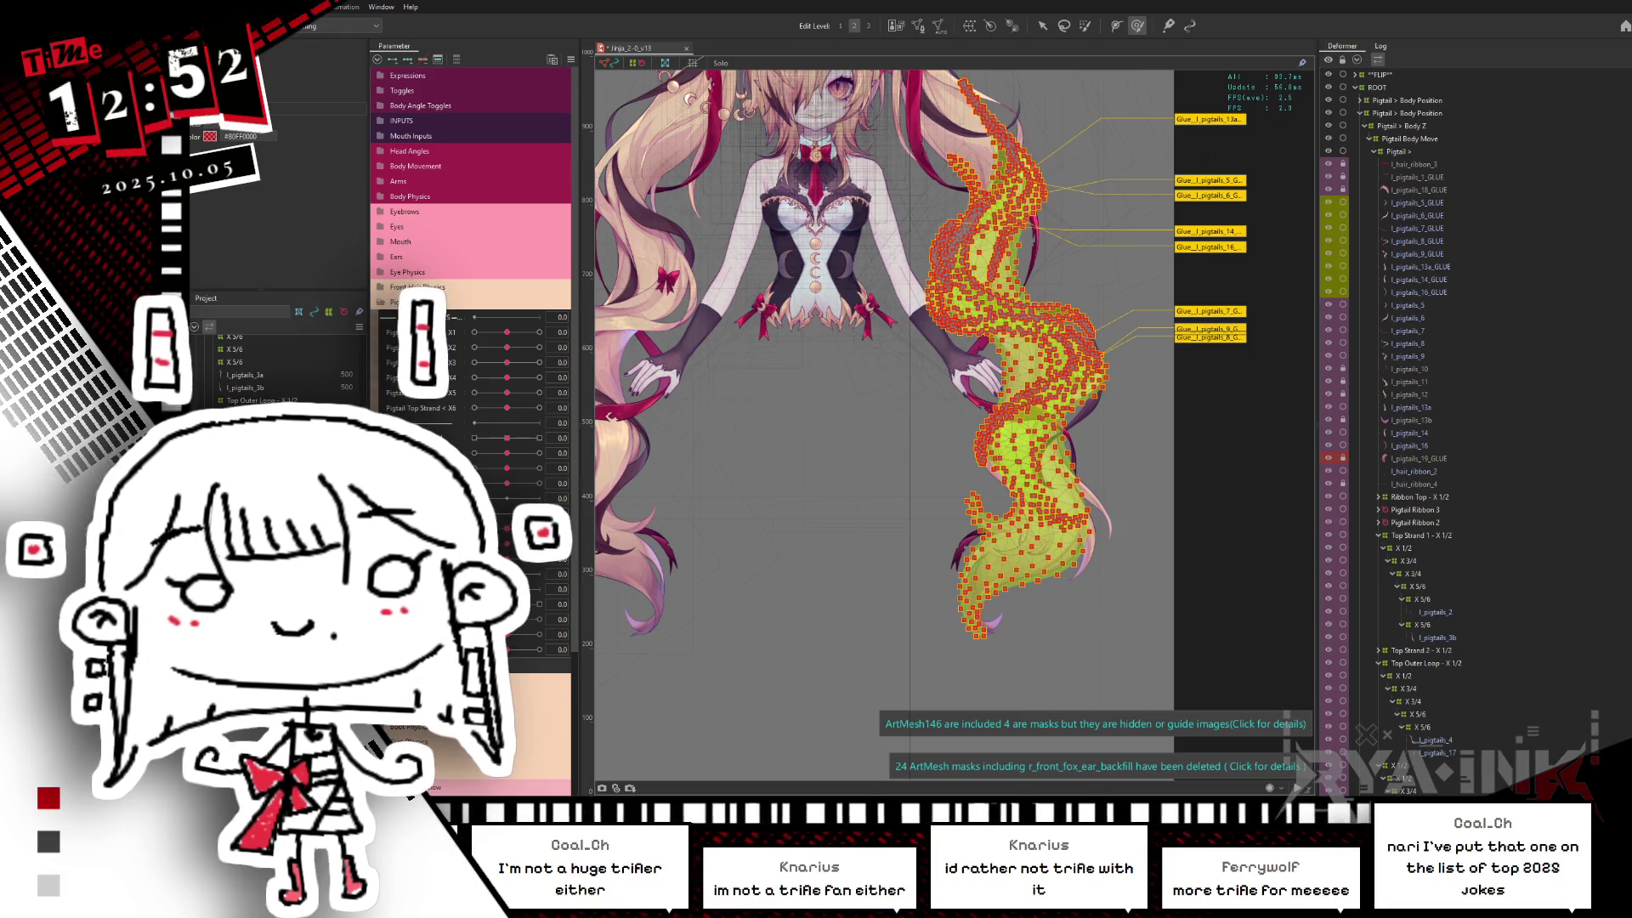
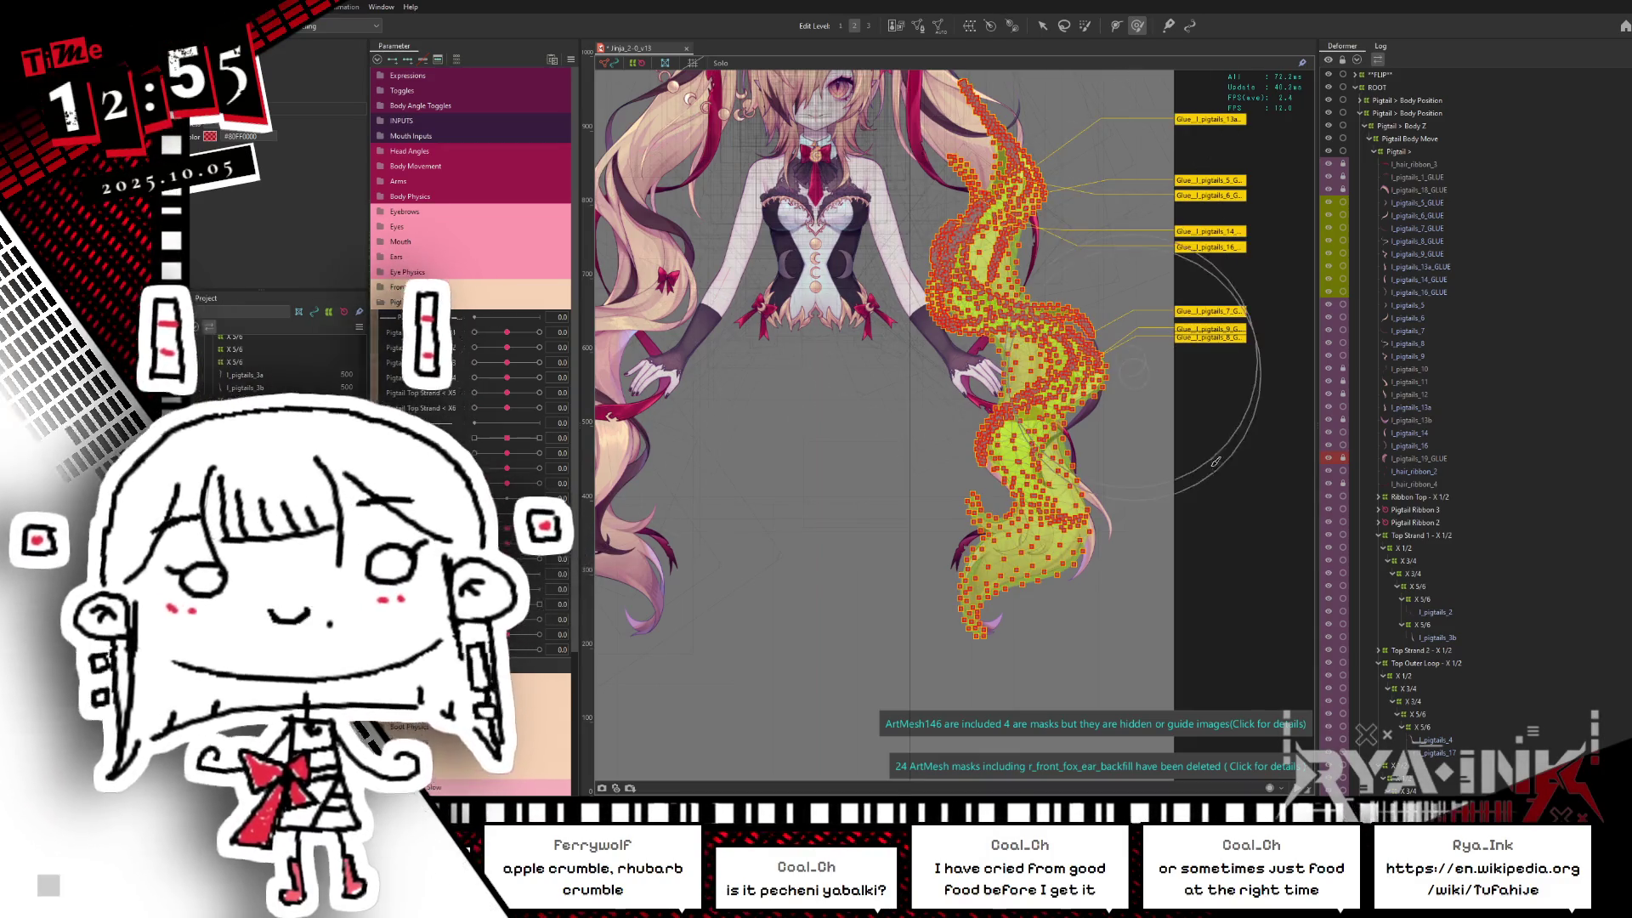
scroll(1164, 435, down, 1)
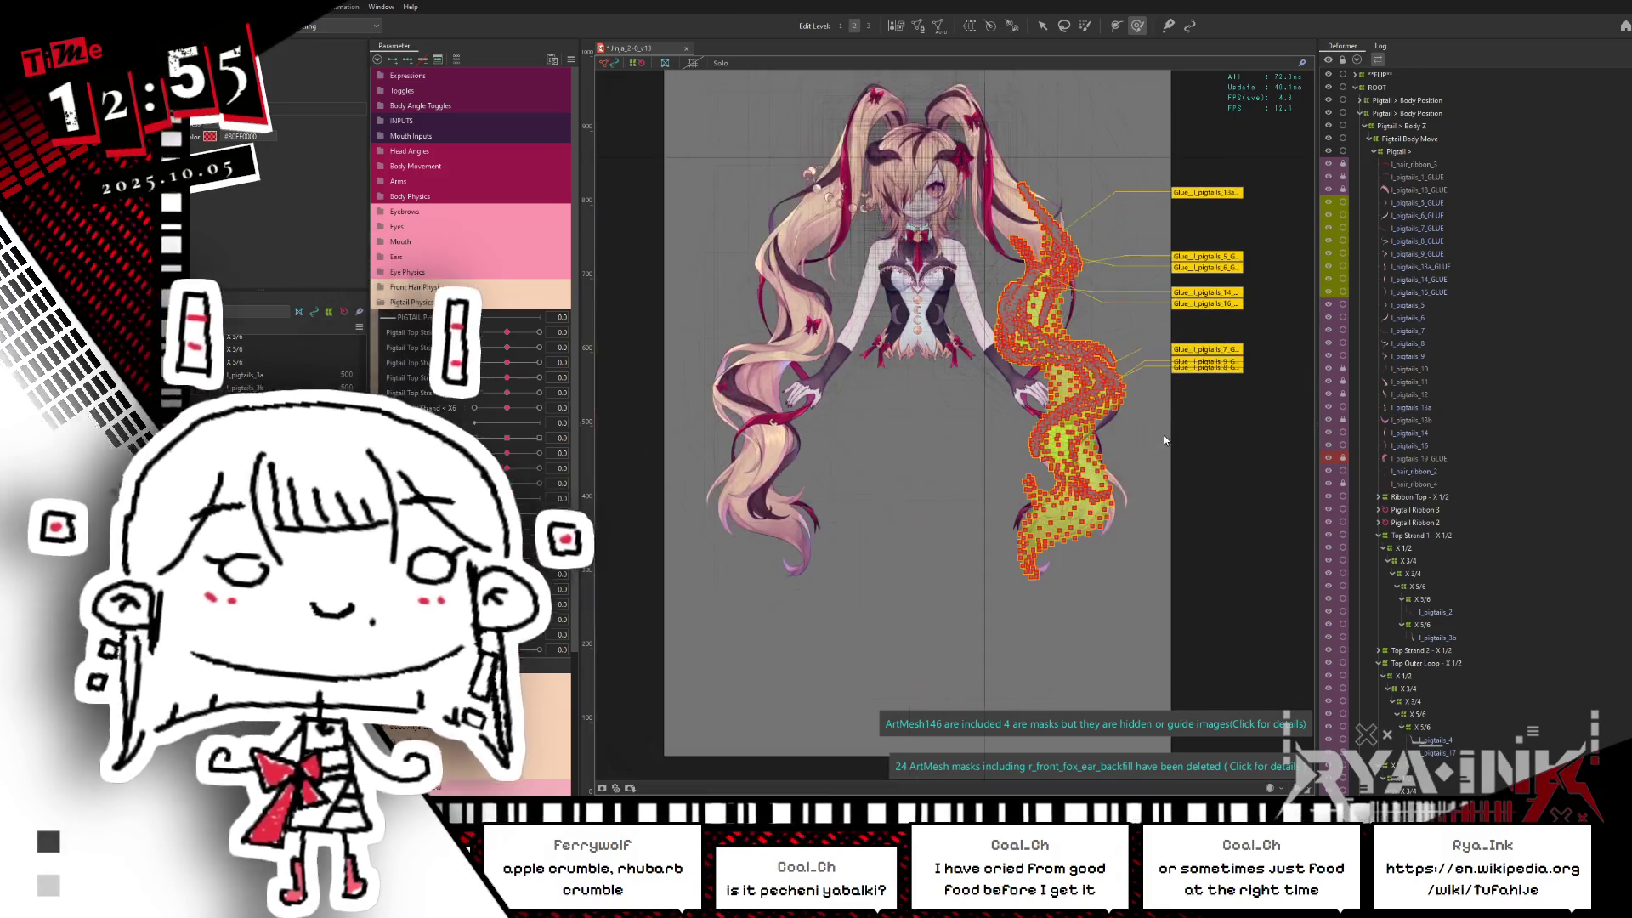
scroll(1104, 477, down, 1)
Step: Select the right pigtail's l_pigtails GLUE rows in the Deformer palette
drag(1105, 477, 1092, 485)
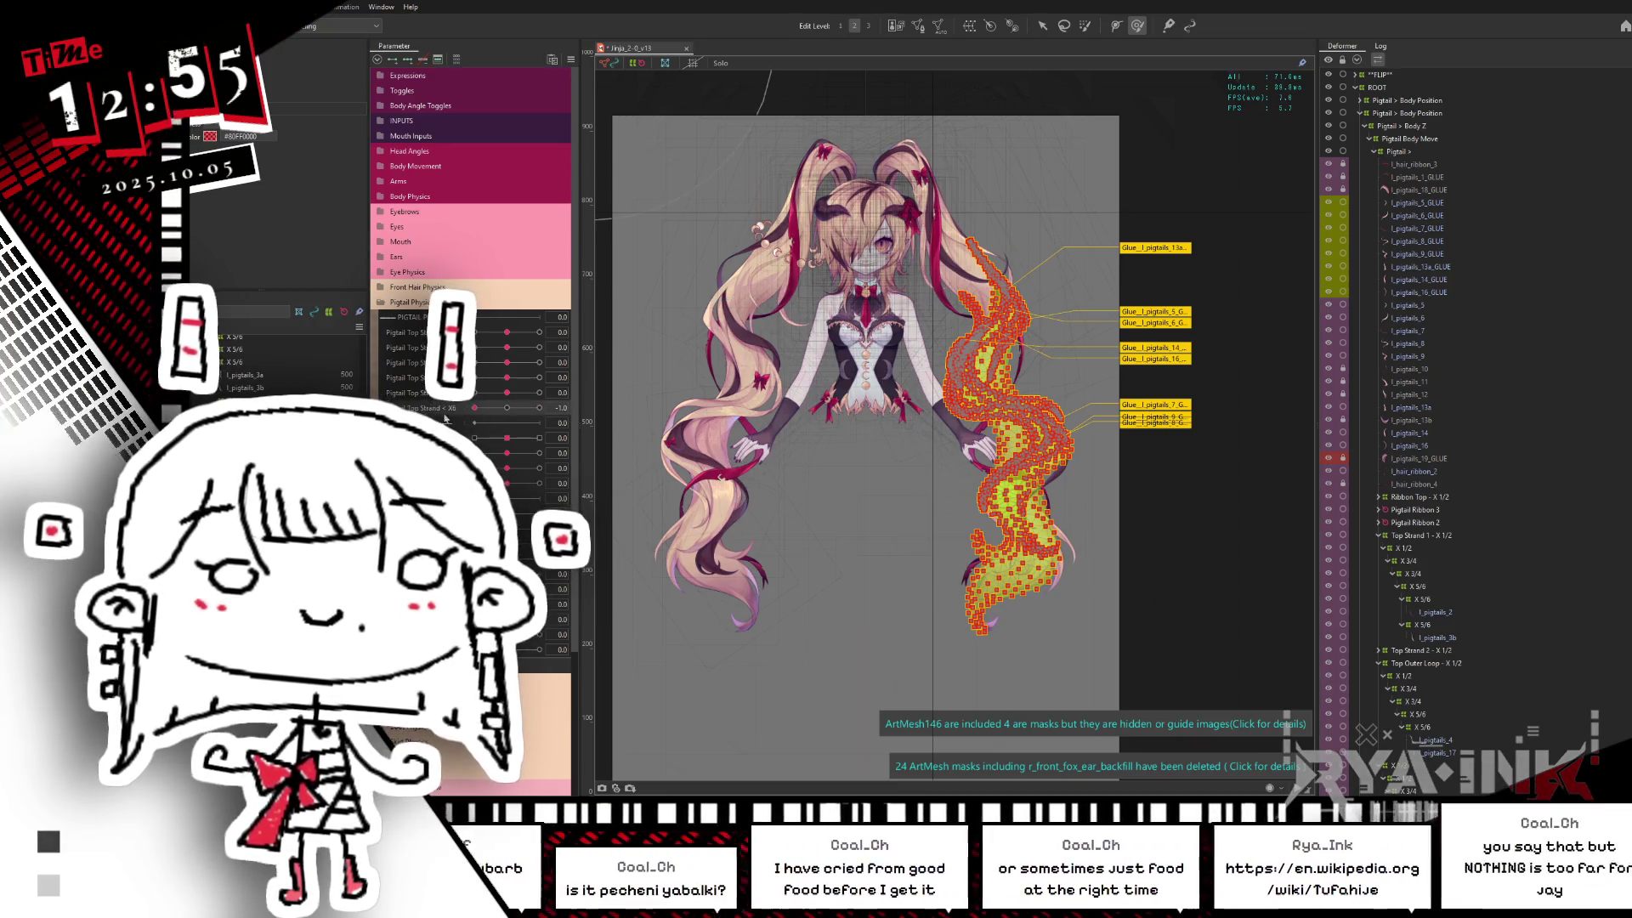
click(506, 408)
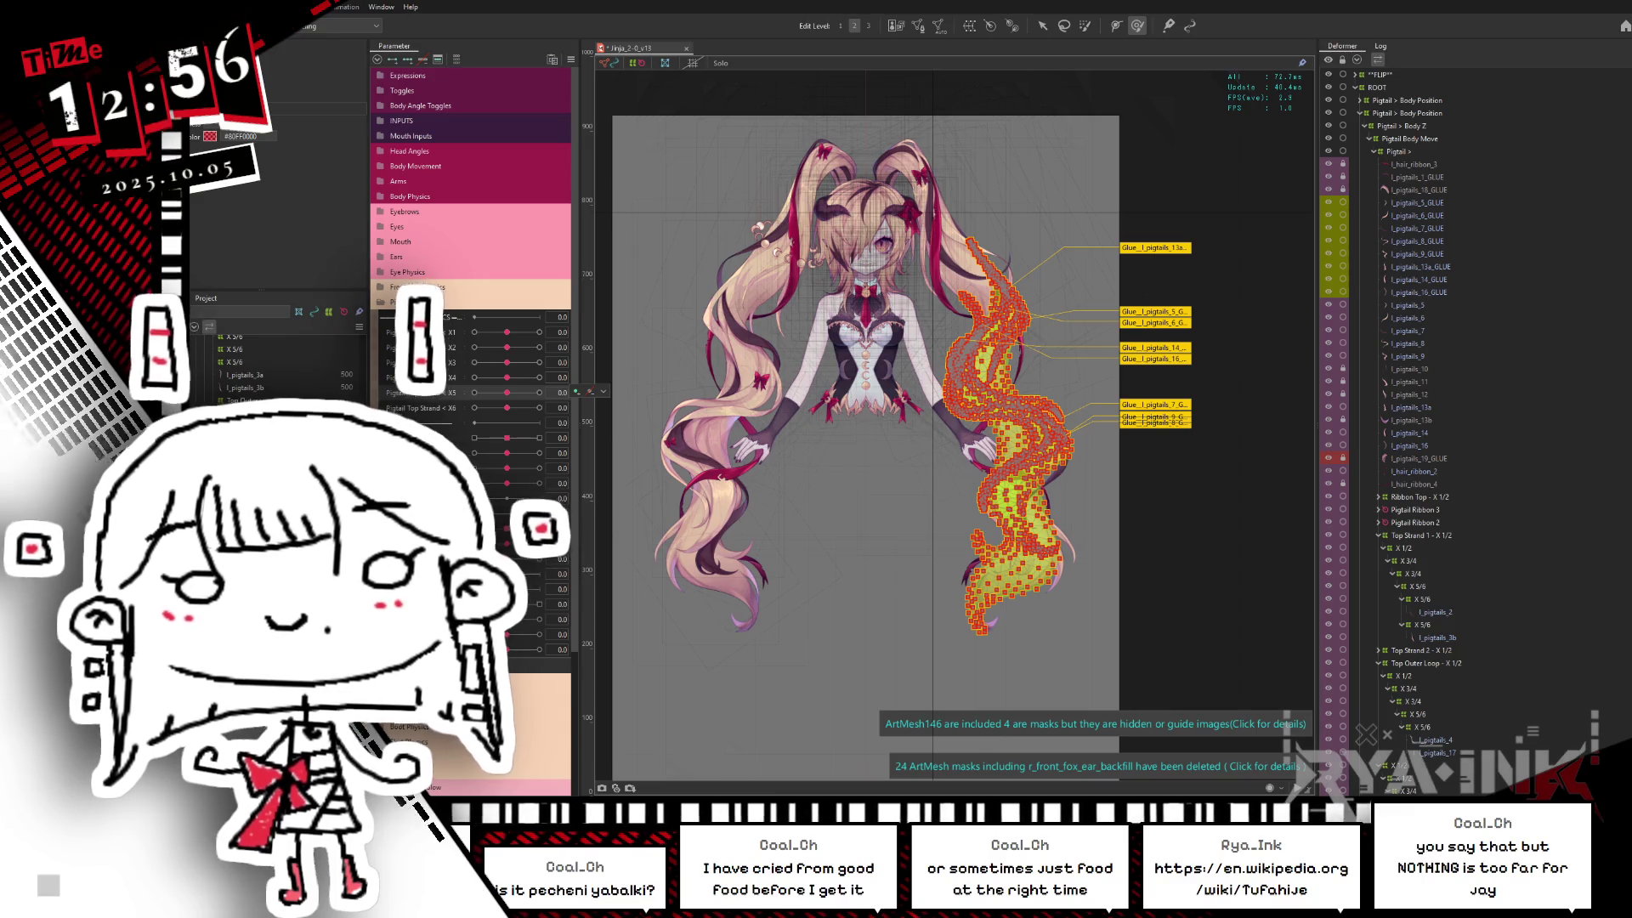
click(1360, 202)
shift+click(1360, 292)
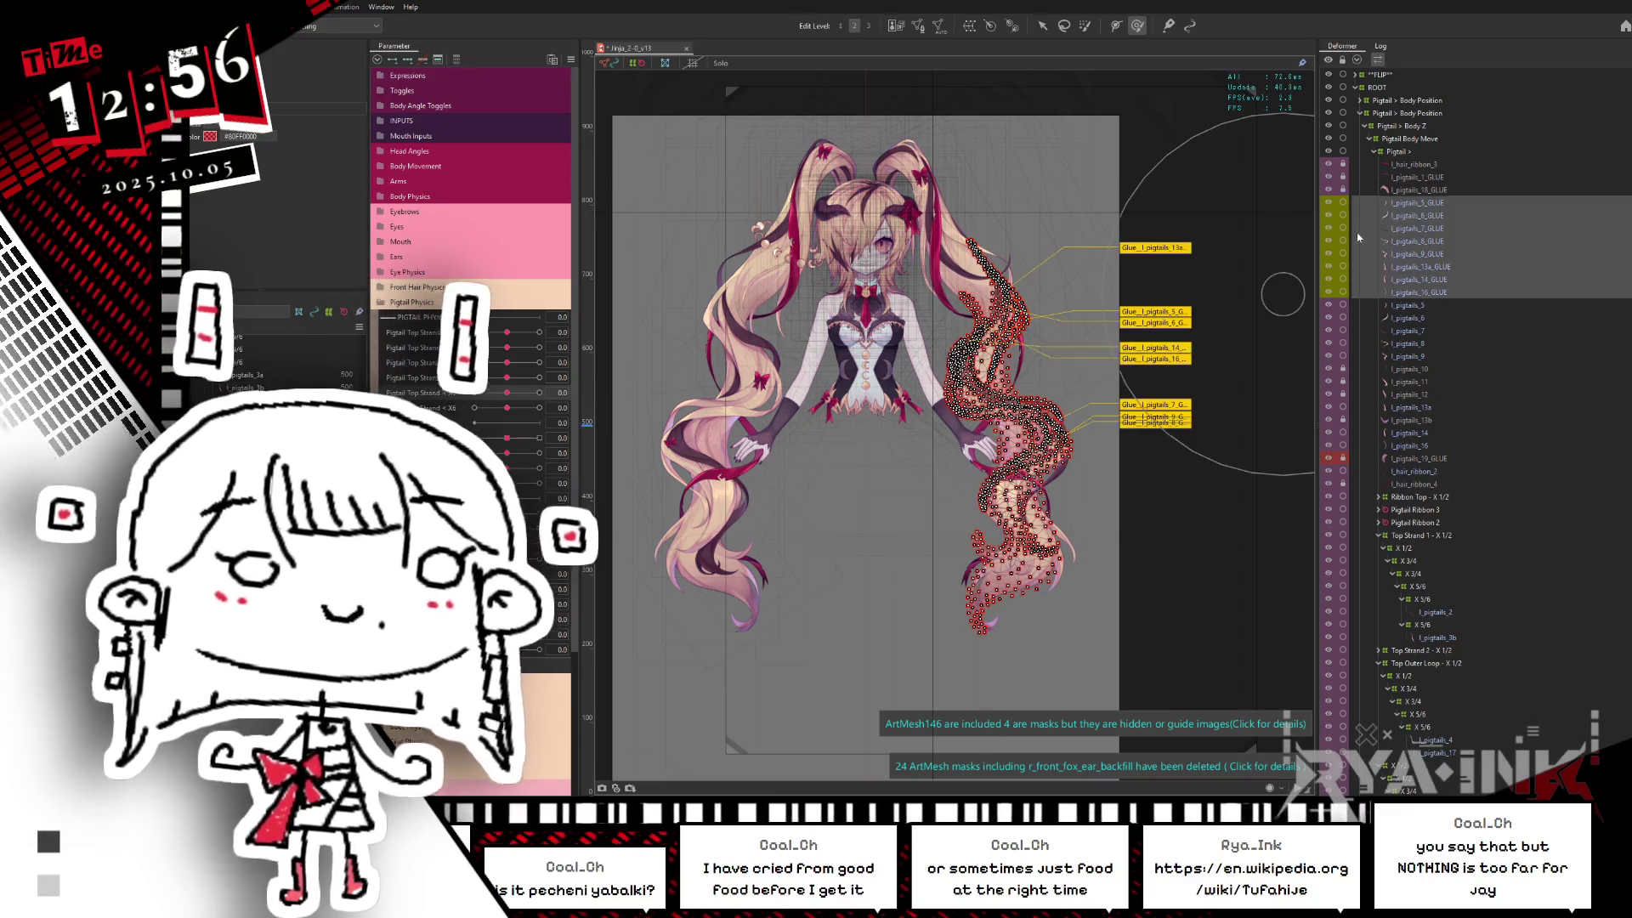
Step: Nest the glue objects under the nested X warp deformers and hide the selection overlay
mouse_move(1467, 266)
mouse_down()
mouse_move(1447, 495)
mouse_move(1466, 705)
mouse_move(1424, 753)
mouse_up()
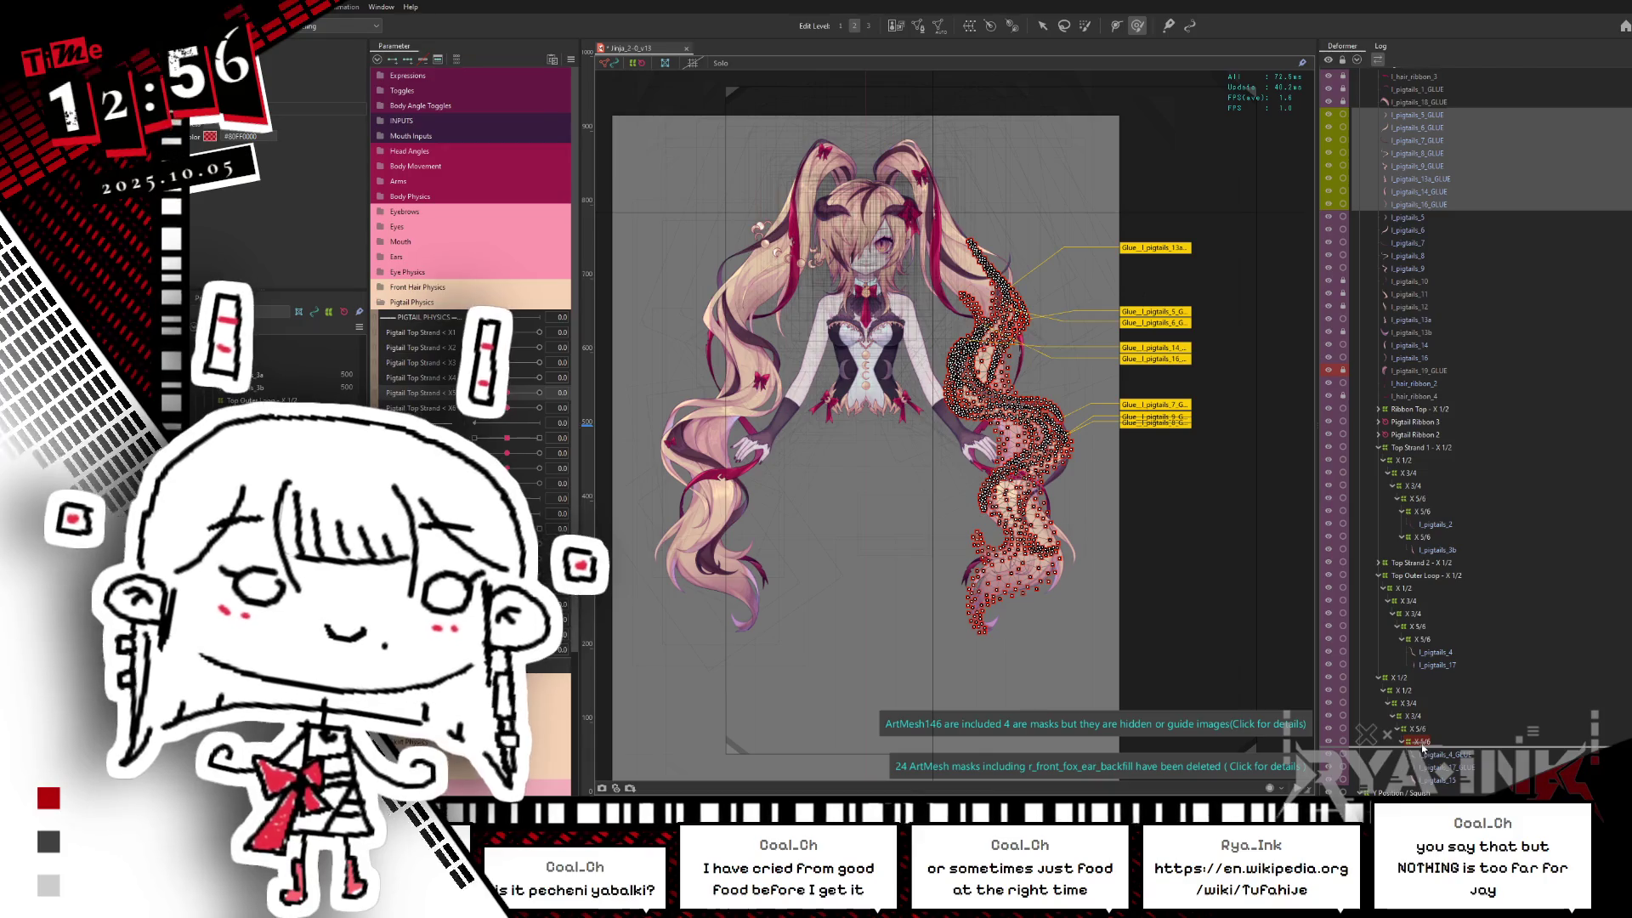
drag(1424, 752, 1424, 752)
key(ctrl+h)
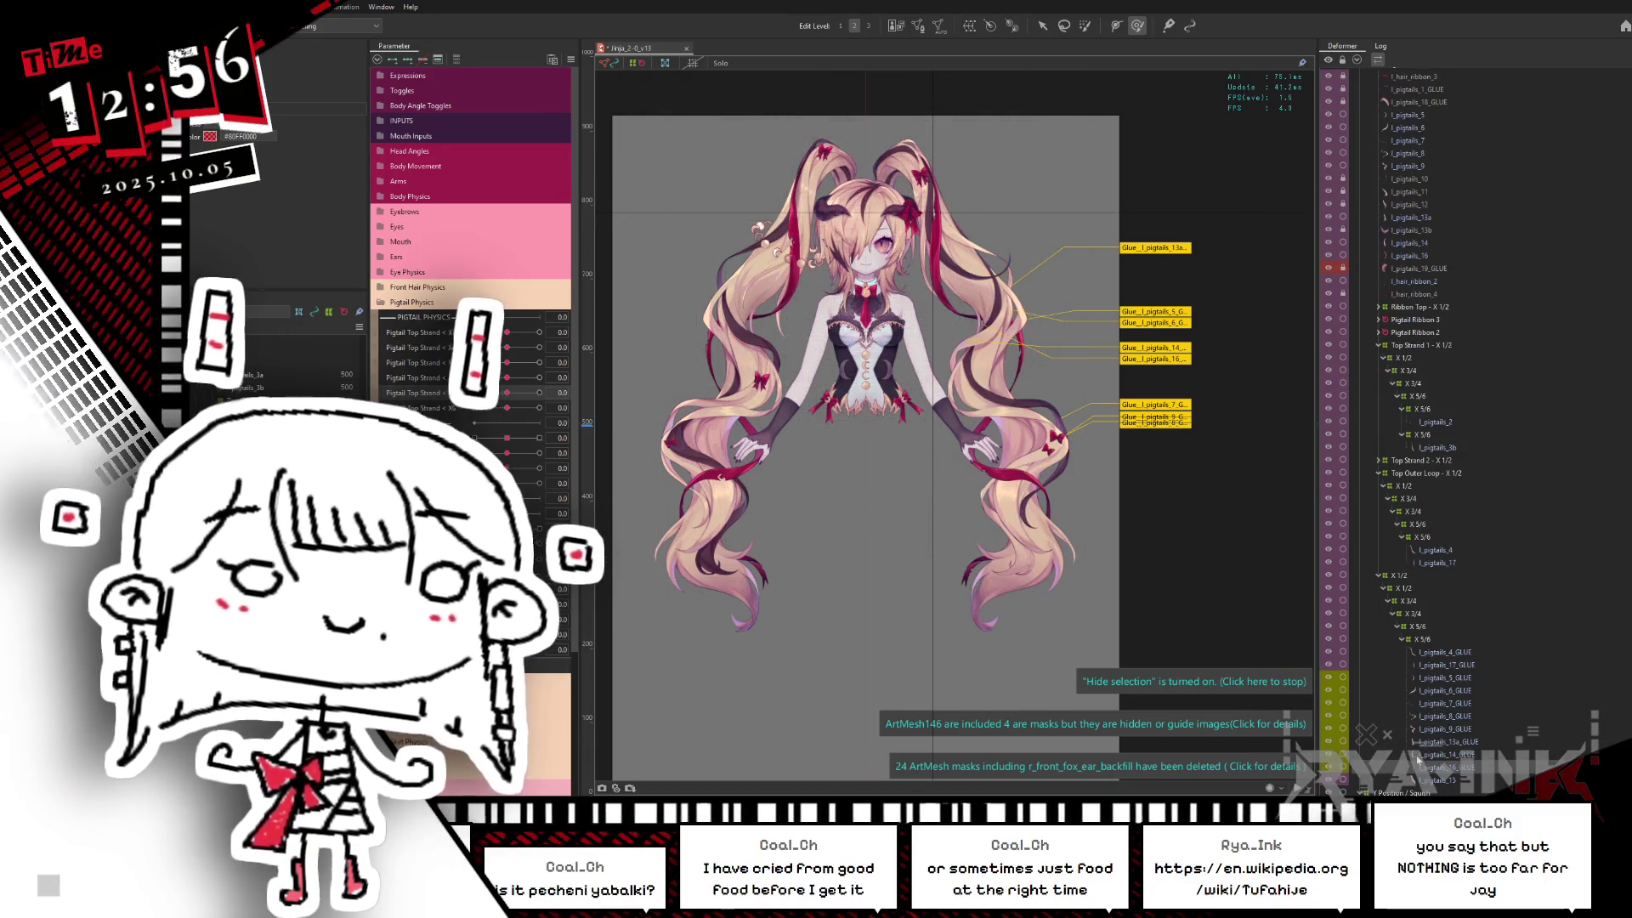
Step: Bend the right pigtail with the Top Strand slider and inspect its mesh on the canvas
drag(506, 409, 438, 410)
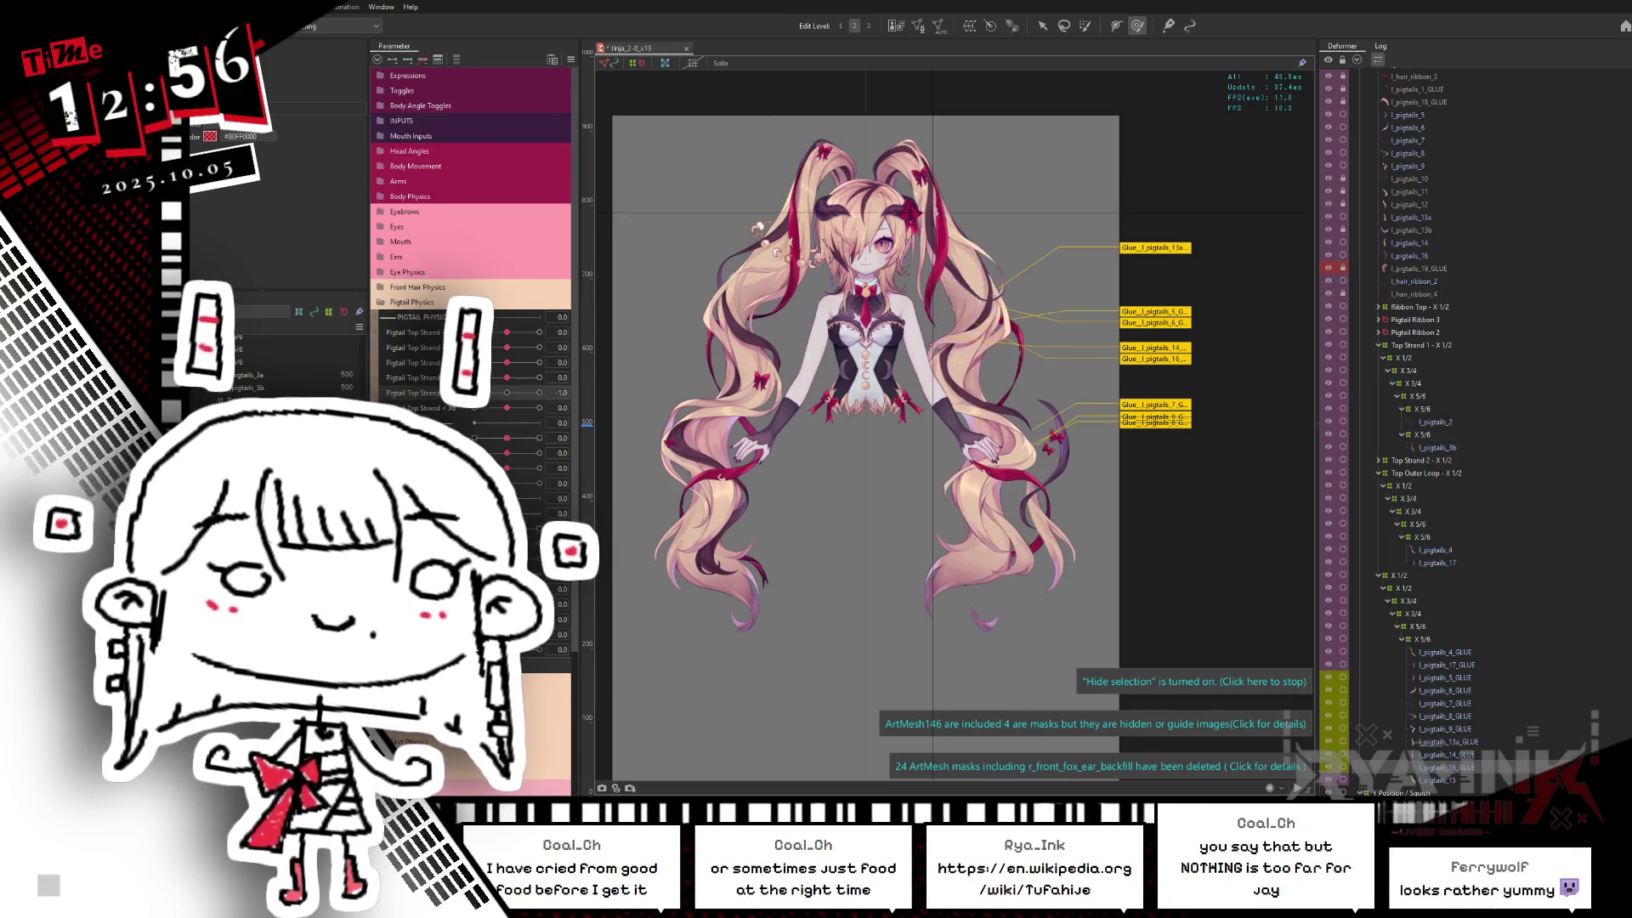
middle_drag(1041, 426, 1054, 547)
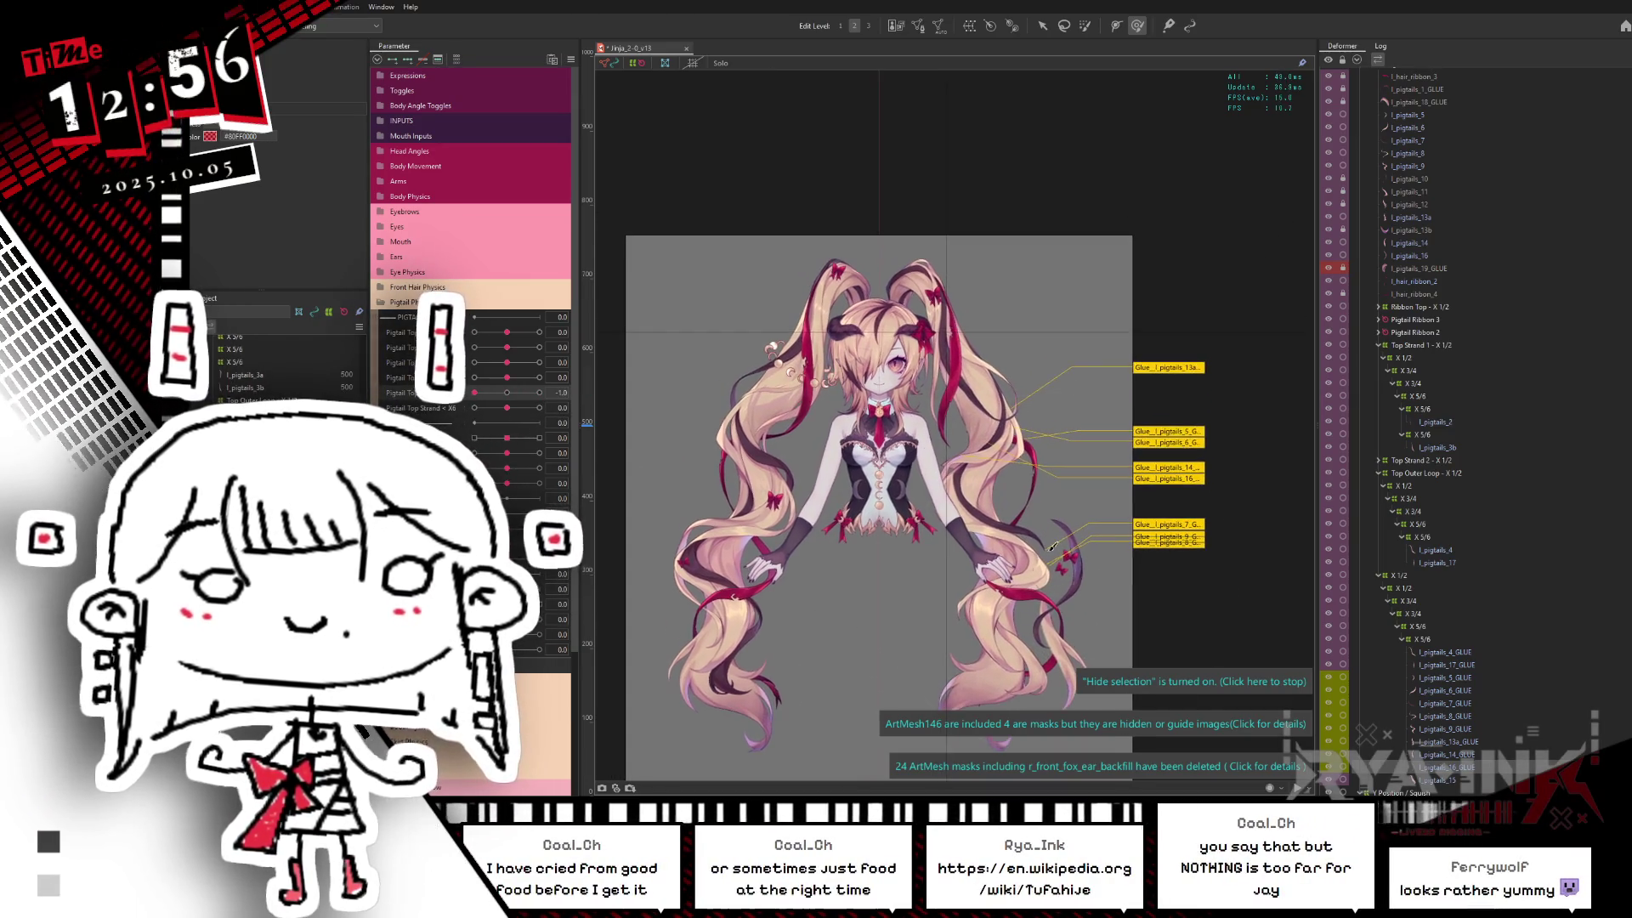
click(879, 472)
middle_drag(1152, 405, 1138, 352)
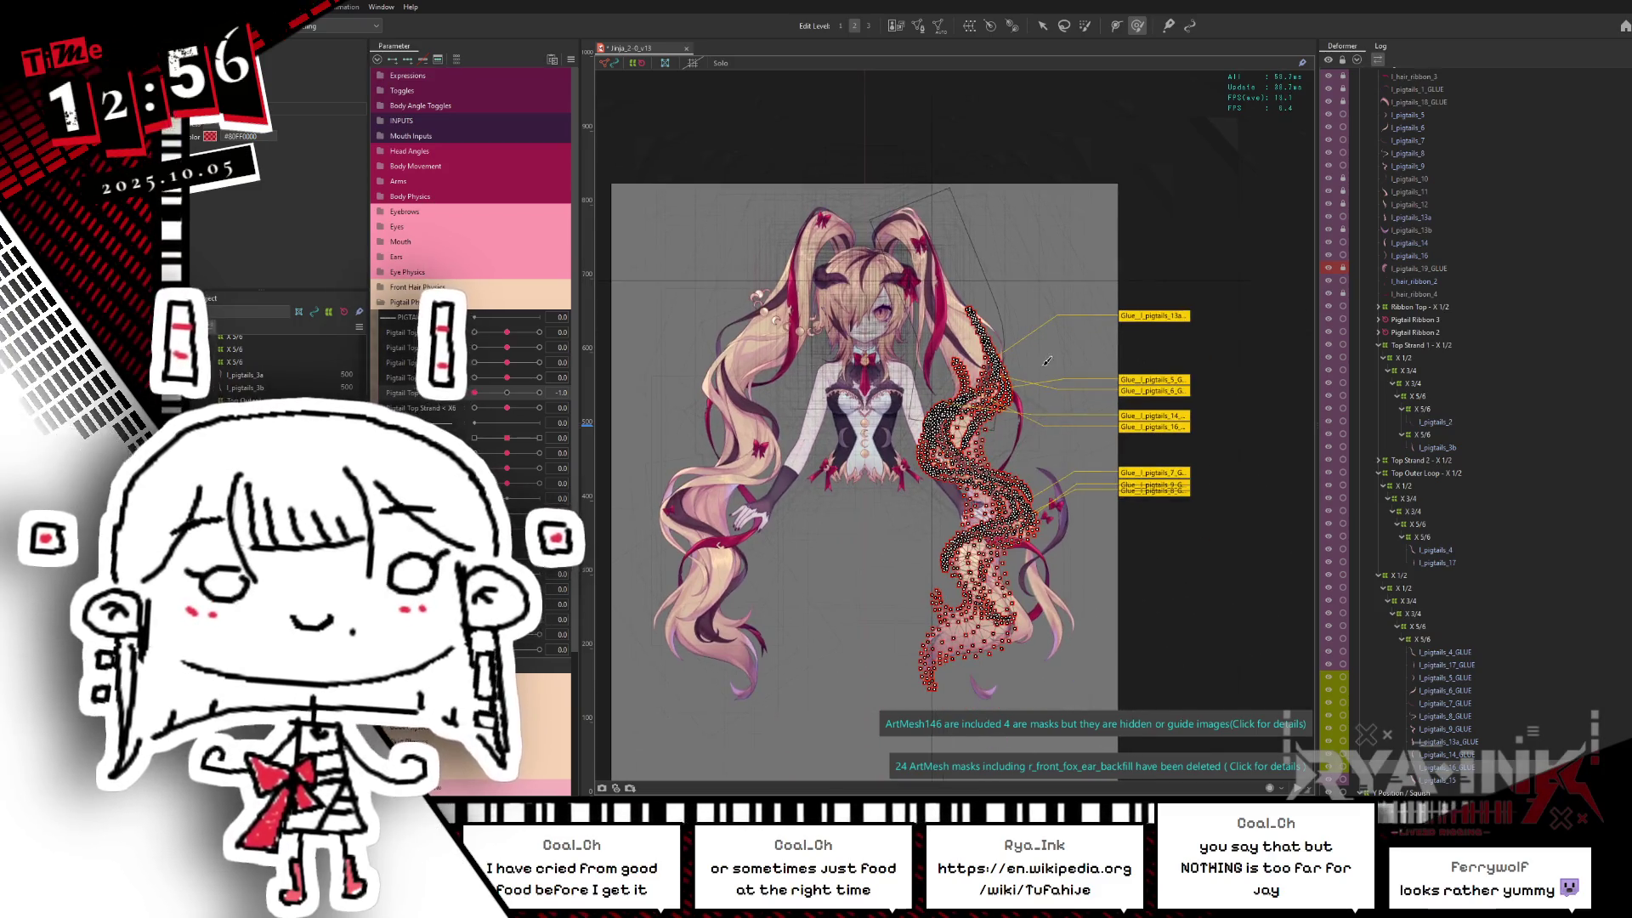
click(1138, 353)
middle_drag(752, 651, 746, 548)
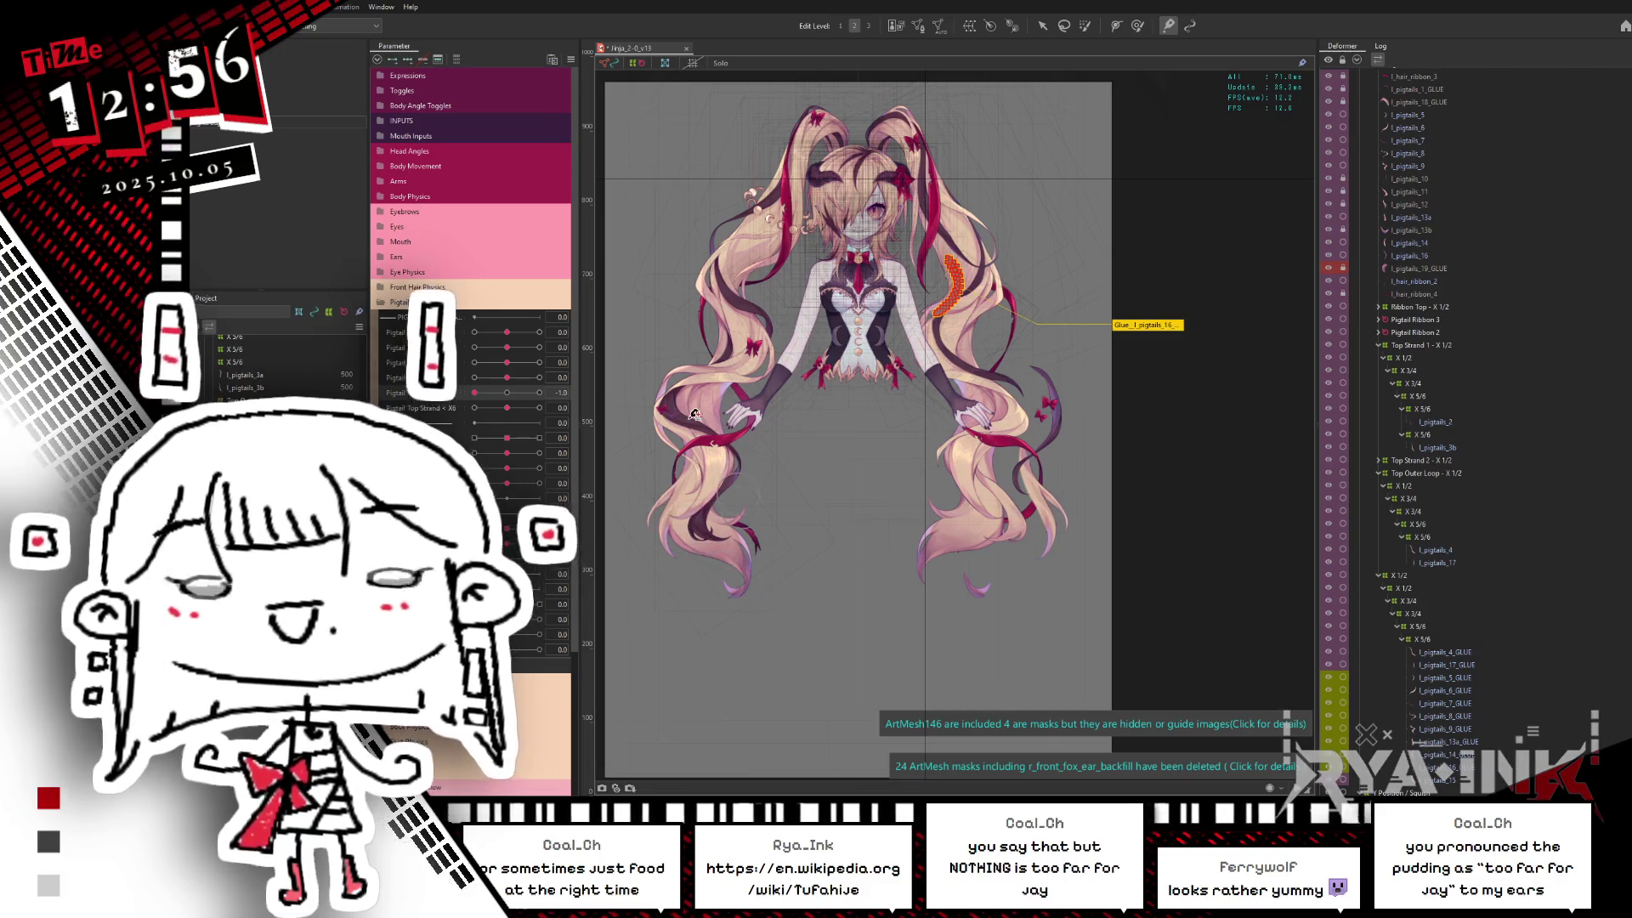
Step: Marquee-select all the right pigtail art meshes and hide the selection overlay
drag(893, 600, 1105, 200)
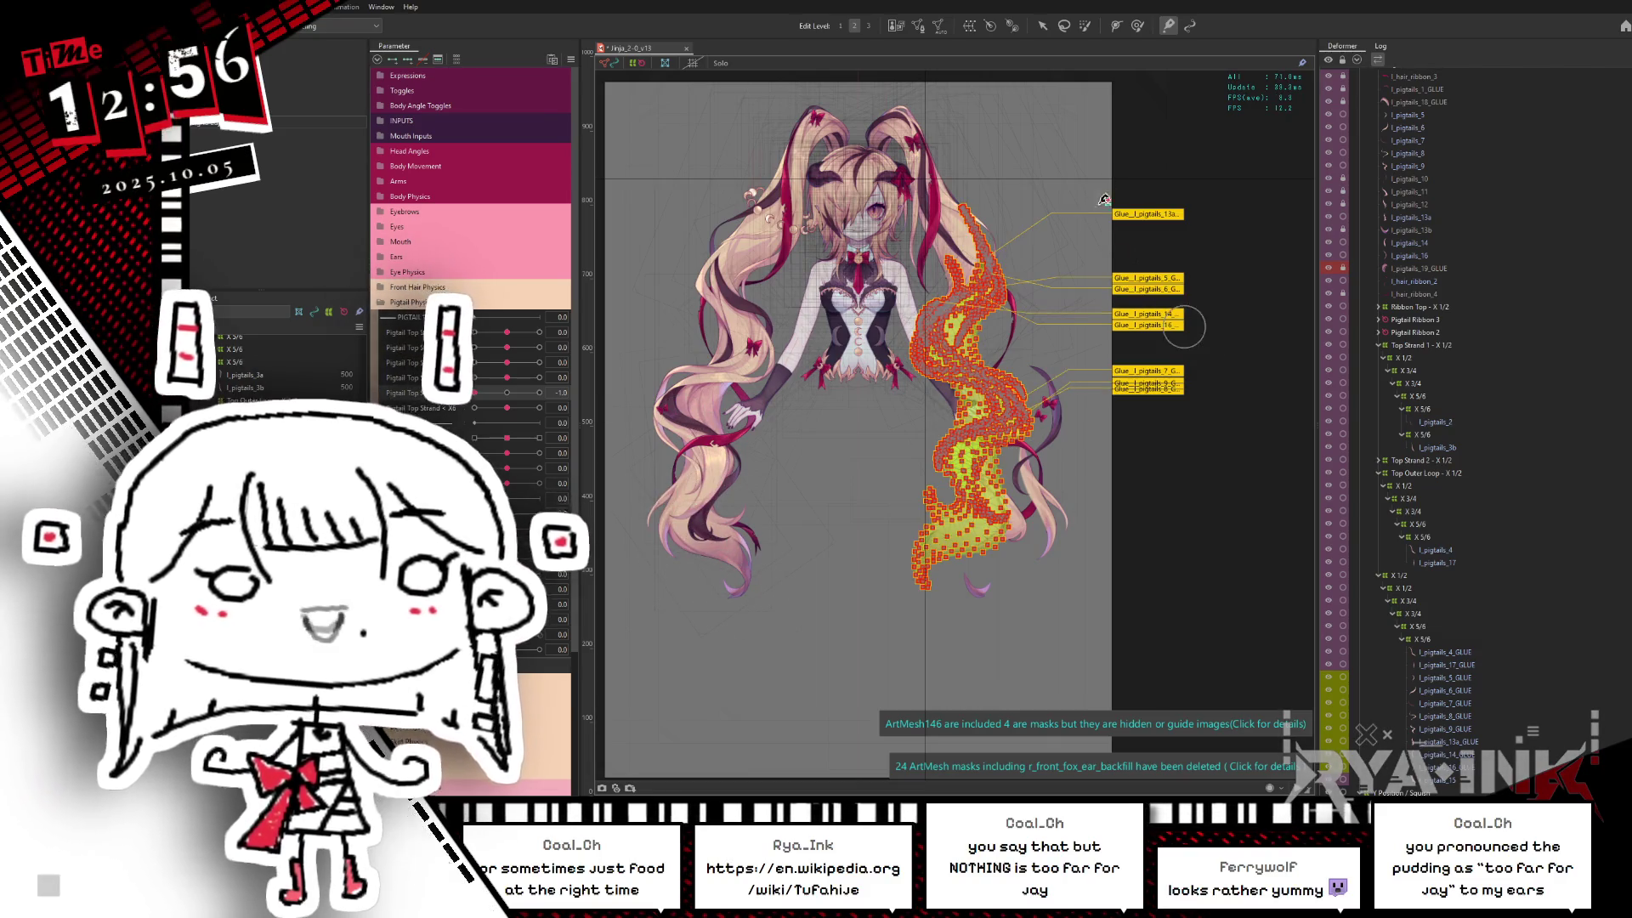
key(b)
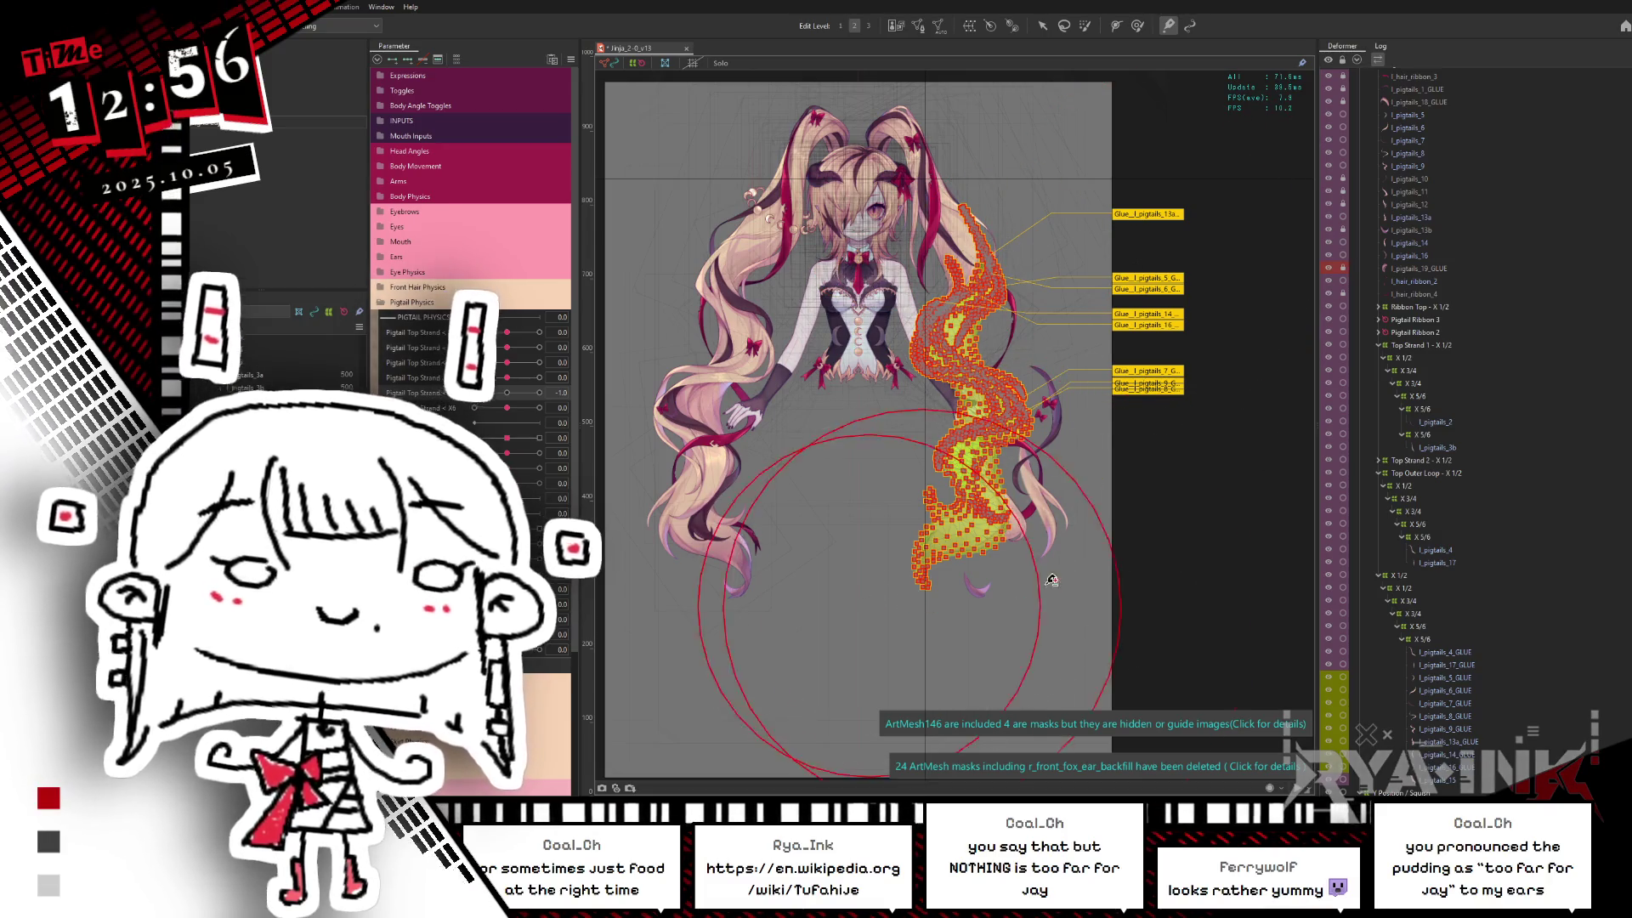
key(ctrl+h)
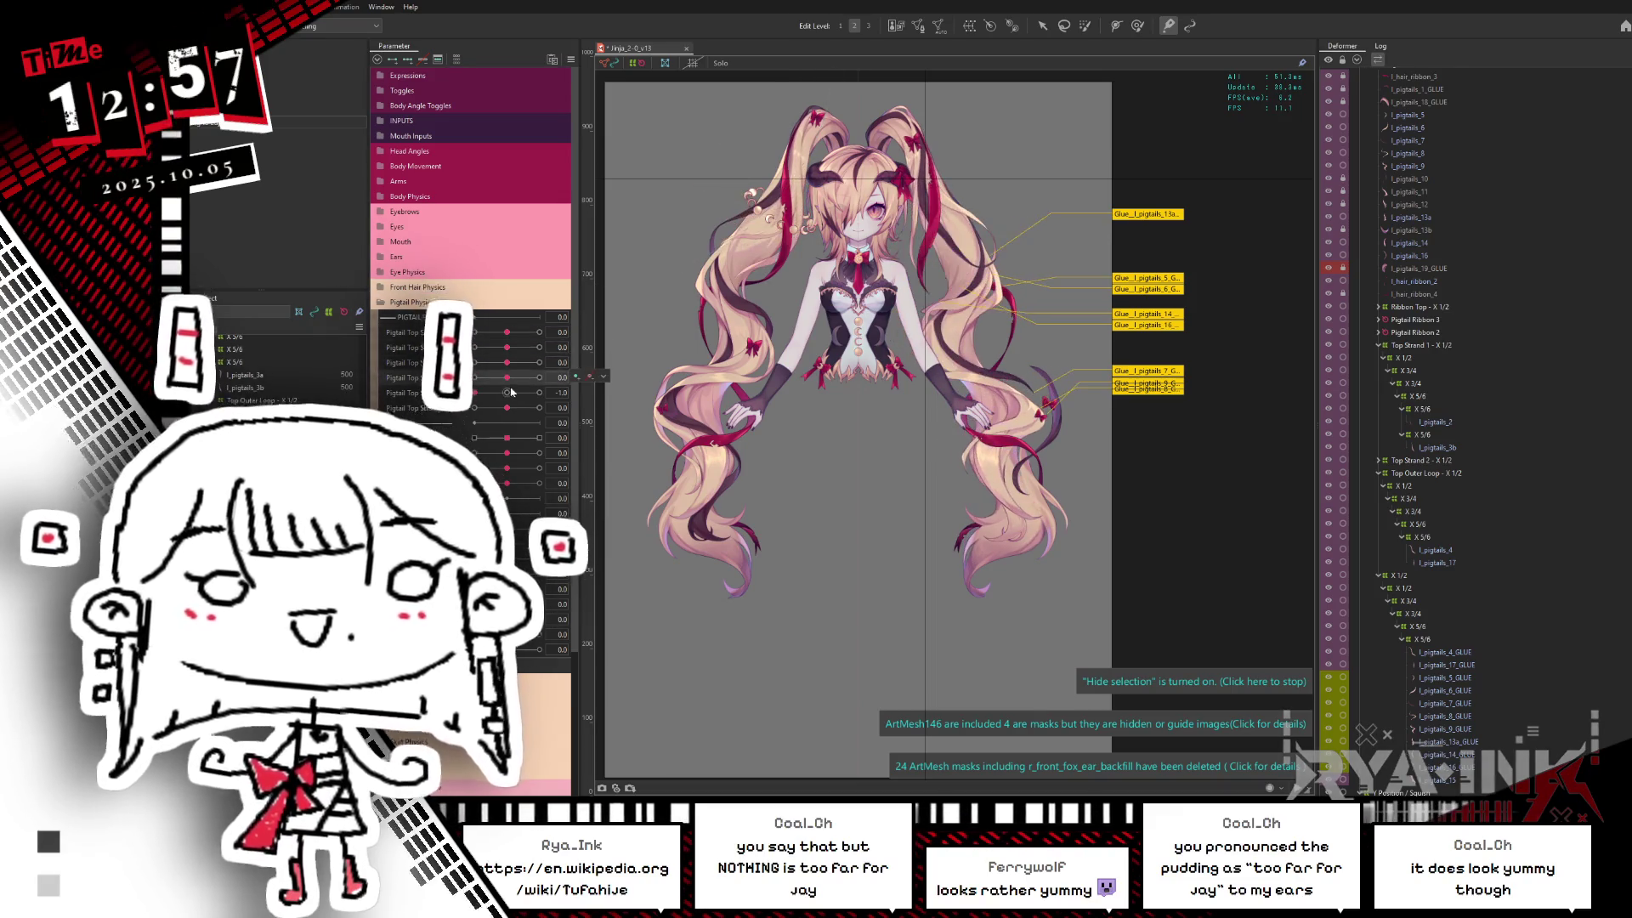
scroll(1110, 394, up, 3)
Step: Select the pigtail rotation deformer with selection hidden and swing the model to preview the sway
click(1071, 331)
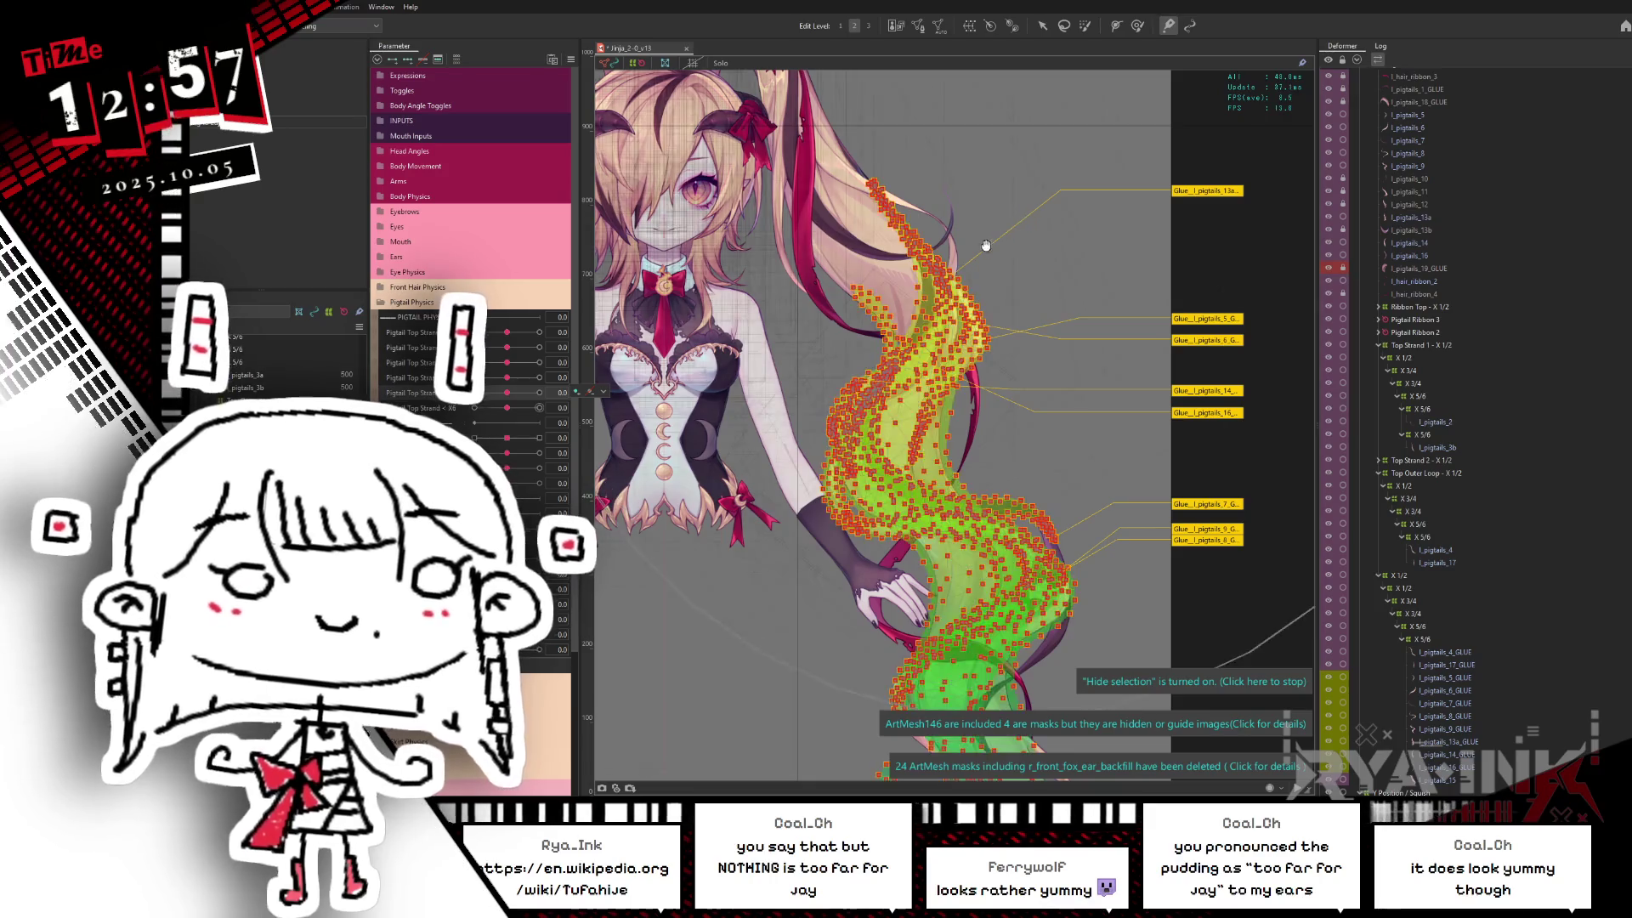
scroll(1046, 256, up, 2)
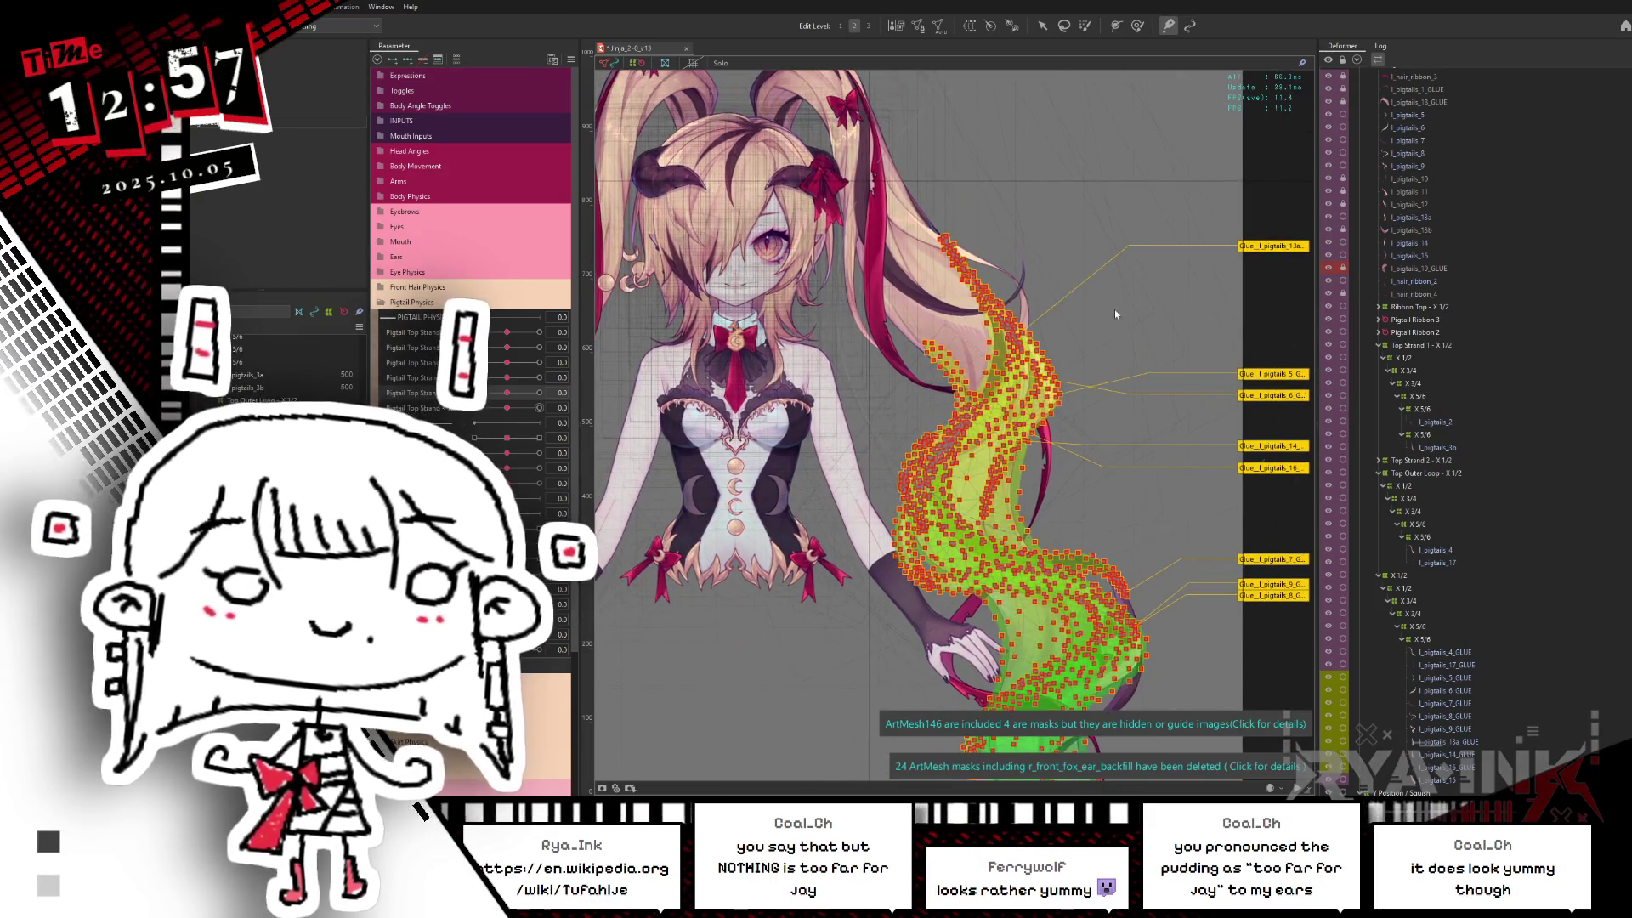
key(ctrl+h)
key(ctrl+h)
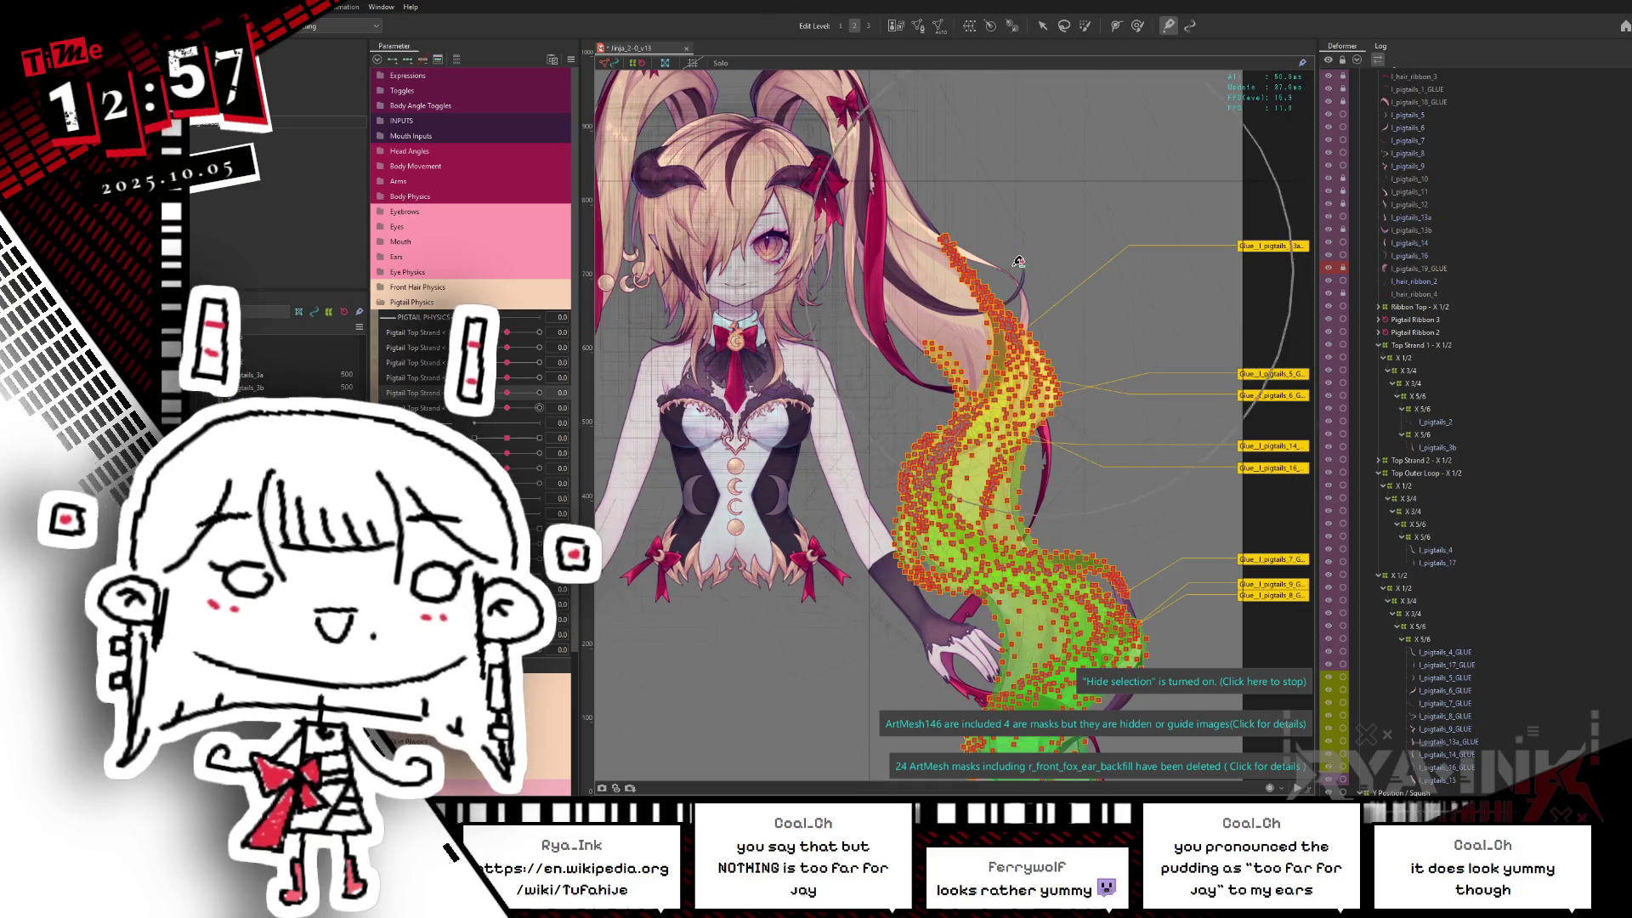
click(1007, 27)
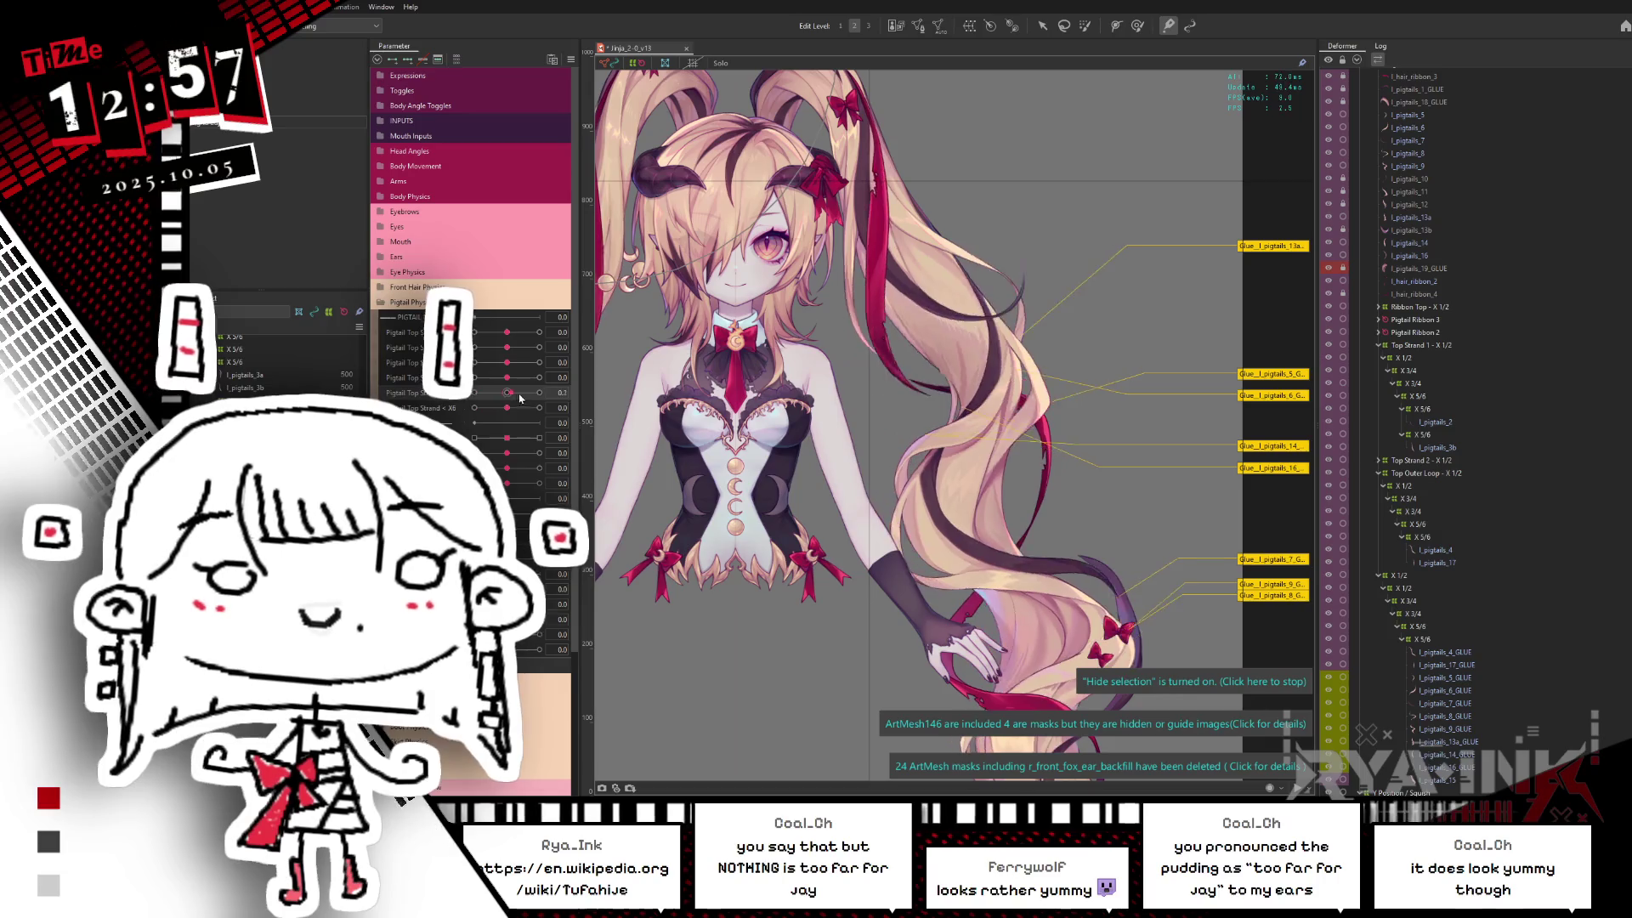
scroll(909, 459, up, 2)
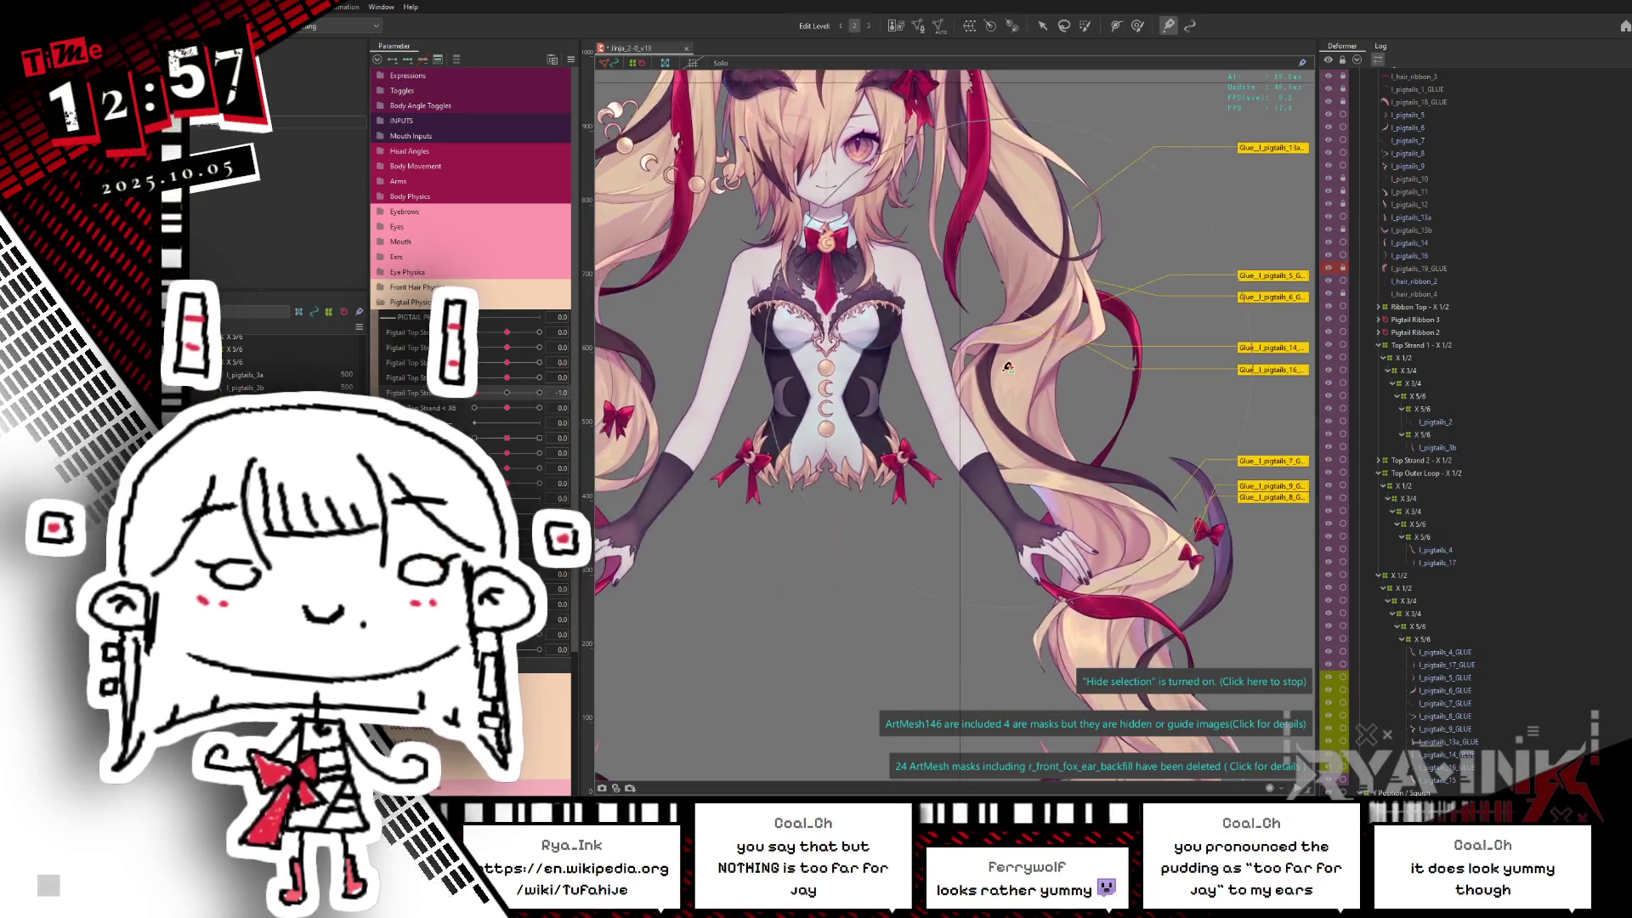
click(937, 371)
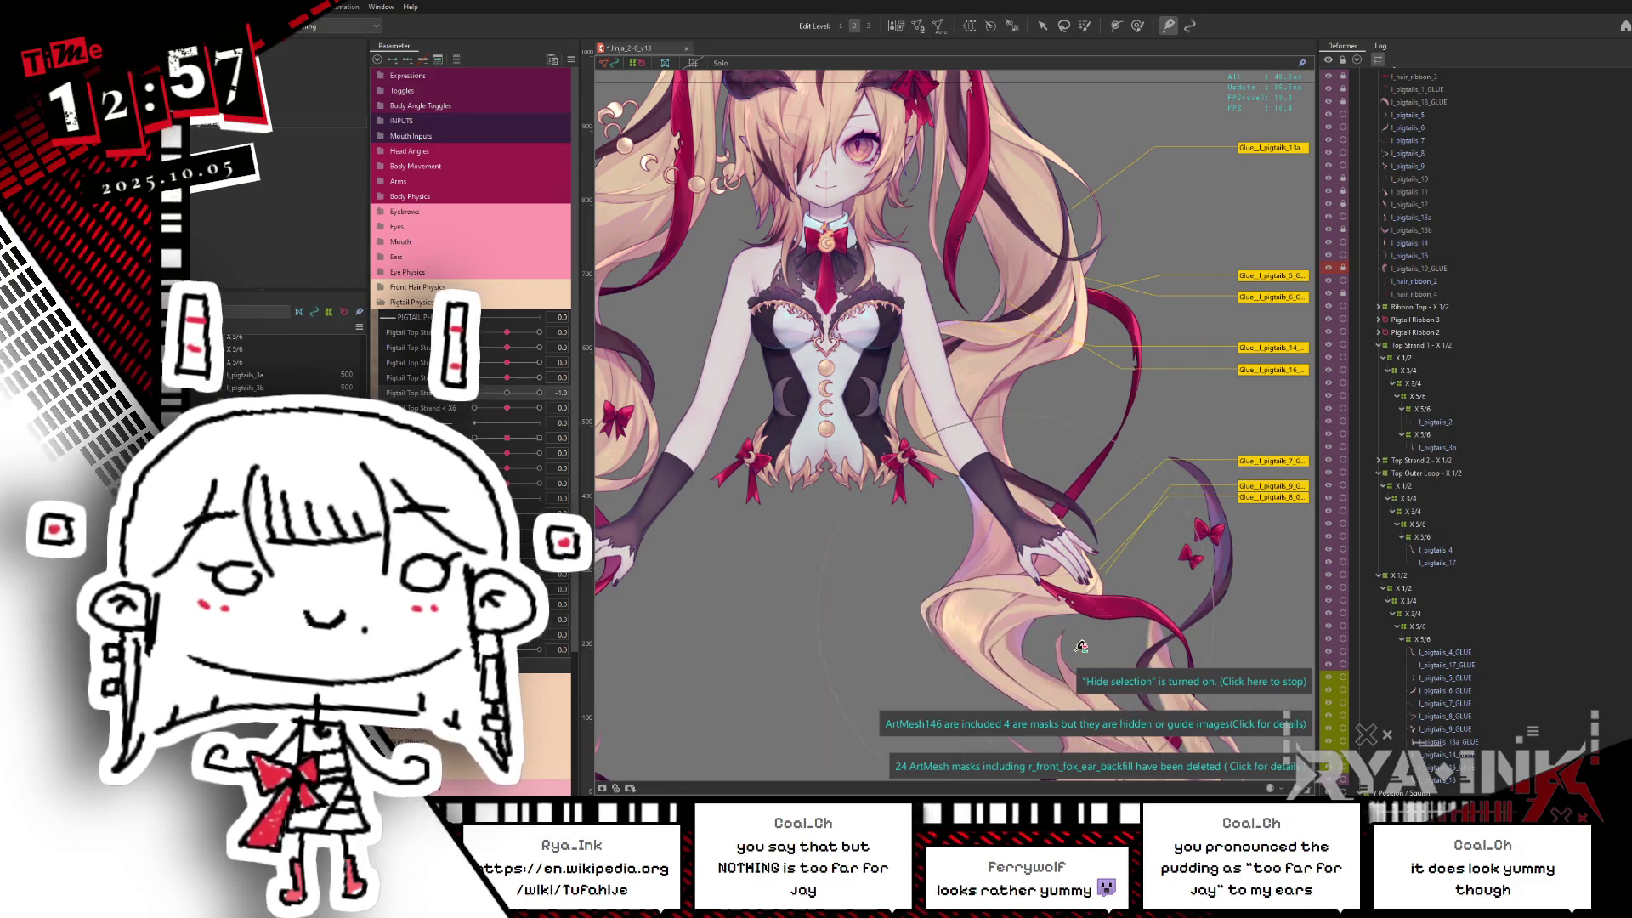
scroll(1154, 561, up, 2)
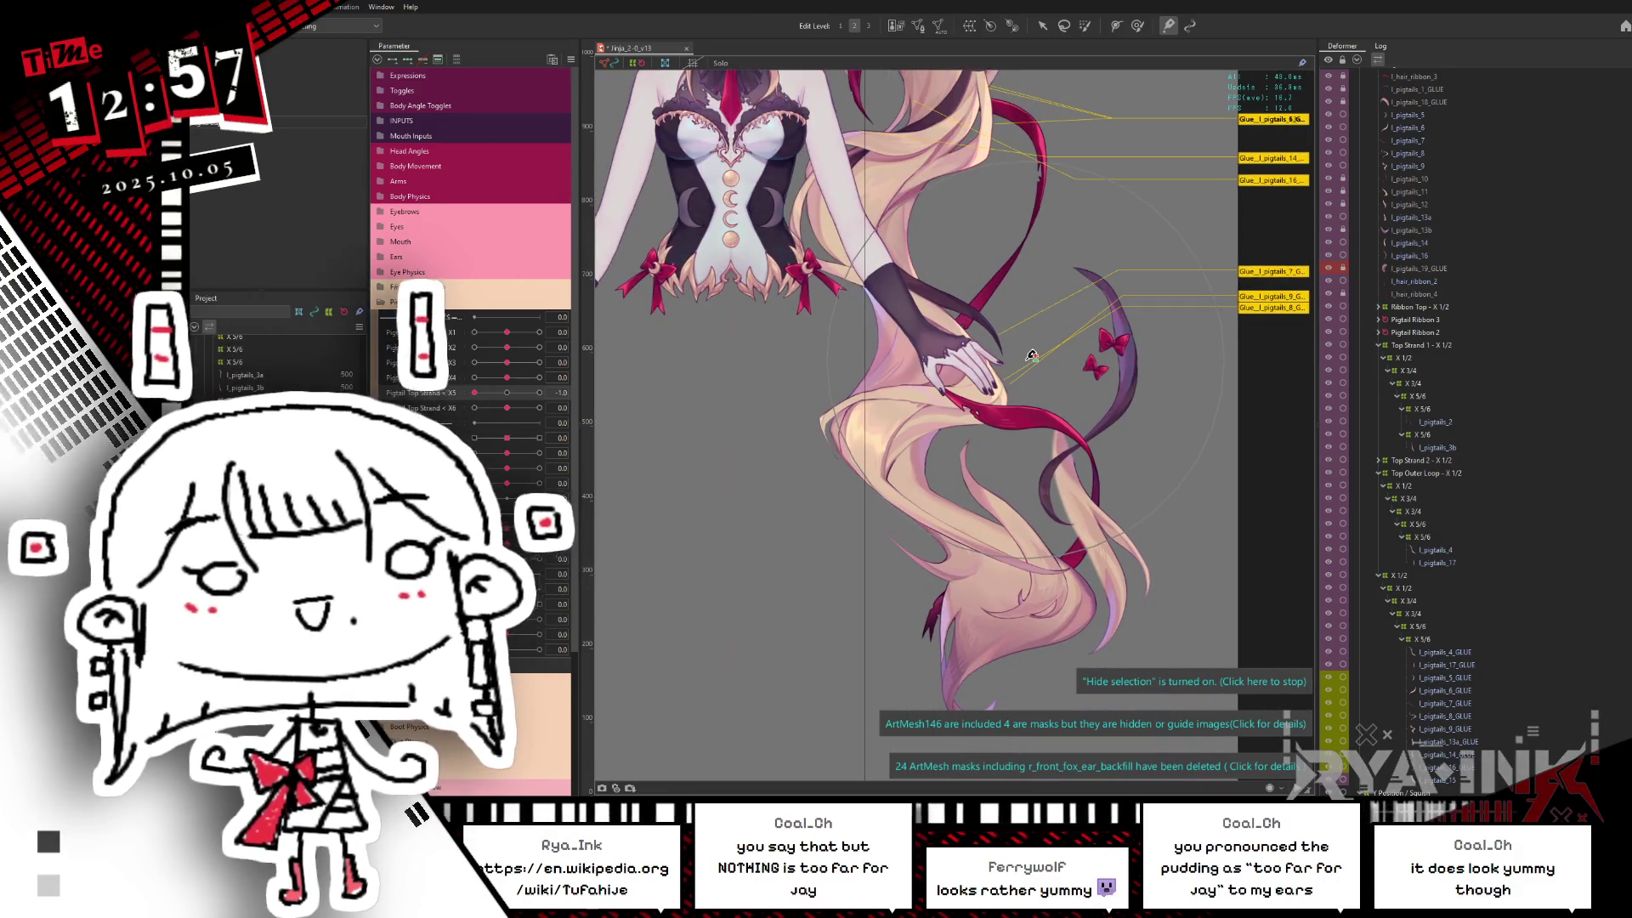
scroll(1048, 383, down, 2)
scroll(1049, 383, down, 3)
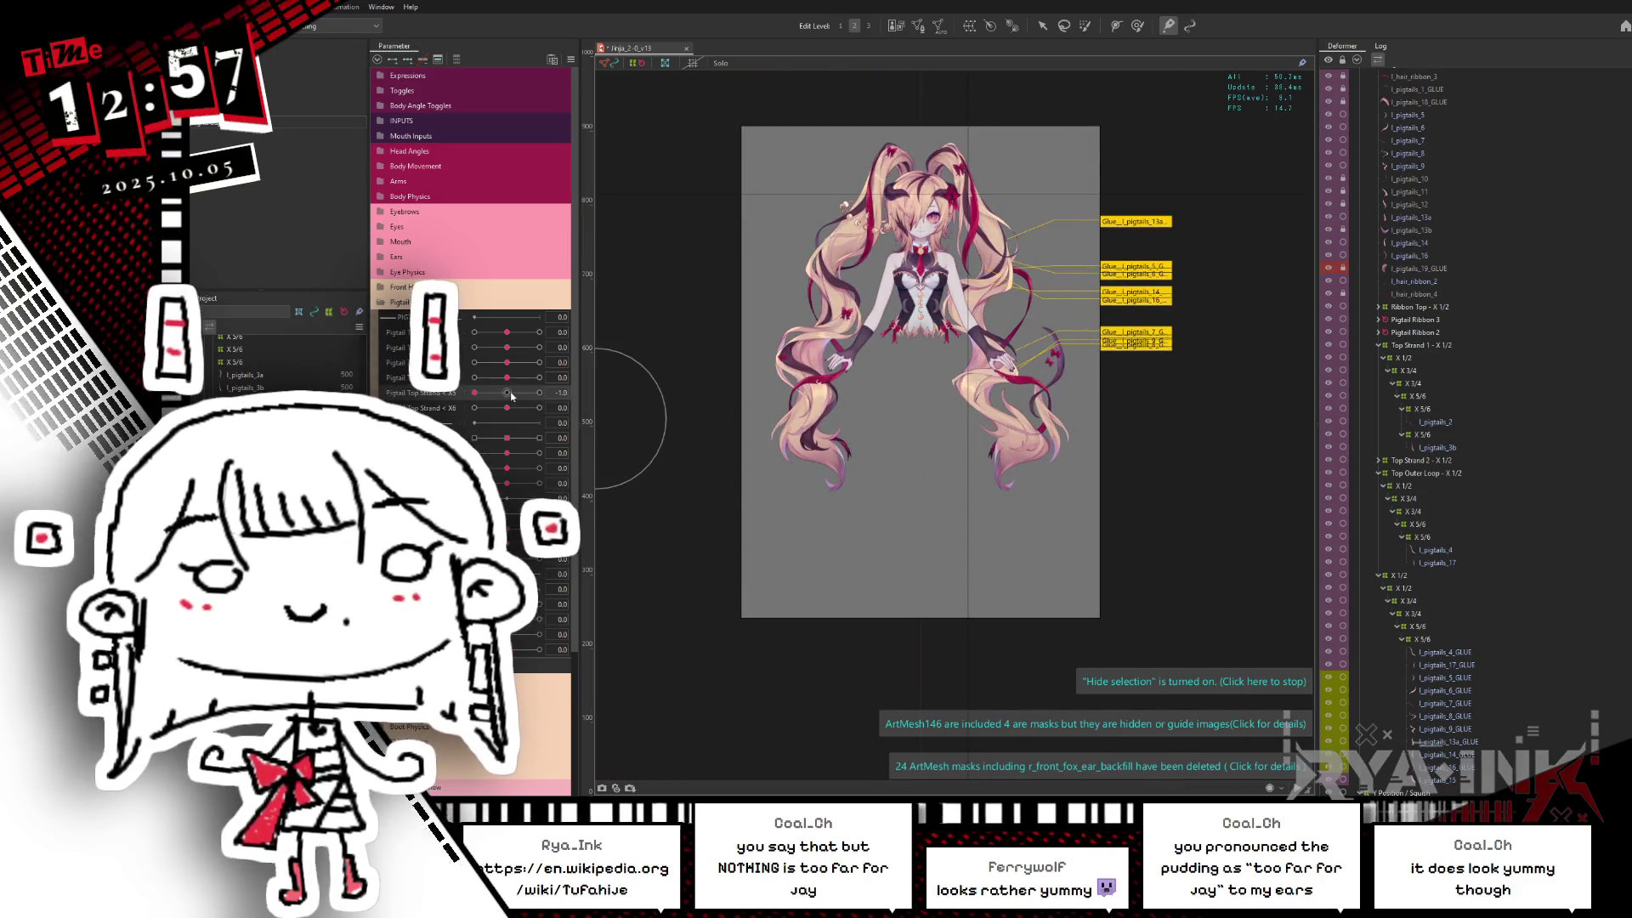
drag(1126, 434, 926, 445)
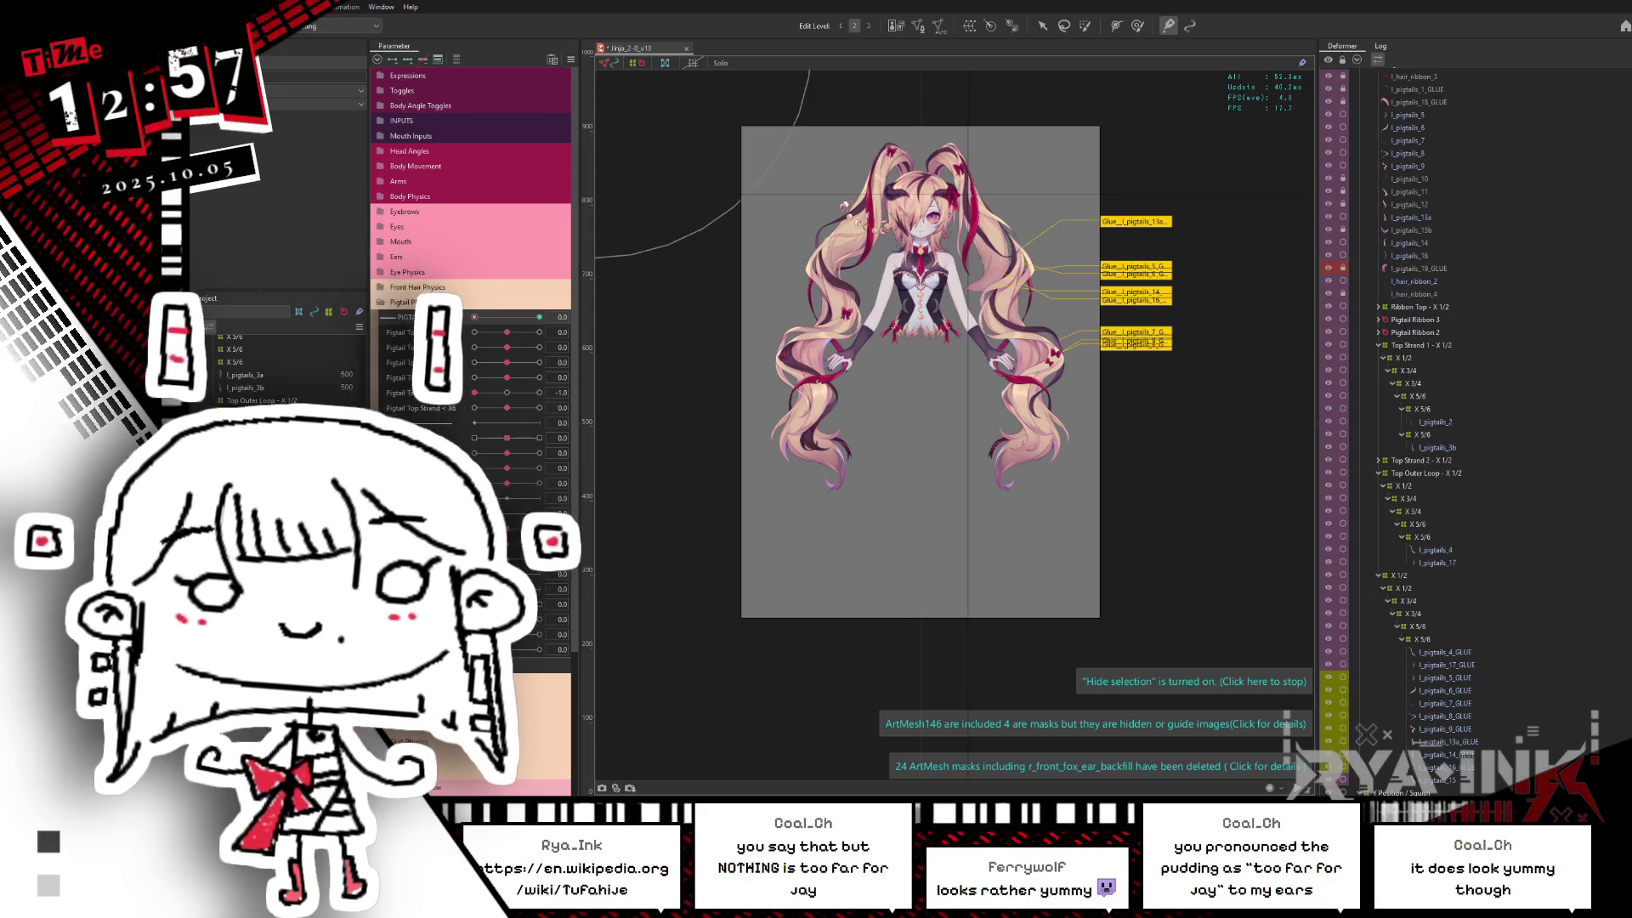
Step: Bring the right pigtail into view and select the l_pigtails_5 mesh in the Deformer panel
click(1445, 652)
scroll(1441, 408, up, 3)
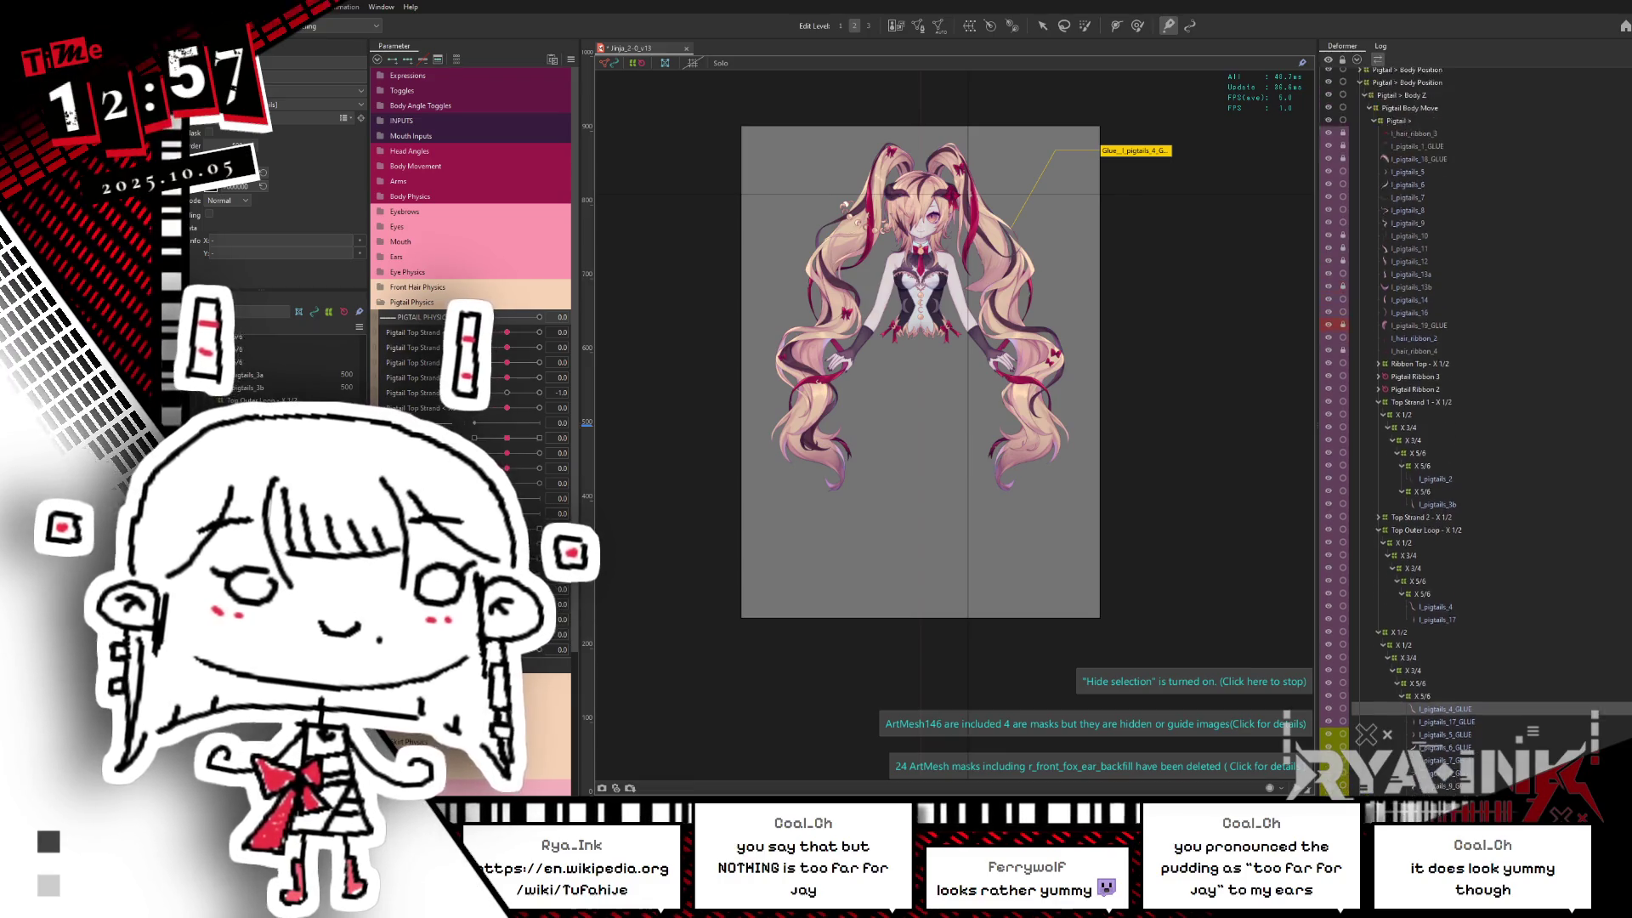
scroll(1441, 408, up, 2)
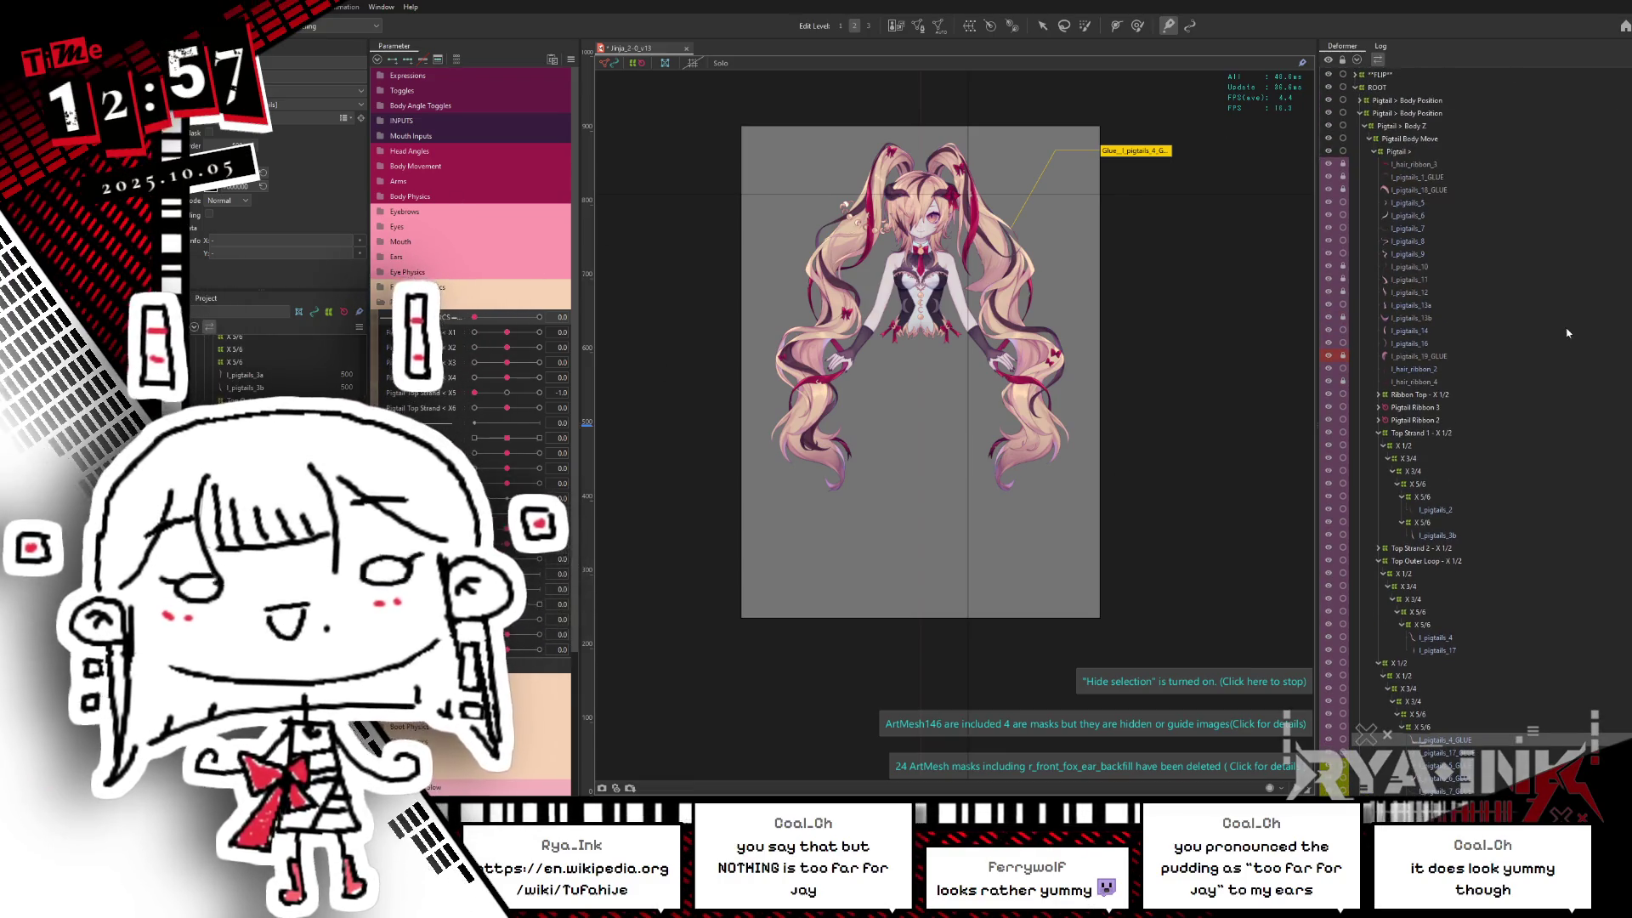
scroll(1027, 223, up, 5)
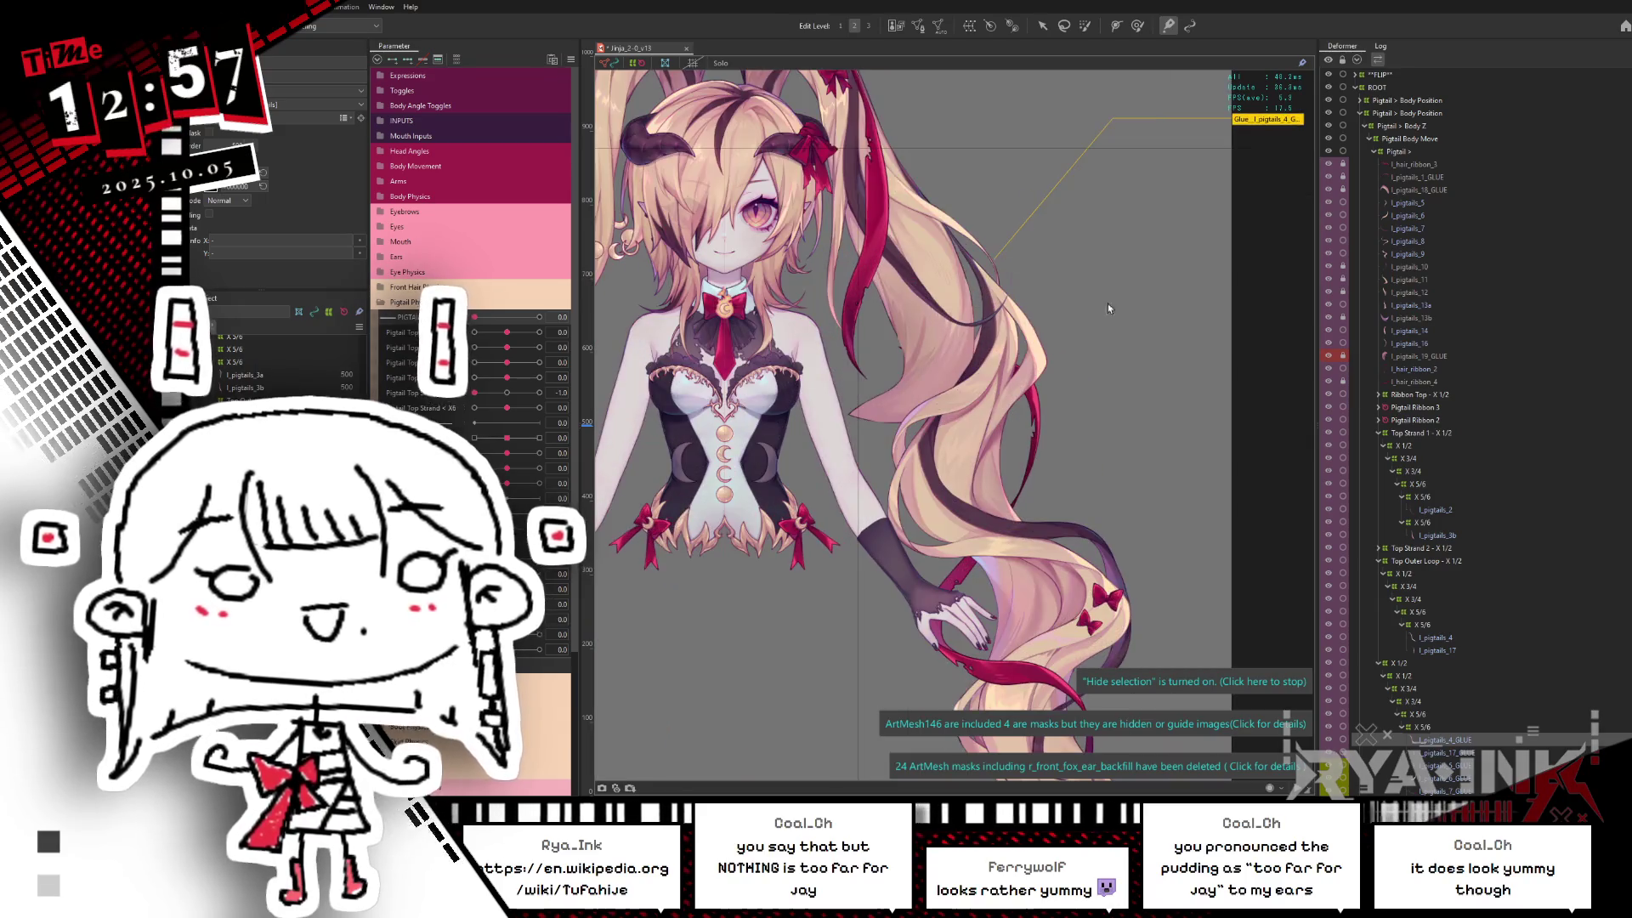
middle_drag(1014, 425, 1045, 353)
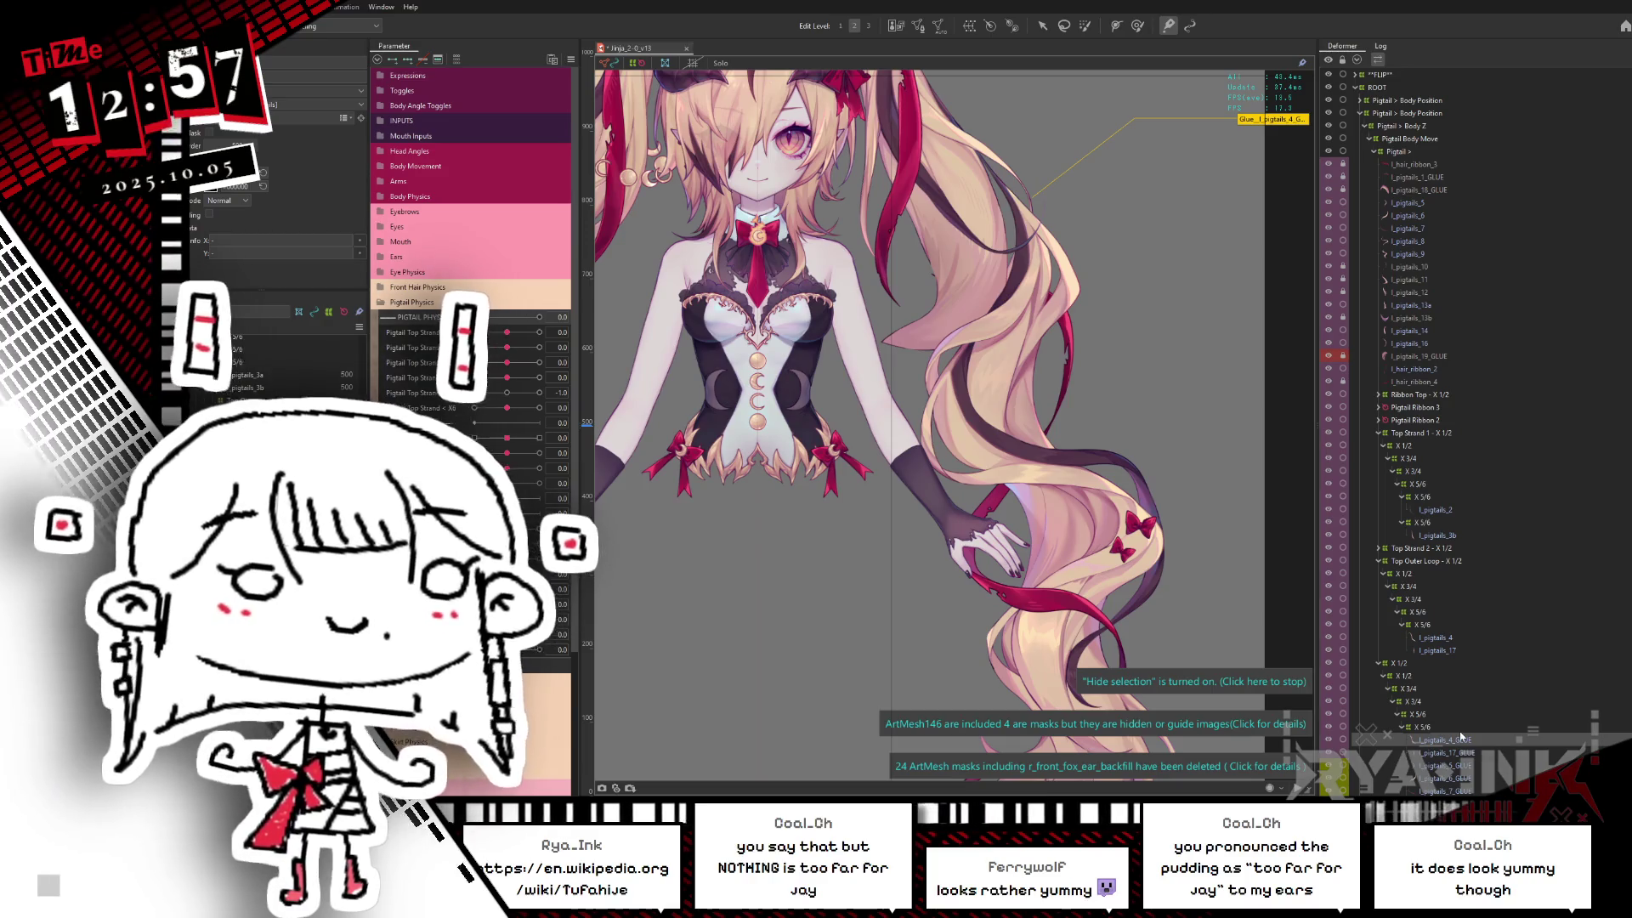
scroll(999, 384, down, 2)
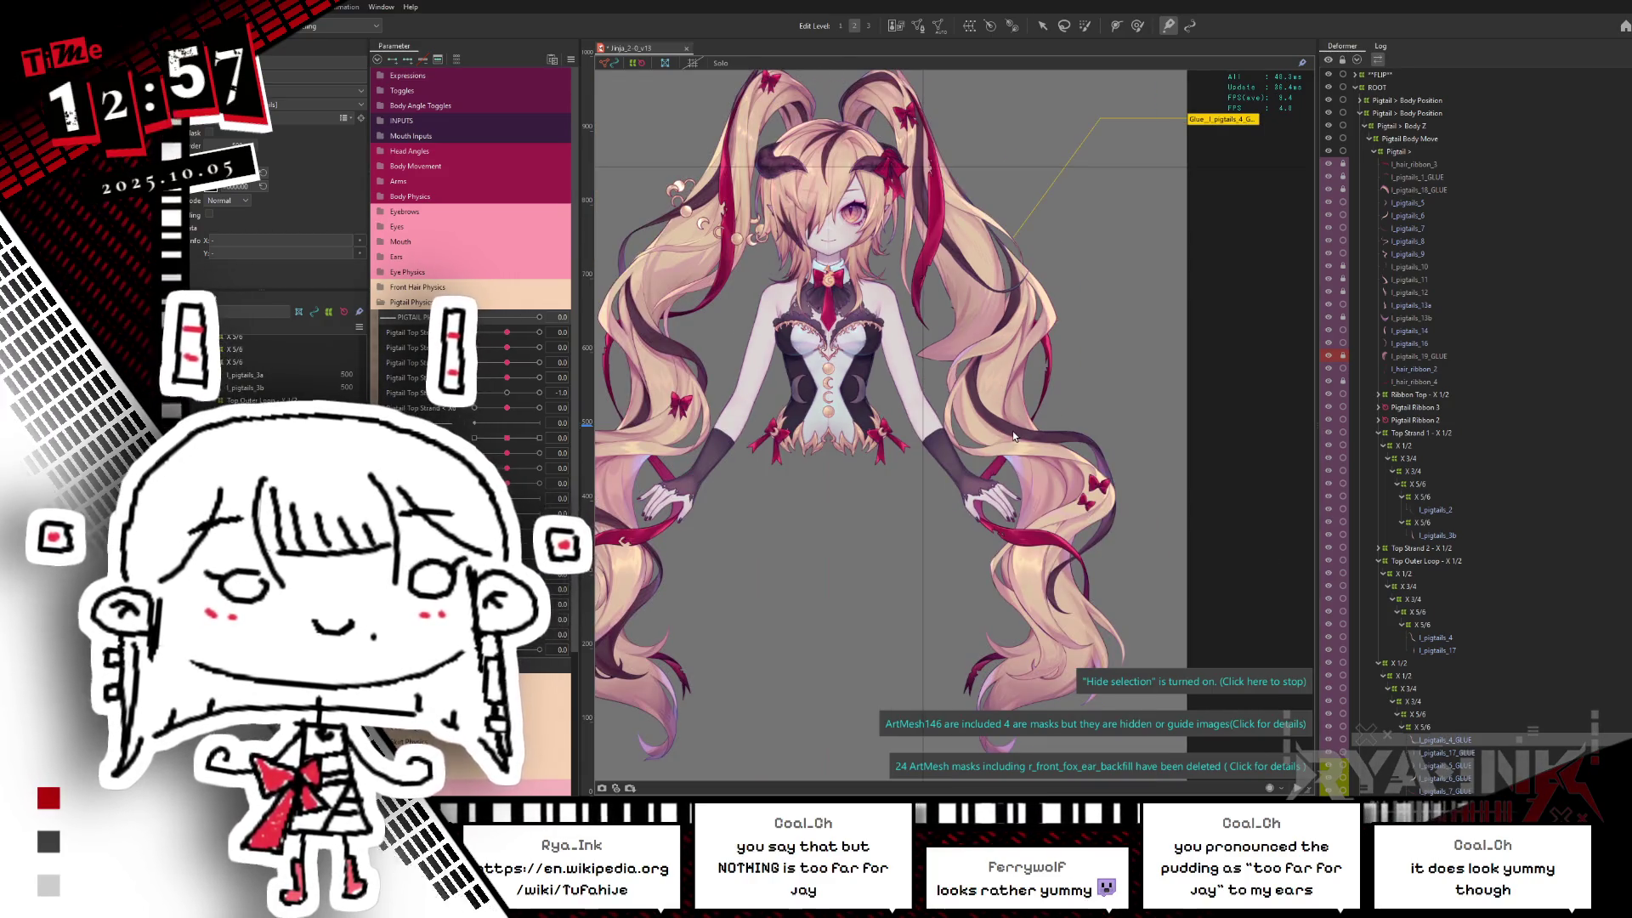
scroll(1101, 350, down, 1)
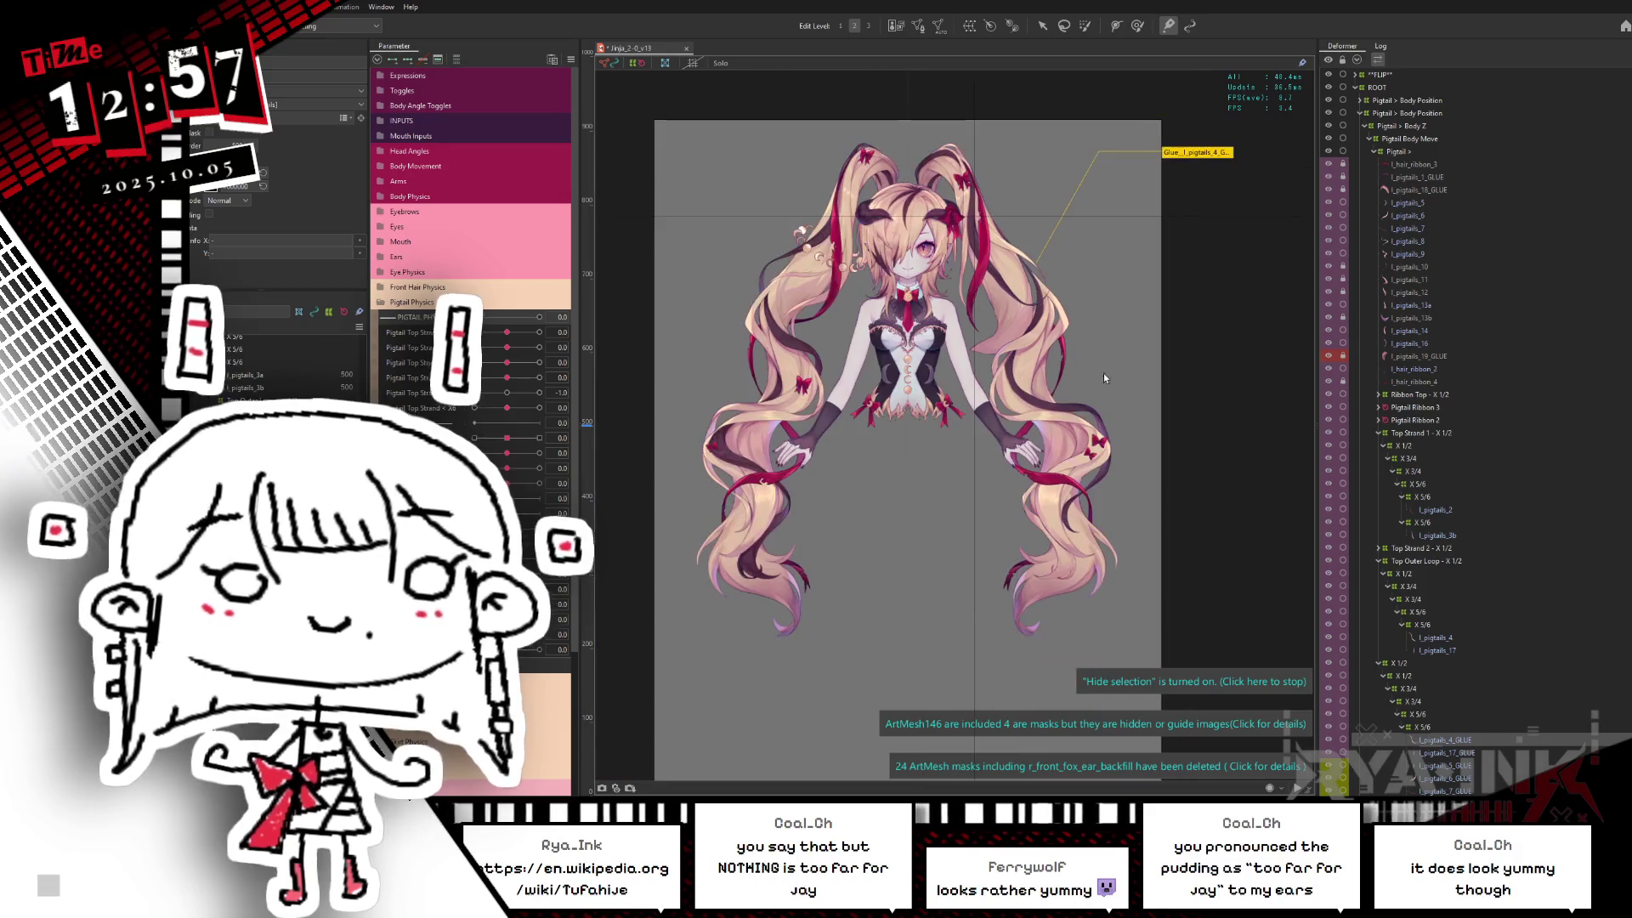
scroll(1108, 408, down, 1)
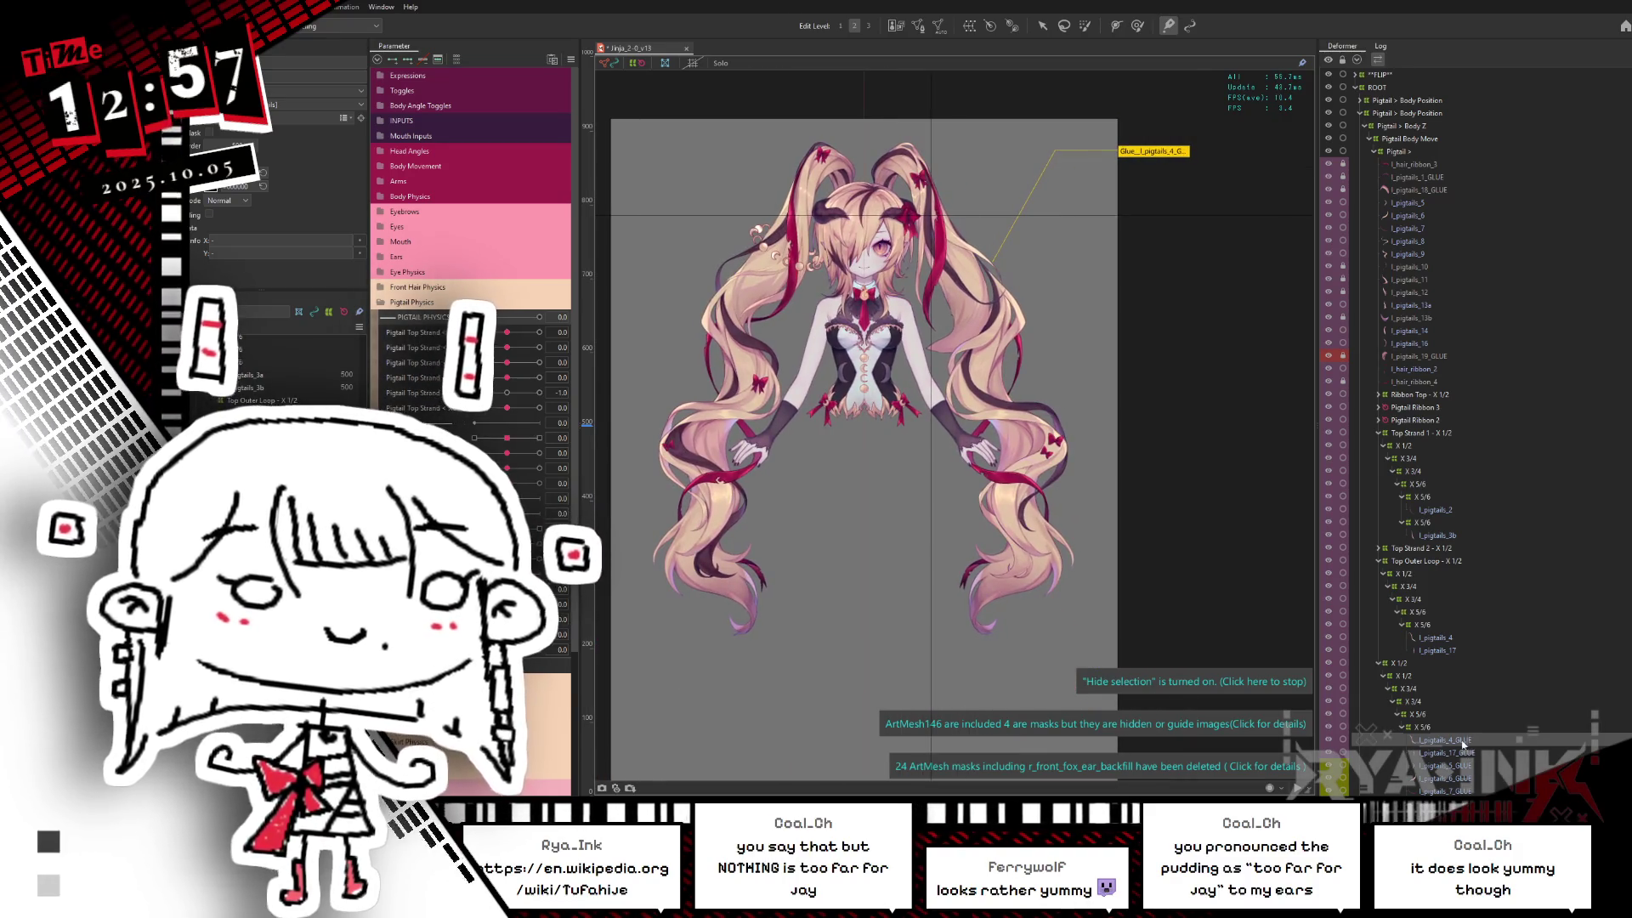
click(1408, 201)
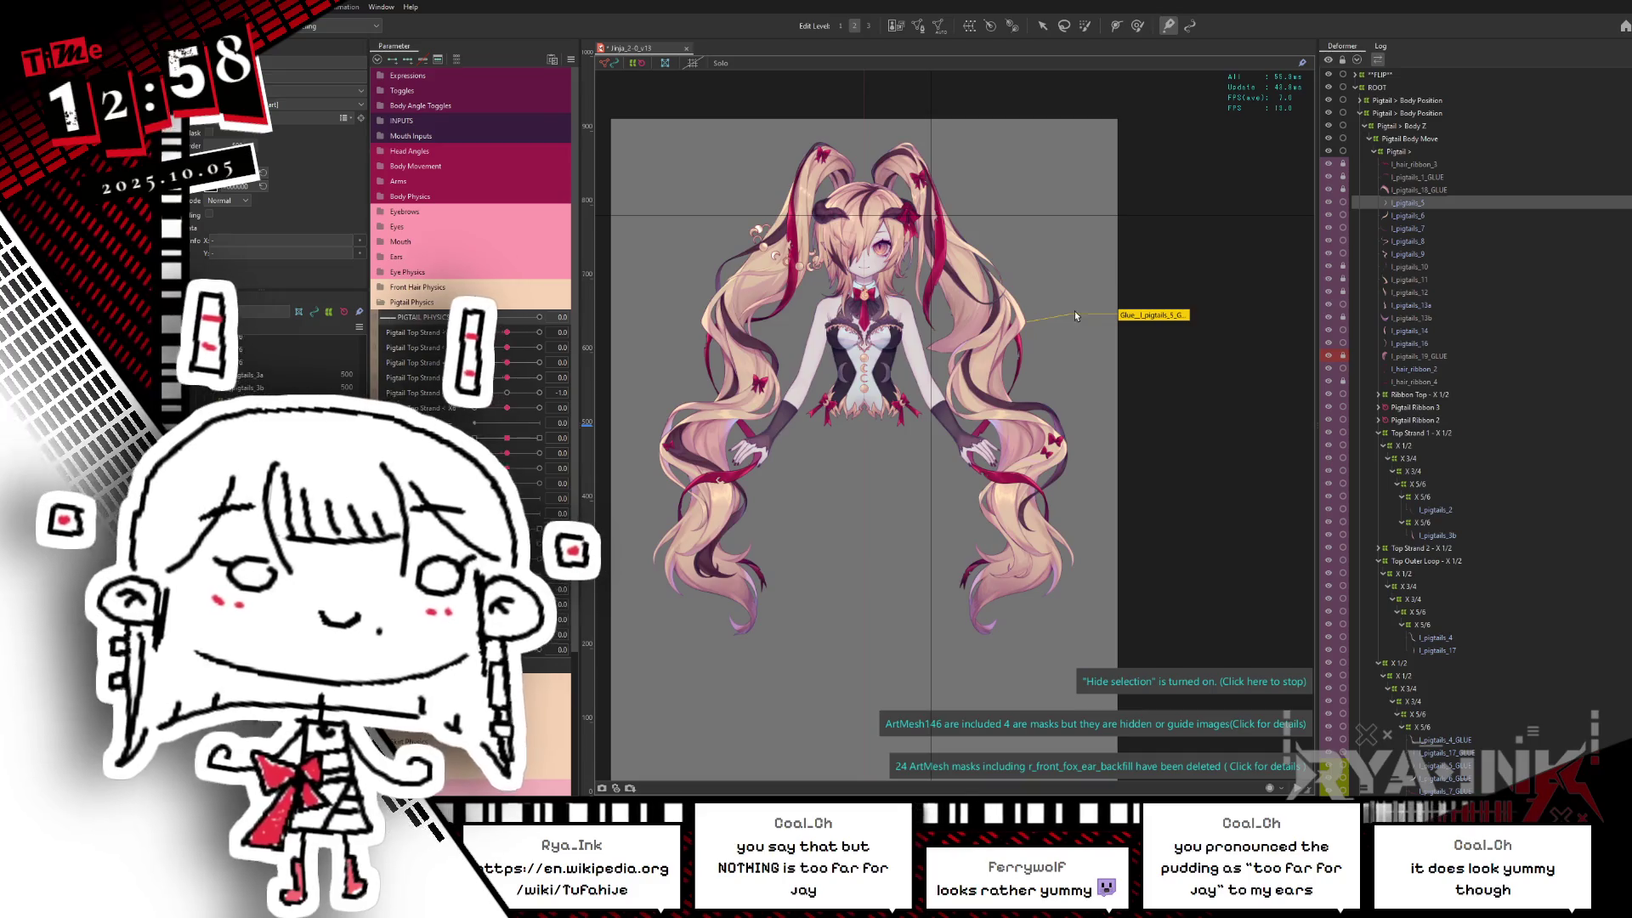
scroll(1008, 322, up, 3)
Step: Multi-select right pigtail strands l_pigtails_5 through l_pigtails_9 in the Deformer tree
click(1097, 383)
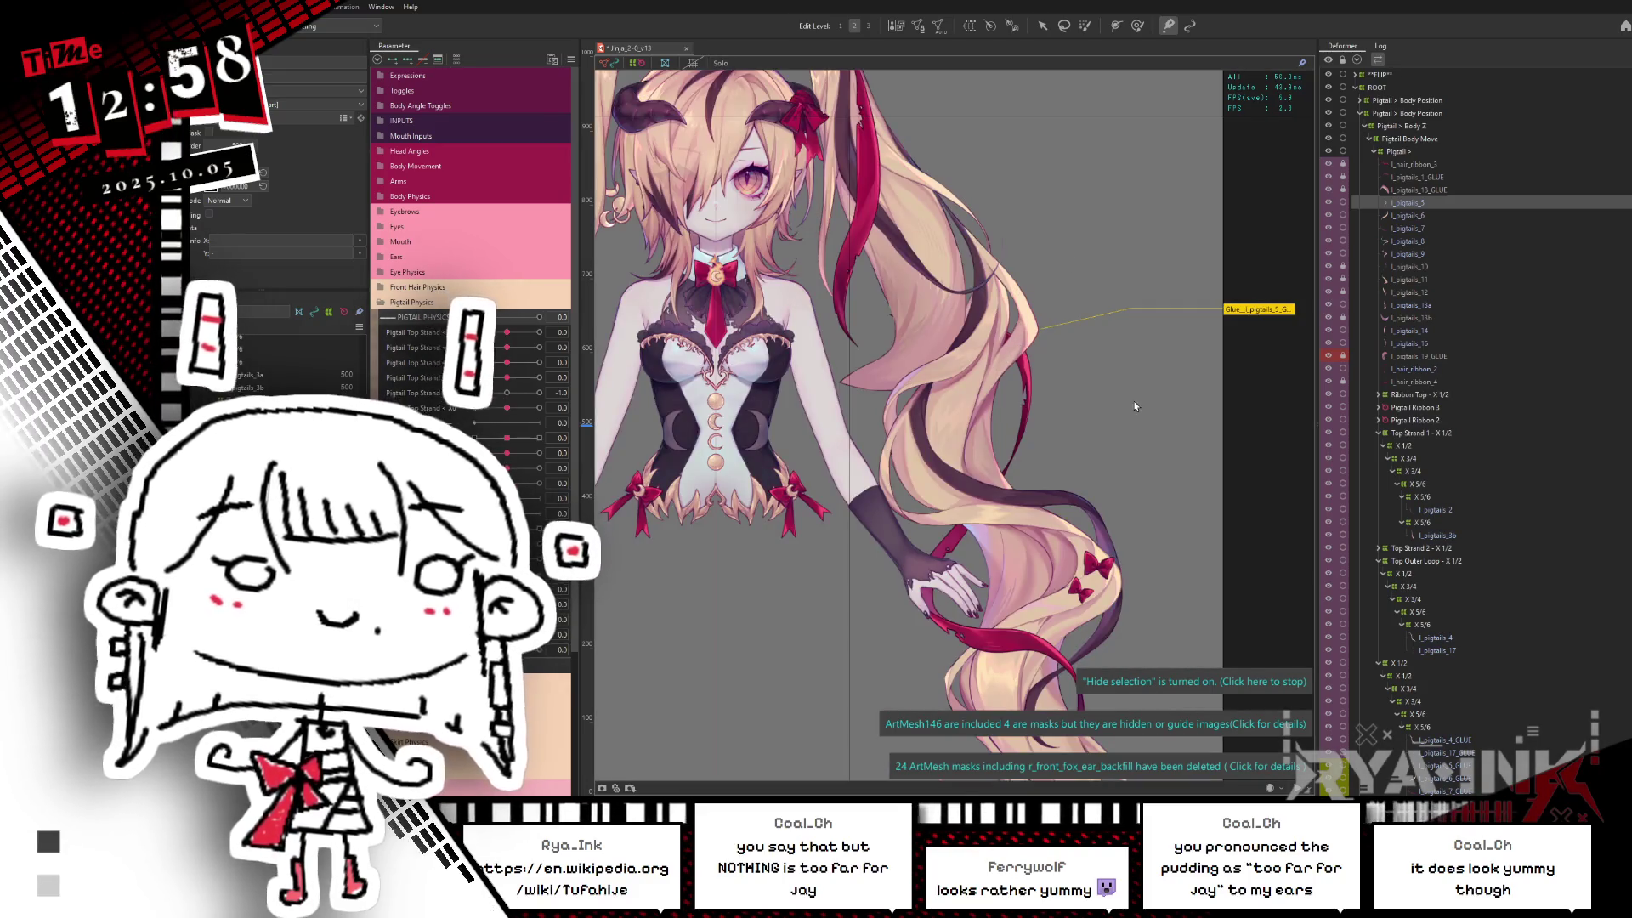
click(1401, 219)
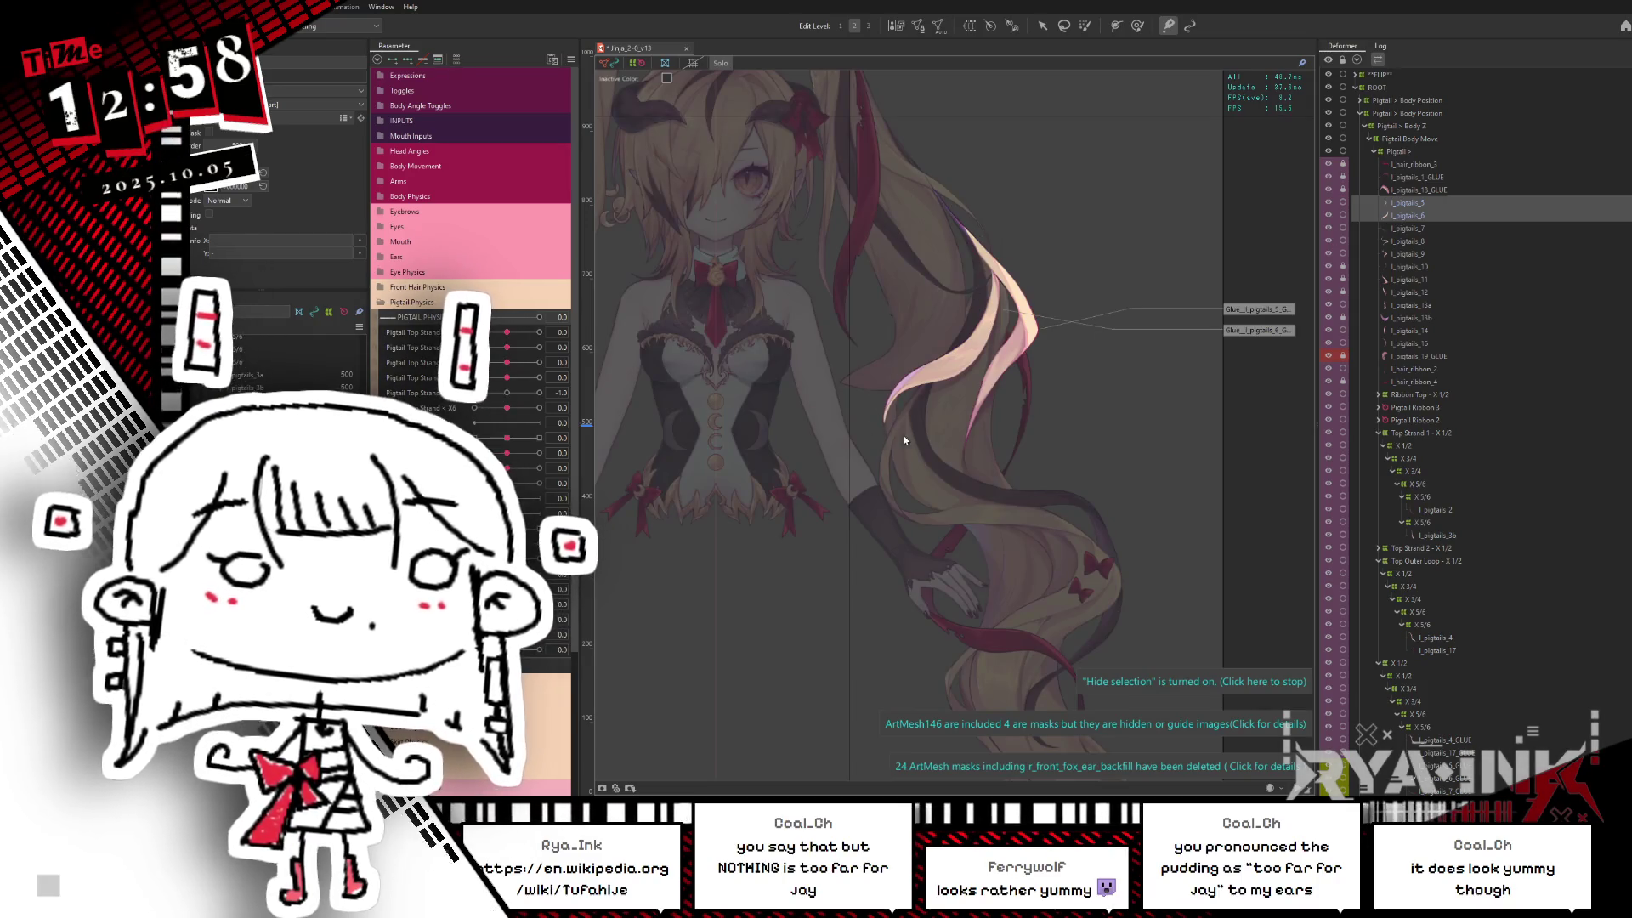
click(1408, 237)
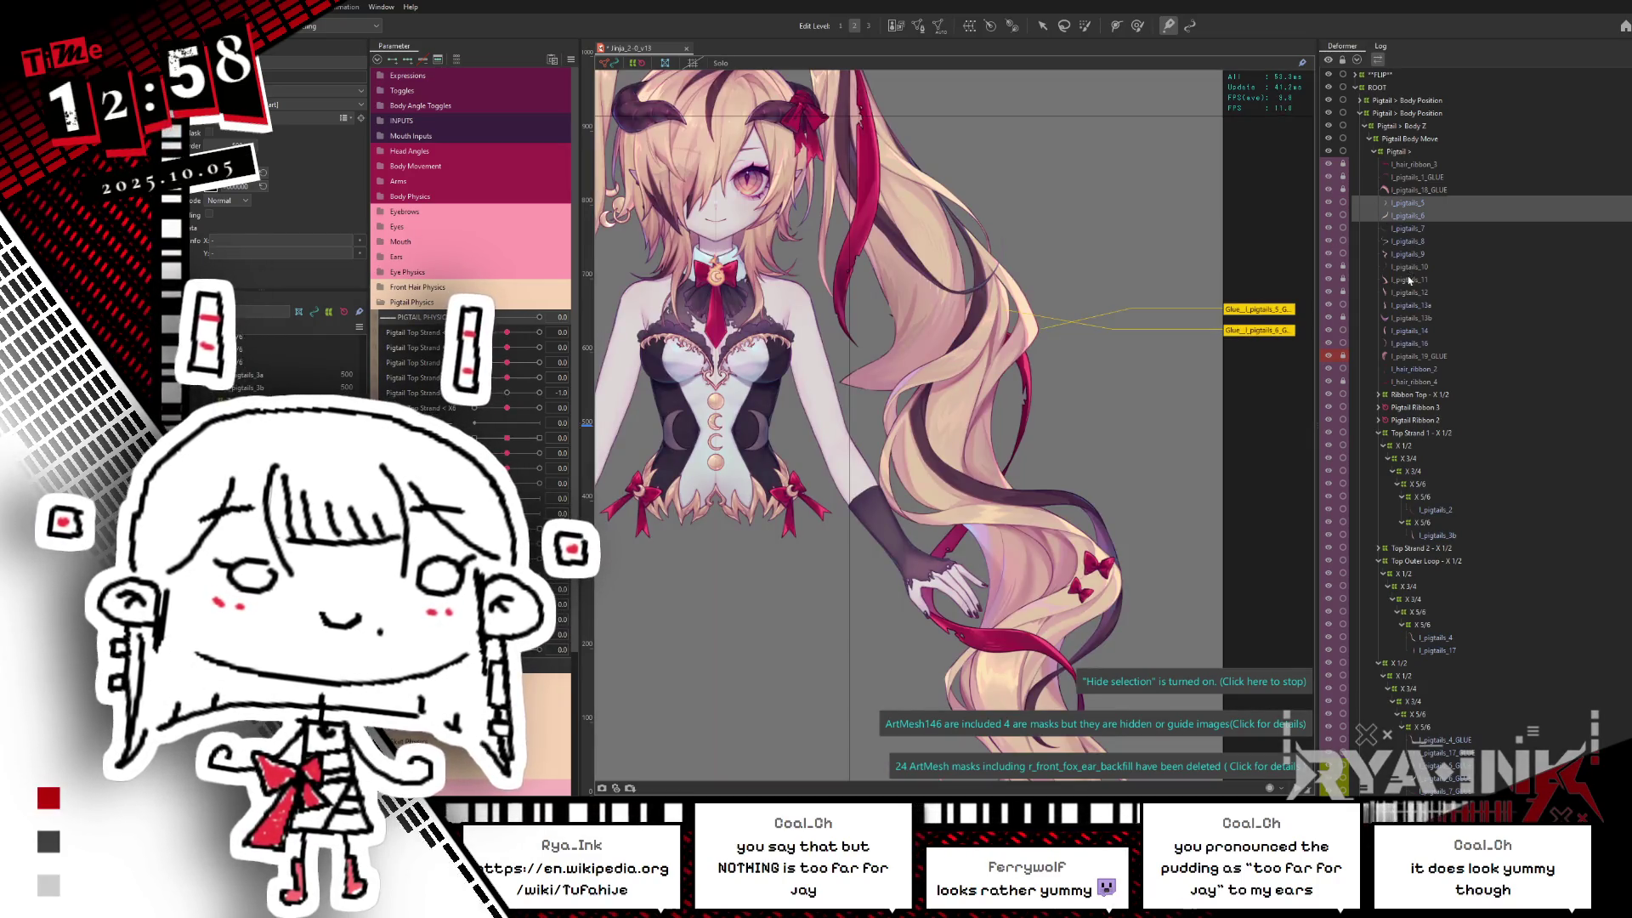
click(1416, 242)
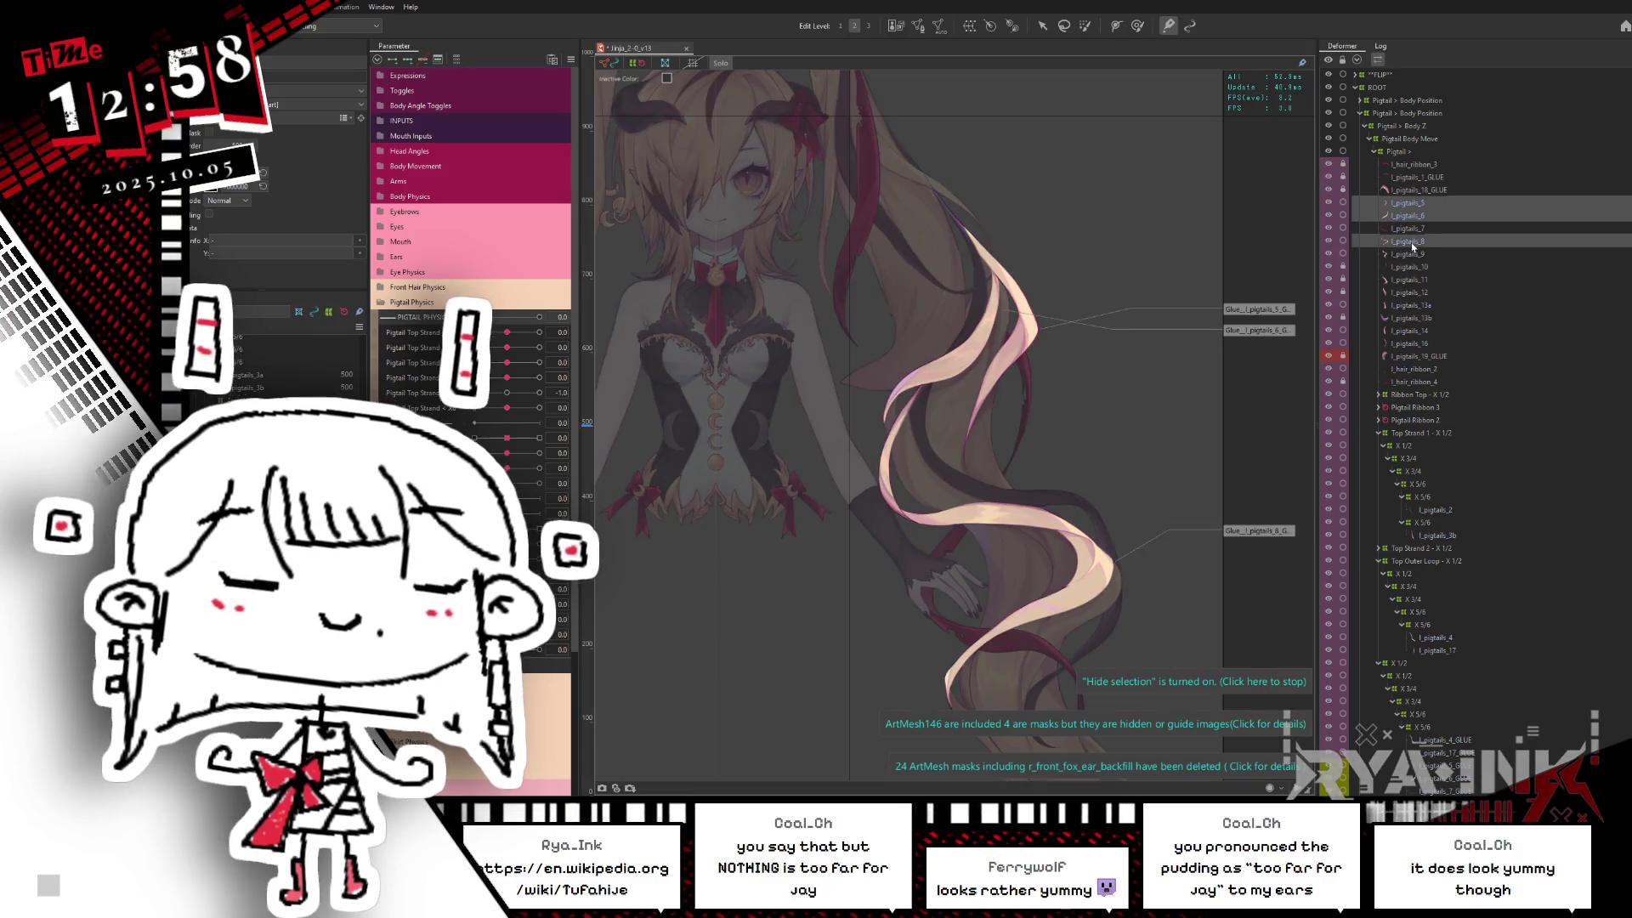
scroll(1091, 355, down, 5)
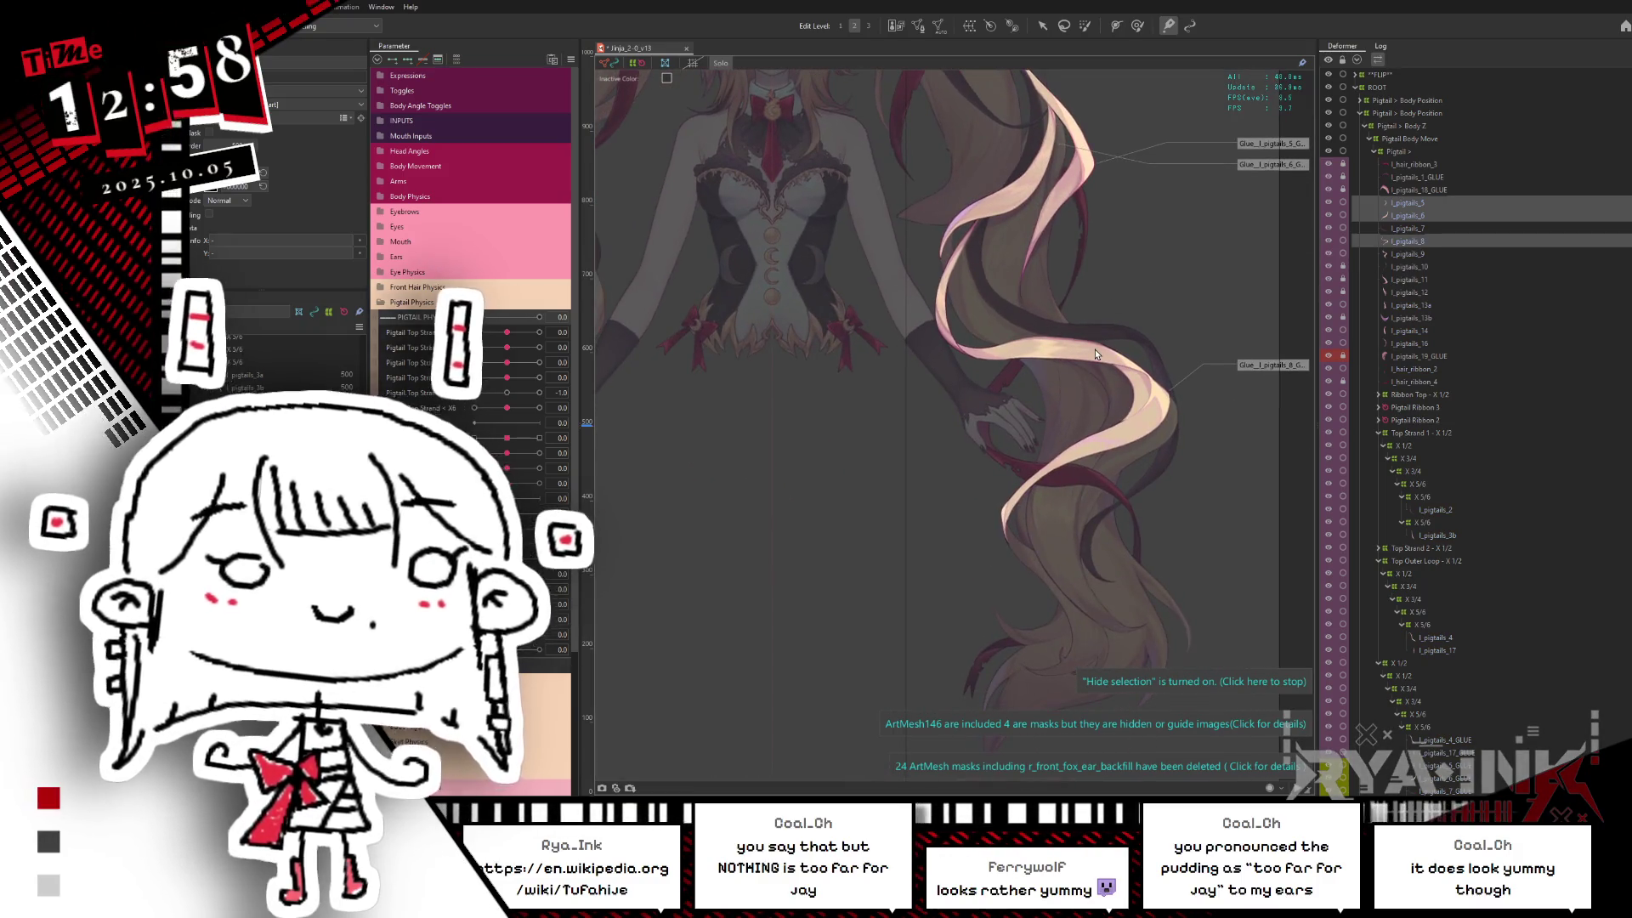
scroll(1090, 354, down, 3)
scroll(1013, 410, up, 1)
scroll(1013, 409, up, 1)
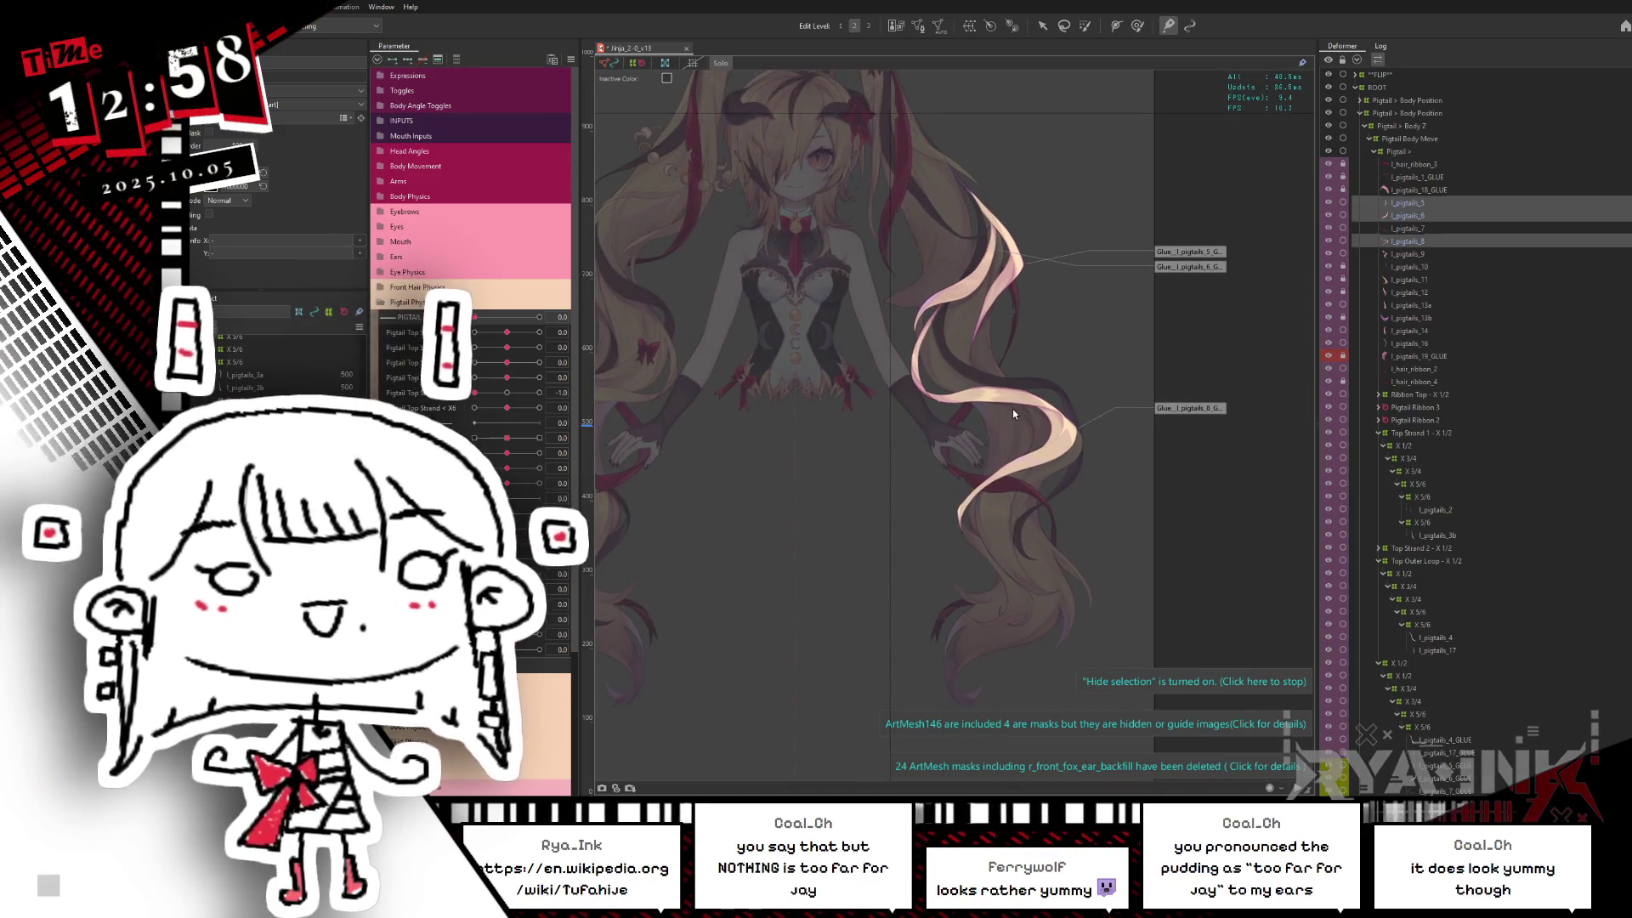
ctrl+click(1411, 258)
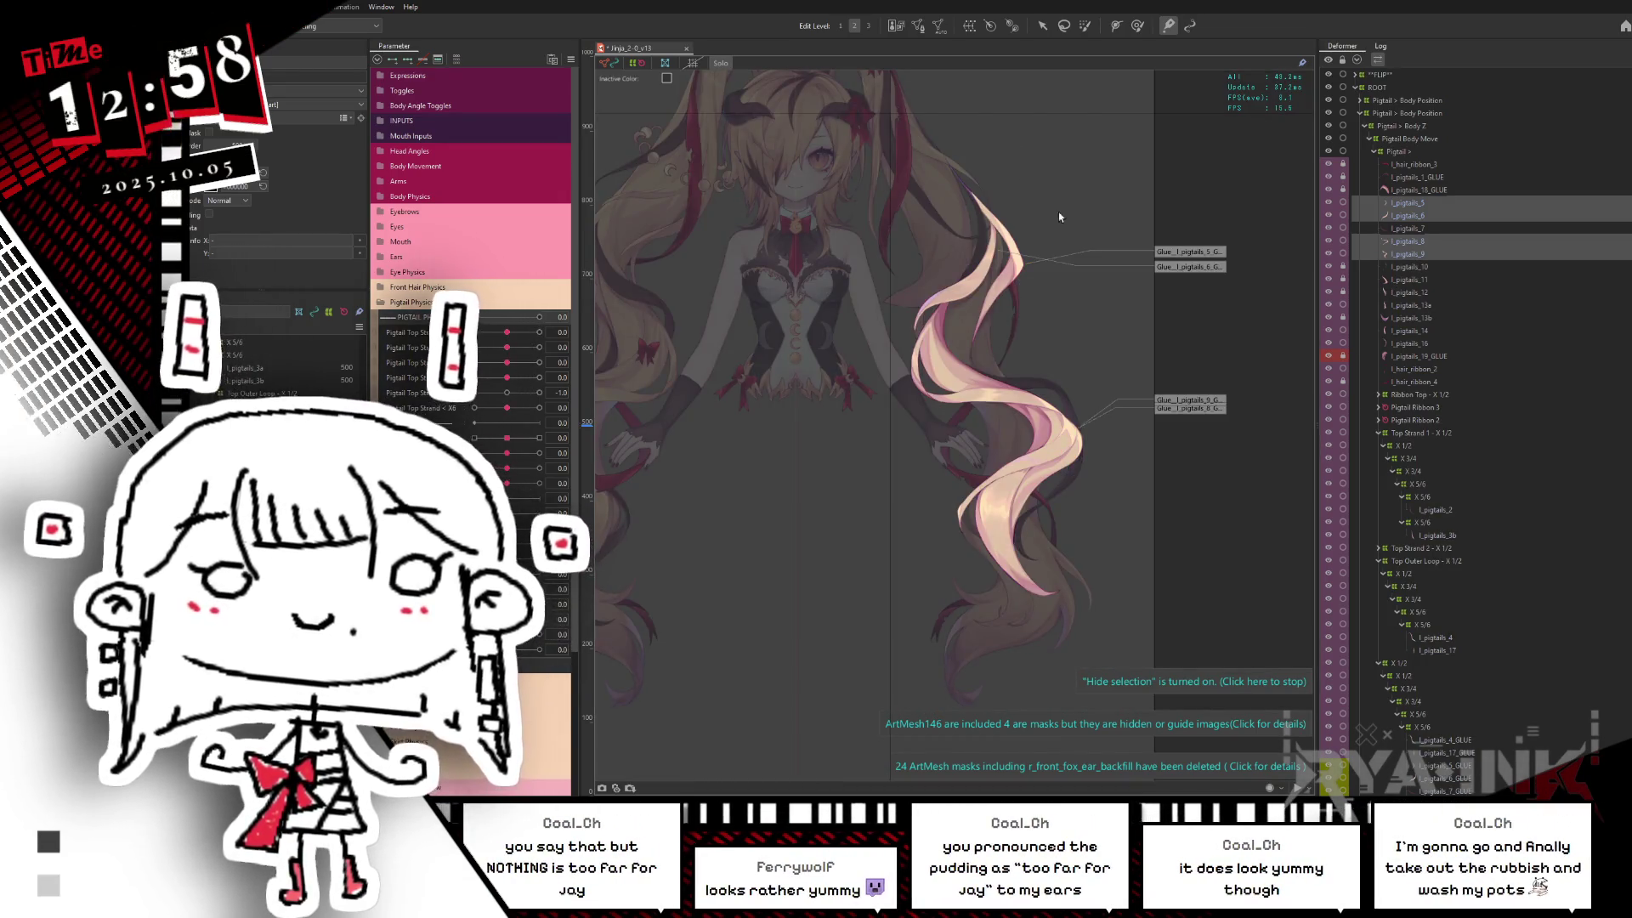
Step: Add l_pigtails_14 and l_pigtails_16 to the selection and start a warp deformer (W)
ctrl+click(1403, 229)
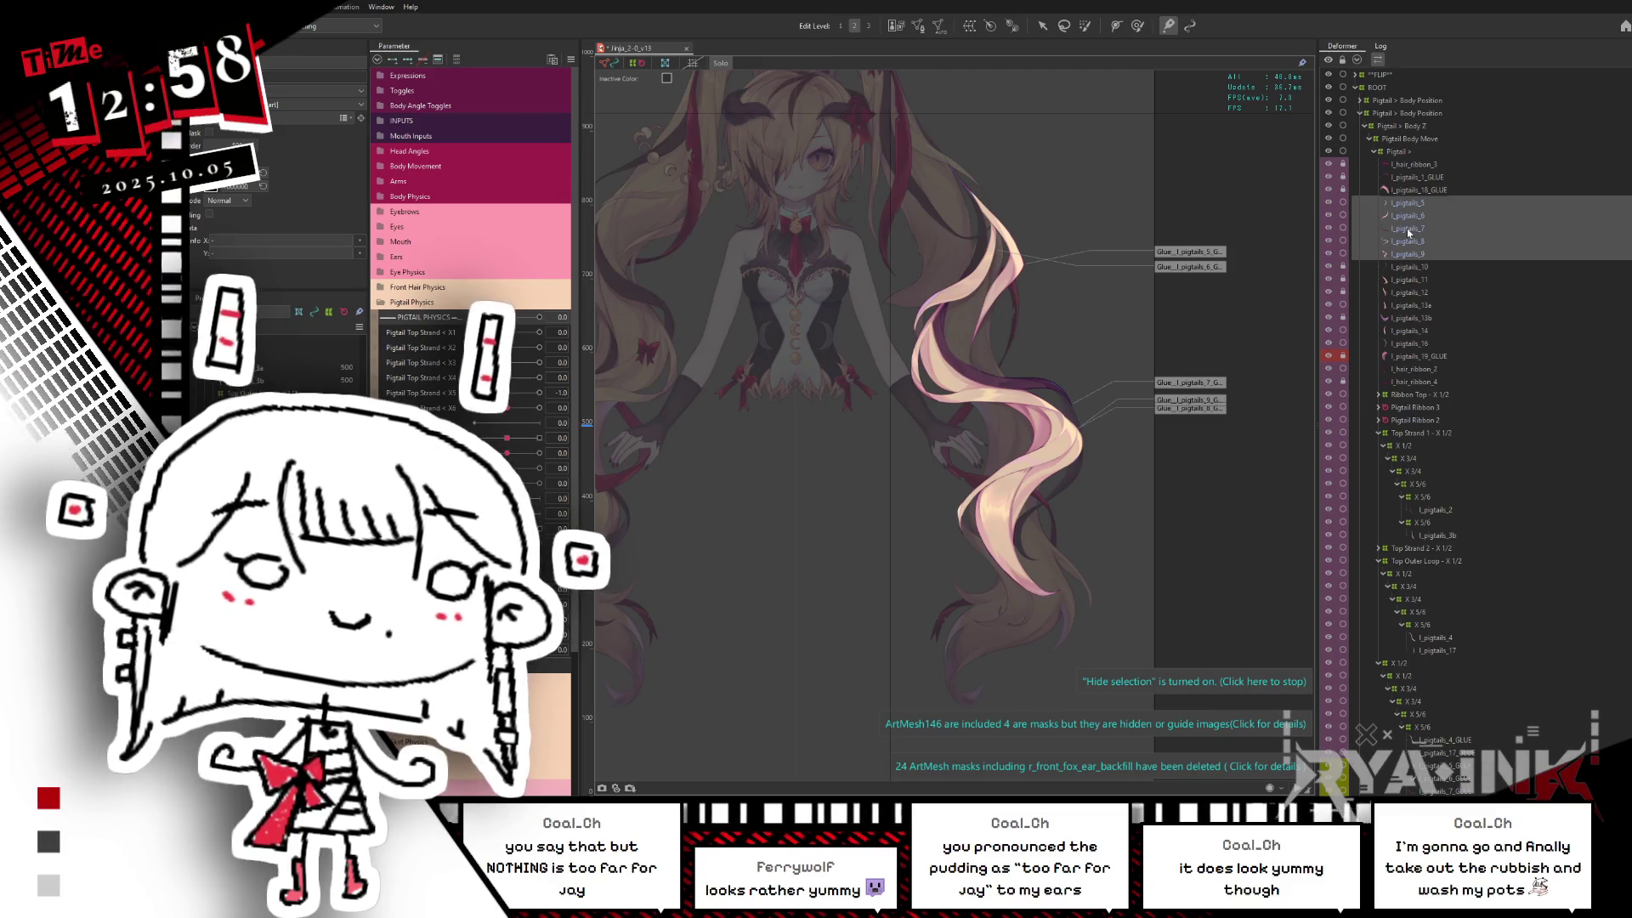
ctrl+click(1404, 307)
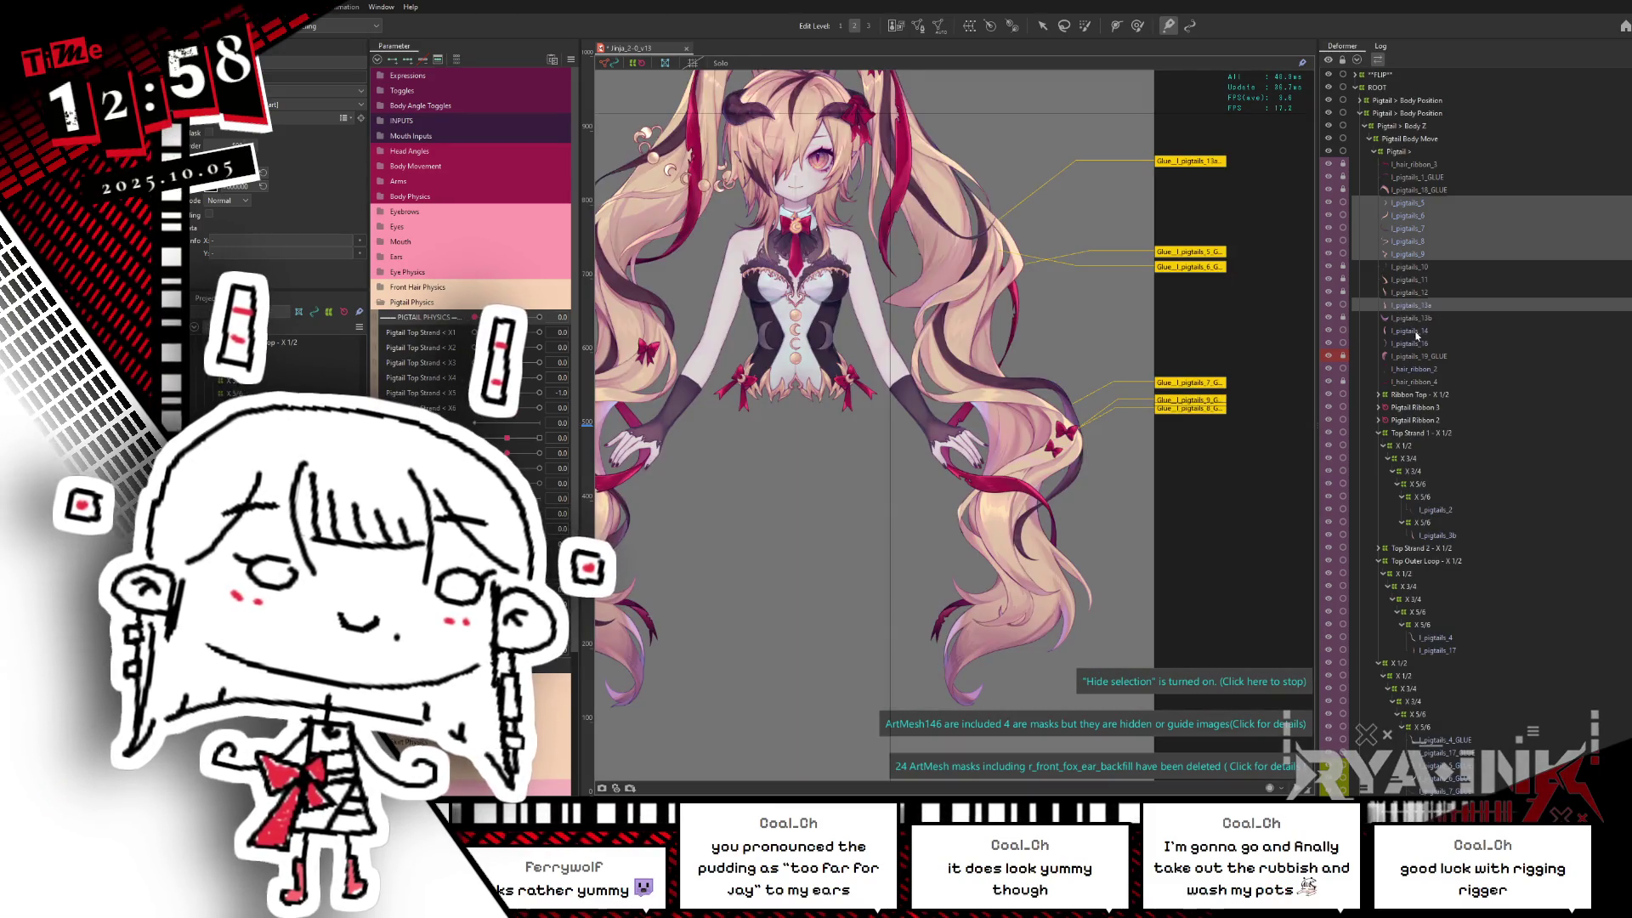
ctrl+click(1411, 331)
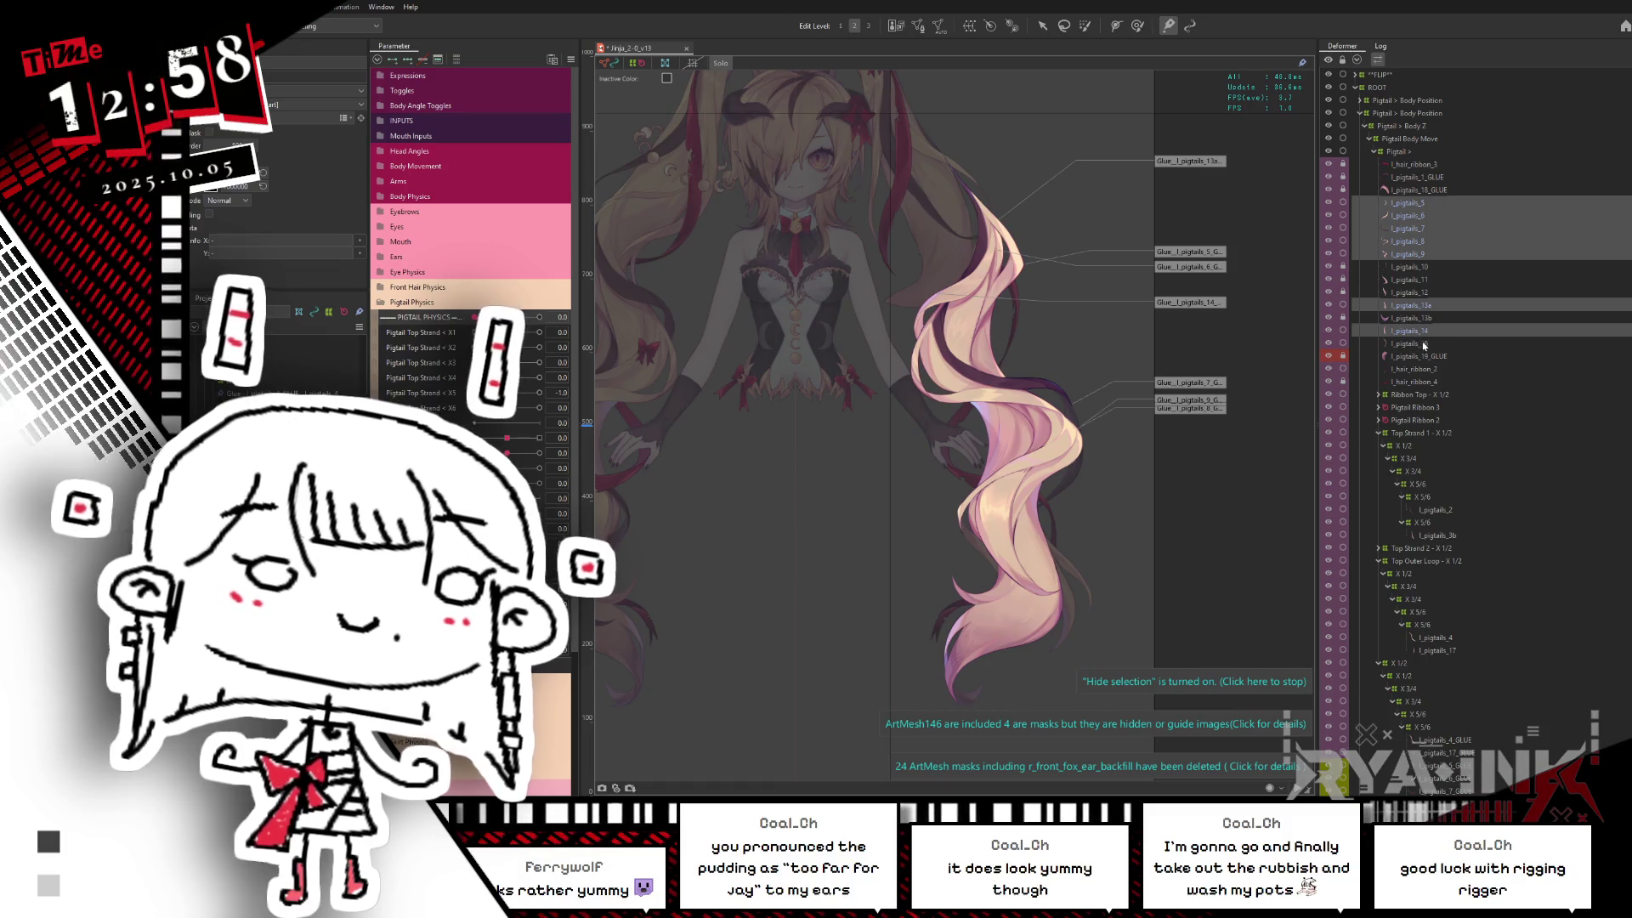
ctrl+click(1425, 345)
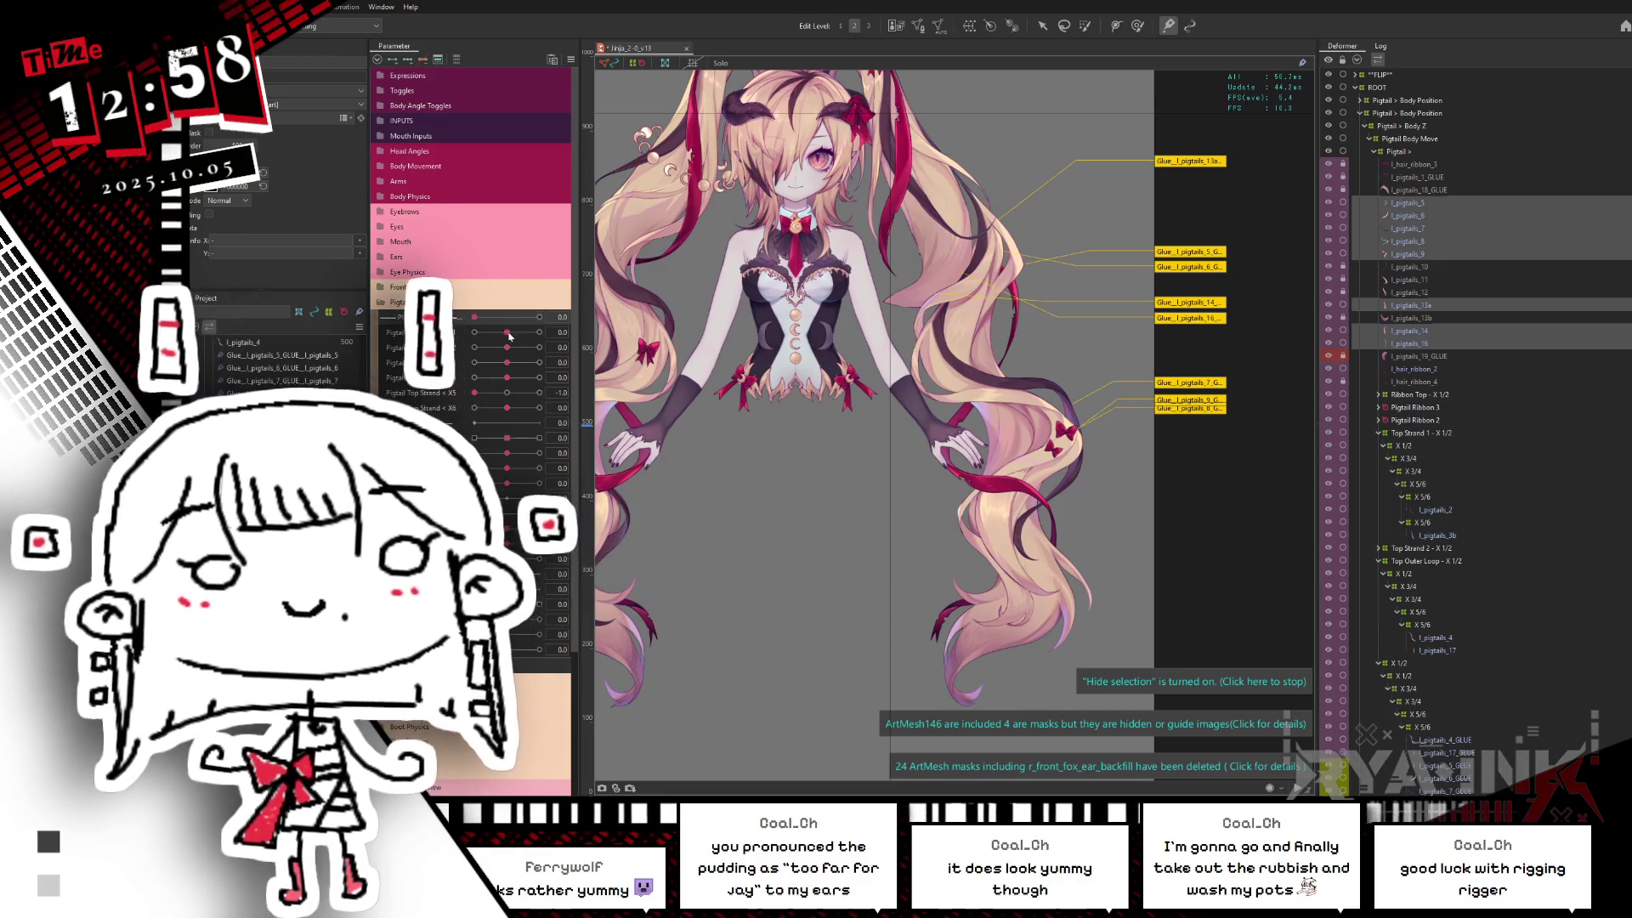
key(w)
text(X 7/8)
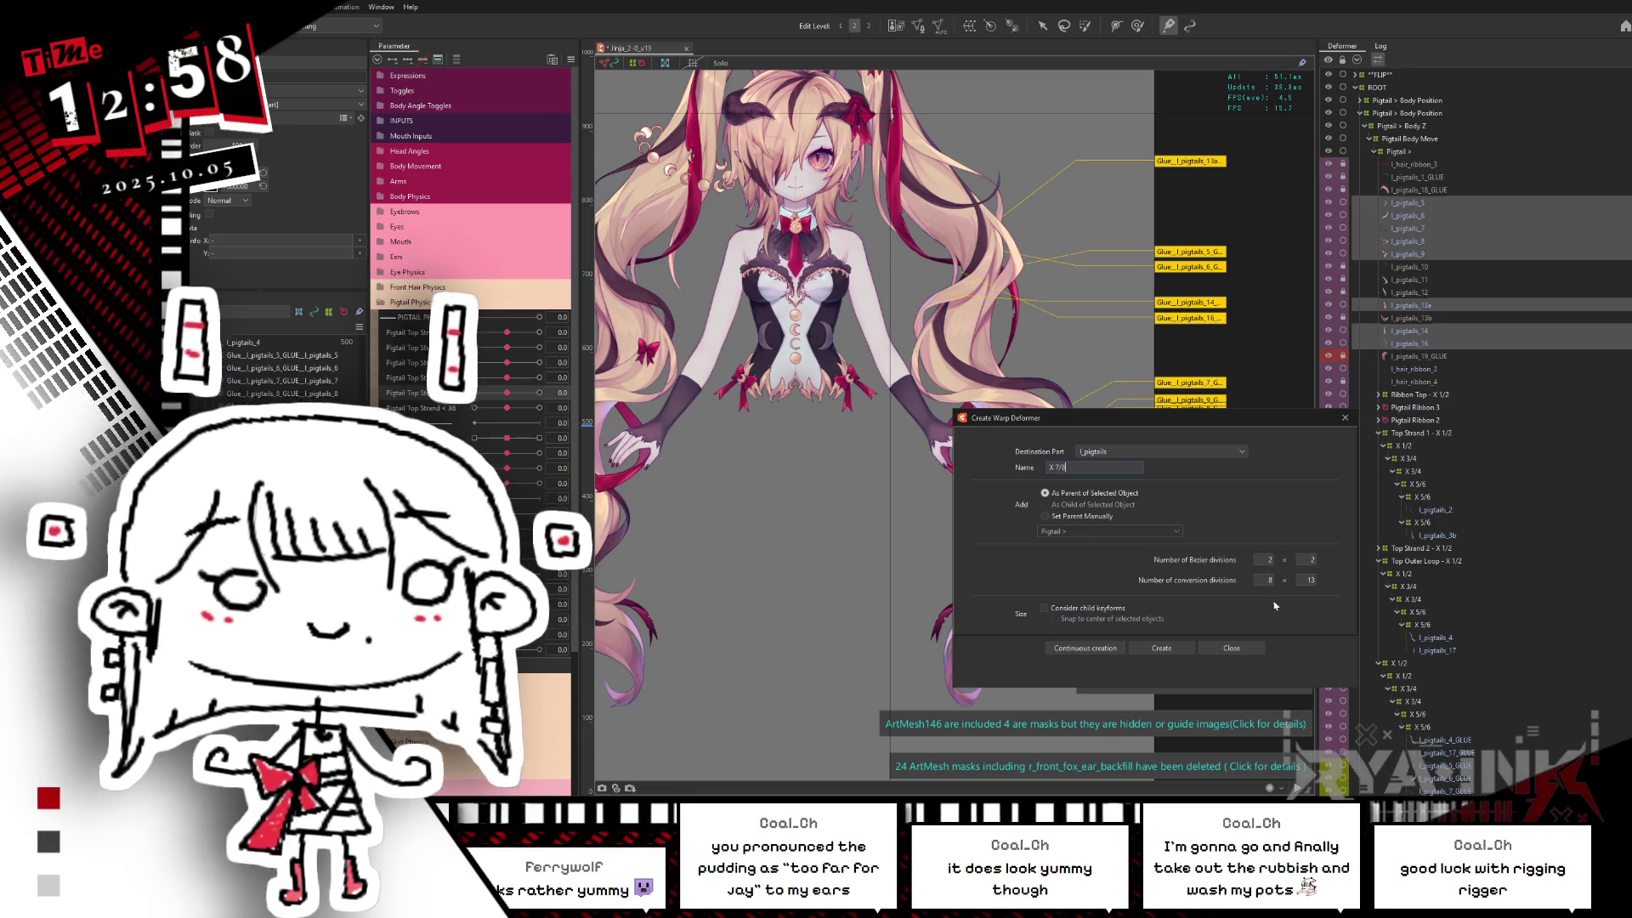
text(/3)
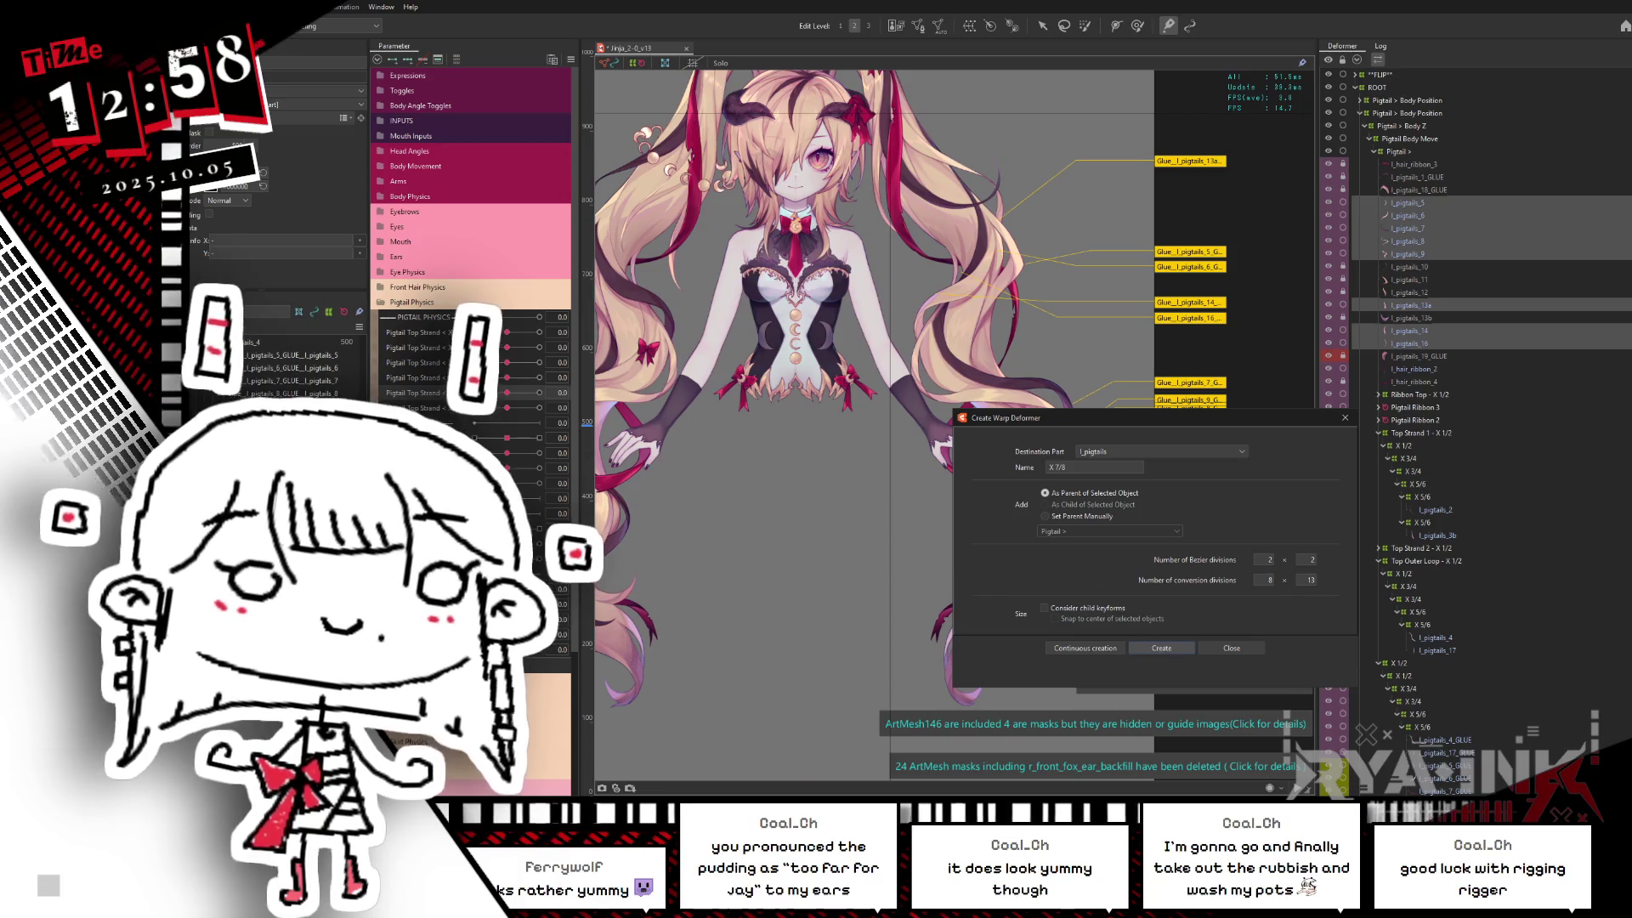
Step: Create the X 7/8 warp deformer around the strands and return to the arrow tool
key(Return)
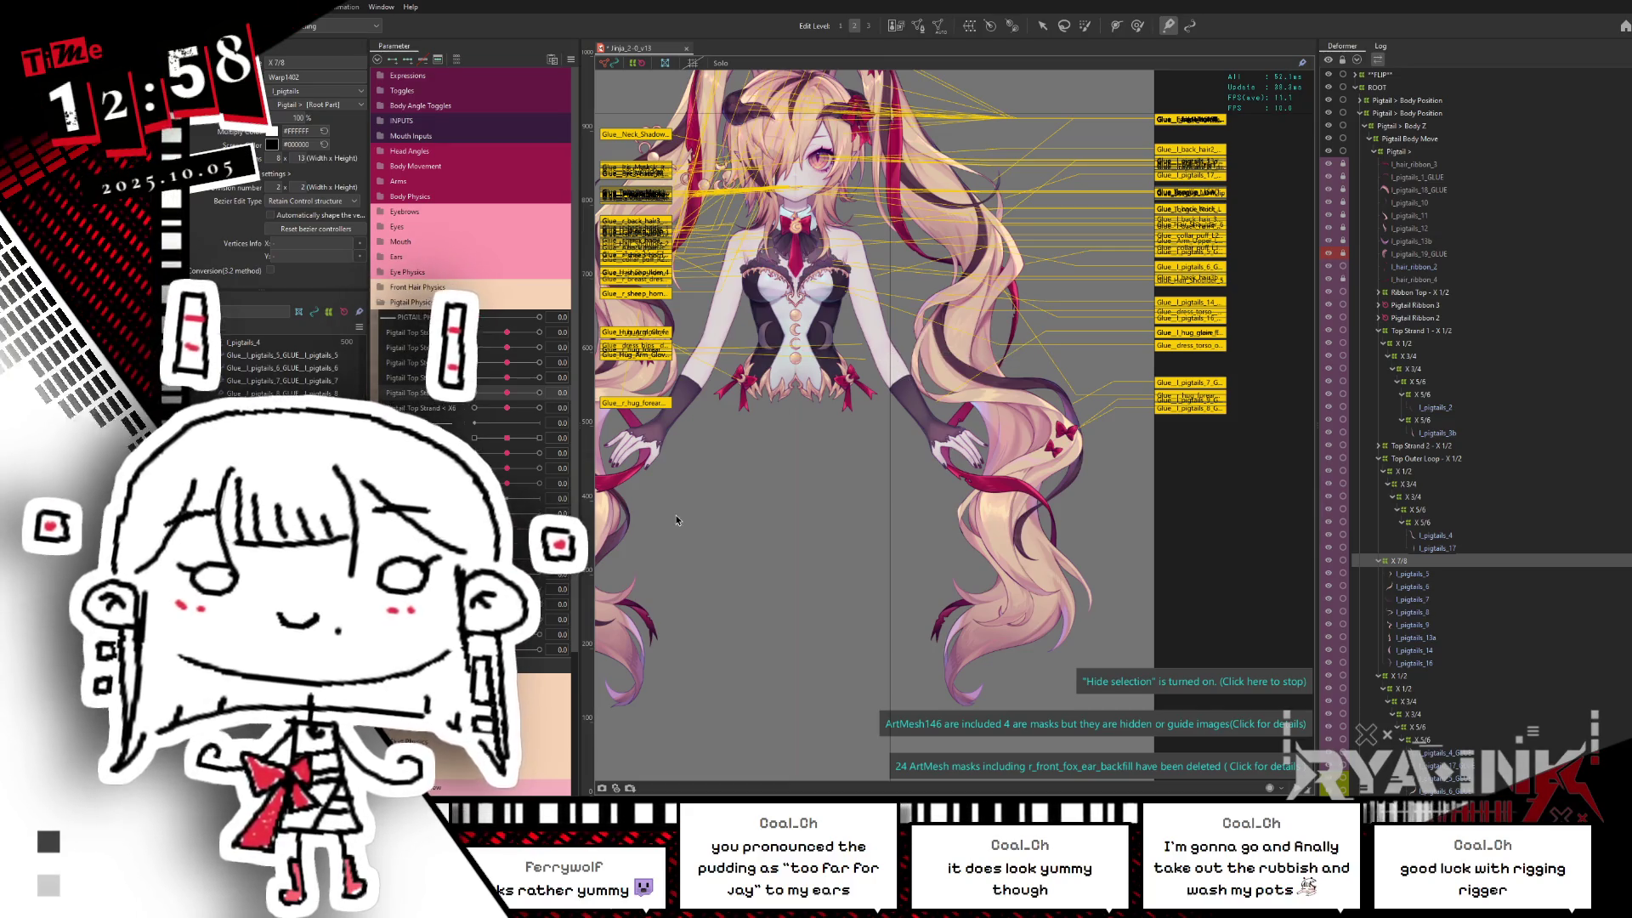
key(v)
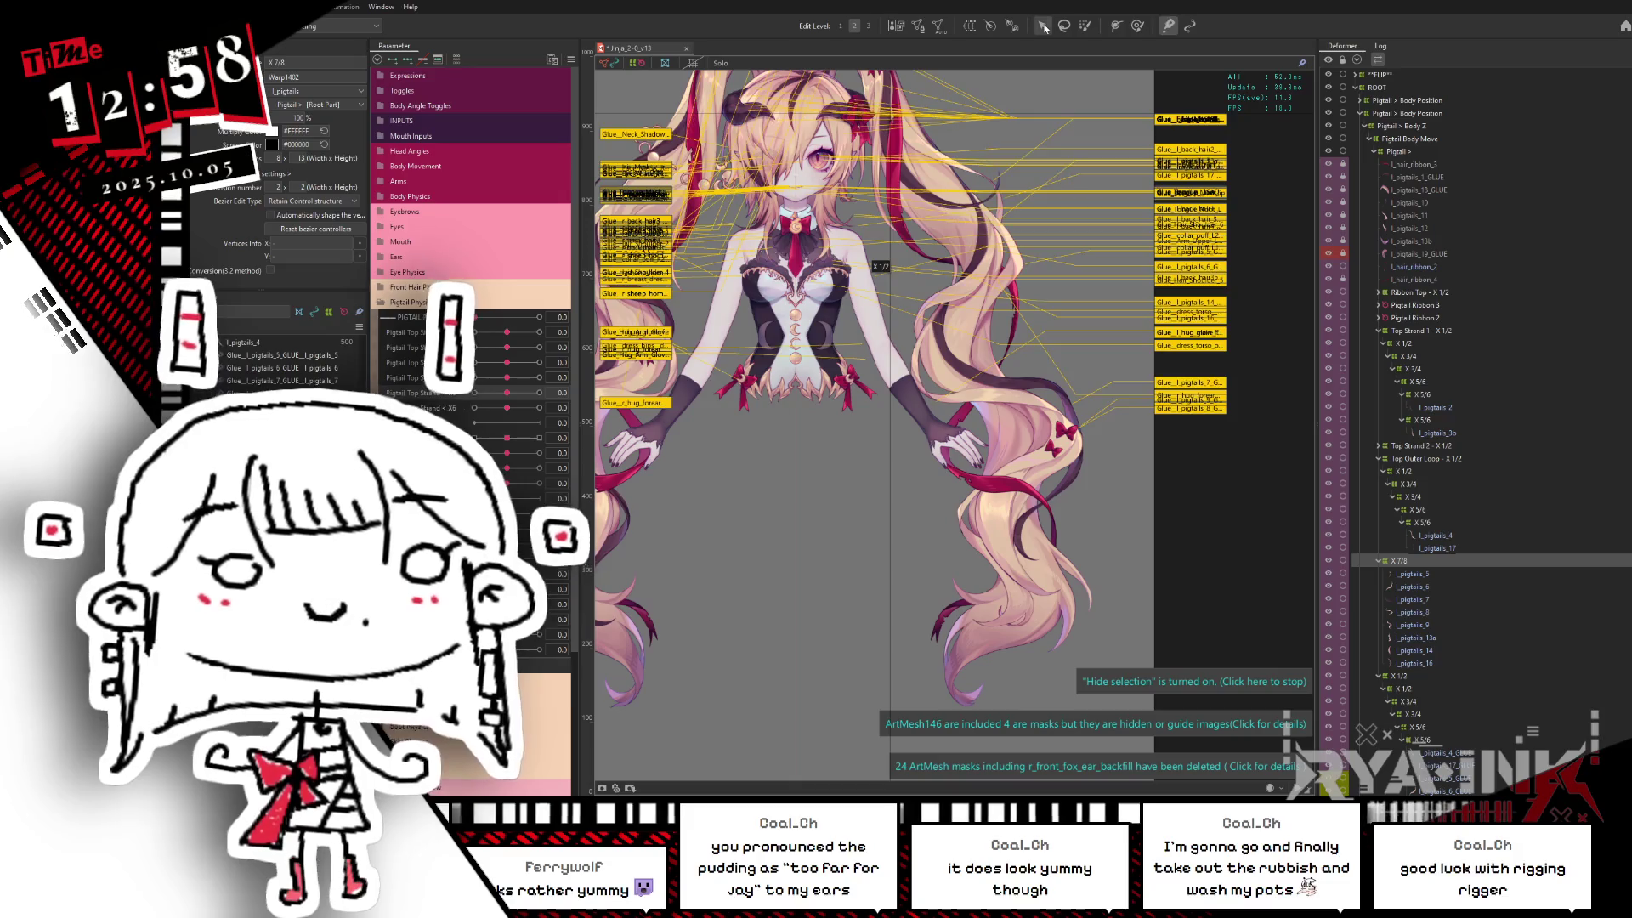
mouse_move(1102, 486)
middle_down()
mouse_move(1074, 571)
mouse_move(1067, 362)
middle_up()
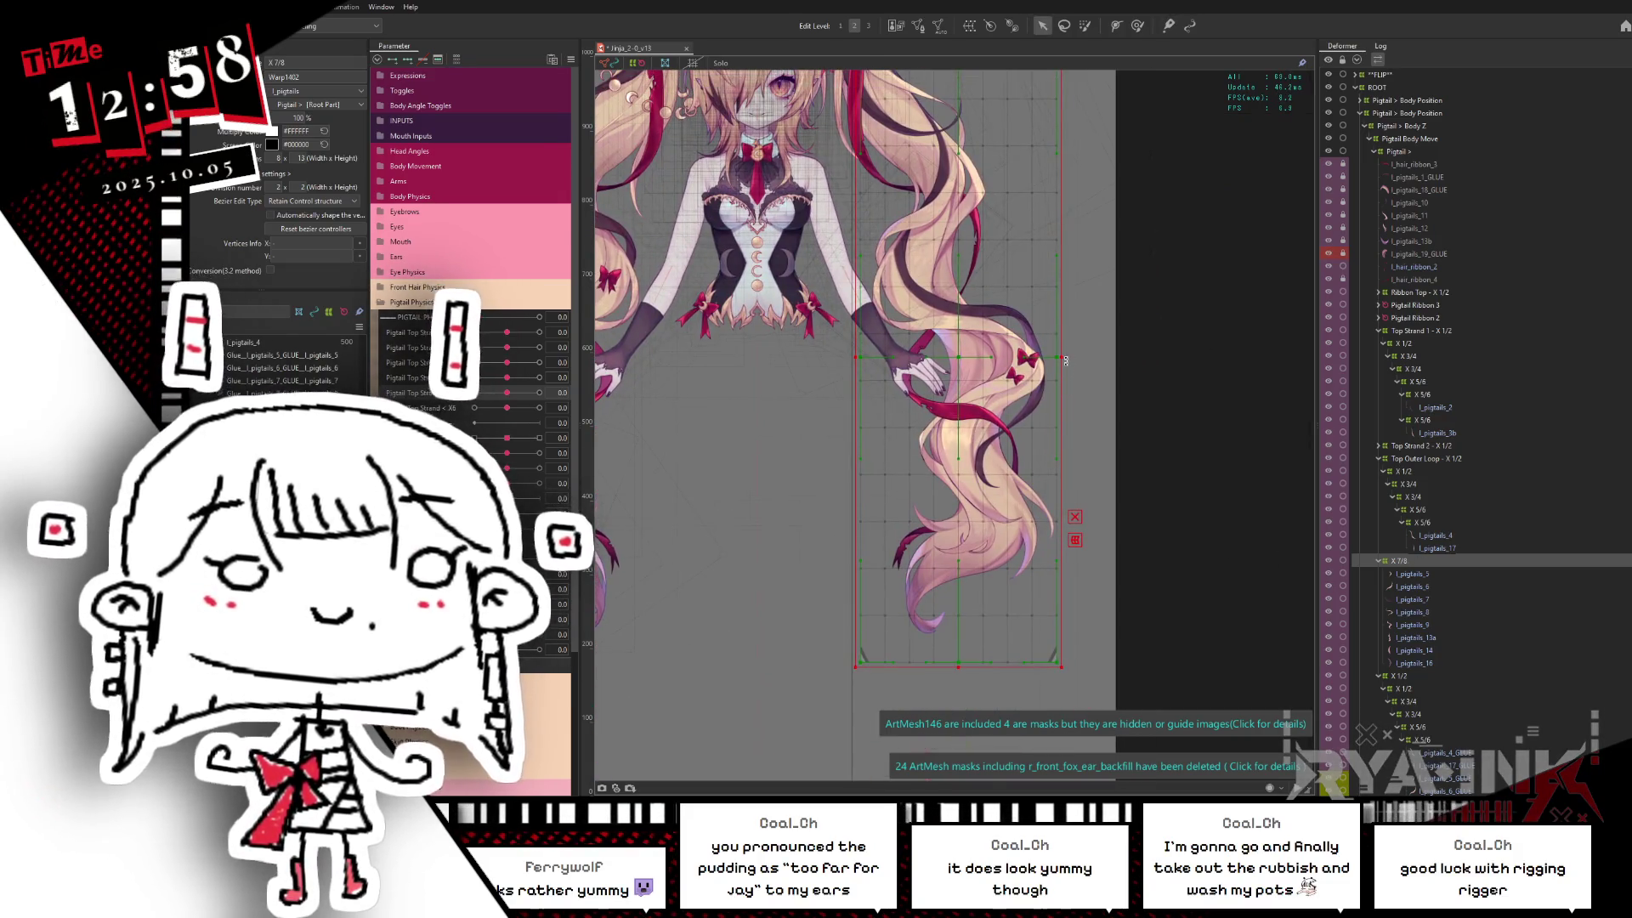
Step: Rotate, skew and stretch the X 7/8 deformer's bounds to fit along the right pigtail
drag(1066, 361, 1067, 345)
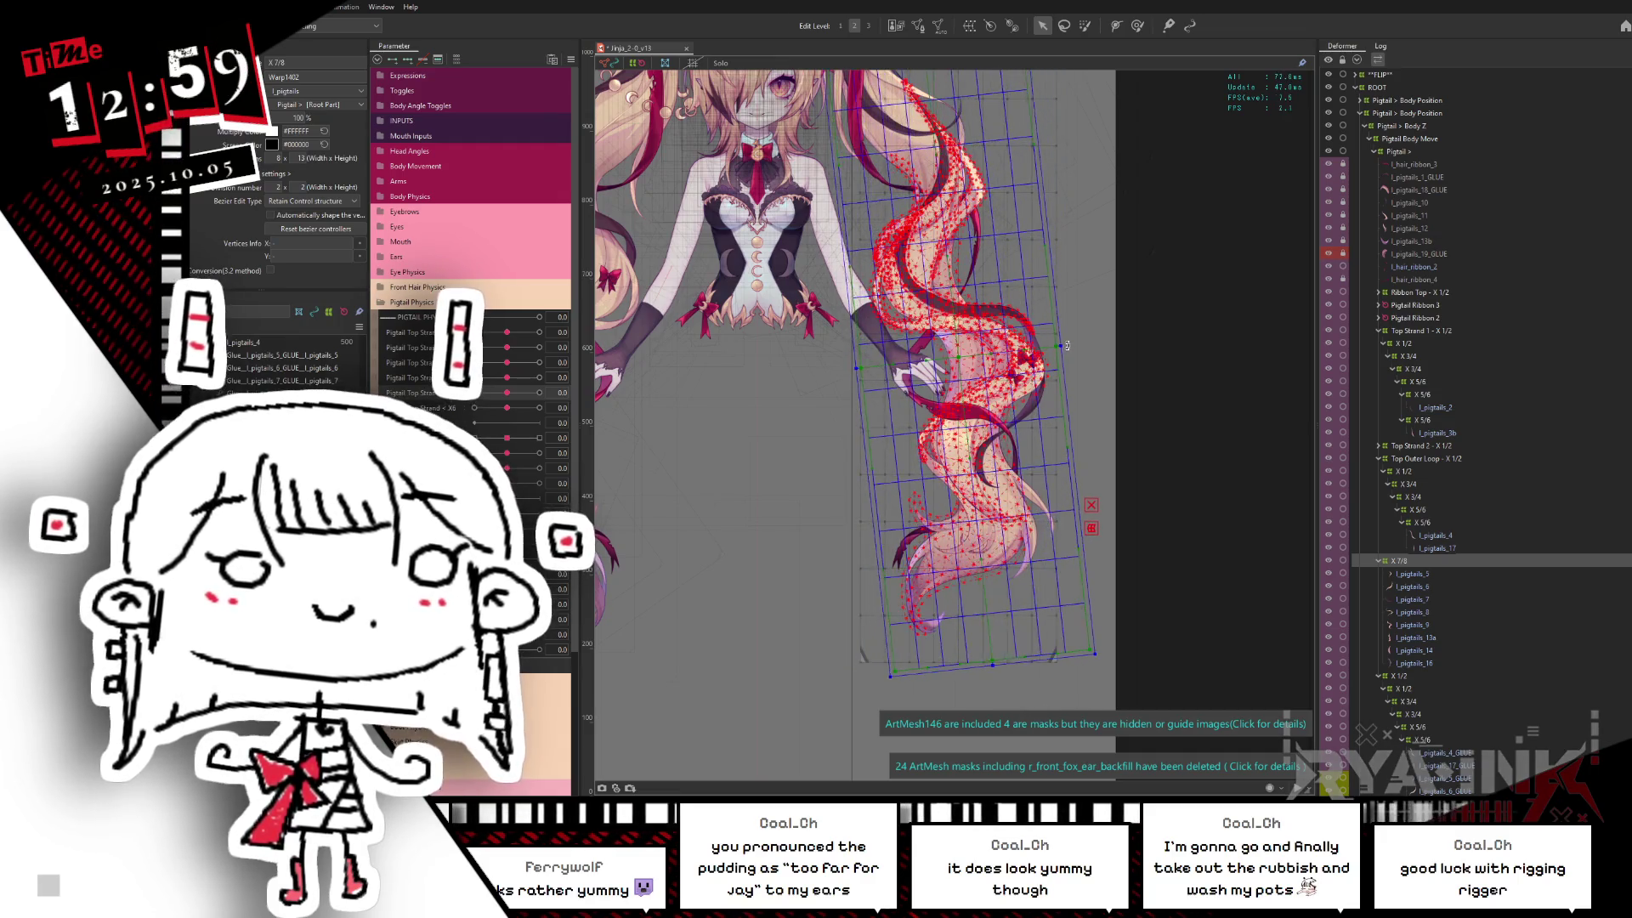
scroll(1068, 365, down, 2)
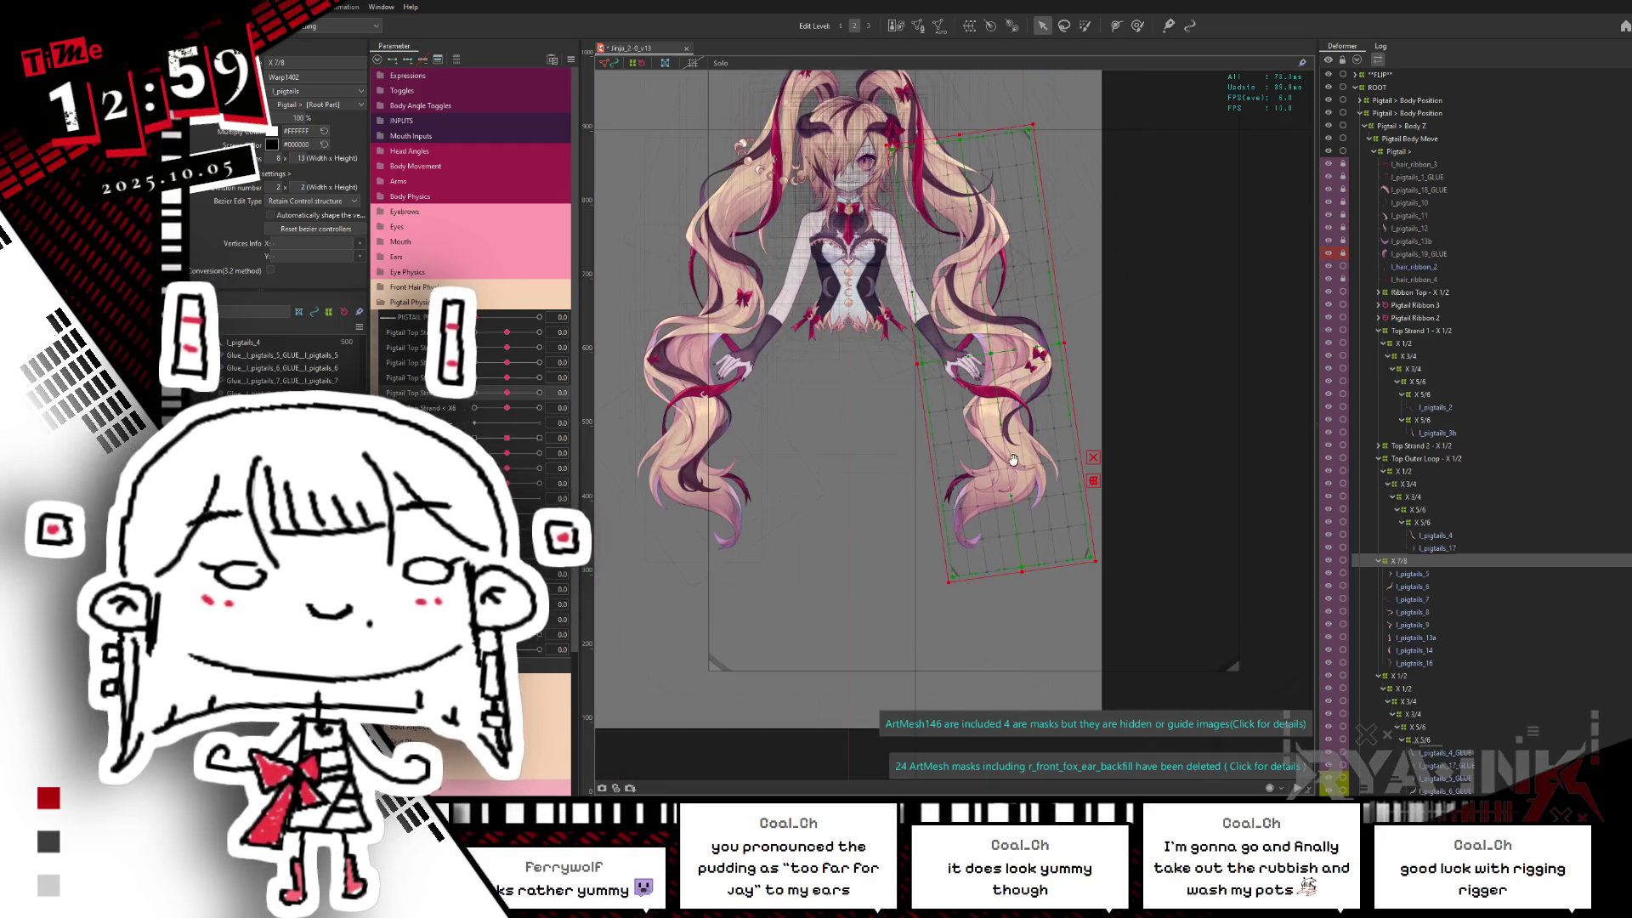
middle_drag(1013, 460, 1038, 403)
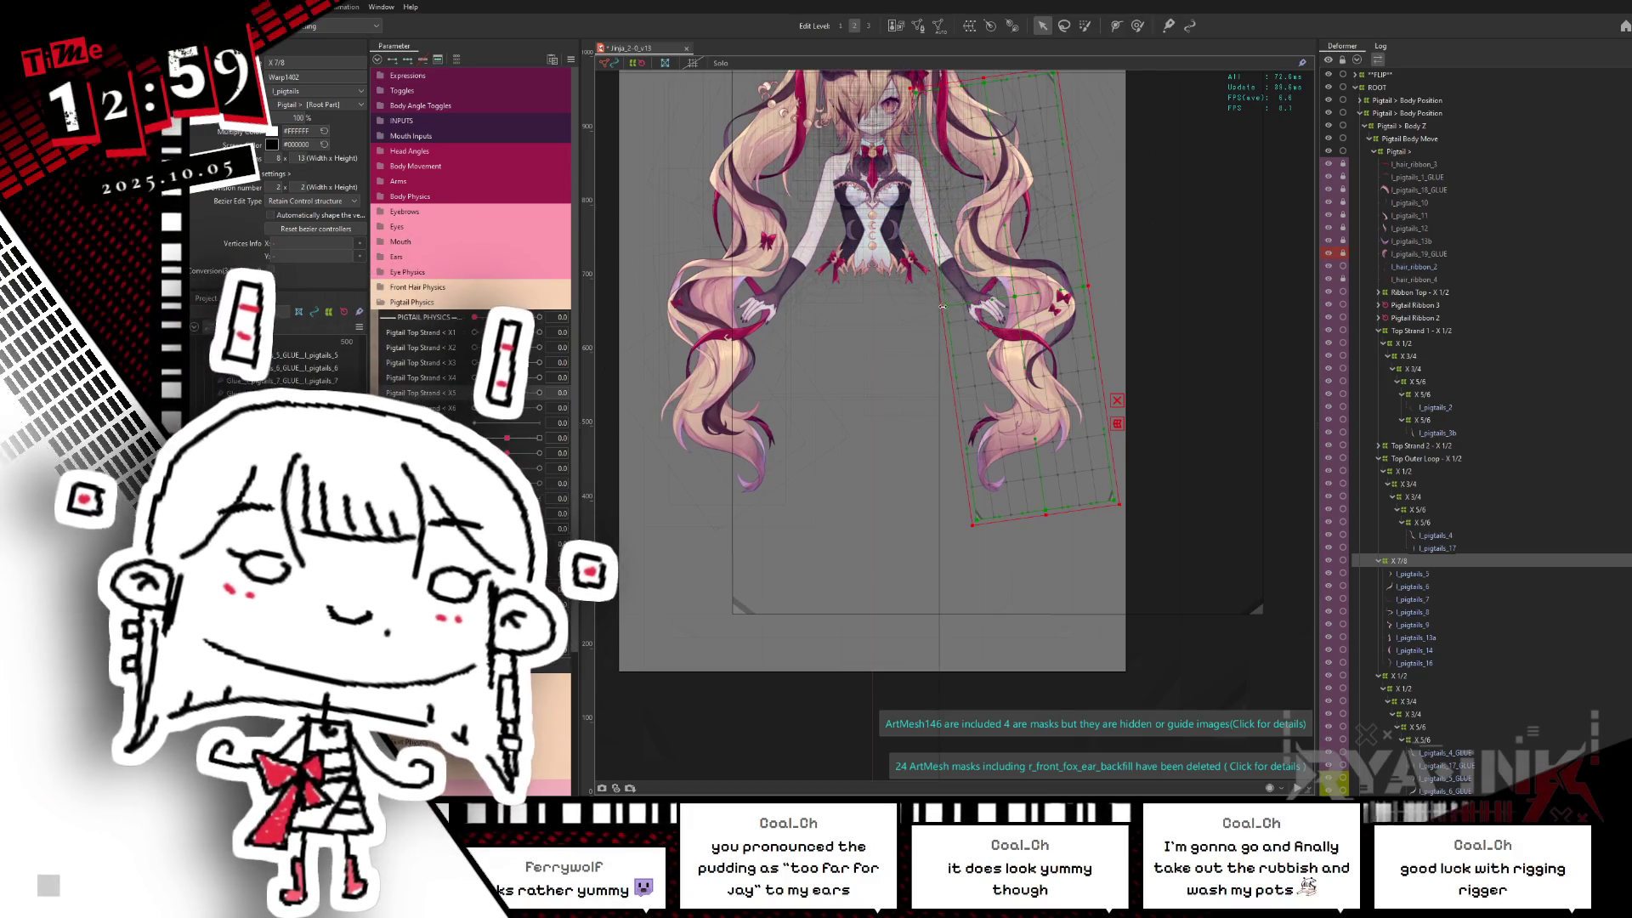
click(941, 308)
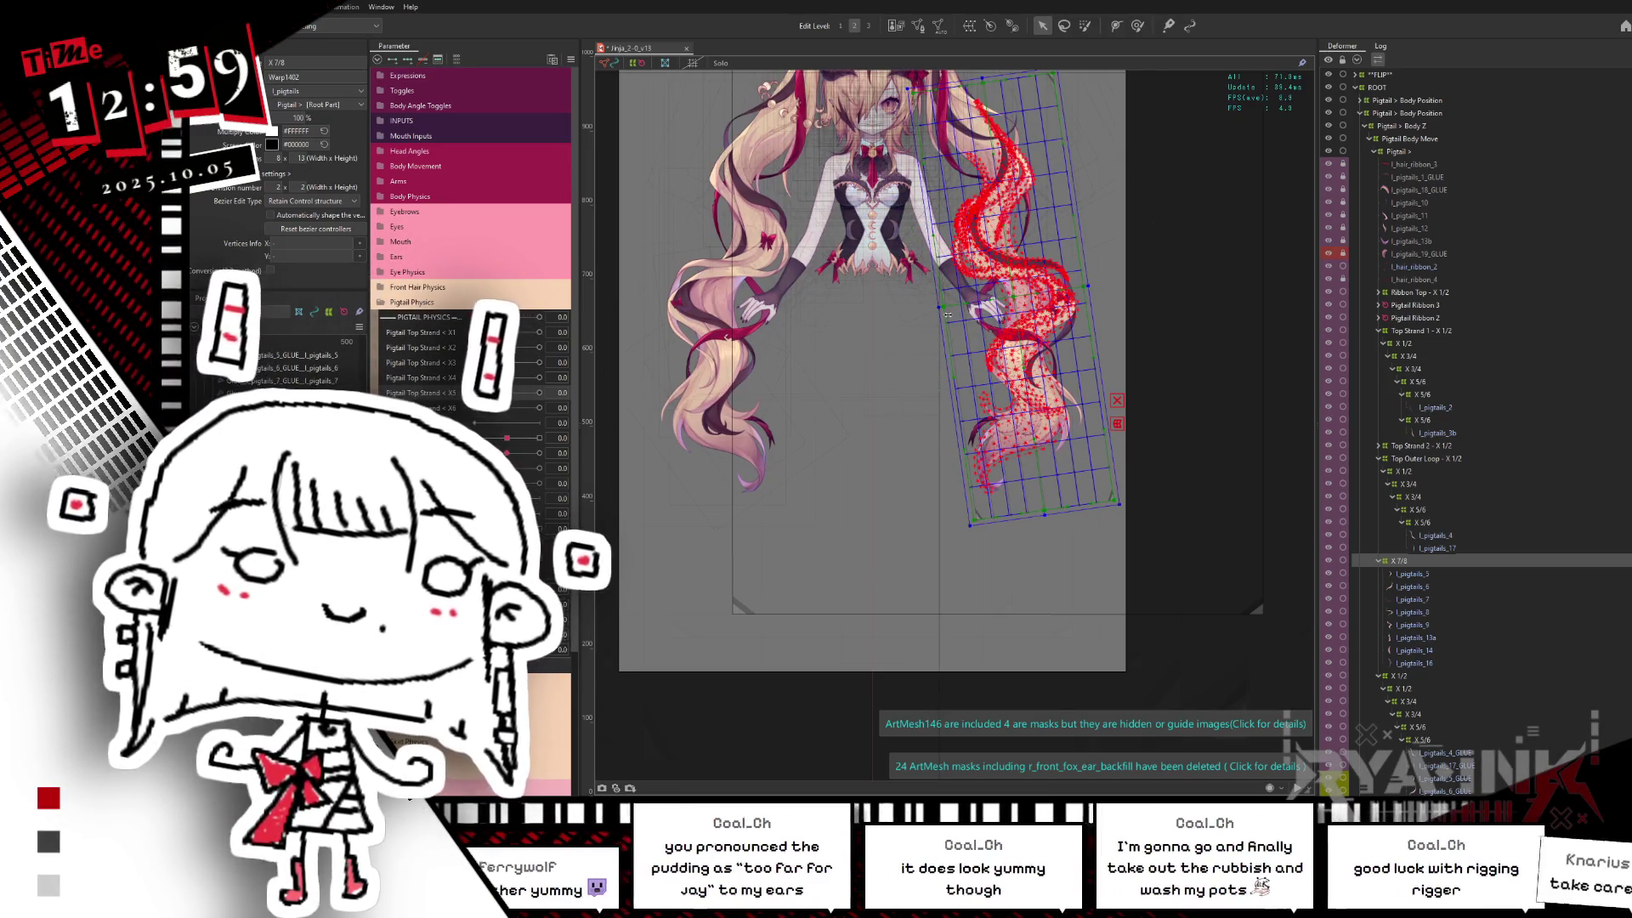
middle_drag(987, 98, 994, 132)
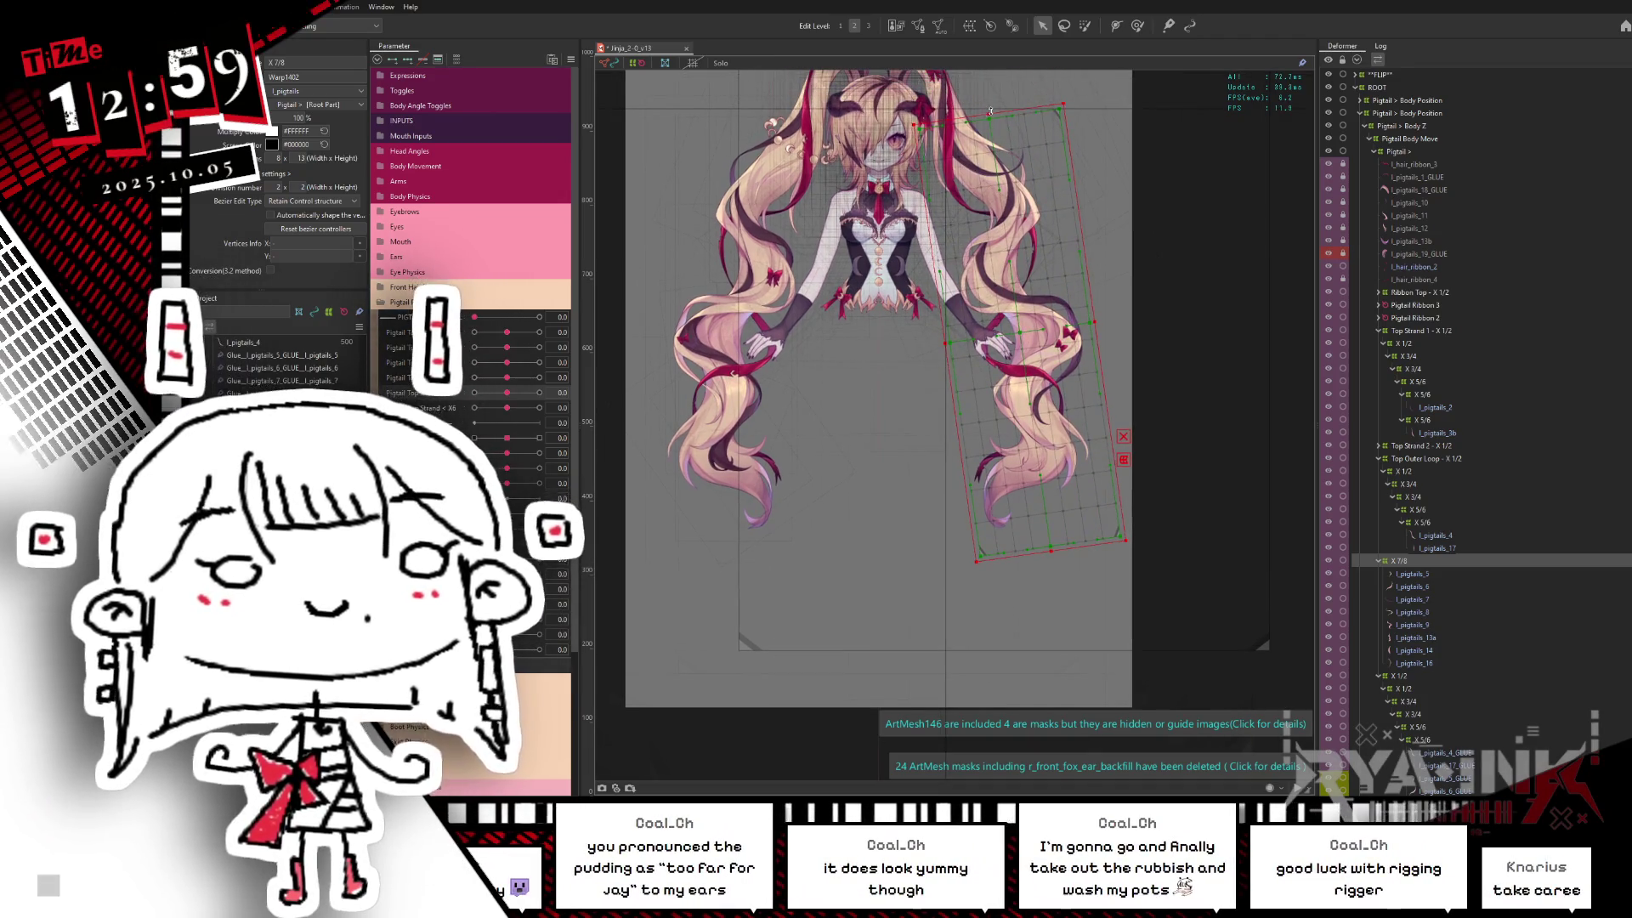
click(990, 114)
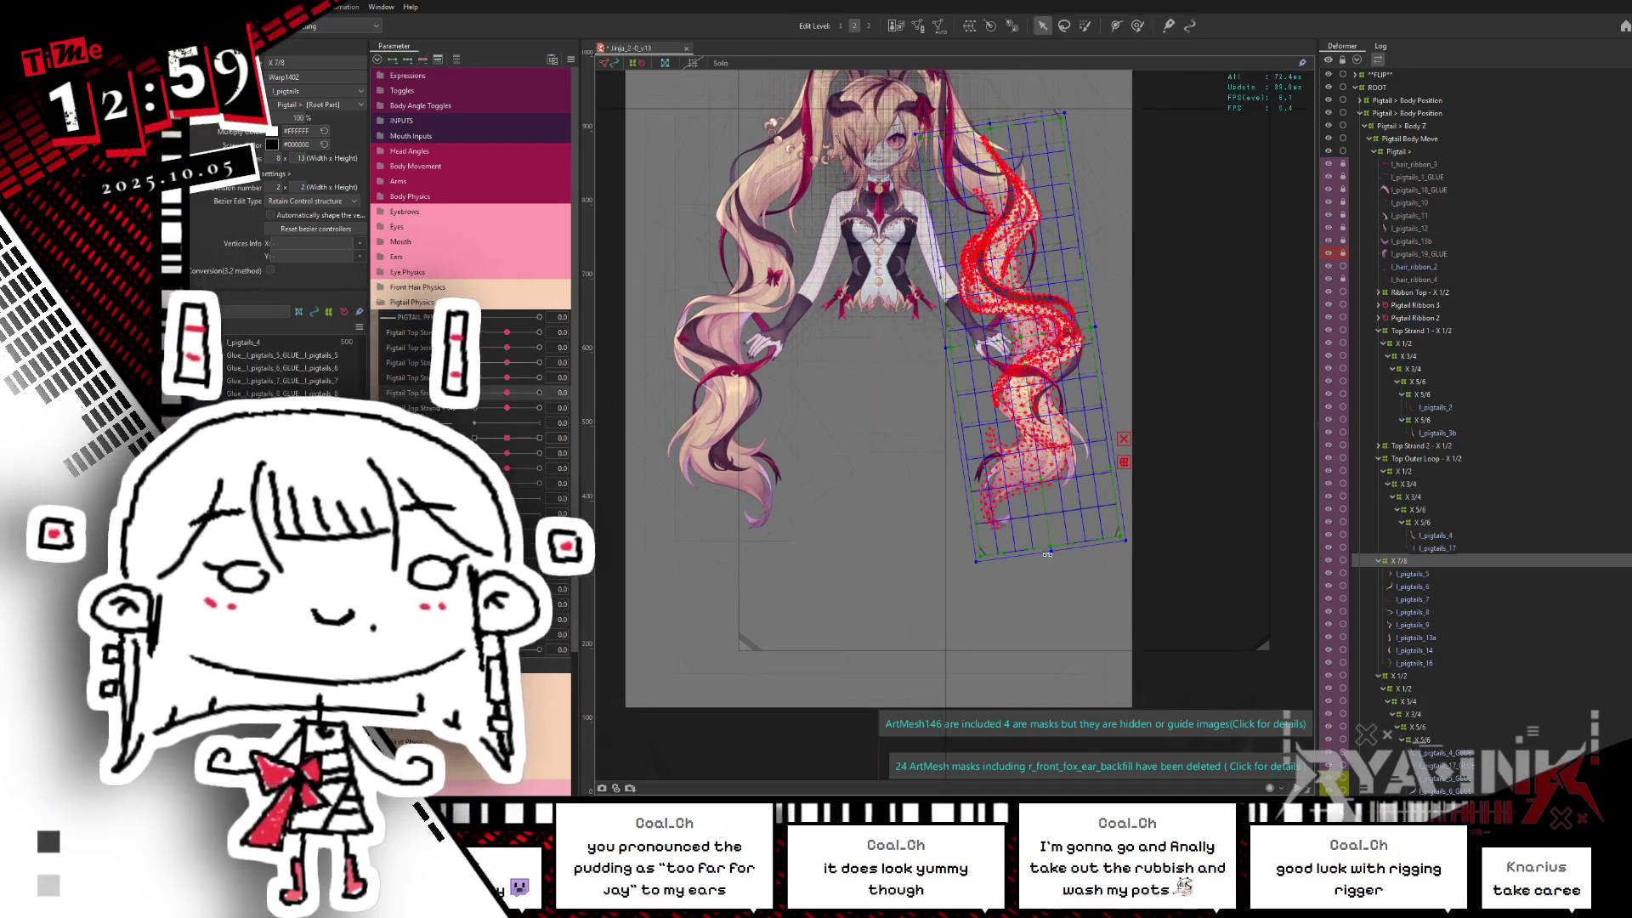
drag(1049, 548, 1049, 537)
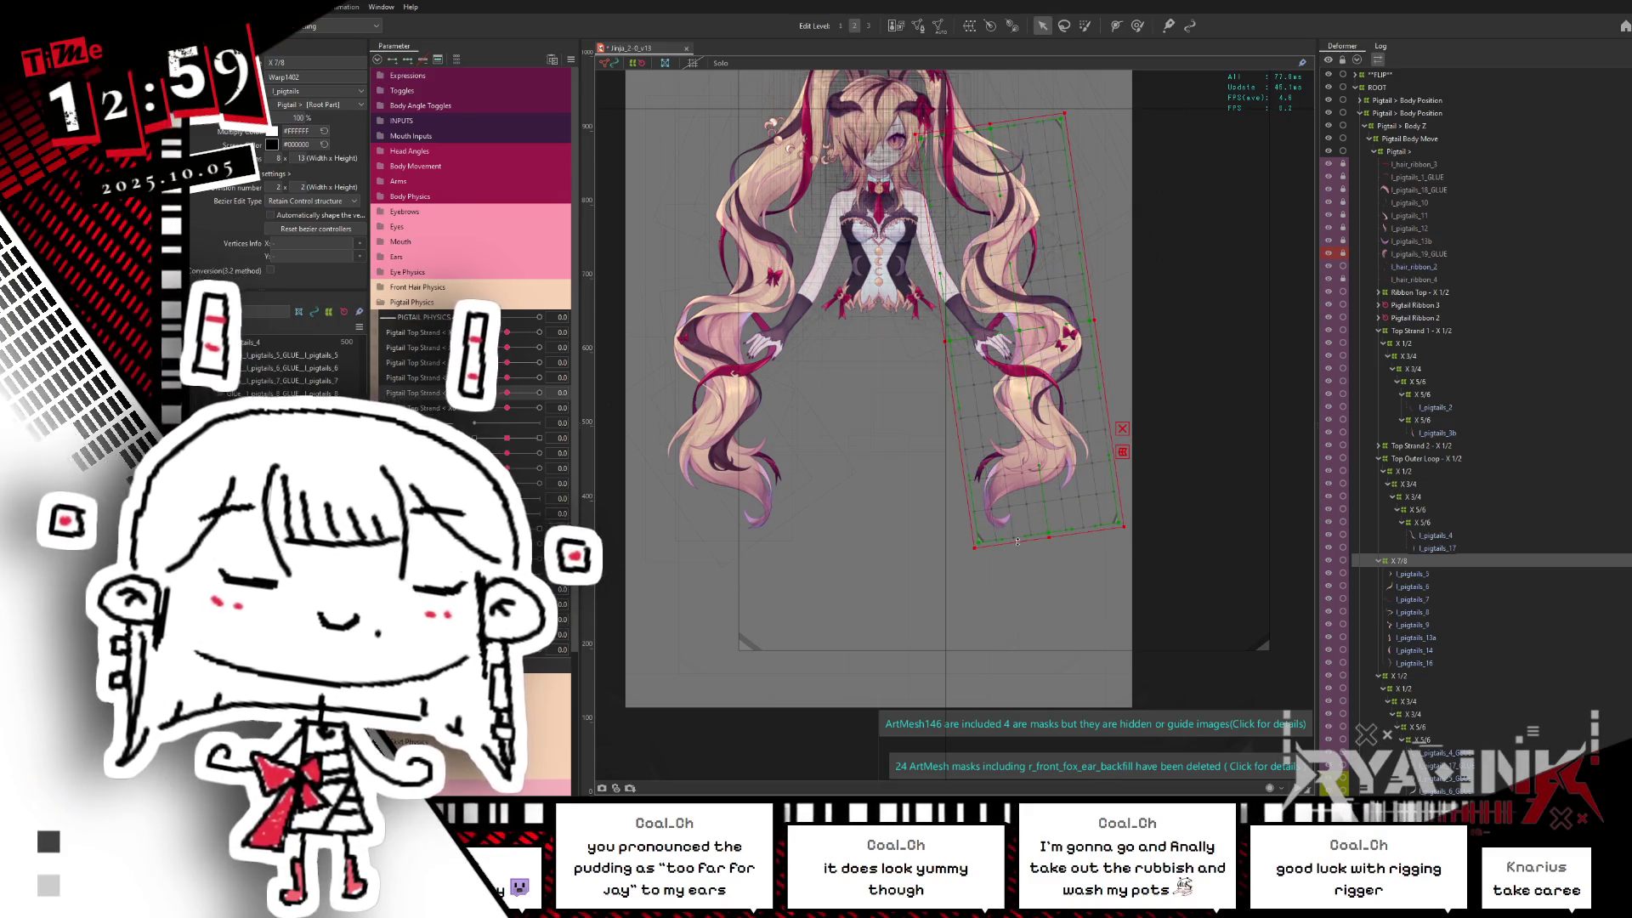
drag(1016, 541, 1075, 542)
drag(1104, 318, 1106, 312)
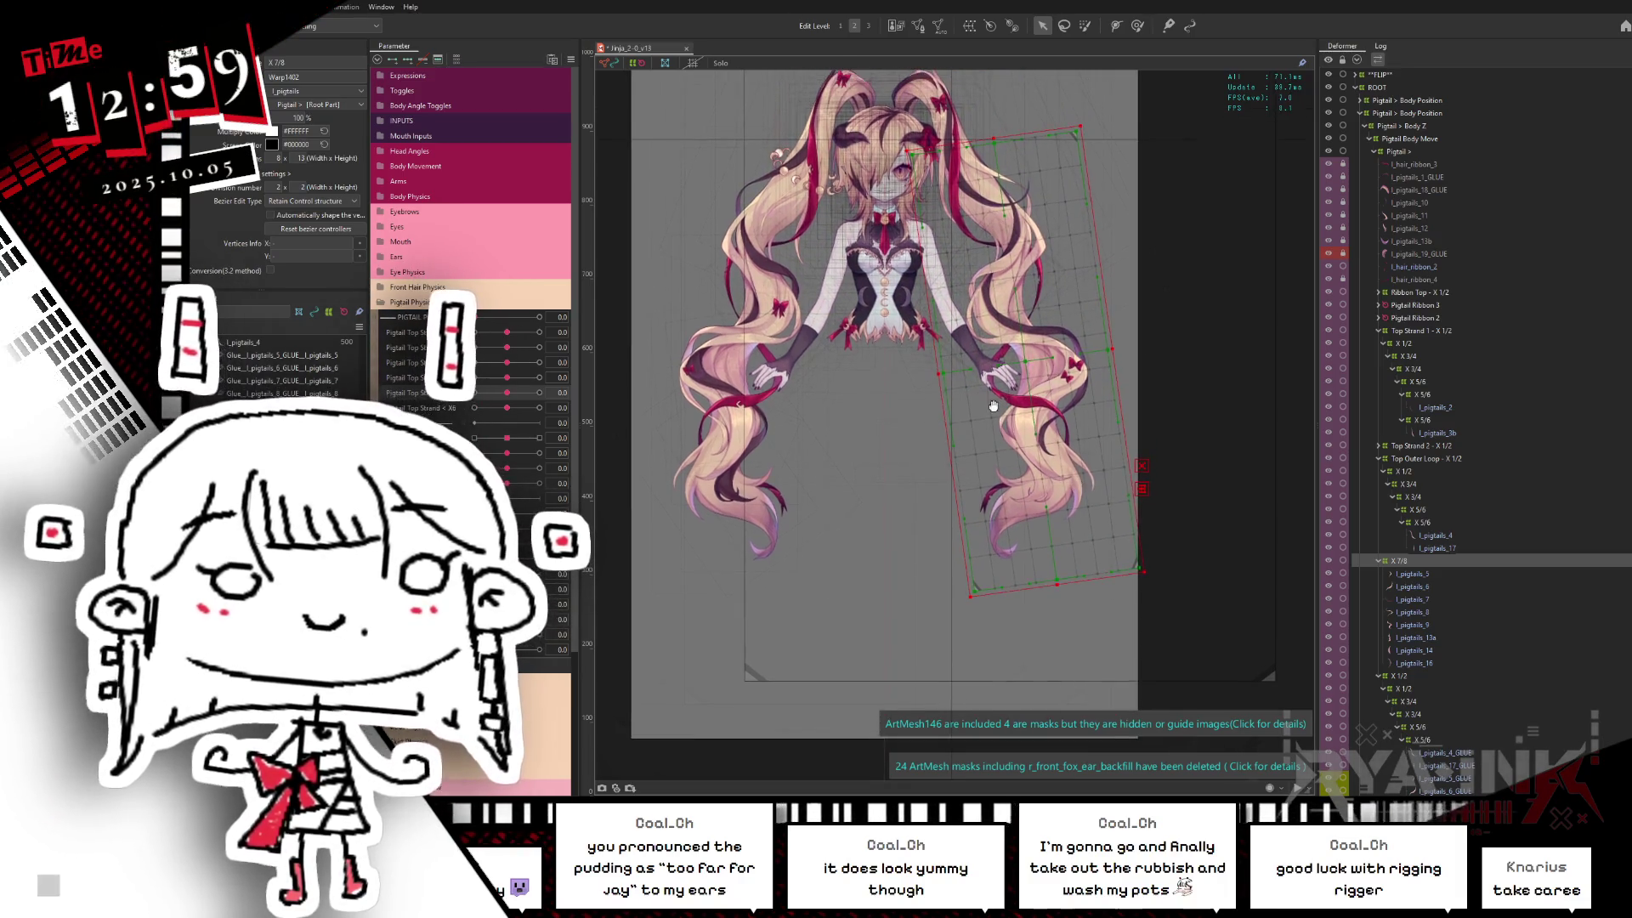
Step: Raise the deformer's division counts, paste the copied content and select the hair ribbon layer
click(337, 158)
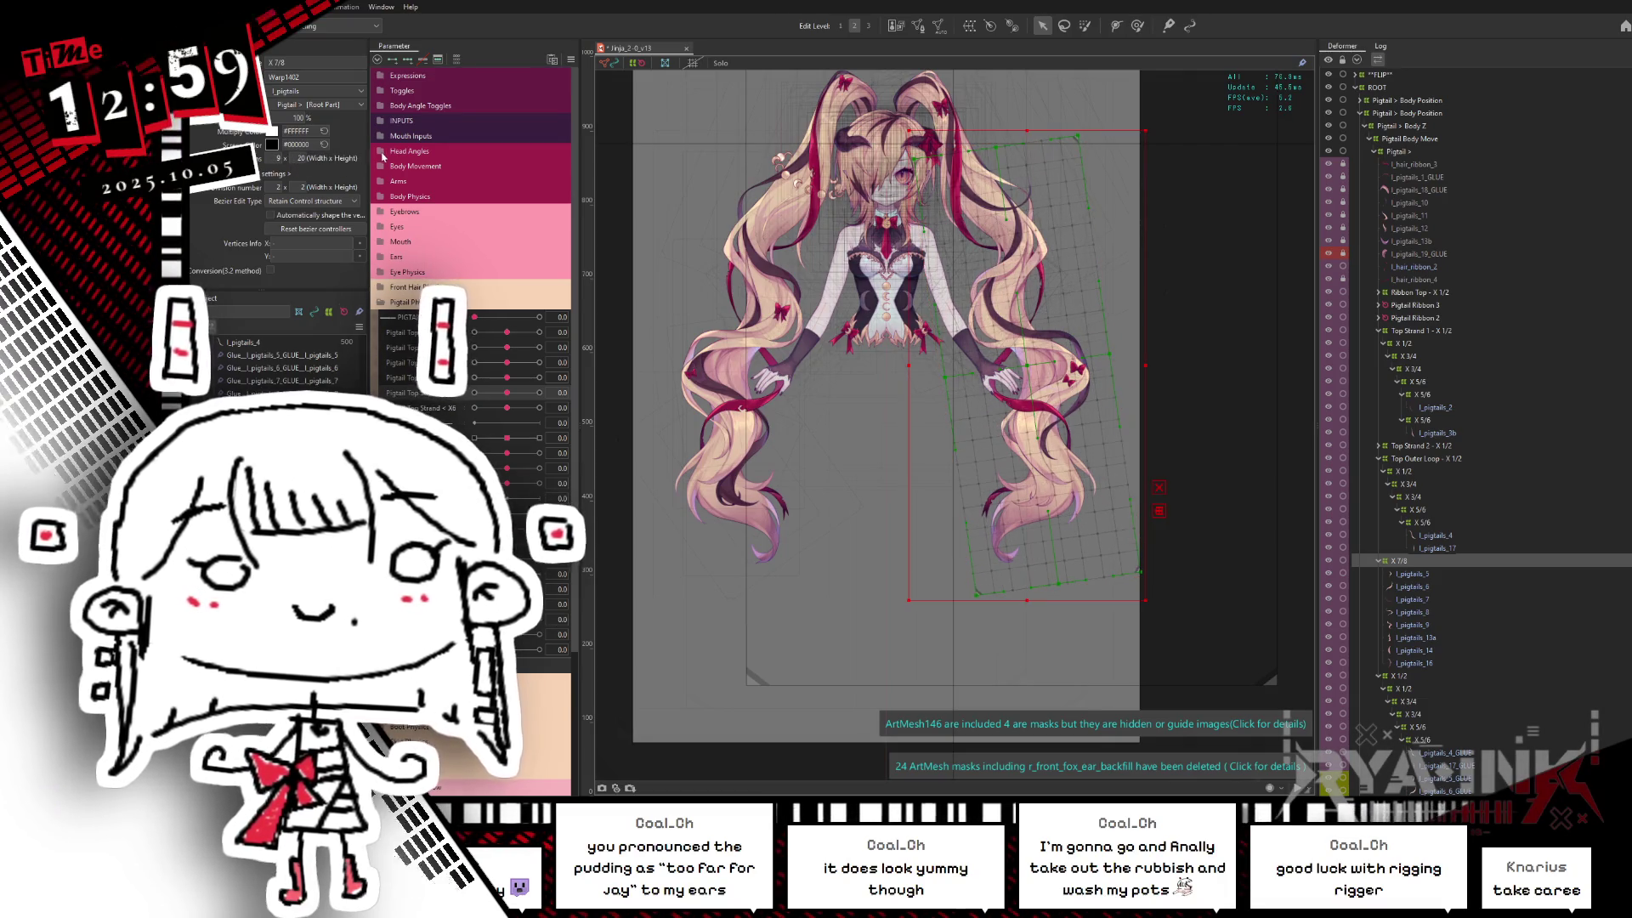
click(299, 158)
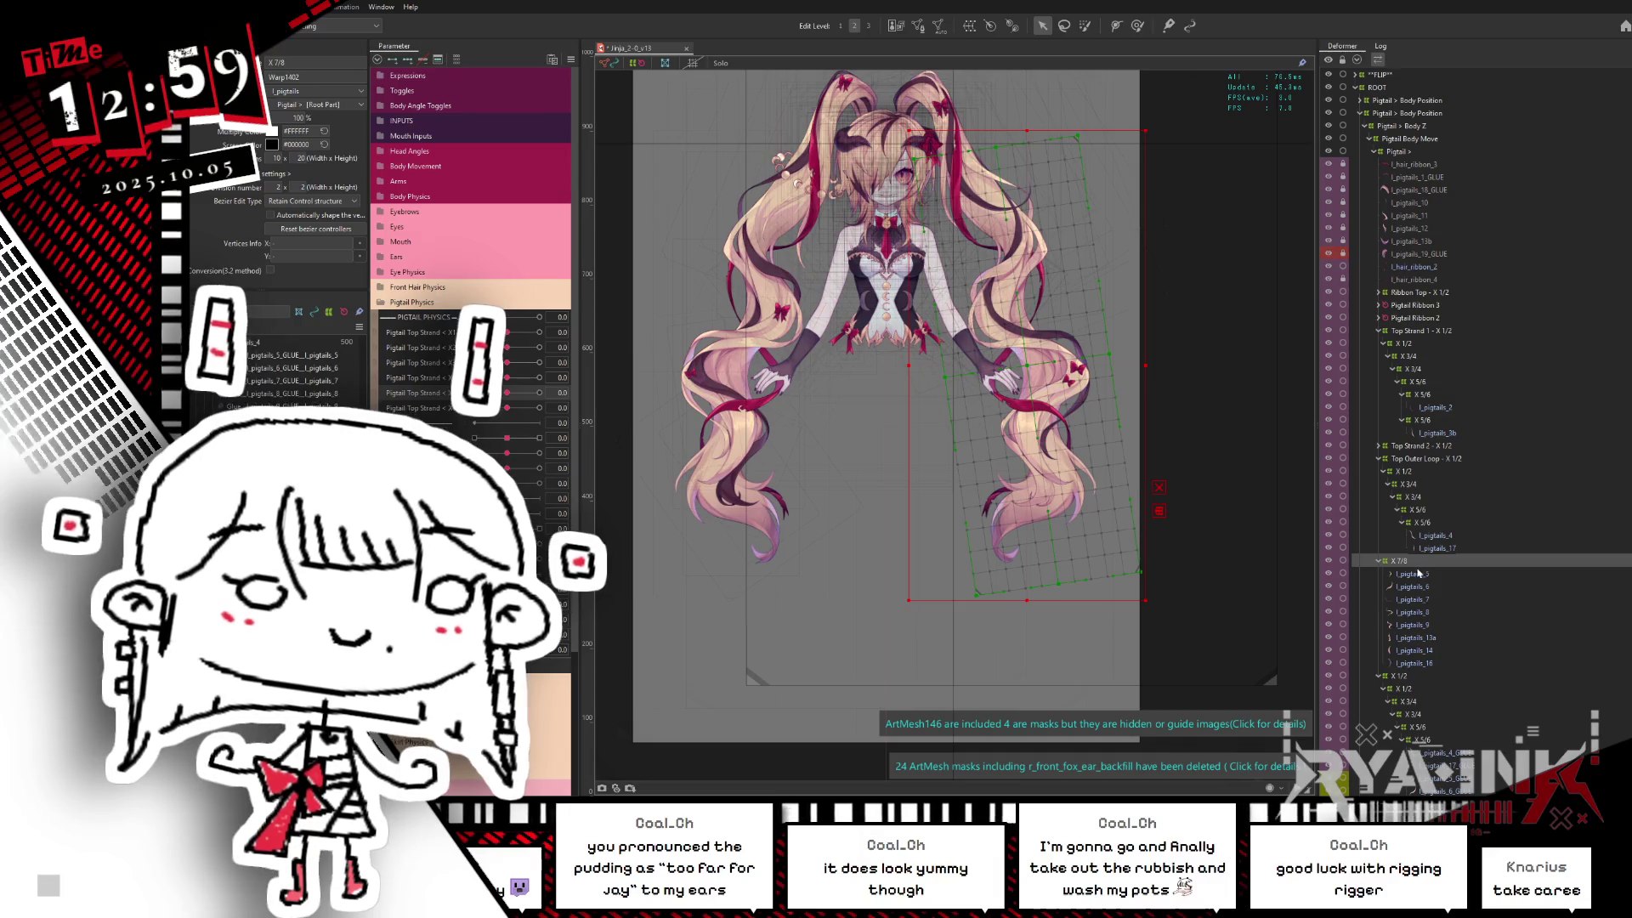
key(ctrl+v)
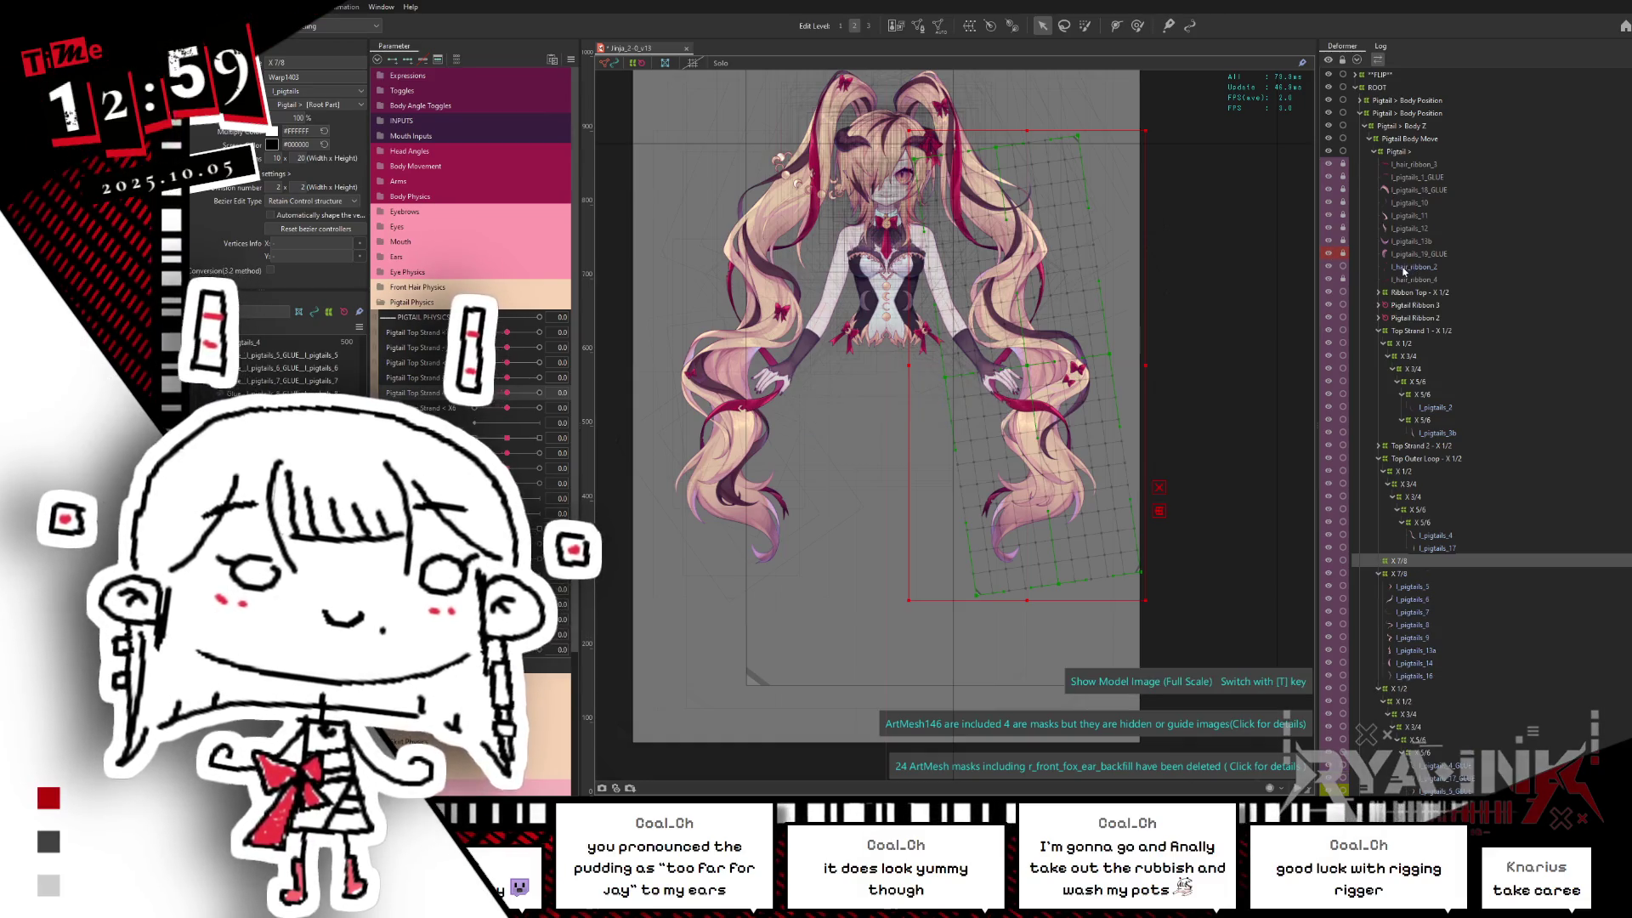
click(1411, 267)
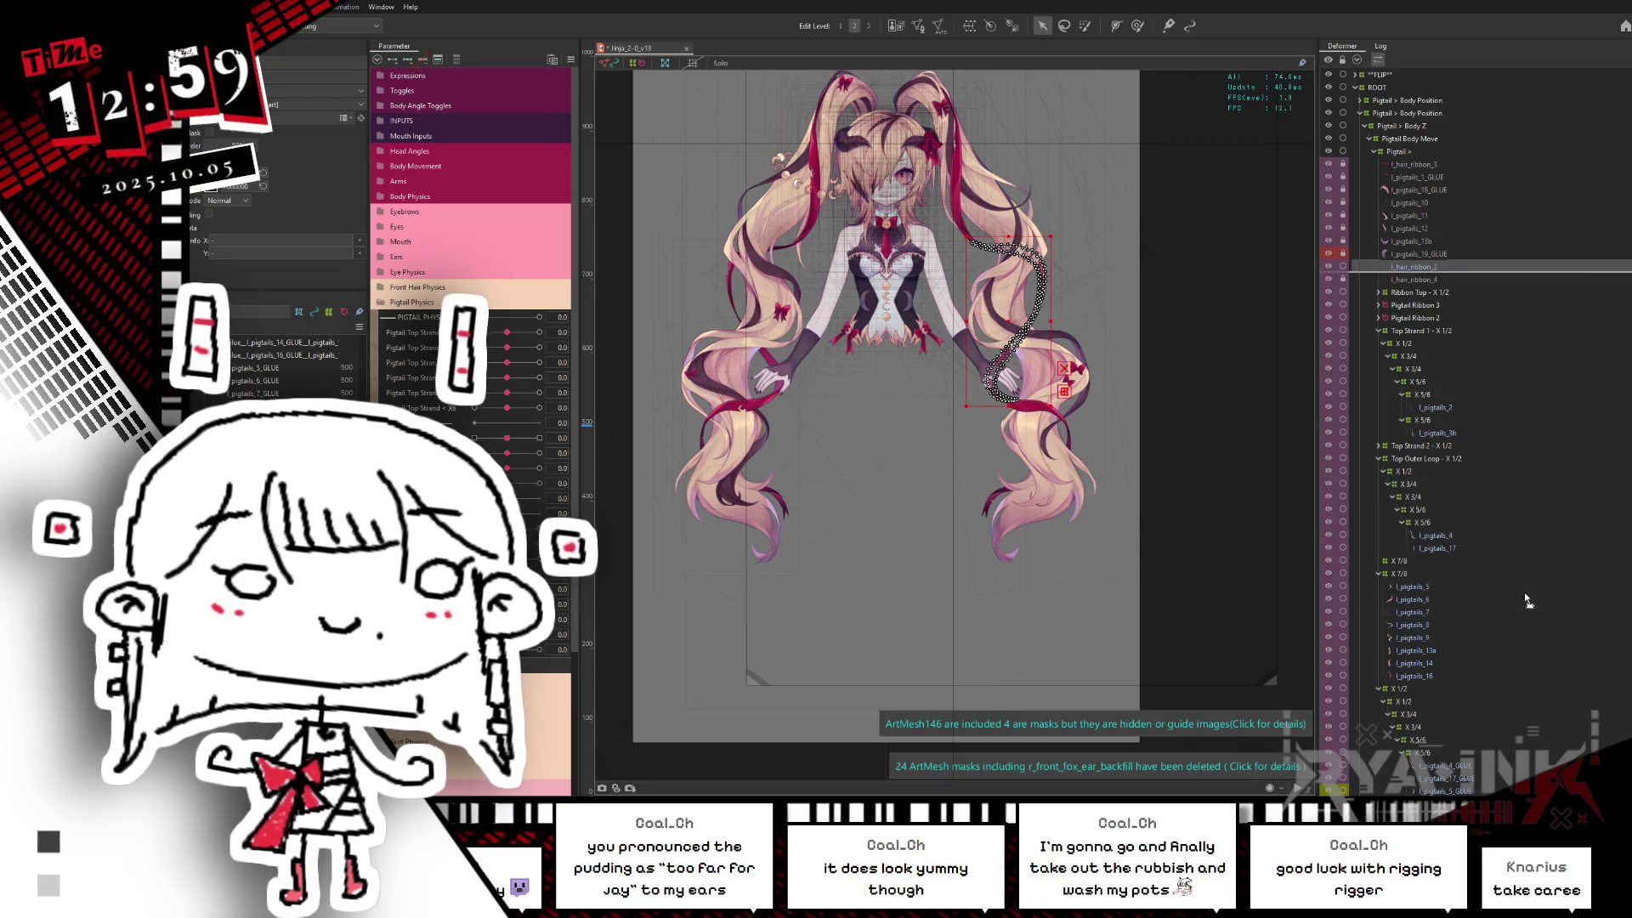
Step: Move the hair ribbon into X 7/8 and rename the X 1/2 deformer Top Chunk Mid - X 1/2
drag(1406, 589, 1405, 579)
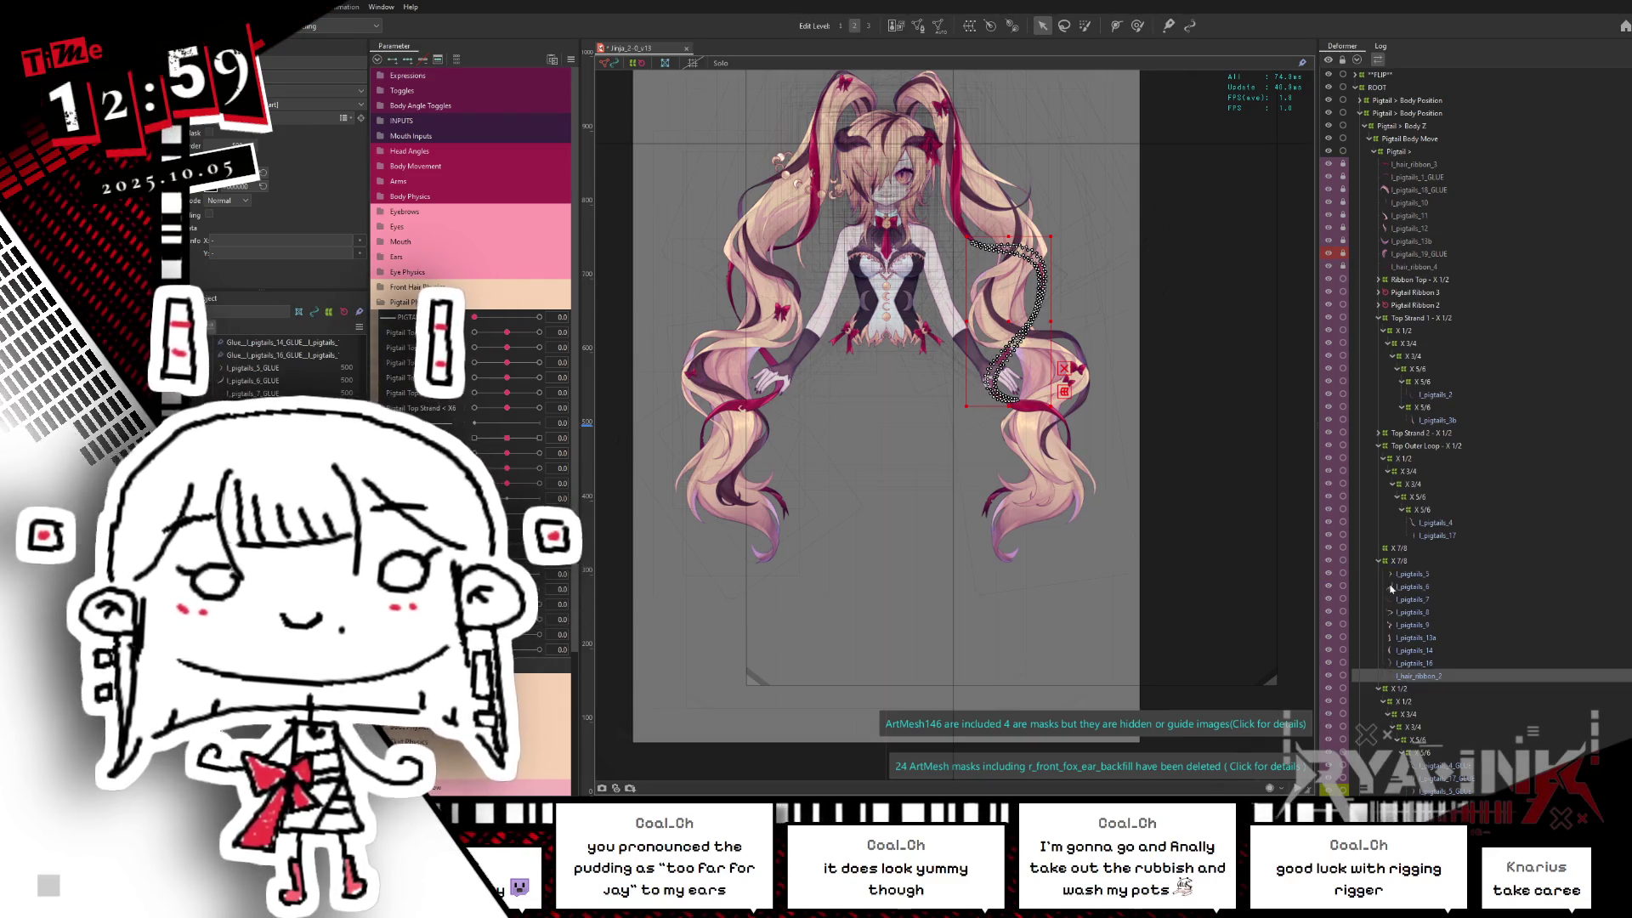
click(1404, 549)
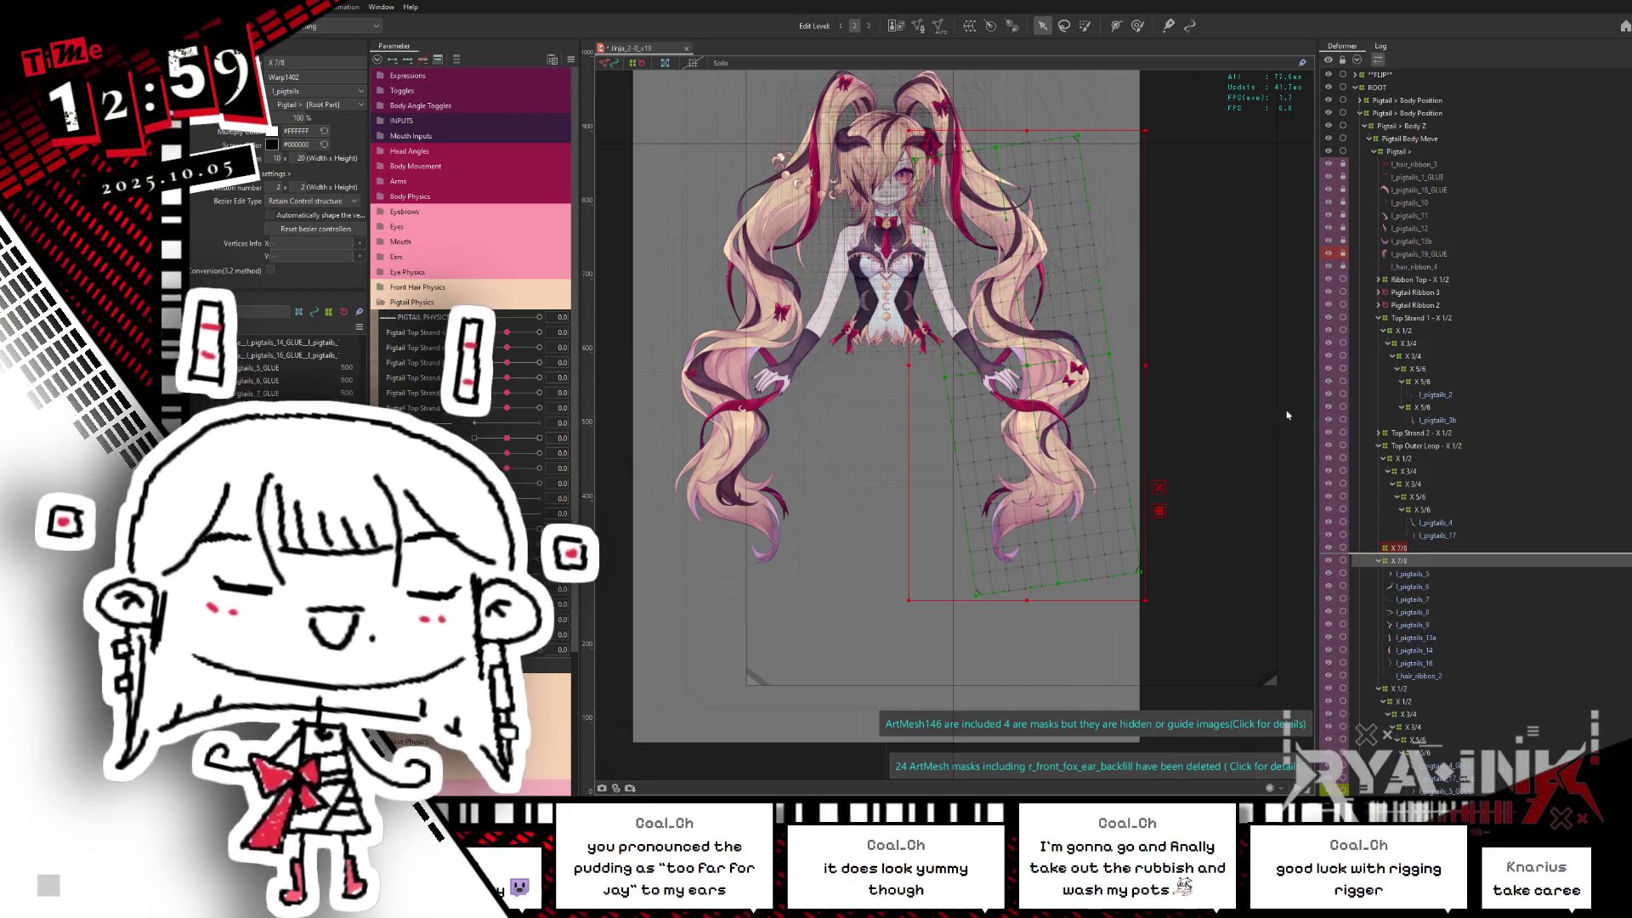
click(1380, 550)
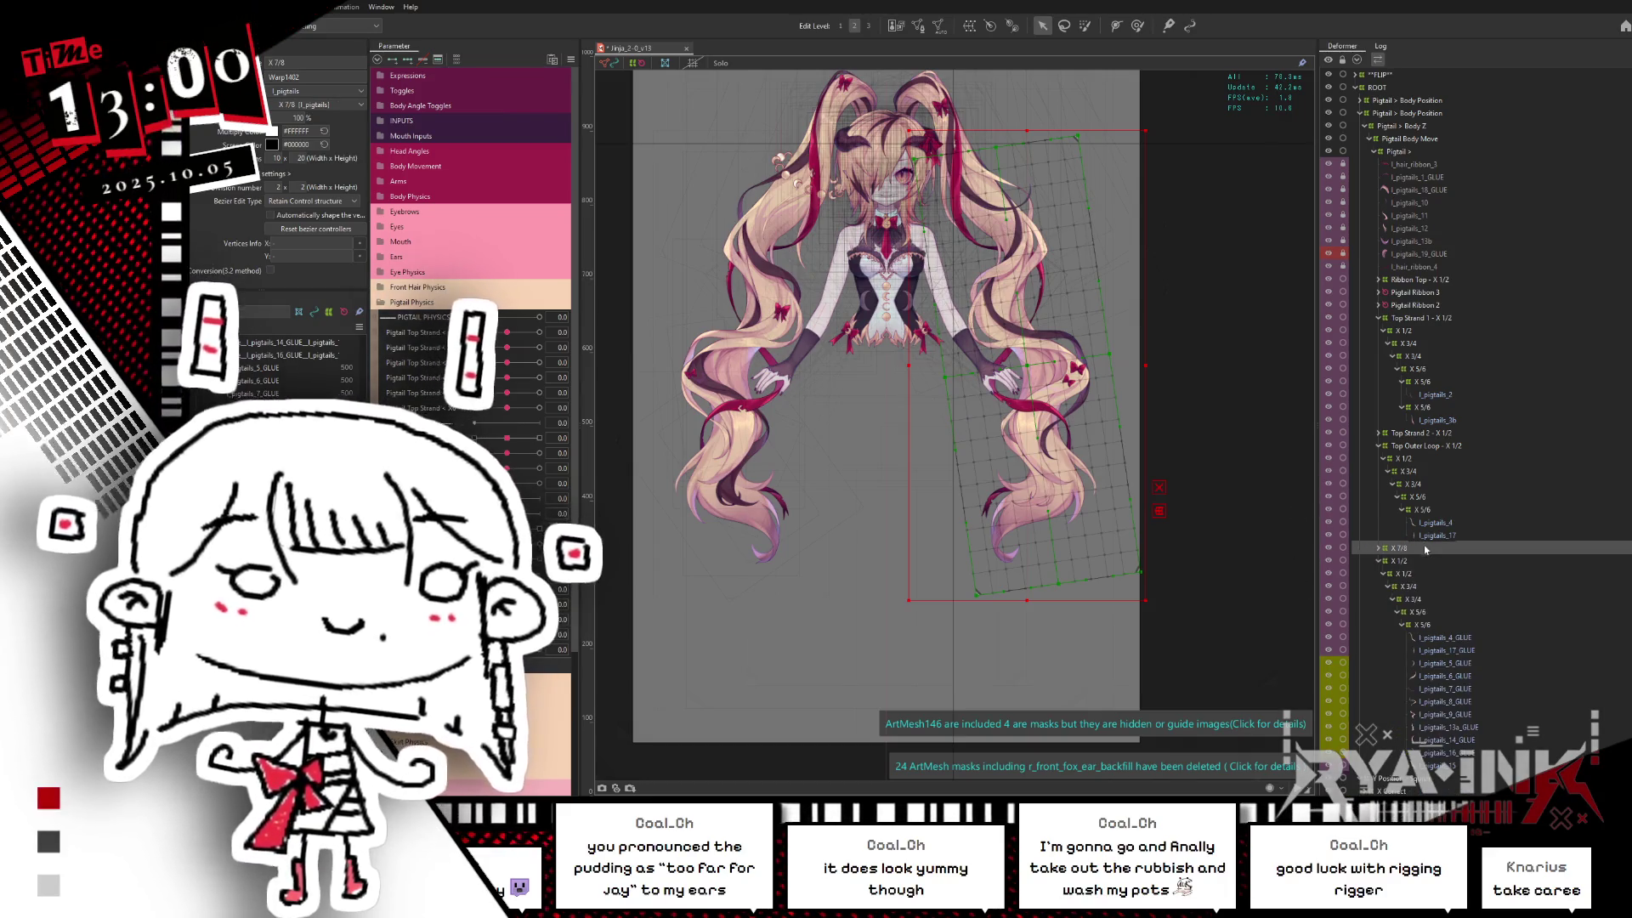
click(1399, 558)
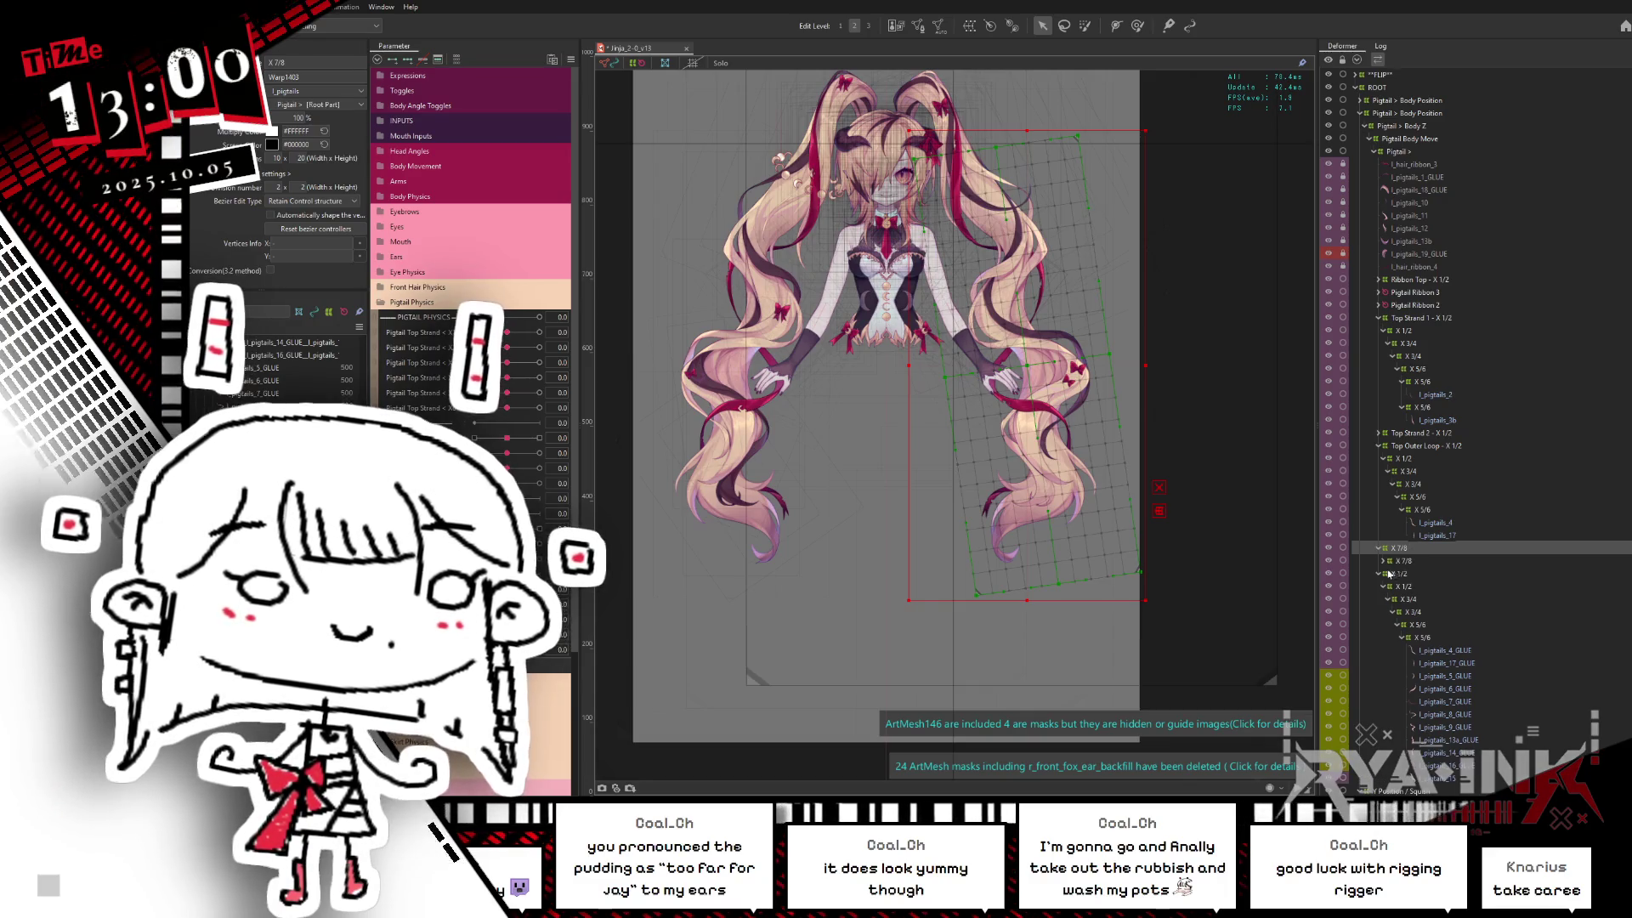
click(1381, 577)
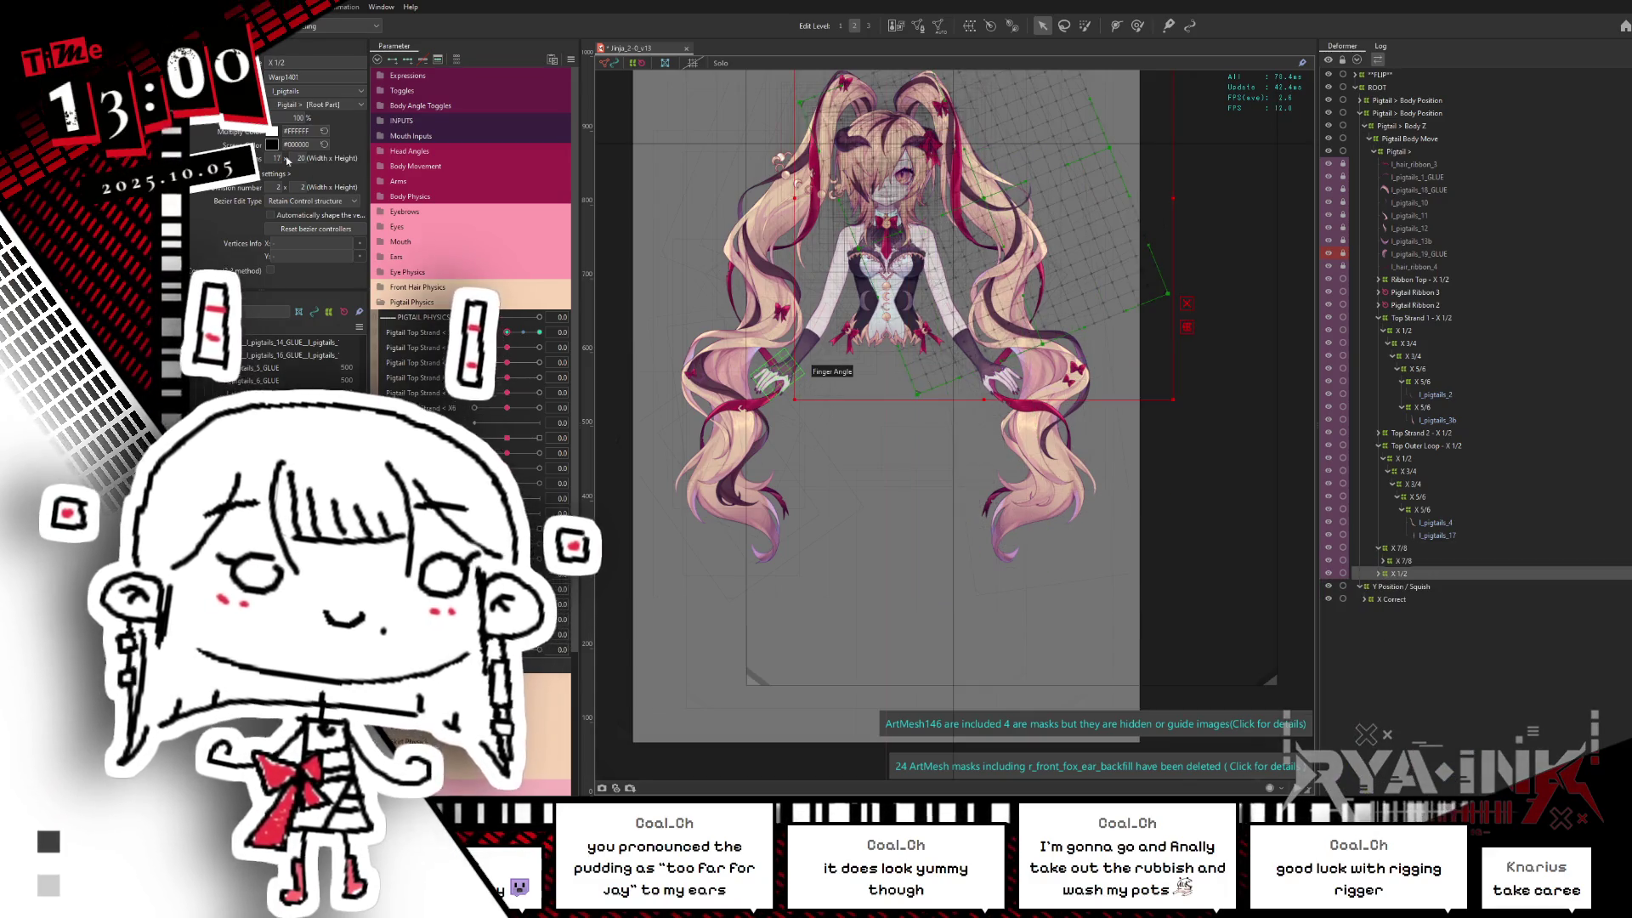
text(Top C)
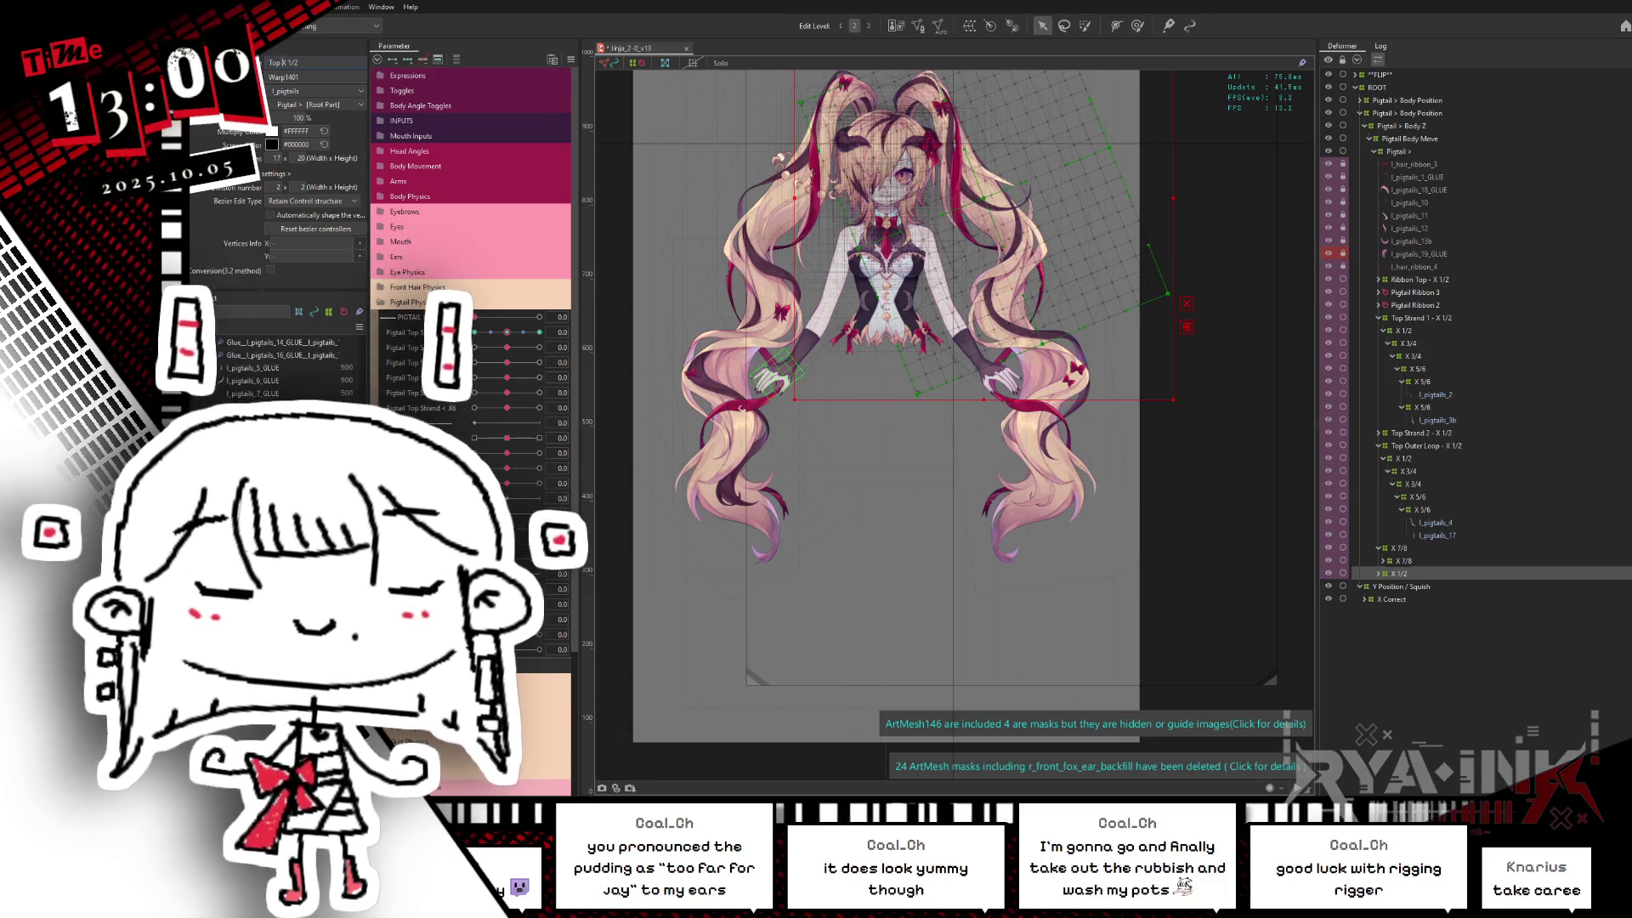
text(hunk Mid -)
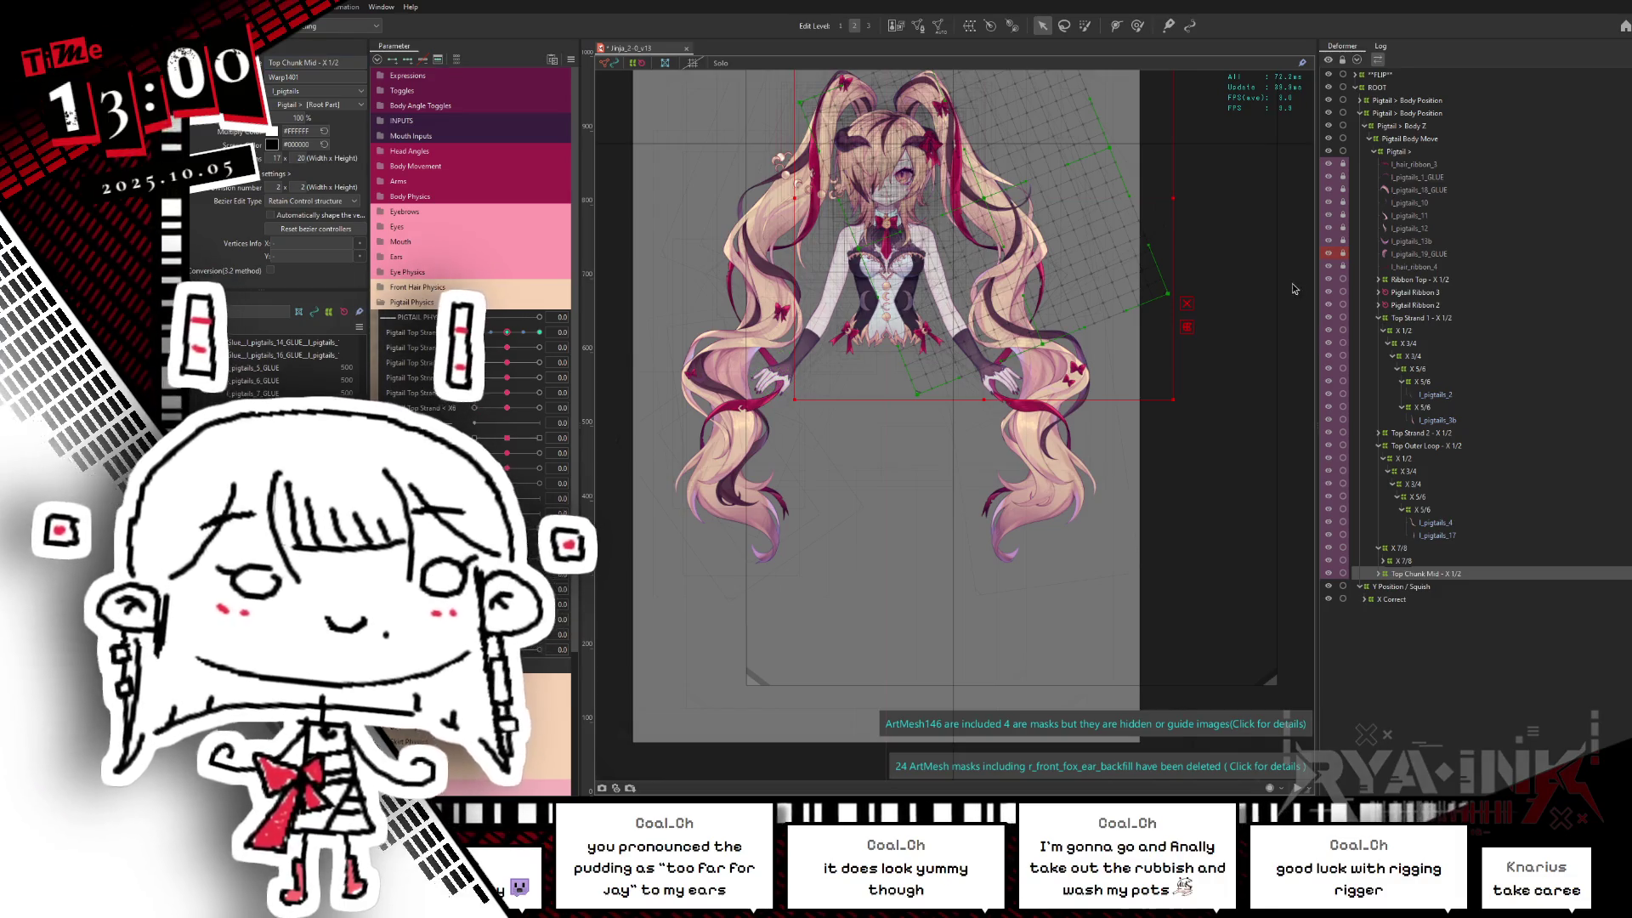
Step: Collapse the Top Strand 1 branch, select X 7/8 and start a new warp deformer
click(1382, 319)
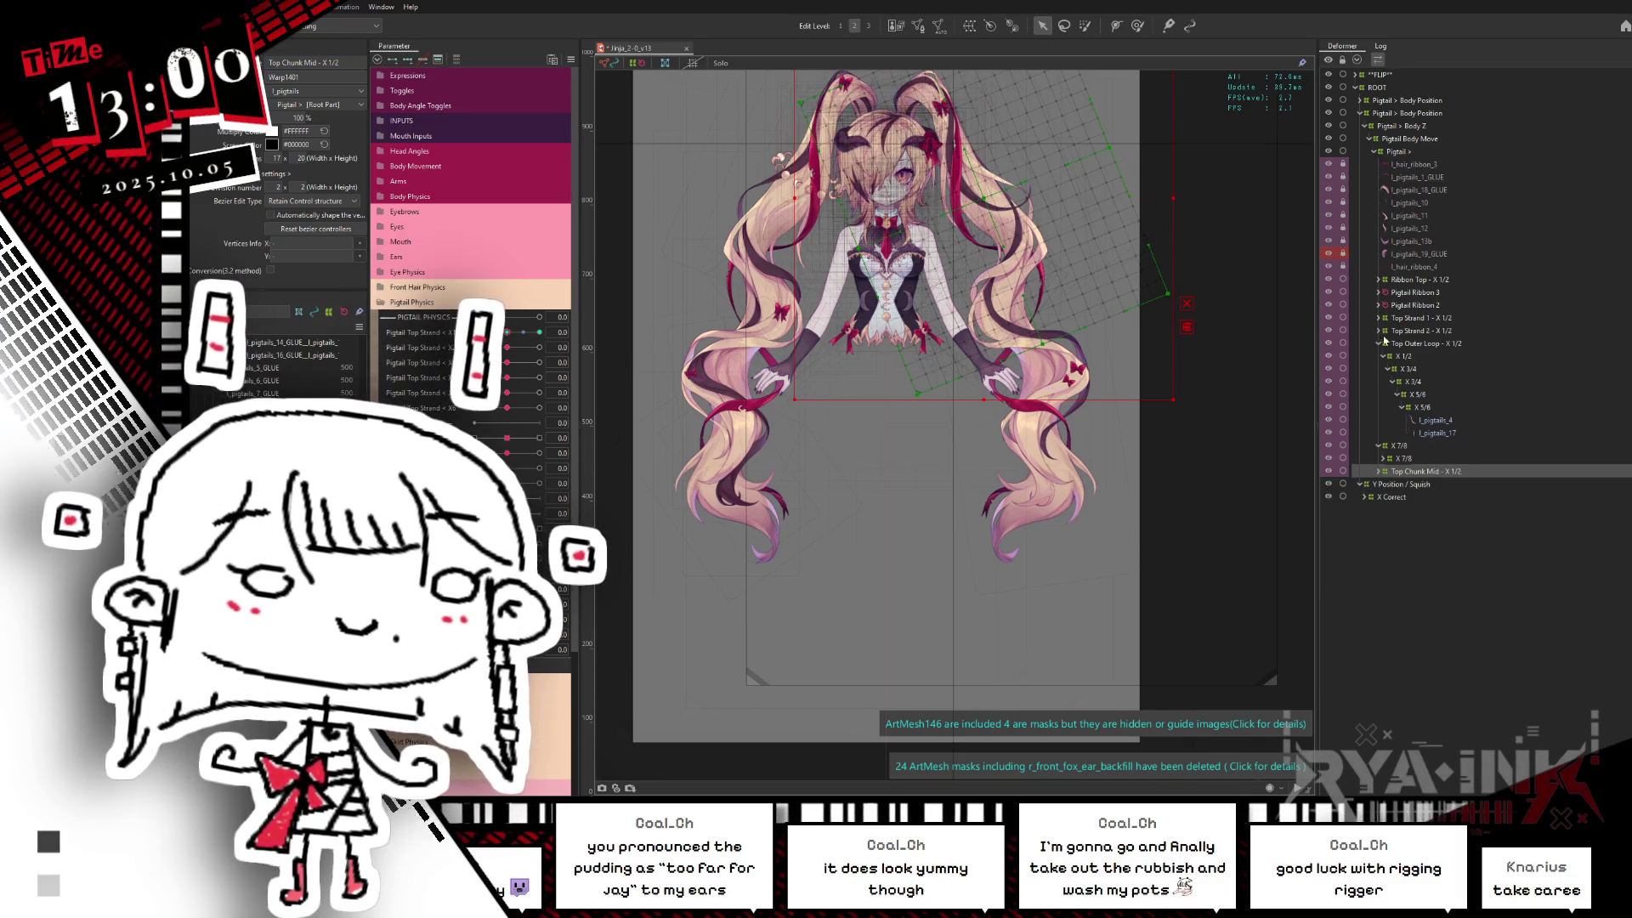
click(1401, 445)
click(989, 27)
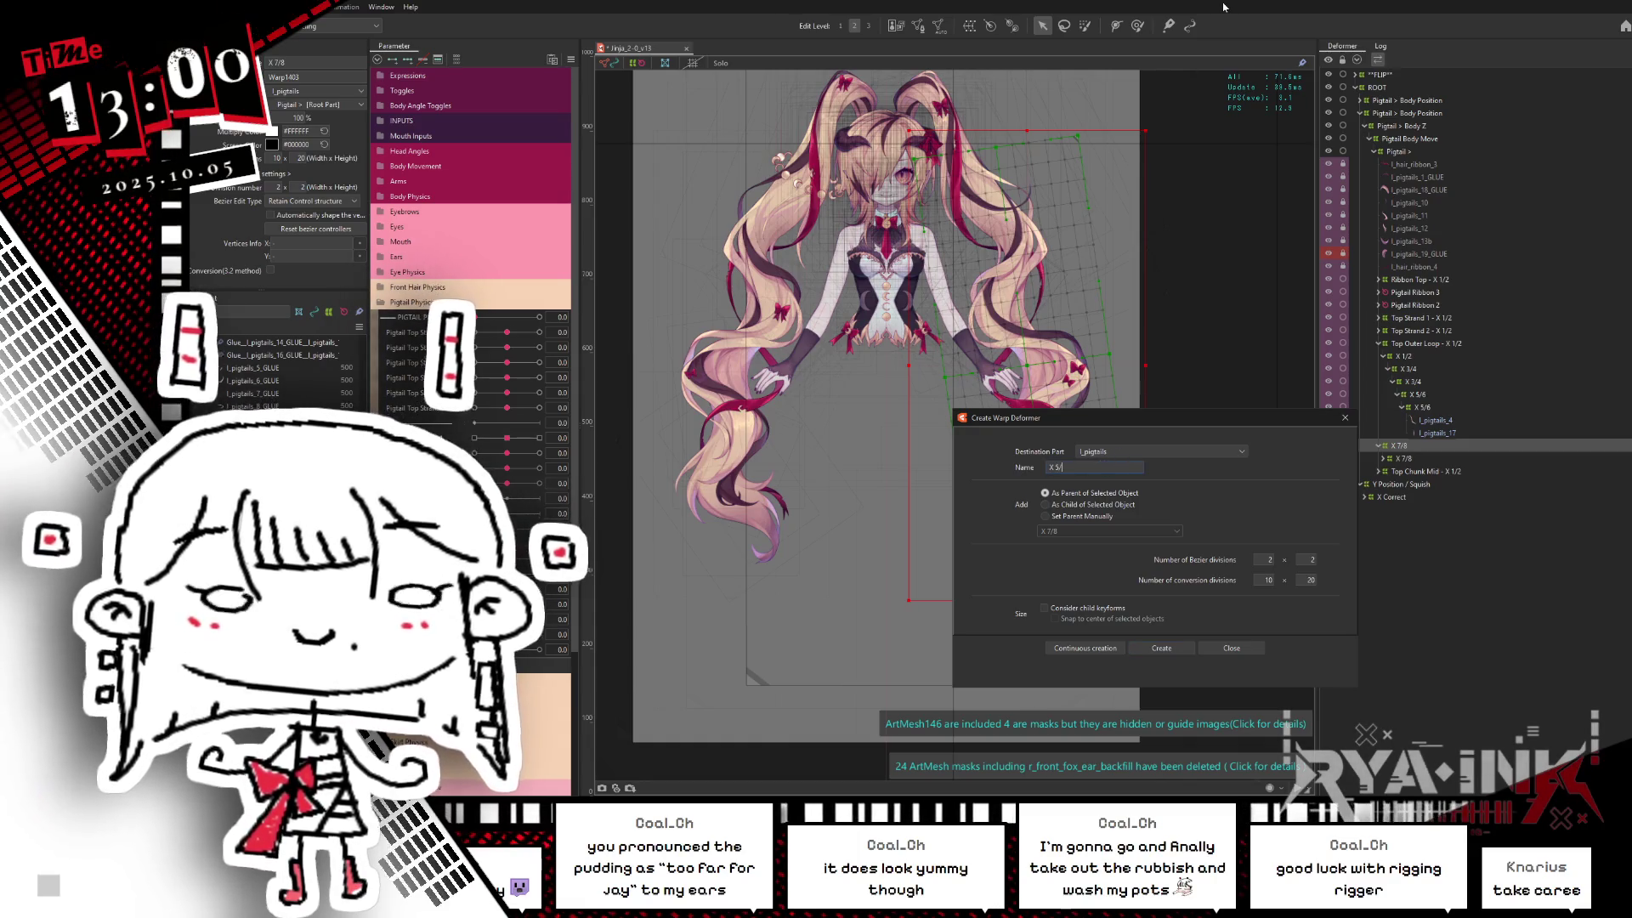
text(8)
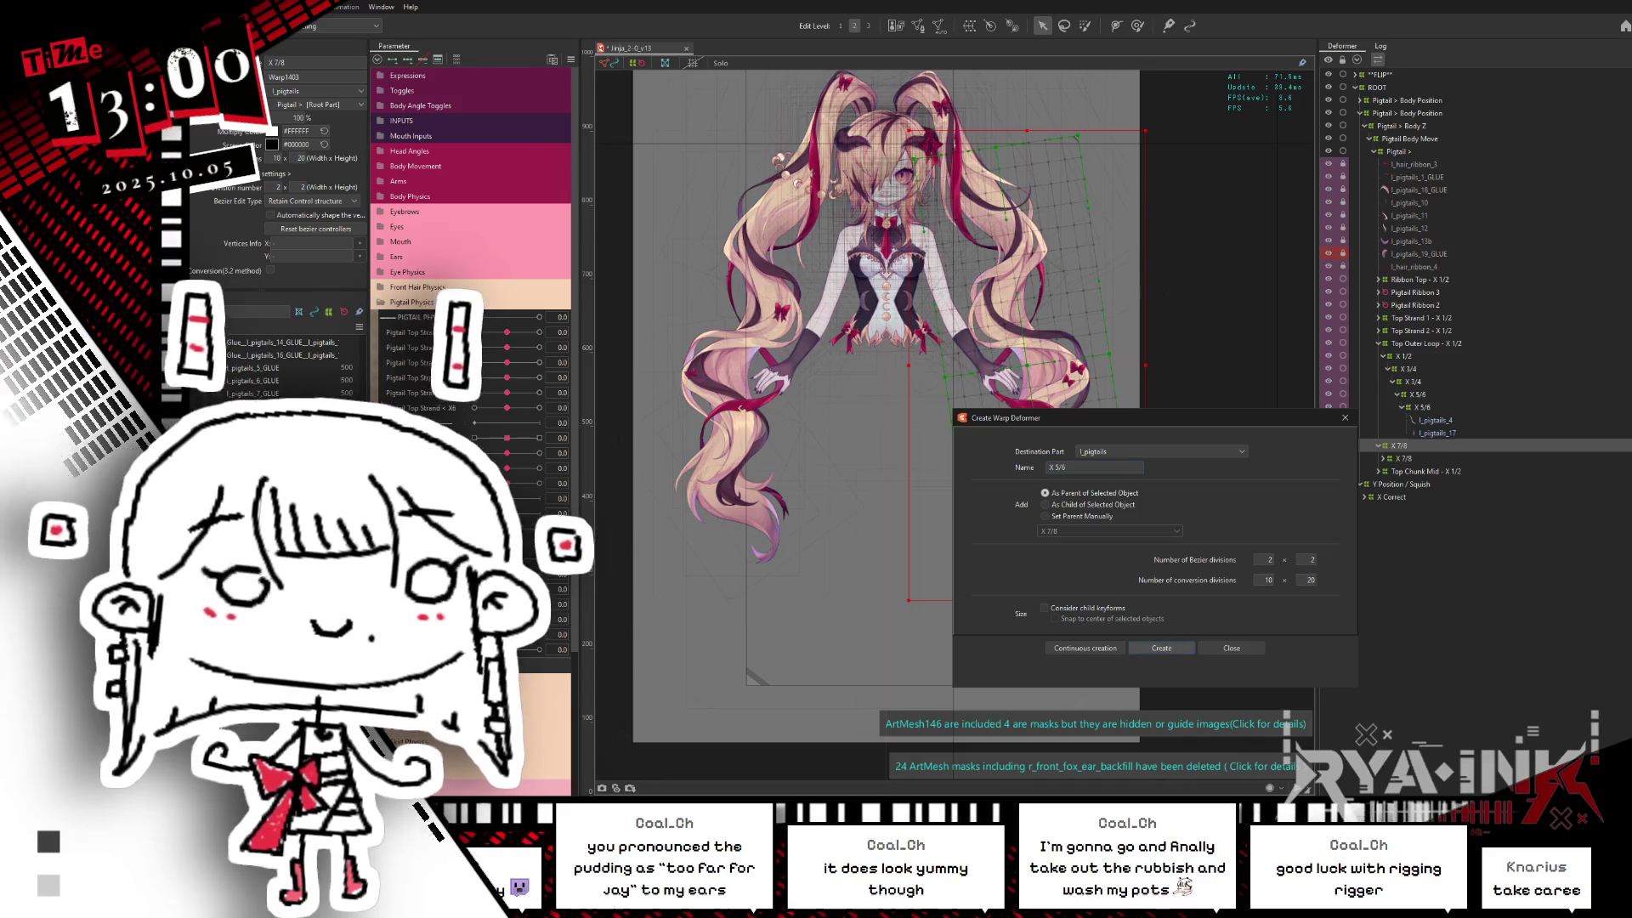
Step: Create warp deformer X 5/8 and rotate and widen it to follow the right pigtail
click(1162, 649)
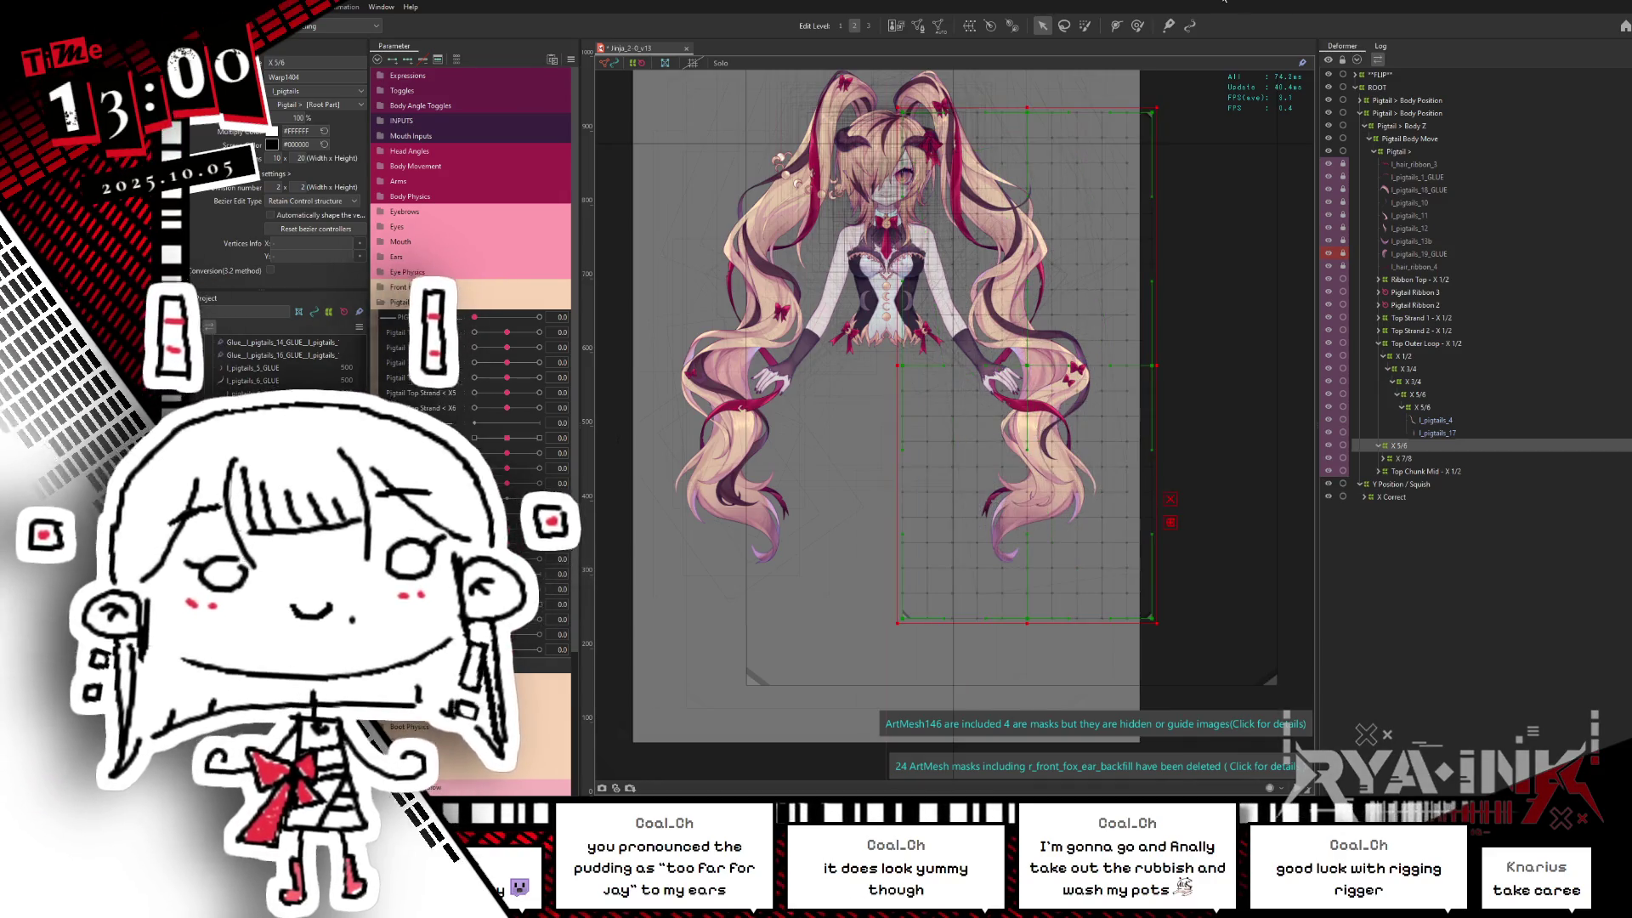
scroll(1185, 396, up, 2)
drag(1166, 409, 1164, 394)
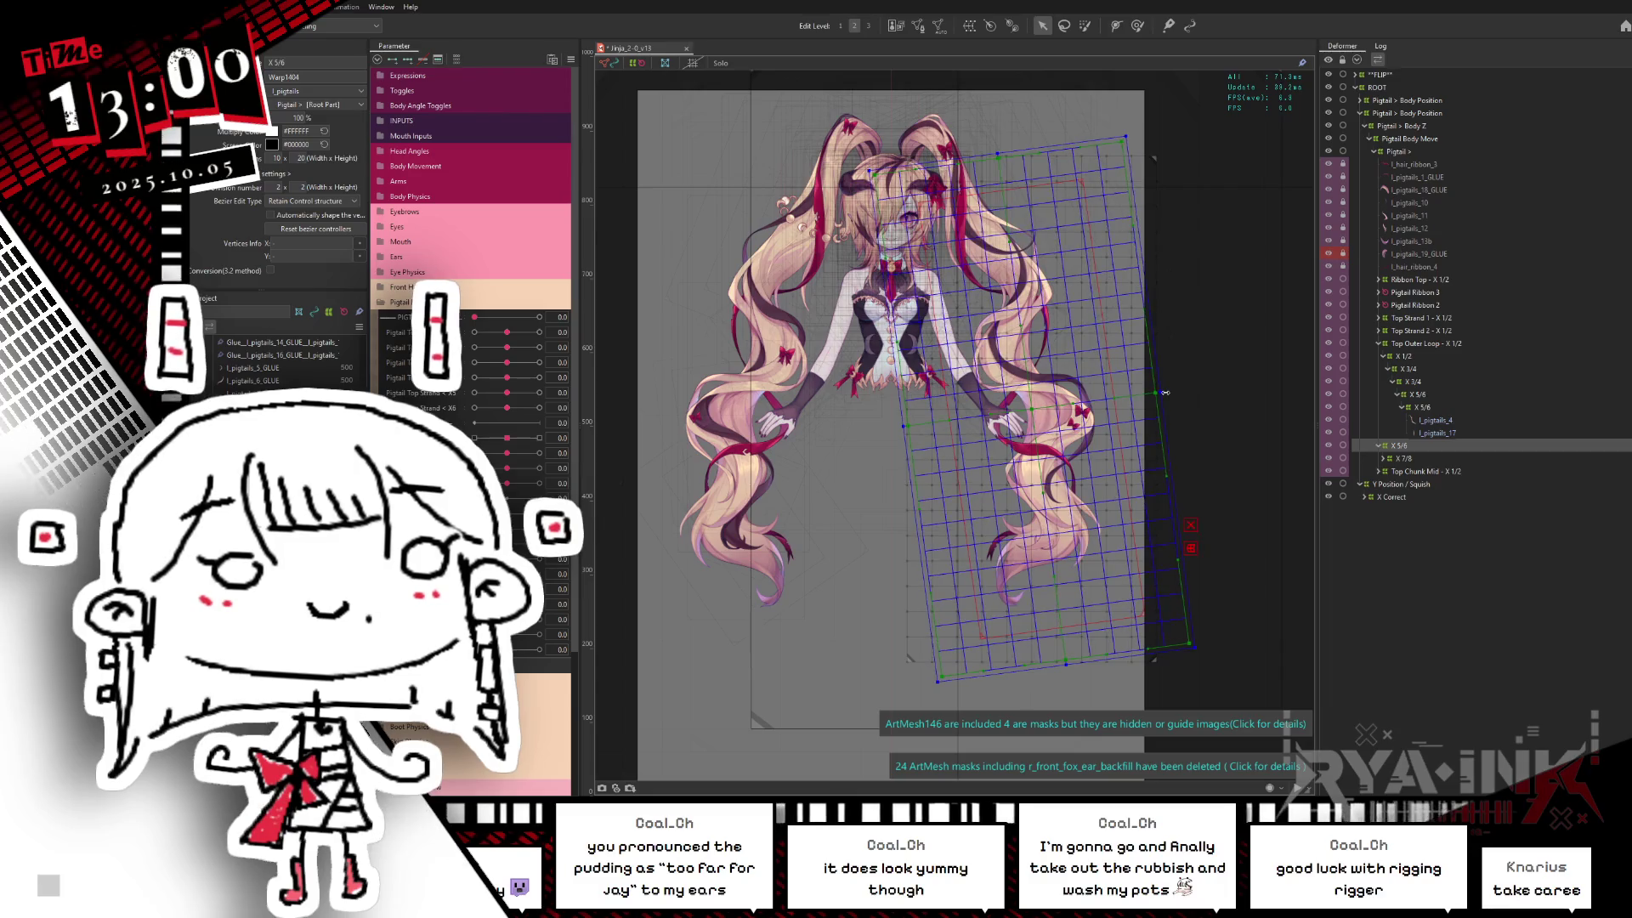
drag(1162, 383, 1159, 409)
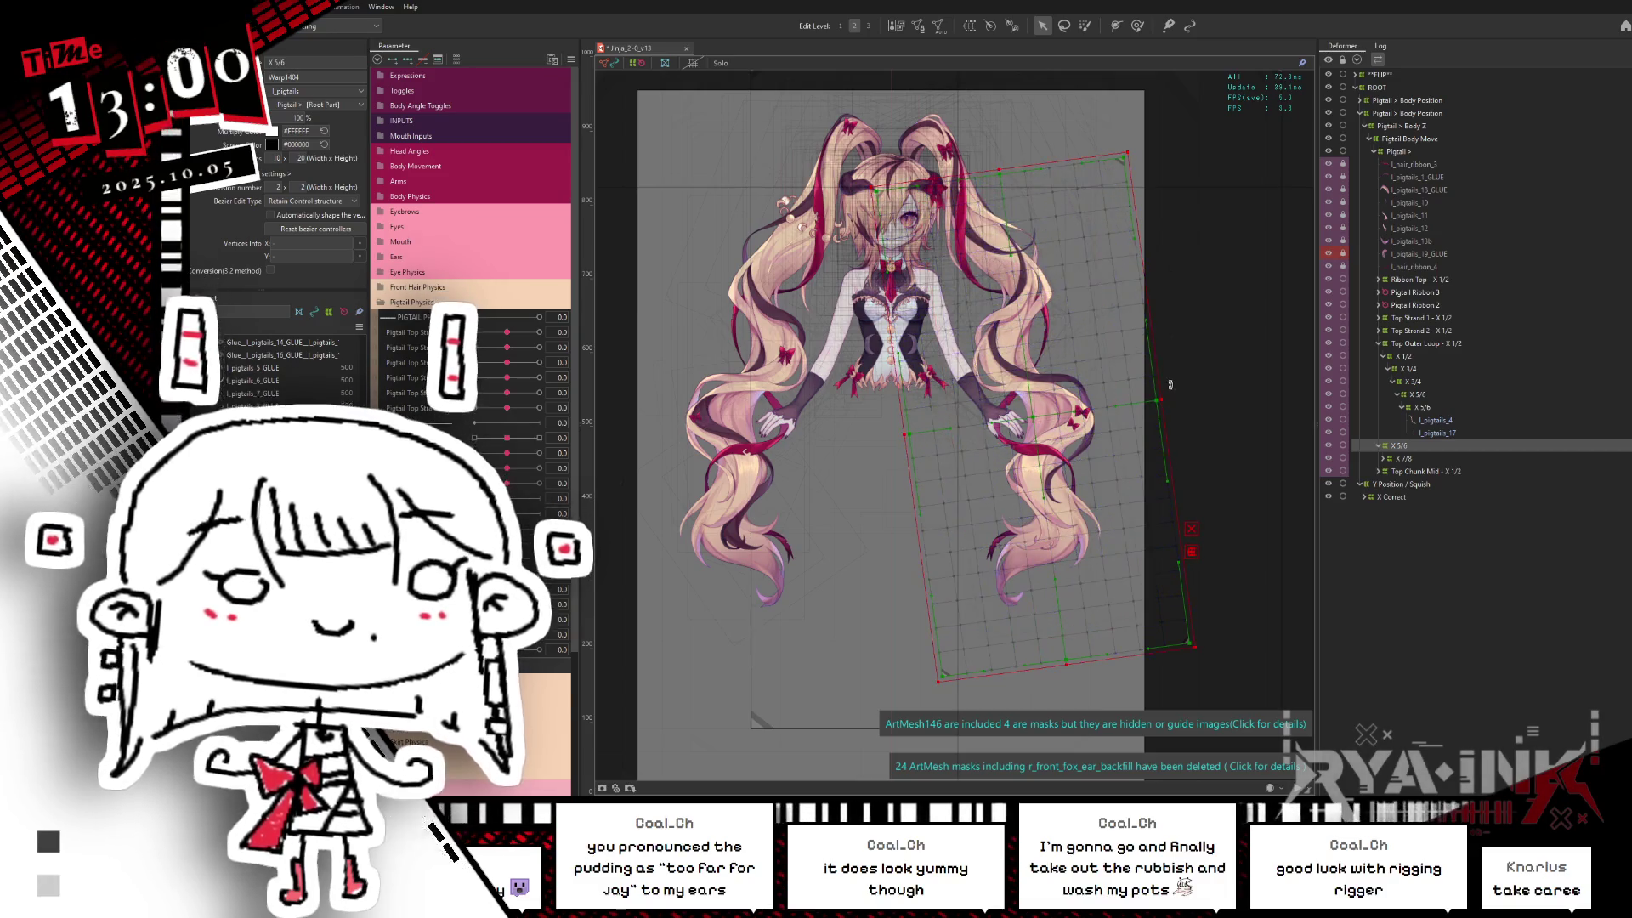
drag(1163, 400, 1188, 400)
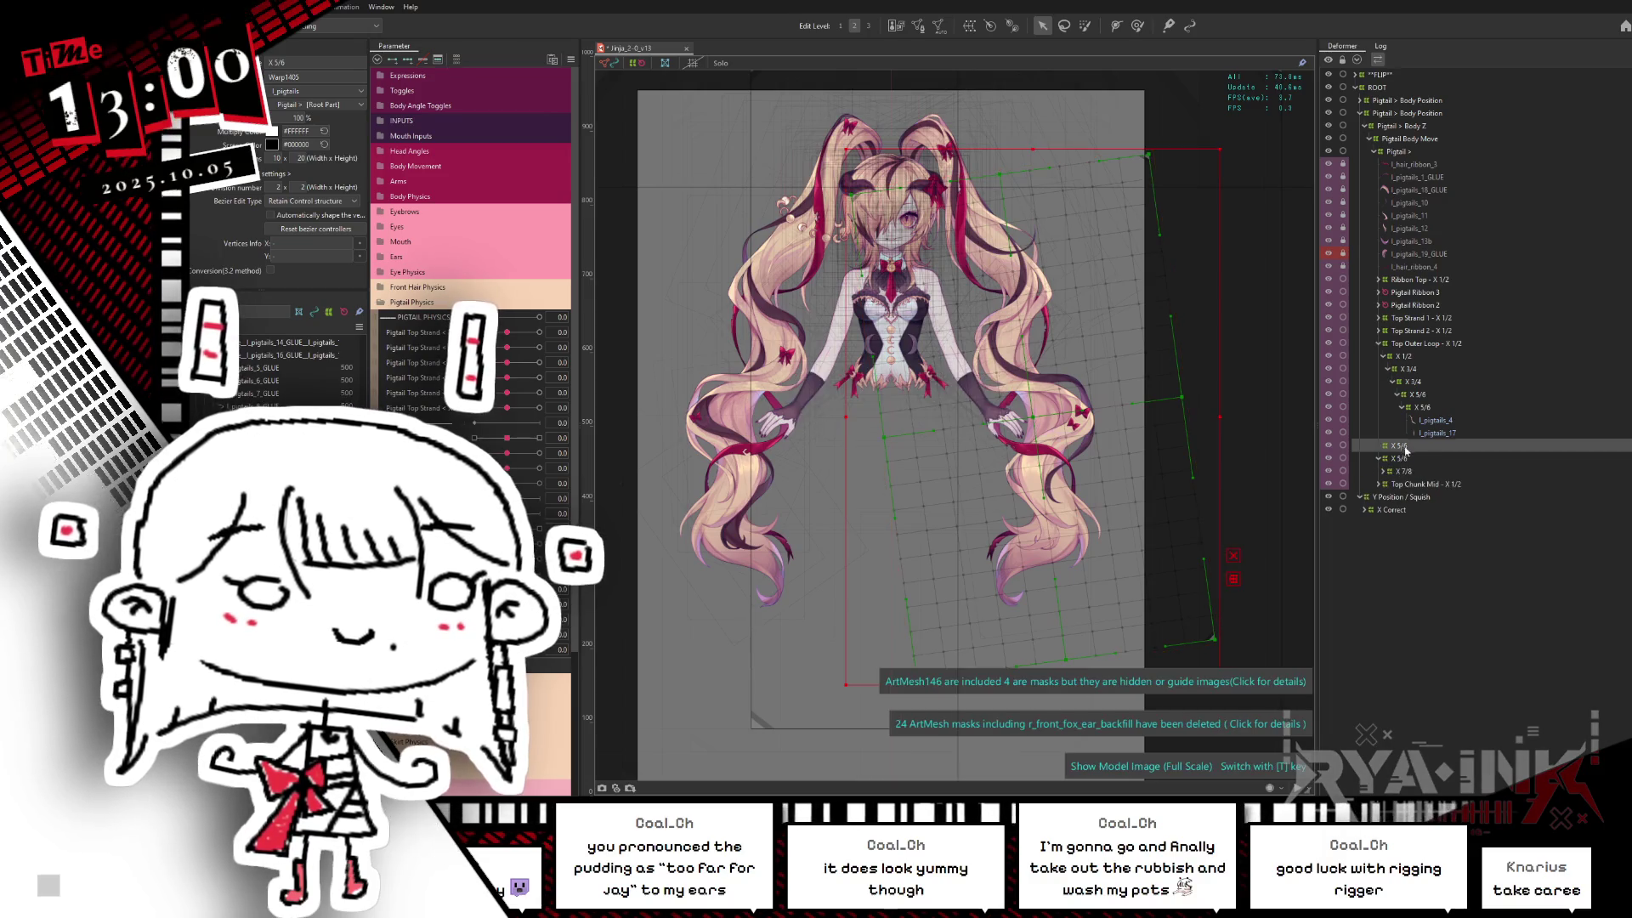
click(1398, 459)
Step: Tidy the X 5/8 branch in the tree and start creating another wrapping warp deformer
drag(1407, 459, 1401, 454)
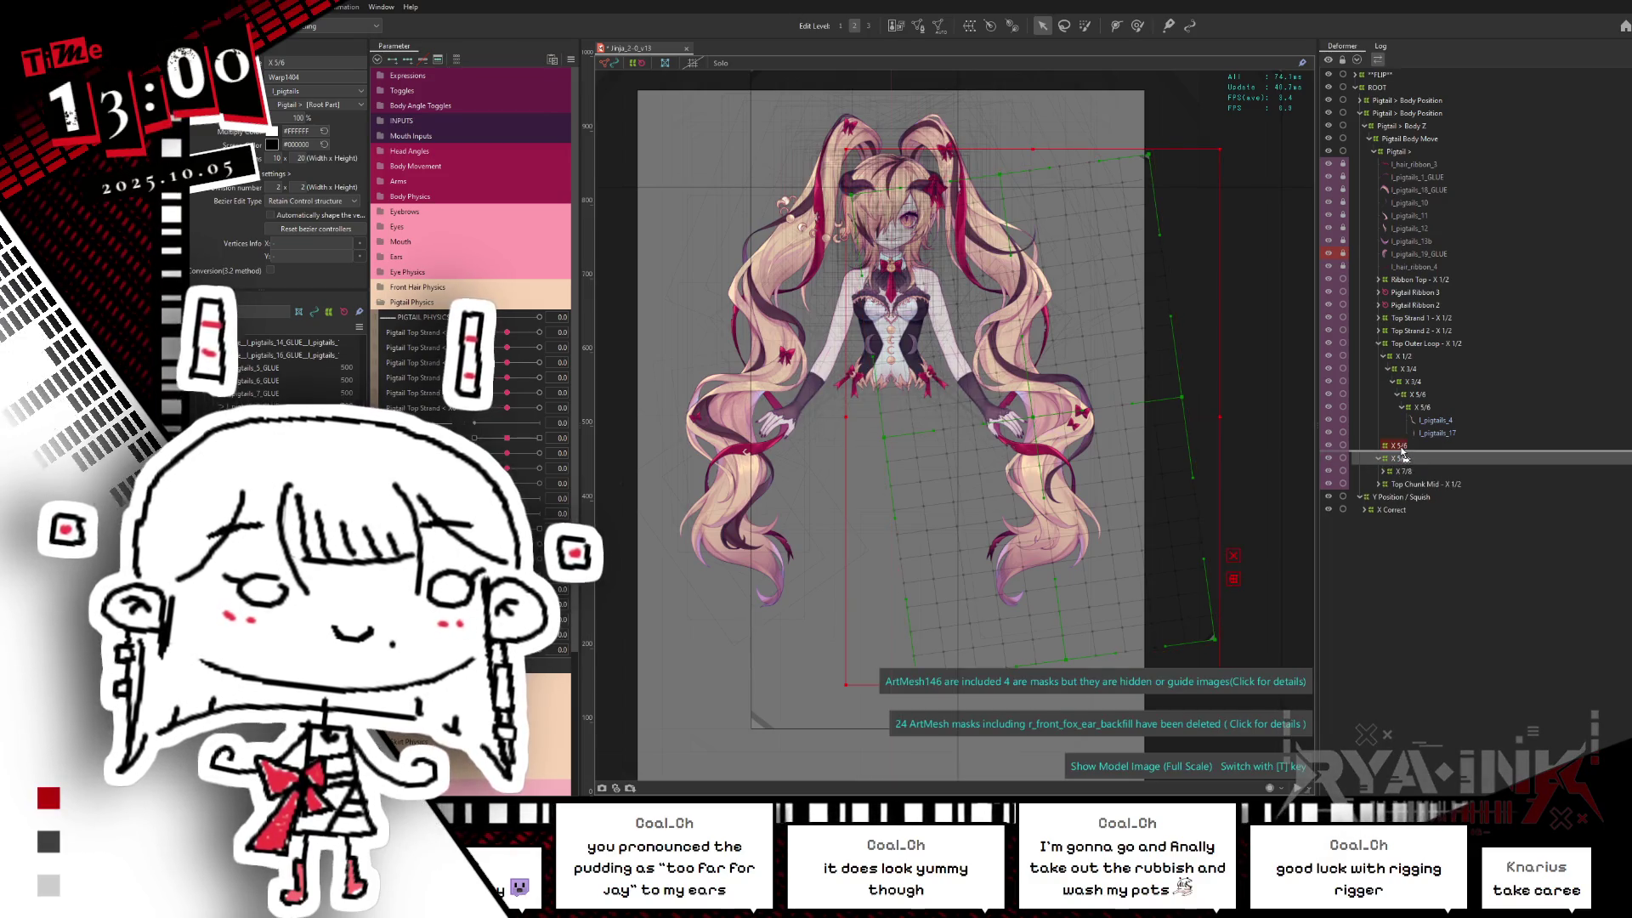
key(Delete)
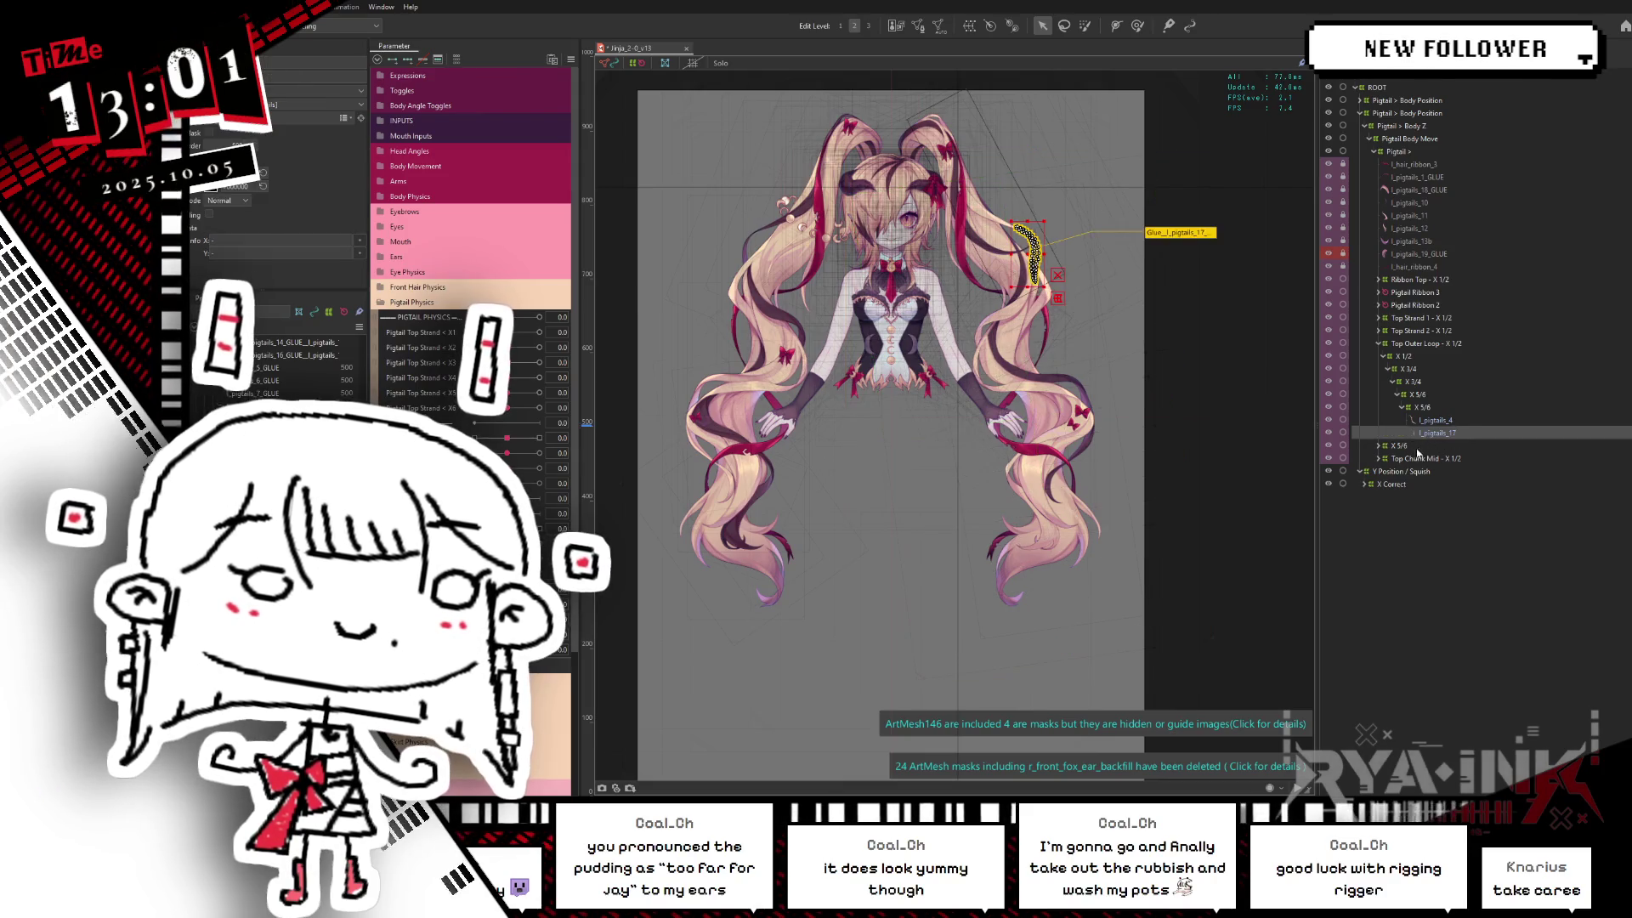
click(1012, 24)
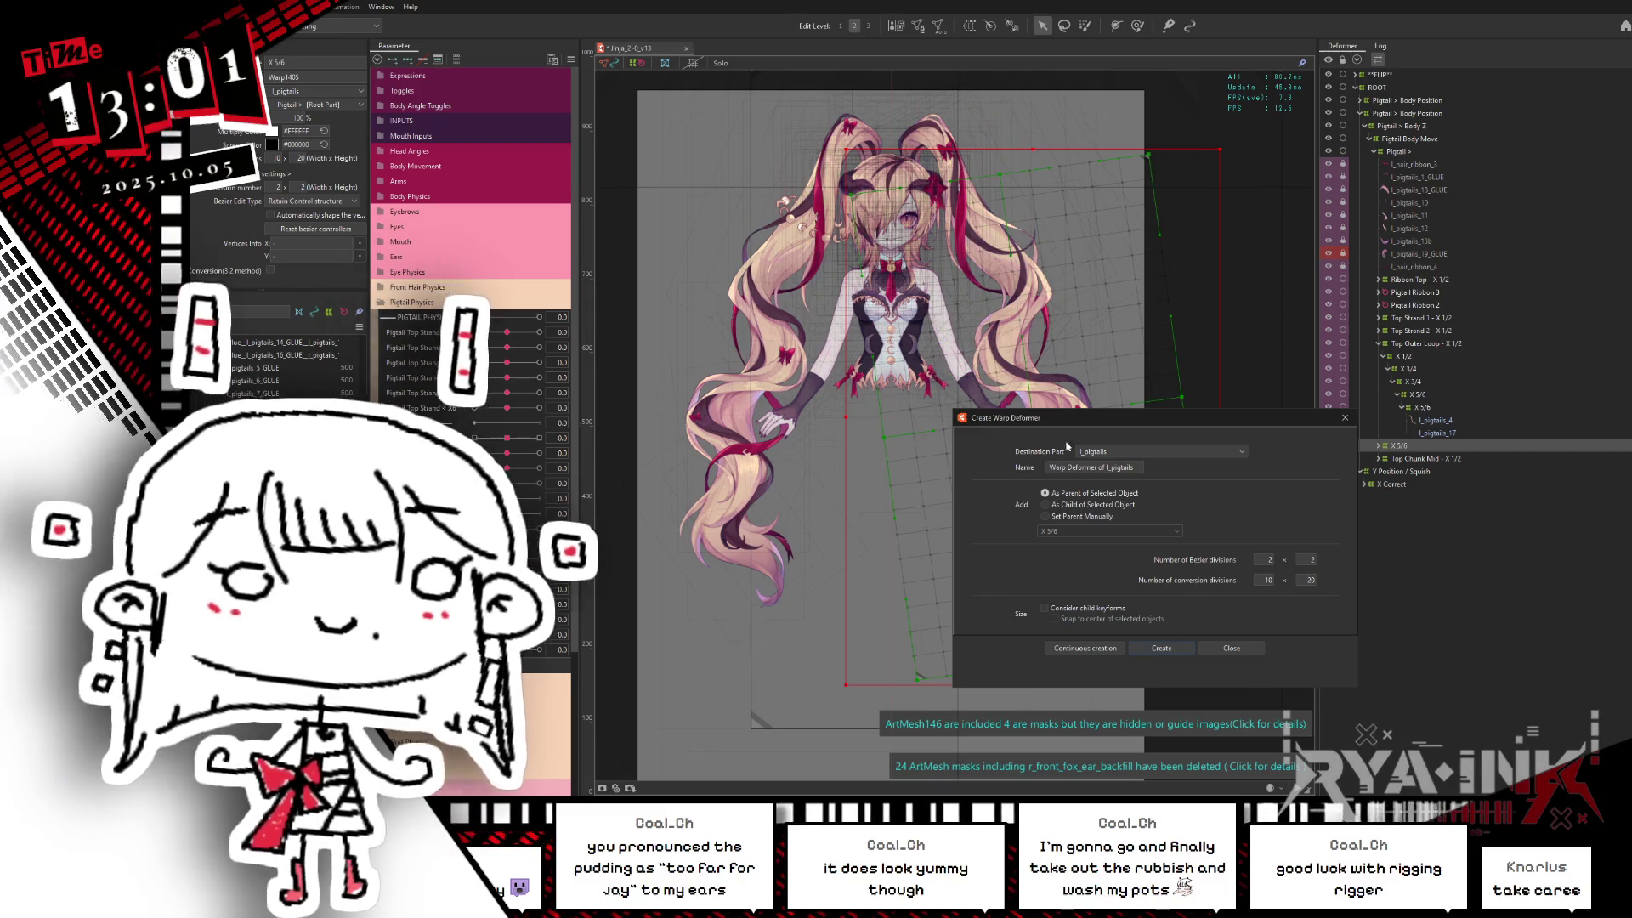
Step: Replace the default name with X 3/4 and create the warp deformer around X 5/8
triple_click(1090, 466)
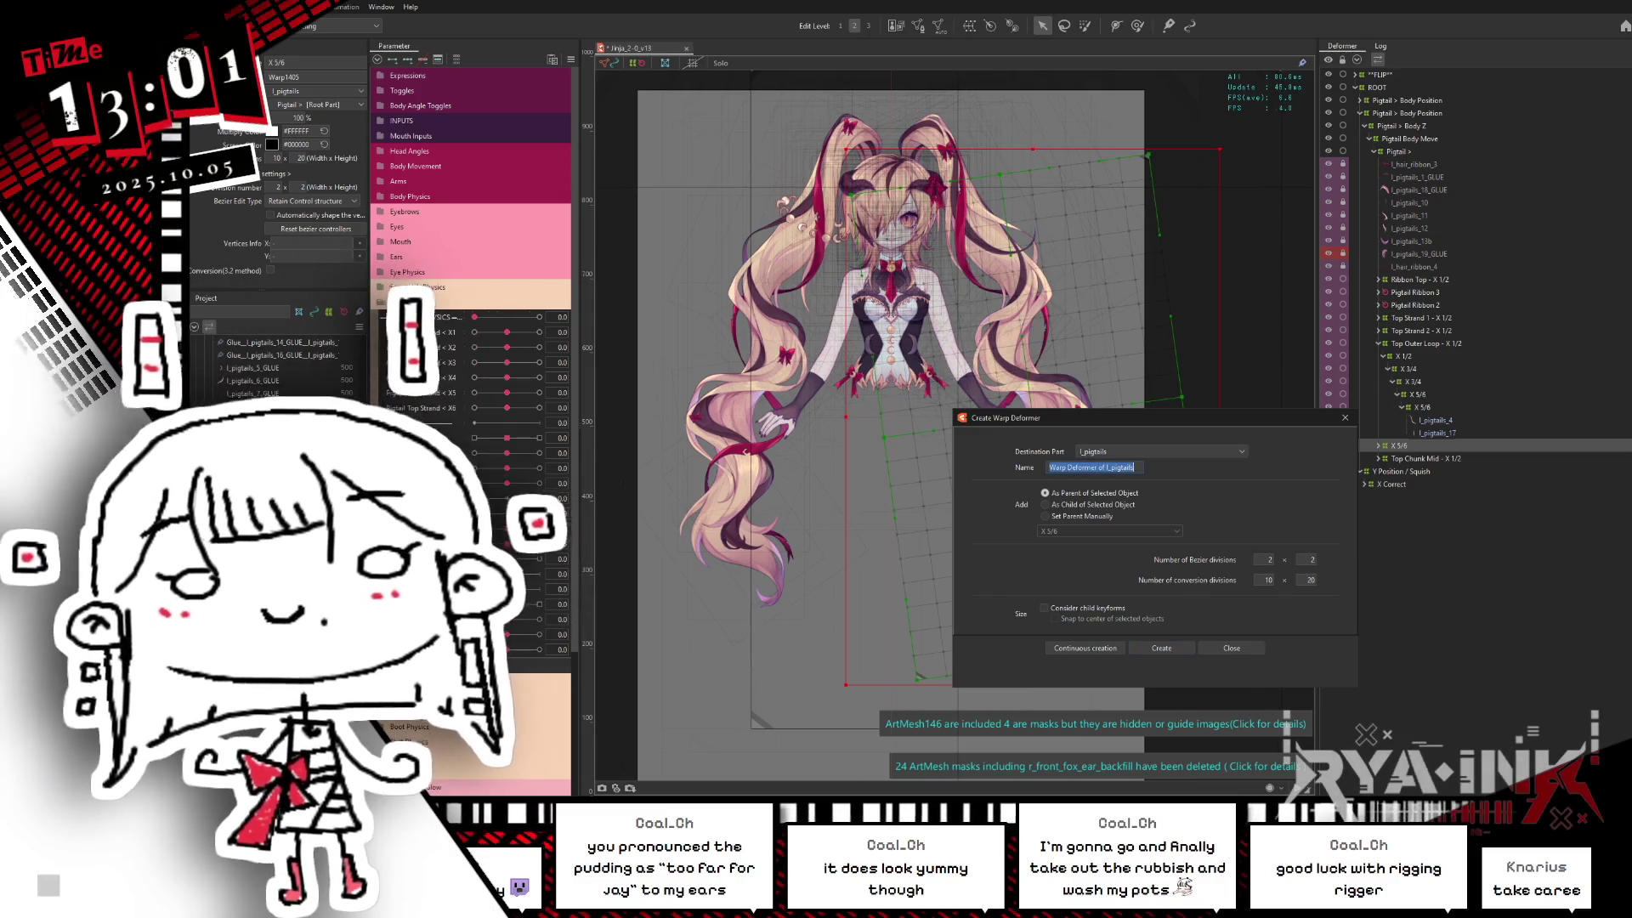
key(BackSpace)
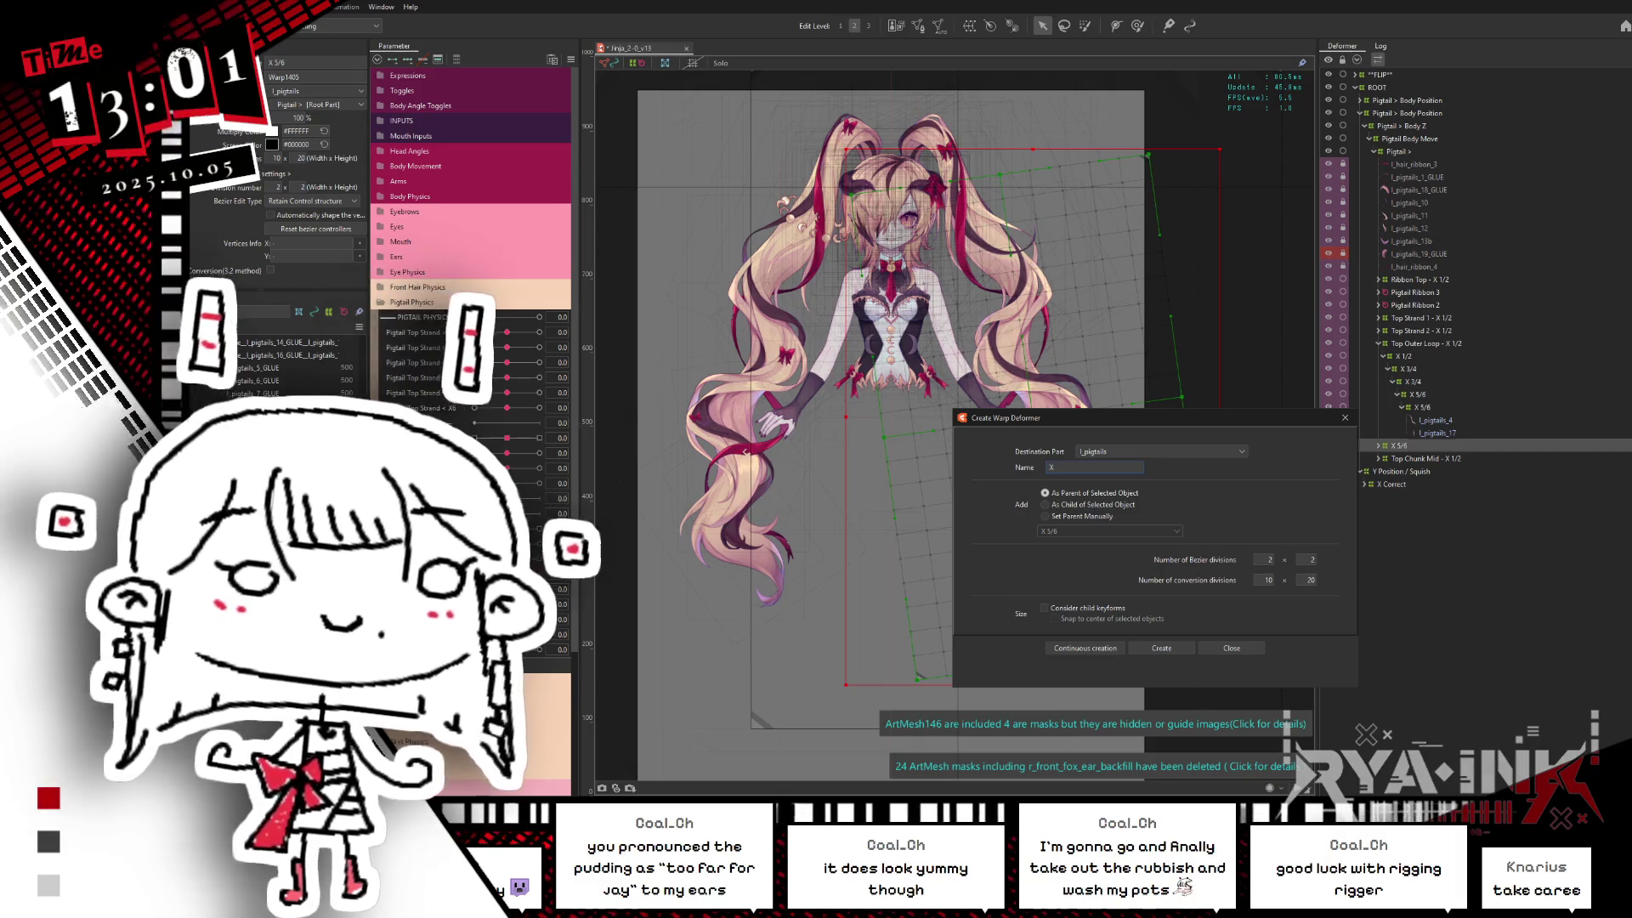
text( 3/4)
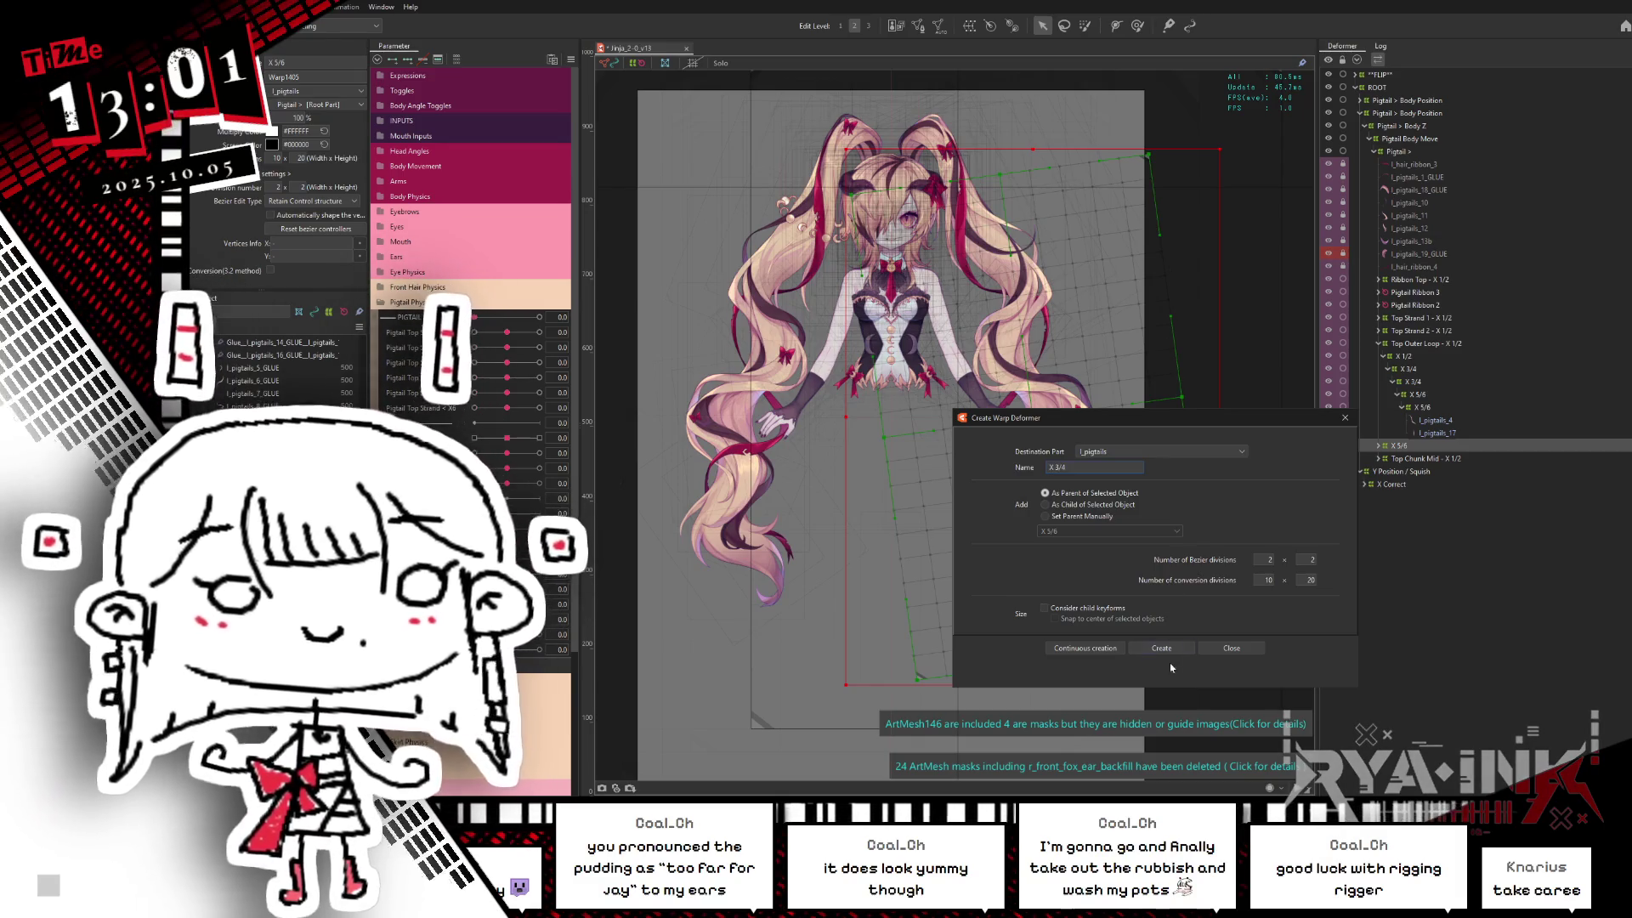
click(1161, 648)
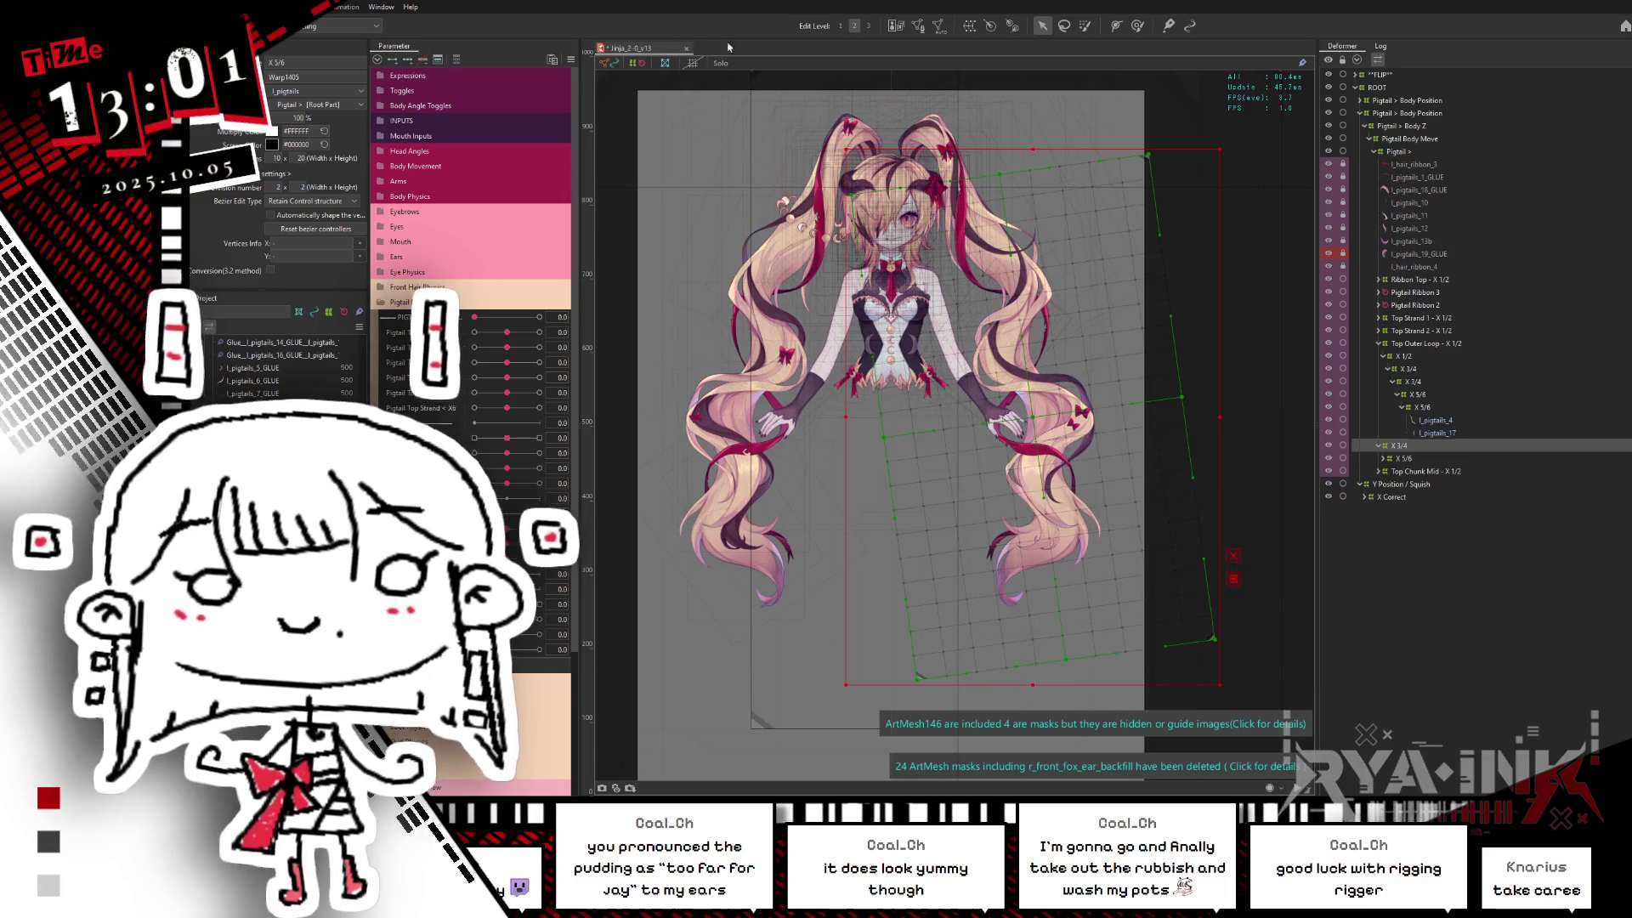
Step: Tilt the X 3/4 deformer along the pigtail and raise its bottom edge slightly
drag(1243, 120, 1201, 102)
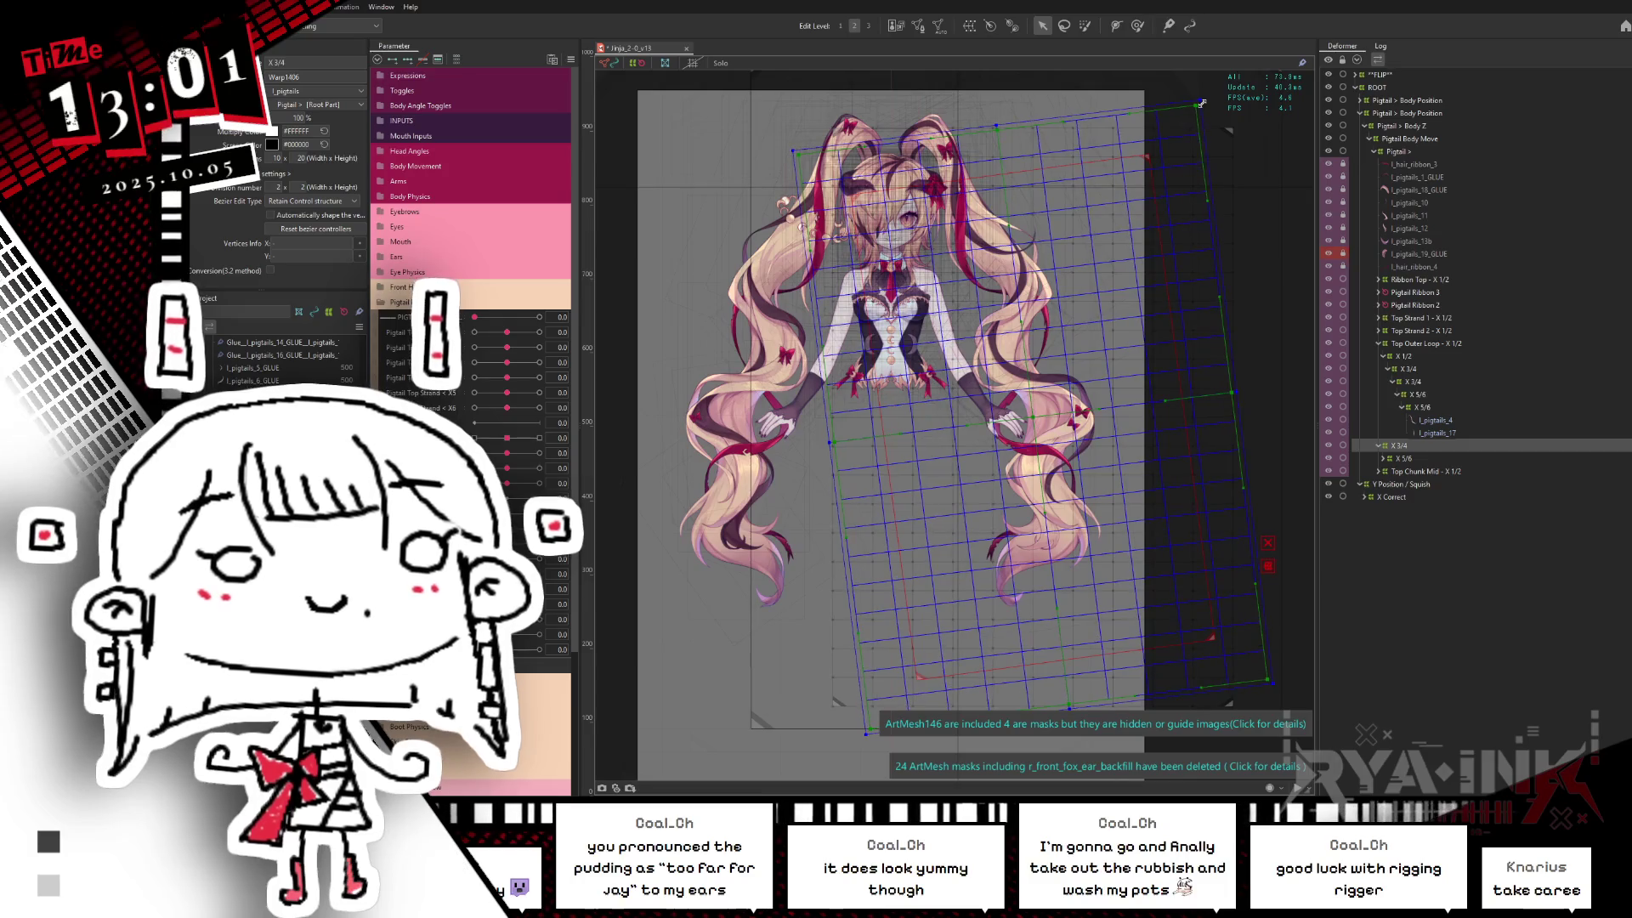
mouse_move(1013, 123)
mouse_down()
mouse_move(1004, 161)
mouse_move(1049, 183)
mouse_up()
drag(1248, 397, 1250, 412)
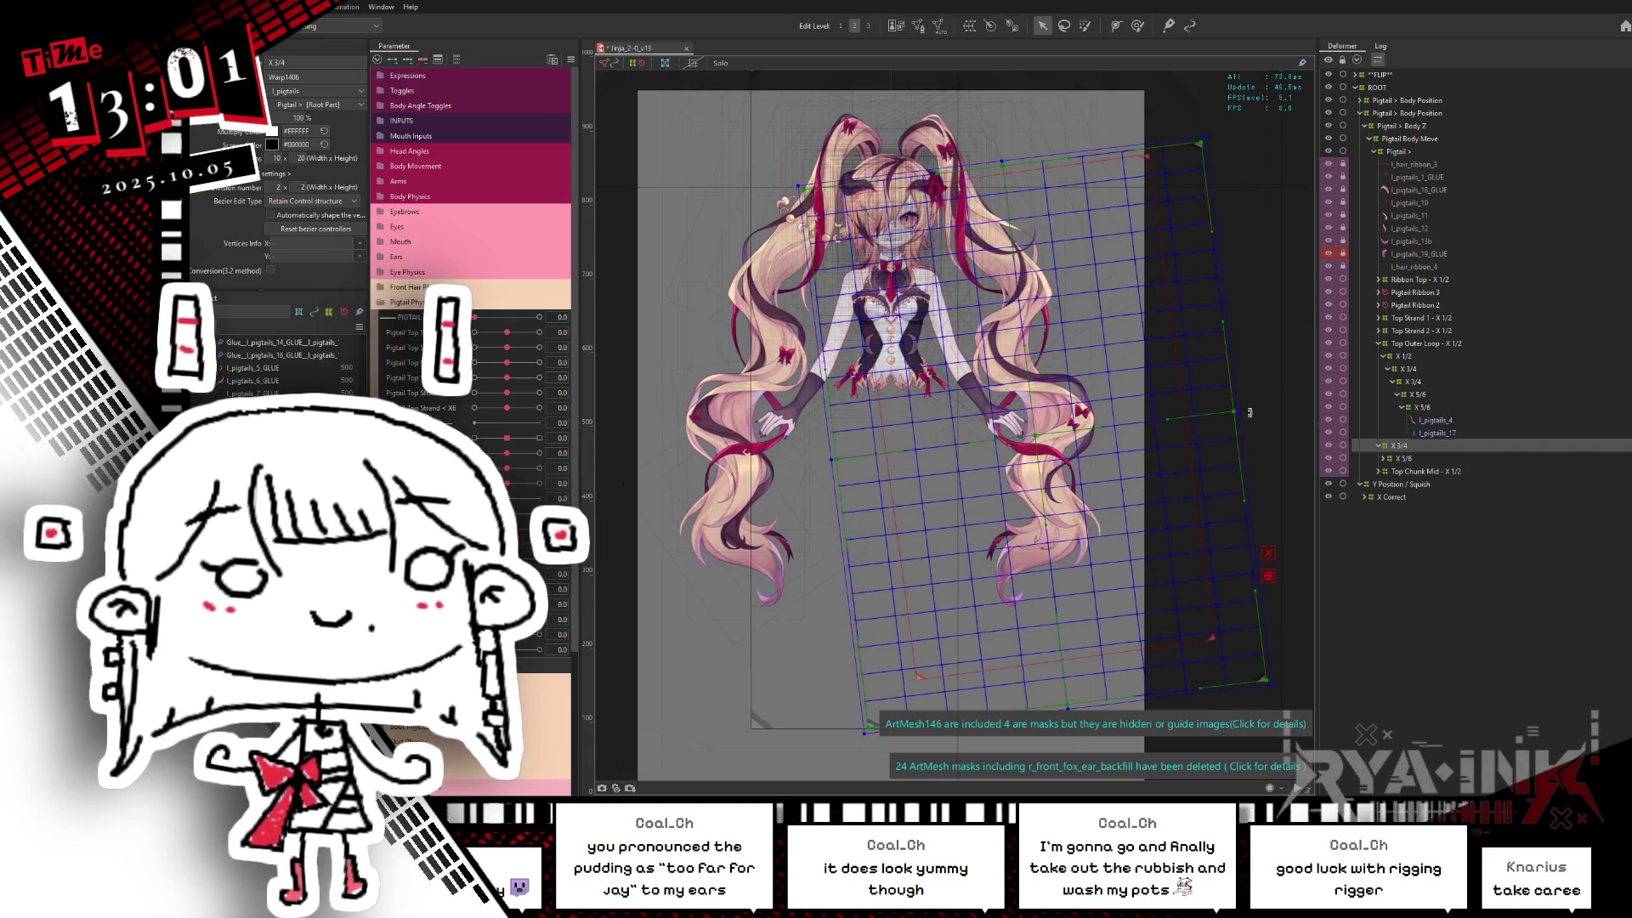
click(1240, 412)
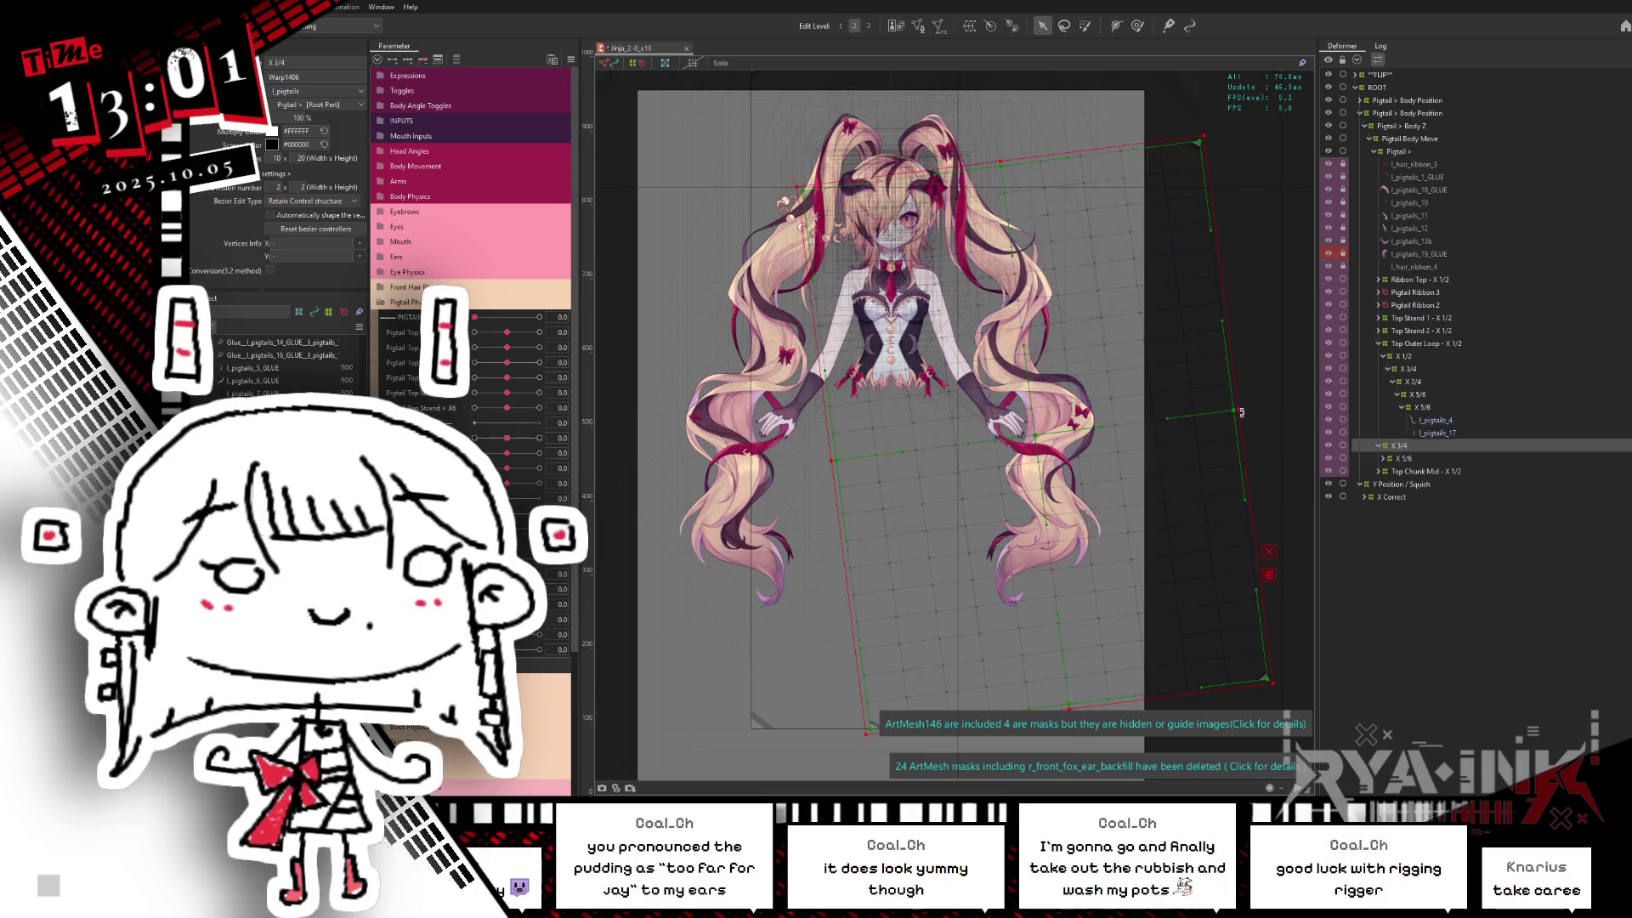
scroll(1148, 485, down, 2)
scroll(1057, 542, down, 3)
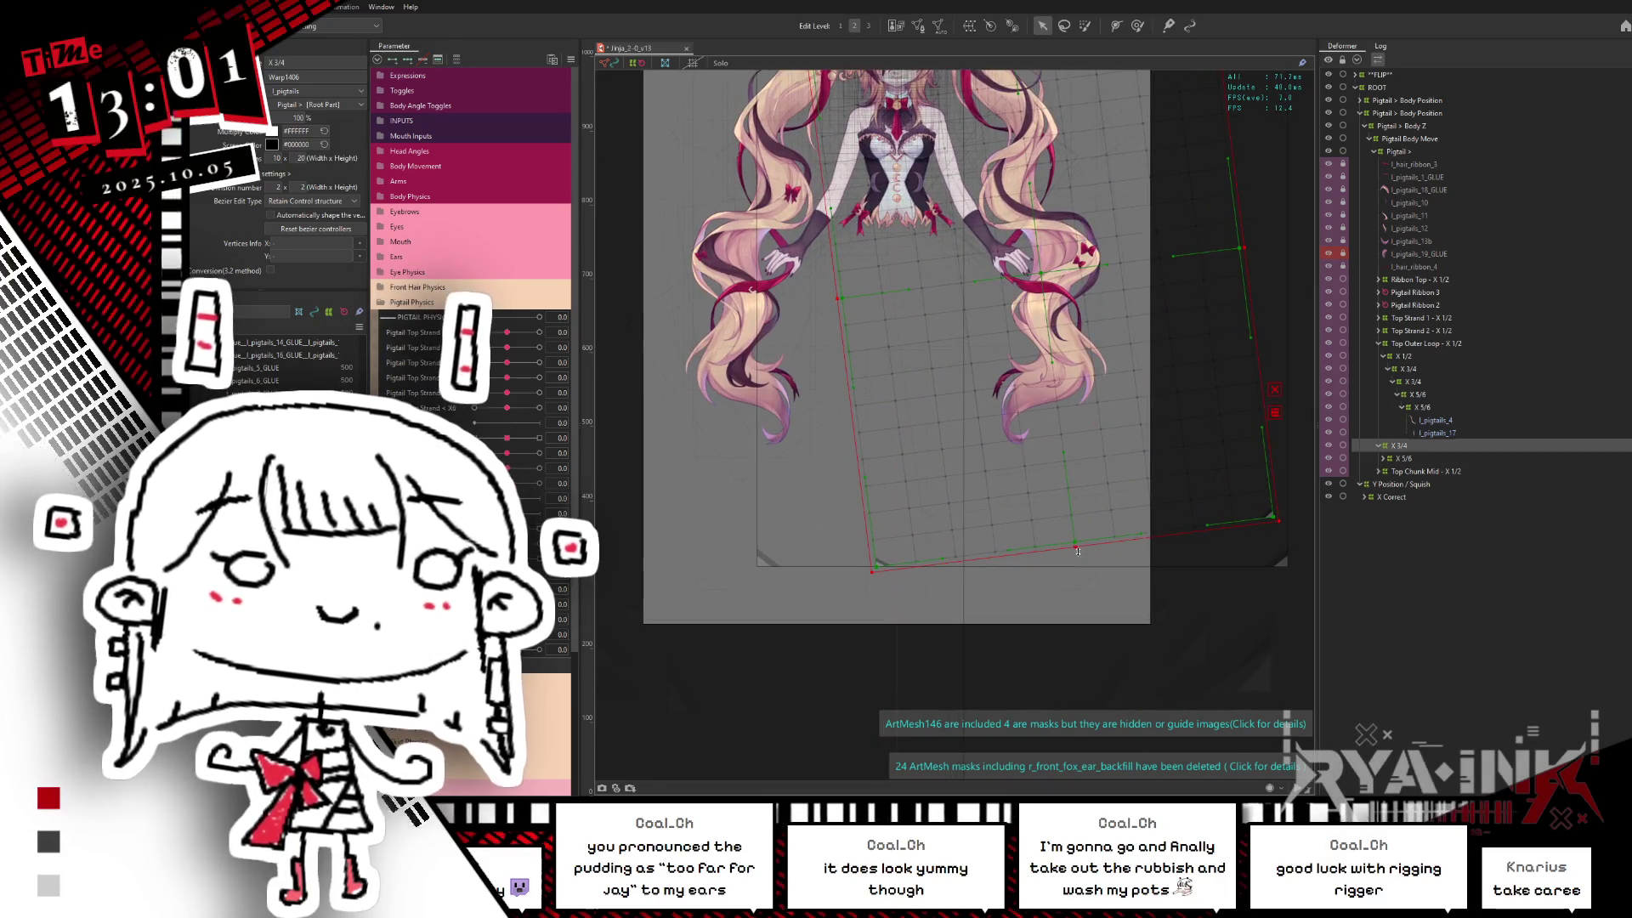
drag(1077, 550, 1088, 497)
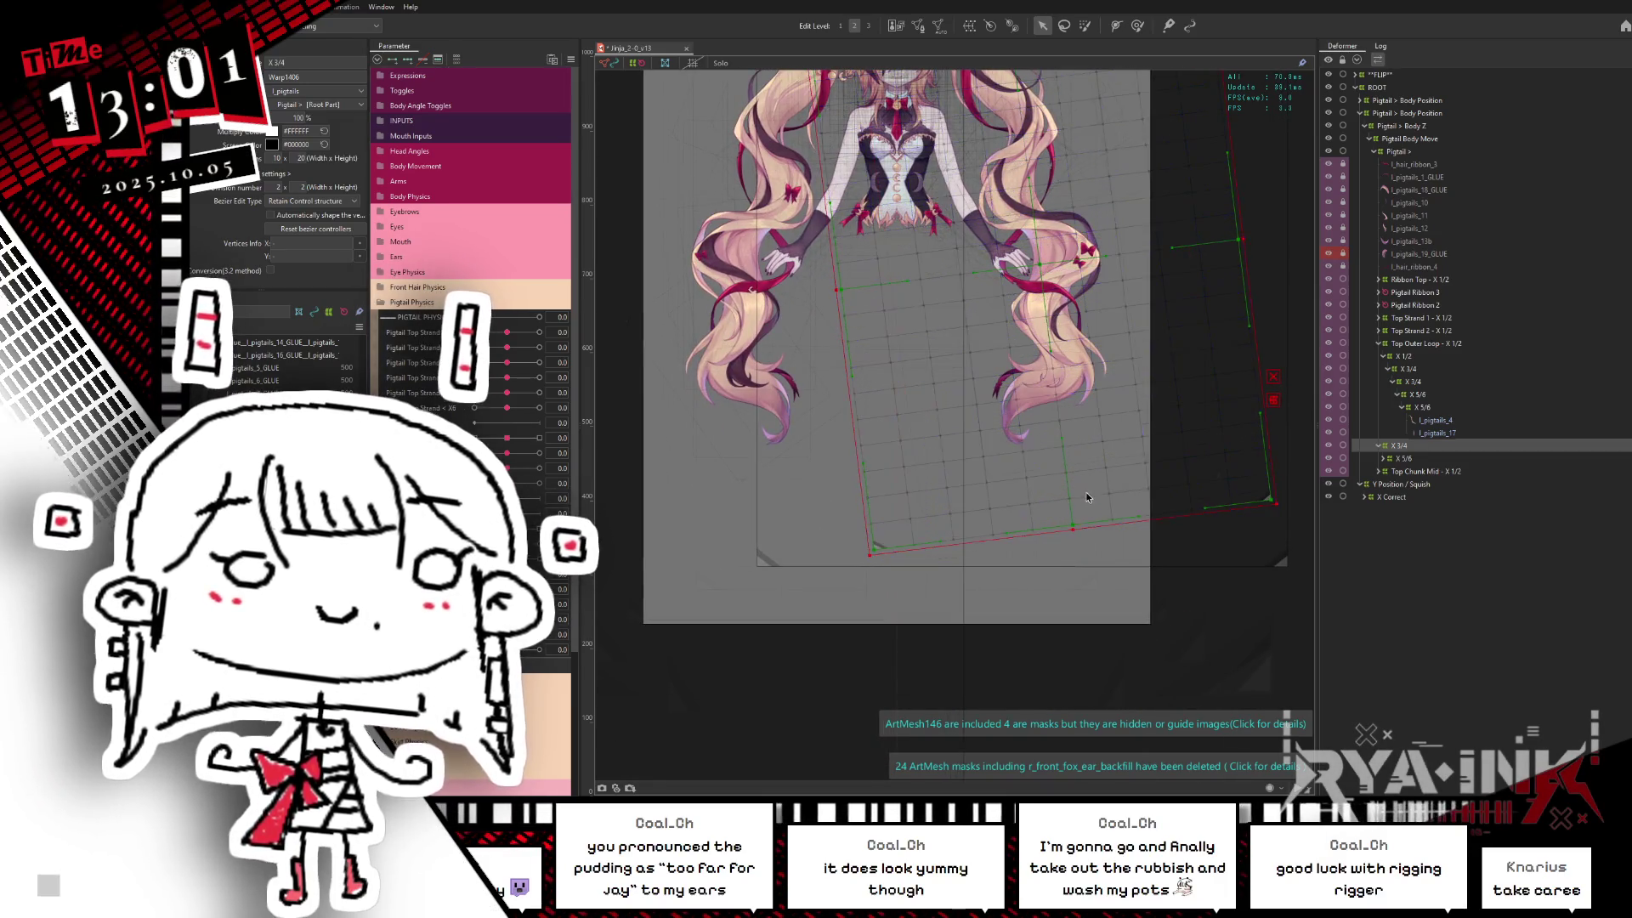
scroll(1088, 498, up, 3)
Step: Pull X 3/4's right edge inward and reselect it in the Deformer palette
drag(1256, 329, 1248, 334)
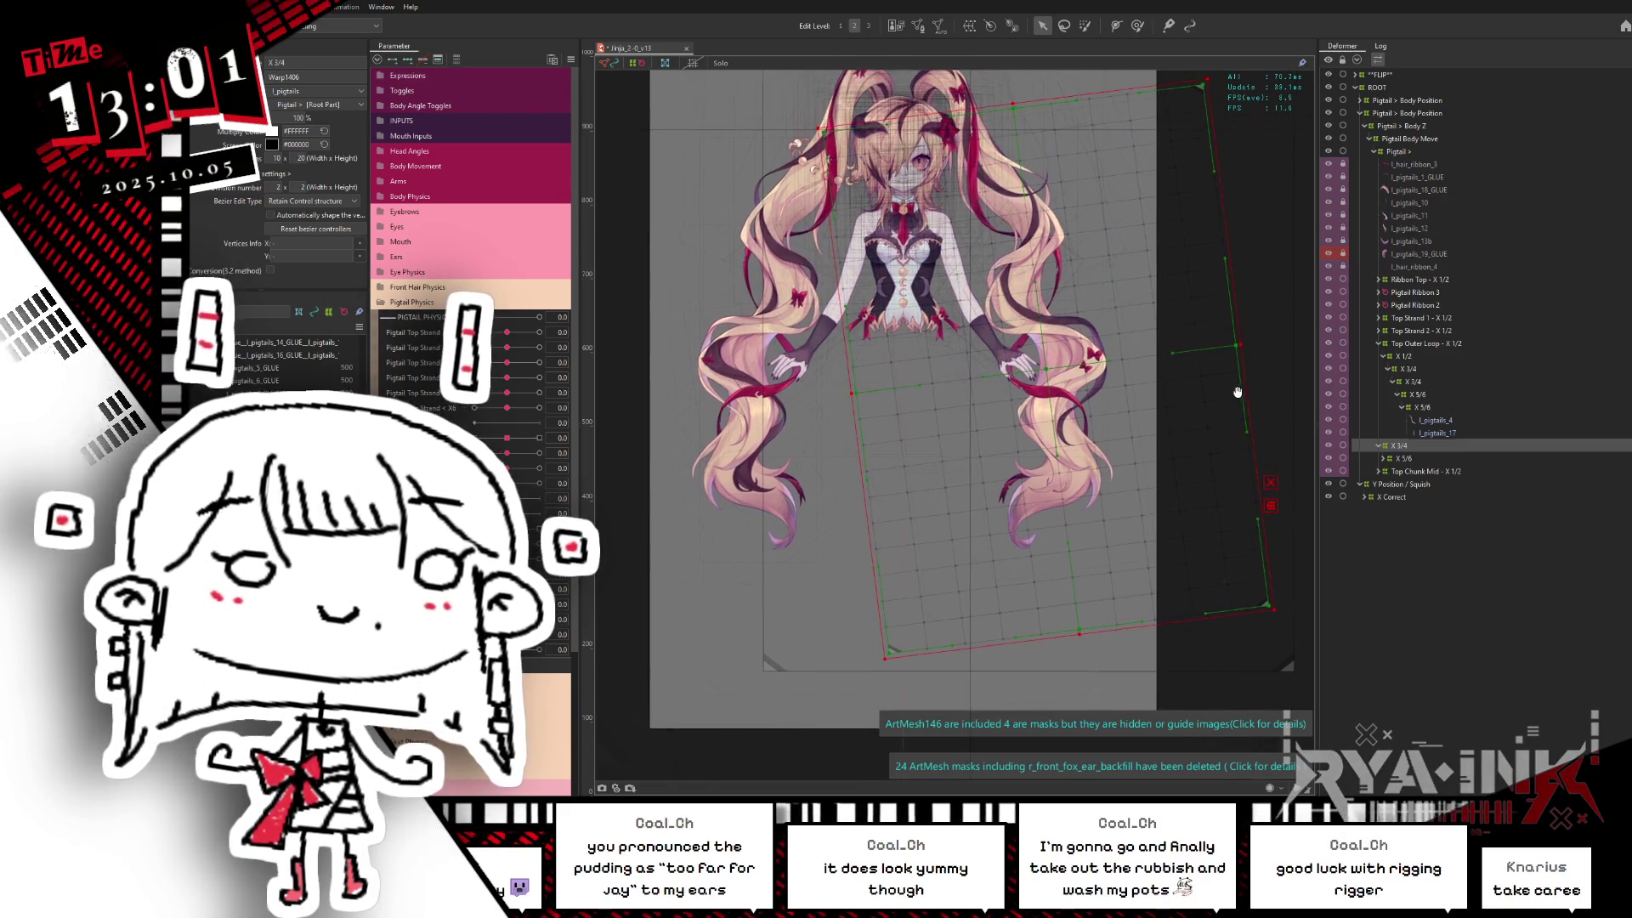
scroll(831, 374, up, 2)
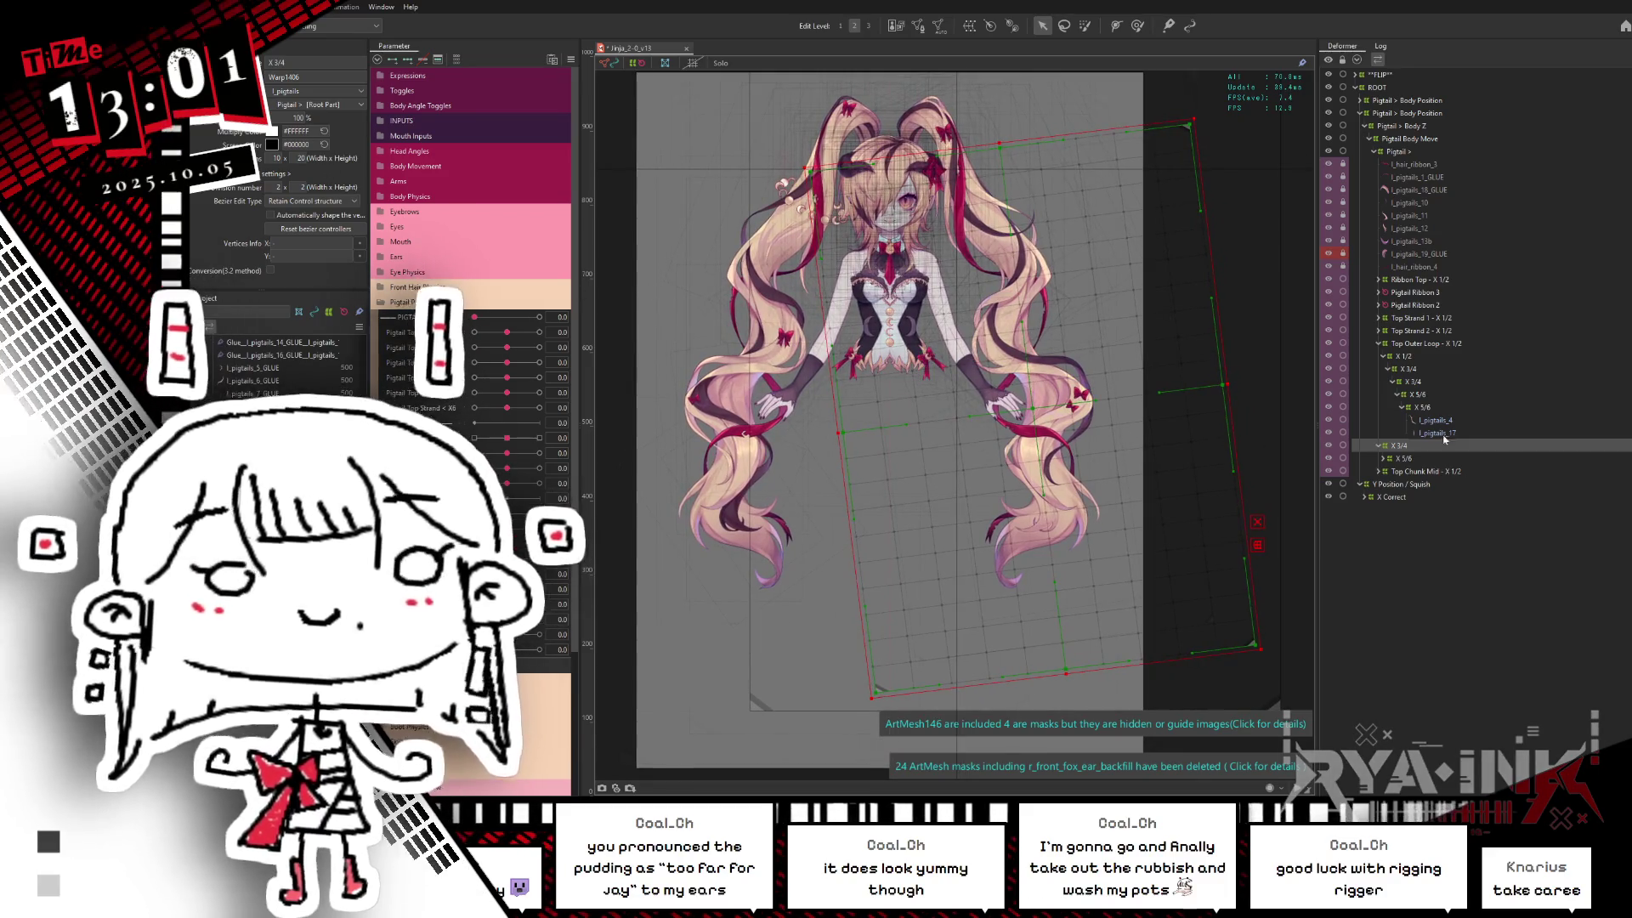
click(1403, 459)
click(1400, 444)
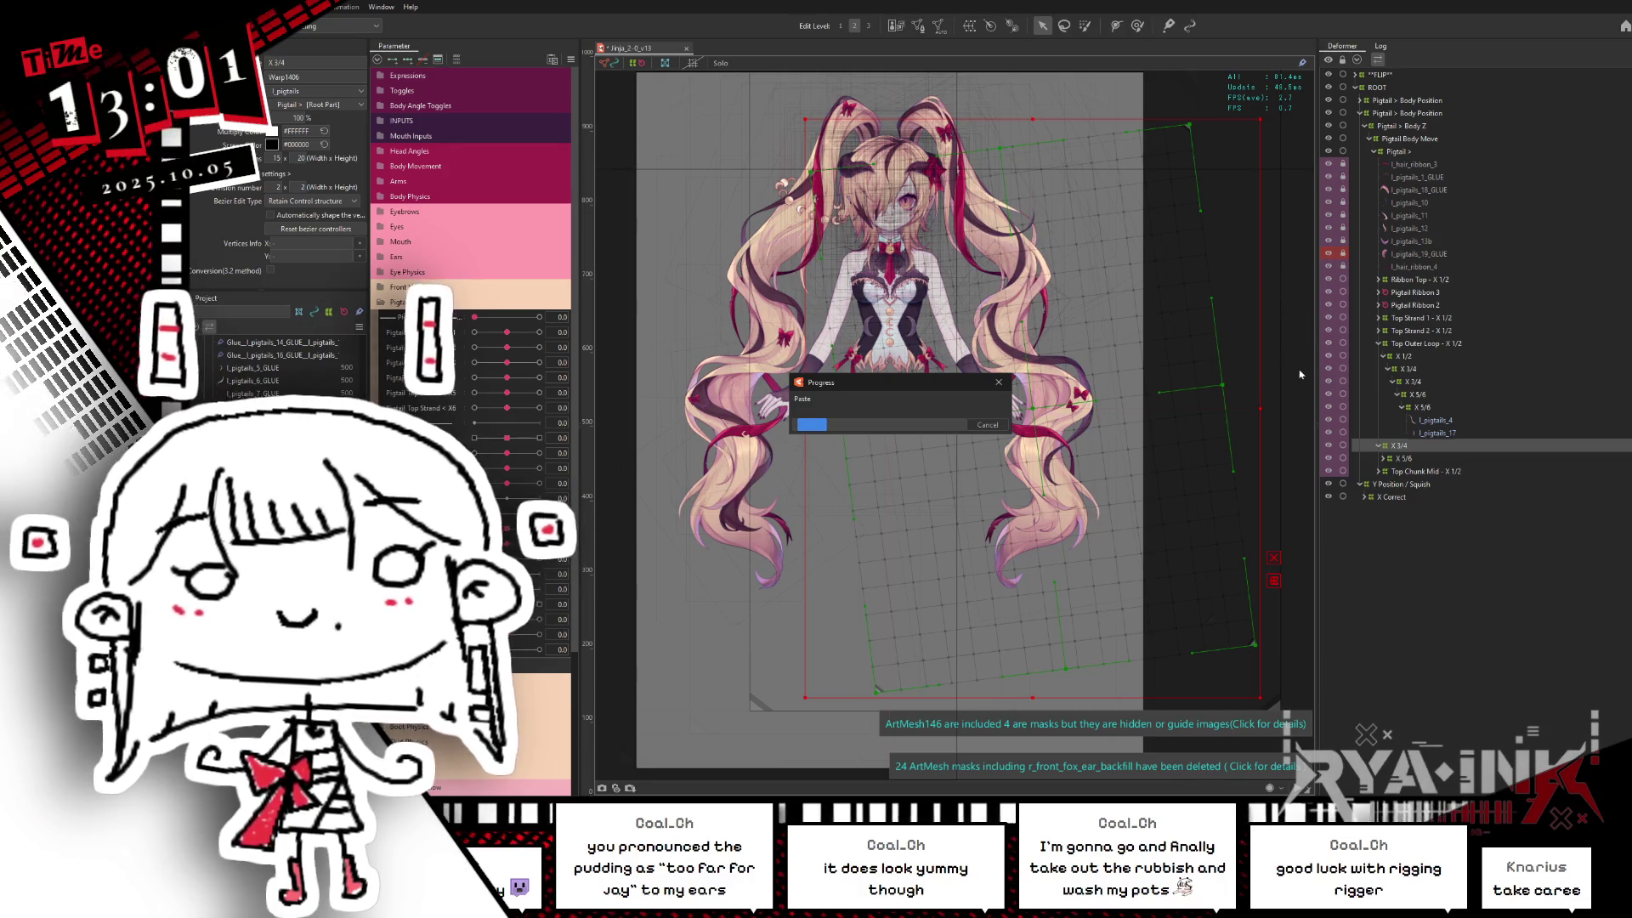
Step: Reparent the duplicated X 3/4 deformer into the other X 3/4
click(1402, 459)
click(1400, 447)
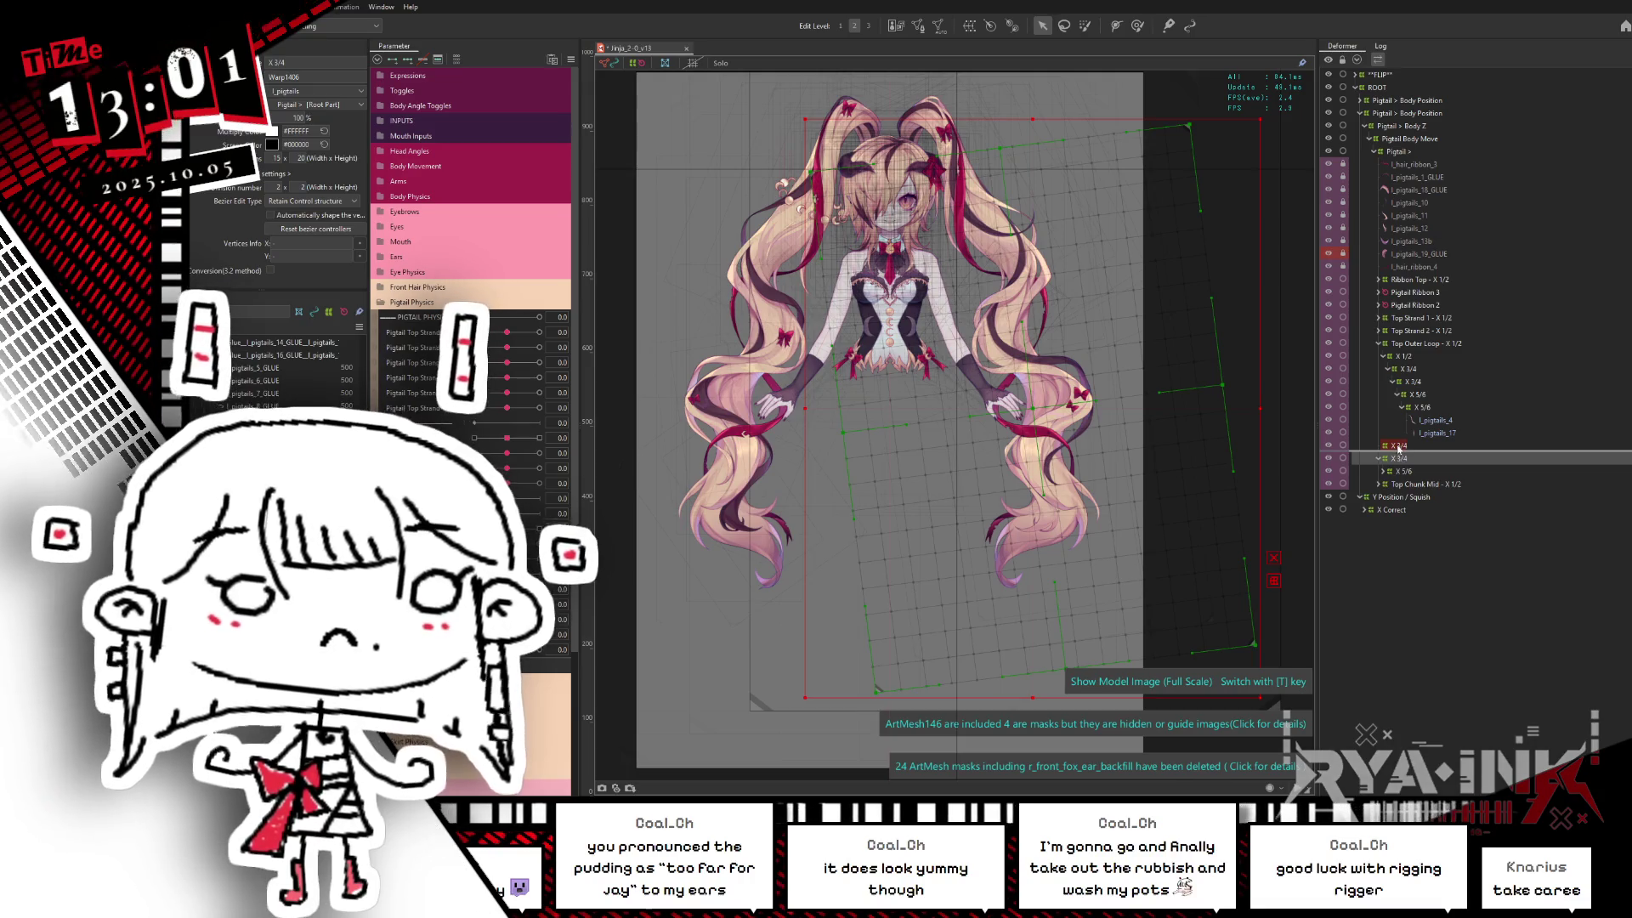
drag(1377, 428, 1400, 446)
Step: Create a parent warp deformer named X 1/2 and stretch it over the pigtail
click(1404, 458)
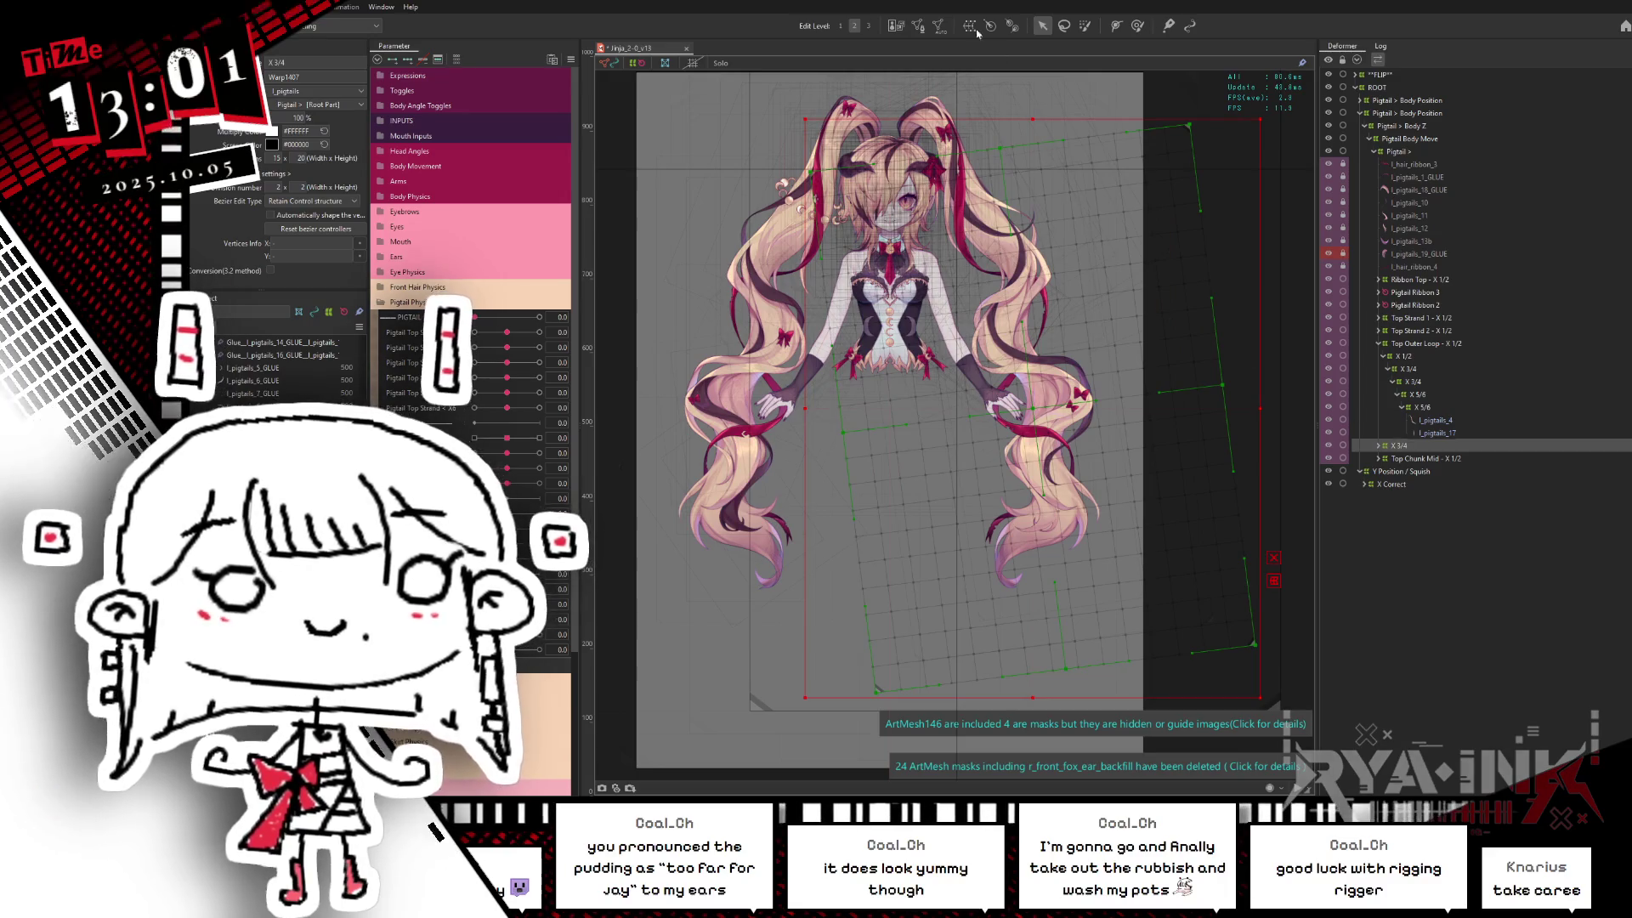
click(973, 25)
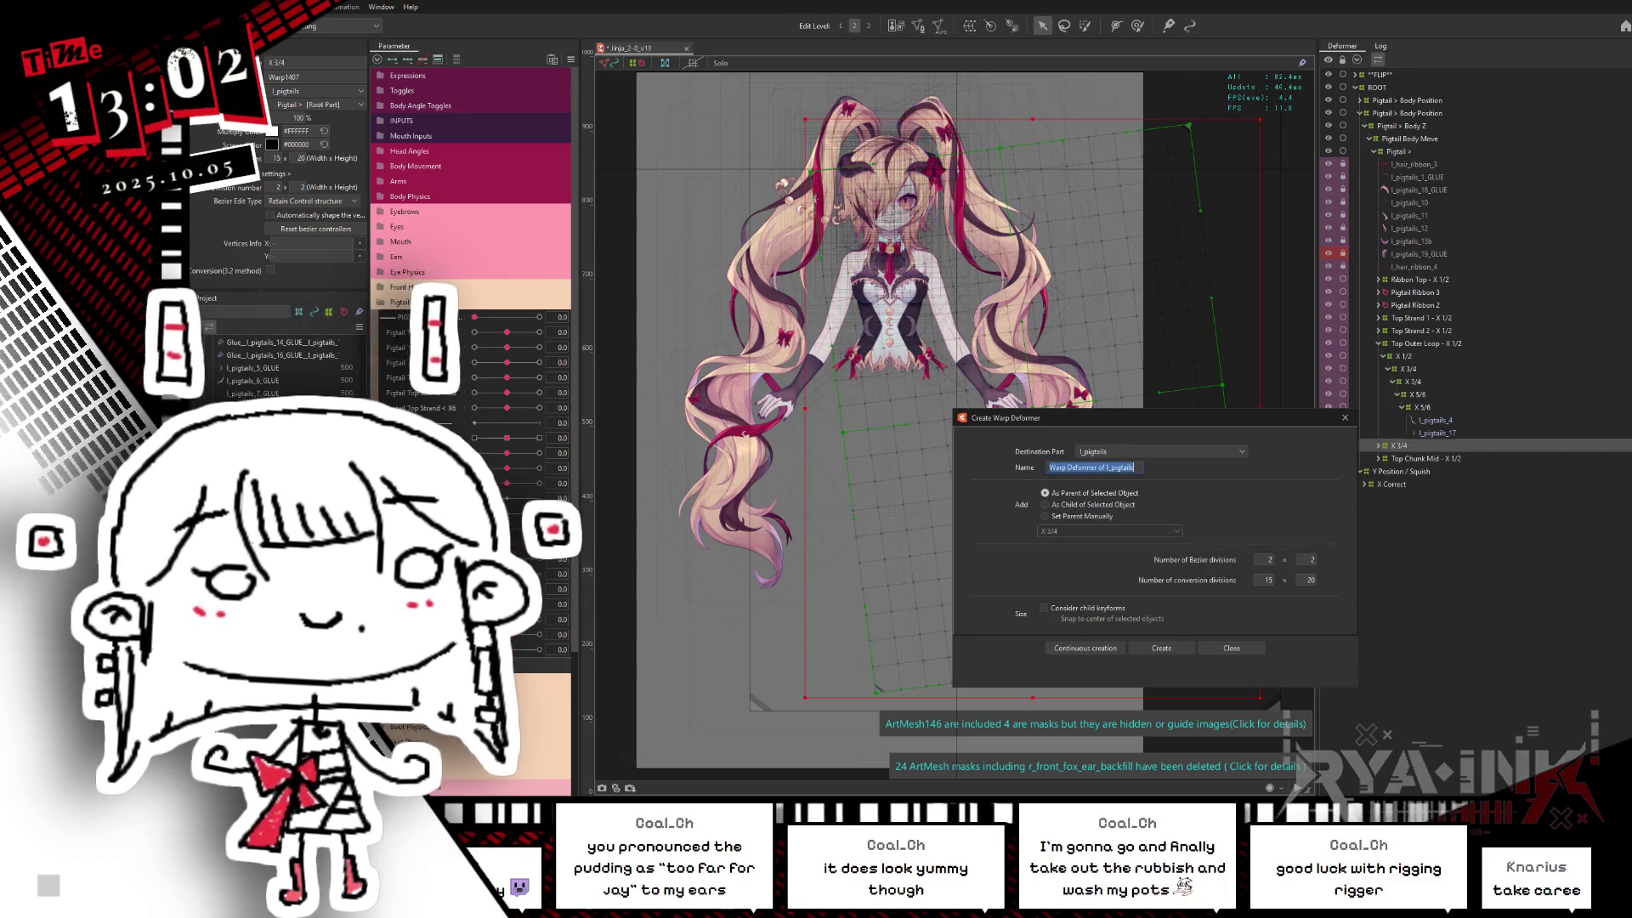
text(X 1/2)
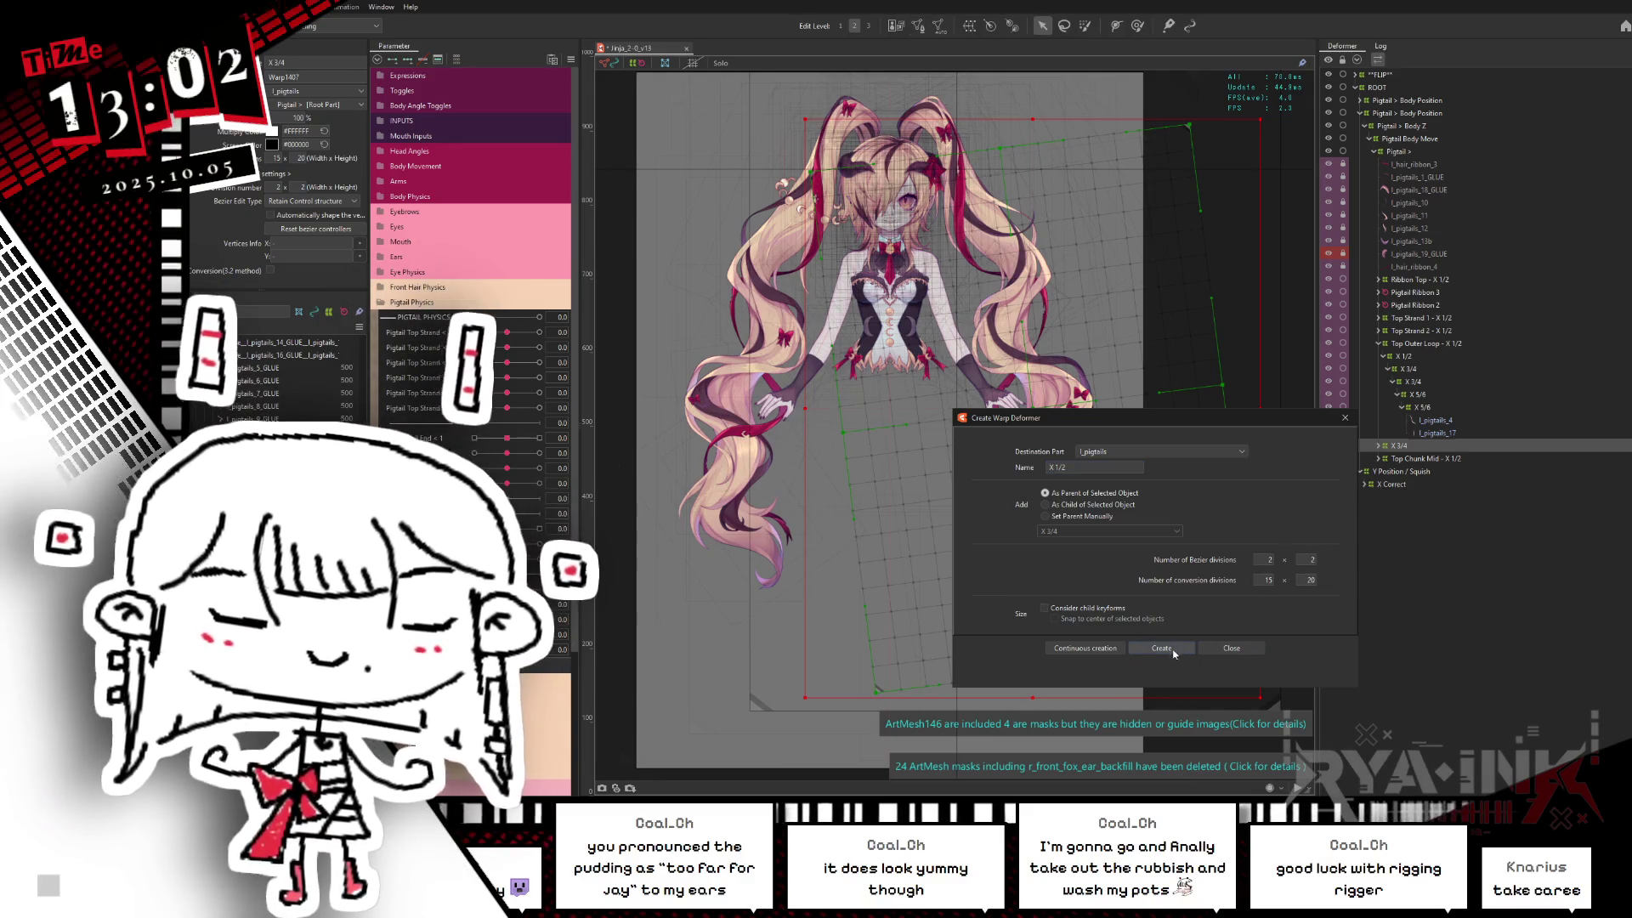
click(1161, 648)
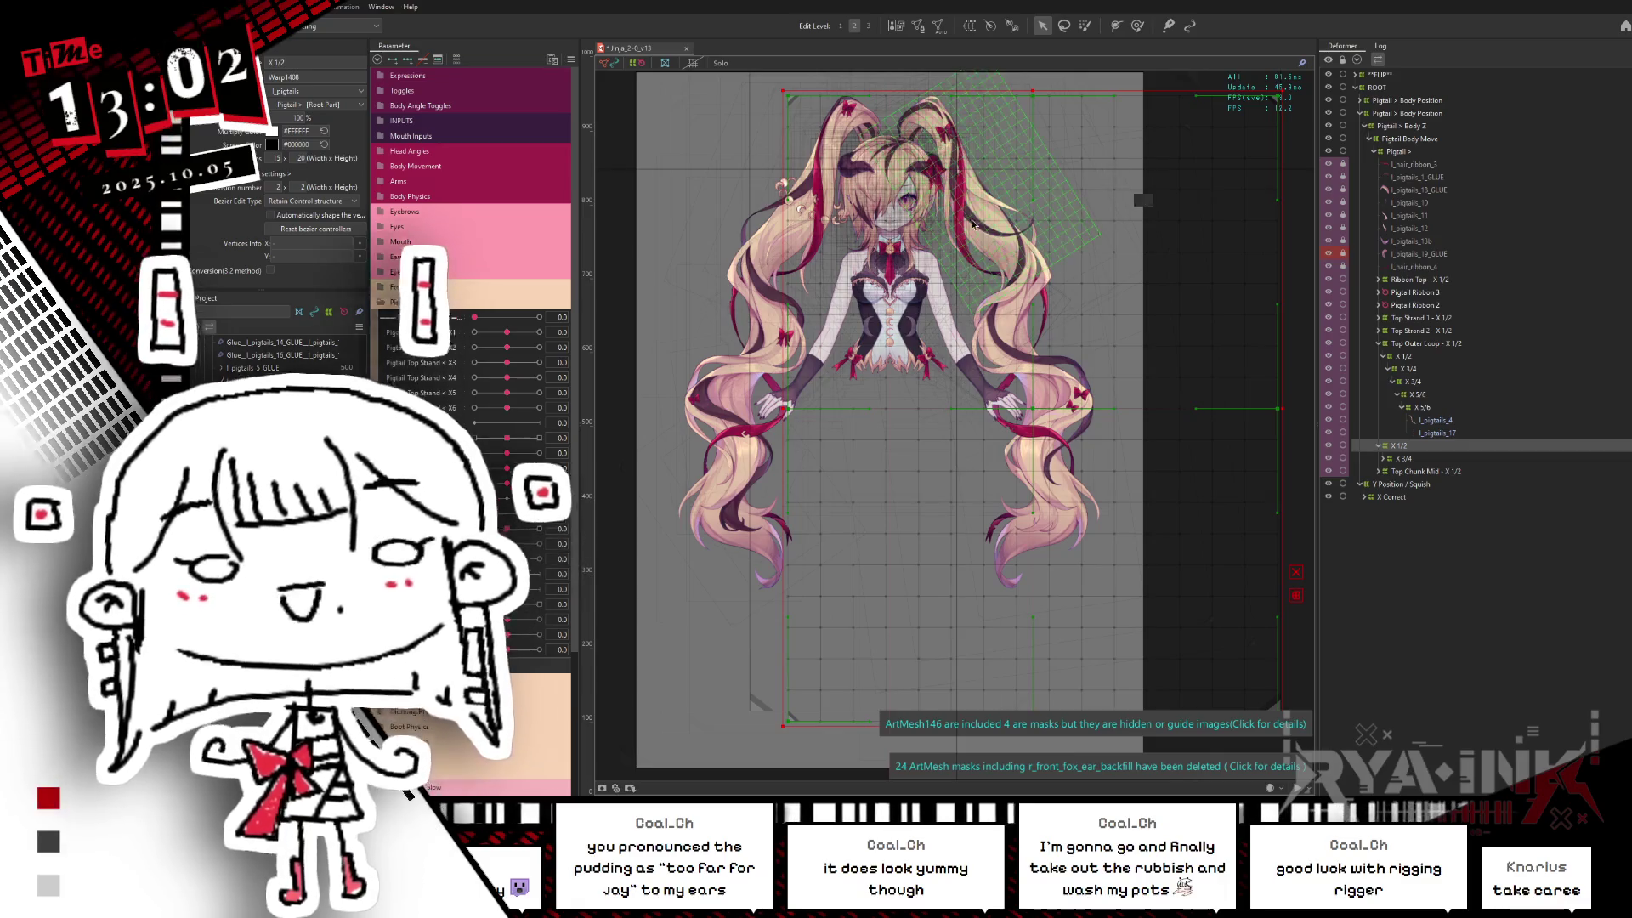
drag(973, 223, 1238, 190)
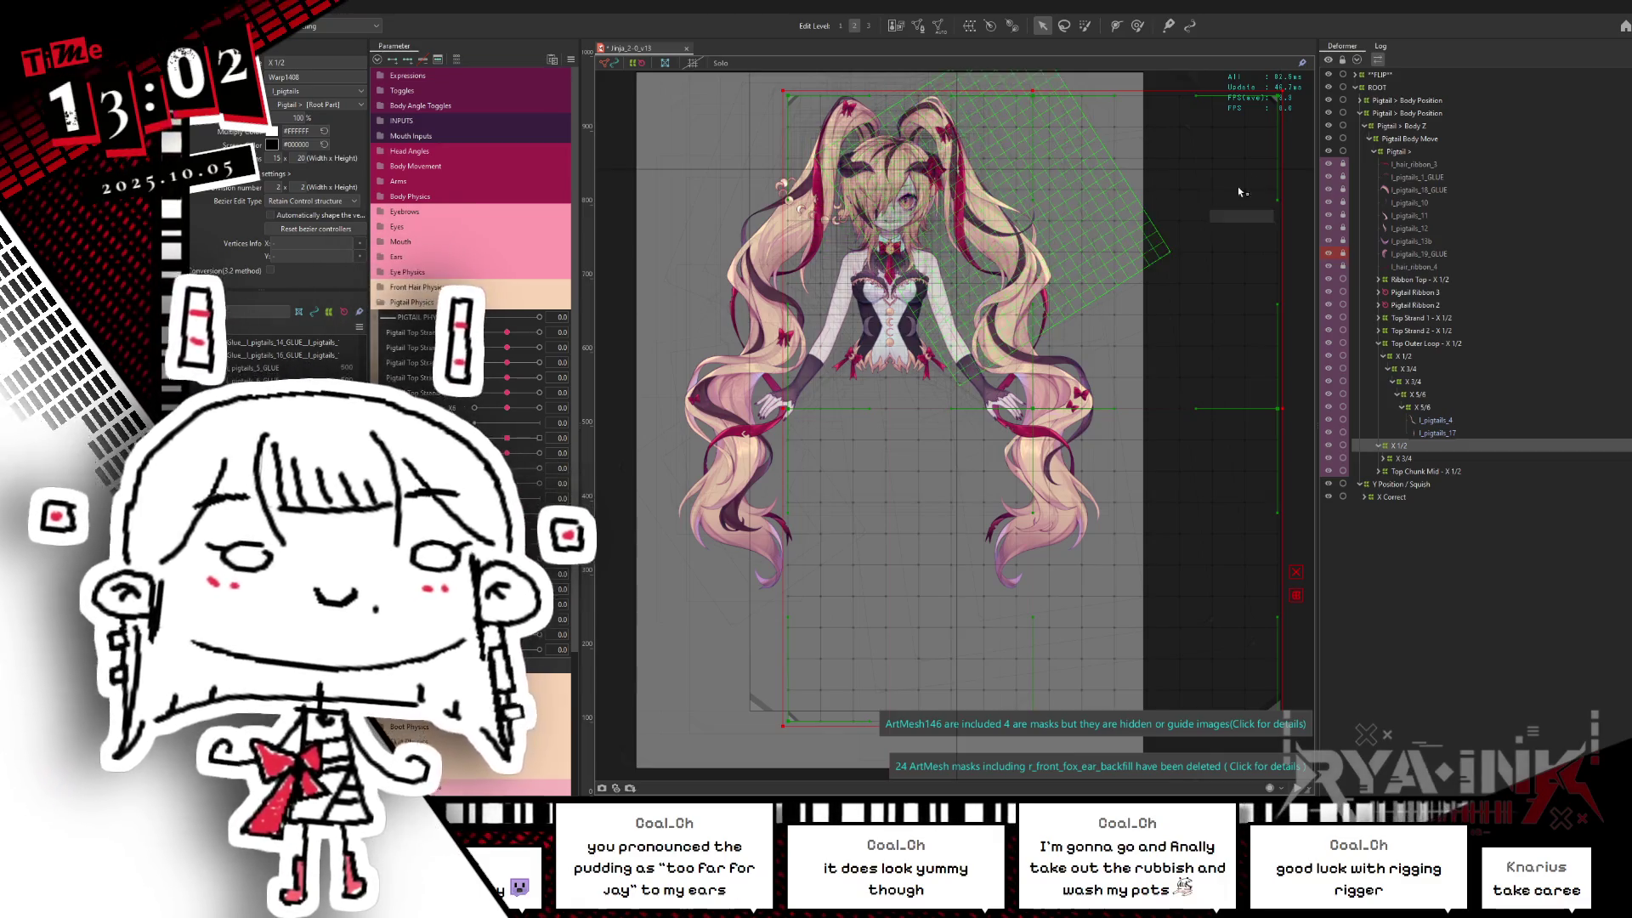
Step: Select X 1/2 alone and review the Pigtail and Pigtail Body Move deformers
click(1430, 445)
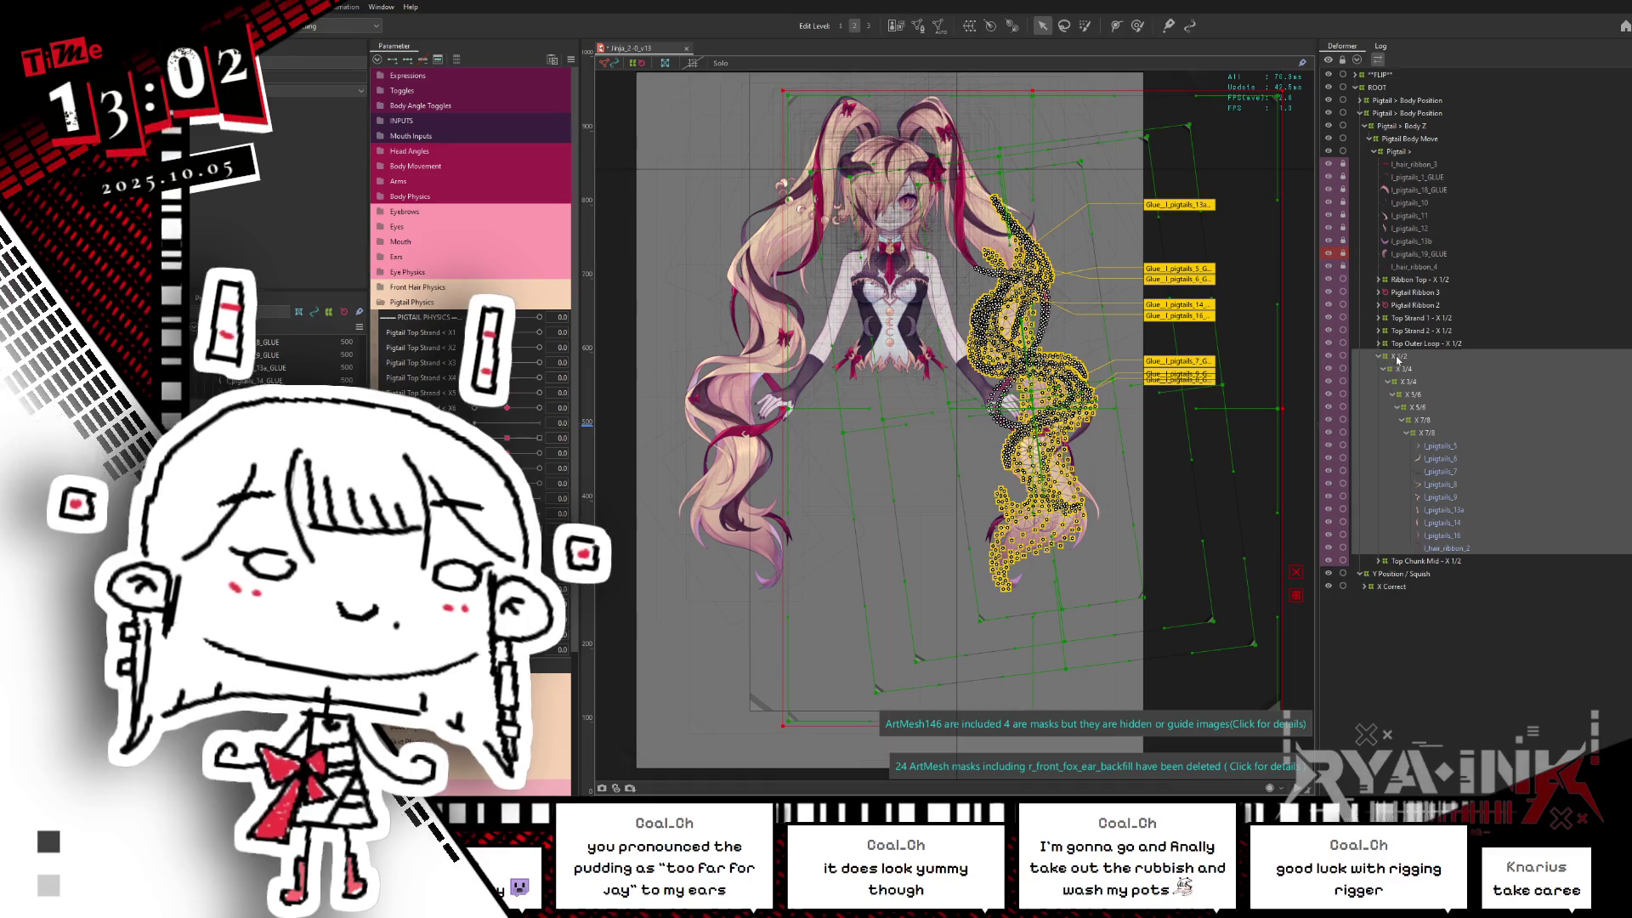
click(1399, 360)
scroll(1238, 187, up, 1)
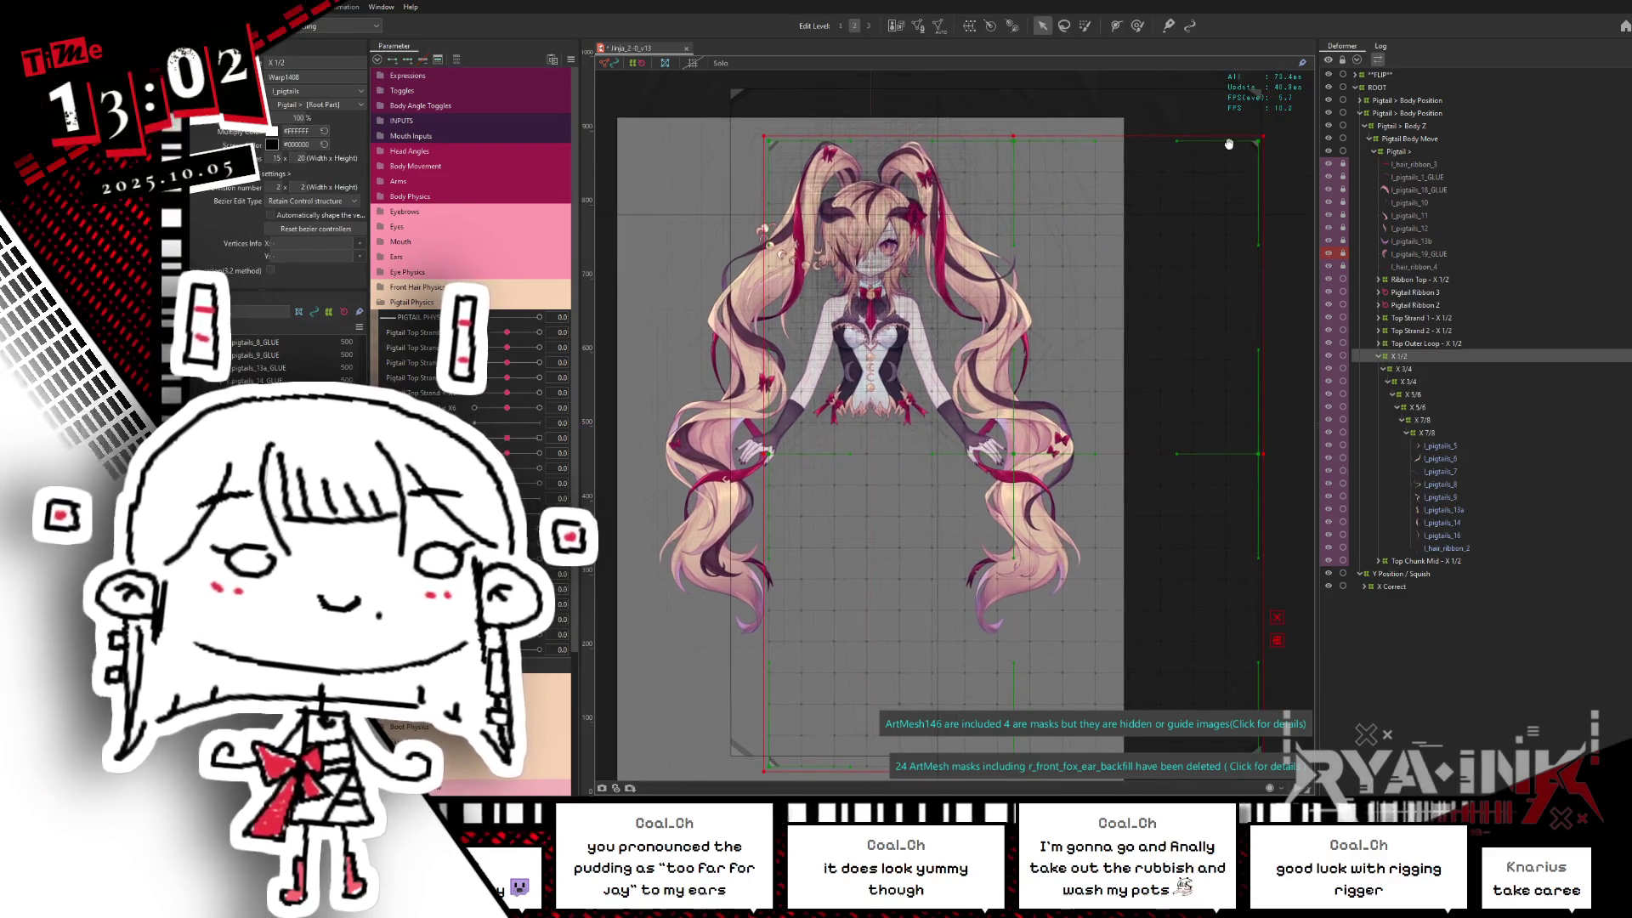
click(1403, 152)
click(1408, 139)
click(1403, 153)
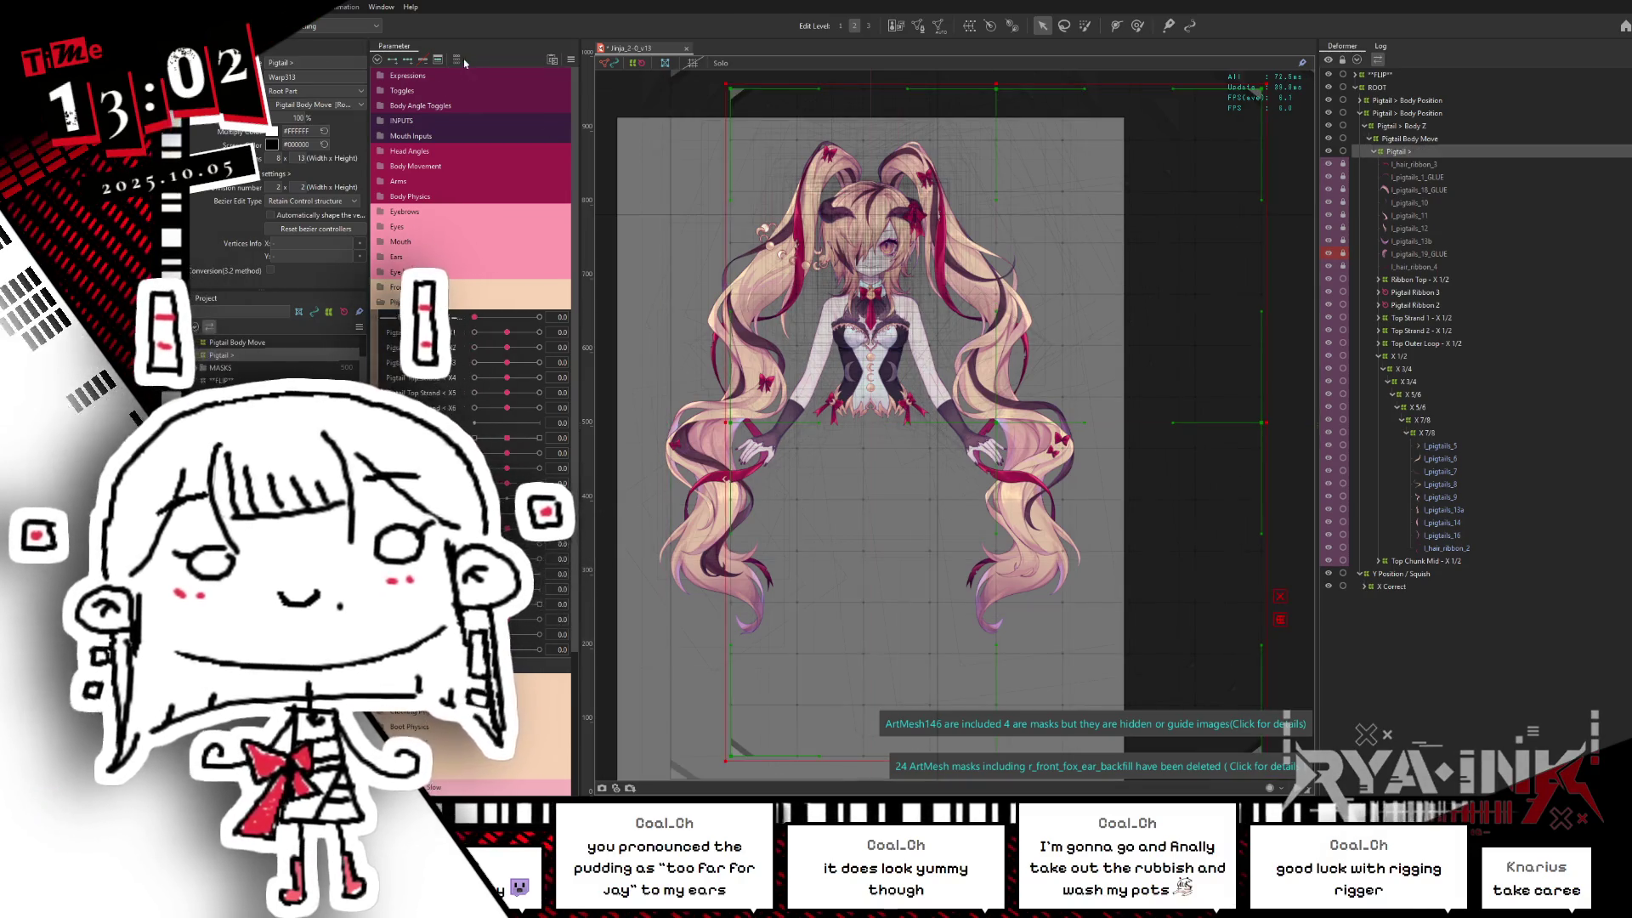
click(457, 61)
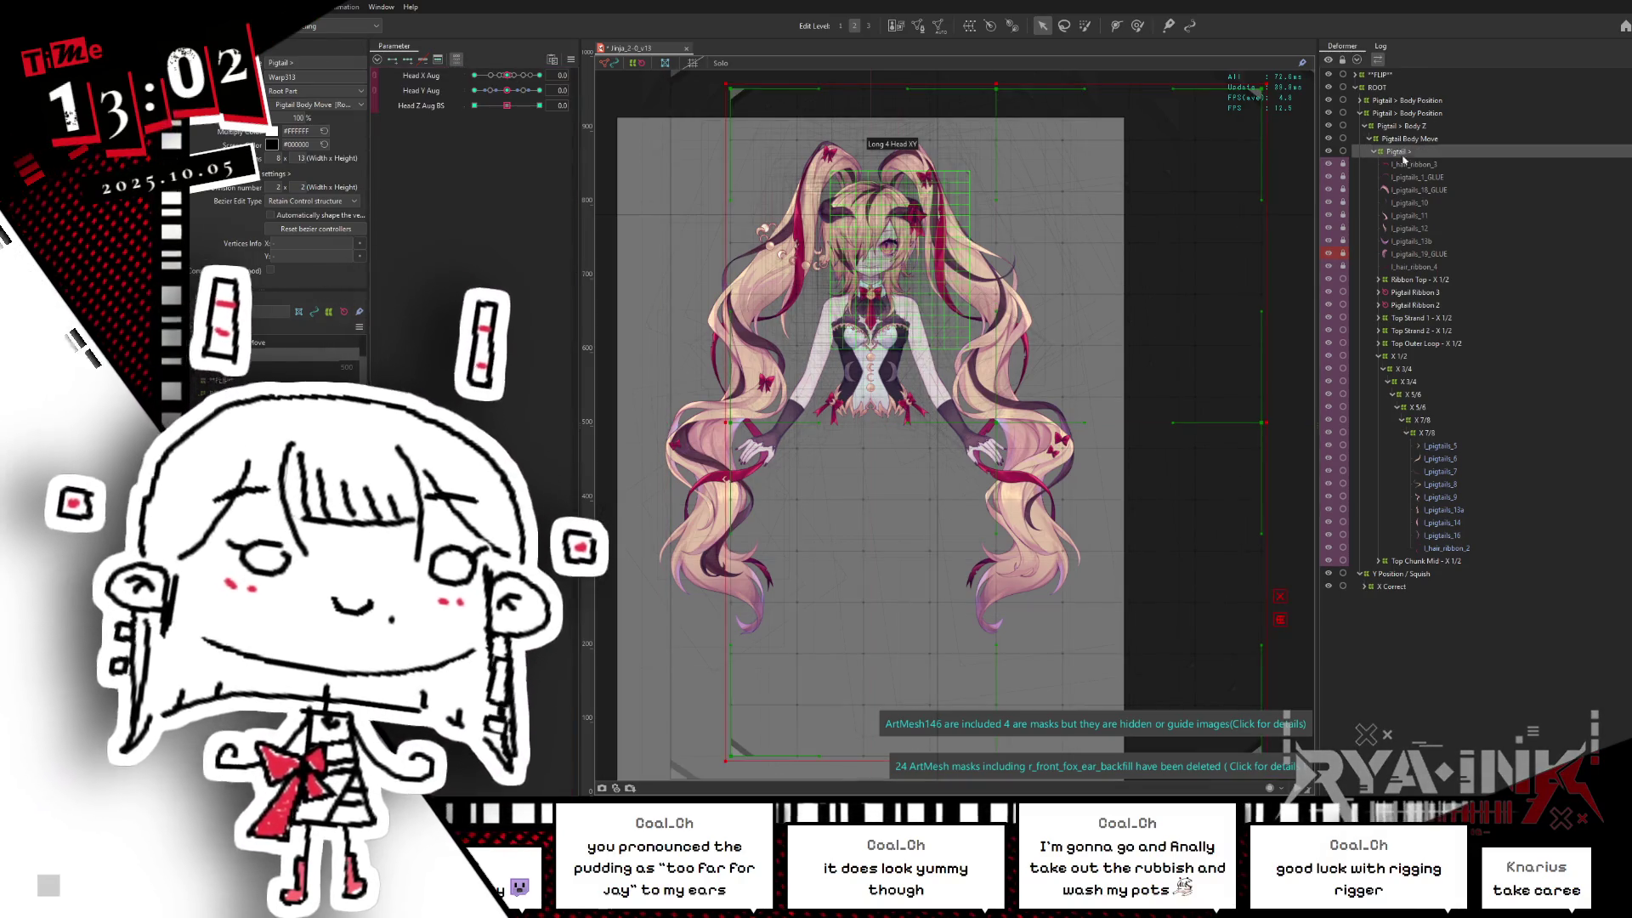
Step: Check X 7/8, then reselect X 1/2 and tilt it slightly over the pigtail
click(1422, 433)
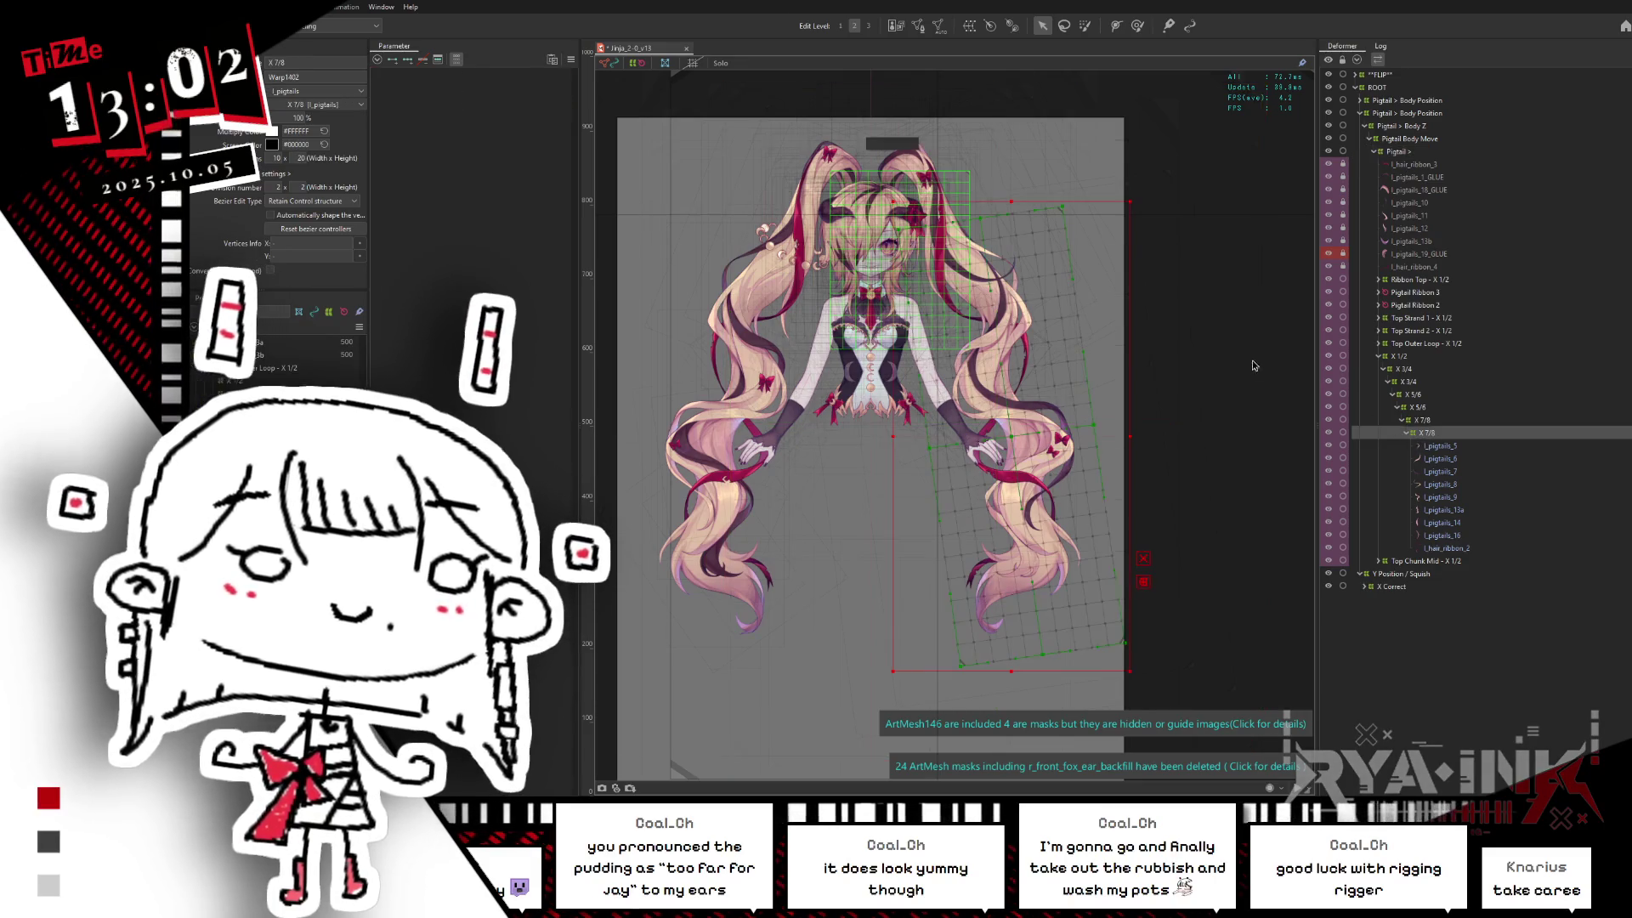
click(1398, 357)
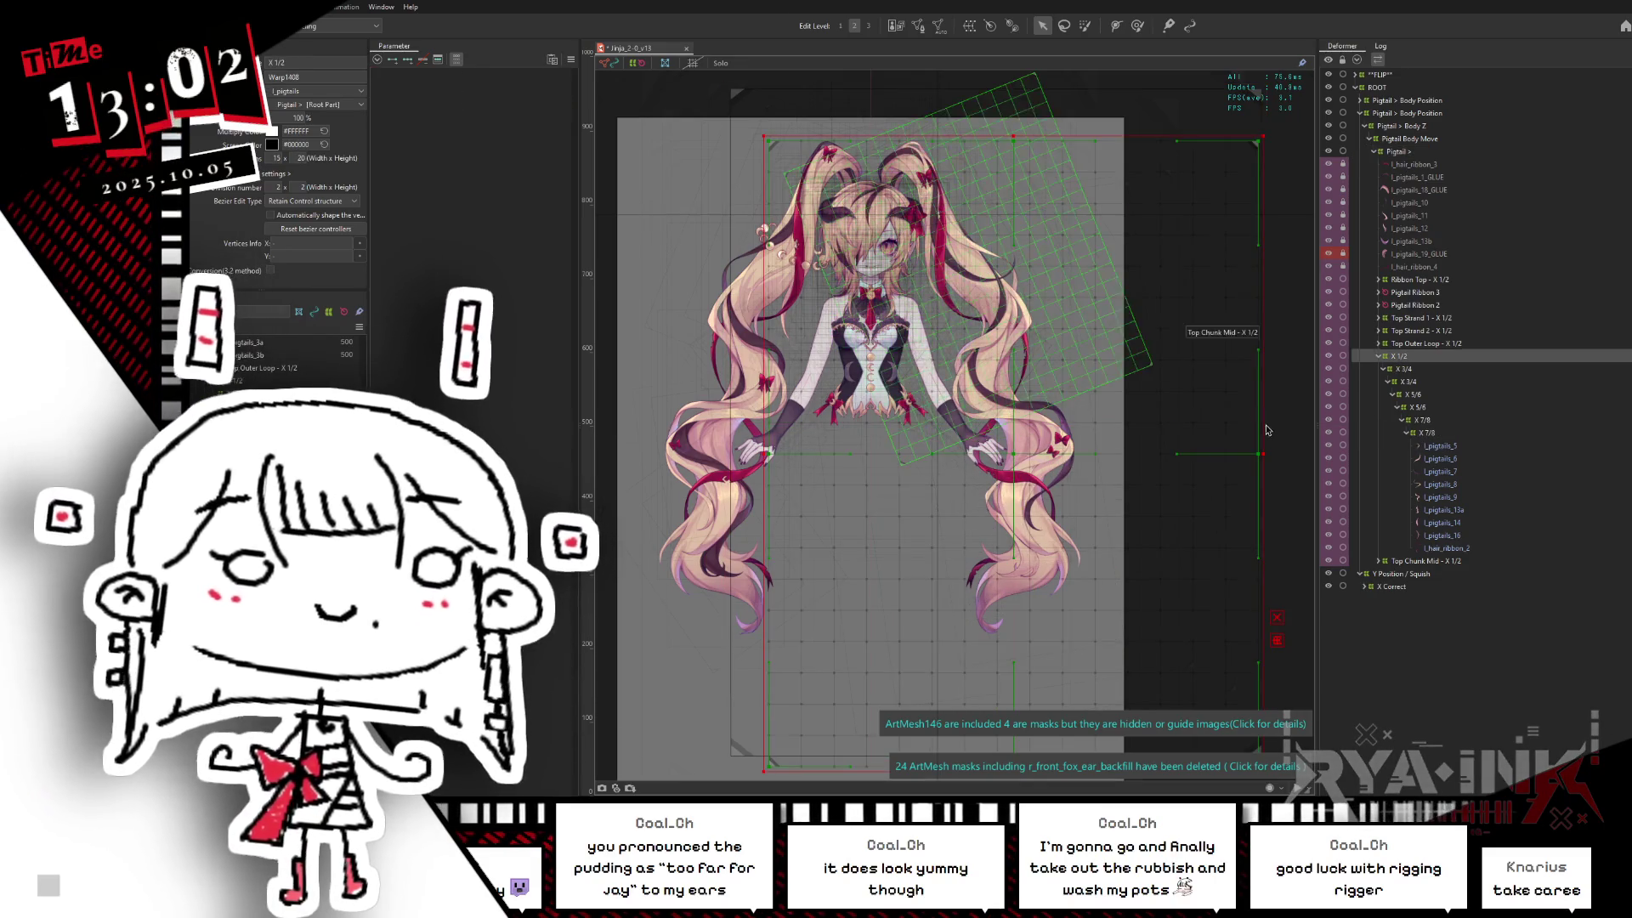
drag(1270, 450, 1279, 421)
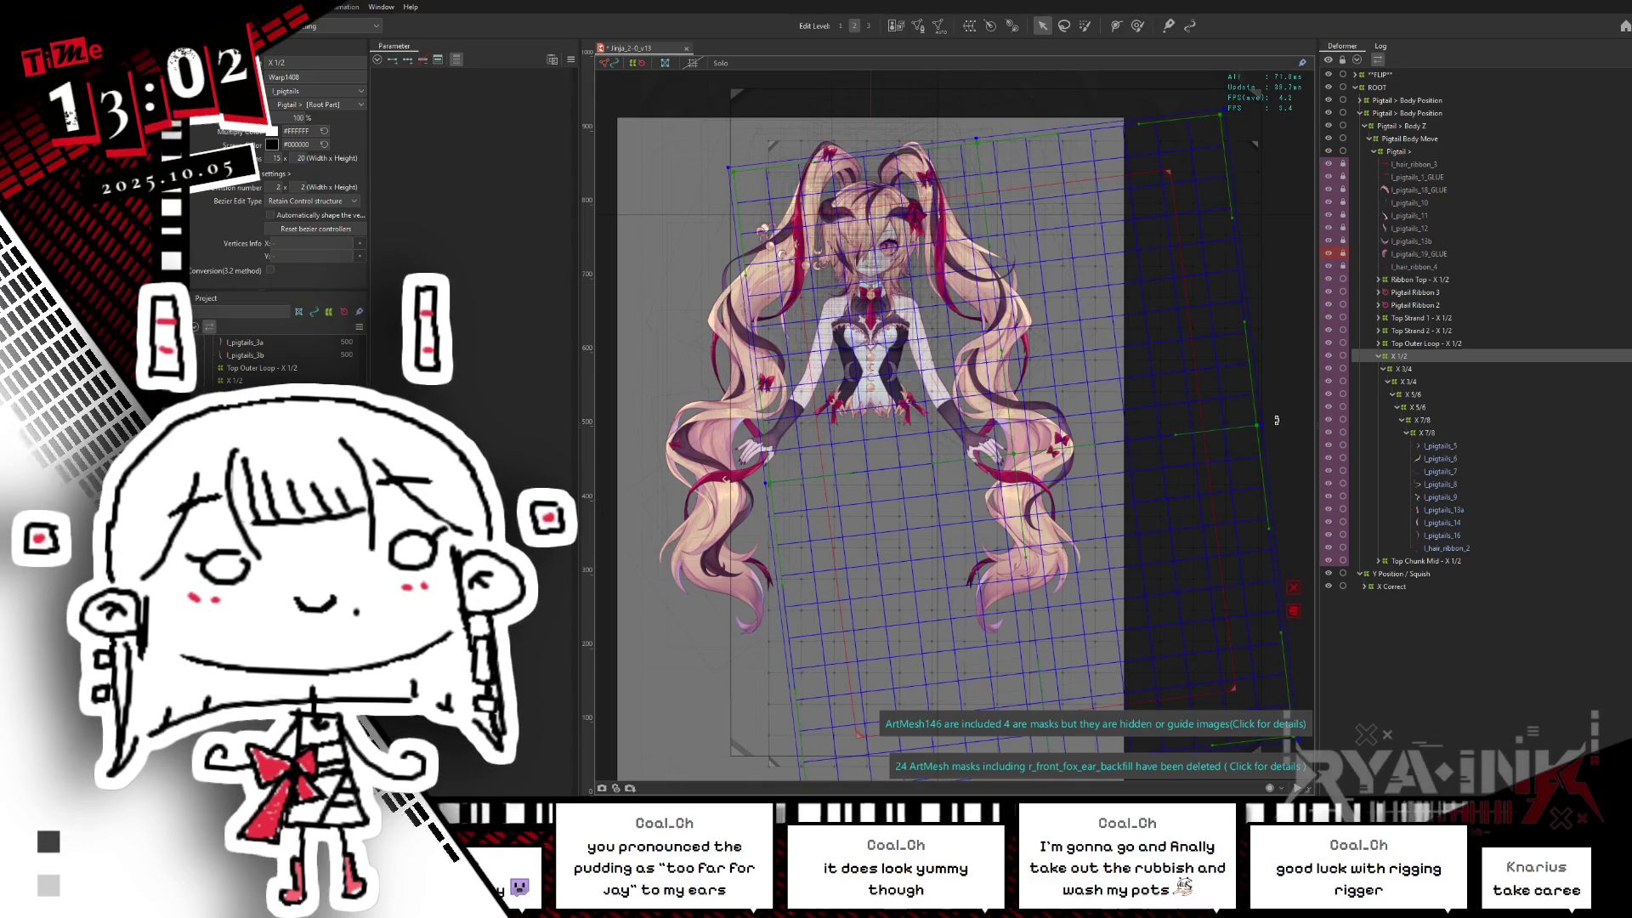
Step: Fine-tune X 1/2's corners and raise its bottom edge to the pigtail's end
drag(1276, 420, 1279, 418)
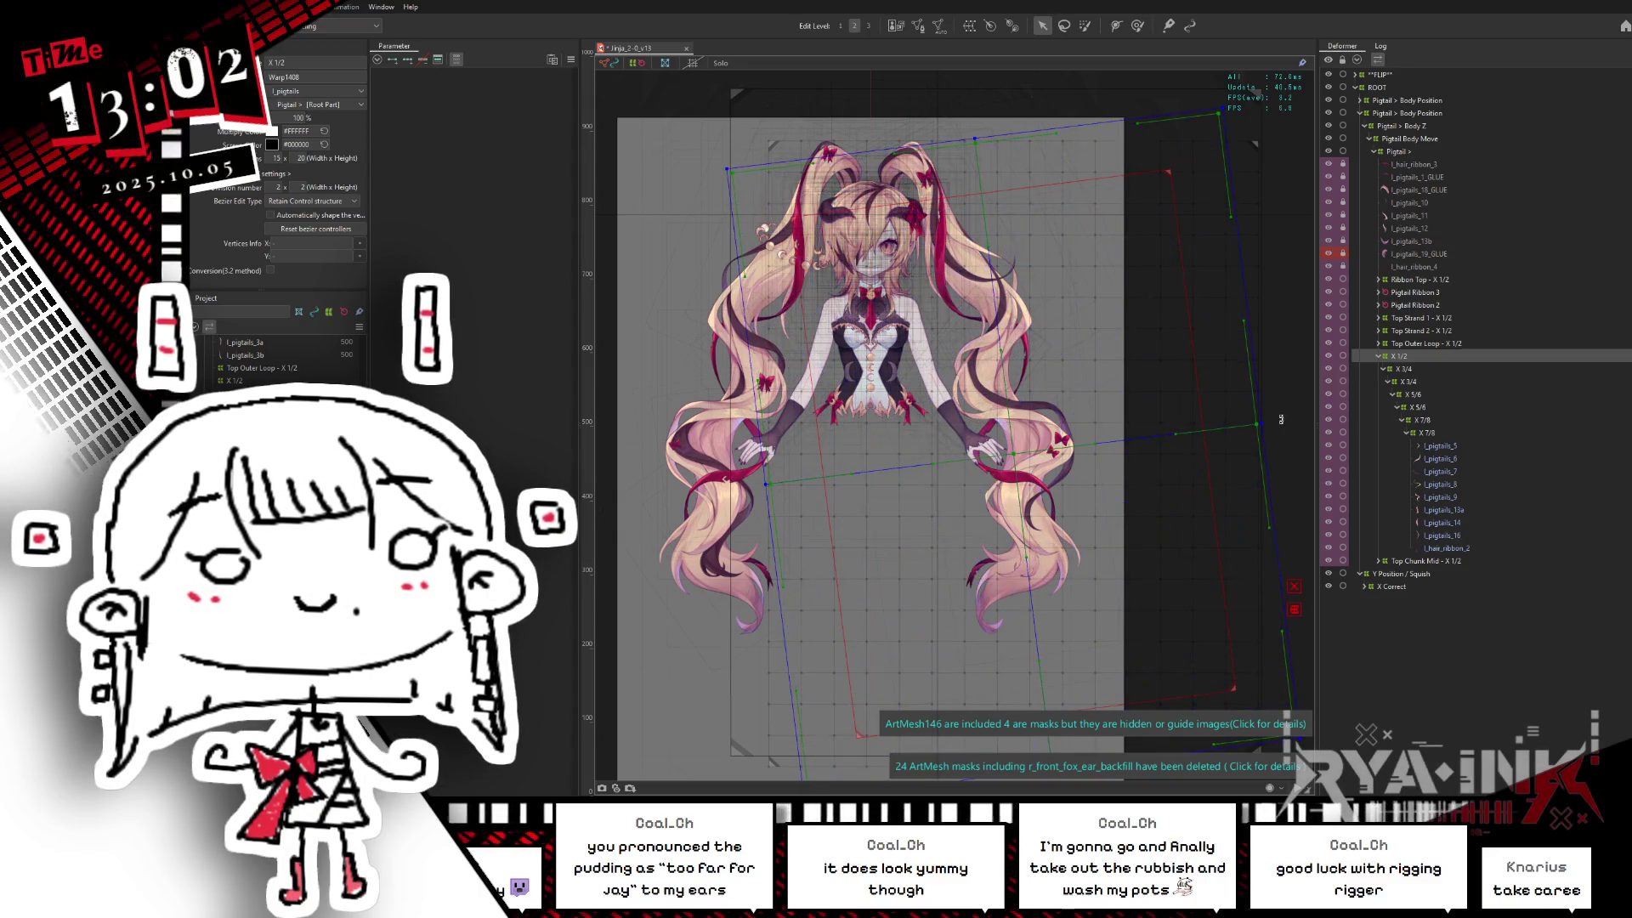
drag(1285, 422, 1285, 427)
click(1219, 110)
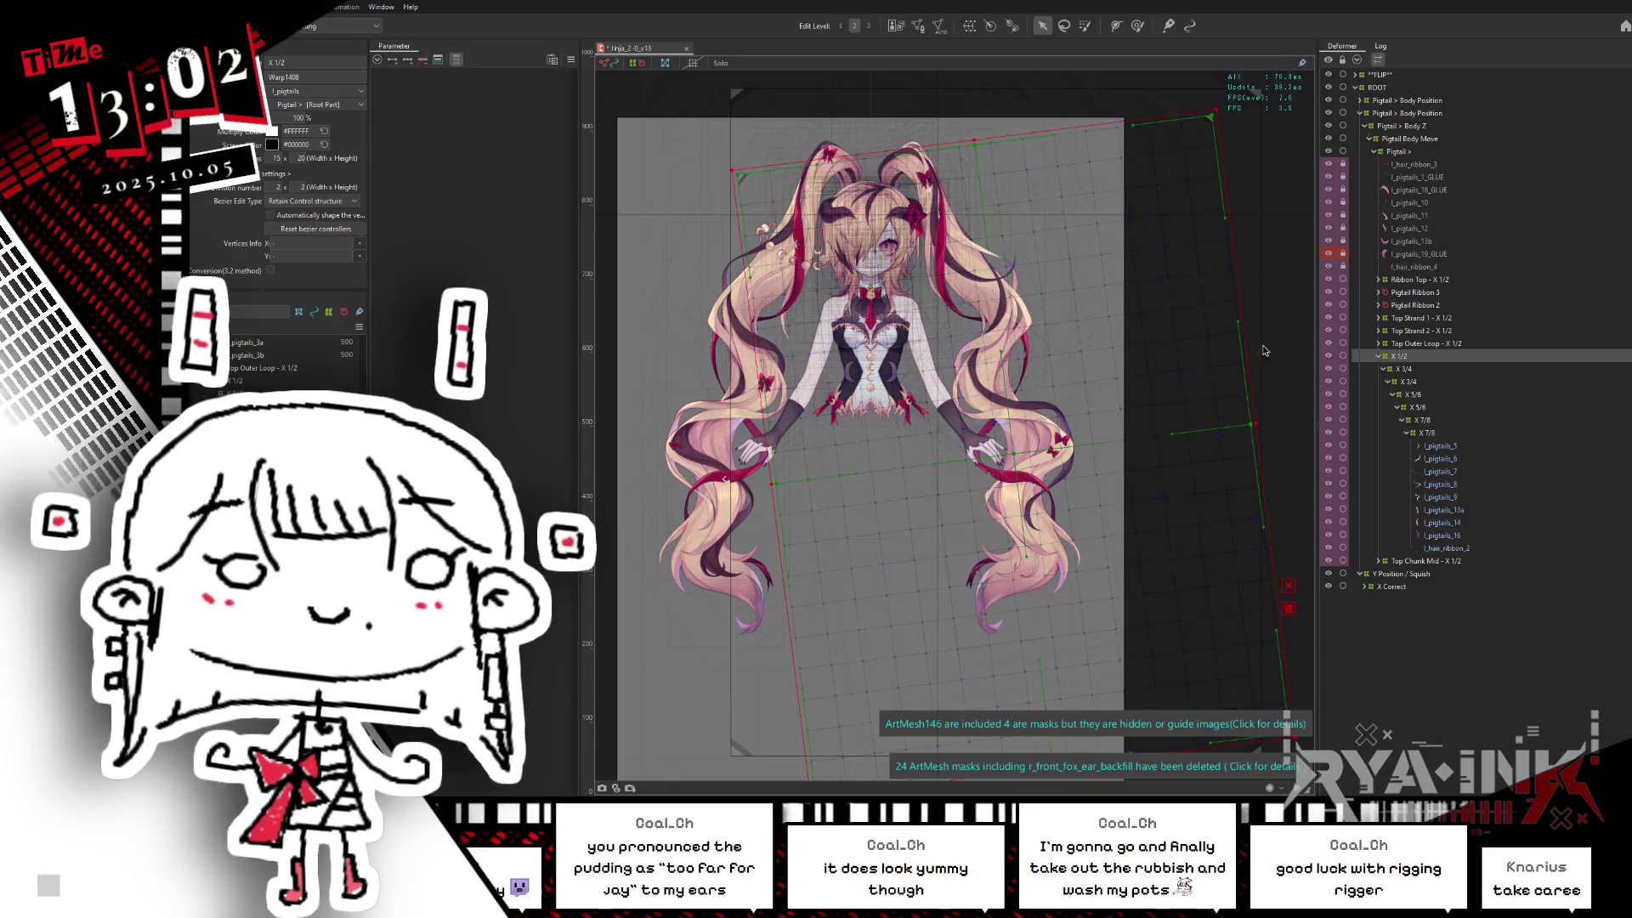
mouse_move(1241, 439)
middle_down()
mouse_move(1241, 247)
mouse_move(1094, 439)
middle_up()
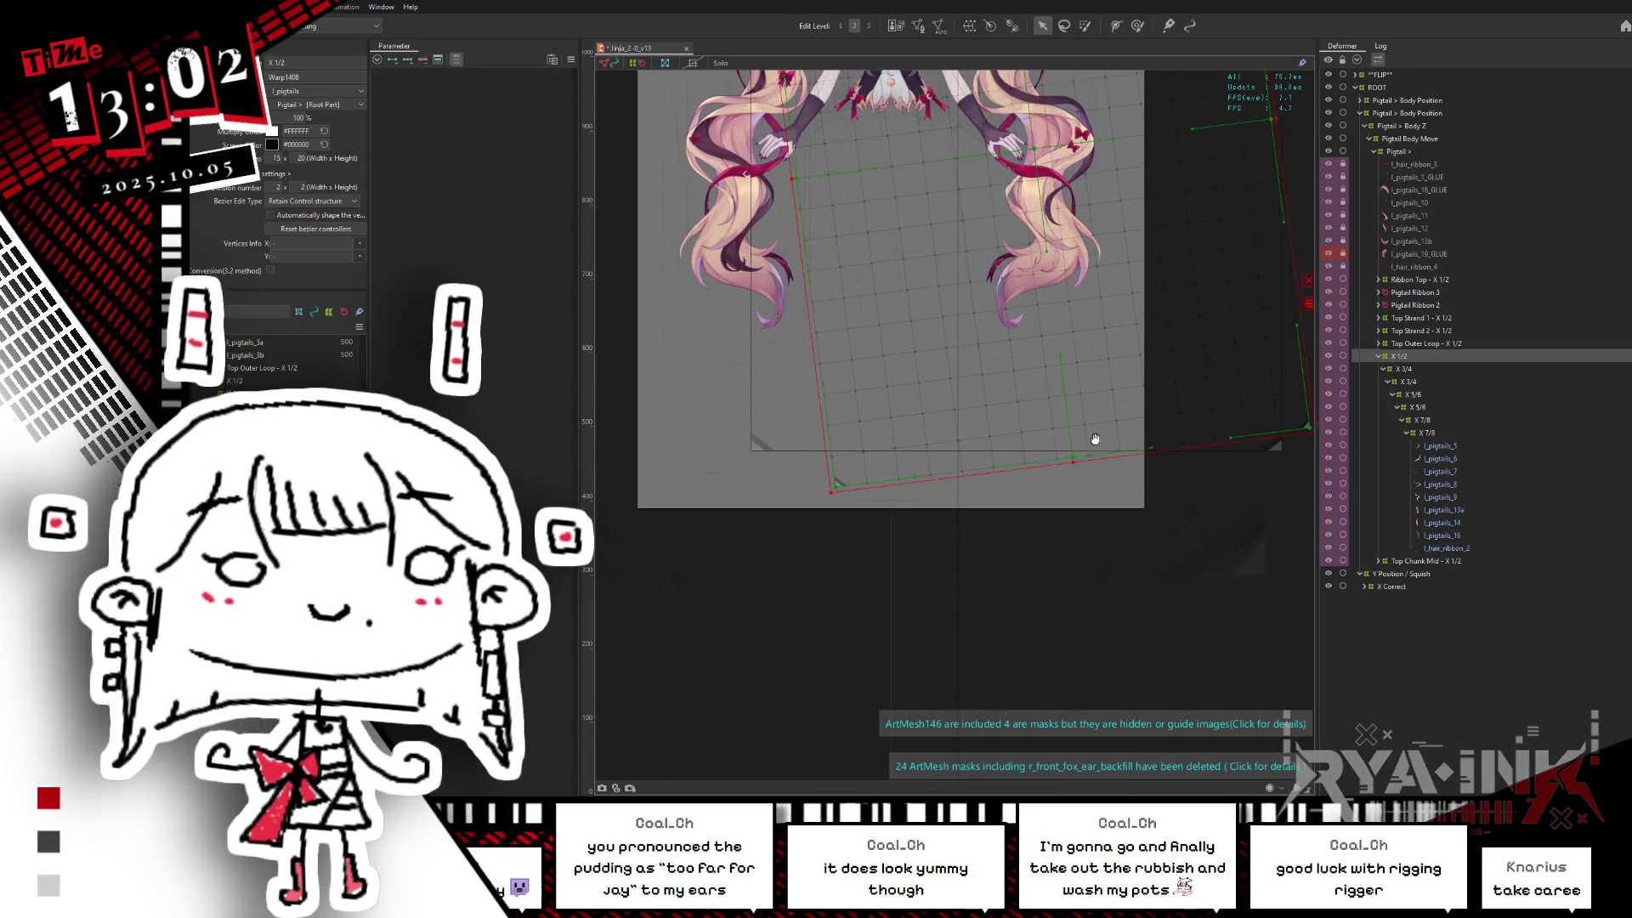
drag(1075, 463, 1072, 452)
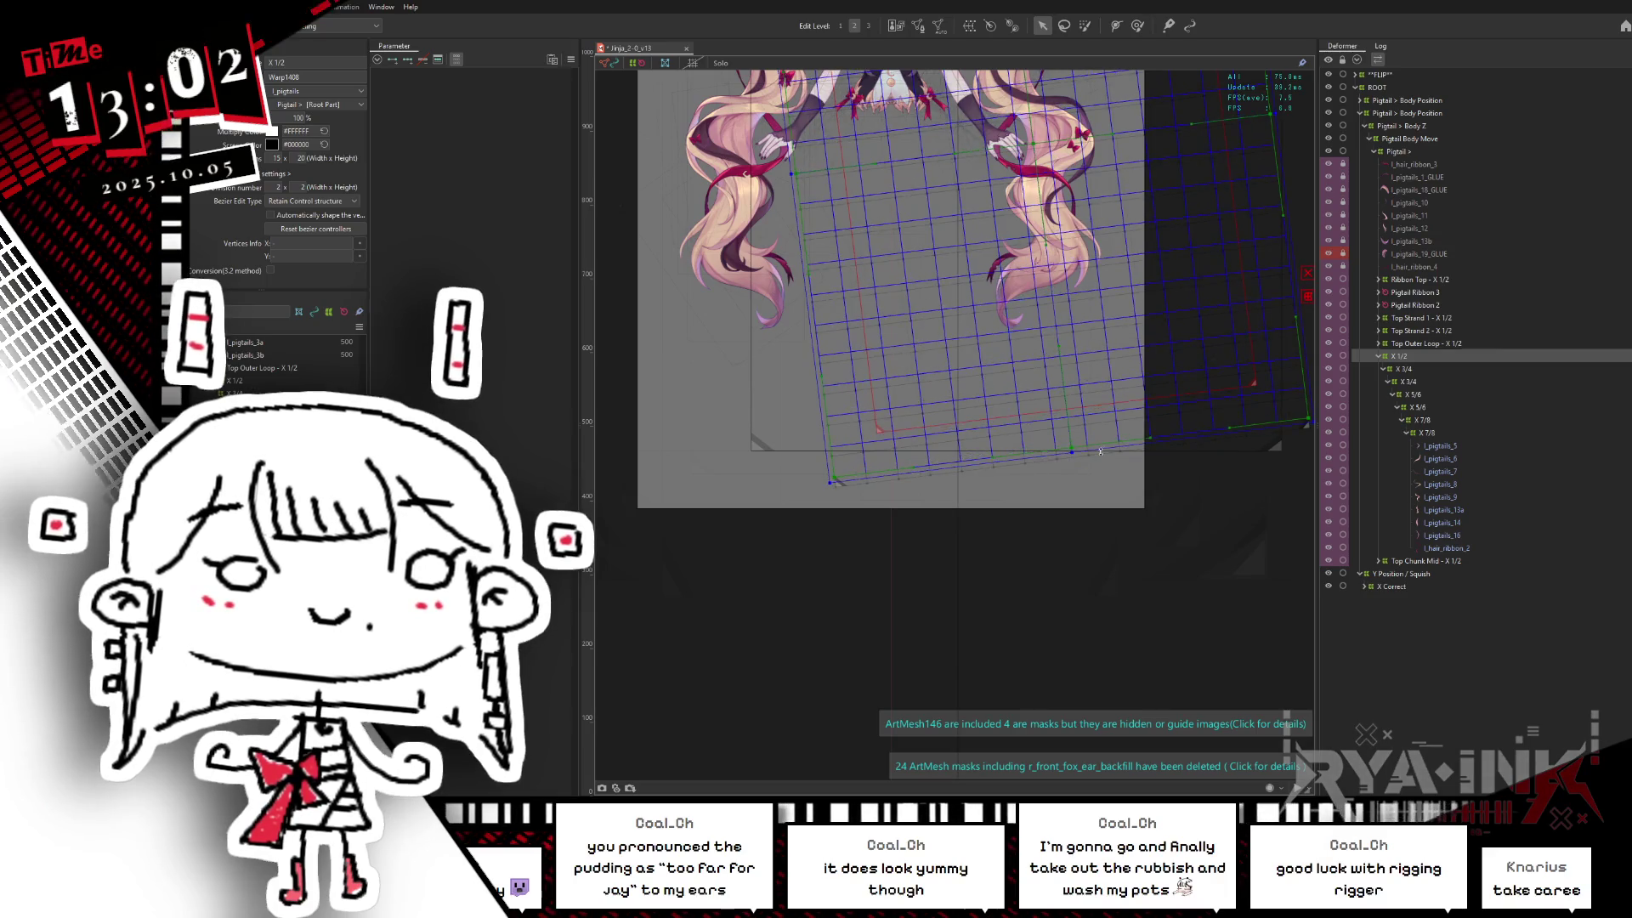
scroll(1147, 472, down, 2)
scroll(1149, 484, down, 2)
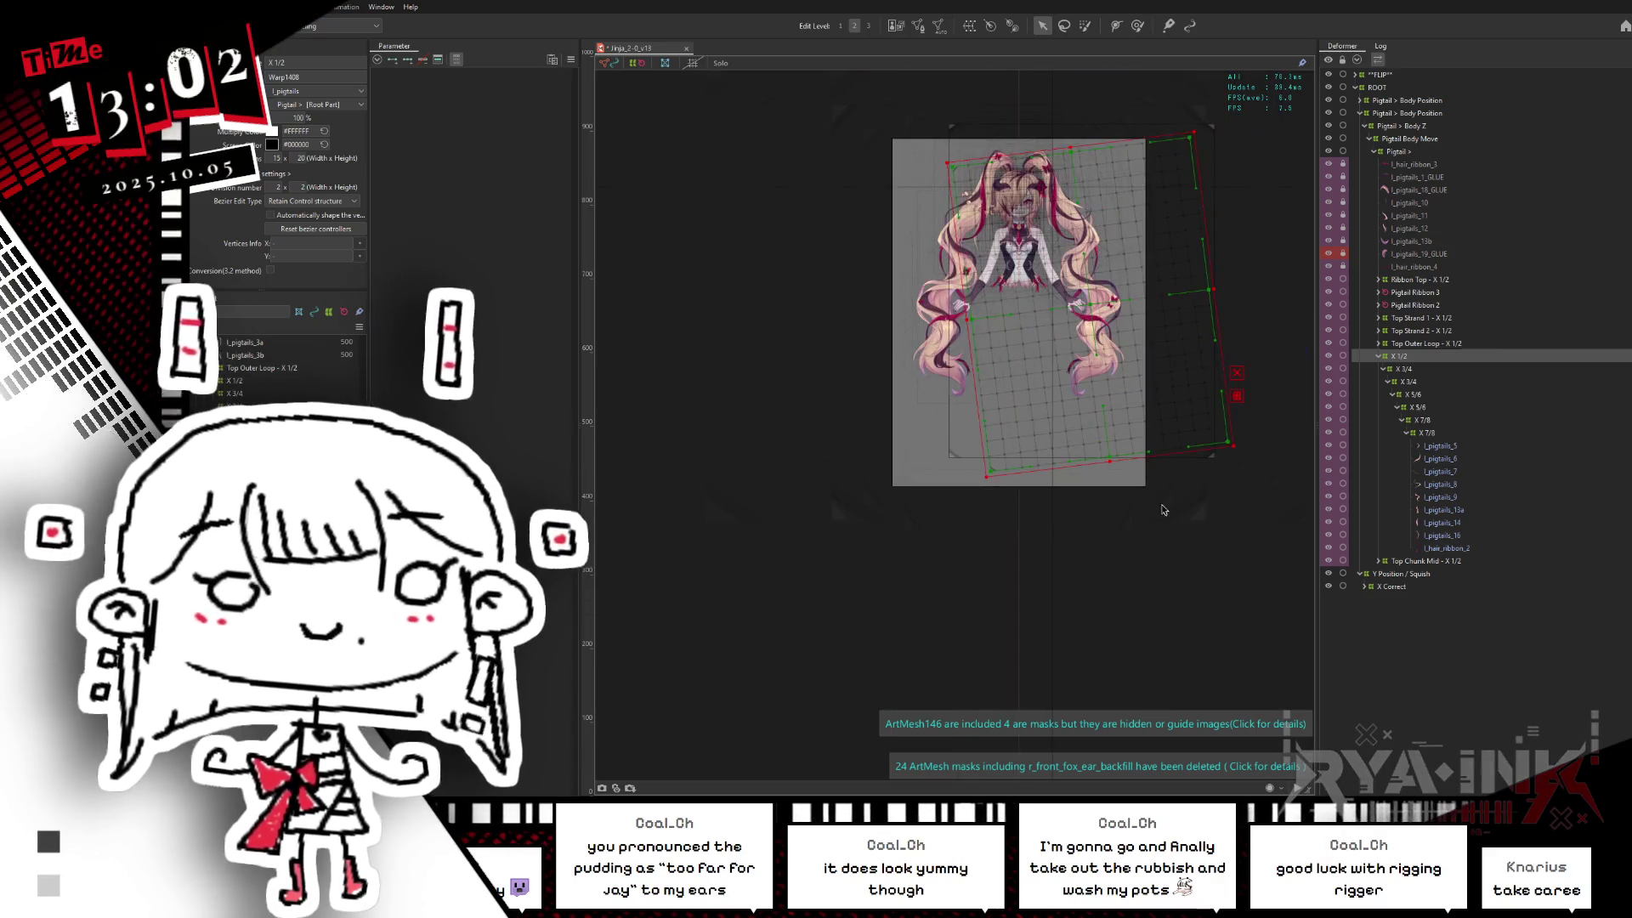
scroll(1108, 625, down, 2)
scroll(1070, 585, up, 2)
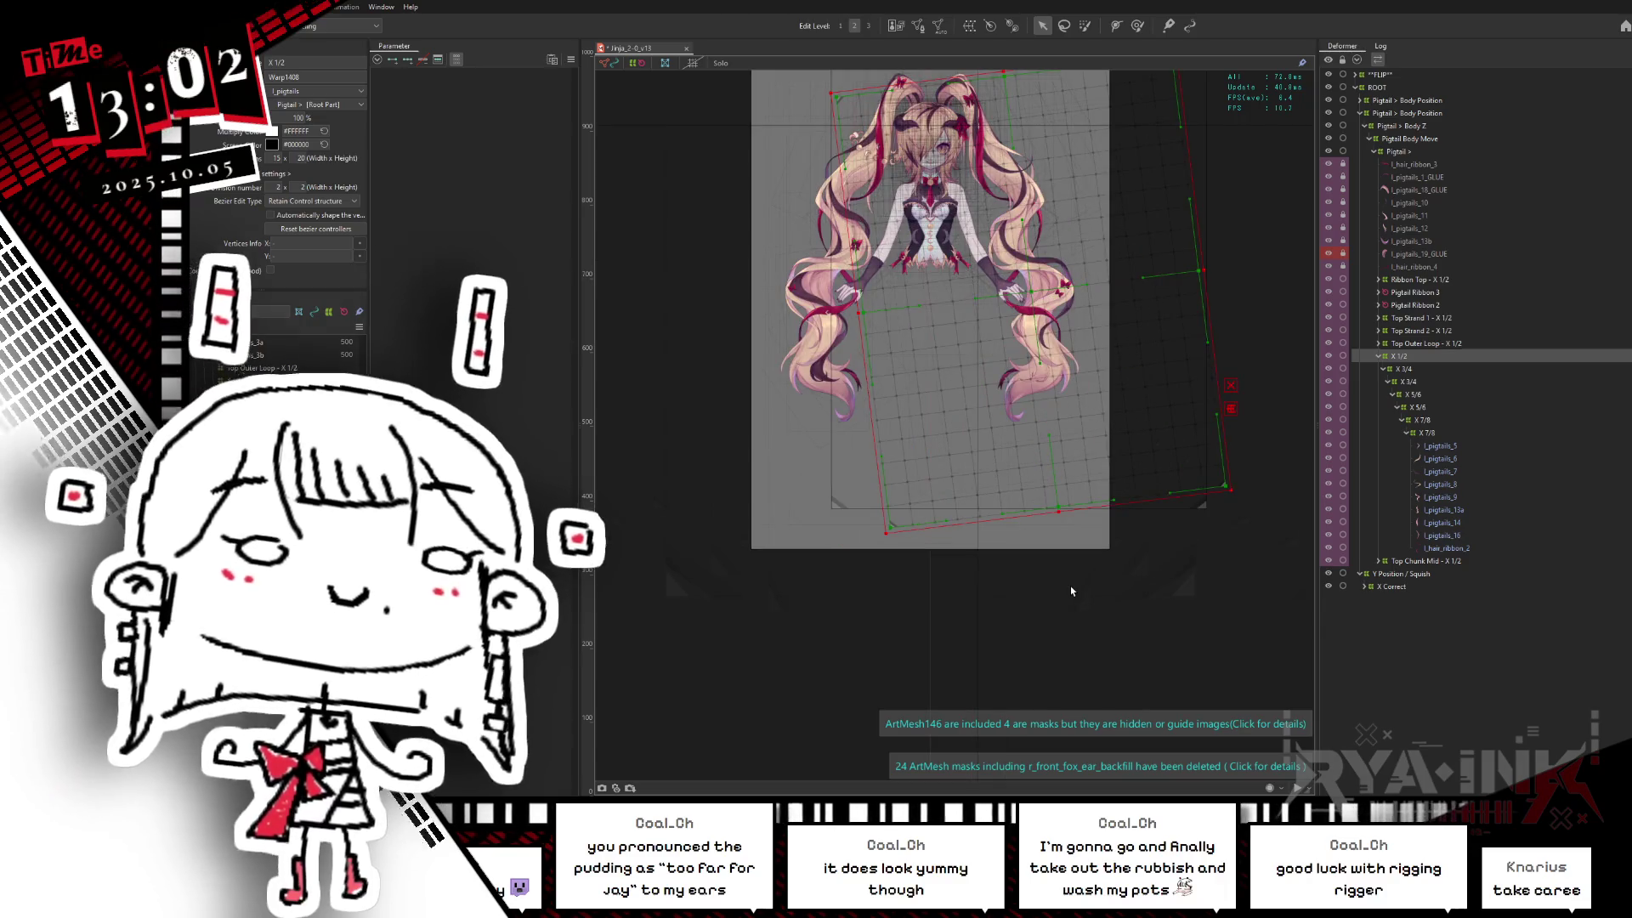
Step: Deselect the X 1/2 grid and collapse its branch in the Deformer palette
click(1059, 510)
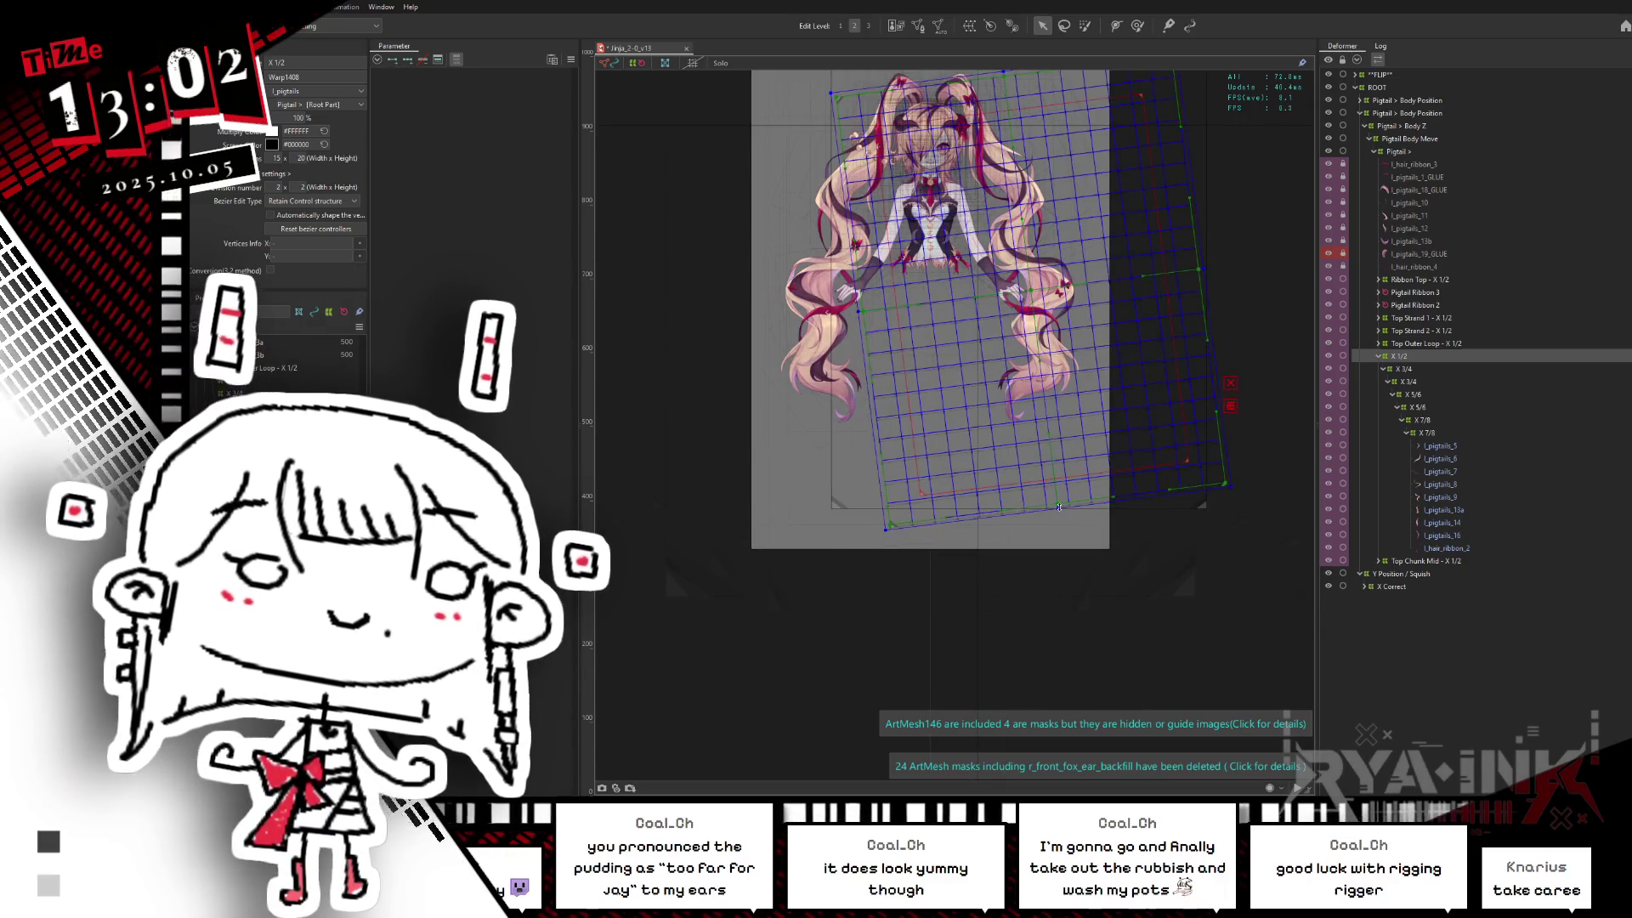
click(1122, 587)
middle_drag(1122, 591, 1083, 634)
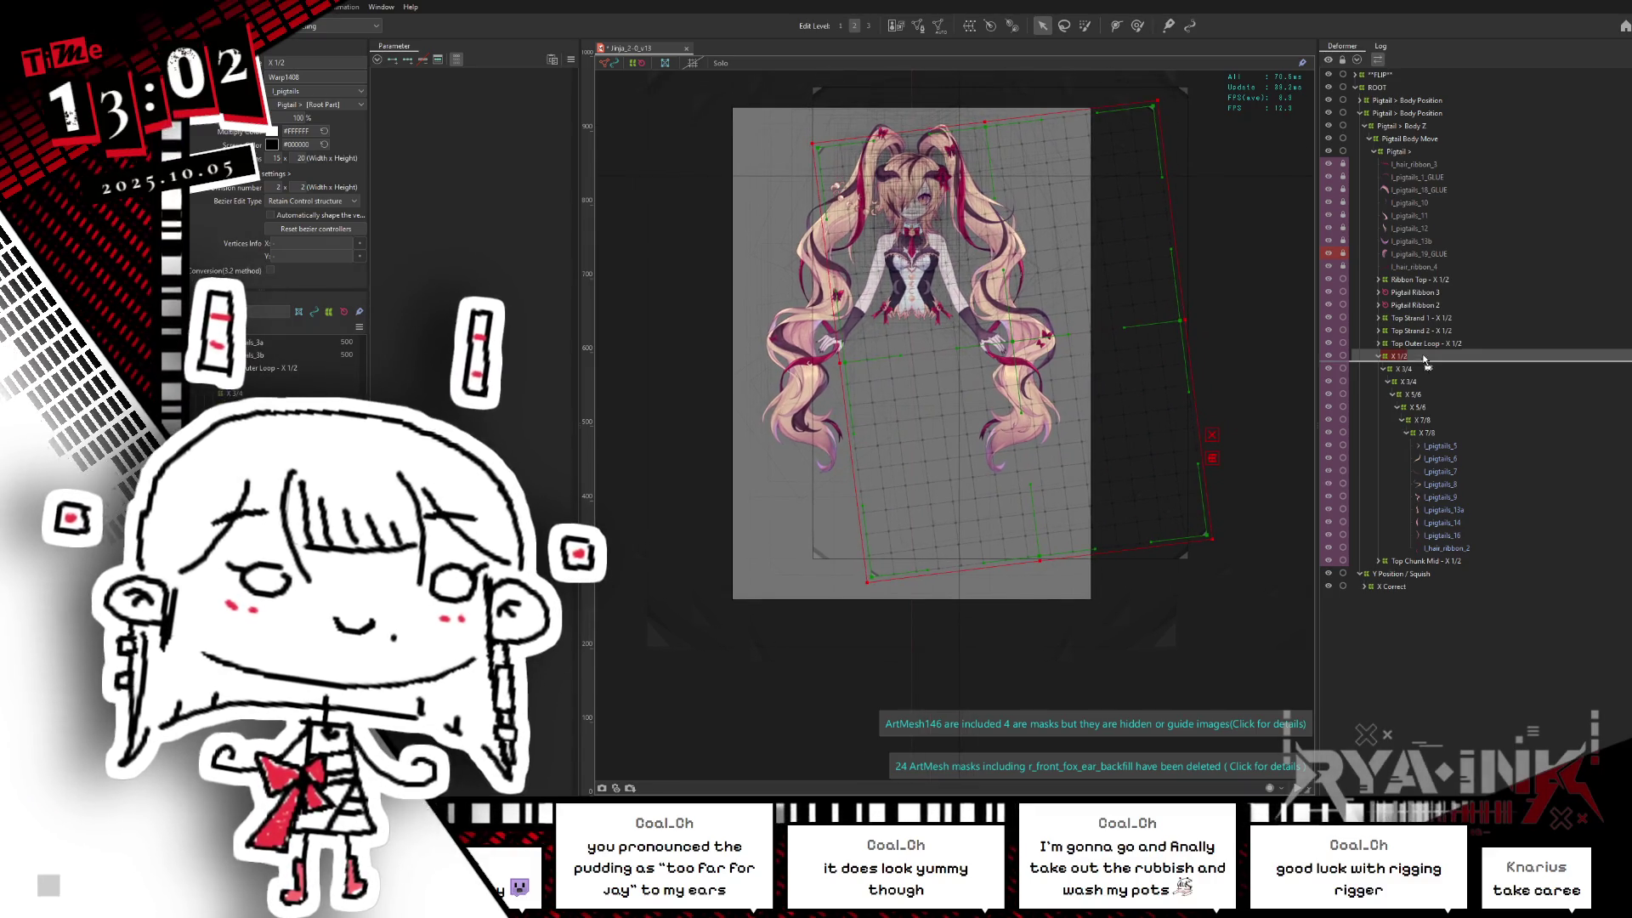
click(1384, 356)
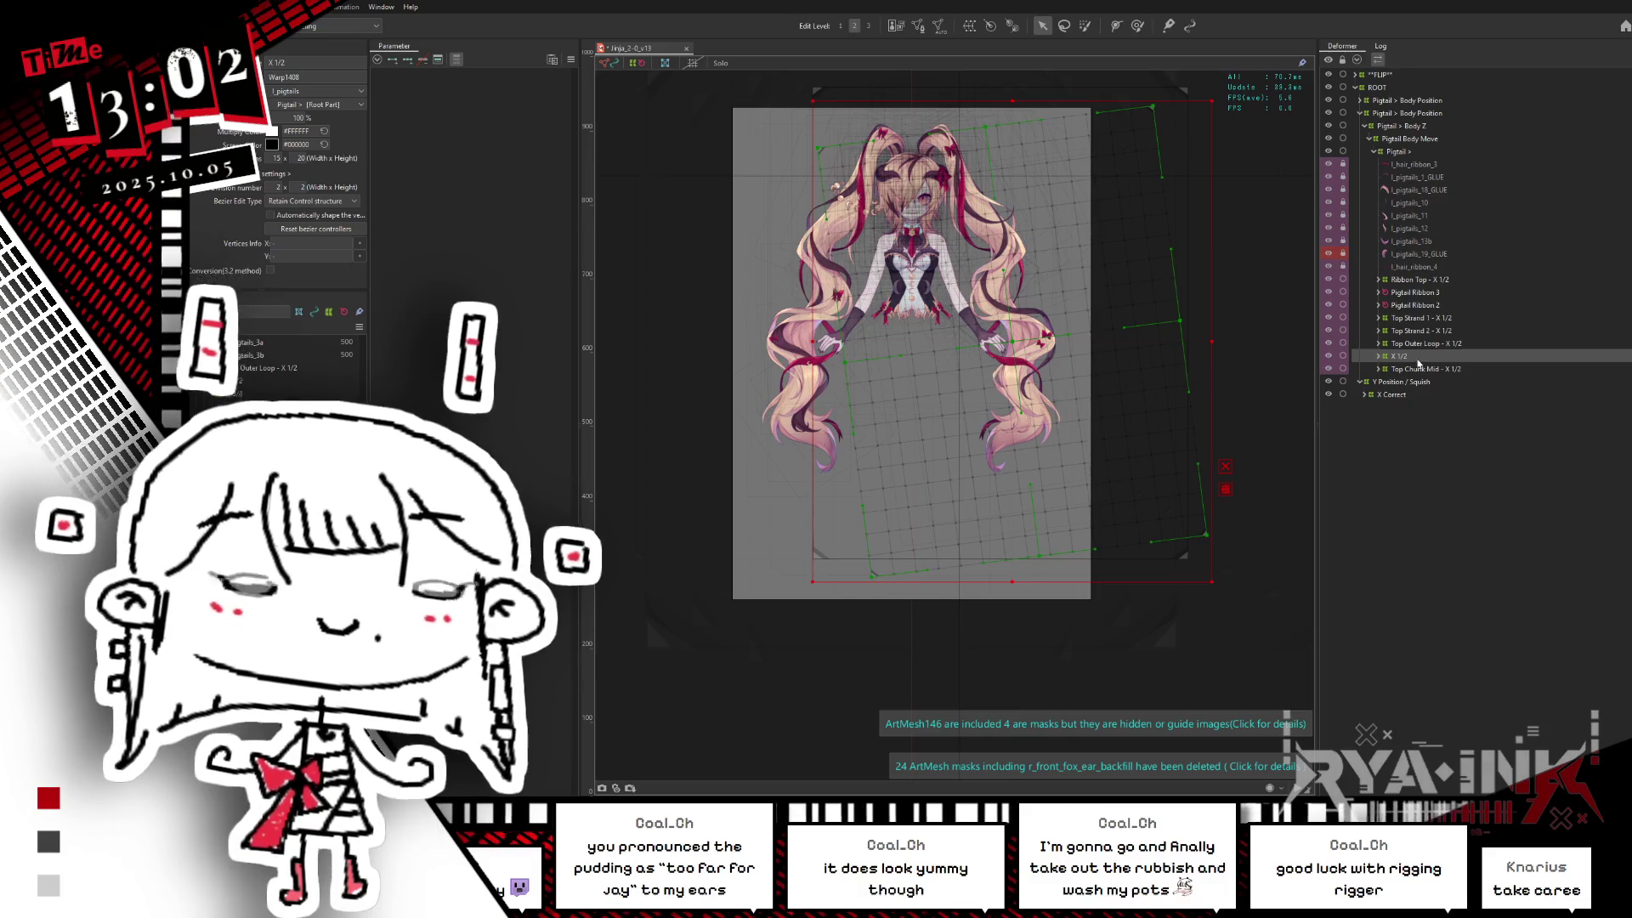
Step: Paste the copied X 3/4 under X 1/2 and delete the extra X 1/2 deformer
key(ctrl+v)
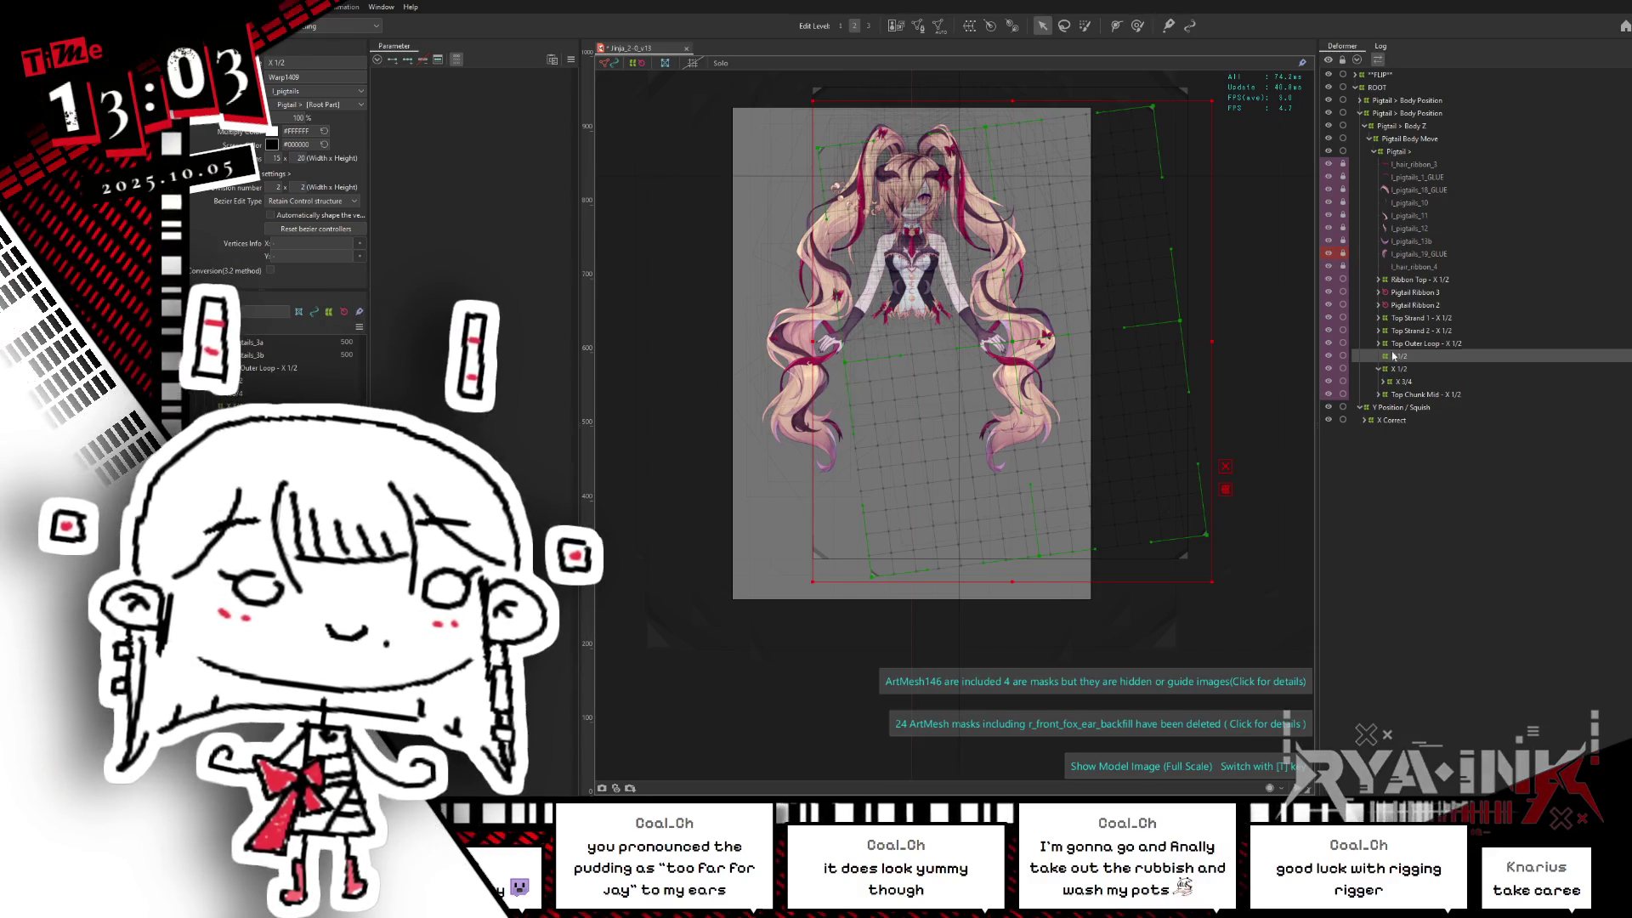
click(1403, 369)
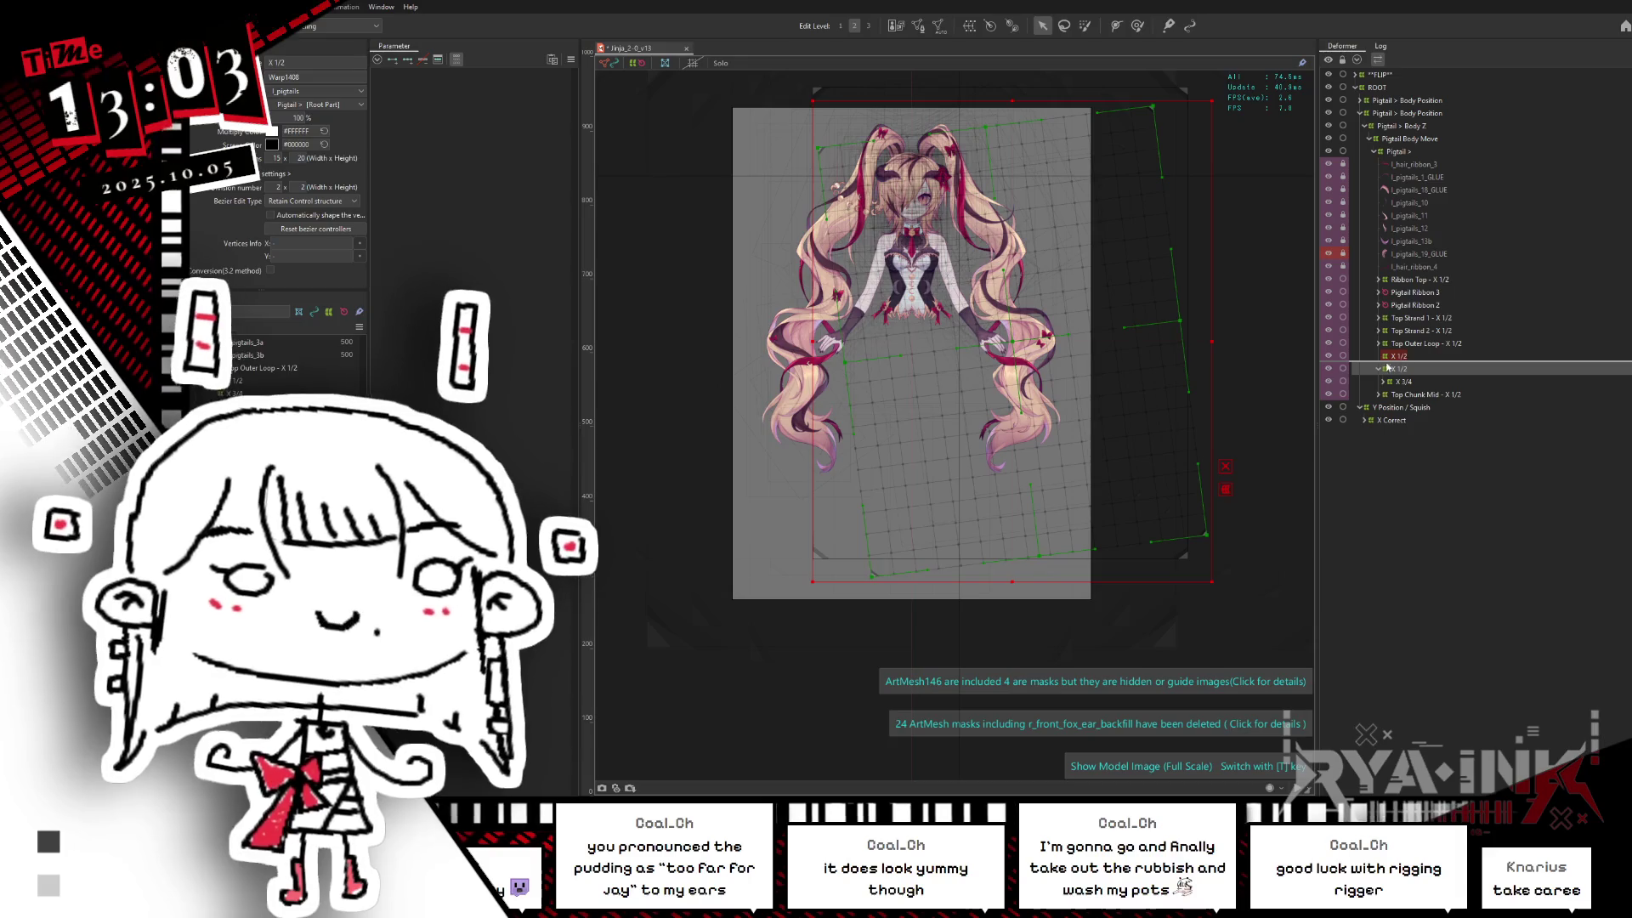
key(Delete)
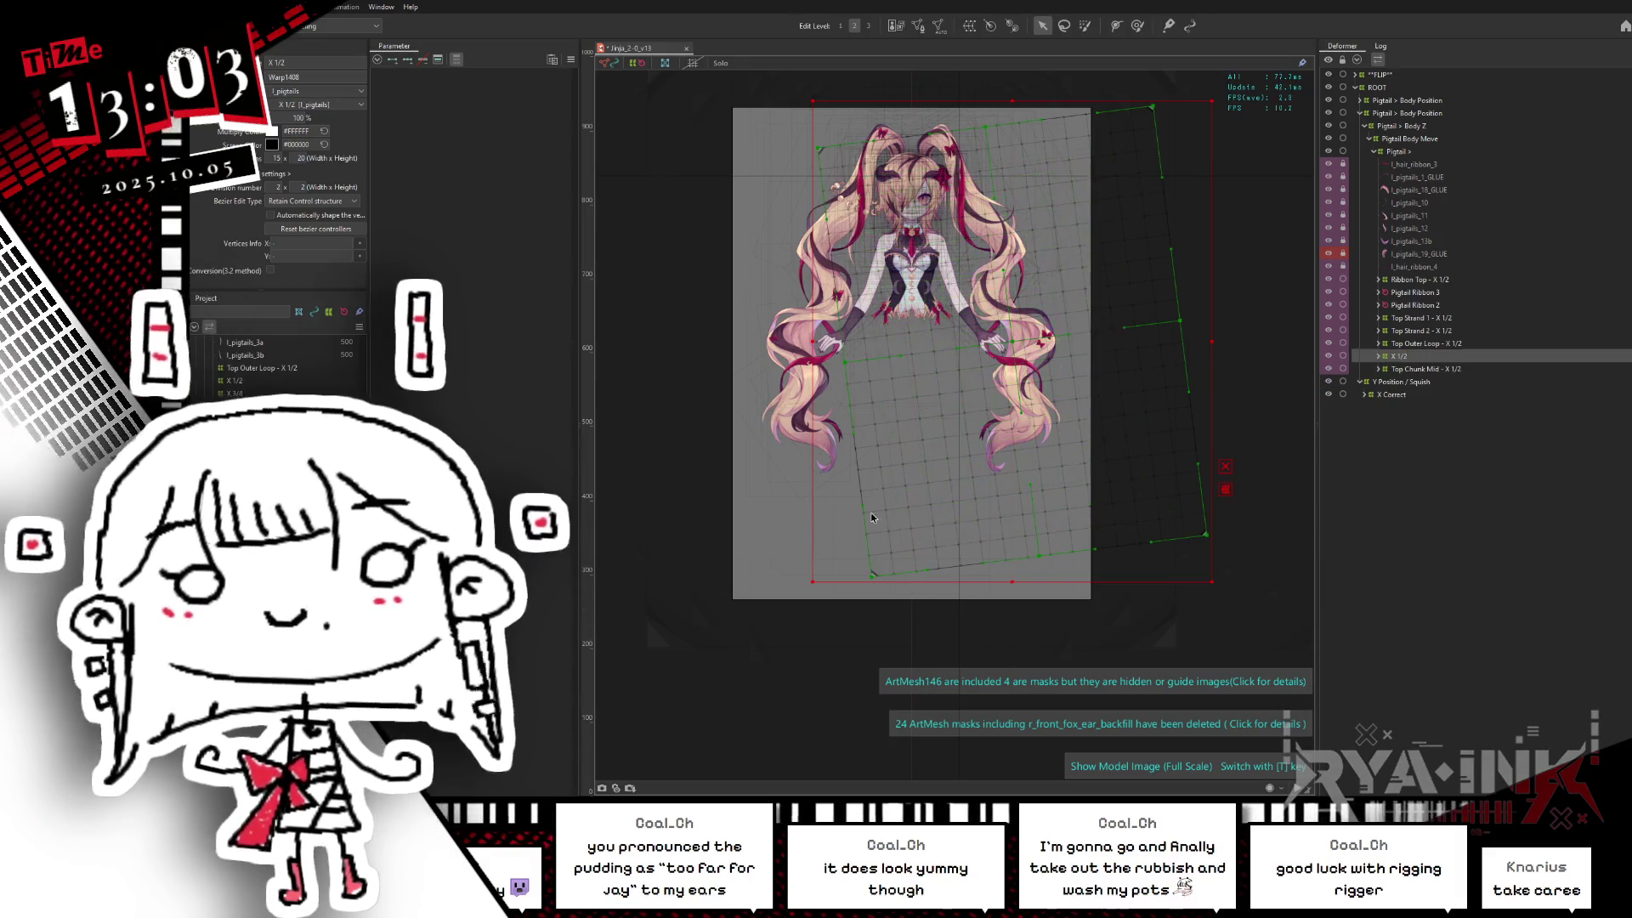
Step: Select X 1/2's child objects and rename it Lower Chunk Mid - X 1/2
right_click(1437, 360)
click(1448, 368)
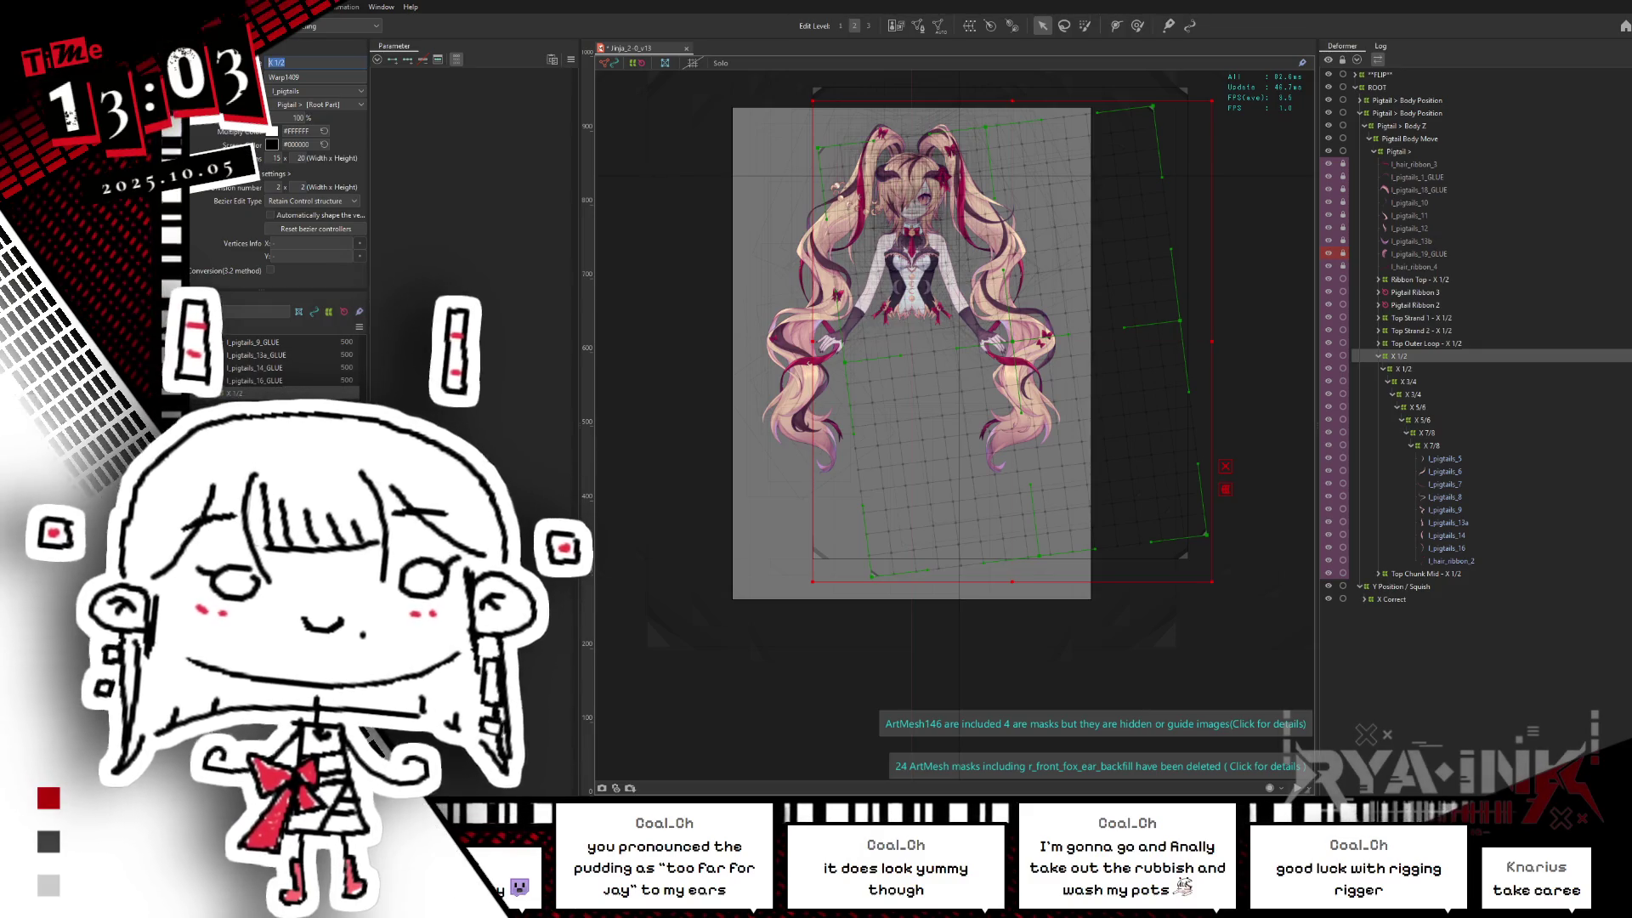
text(Low)
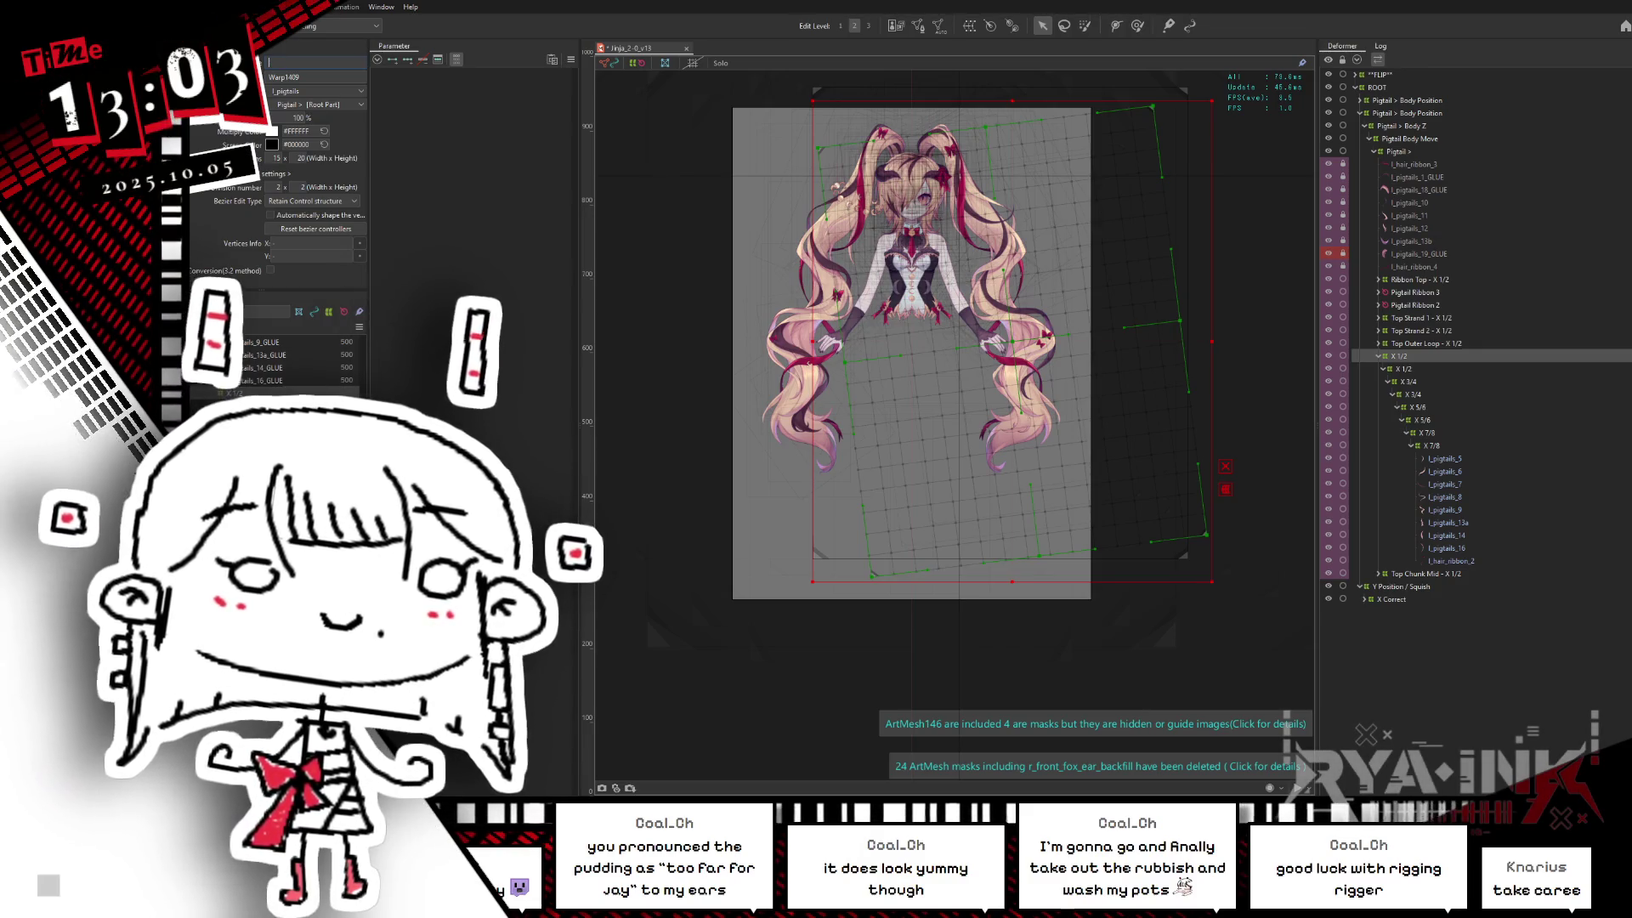
text(er Mid)
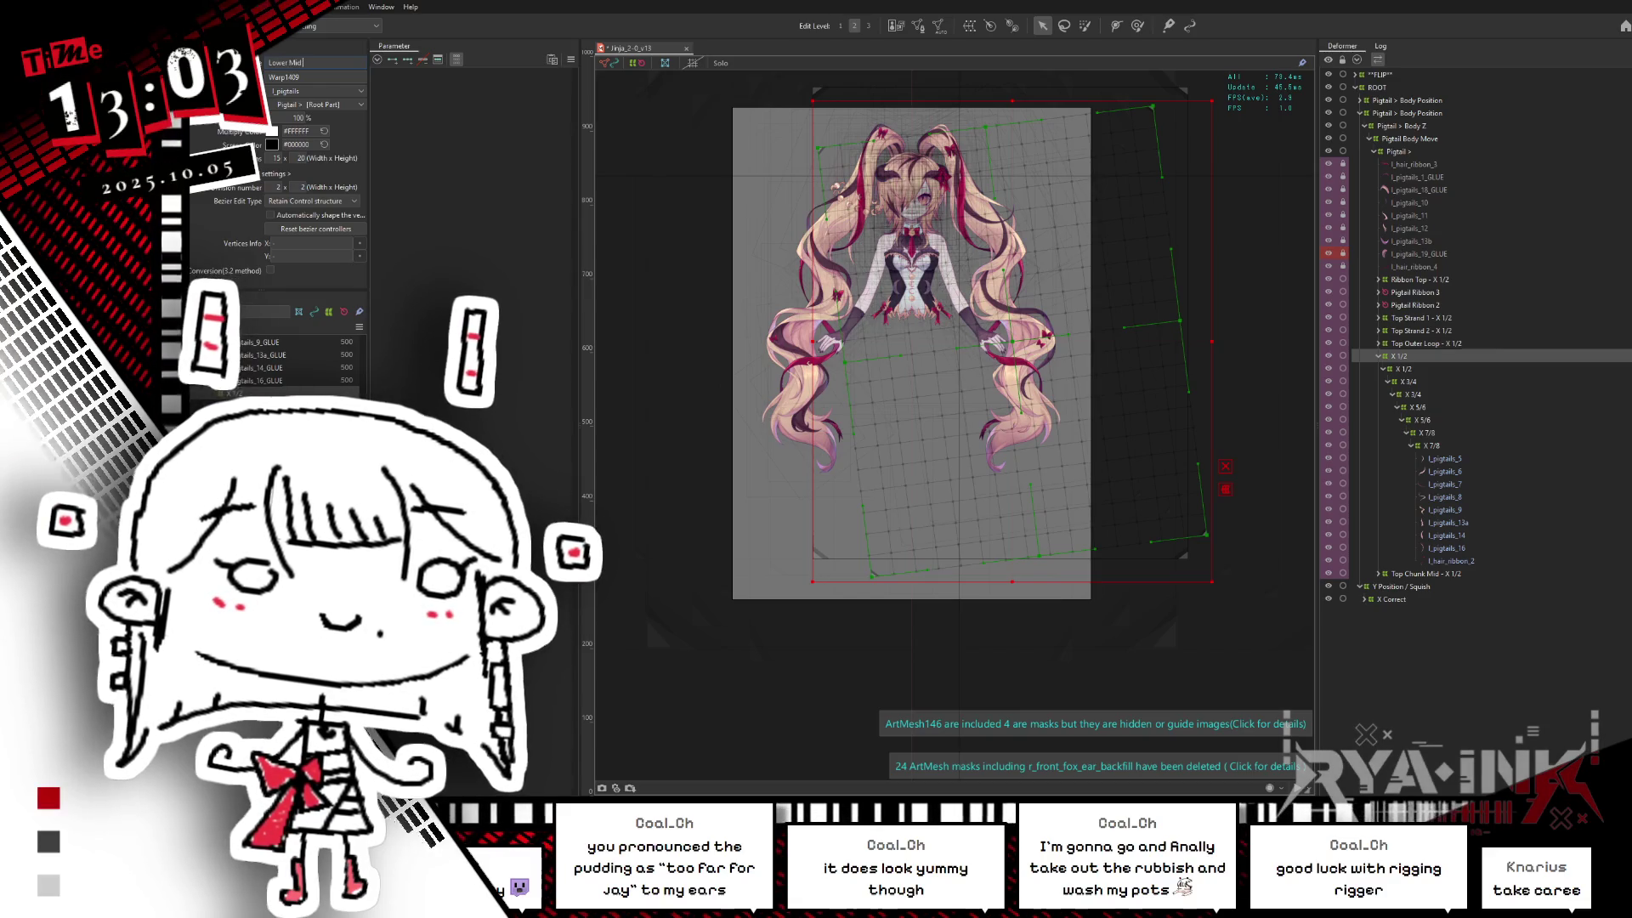
key(BackSpace)
key(BackSpace)
key(BackSpace)
text(Chunk)
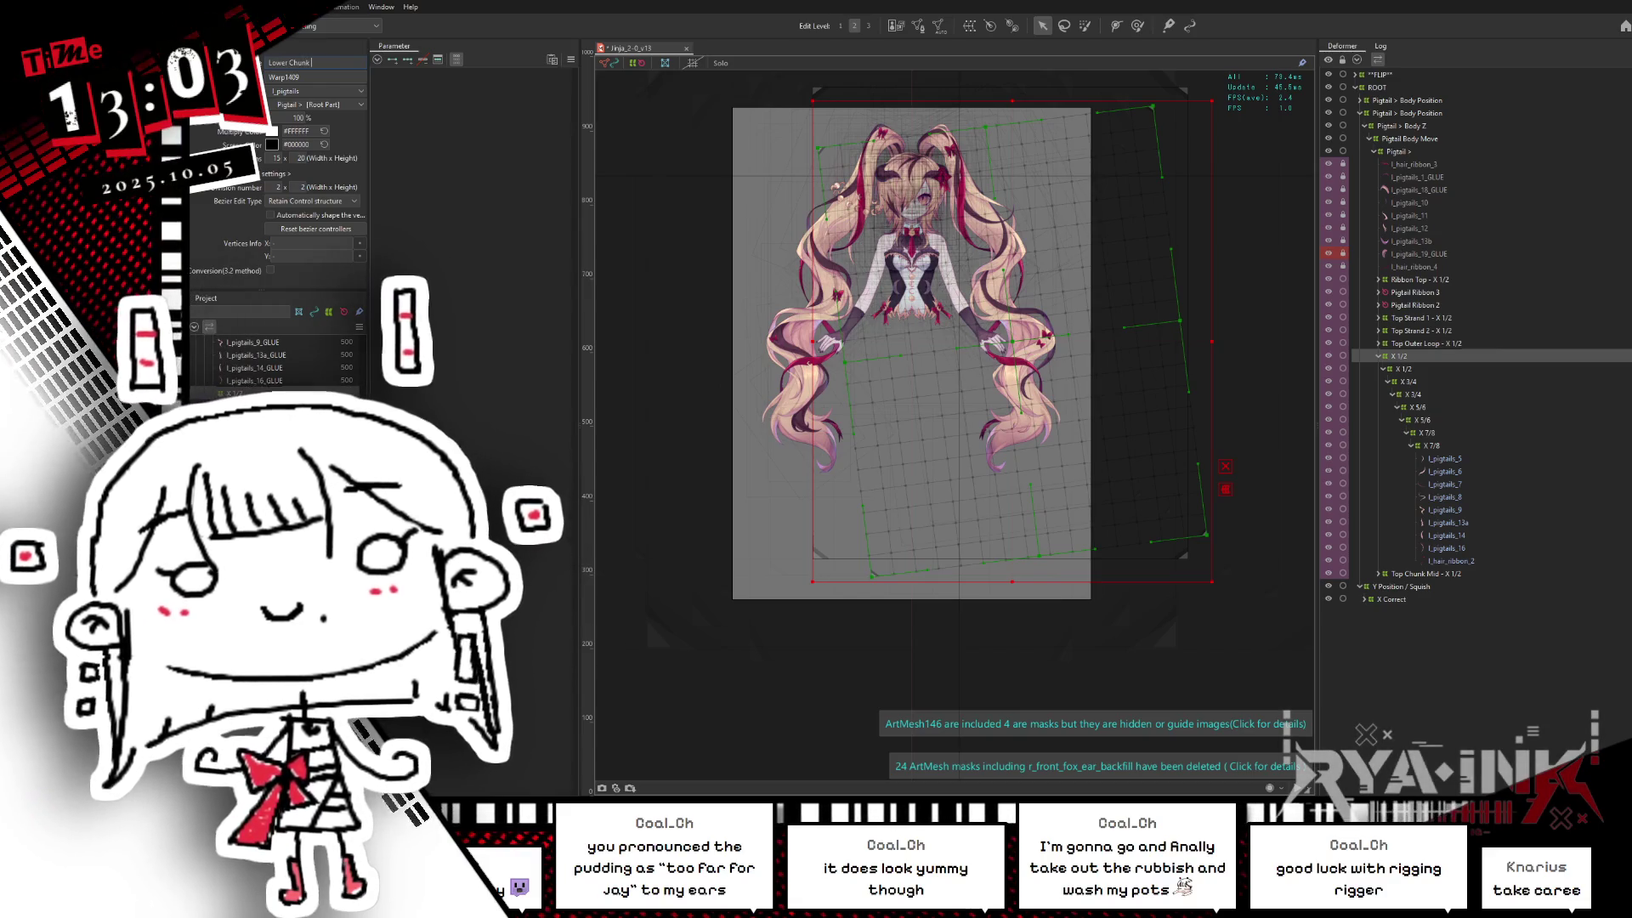
text( Mid - X 1/2)
key(Return)
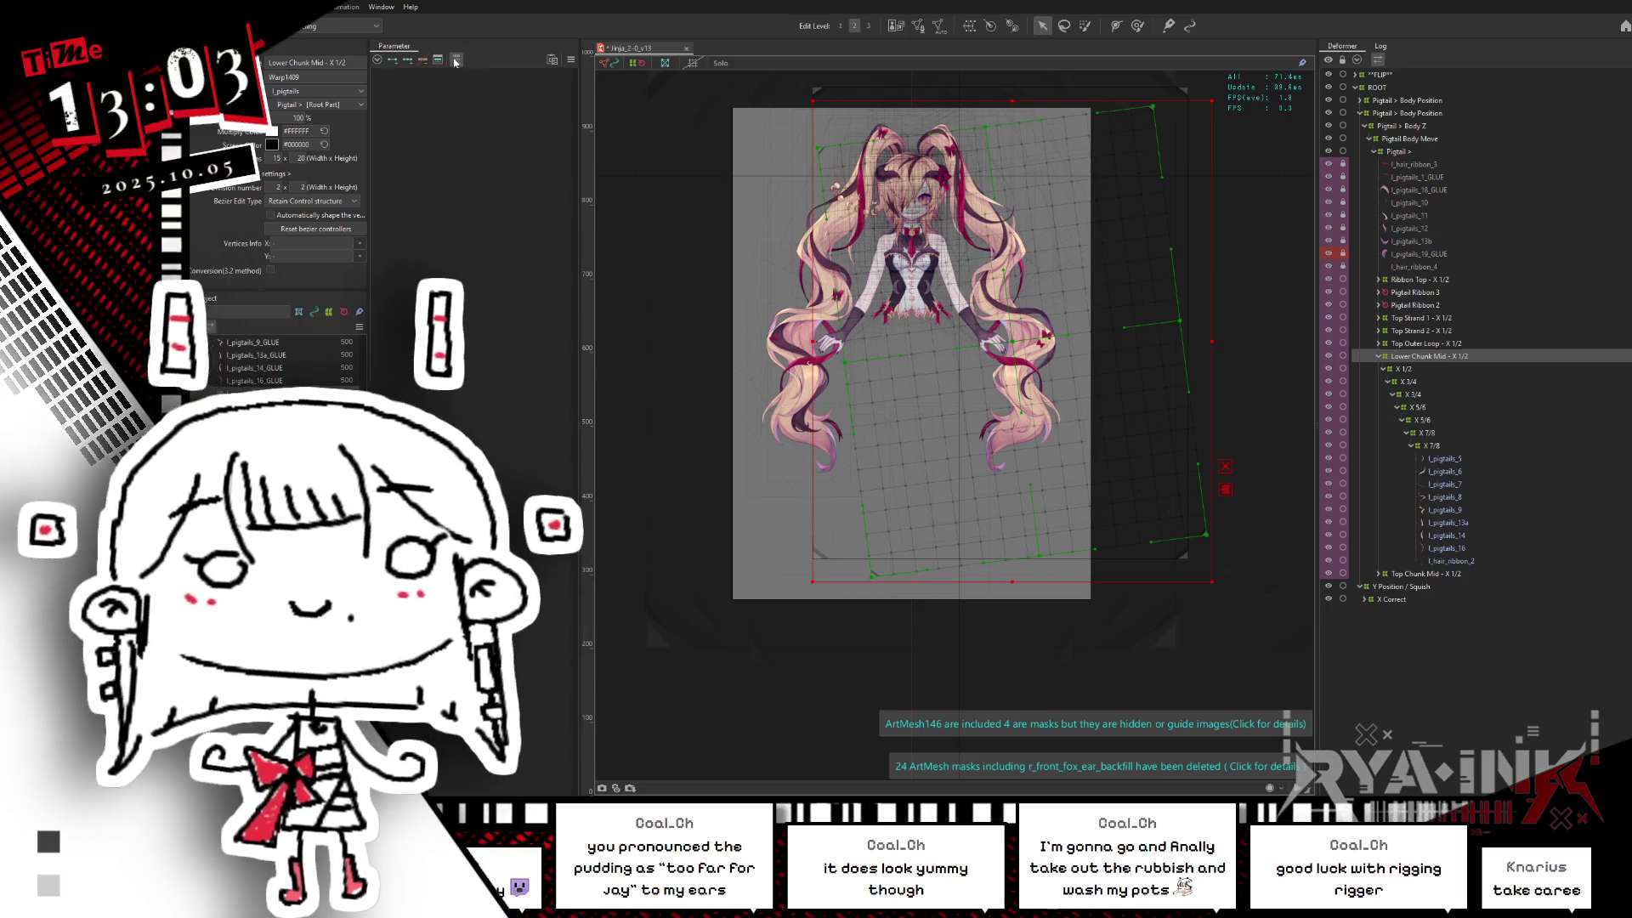
Step: Select Top Chunk Mid - X 1/2 and reveal all its nested child deformers
middle_drag(645, 618, 657, 661)
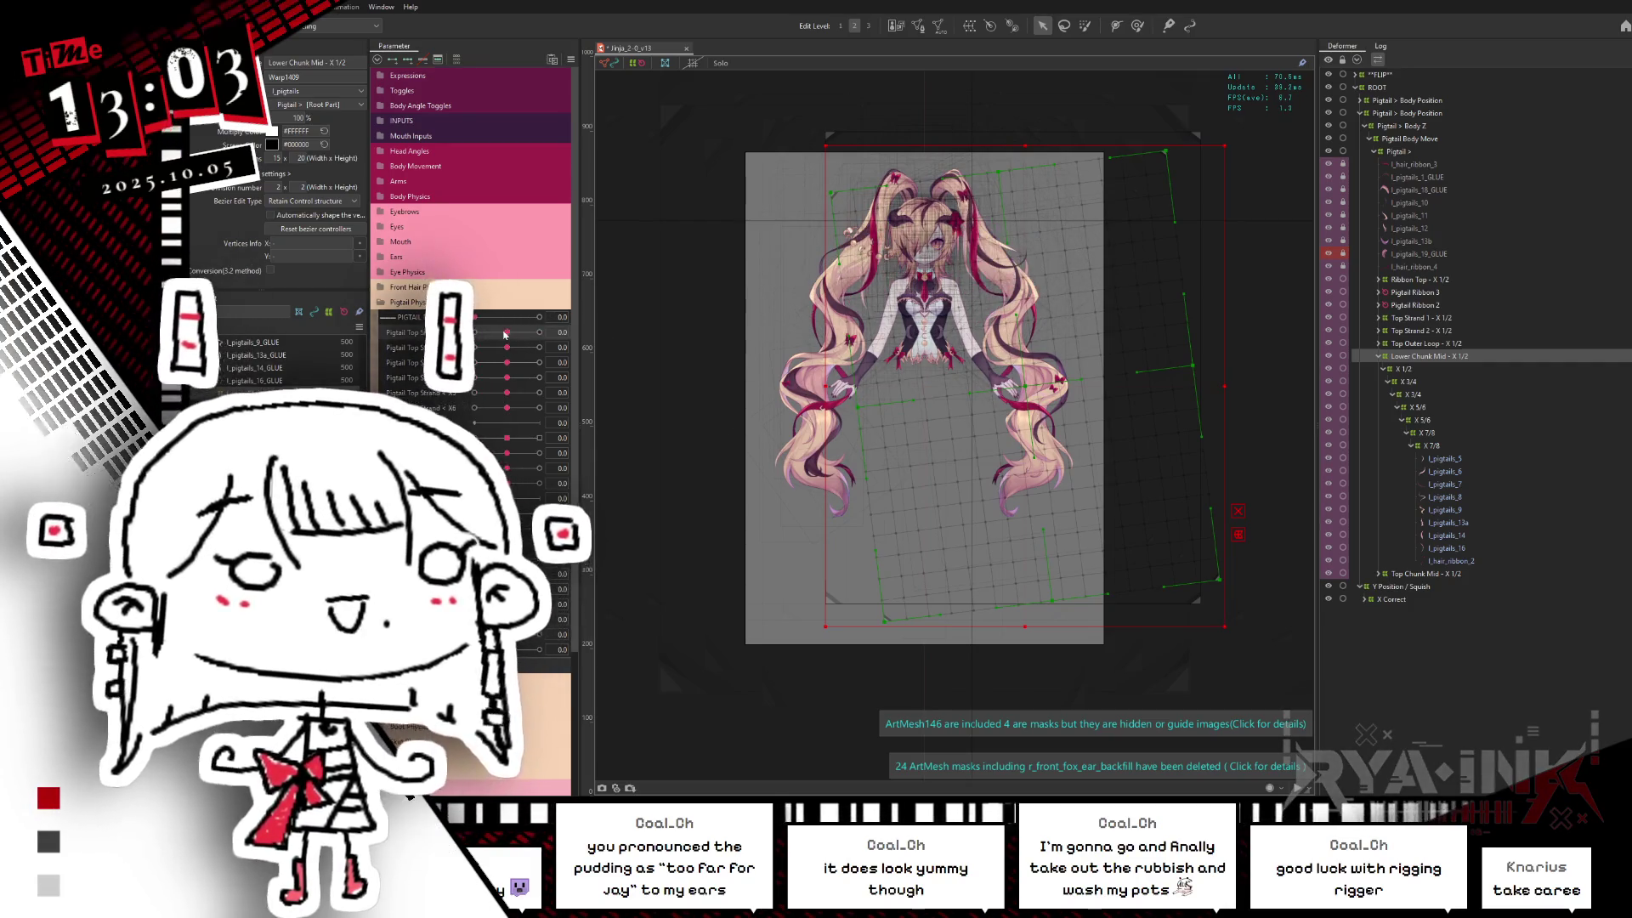
click(1419, 345)
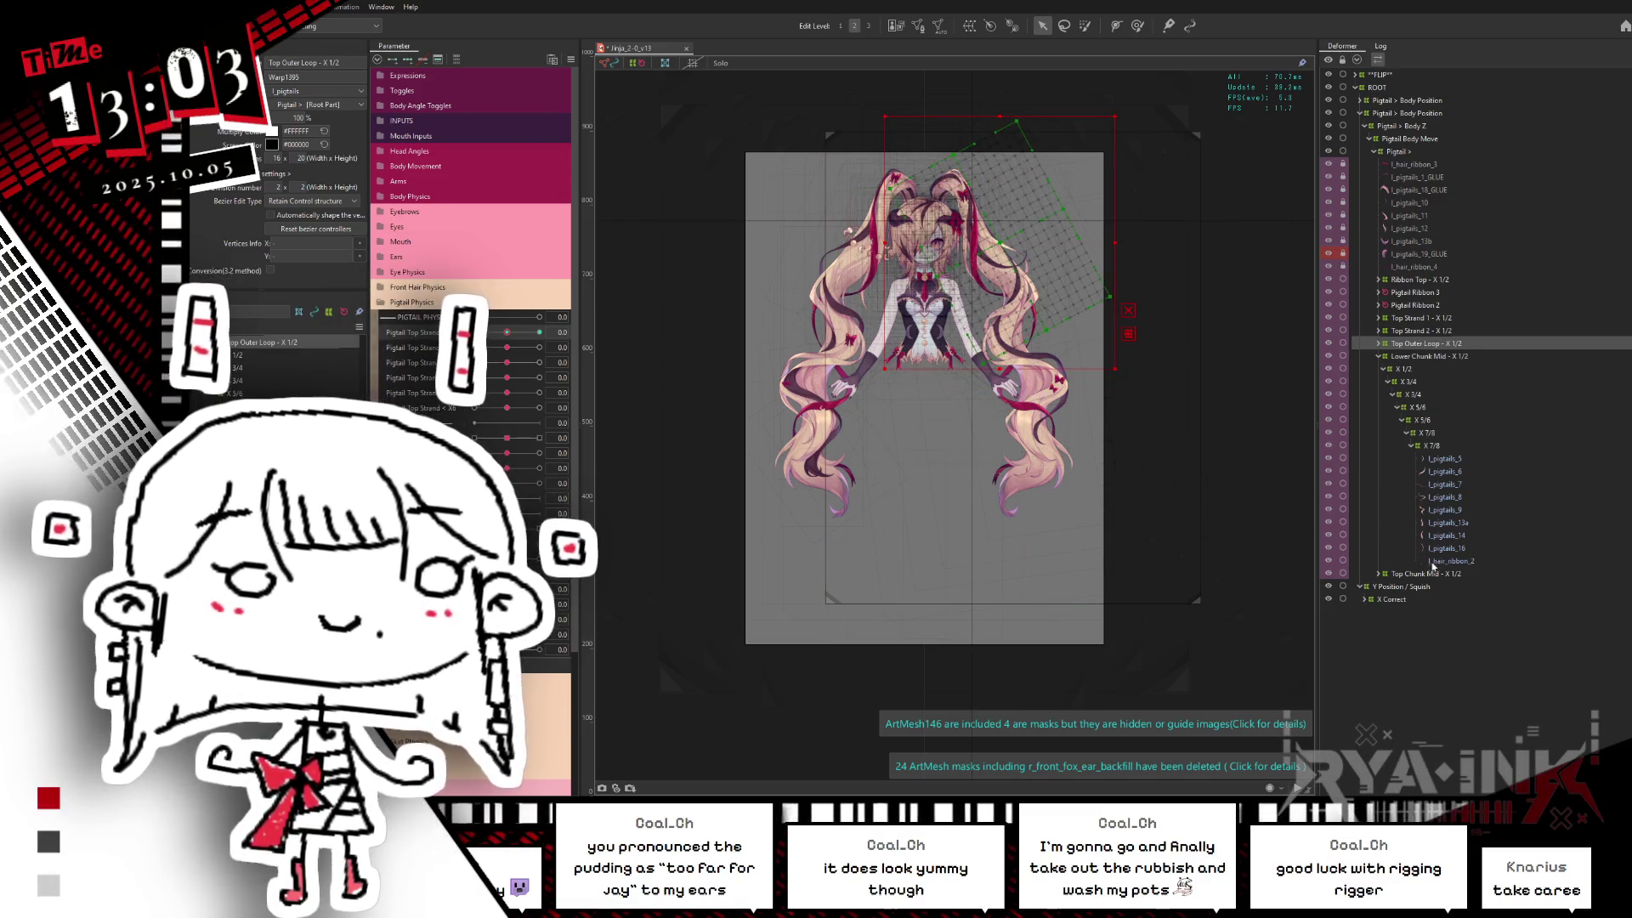
click(1425, 575)
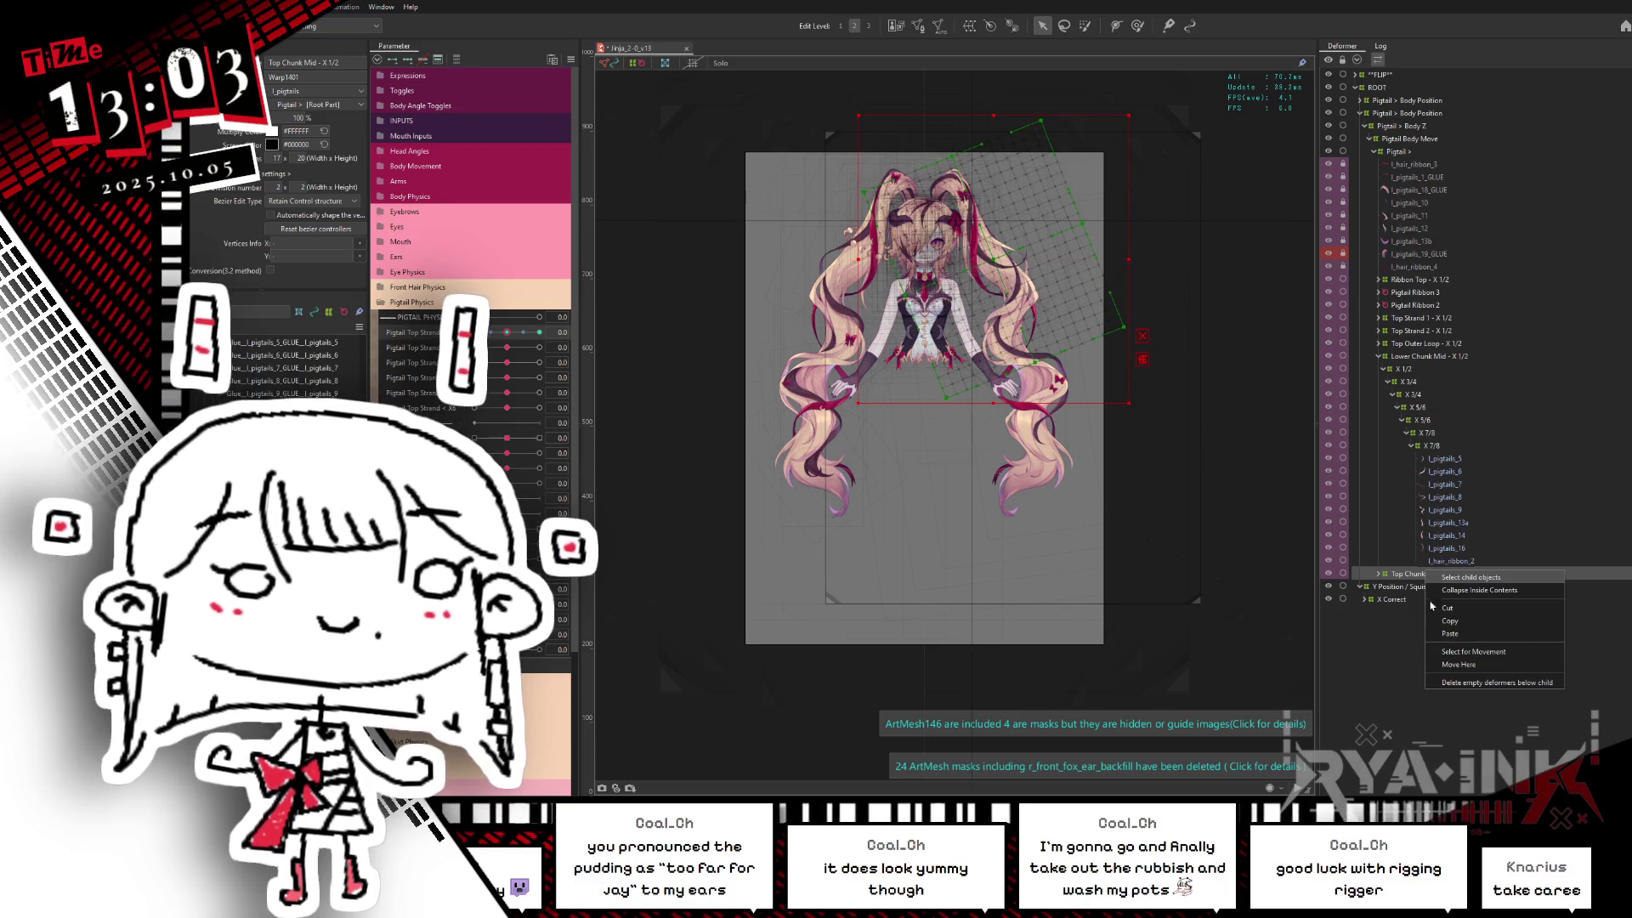
click(1368, 588)
click(1454, 651)
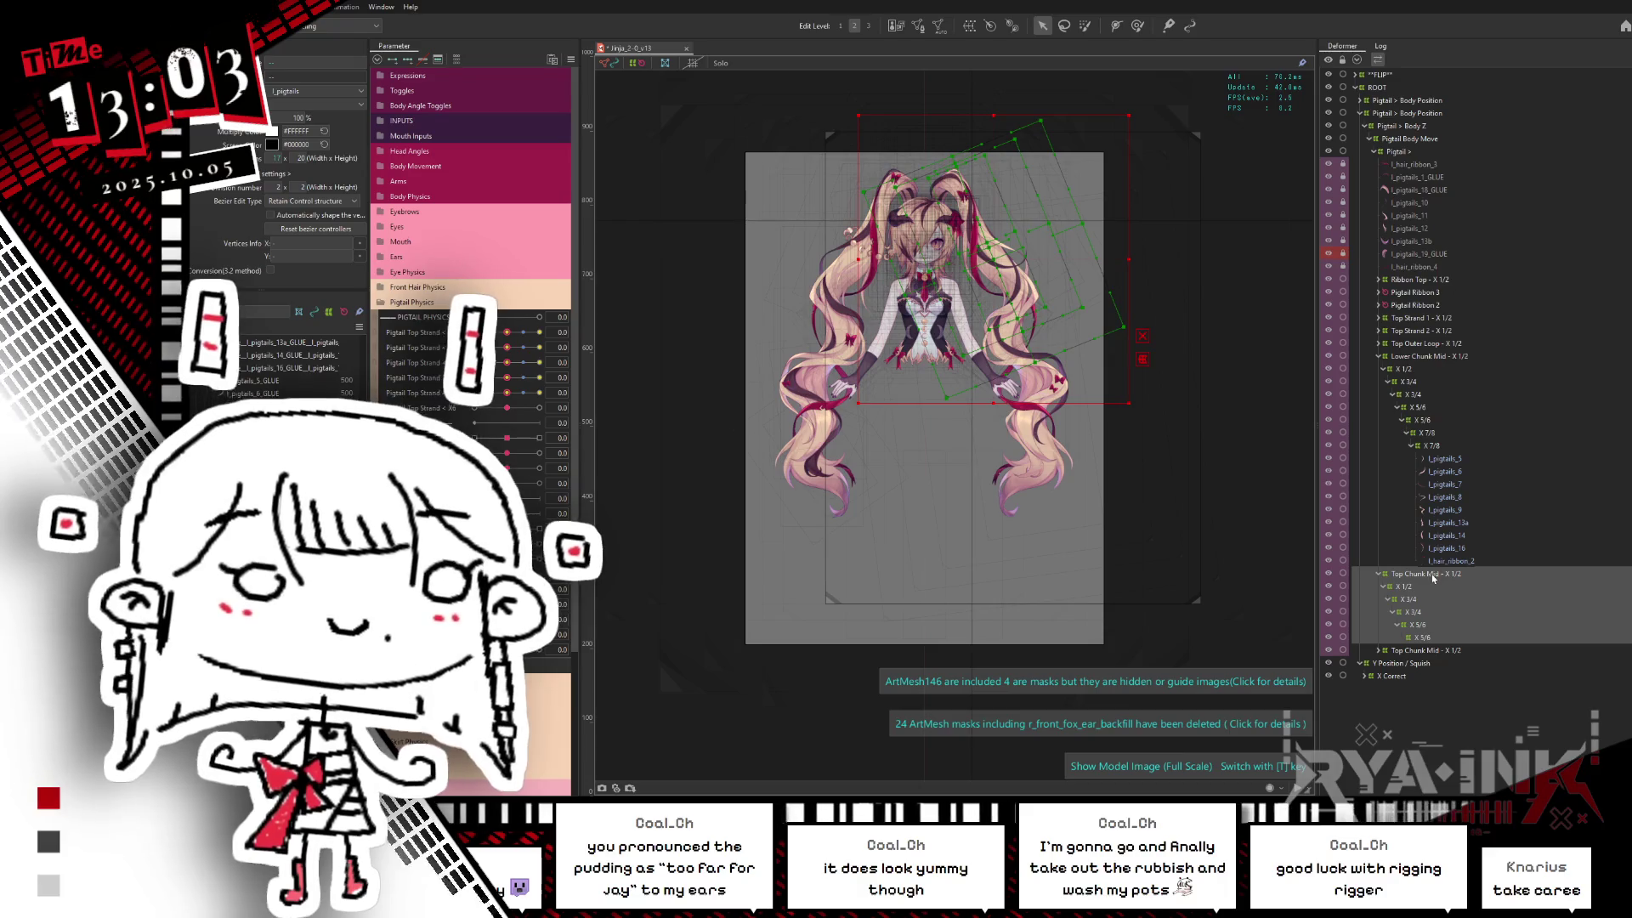
Step: Try dragging the X 5/8 deformer to a new spot in the hierarchy
click(1424, 639)
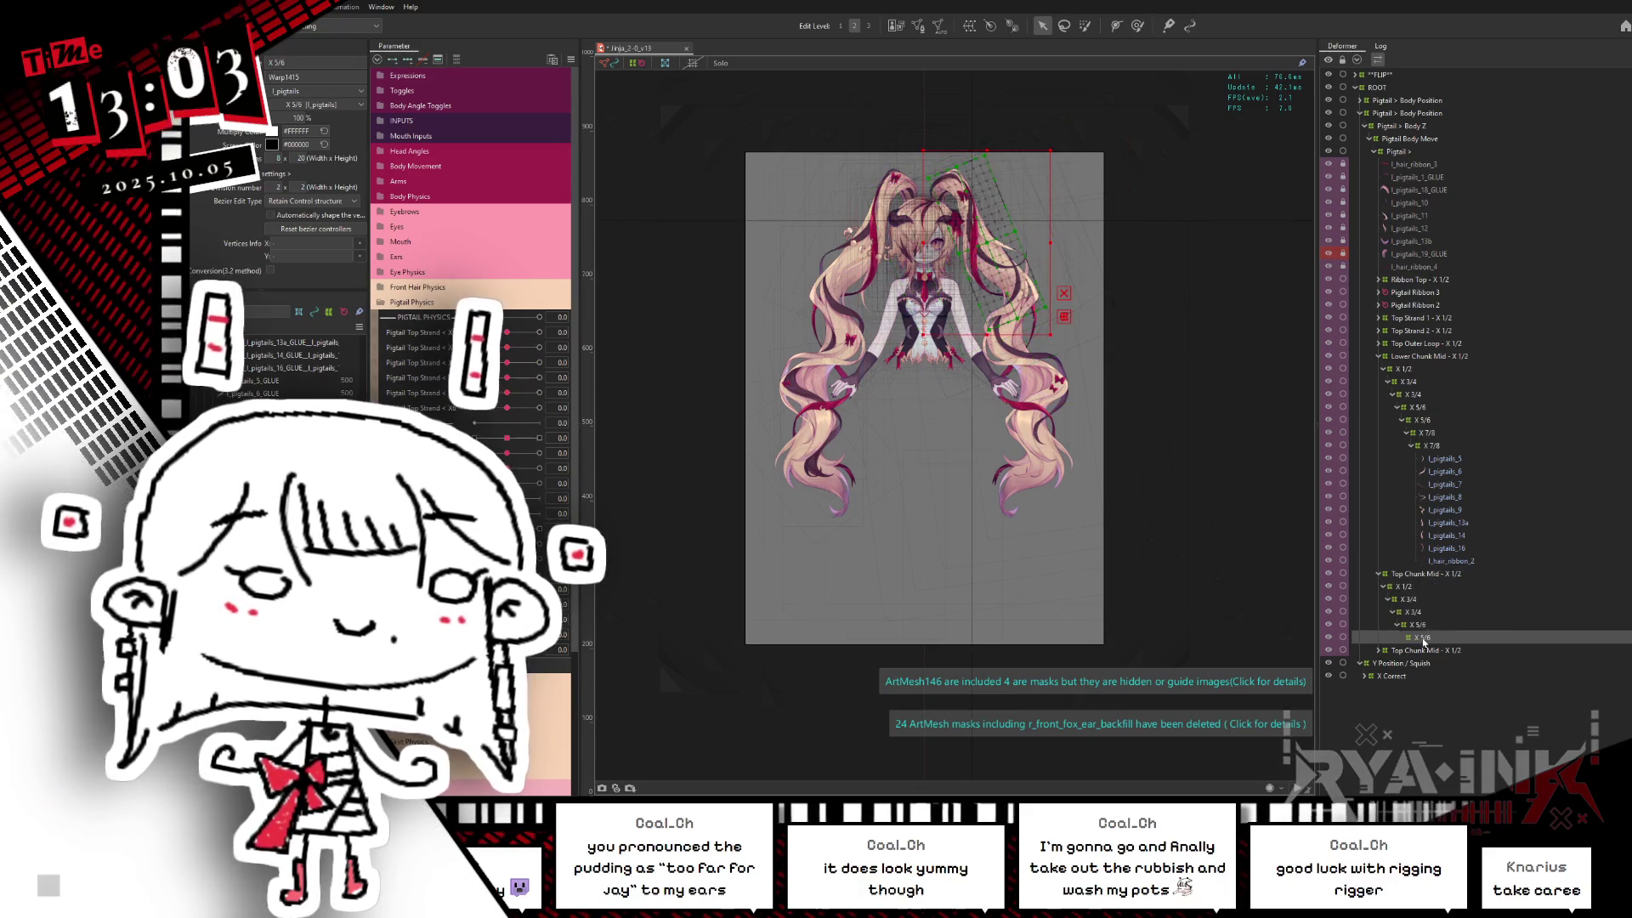
drag(1424, 637, 1428, 419)
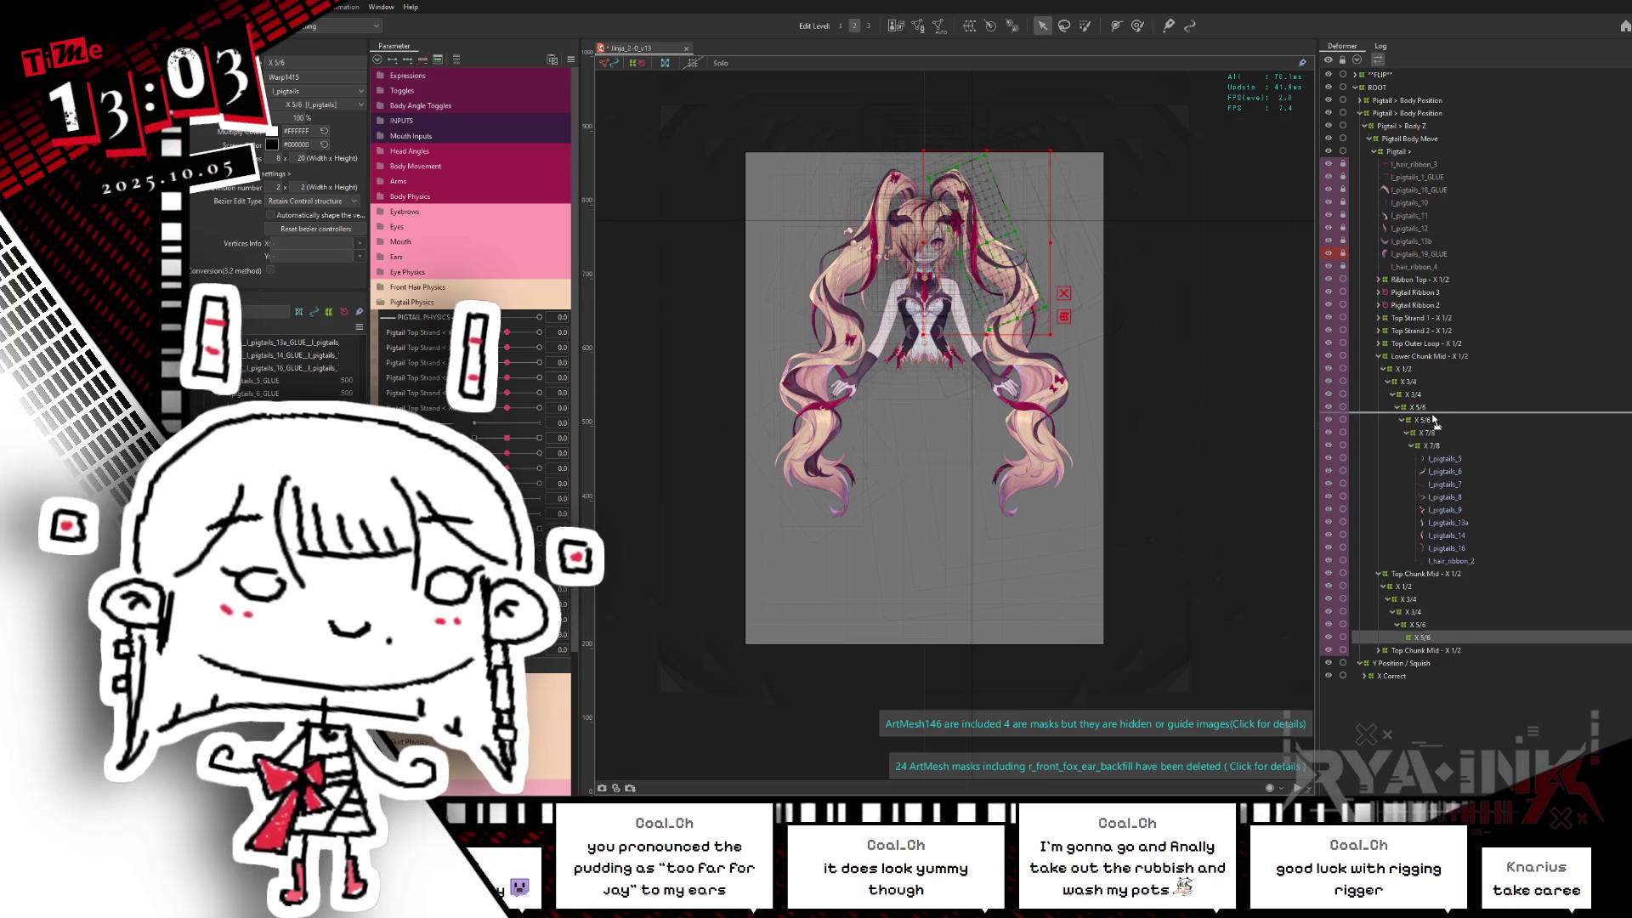
drag(1428, 418, 1458, 539)
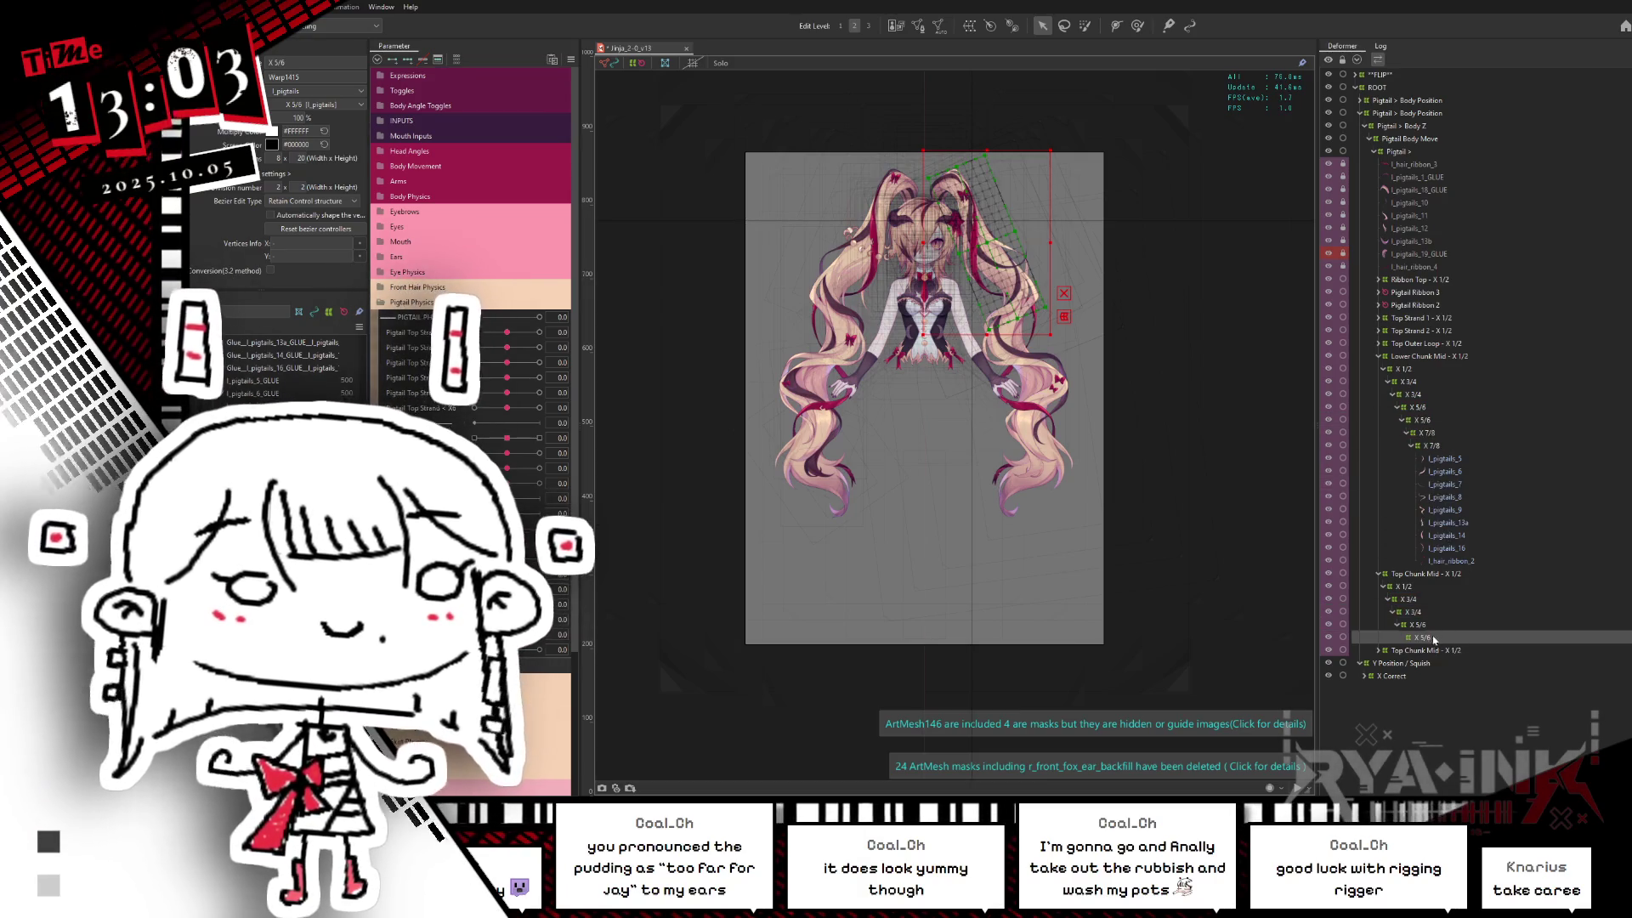
click(498, 408)
Step: Delete the extra X 5/8 deformer and select the remaining X 5/8
click(1423, 638)
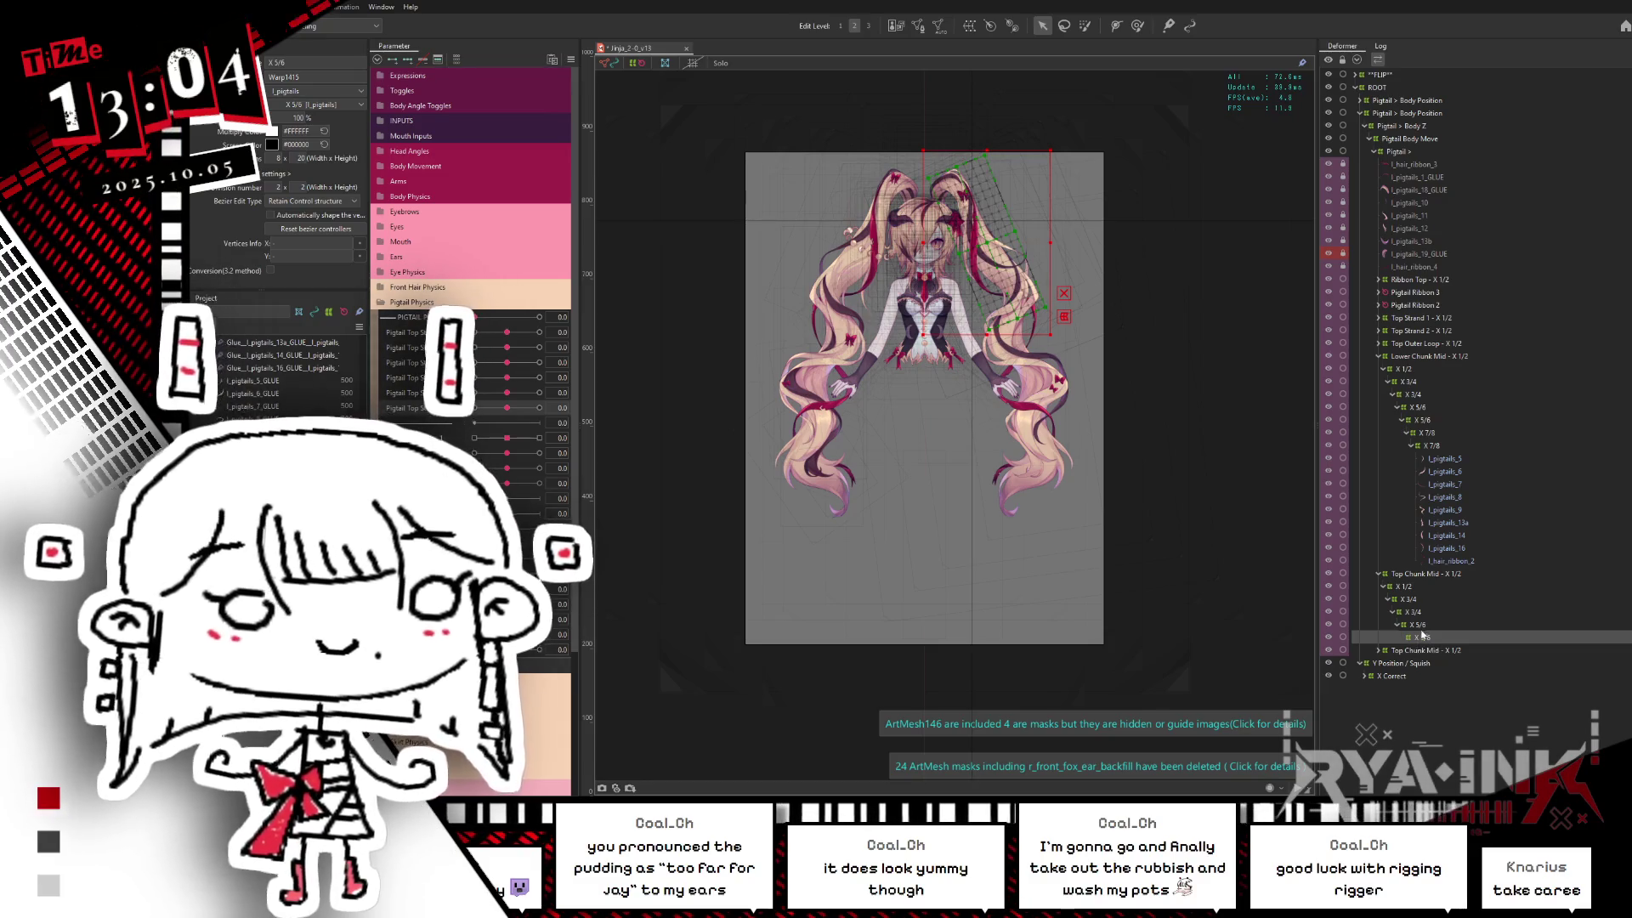
key(Delete)
click(1425, 626)
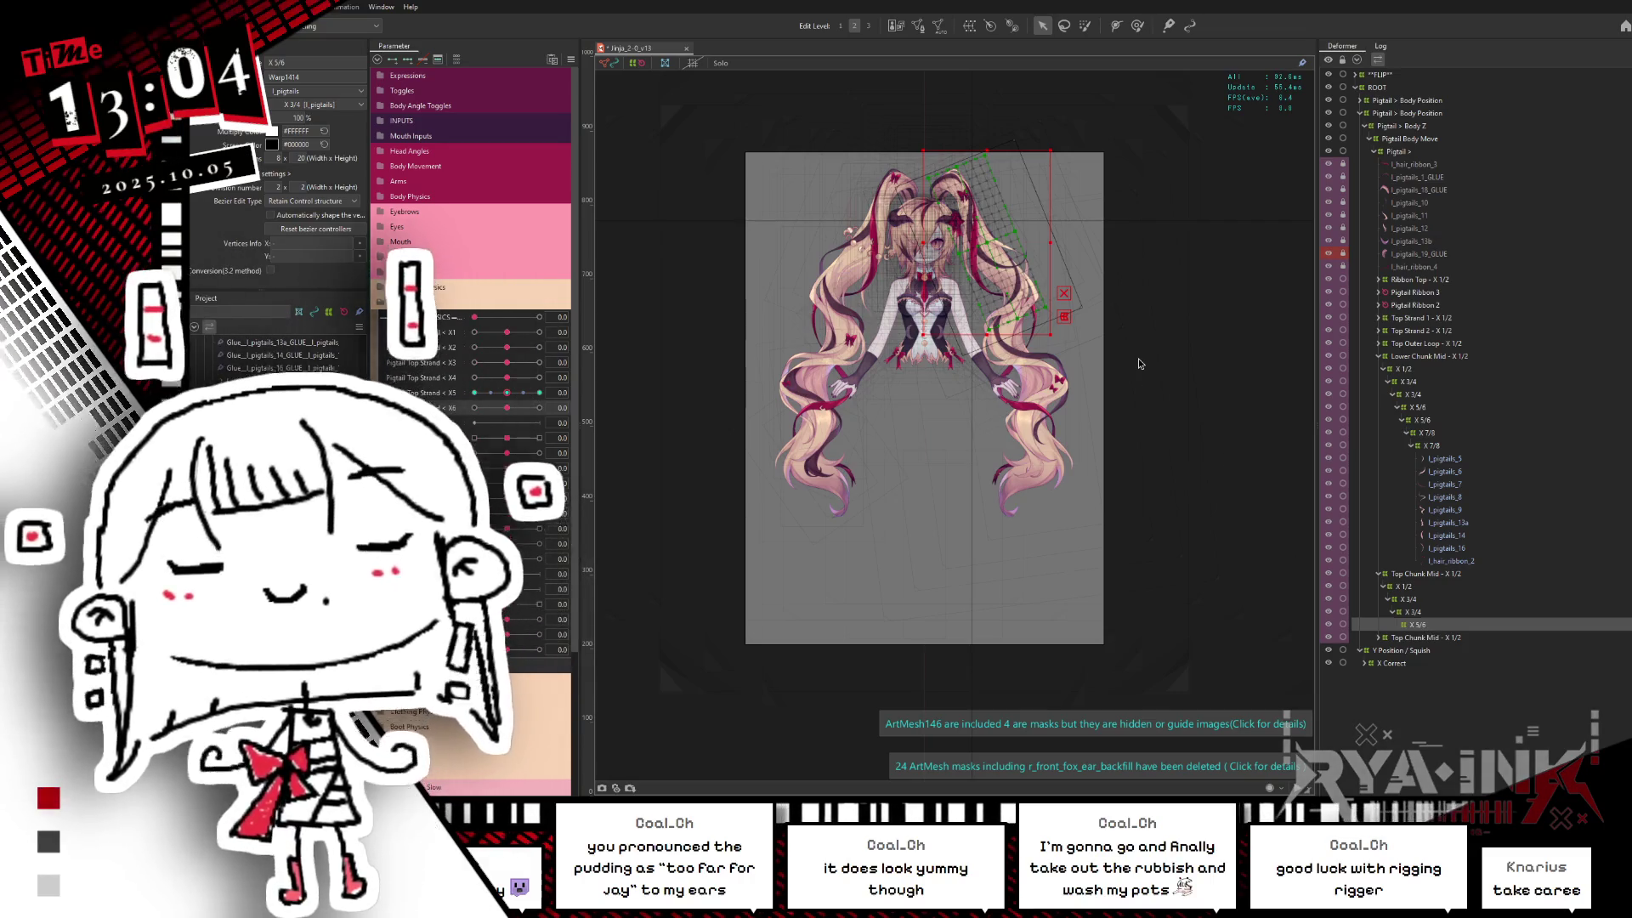
scroll(1051, 256, up, 2)
scroll(1051, 257, up, 1)
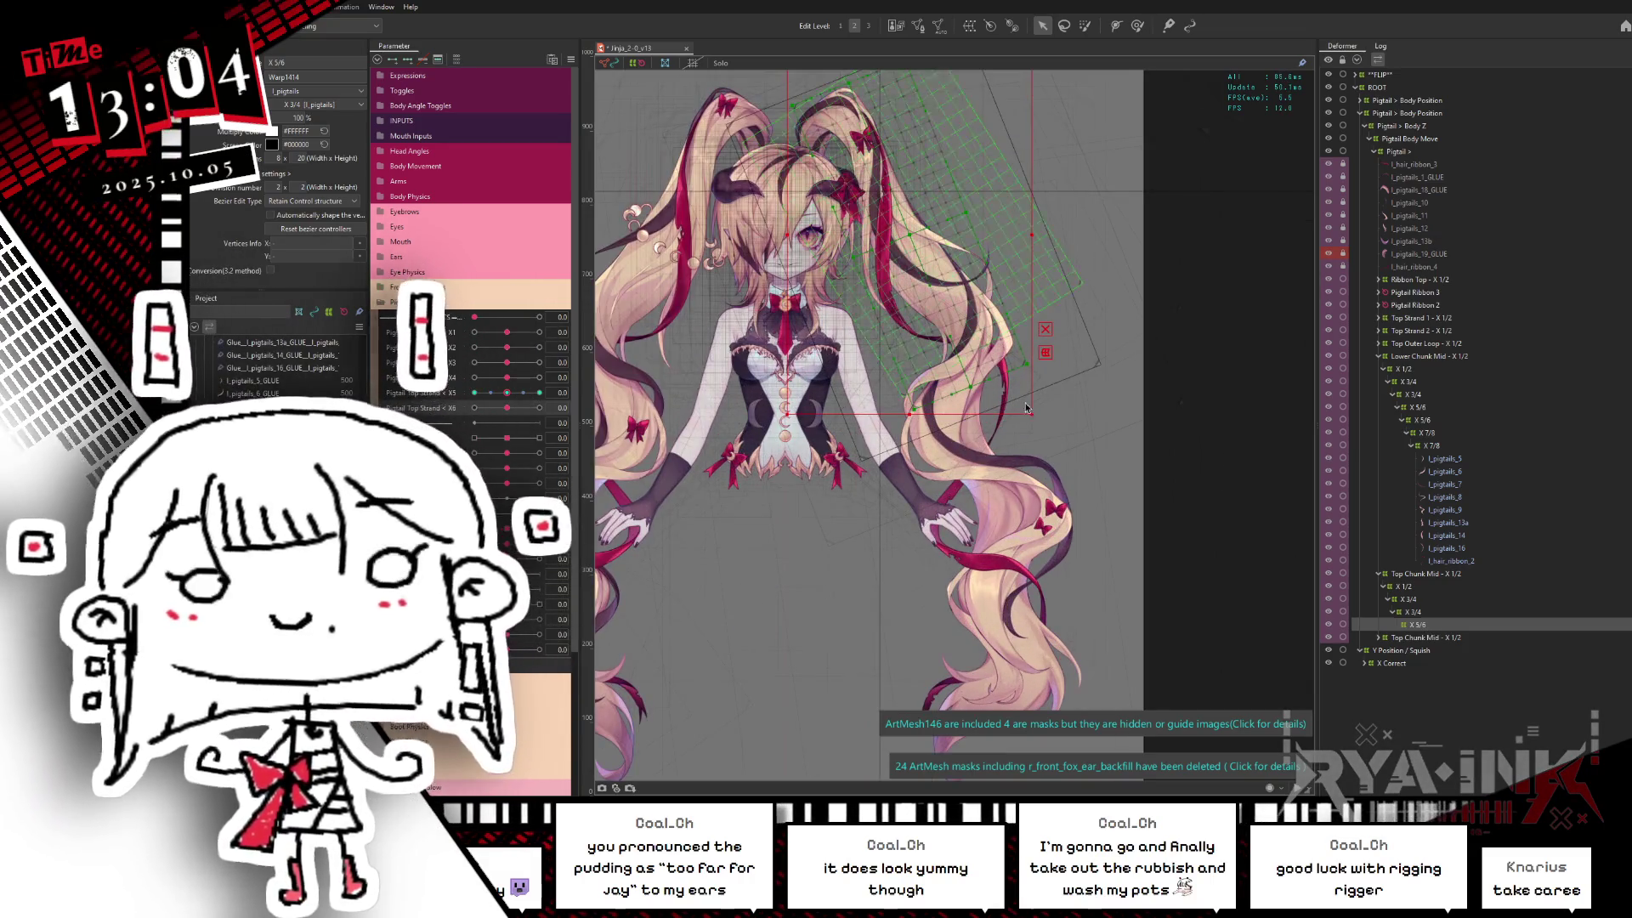
Step: Drag X 5/8 into the Lower Chunk Mid - X 1/2 branch and collapse X 7/8
middle_drag(1026, 408, 1149, 482)
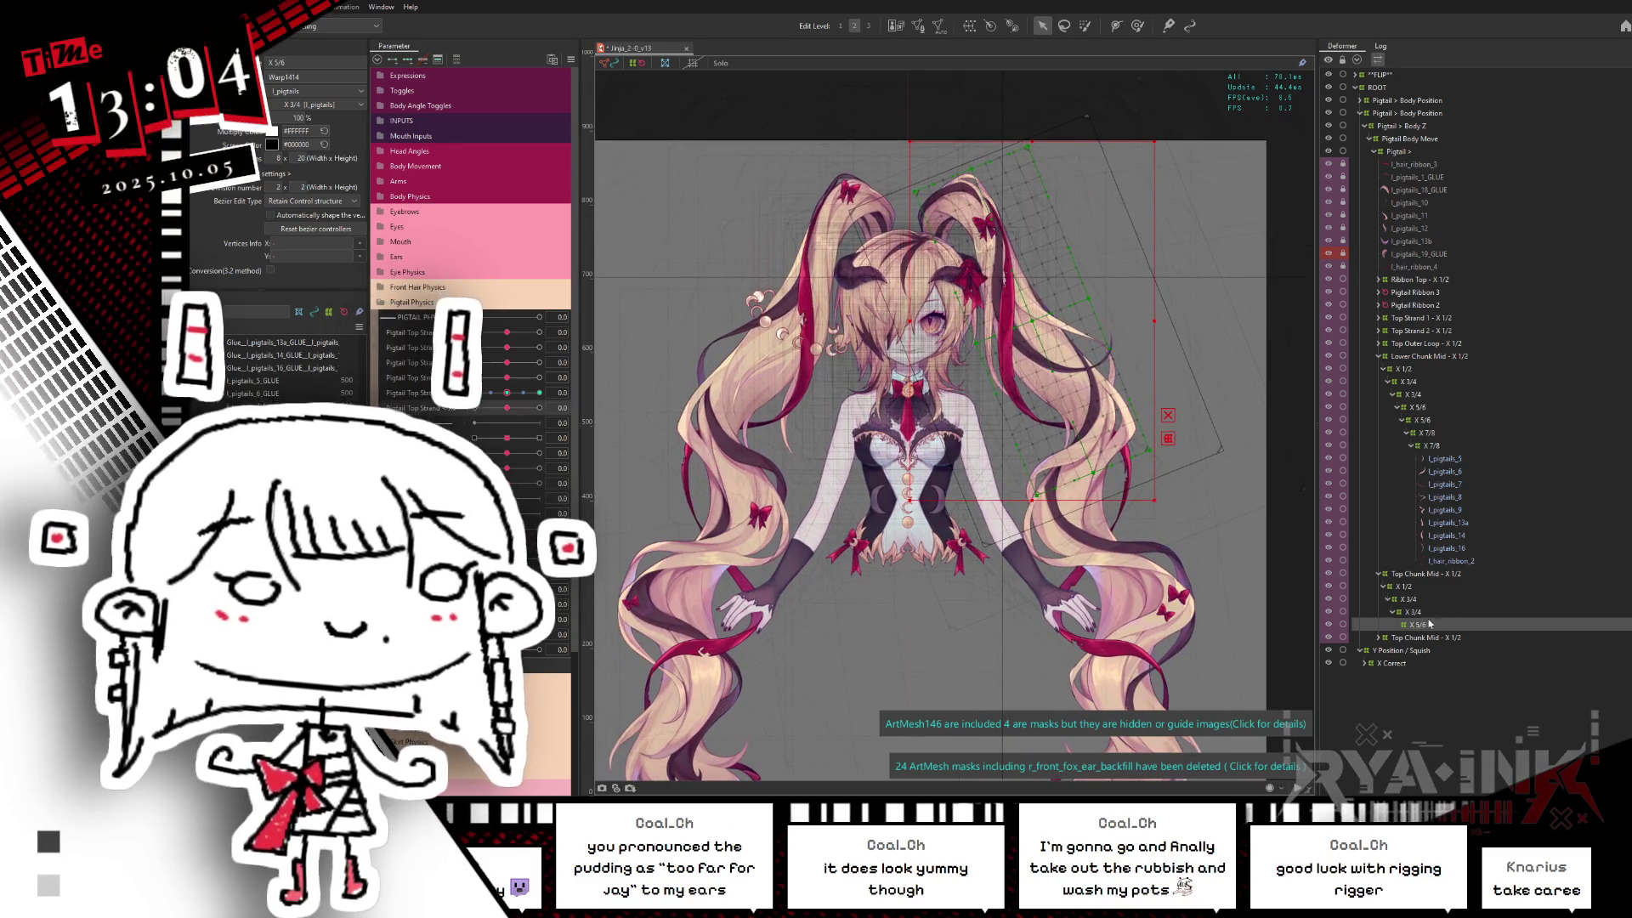
drag(1435, 563, 1433, 406)
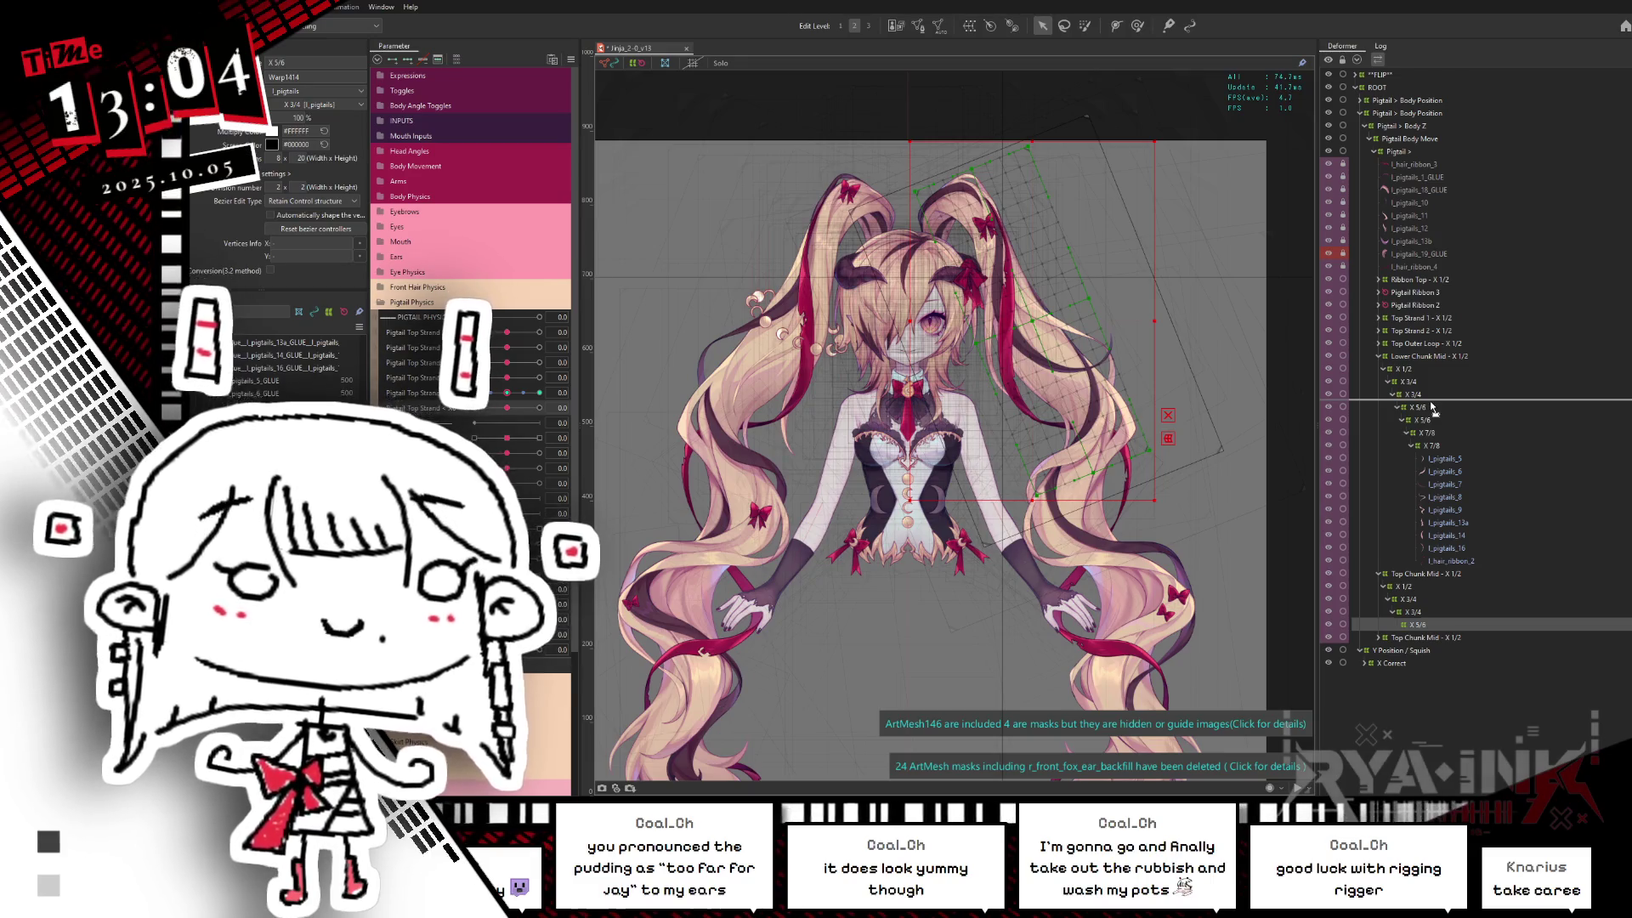
drag(1433, 406, 1432, 408)
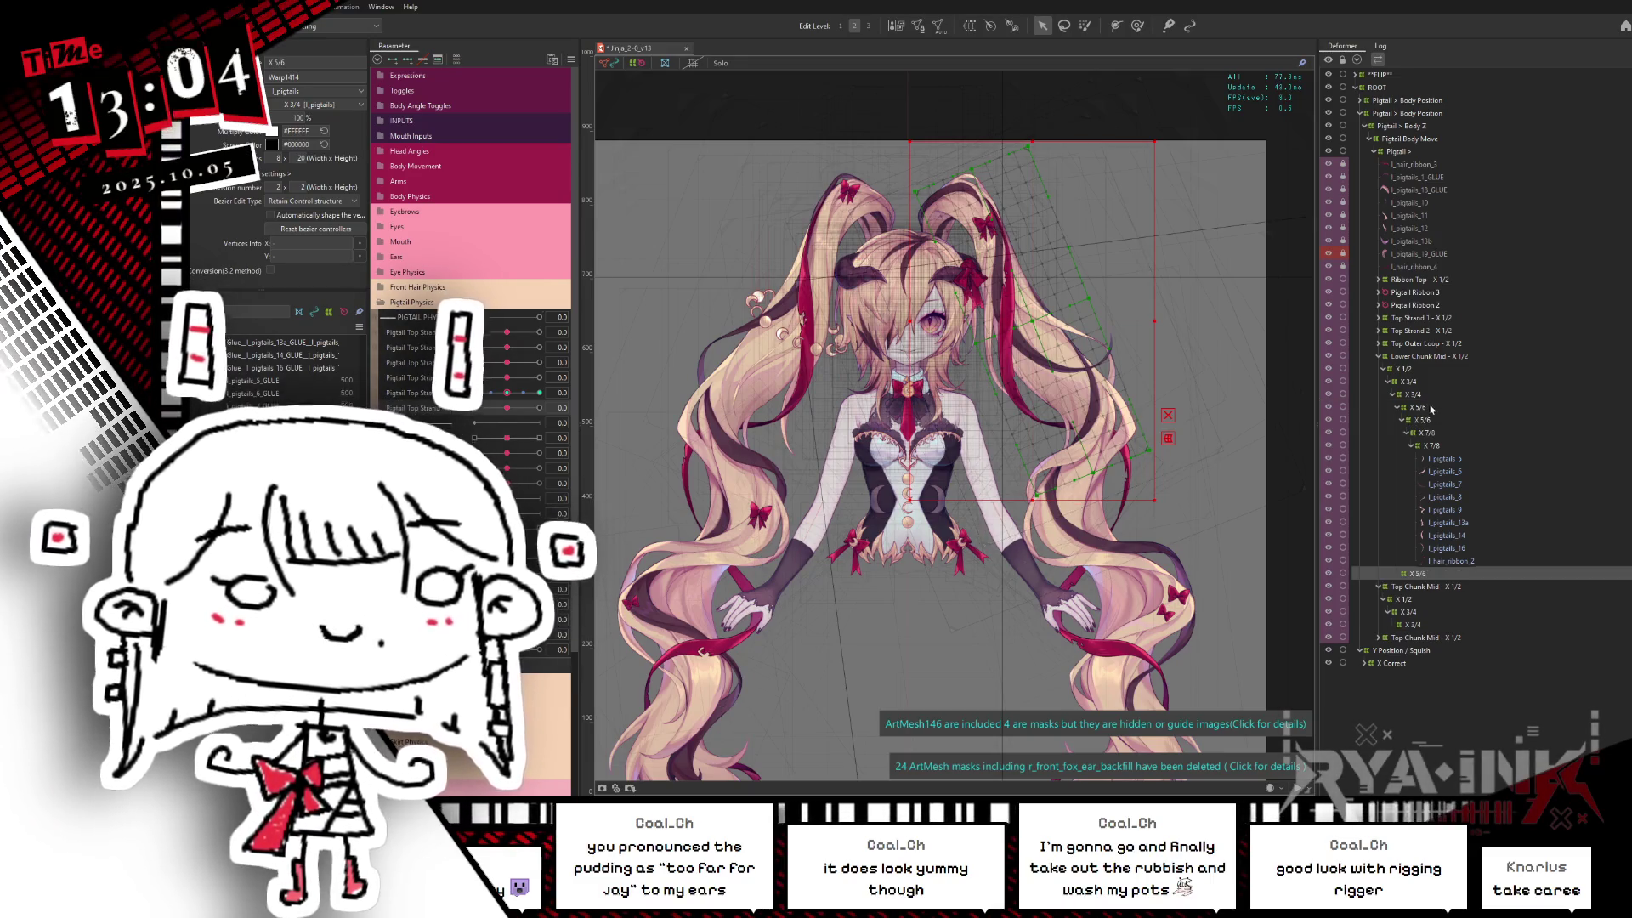
click(1411, 446)
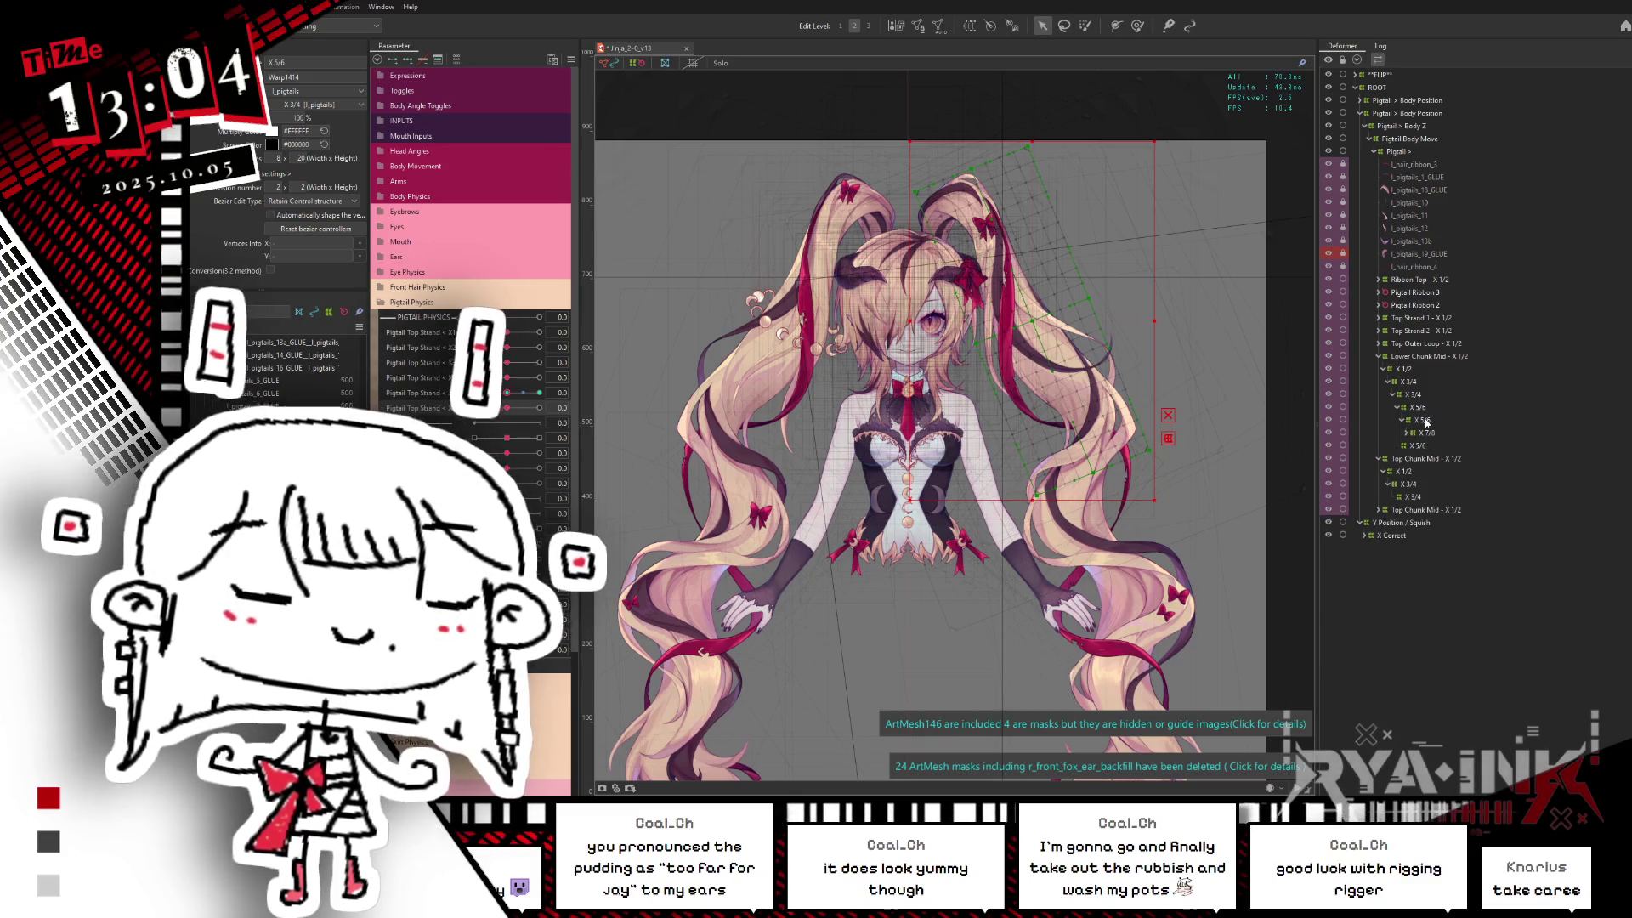
Step: Expand and compare the parent and child X 5/6 deformers, selecting the parent's children
click(1408, 421)
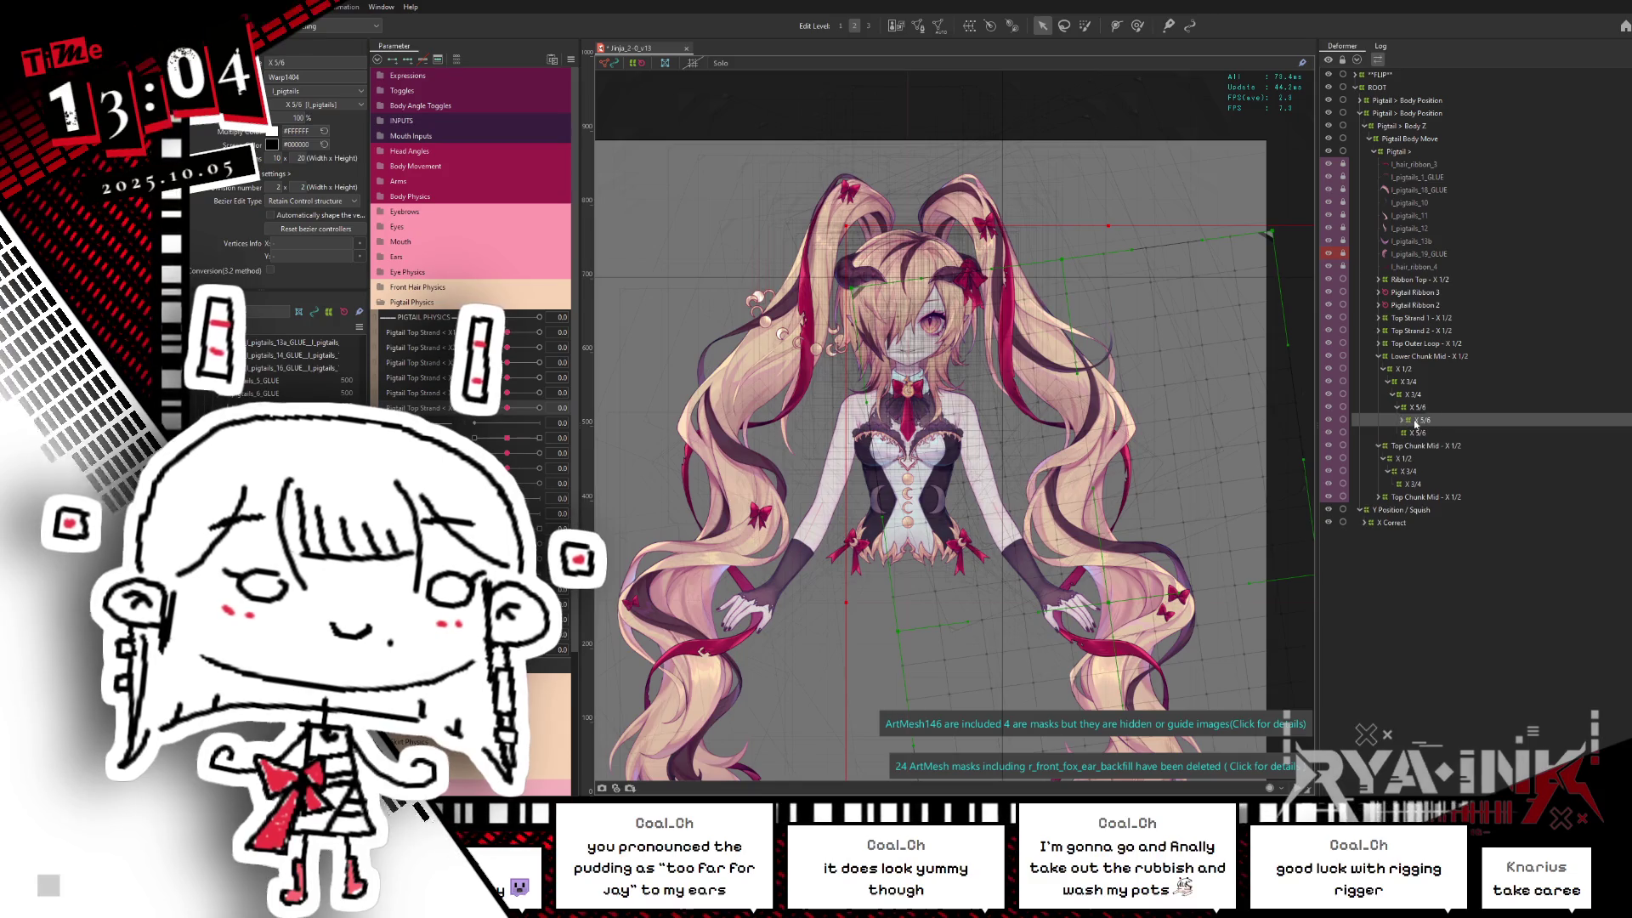
click(1421, 432)
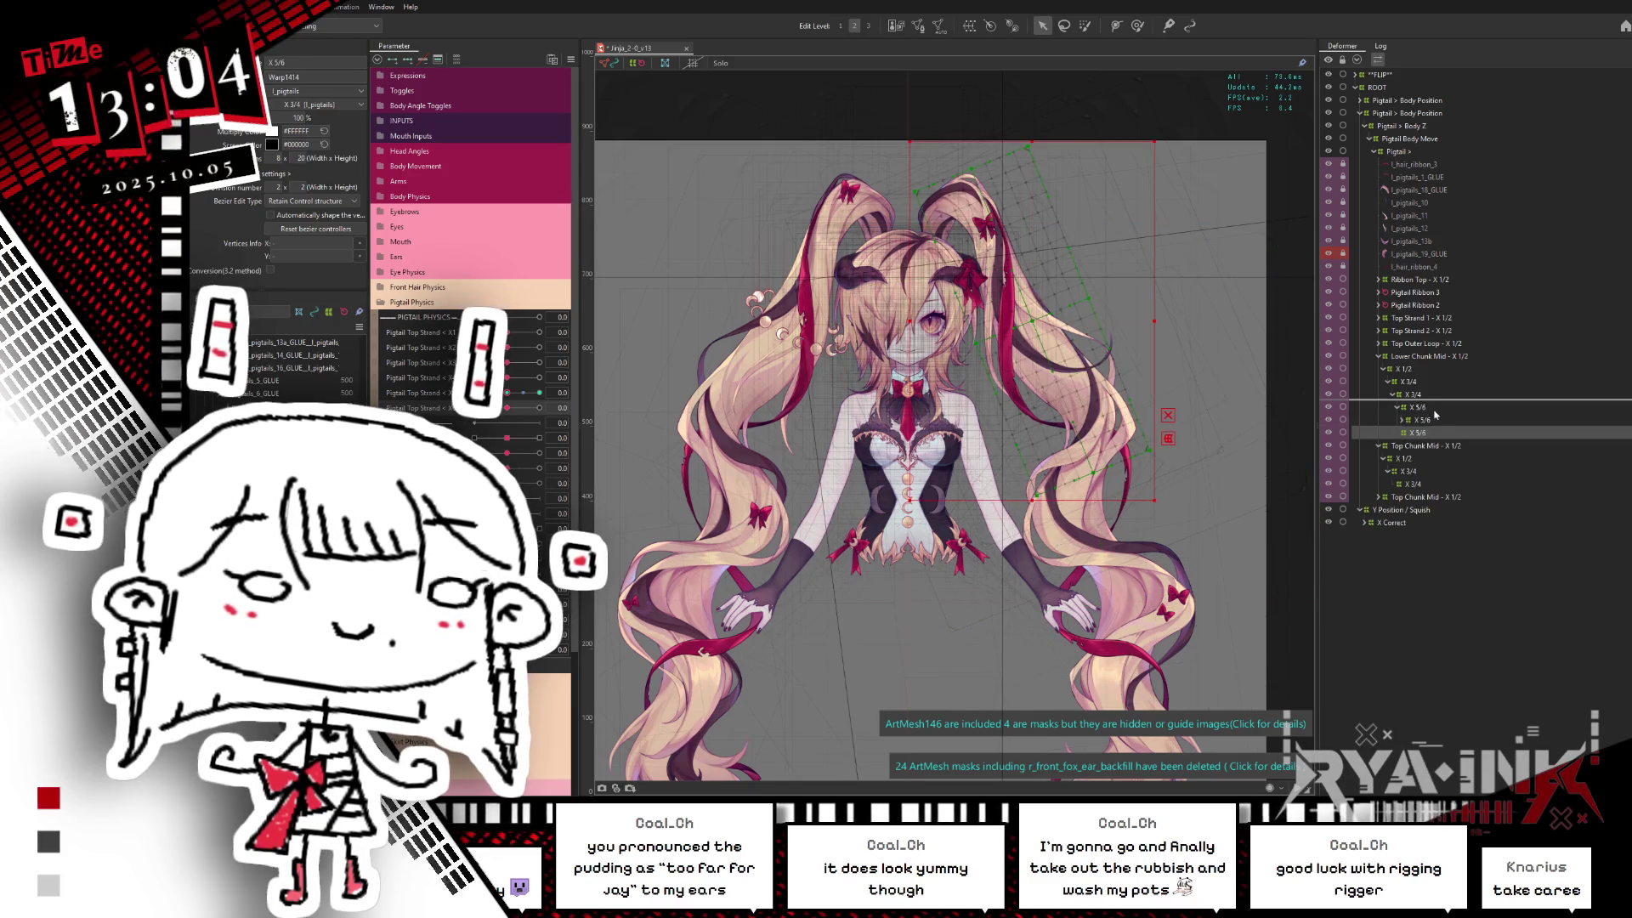
click(1428, 420)
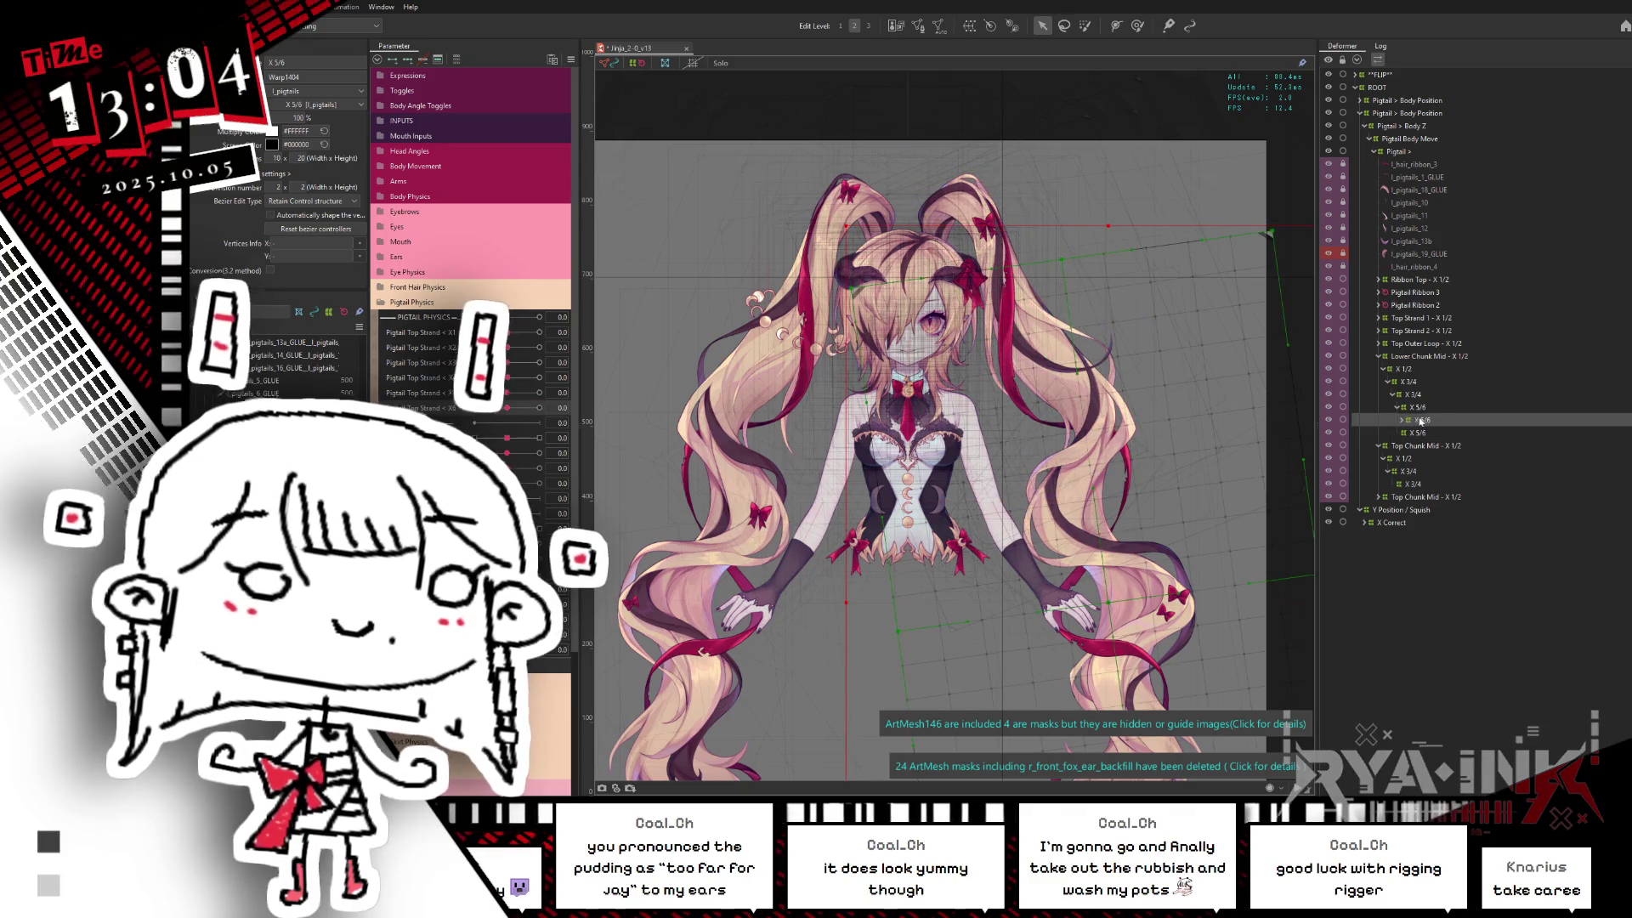
click(1403, 420)
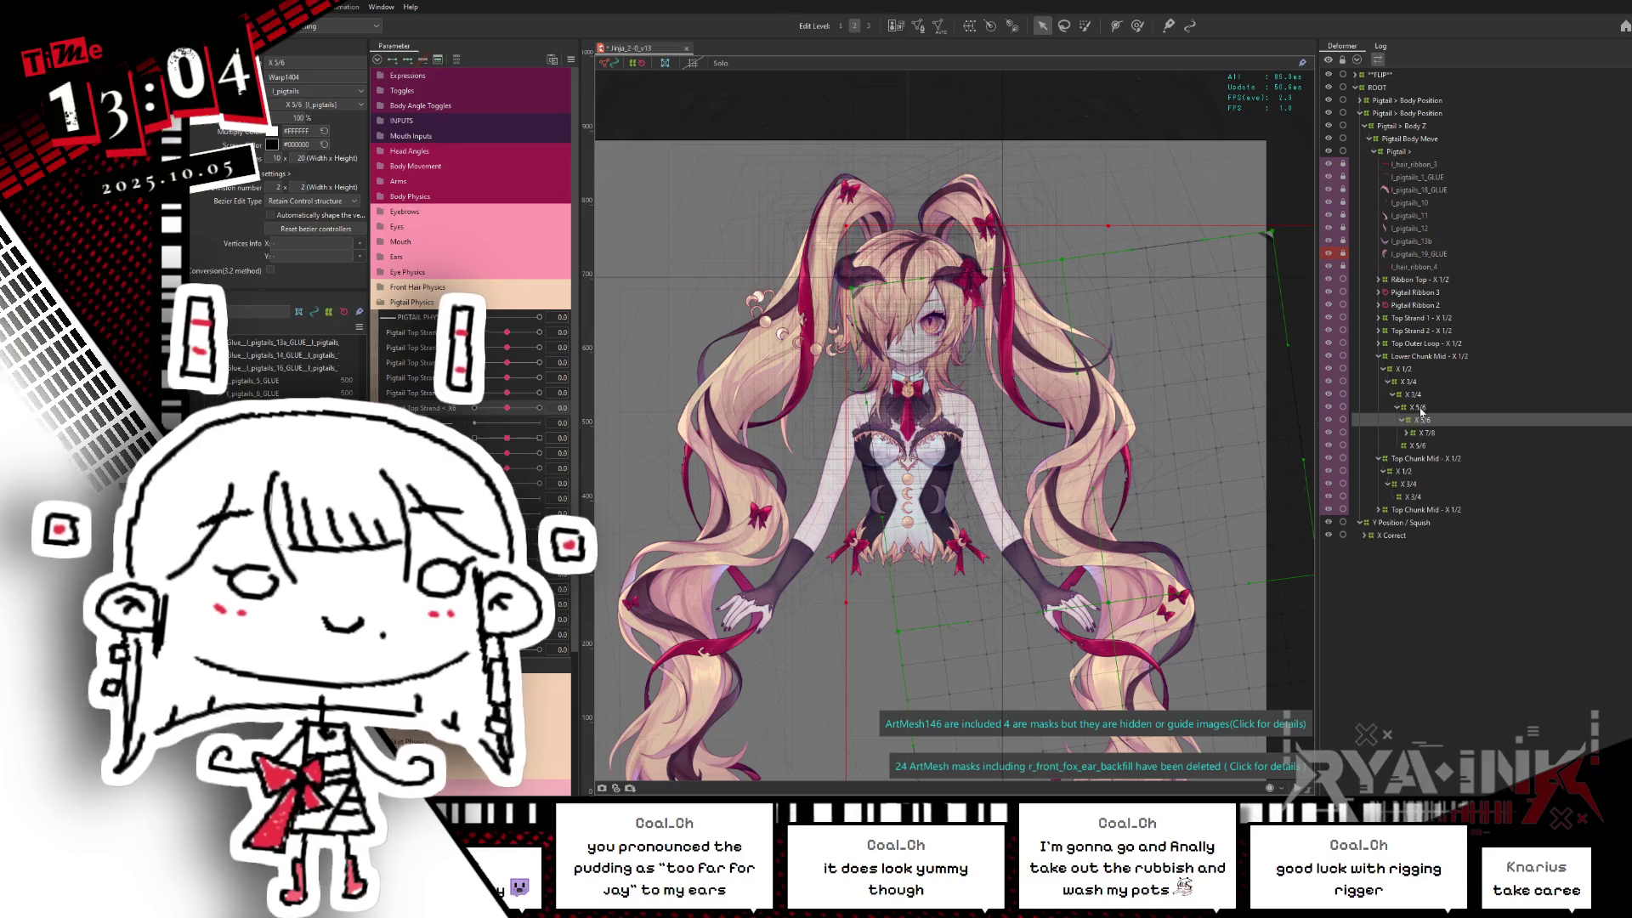
click(1404, 421)
click(1415, 411)
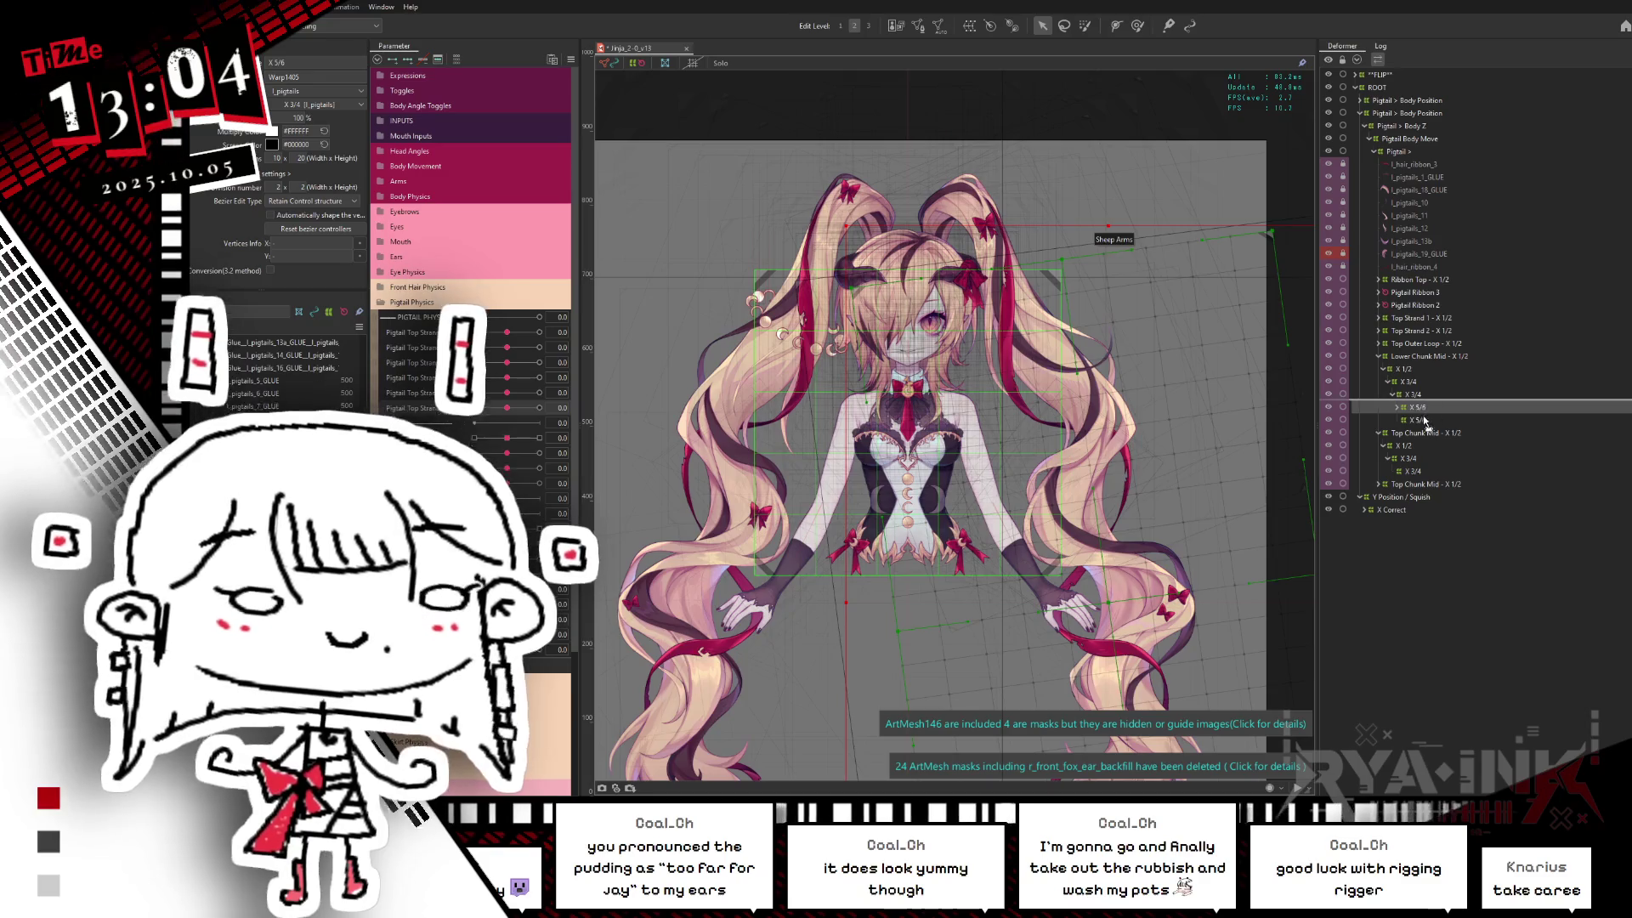
click(1418, 419)
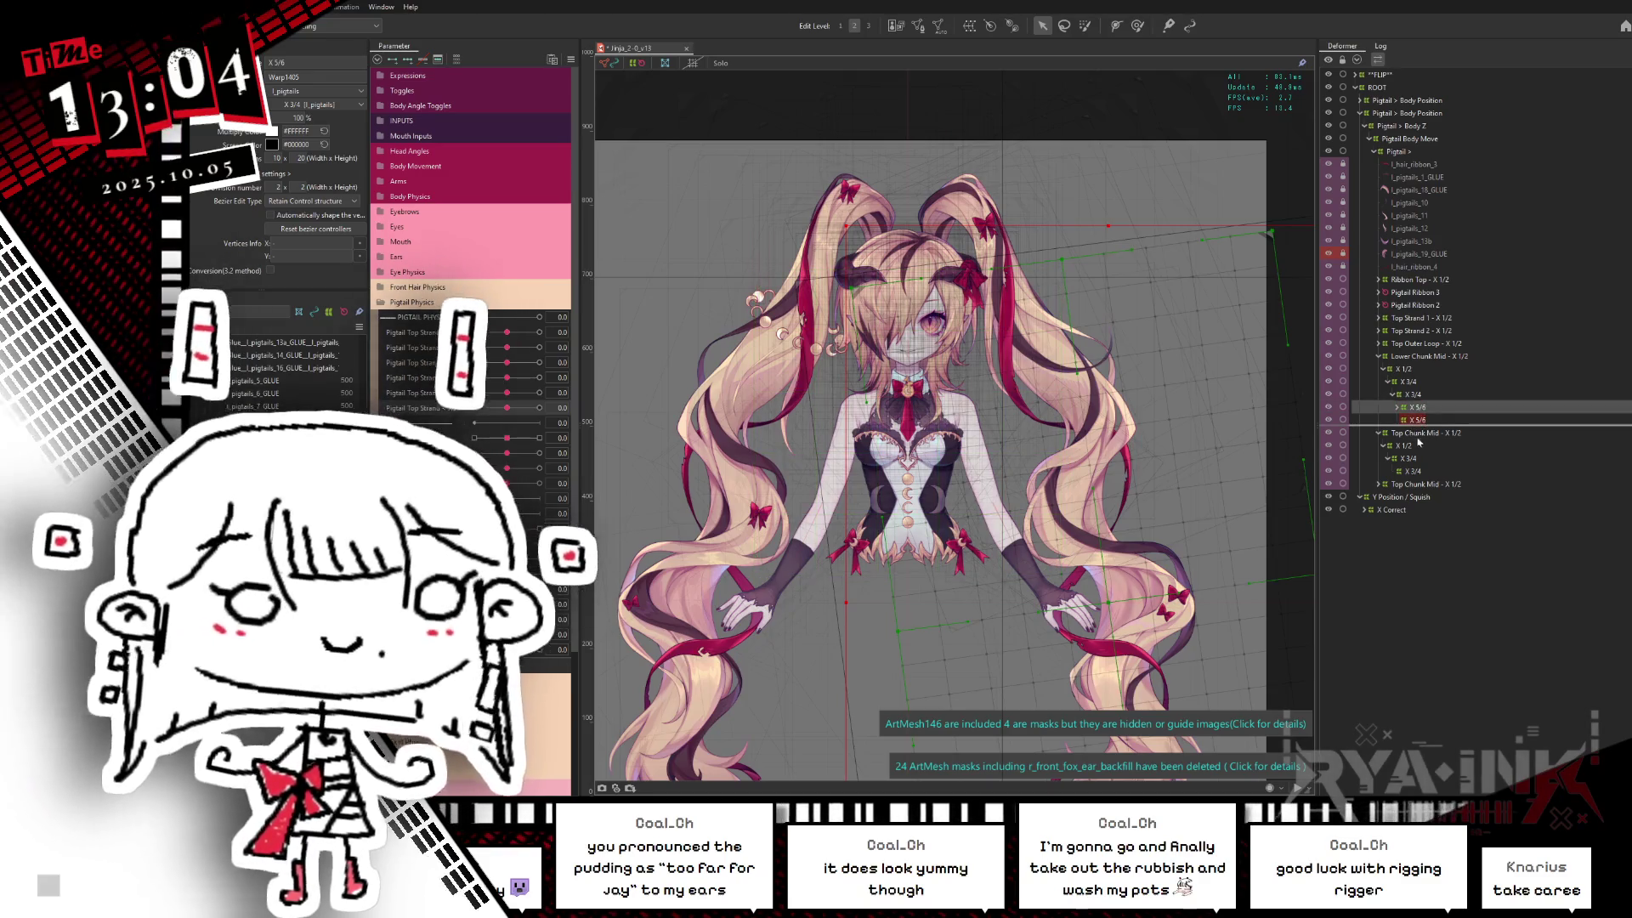
click(1418, 409)
click(1445, 416)
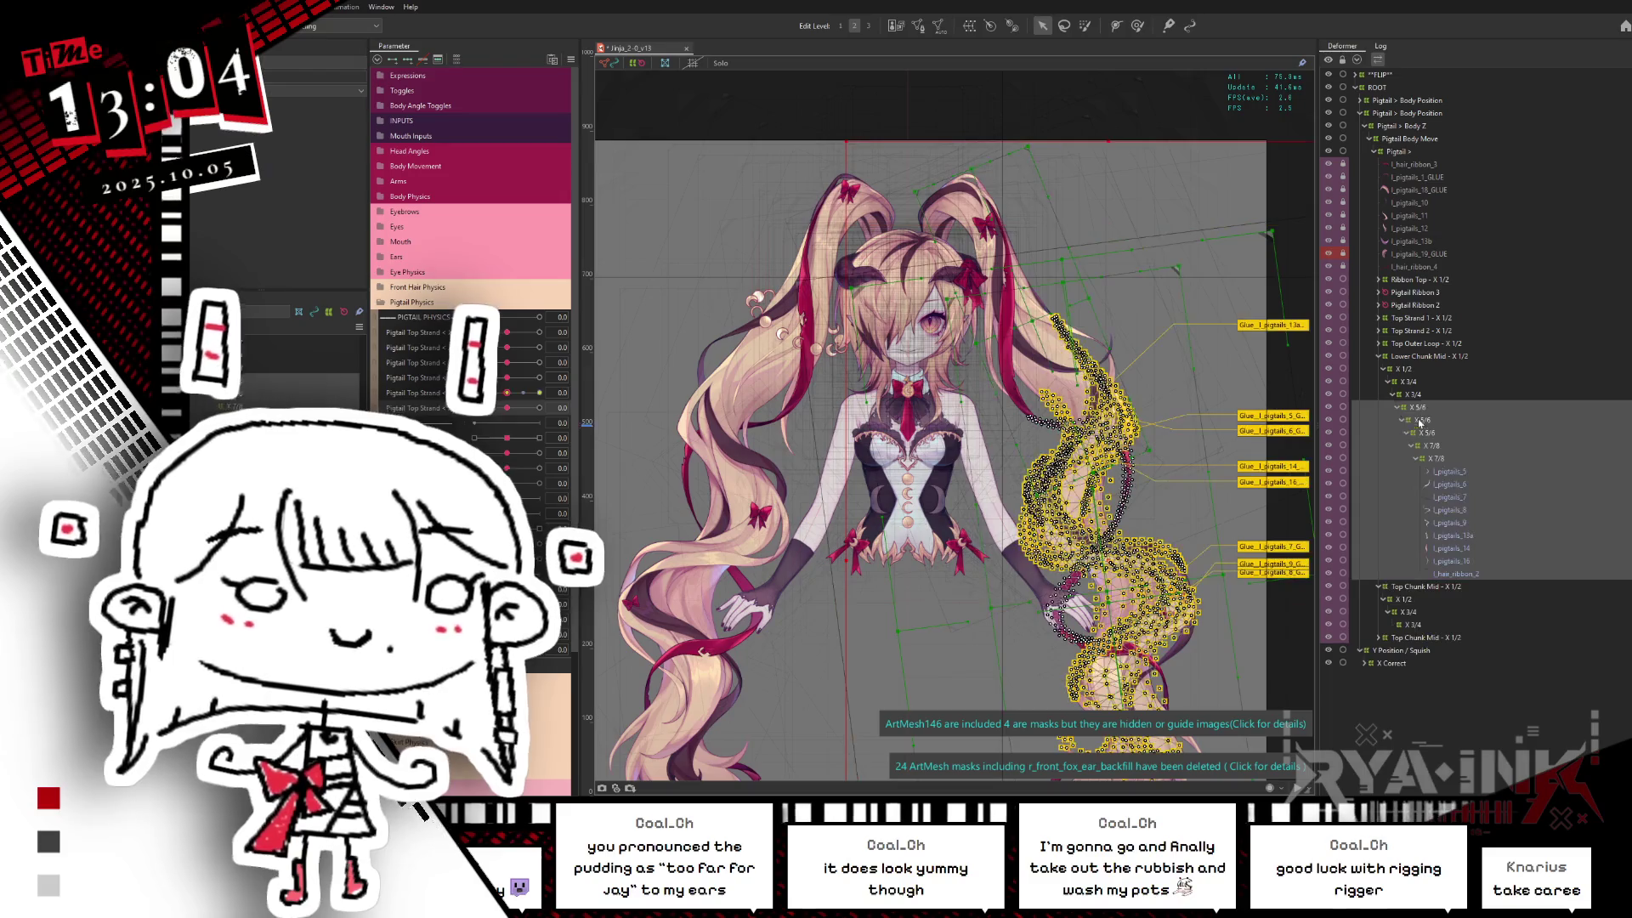
Step: Test X 5/6 with the Pigtail Top Strand slider, then delete the unneeded X 5/6
click(1427, 420)
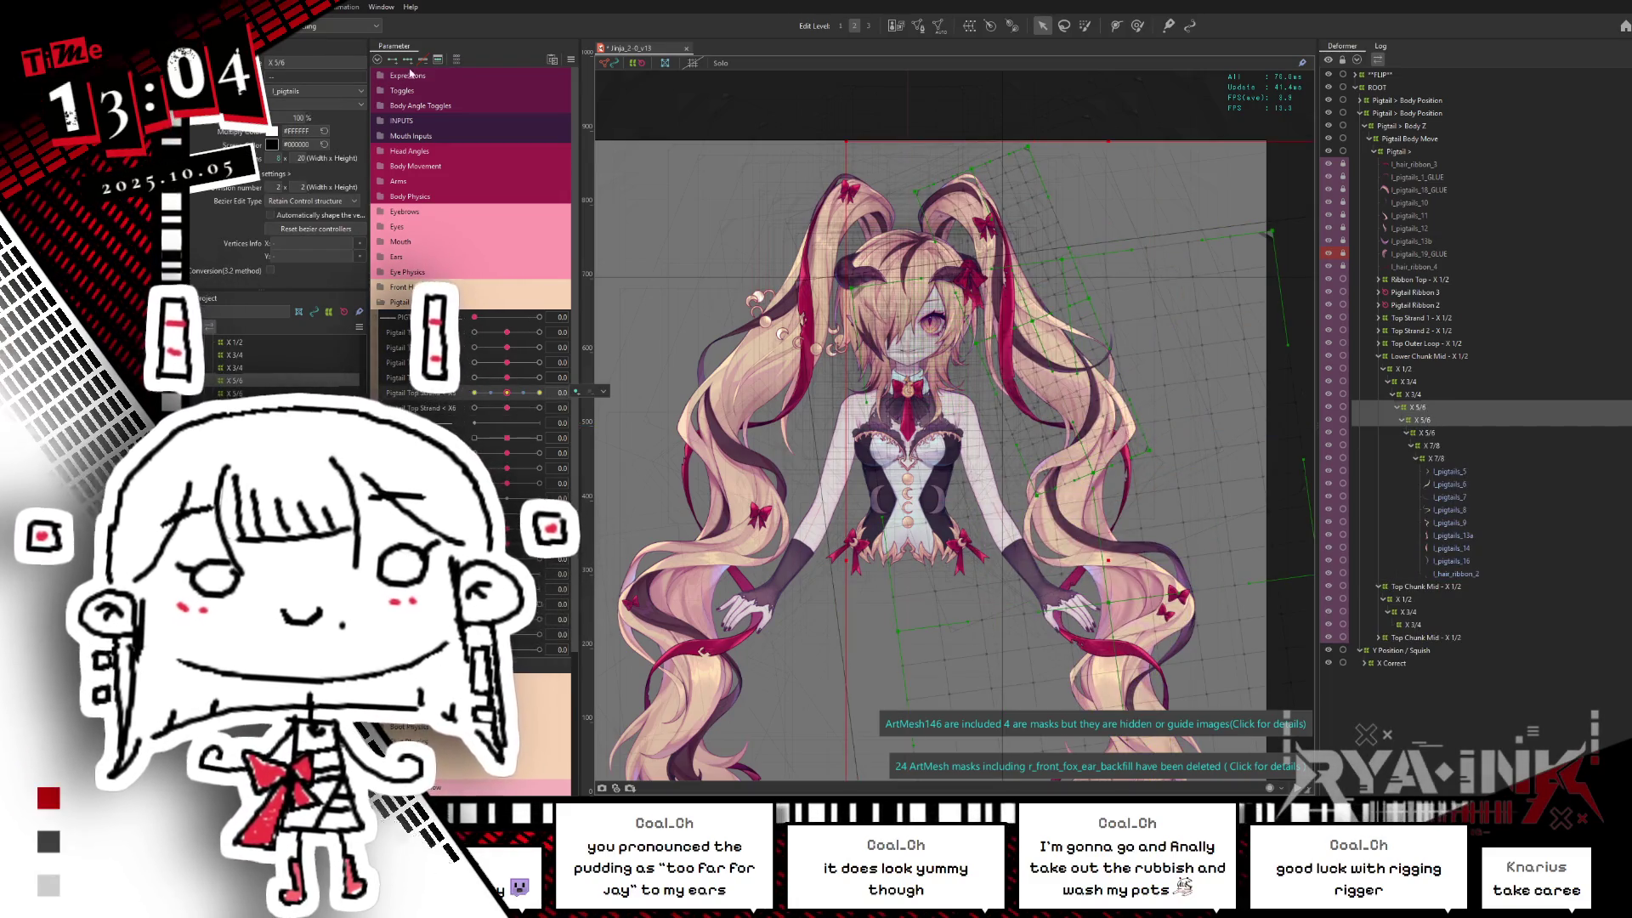
click(1428, 420)
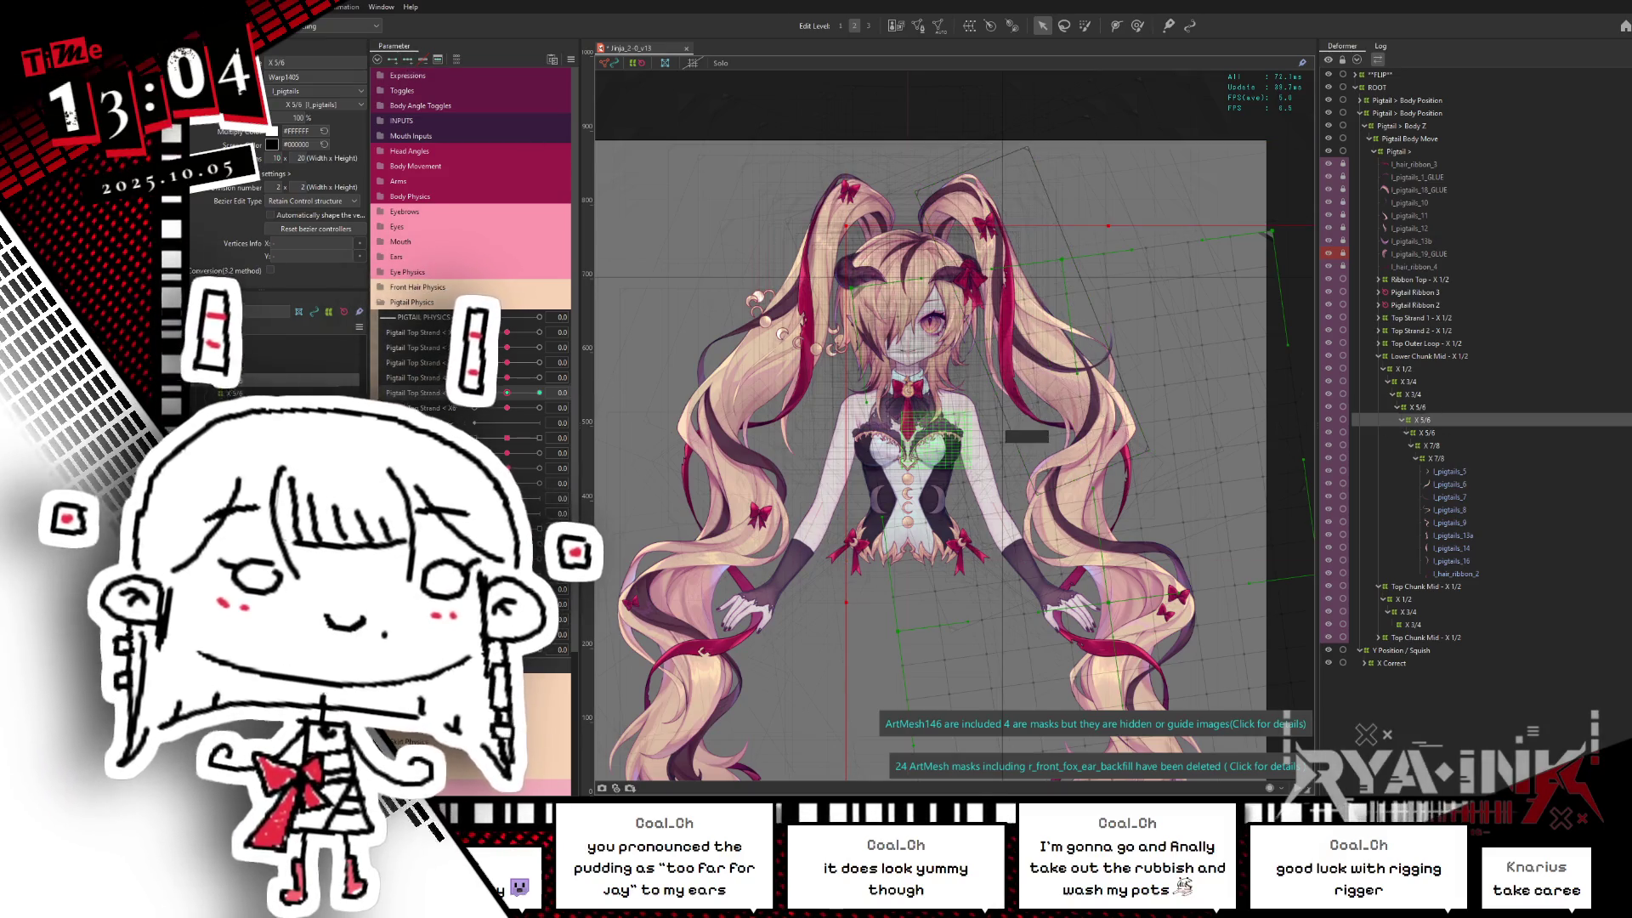
mouse_move(540, 391)
mouse_down()
mouse_move(446, 423)
mouse_move(563, 403)
mouse_up()
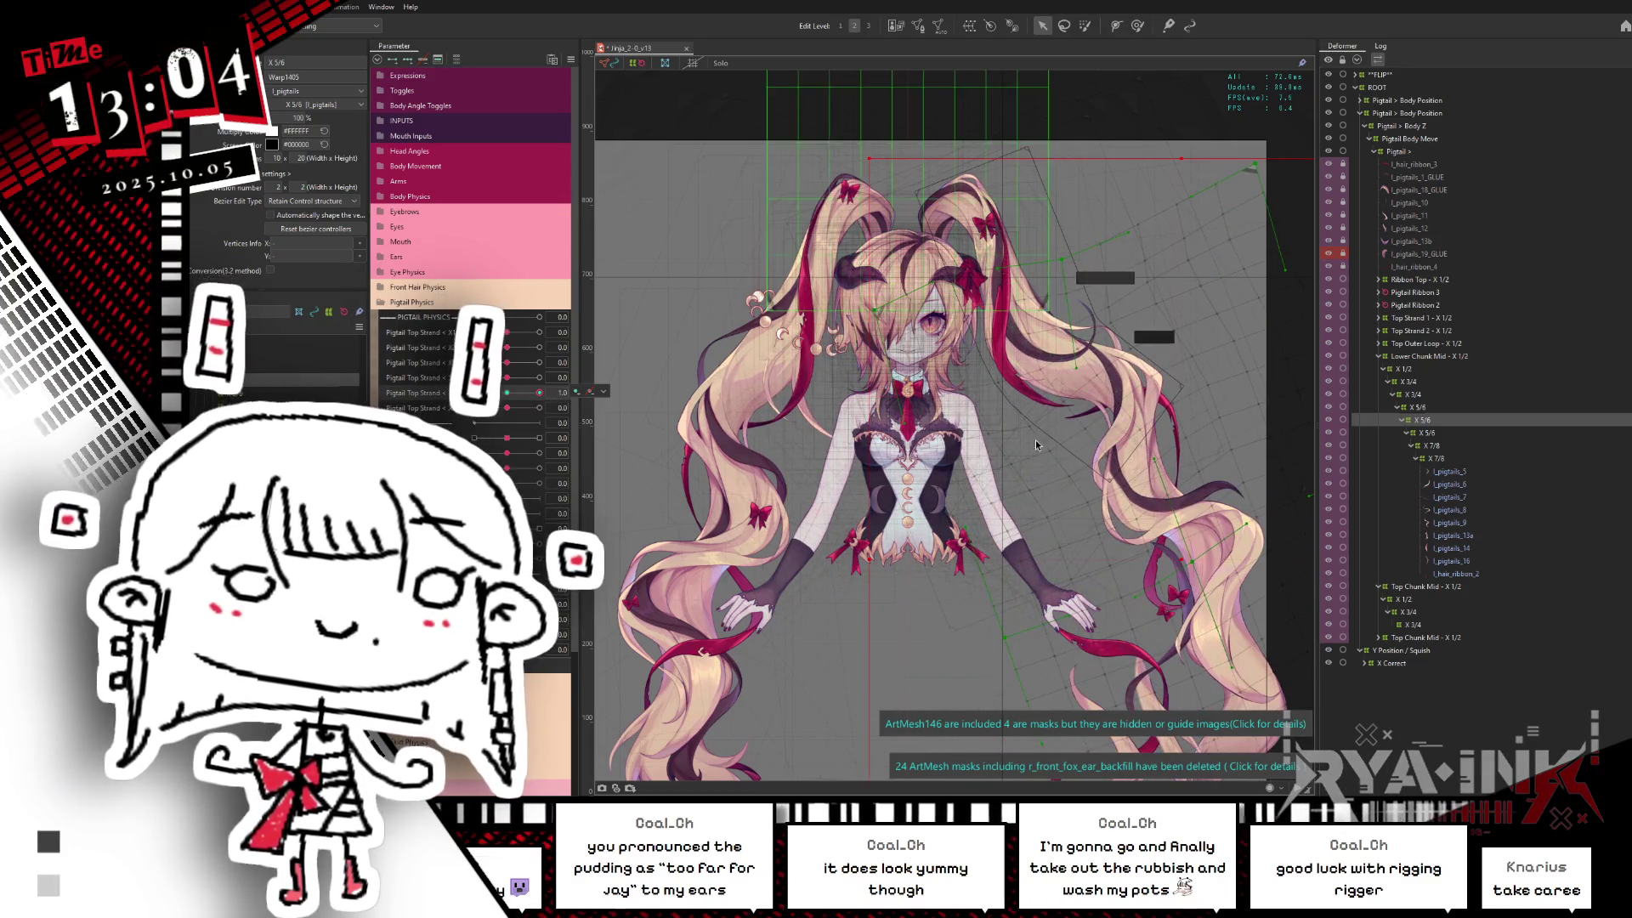
scroll(1088, 506, down, 3)
drag(1088, 506, 1068, 388)
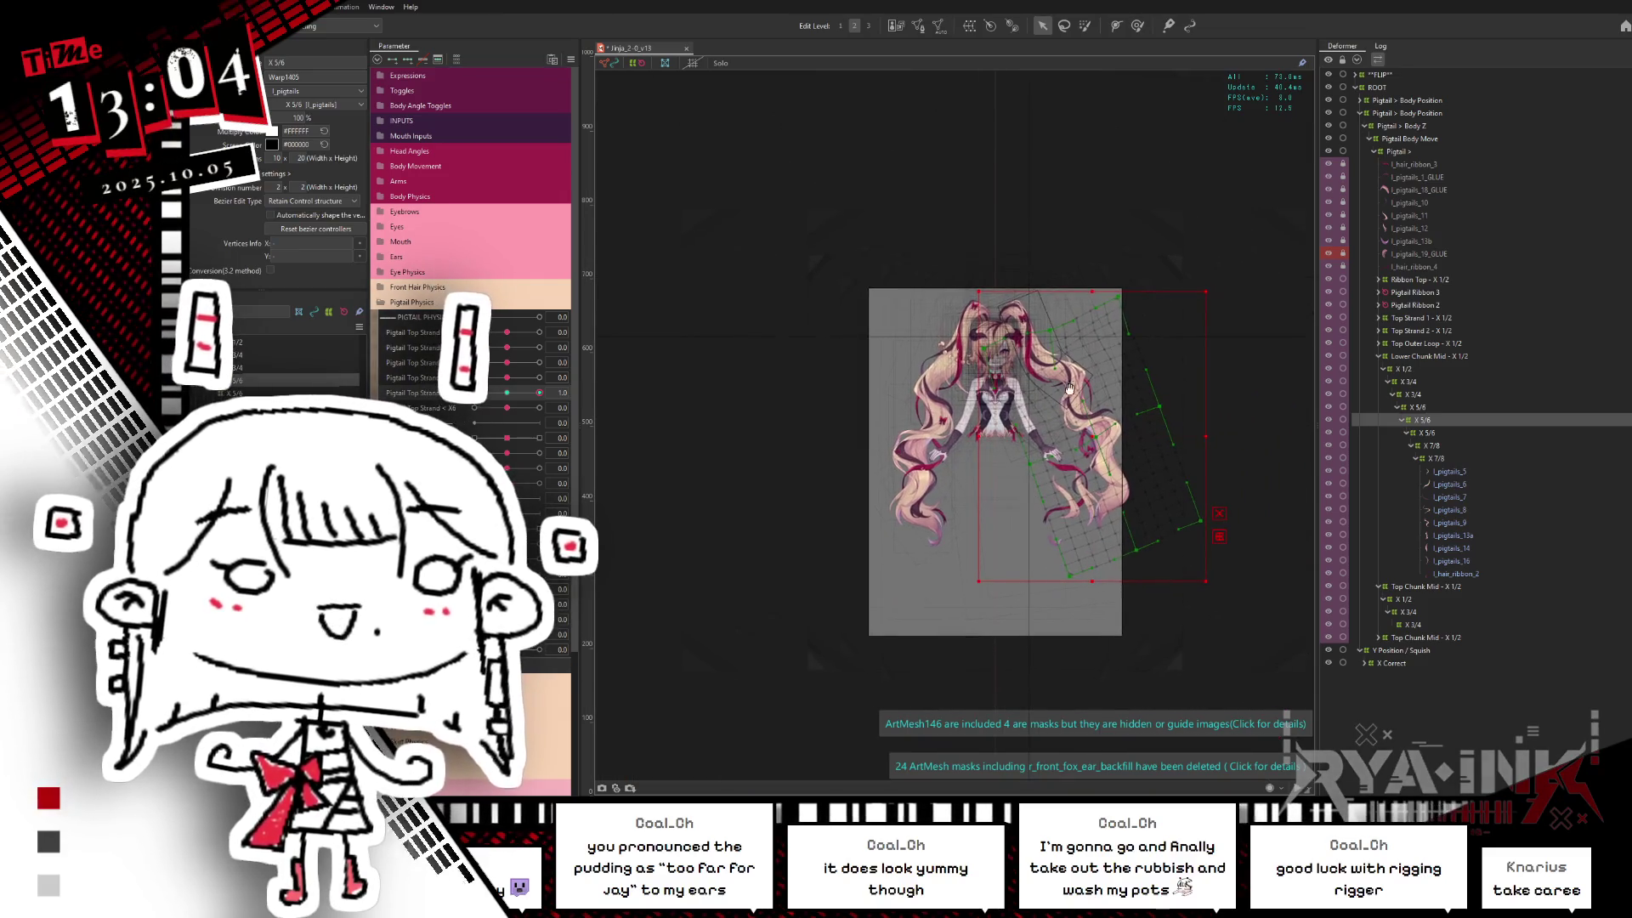
scroll(1062, 370, up, 2)
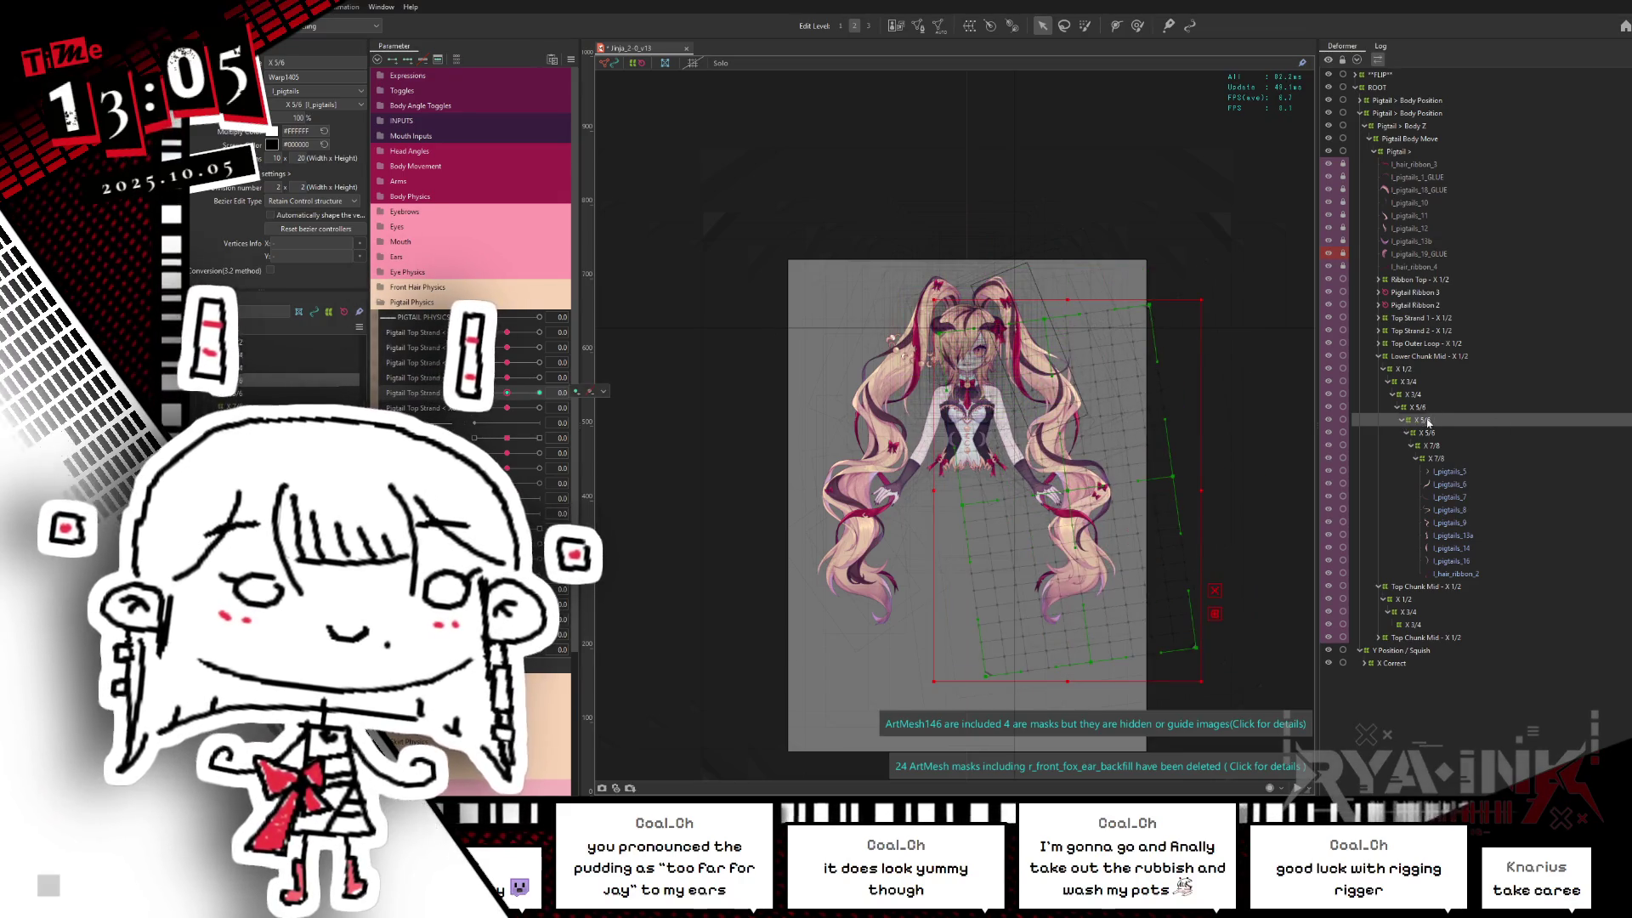
click(1404, 406)
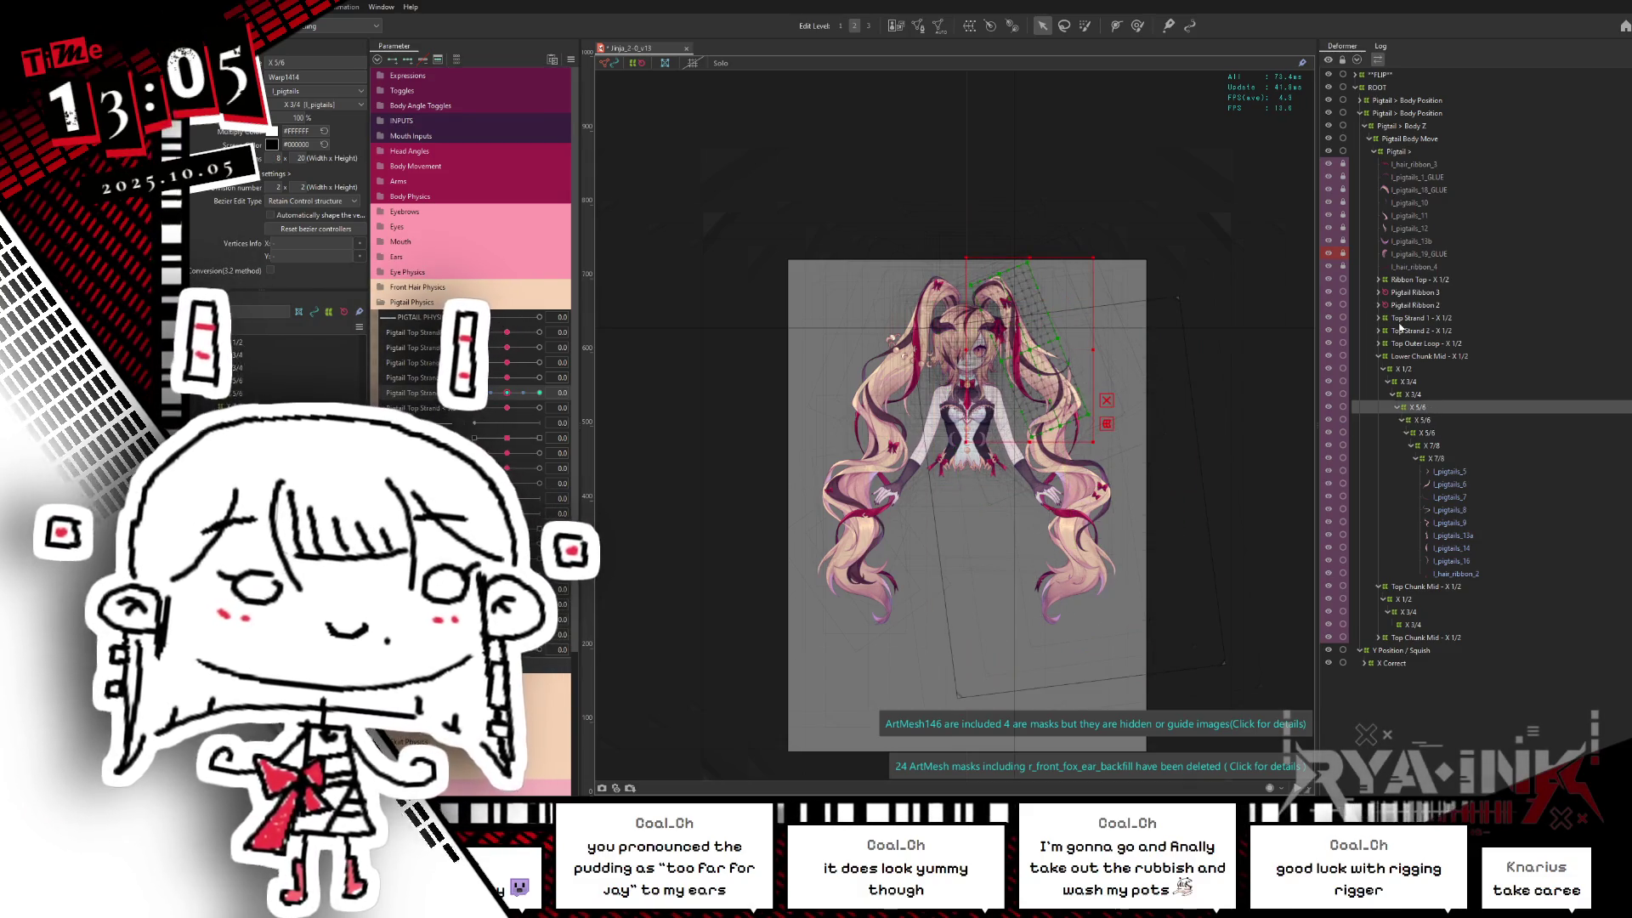
key(Delete)
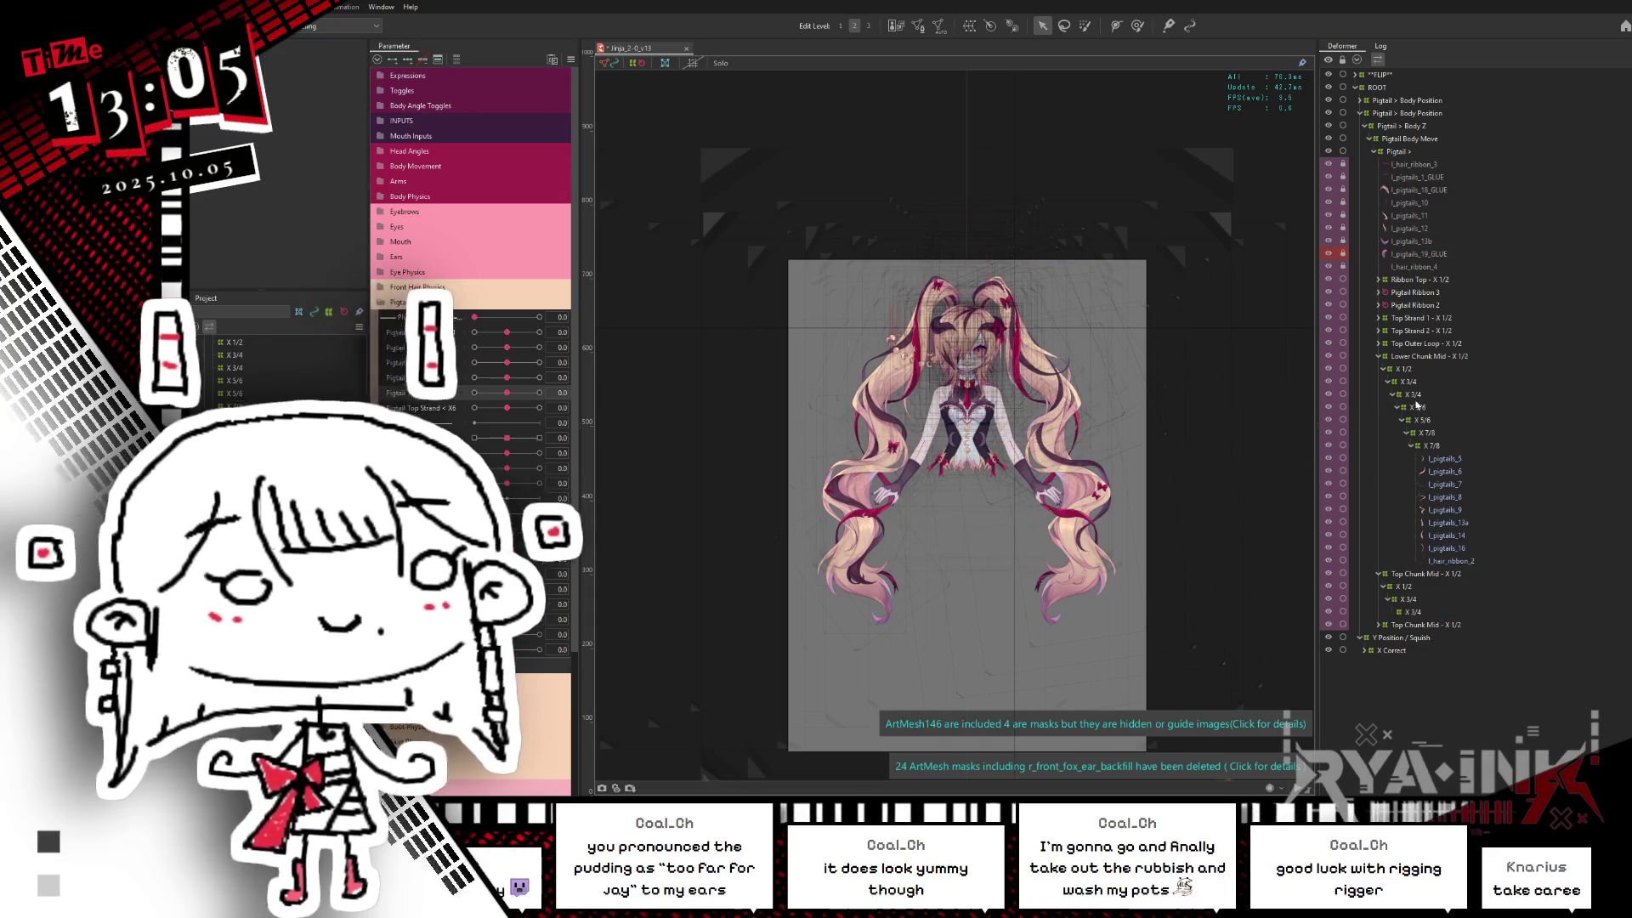
Step: Merge the two X 3/4 branches under Top Chunk Mid, delete the redundant X 3/4 deformer, and test the bend
click(1429, 398)
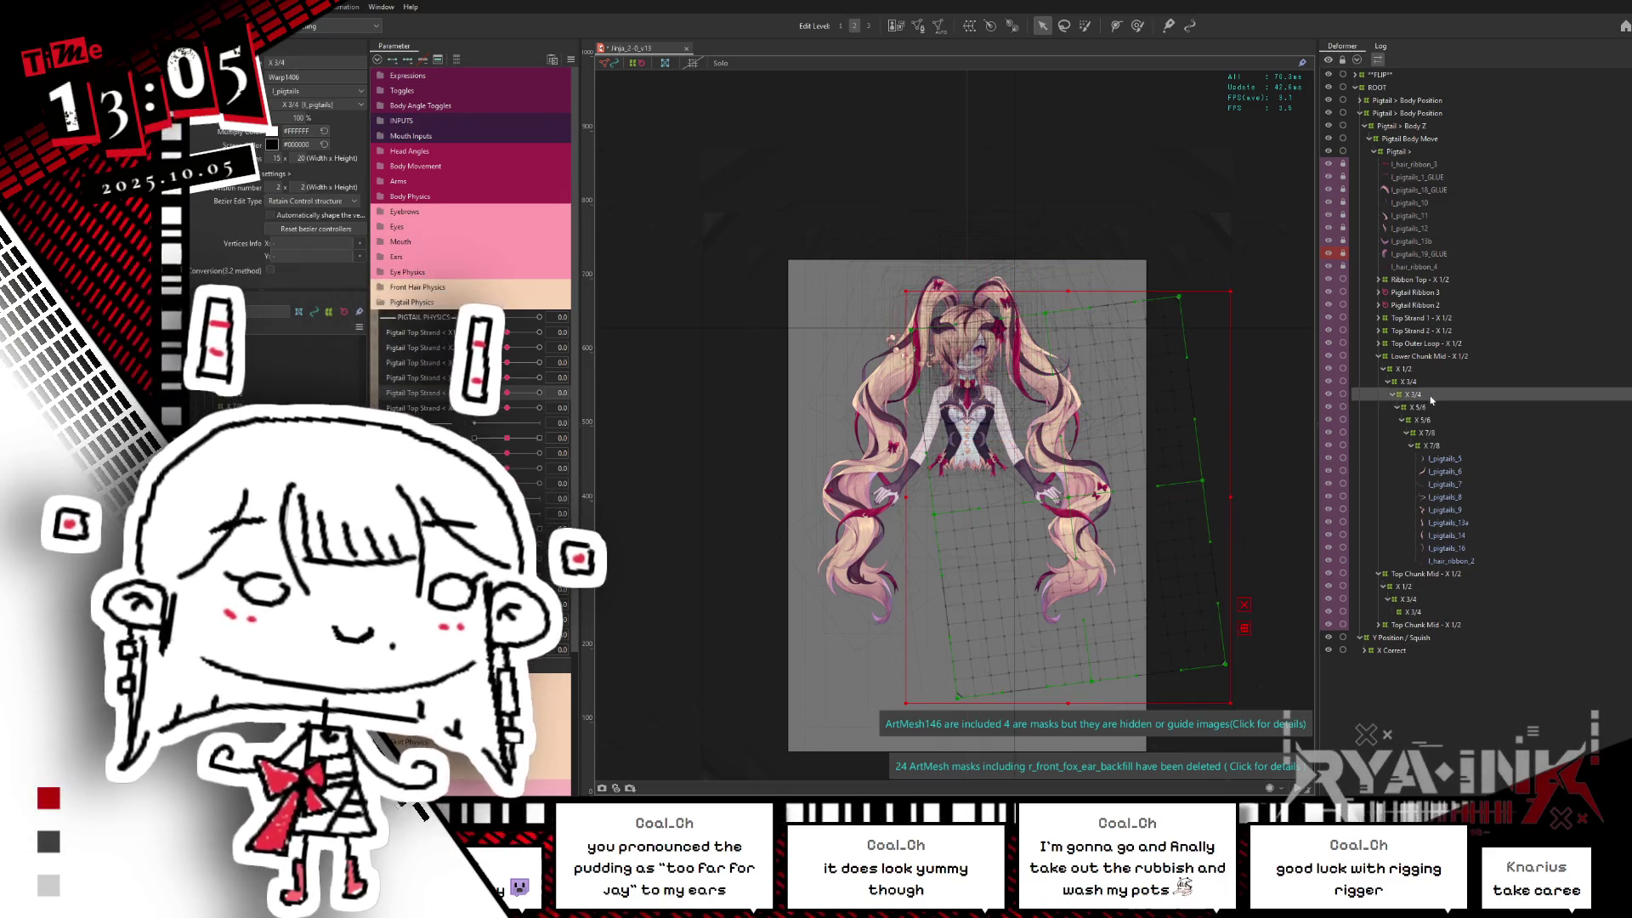
click(1414, 614)
mouse_move(539, 378)
mouse_down()
mouse_move(507, 381)
mouse_move(538, 378)
mouse_up()
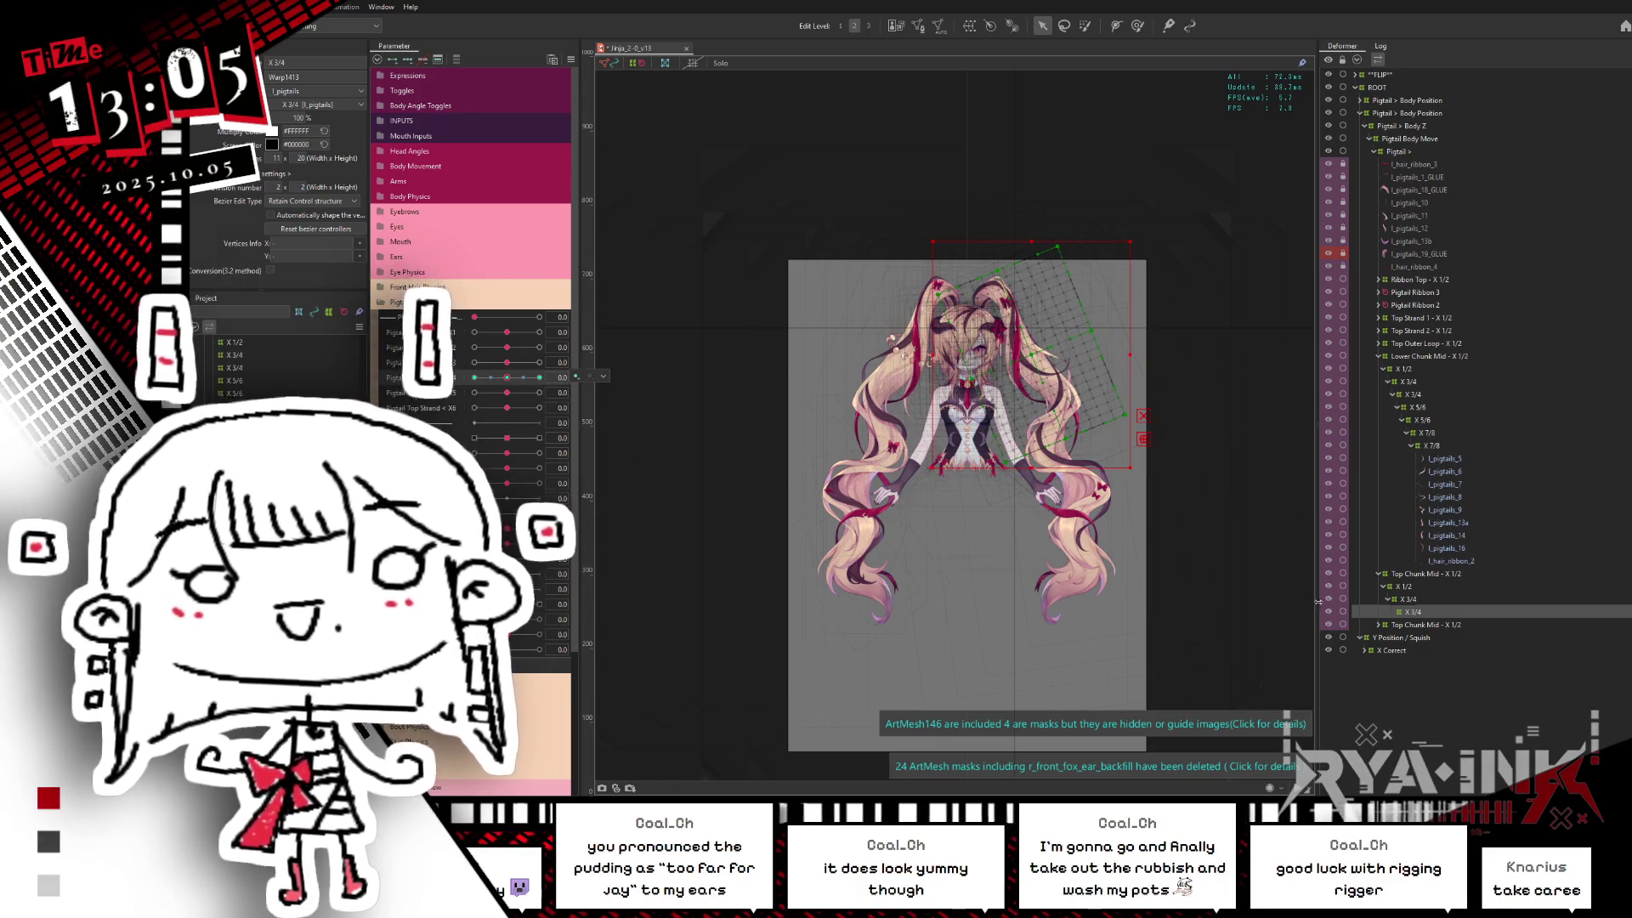
click(1425, 383)
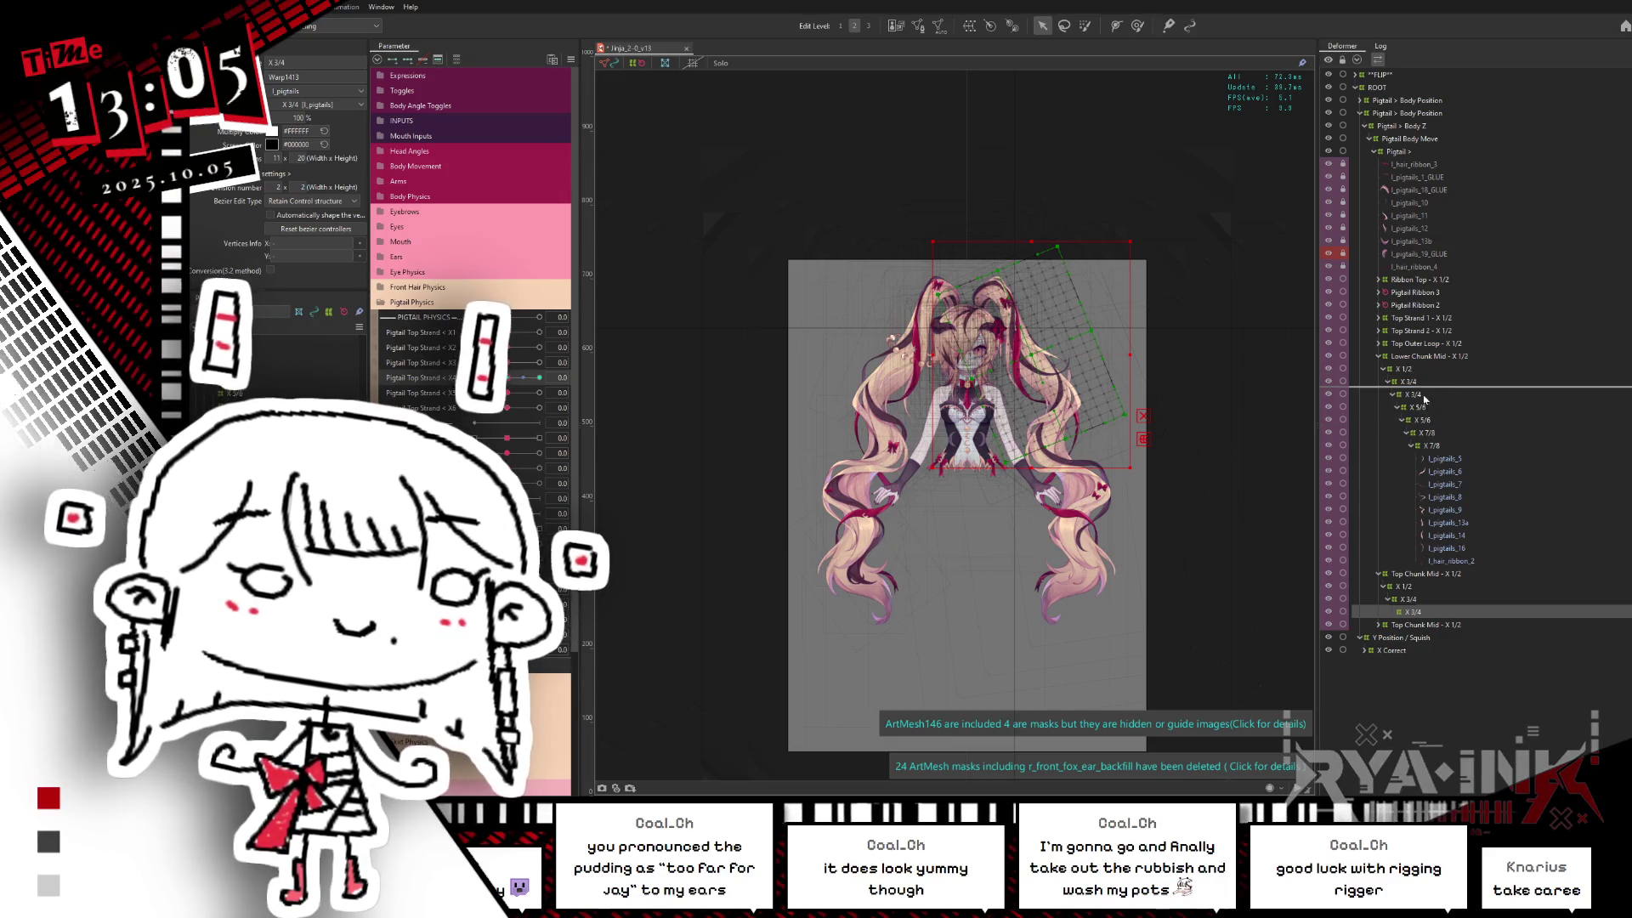
drag(1424, 399, 1418, 395)
click(1393, 395)
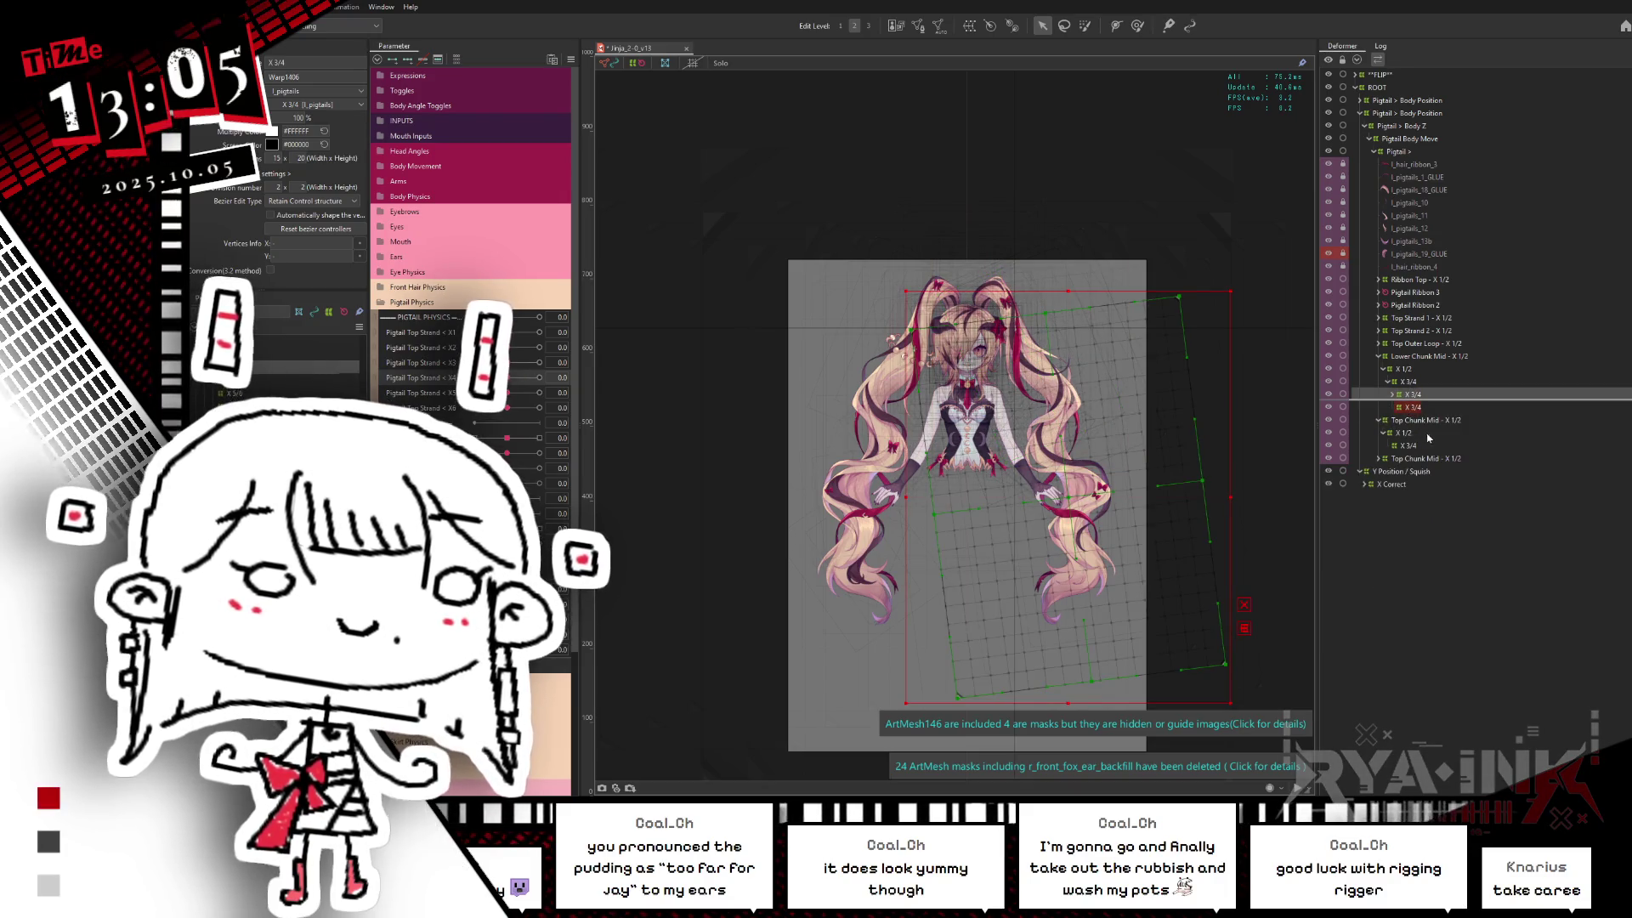
click(1394, 395)
click(1392, 396)
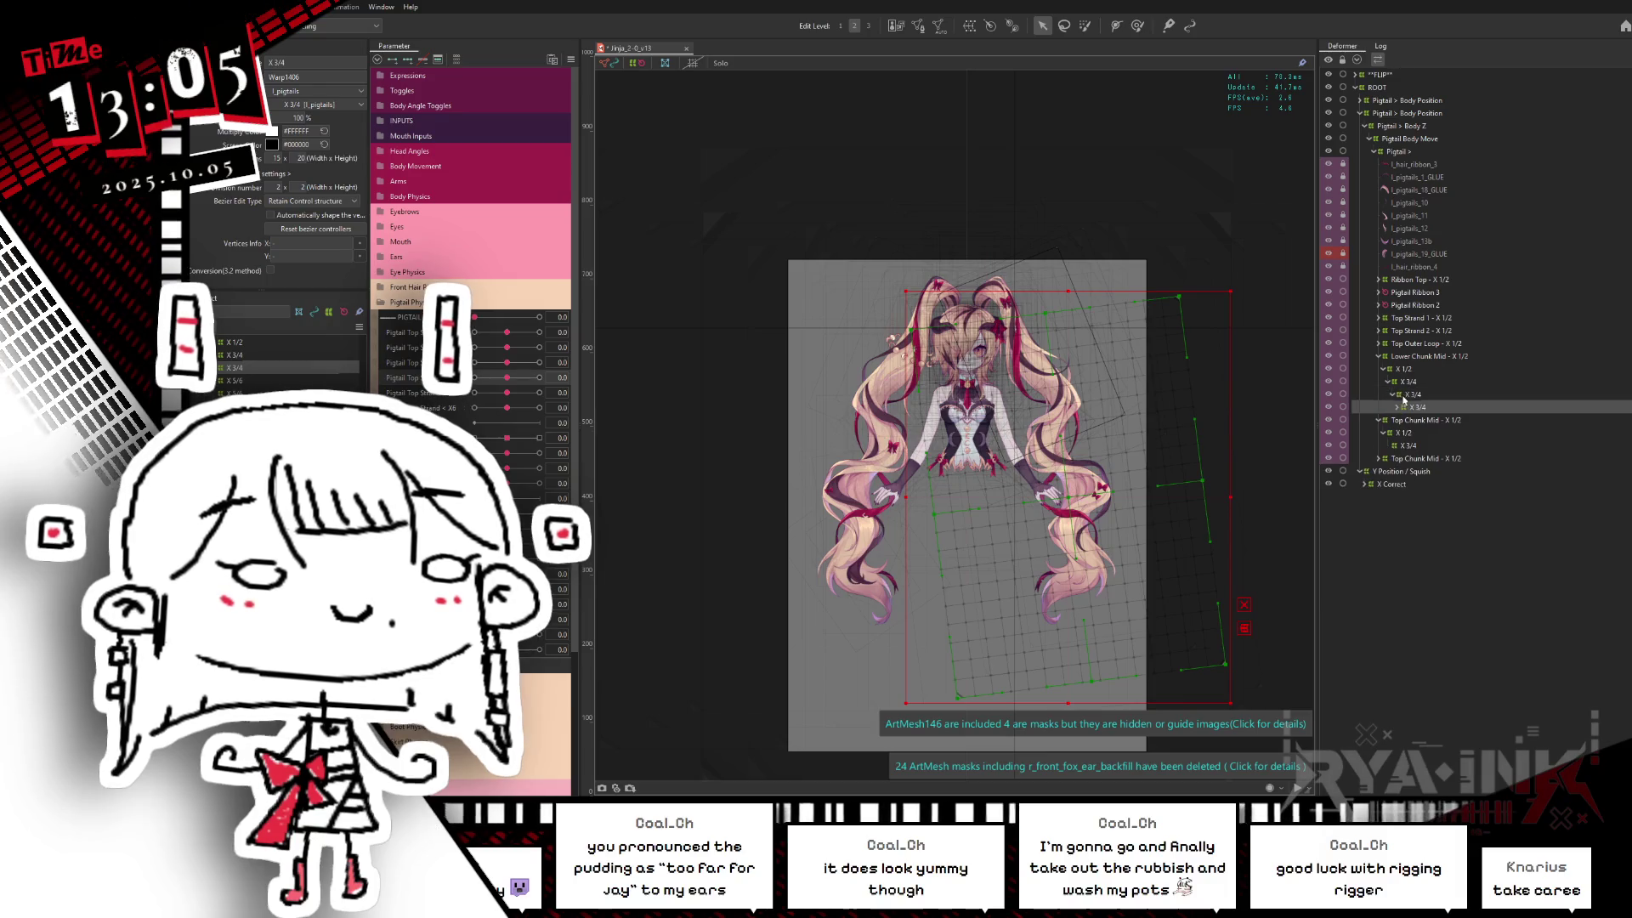
click(1413, 395)
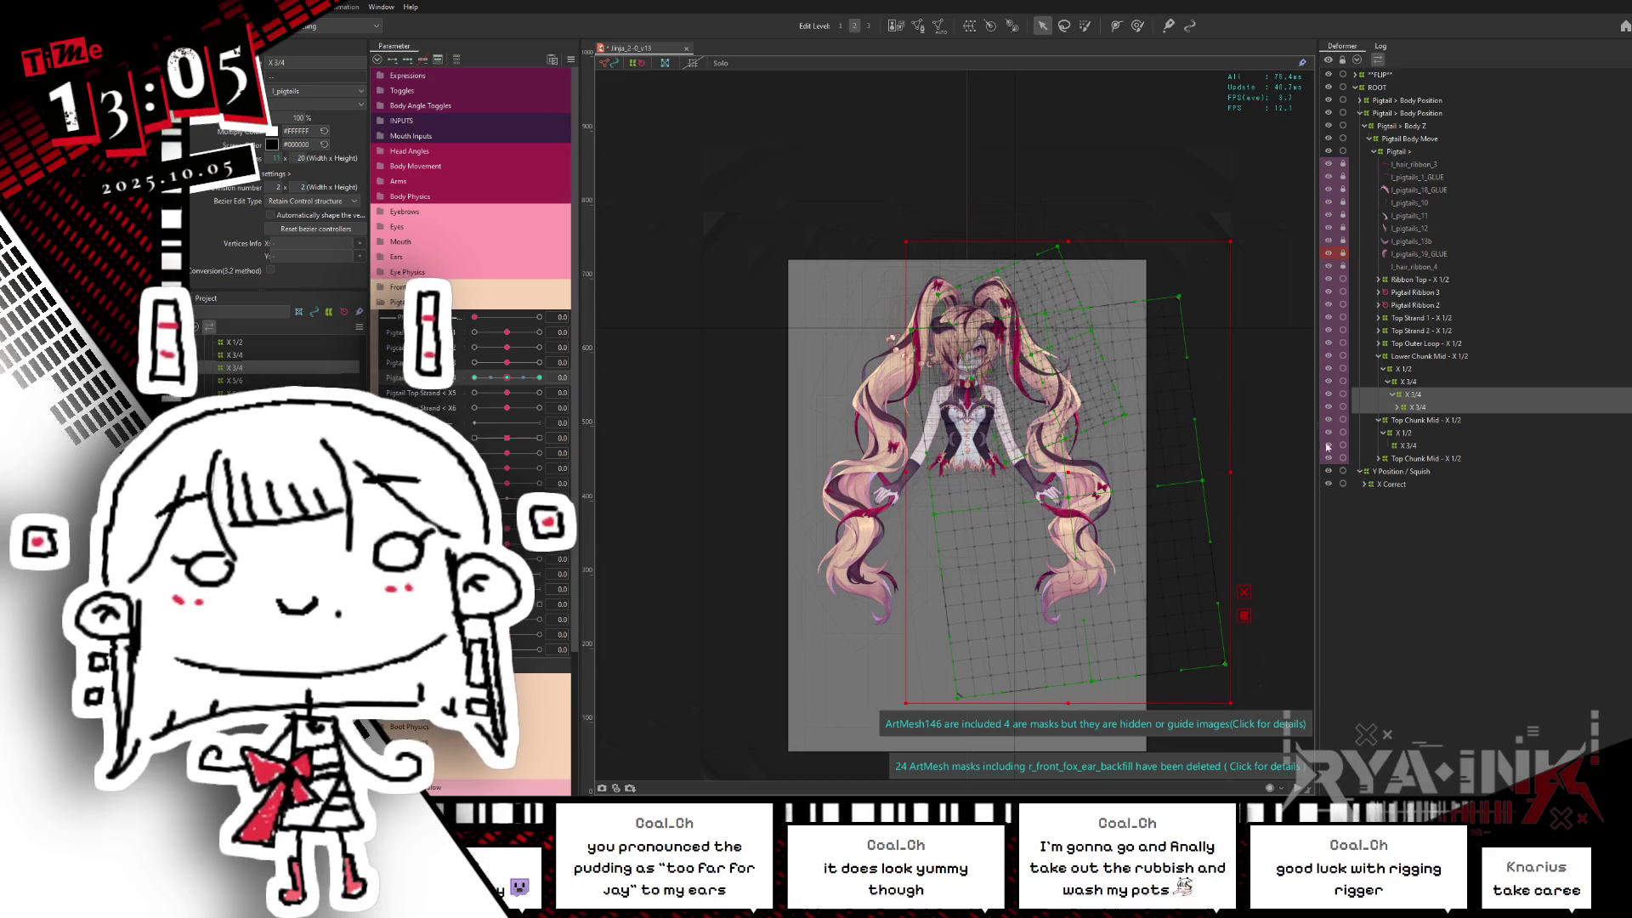
click(1413, 406)
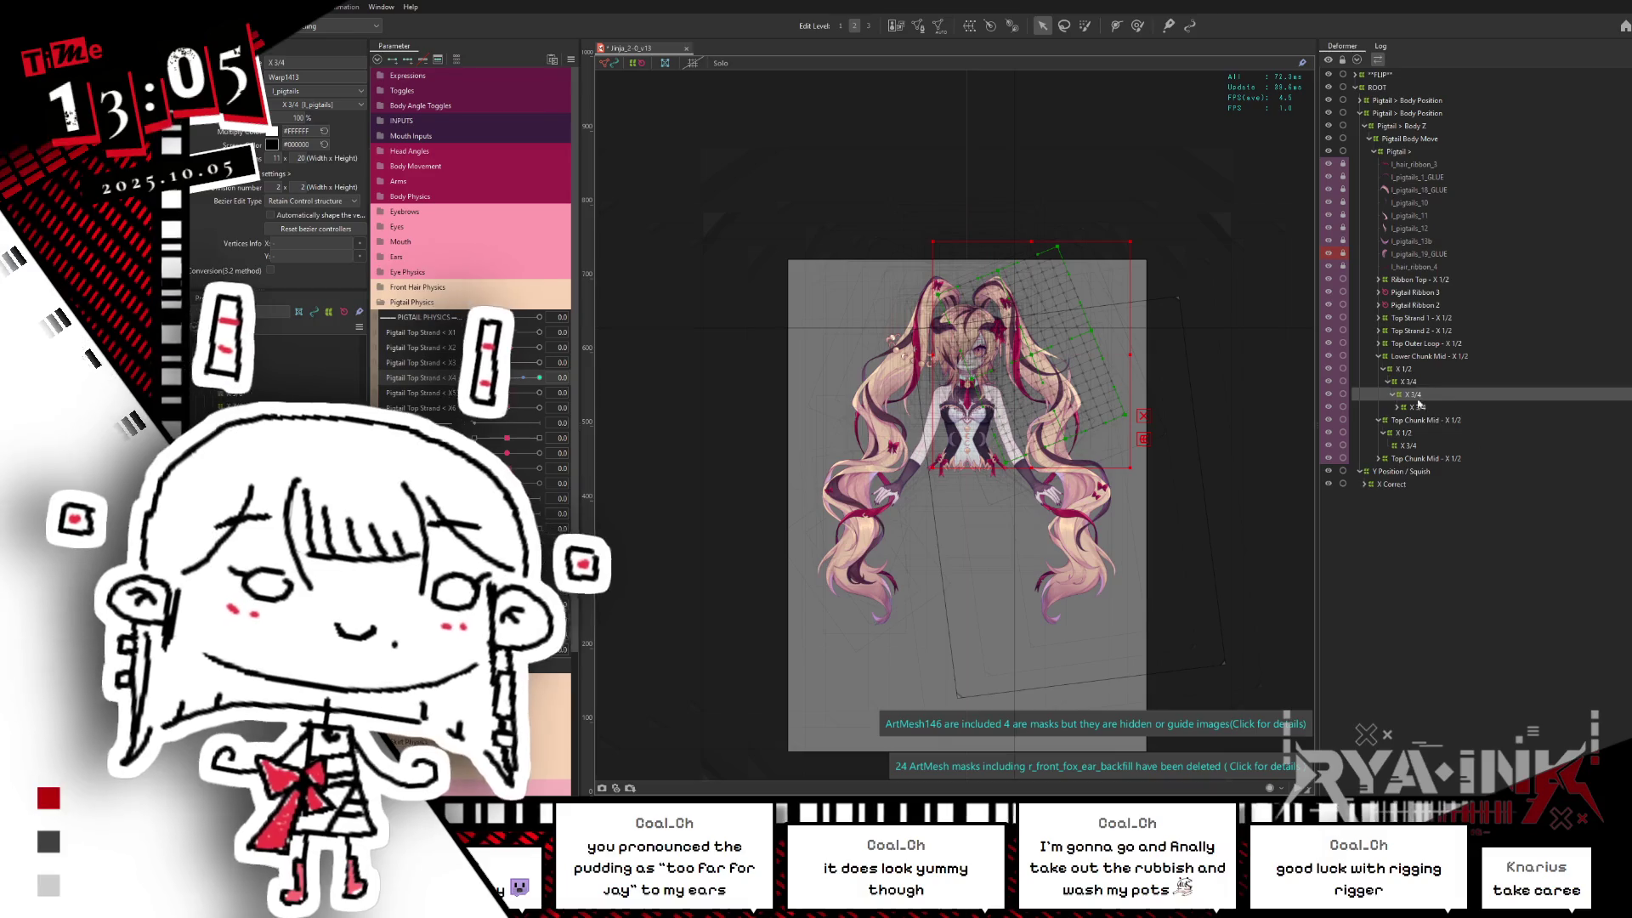
key(Delete)
click(1413, 395)
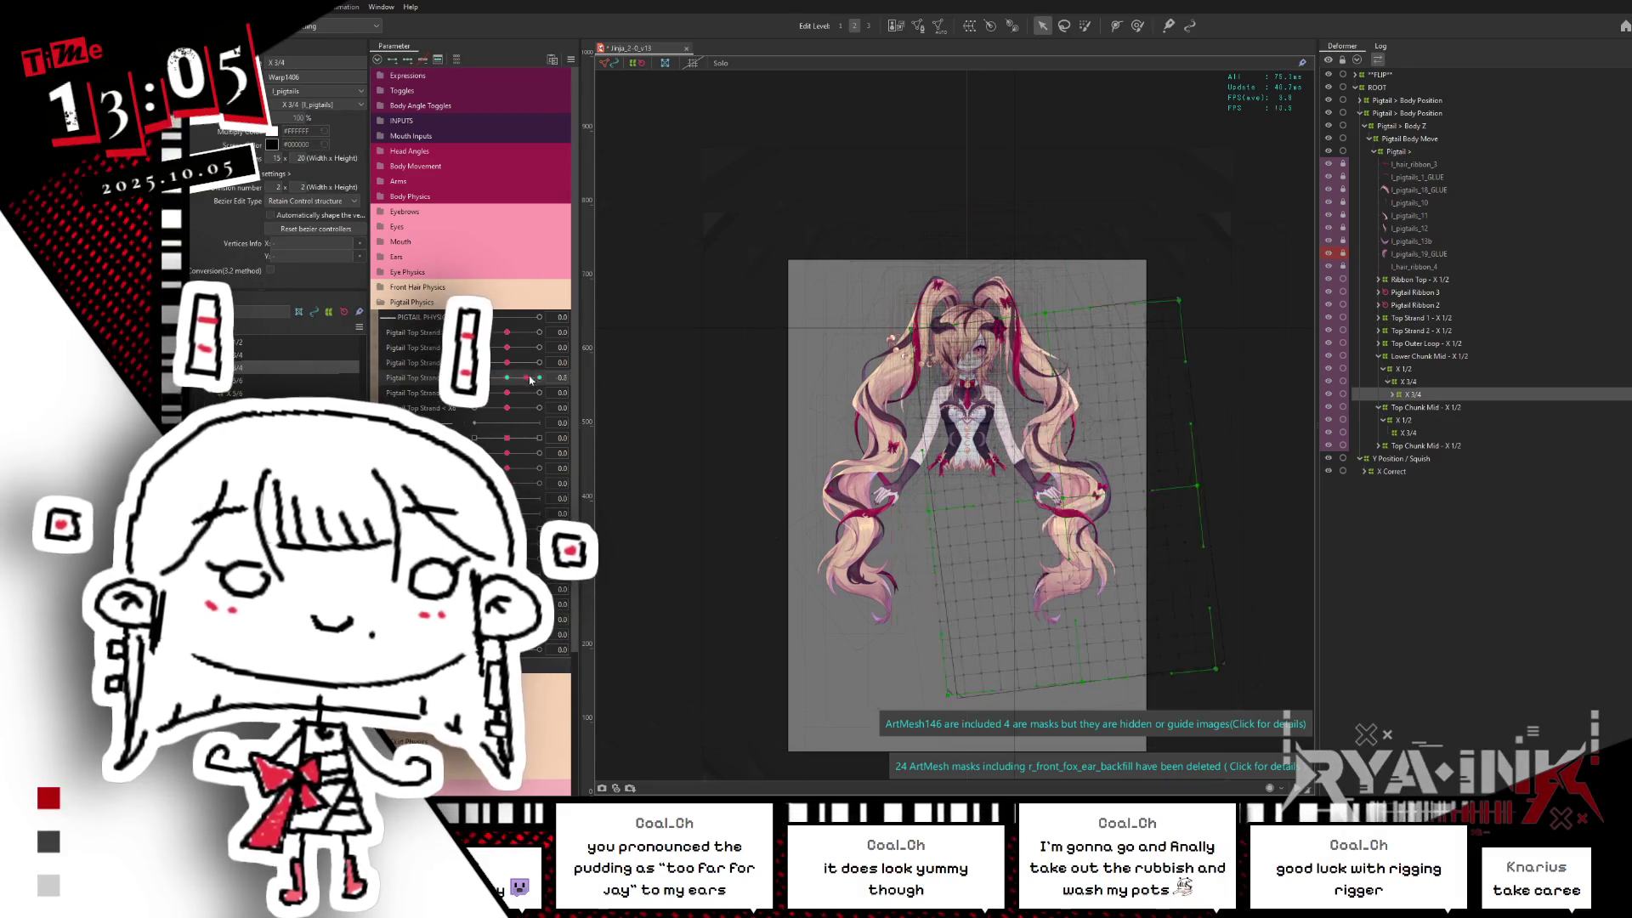
mouse_move(506, 393)
mouse_down()
mouse_move(461, 407)
mouse_move(565, 403)
mouse_move(548, 376)
mouse_up()
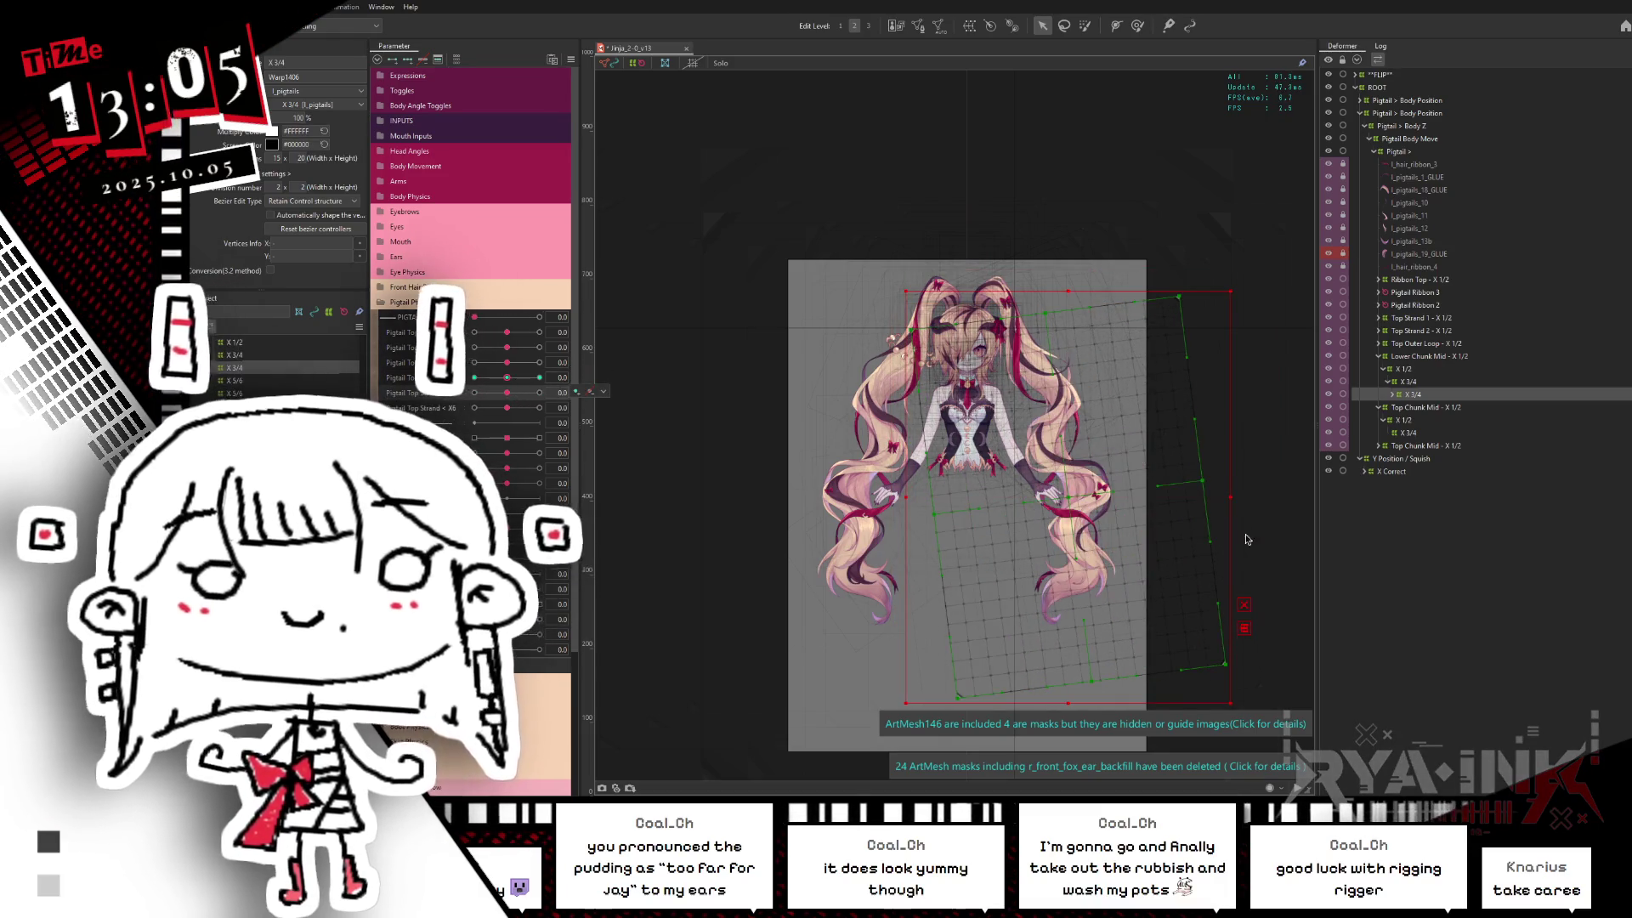
Step: Nest the lower X 3/4 deformer under X 1/4 with the pigtail posed at Pigtail Top Strand -1
click(1413, 370)
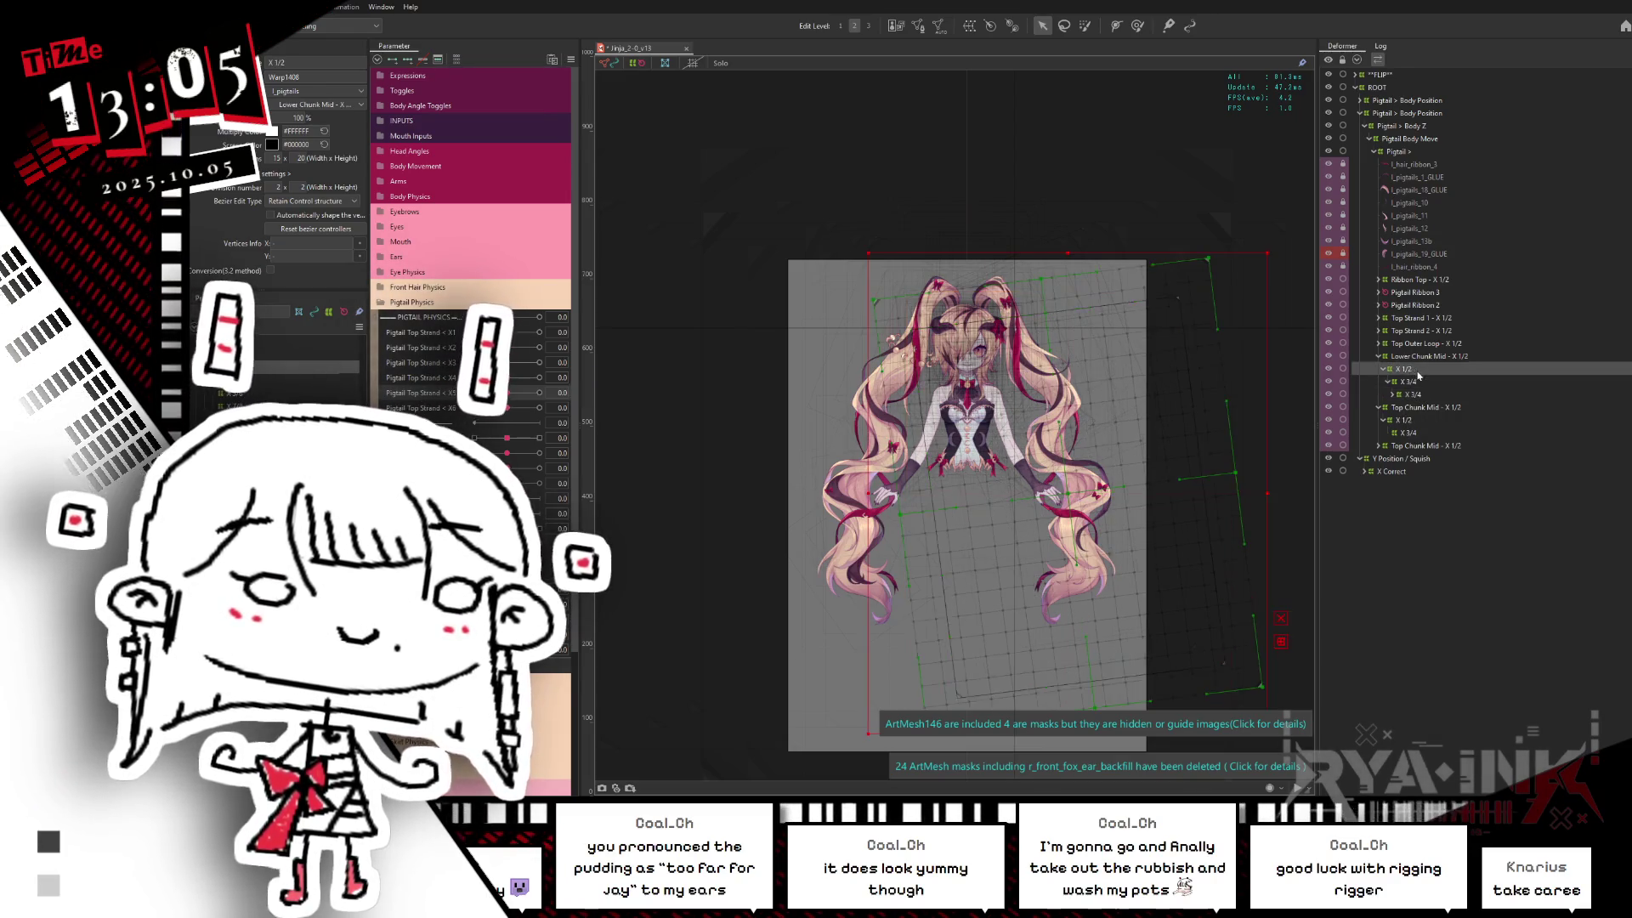
click(1413, 420)
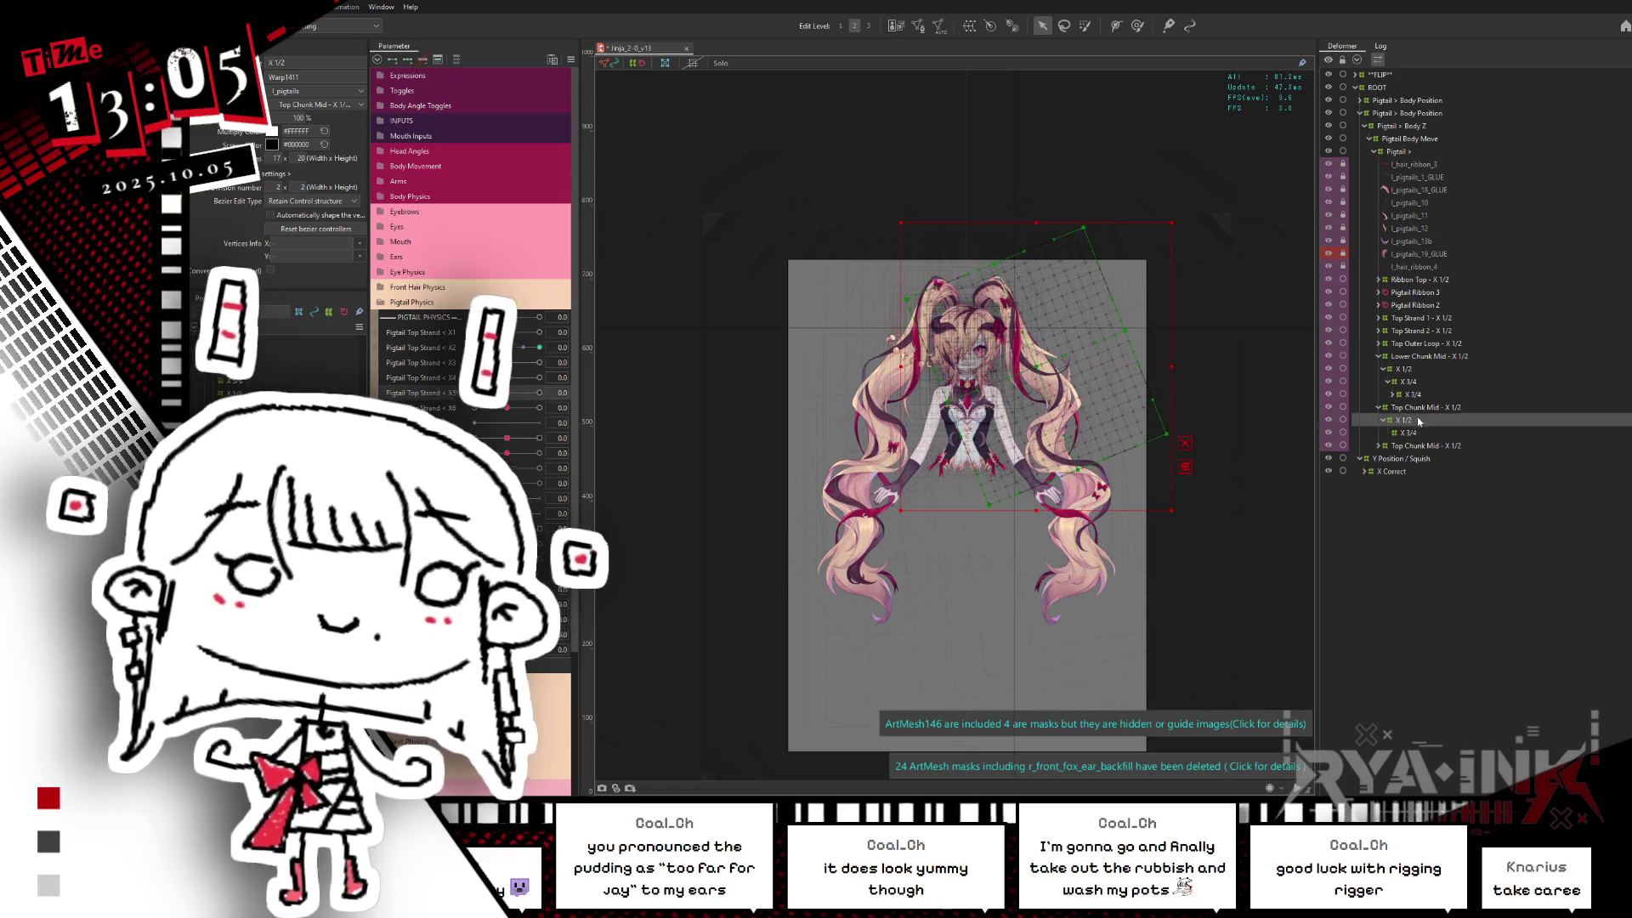
click(1412, 433)
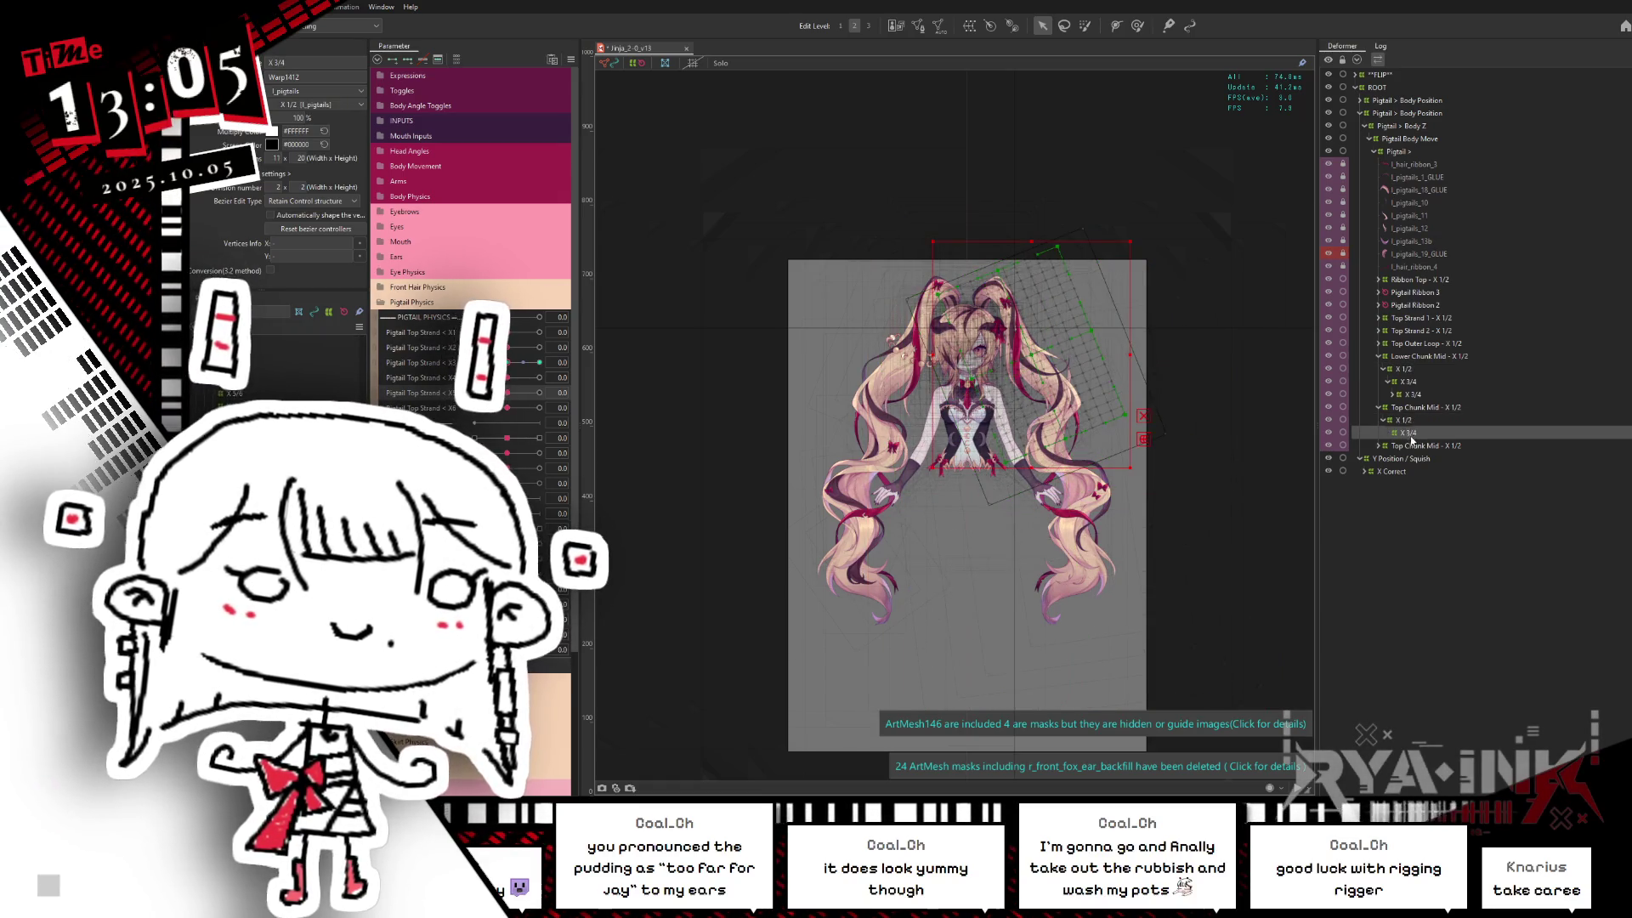
mouse_move(561, 374)
mouse_down()
mouse_move(577, 362)
mouse_move(540, 363)
mouse_up()
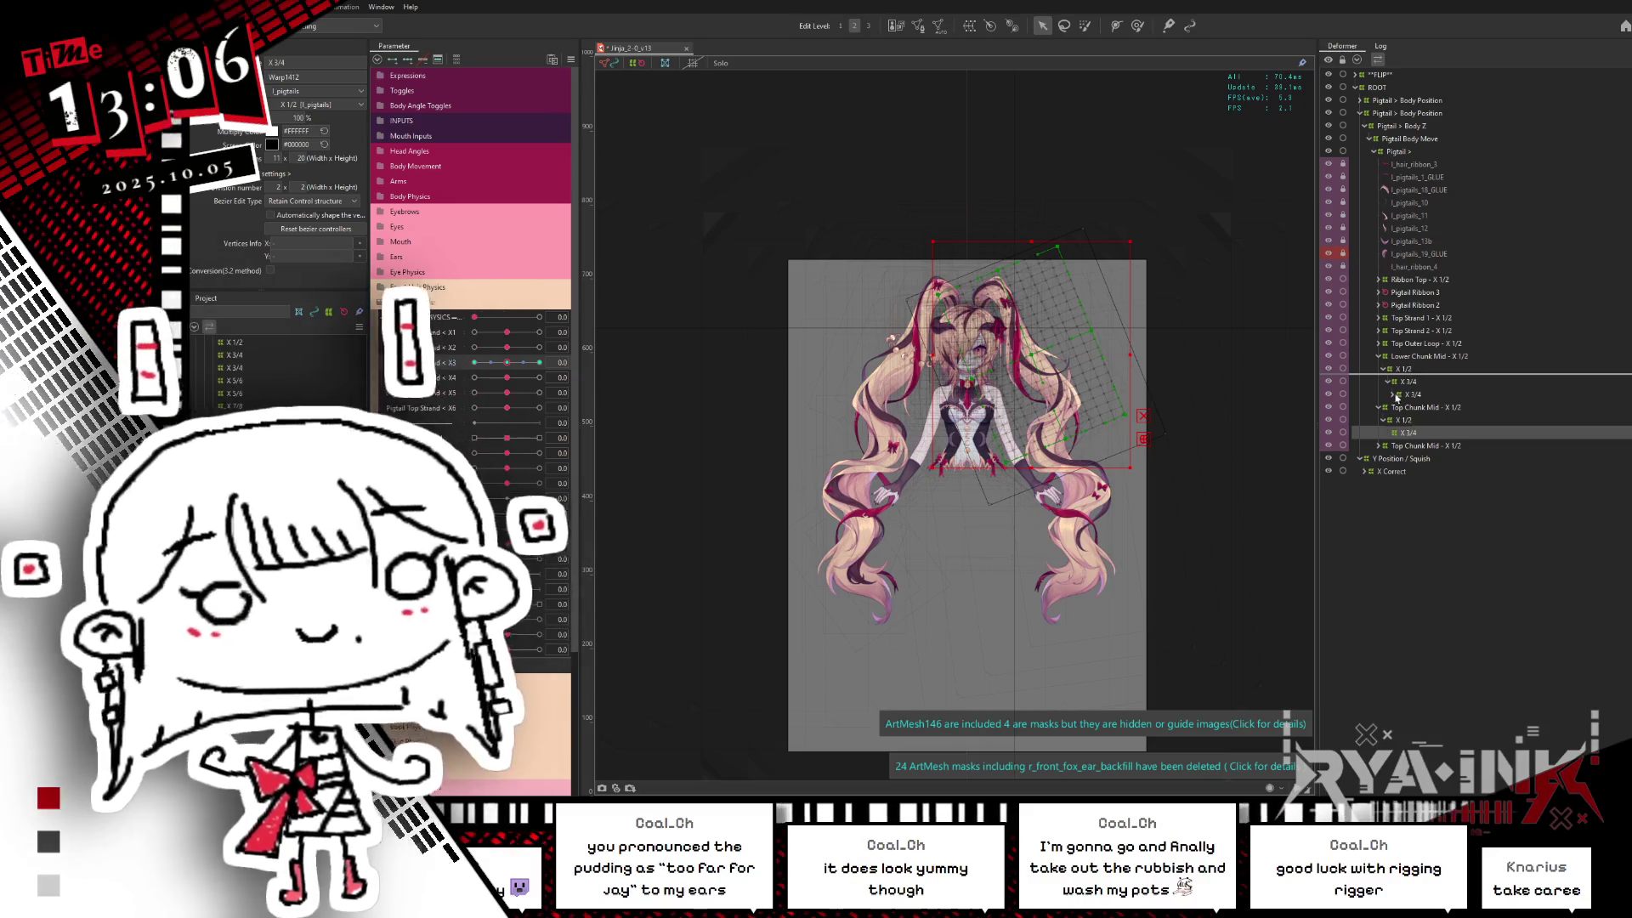
drag(1413, 383, 1418, 400)
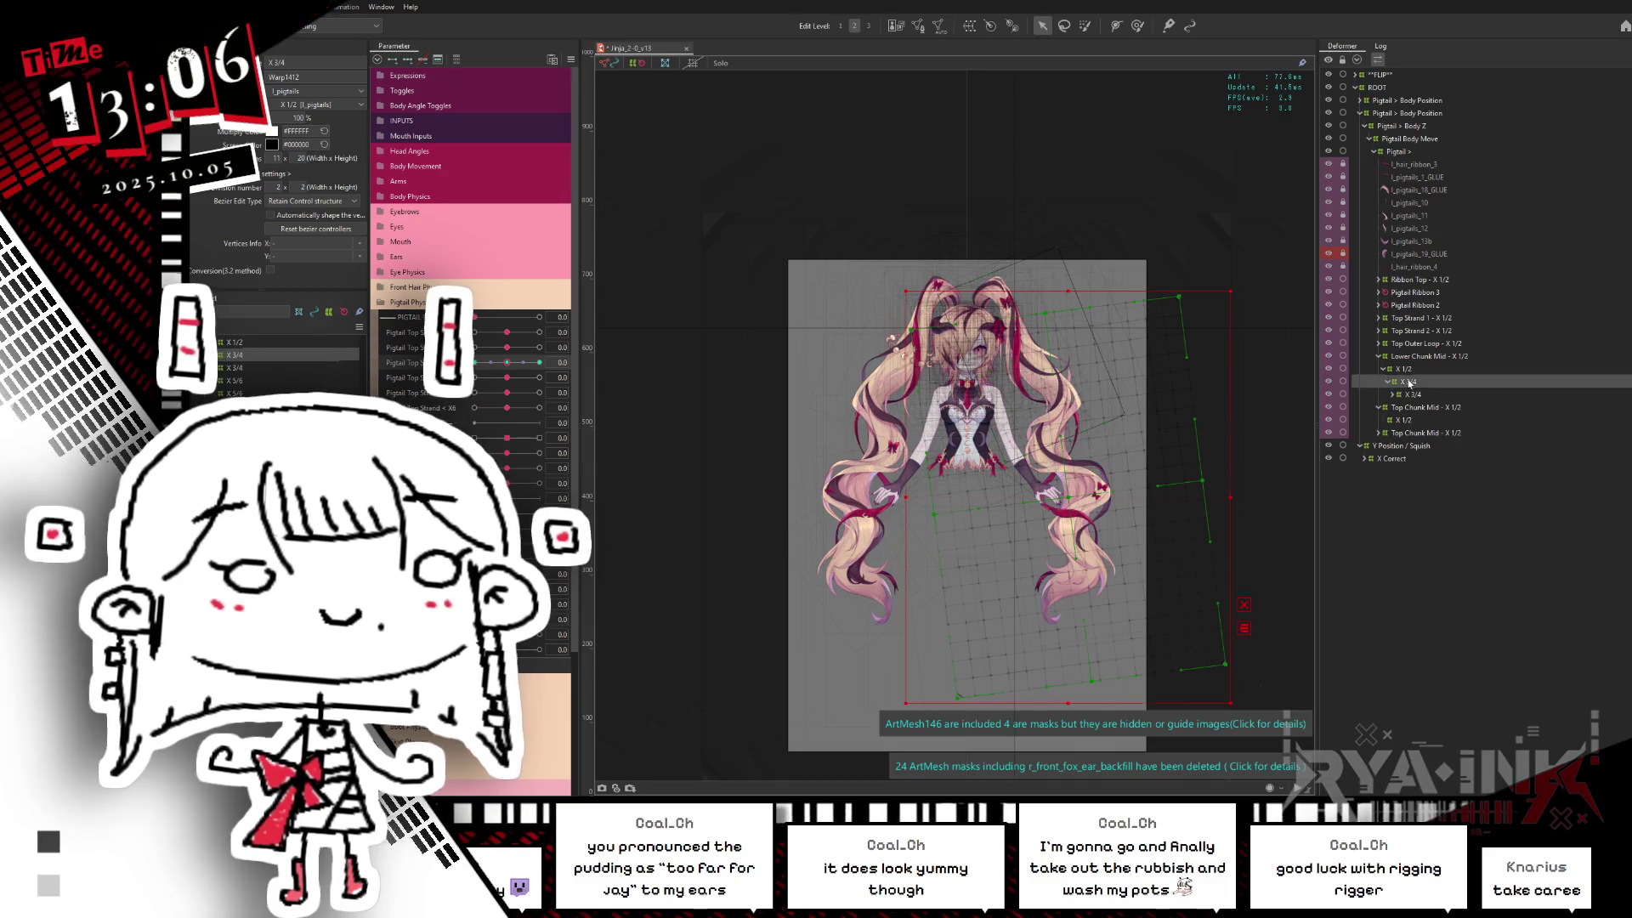
click(1416, 396)
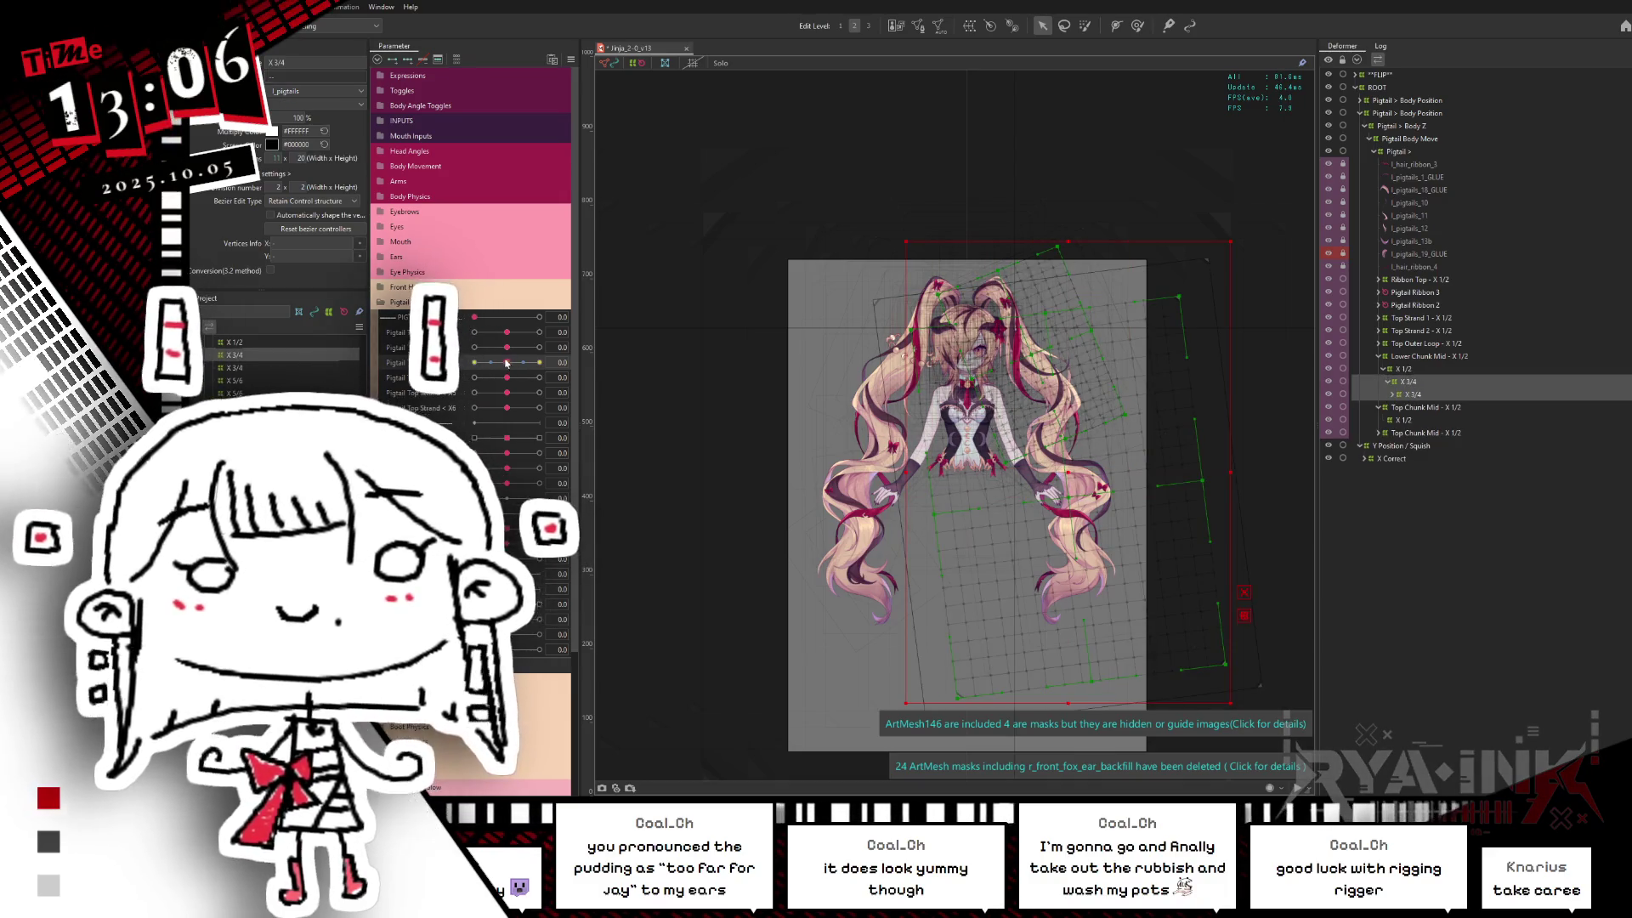
click(1504, 384)
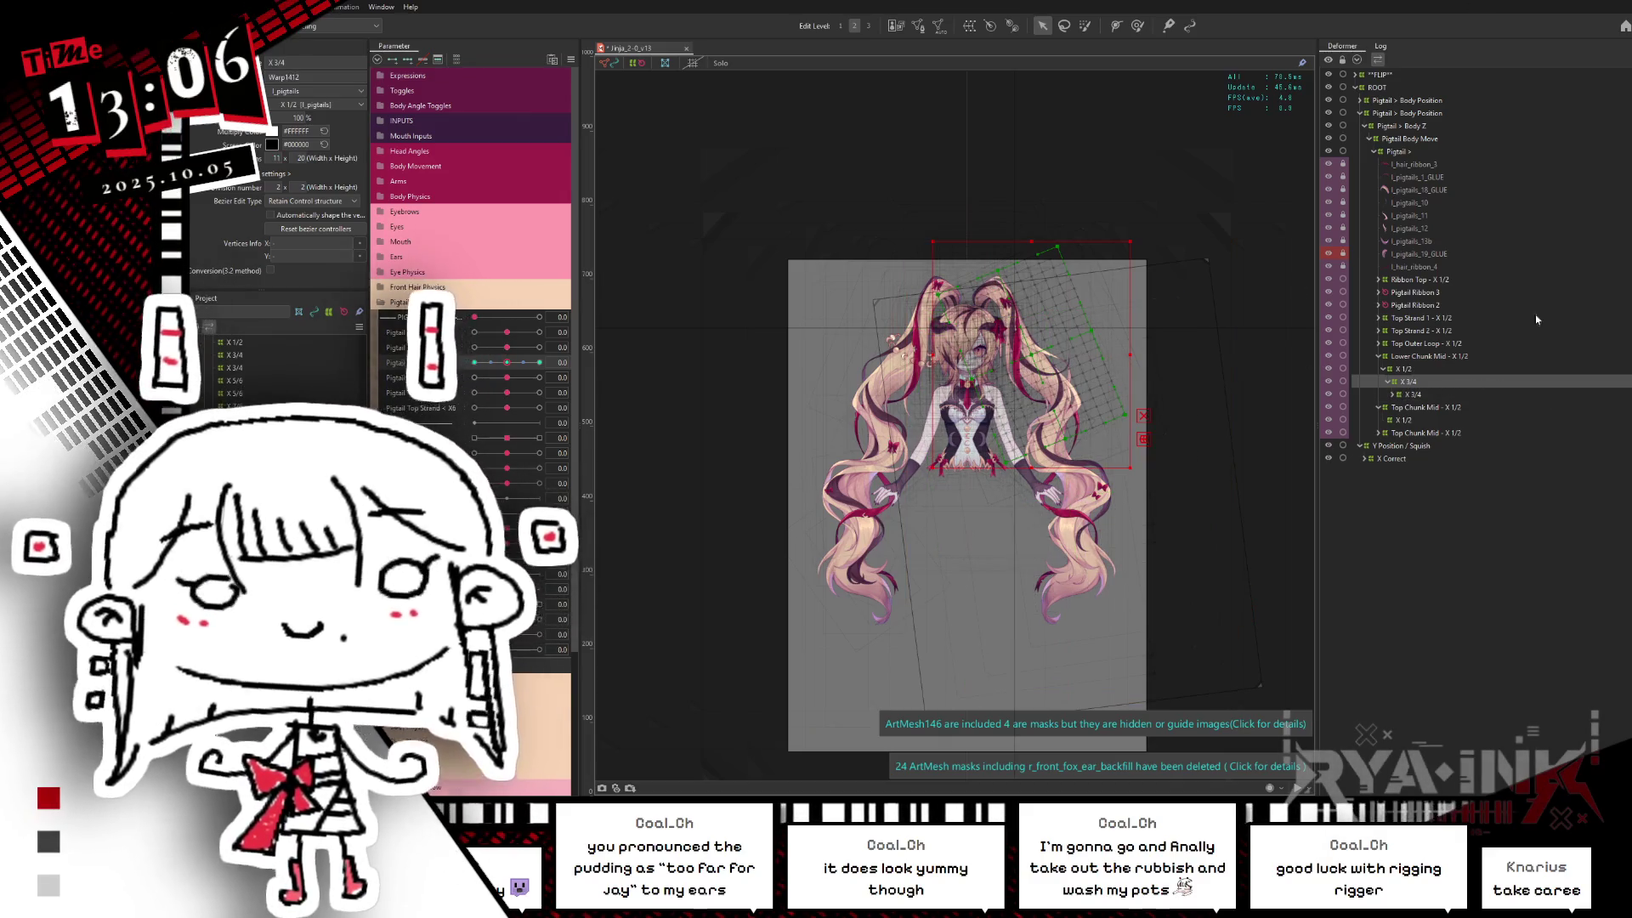
click(1389, 381)
Step: Nest the stray X 1/2 deformer under Lower Chunk Mid's X 1/2 so the branch holds one nested X 1/2
click(1410, 409)
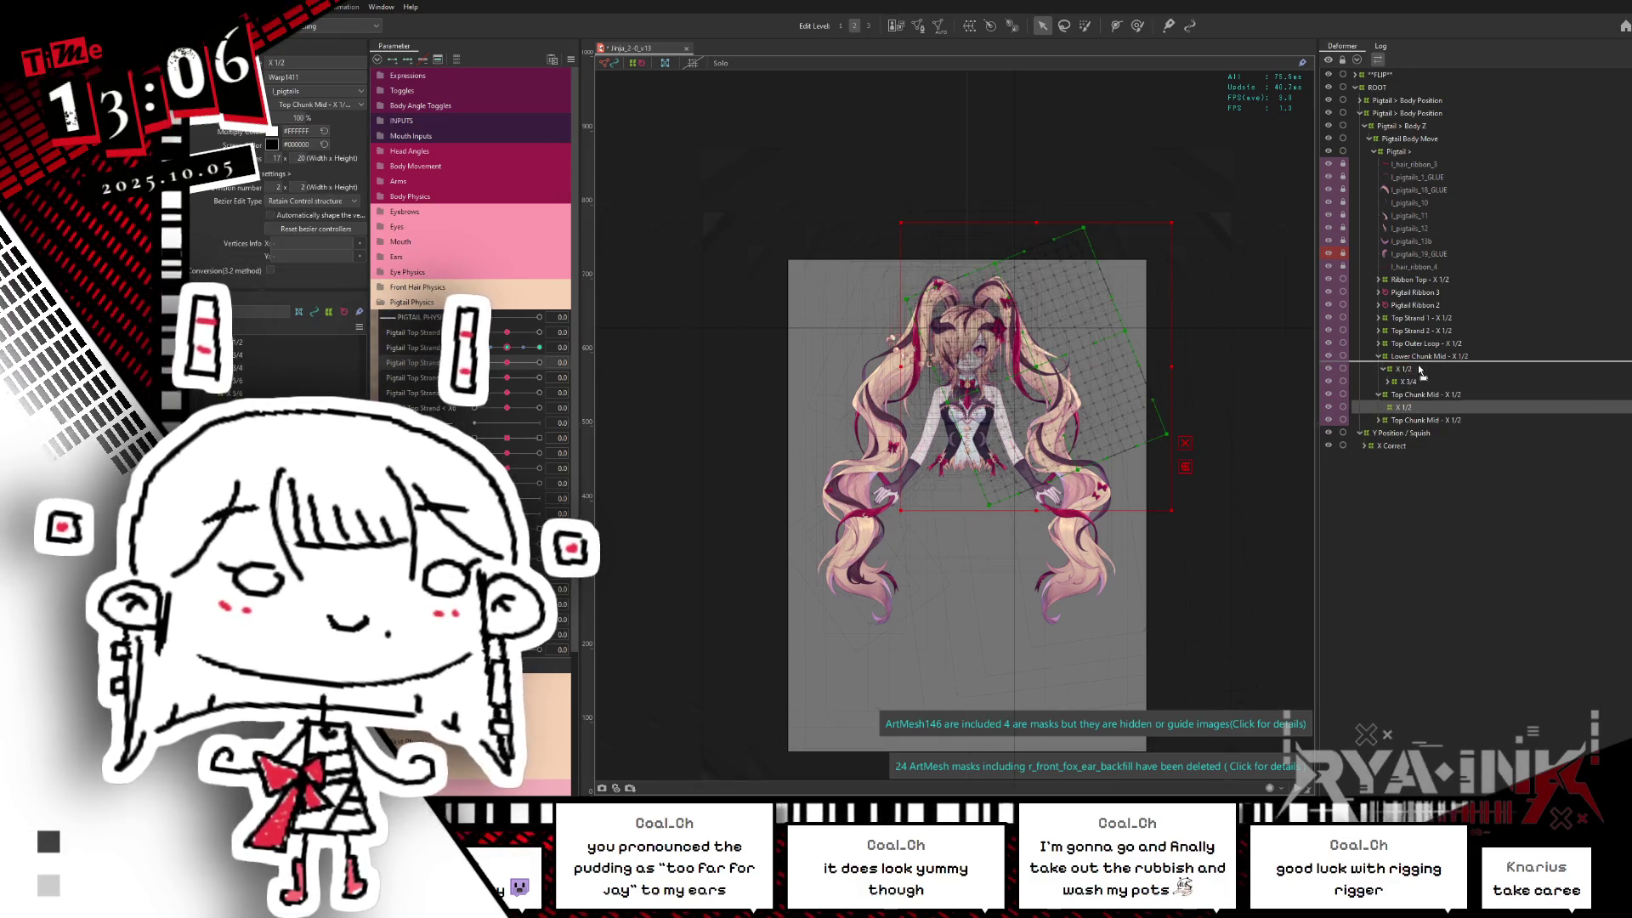
drag(1385, 398, 1412, 395)
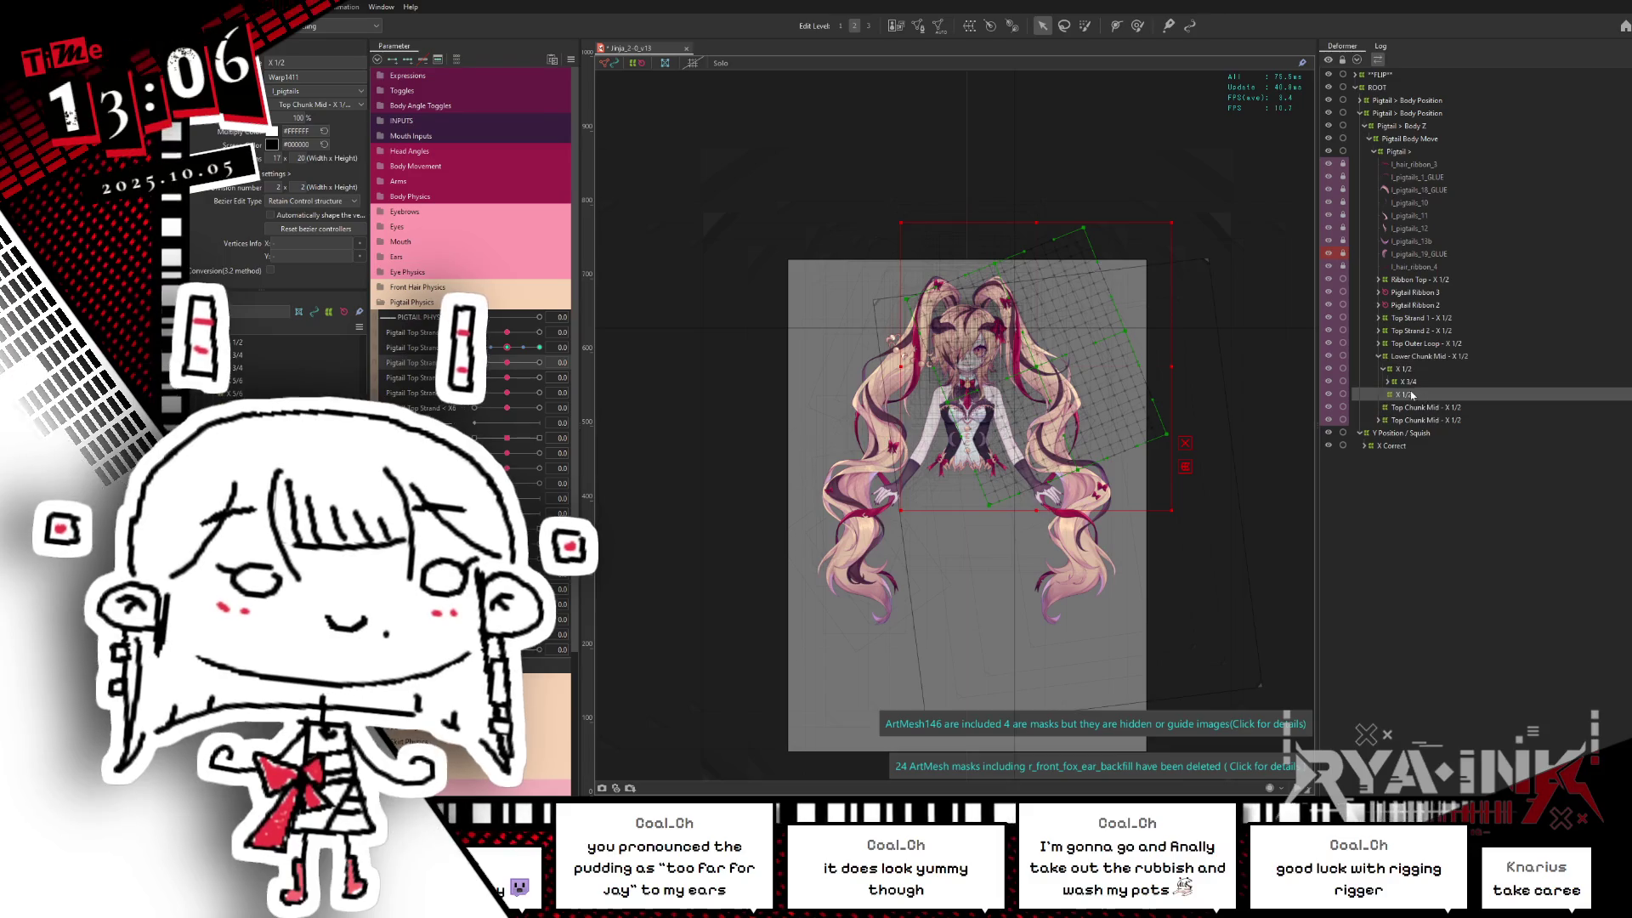
click(1400, 370)
click(1385, 372)
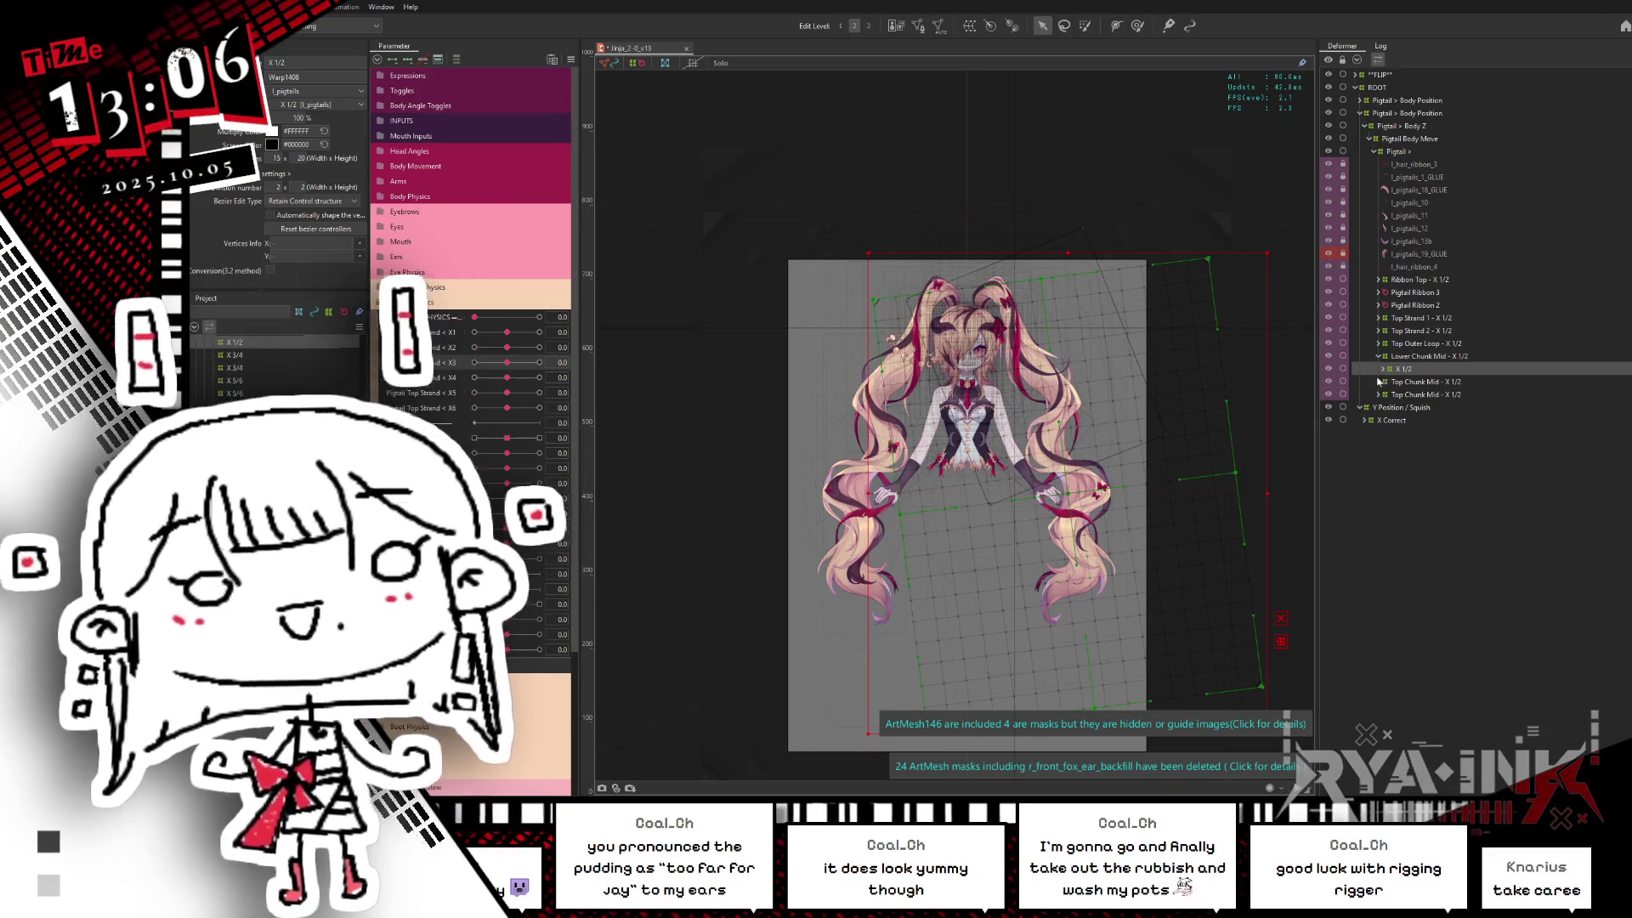
click(1399, 368)
click(1386, 370)
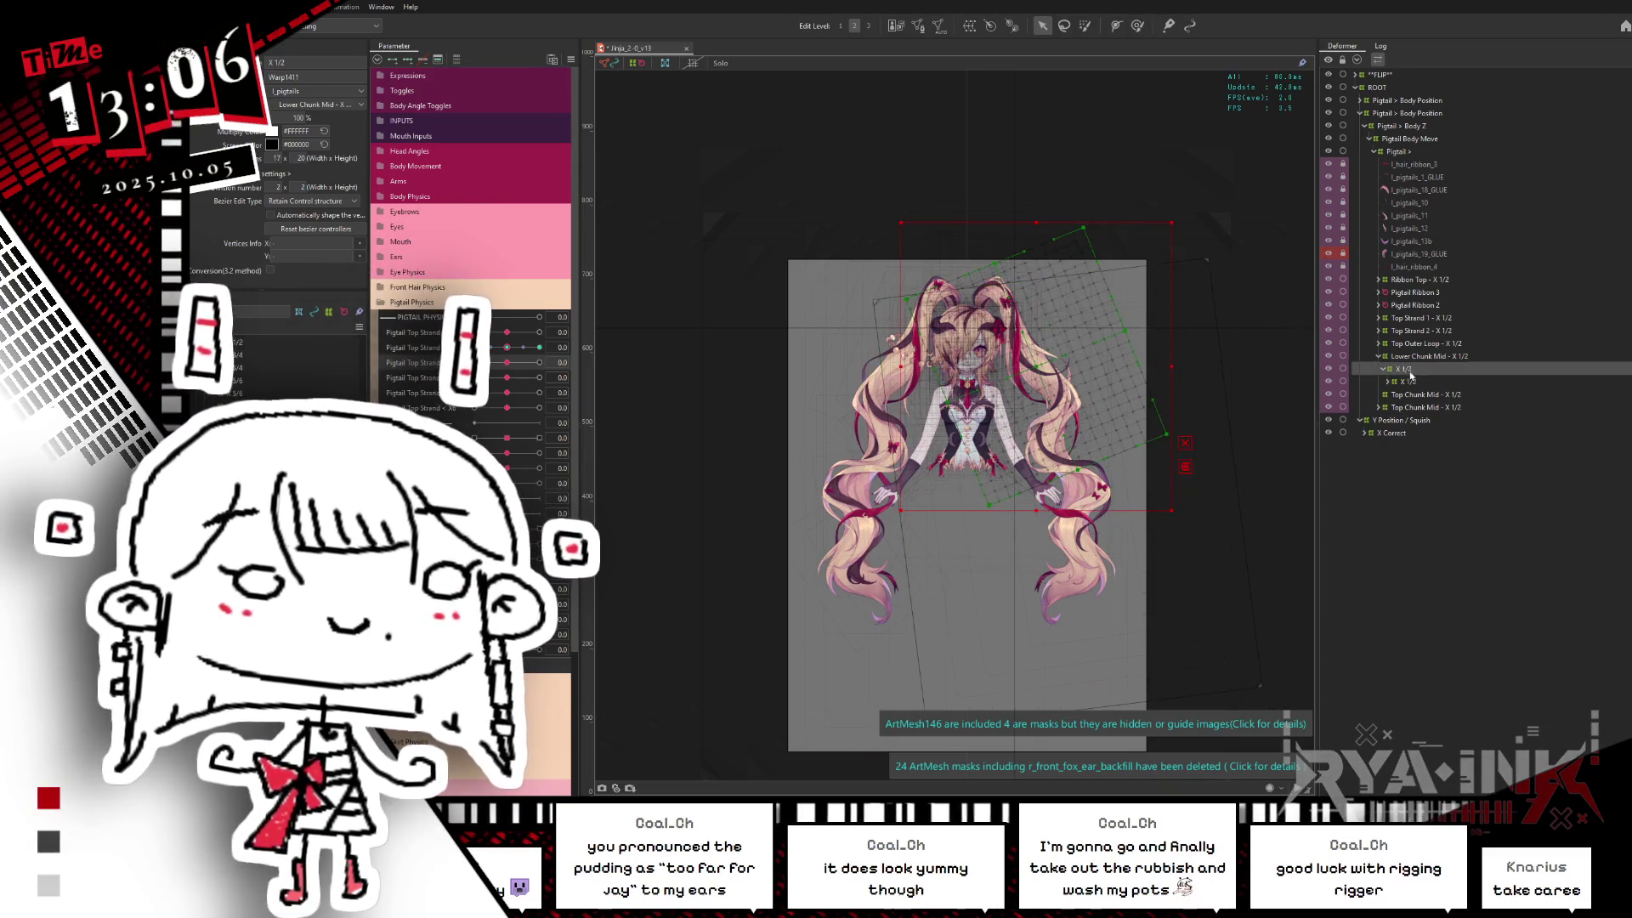
click(1409, 382)
ctrl+click(1410, 369)
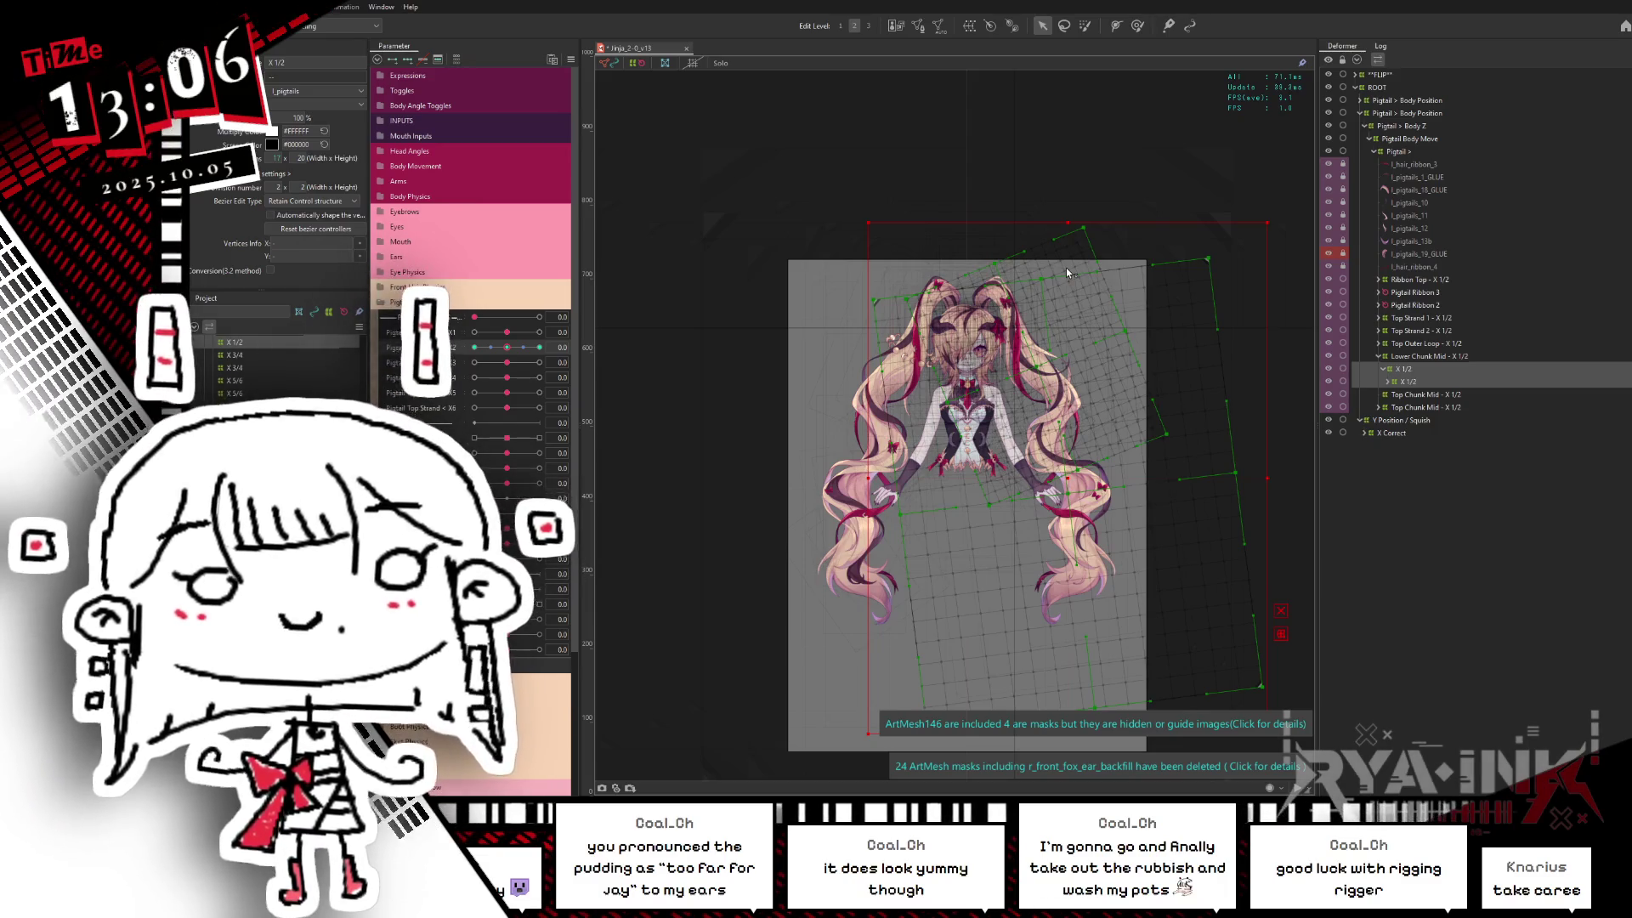
click(1428, 370)
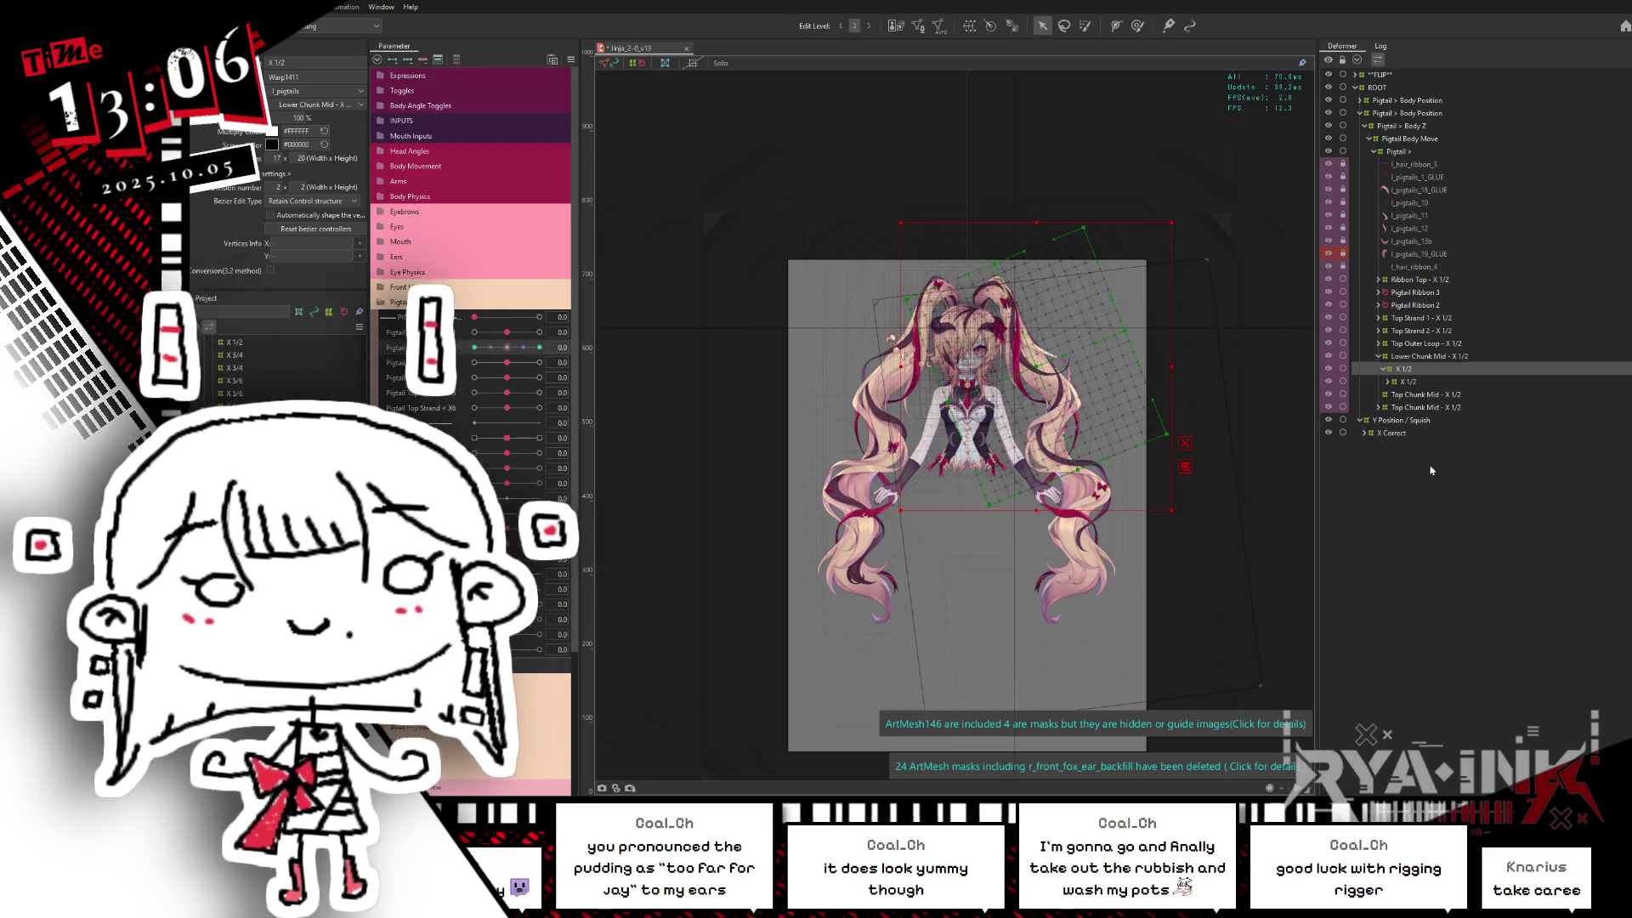
click(1379, 367)
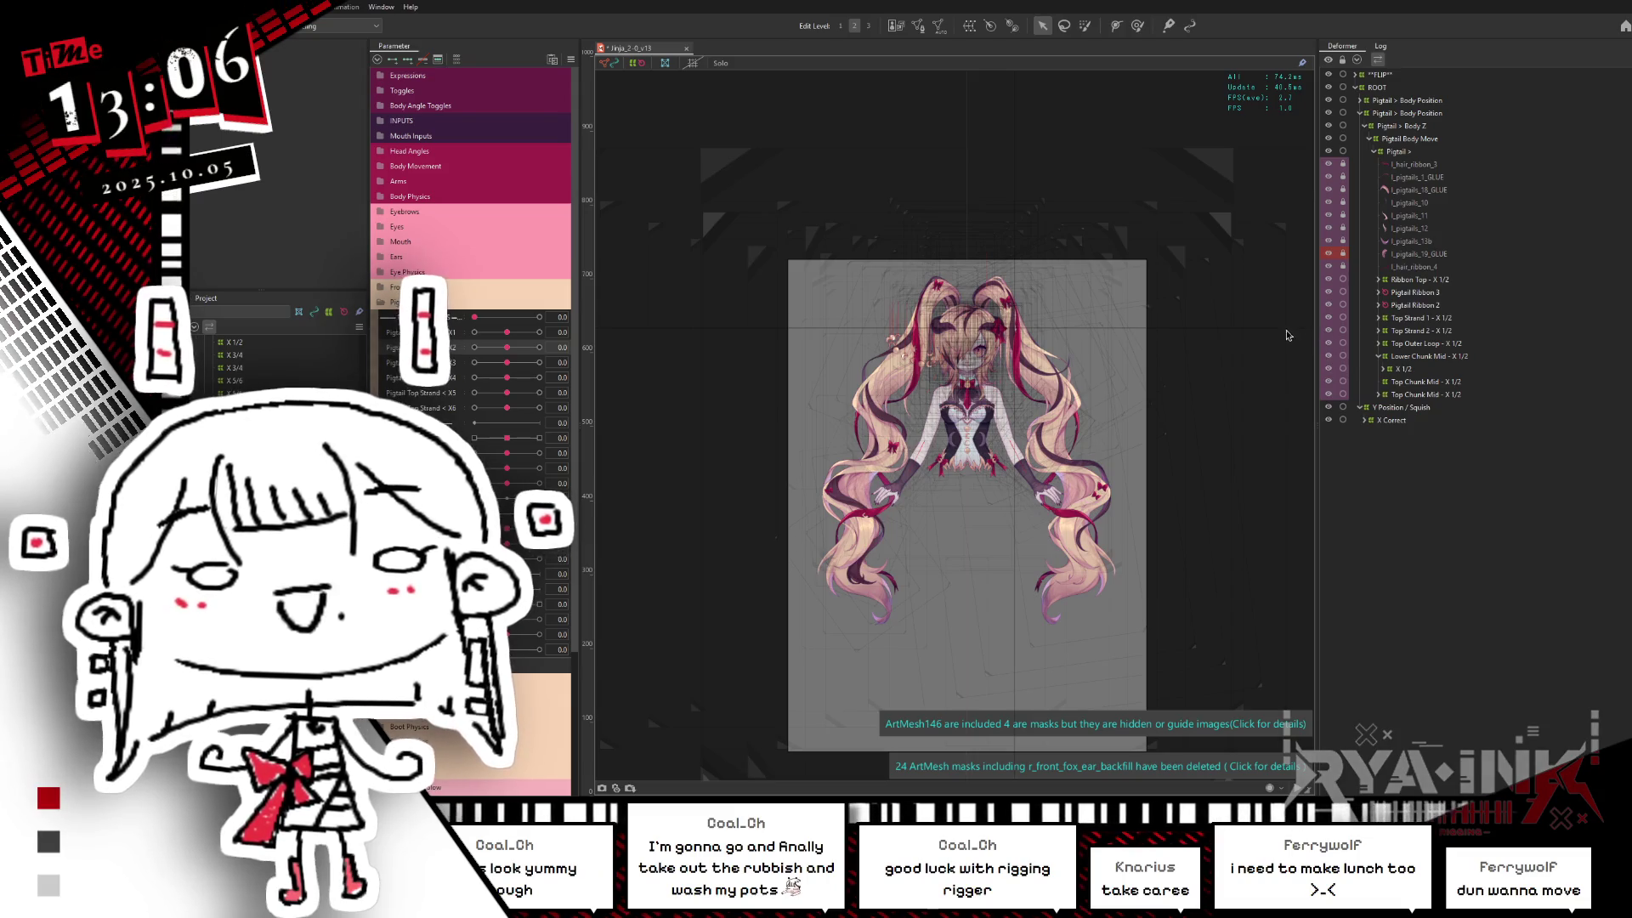
Step: Review the X 1/2, Top Outer Loop, Lower Chunk Mid and Top Chunk Mid grids, collapsing Lower Chunk Mid under Top Chunk Mid
click(1407, 370)
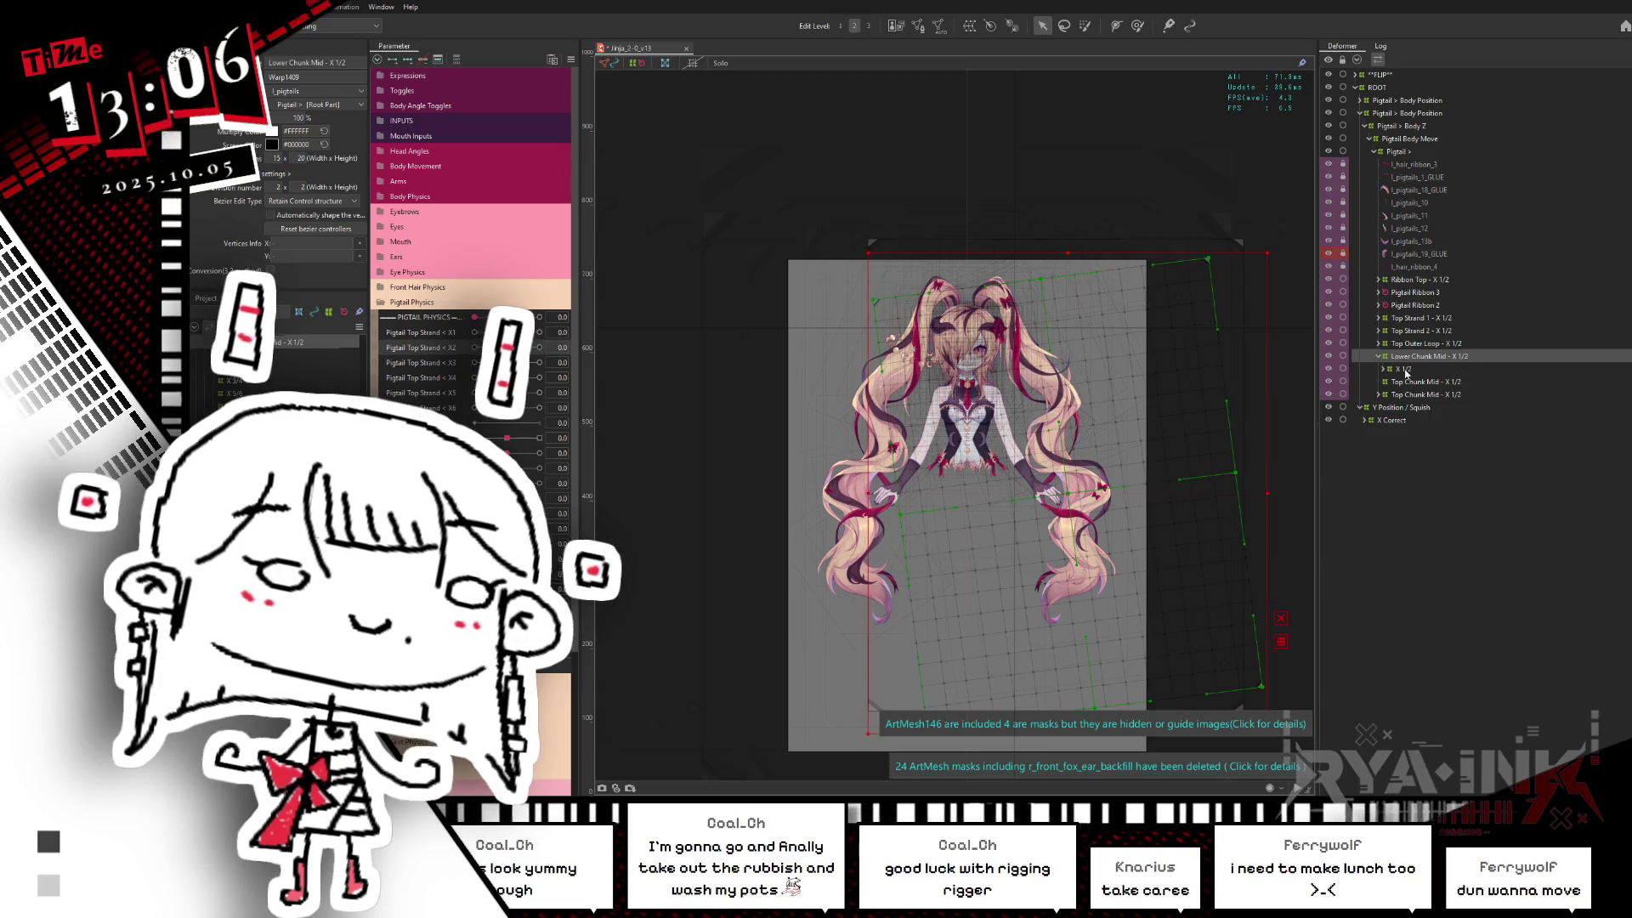
key(Up)
key(Up)
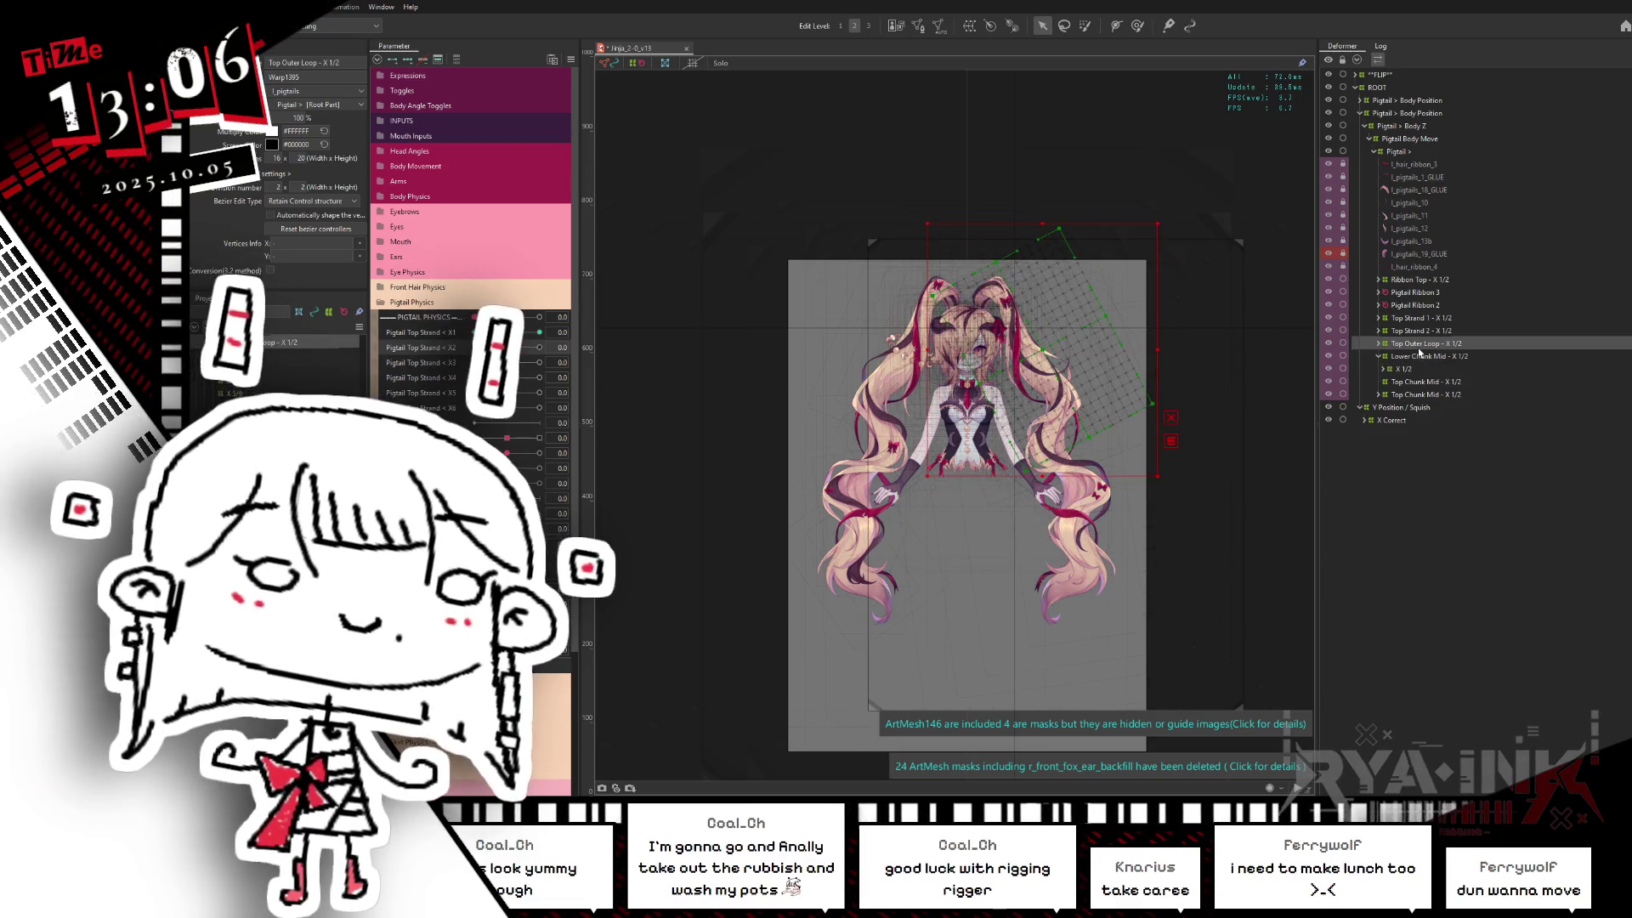
click(1419, 358)
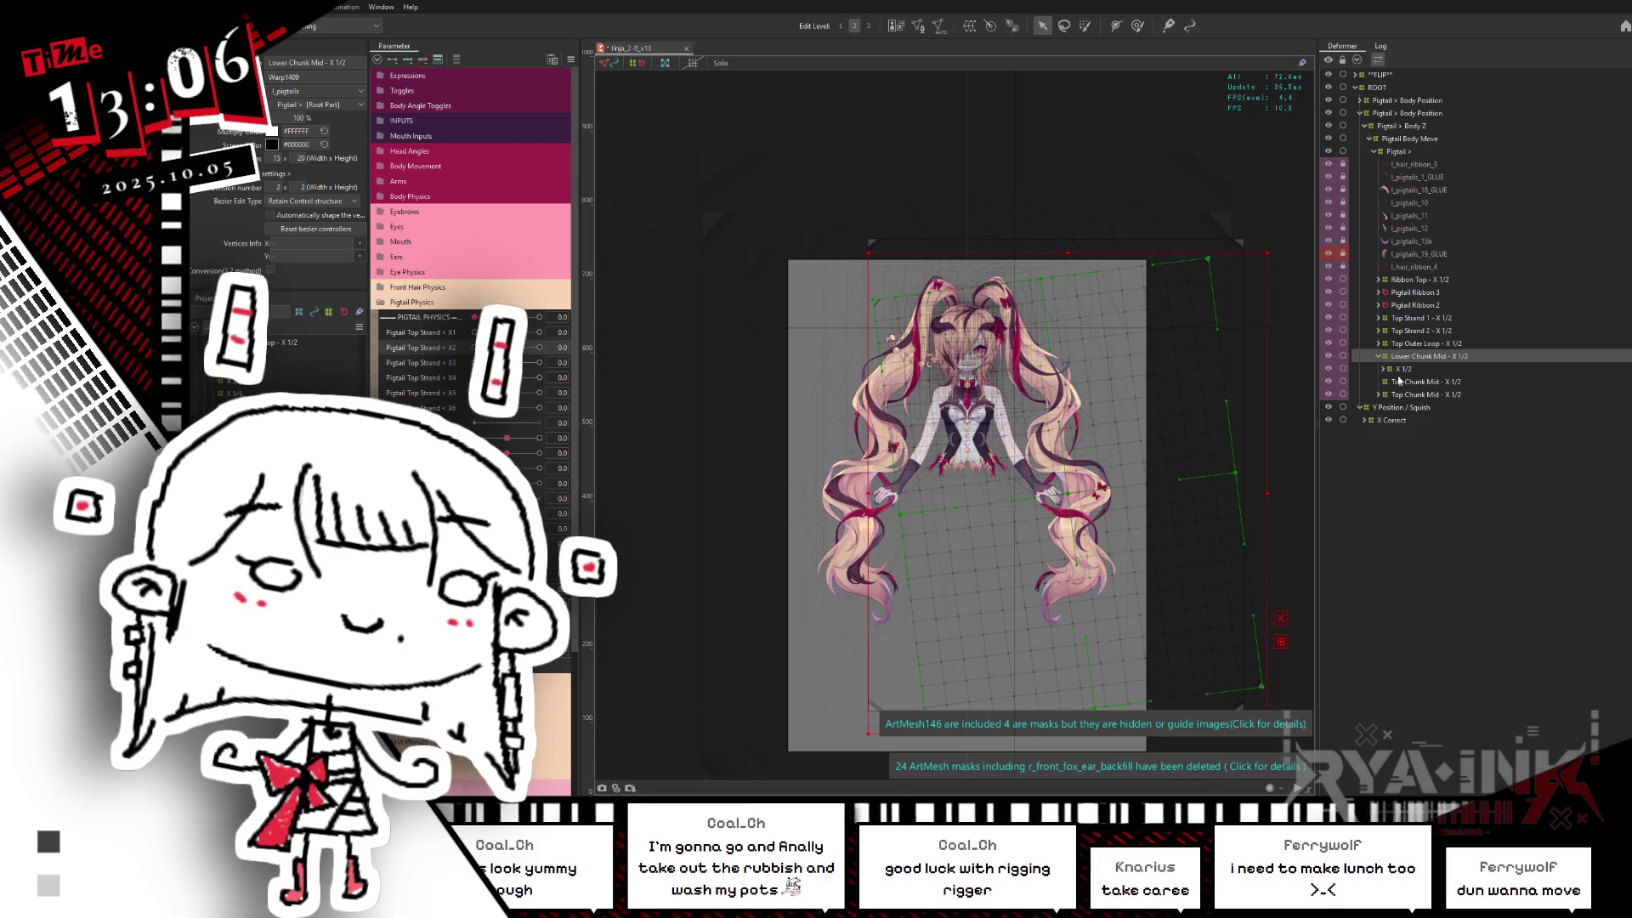
click(1423, 380)
click(1398, 359)
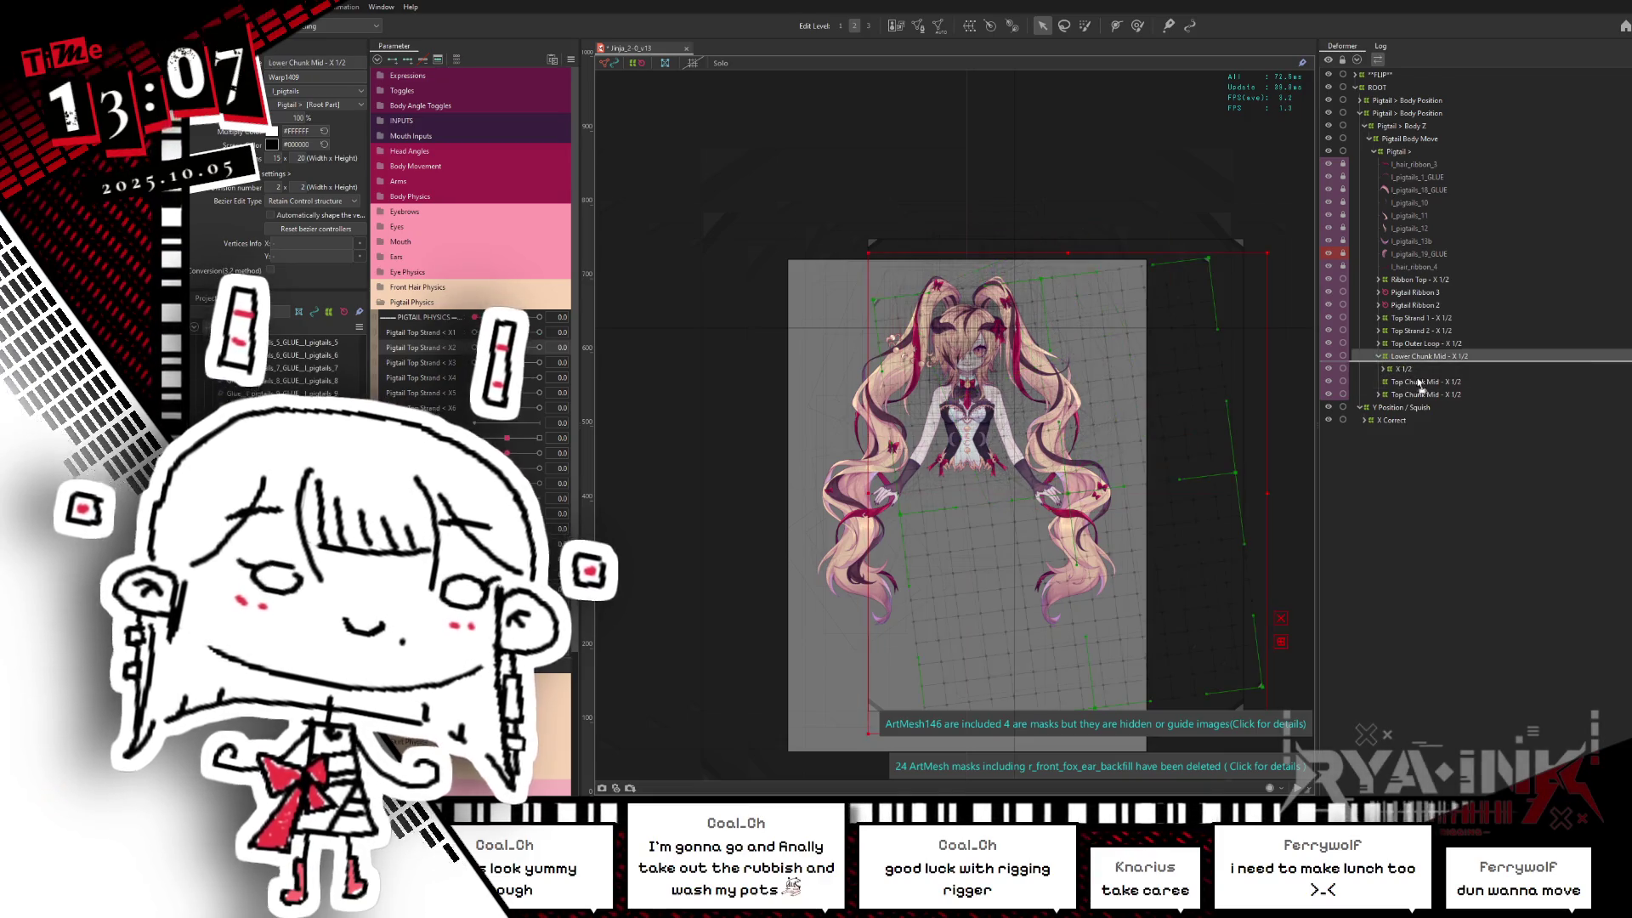
click(1380, 356)
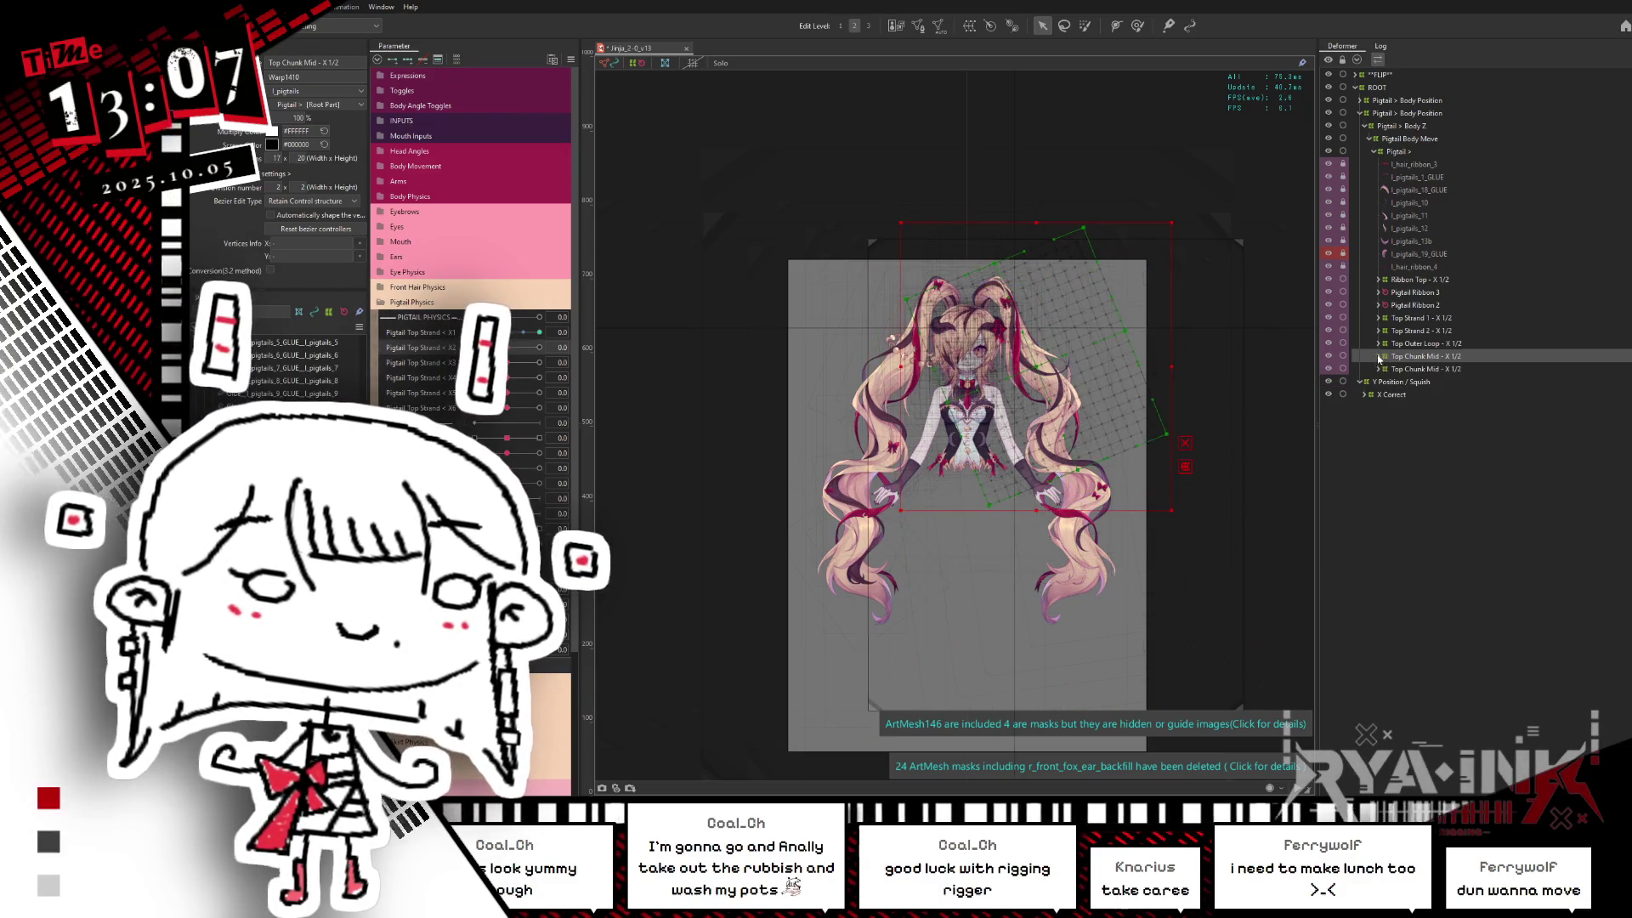
click(1380, 358)
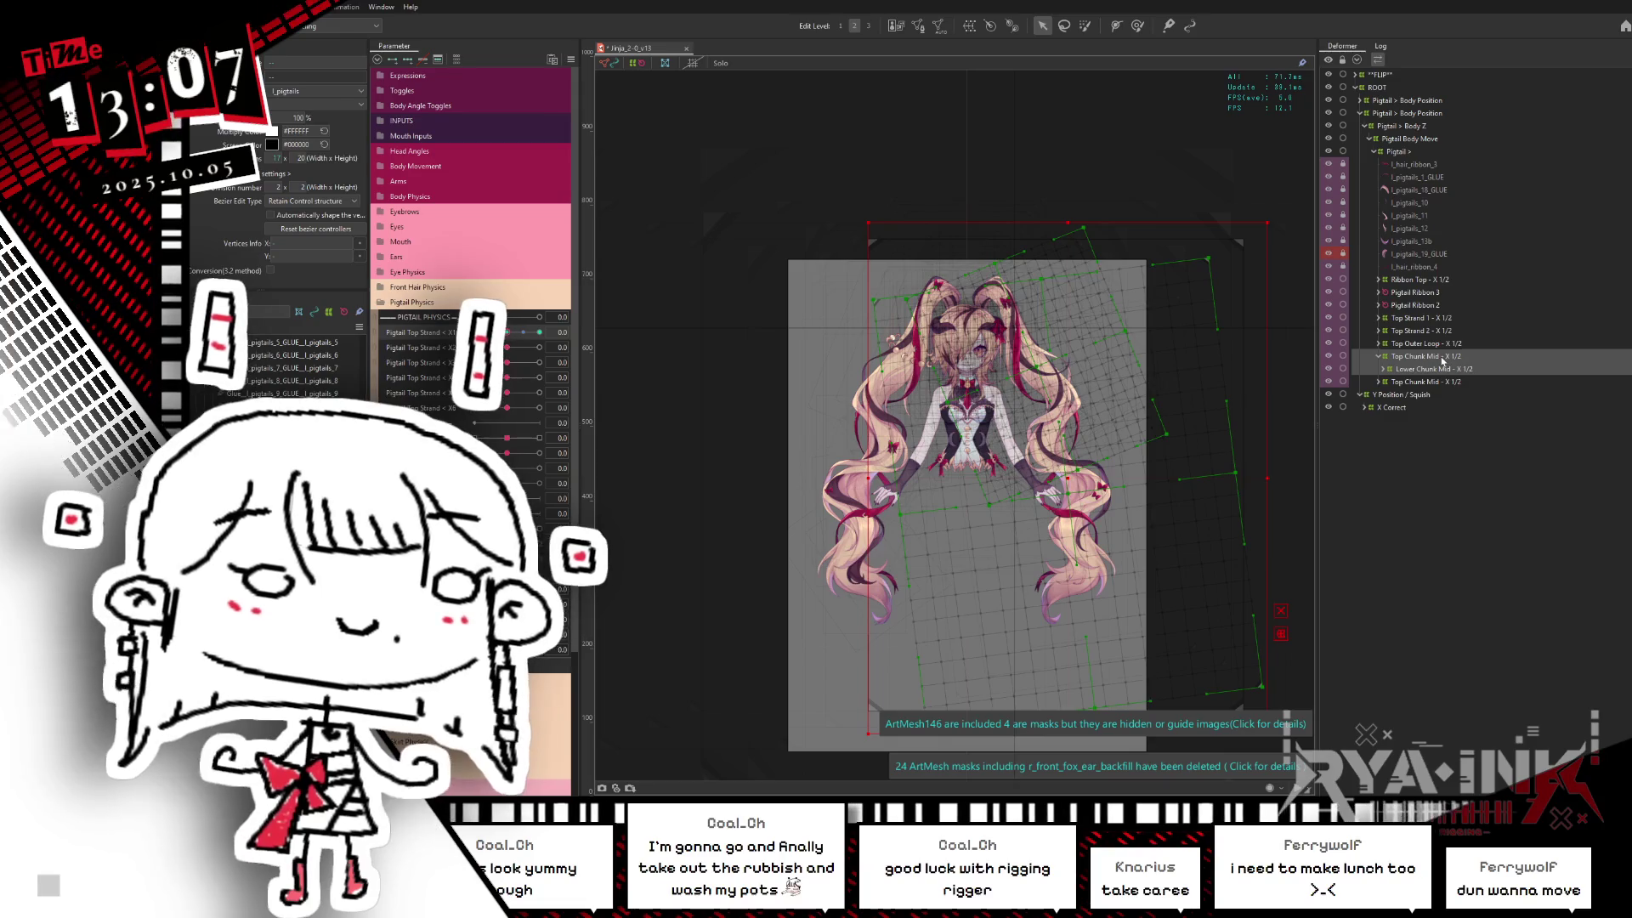
click(1441, 357)
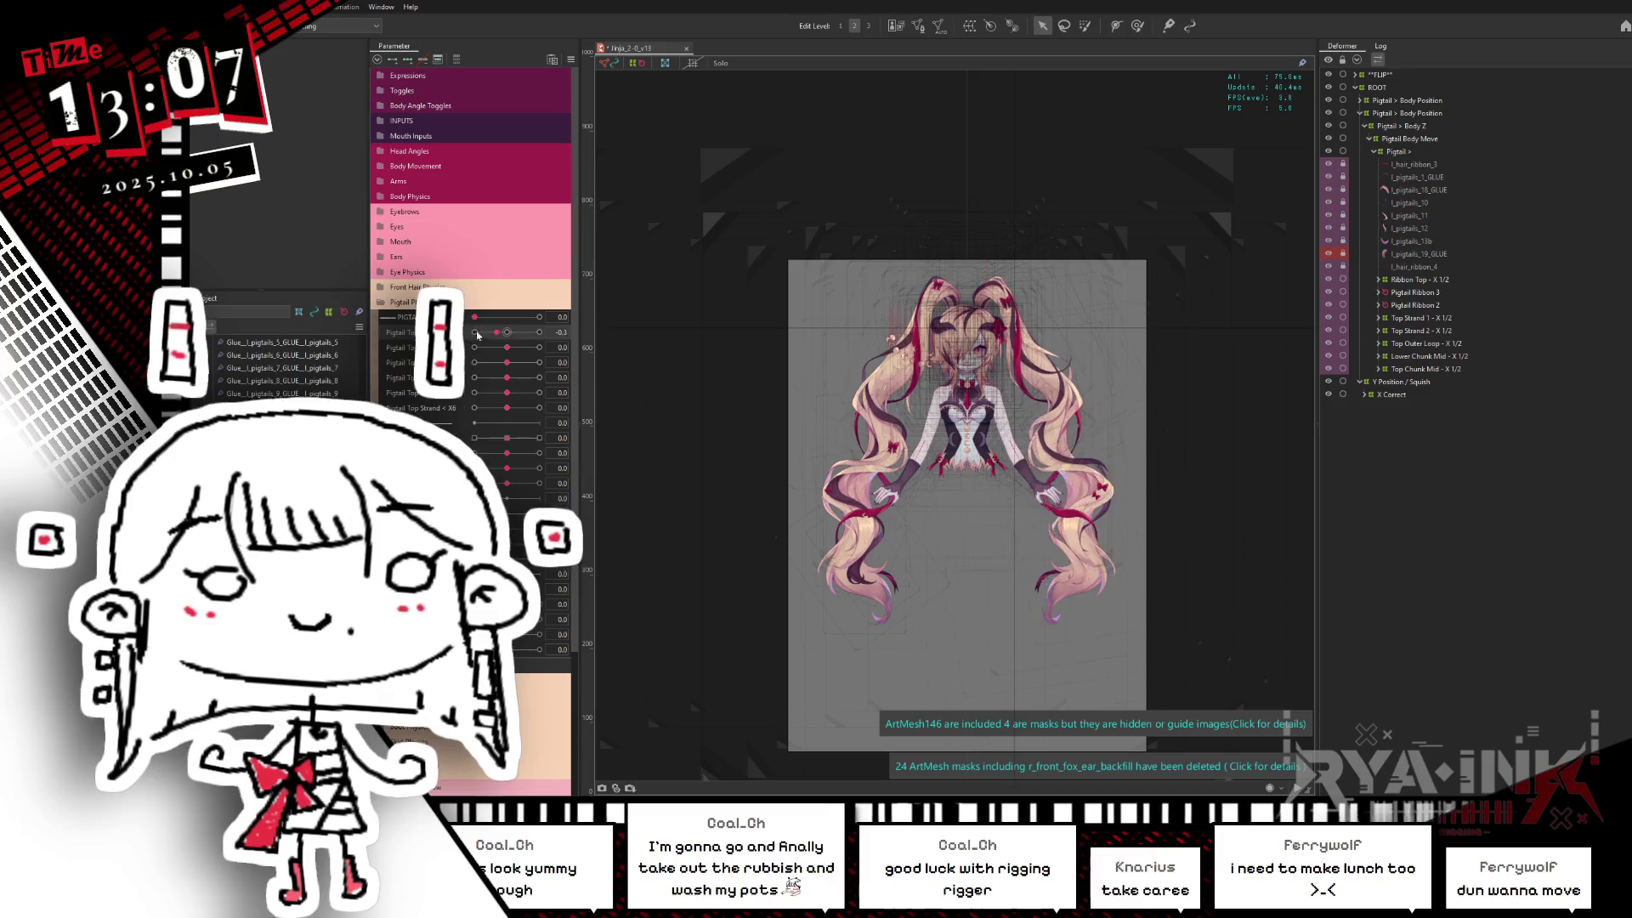
Step: Swing the Pigtail Top Strand sliders to -1.0 and 1.0, reset to 0, then switch to the physics settings window
drag(507, 332, 474, 332)
mouse_move(506, 347)
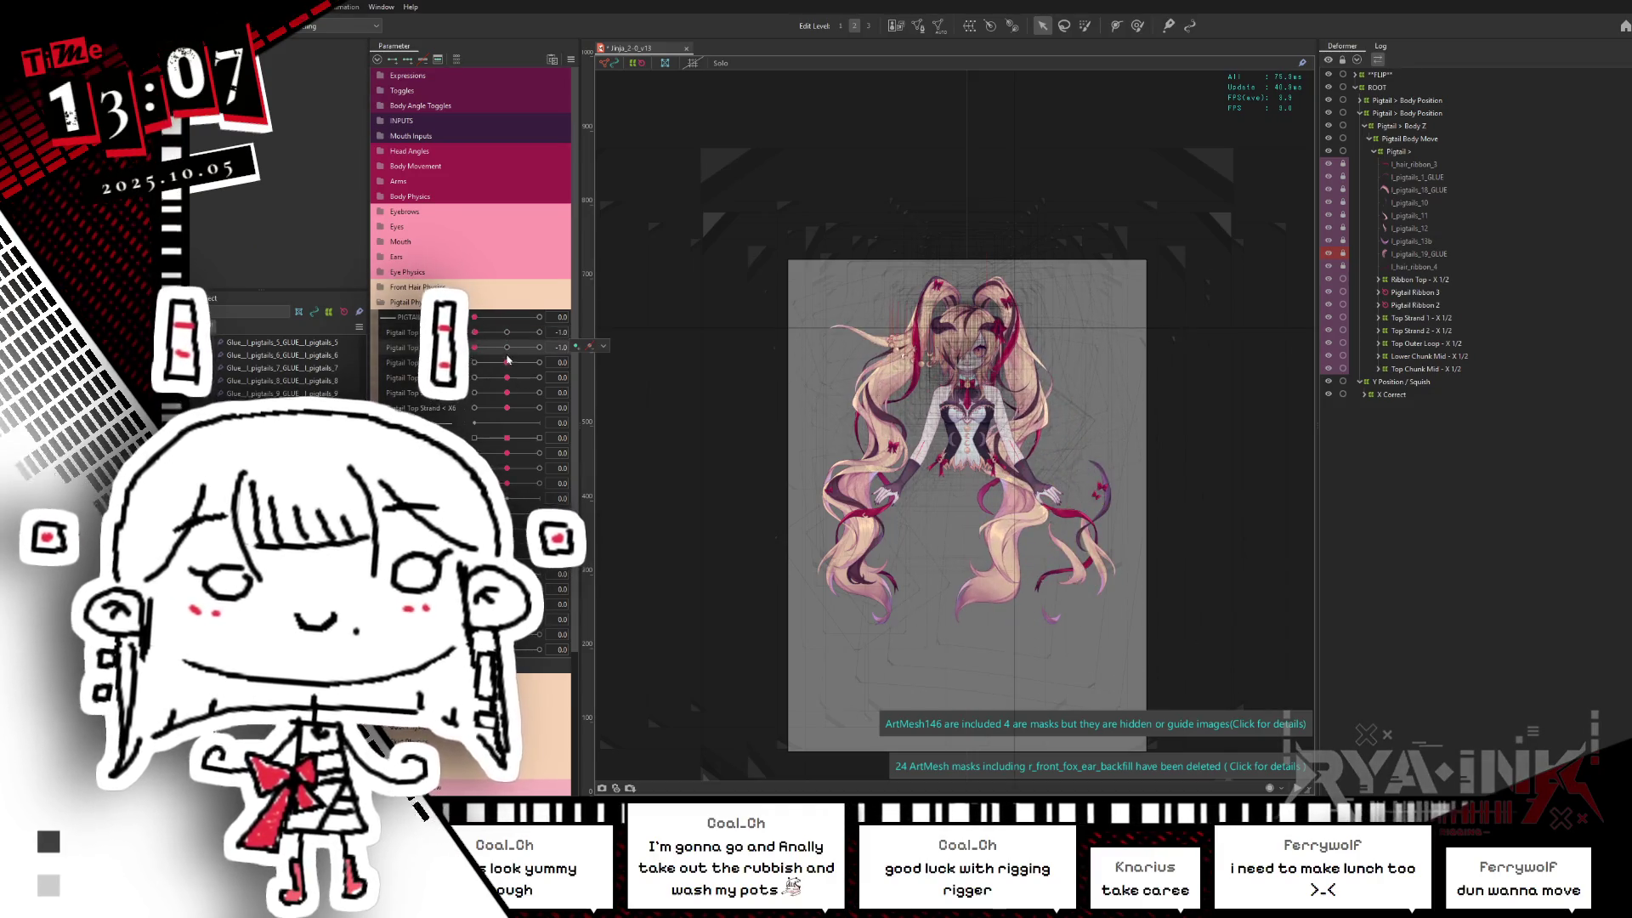
mouse_move(490, 366)
mouse_down()
mouse_move(473, 363)
mouse_move(475, 391)
mouse_up()
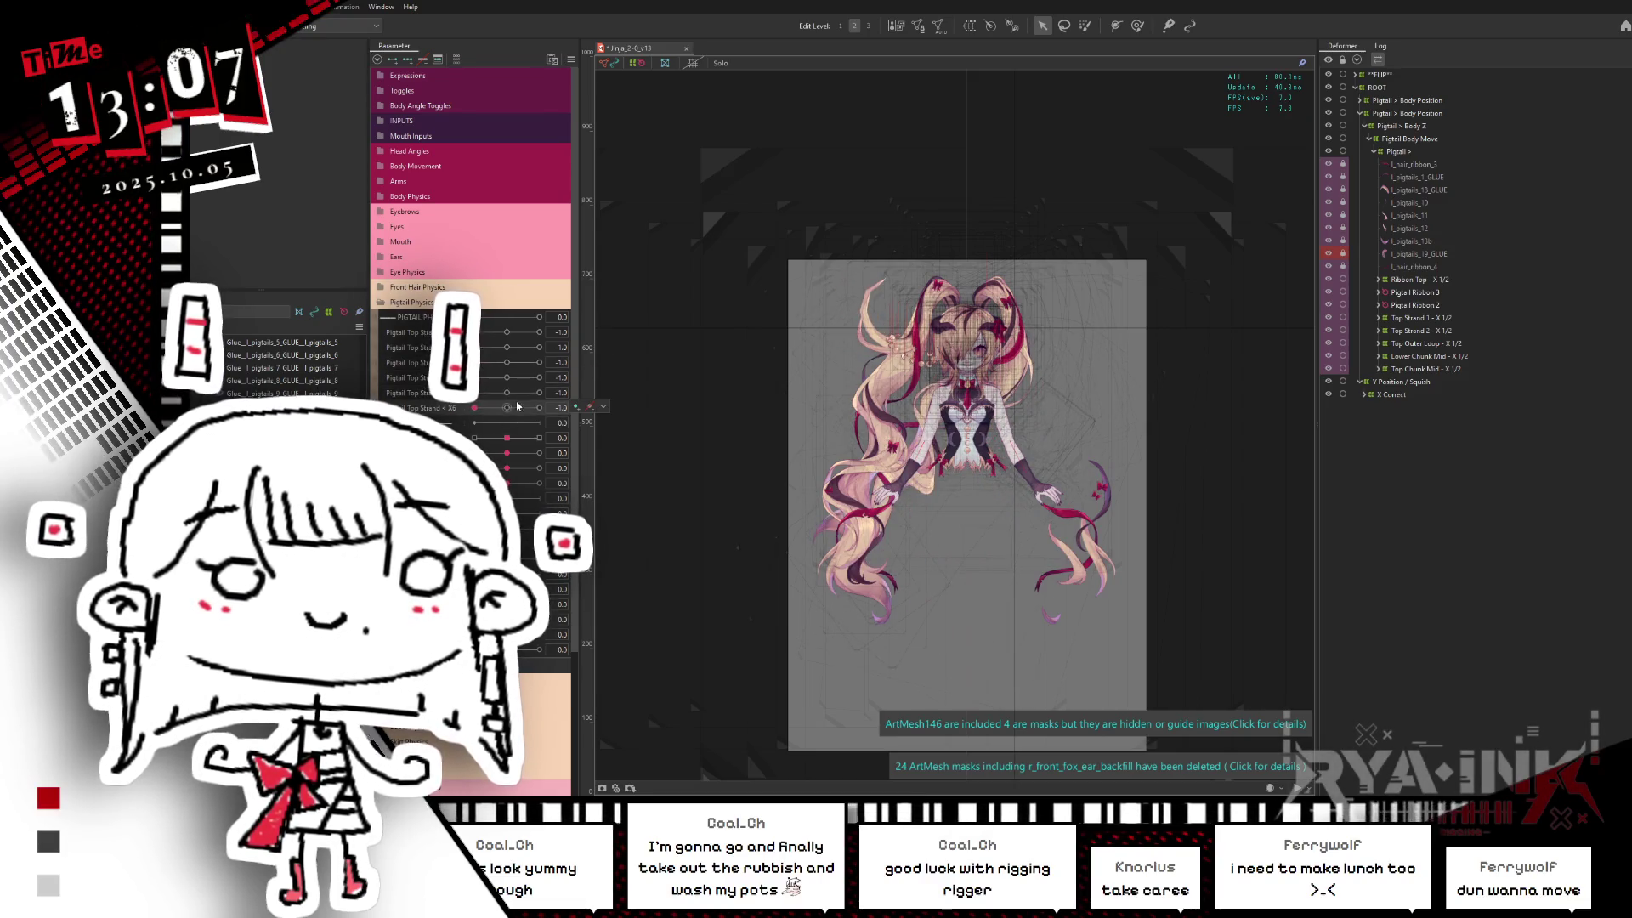
drag(825, 458, 816, 325)
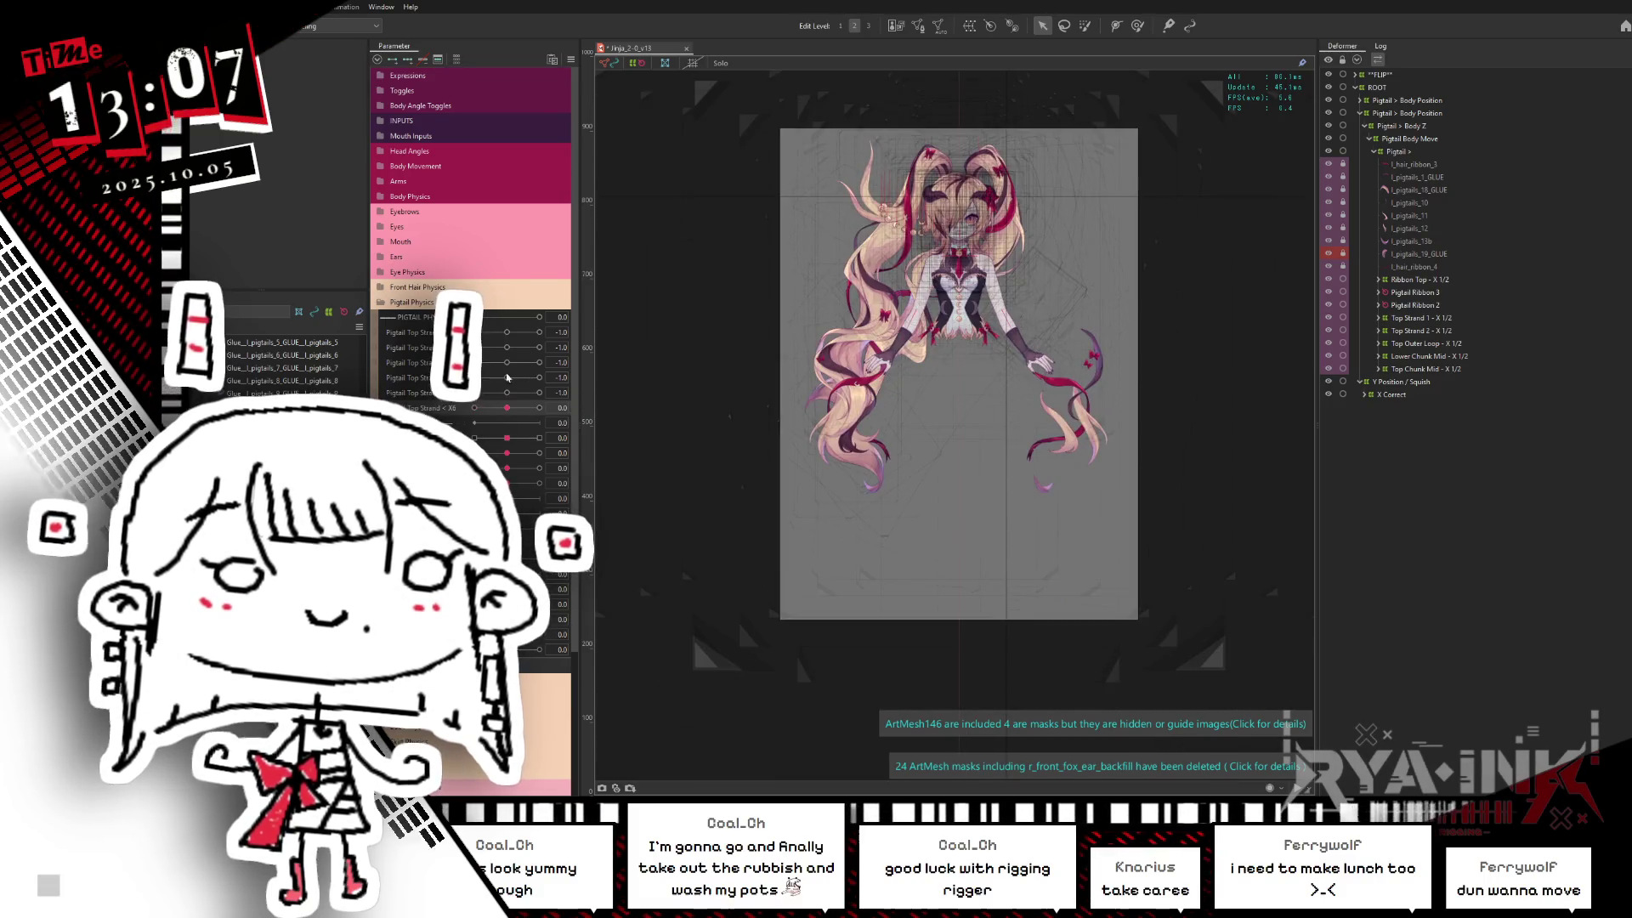
drag(489, 408, 473, 408)
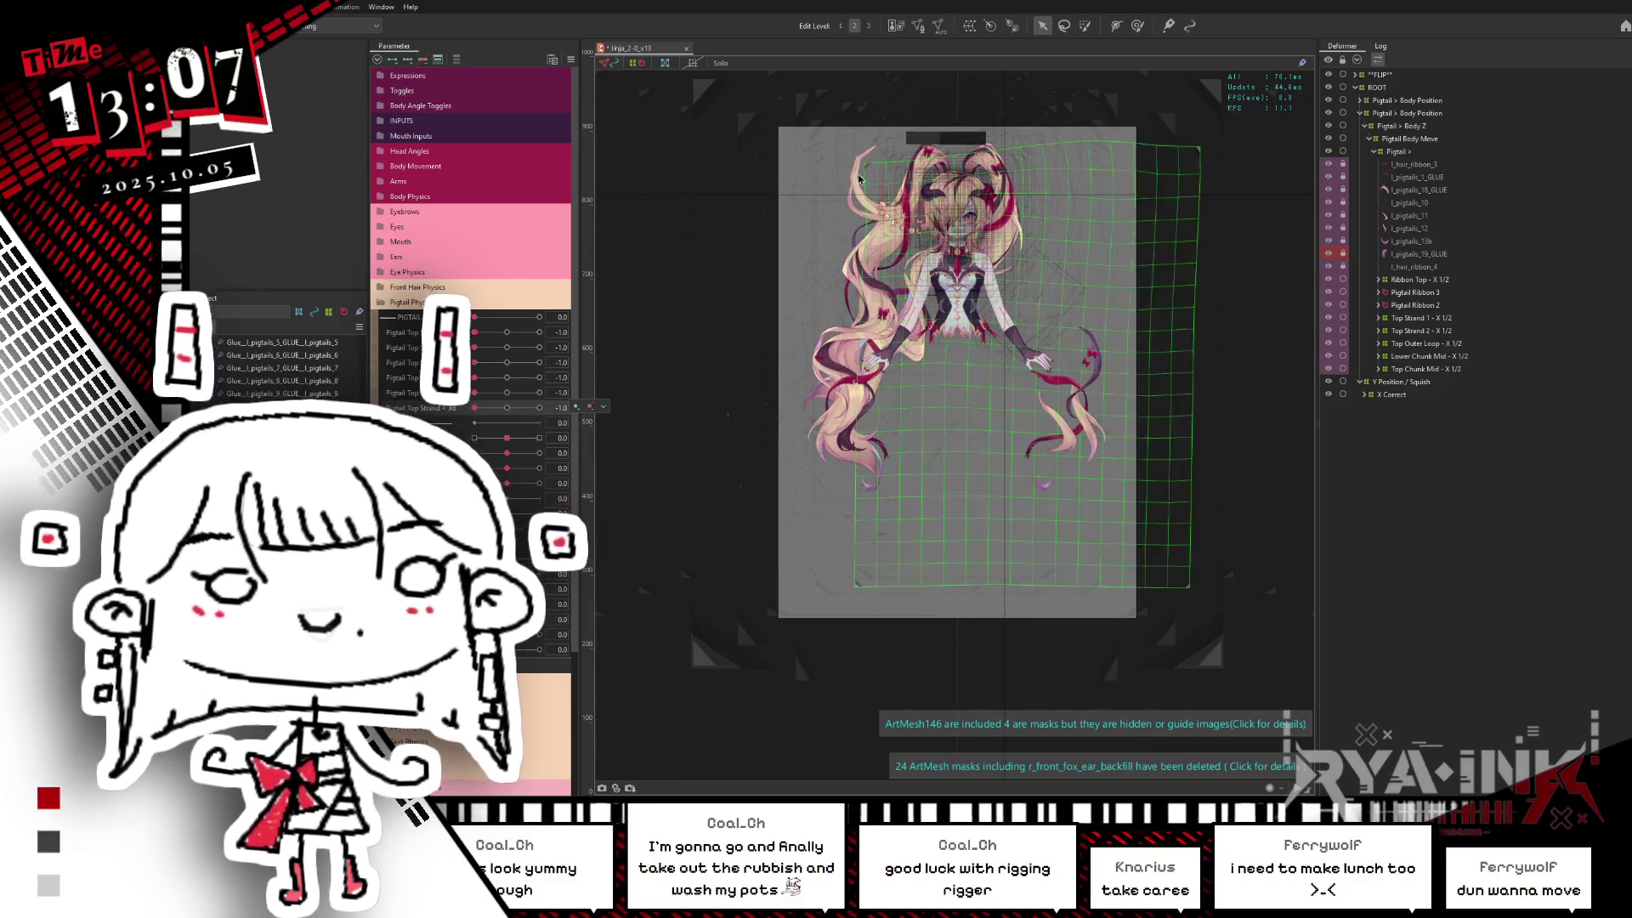
click(509, 408)
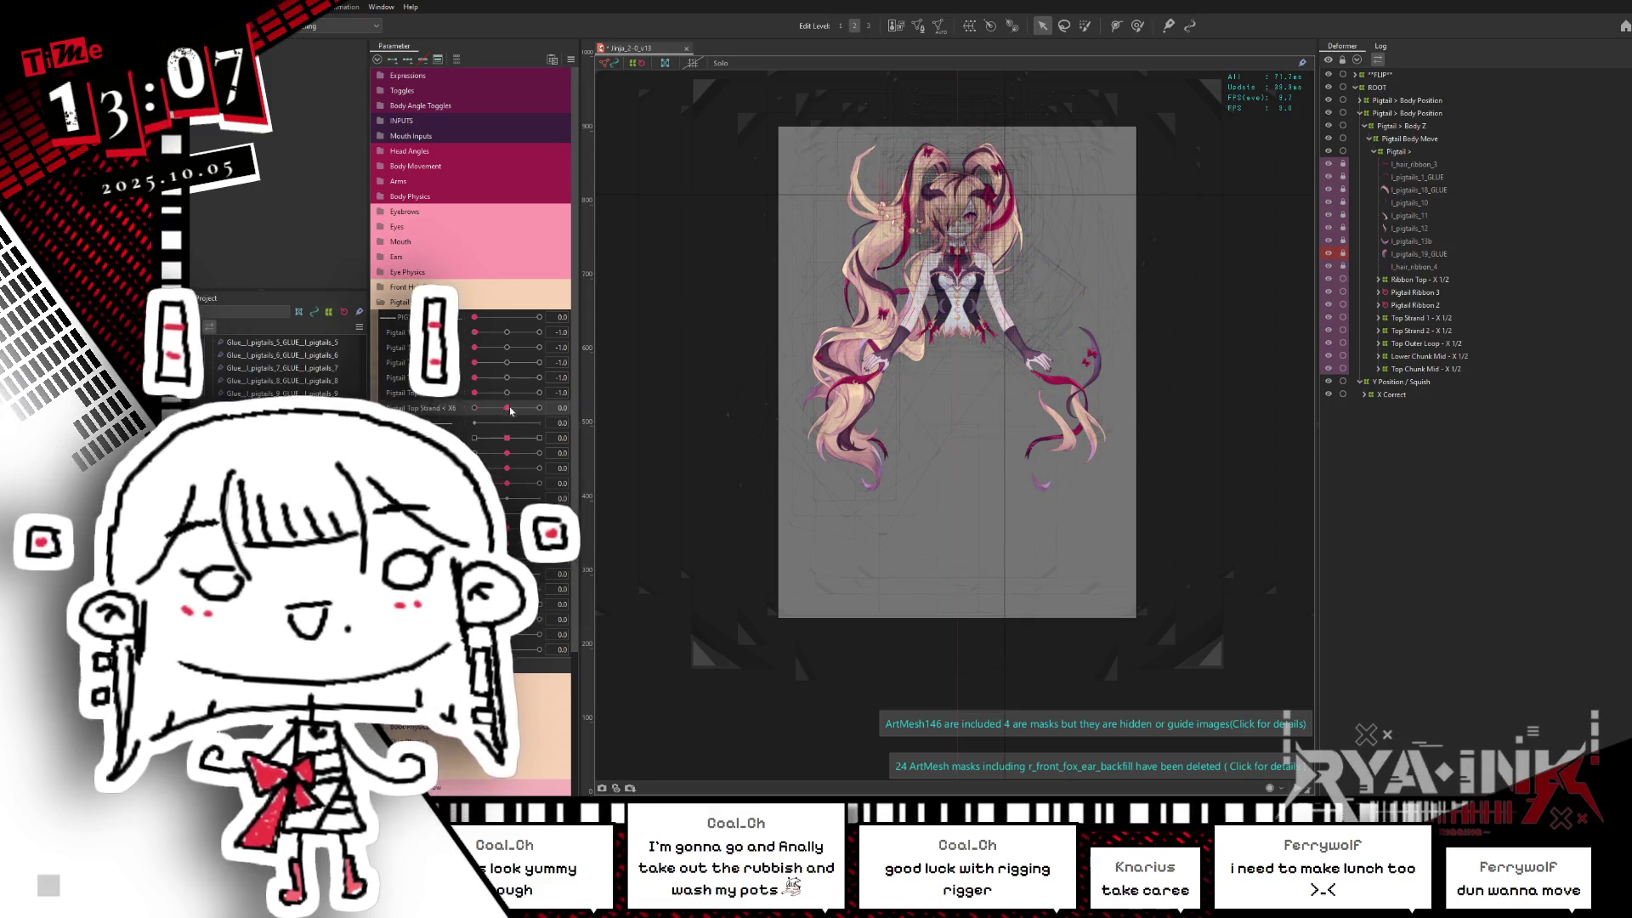
drag(506, 398, 548, 395)
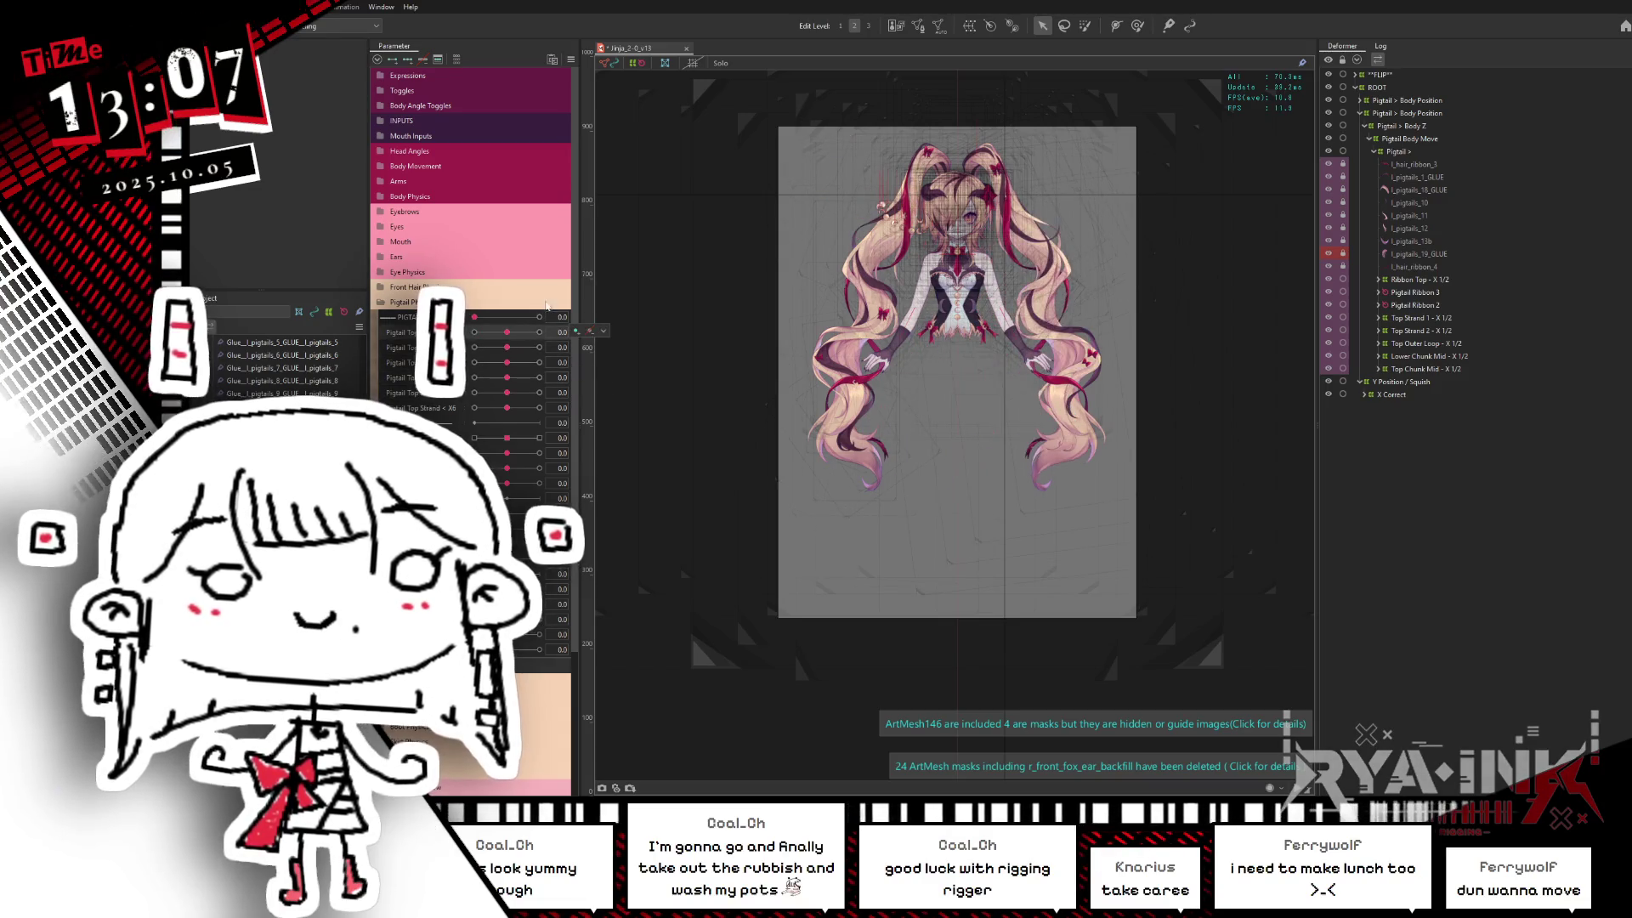
key(alt+Tab)
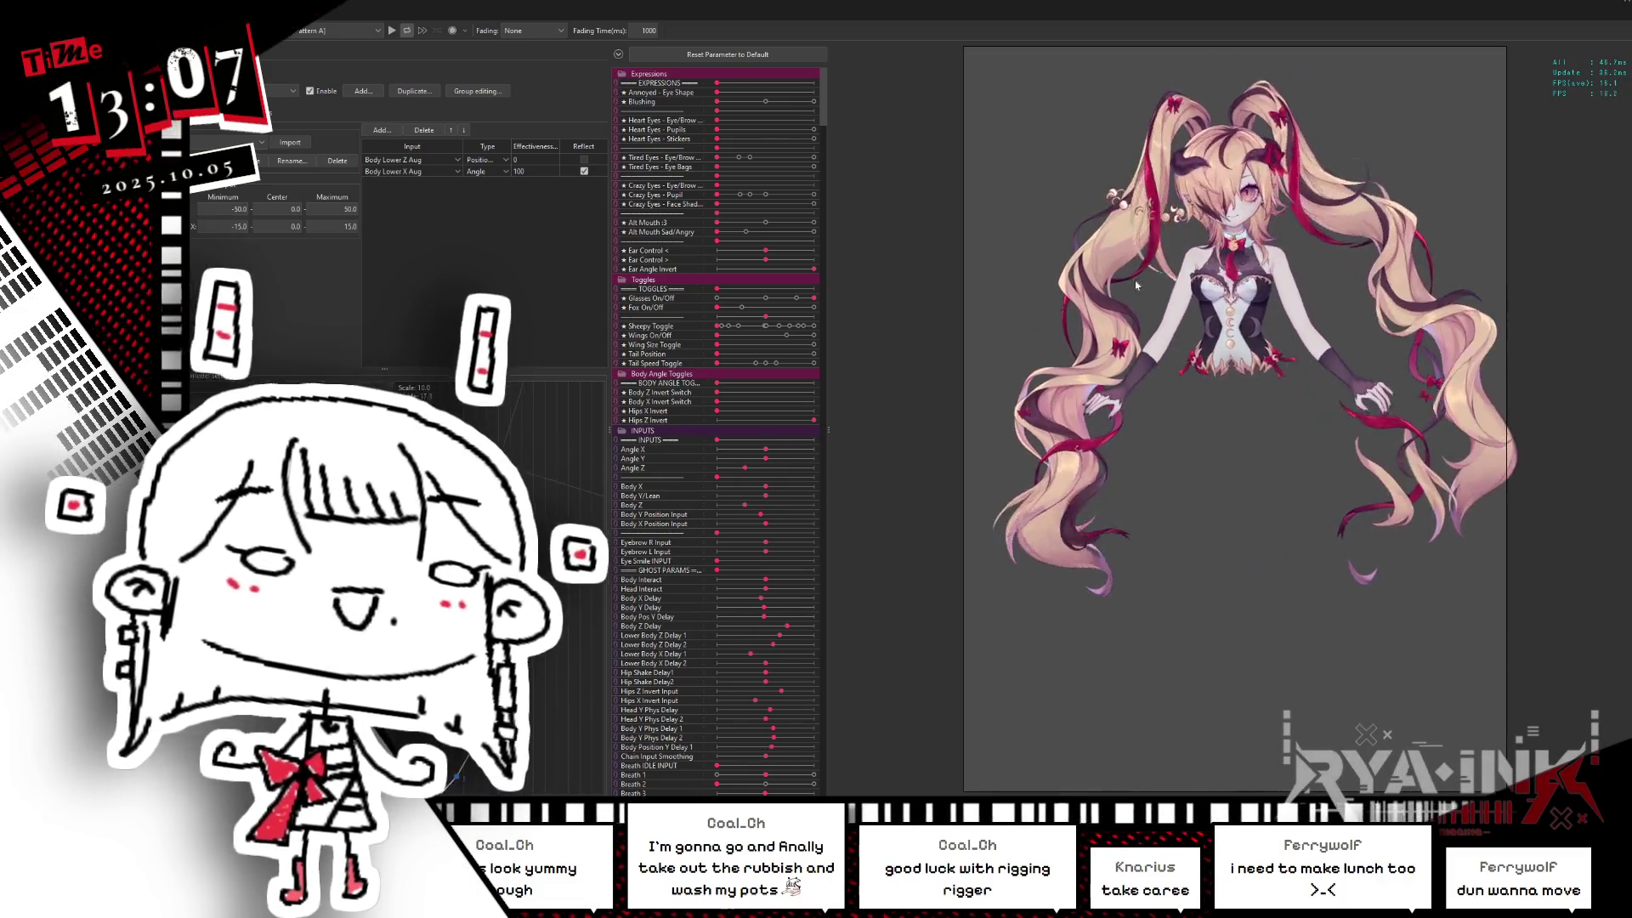
Step: Leave physics settings for the modeling view and save the model with Ctrl+S
key(alt+Tab)
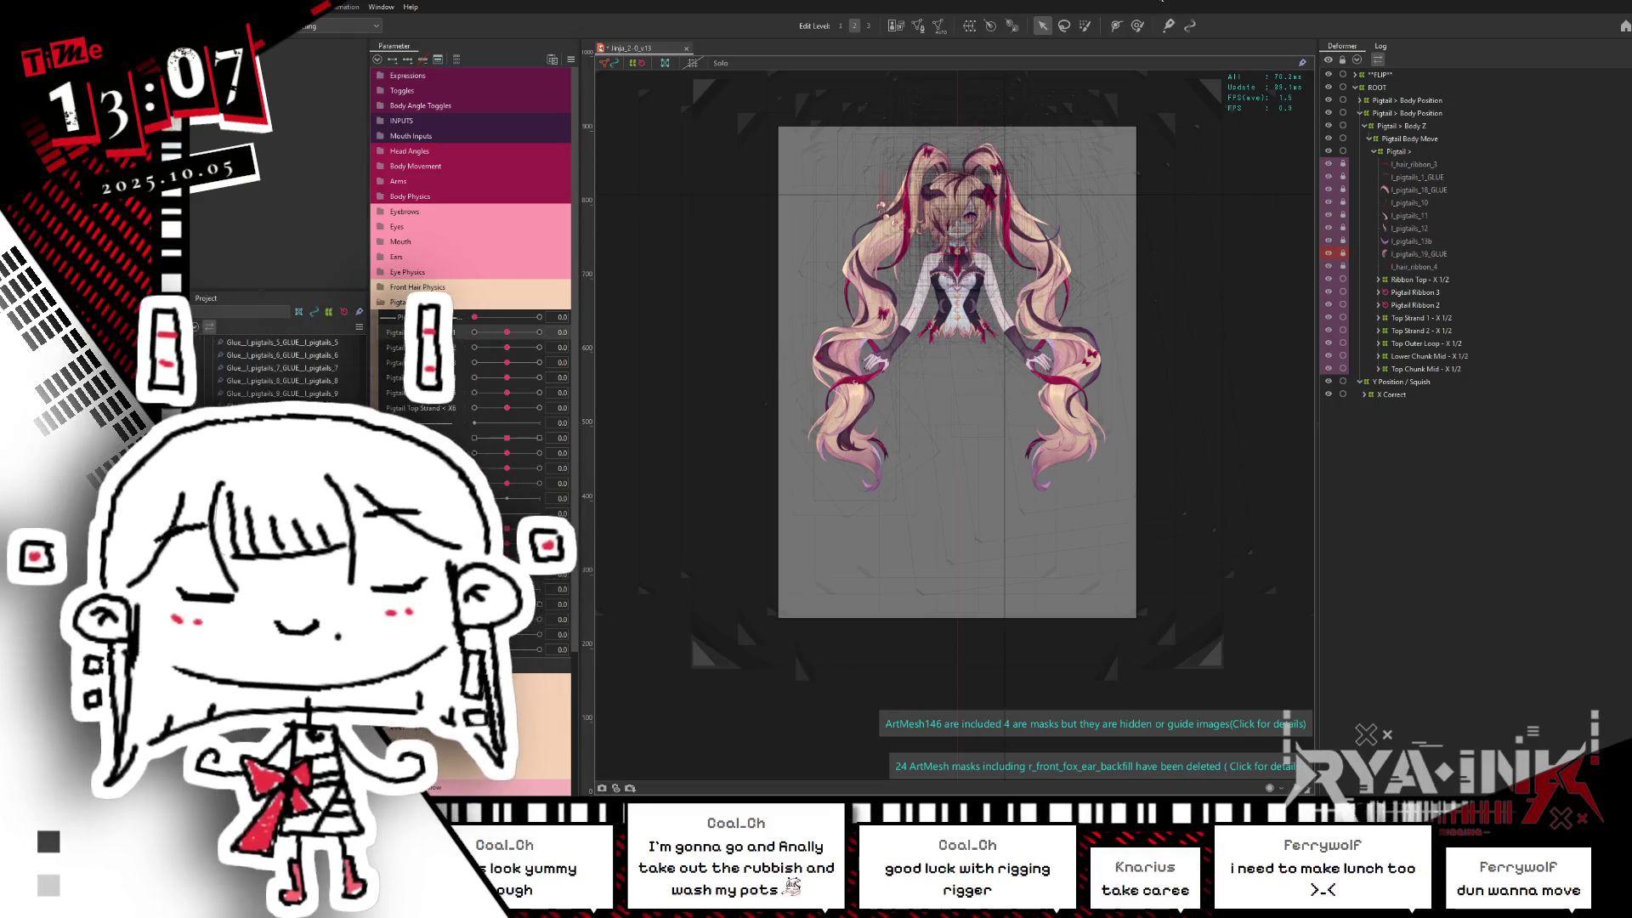
key(ctrl+s)
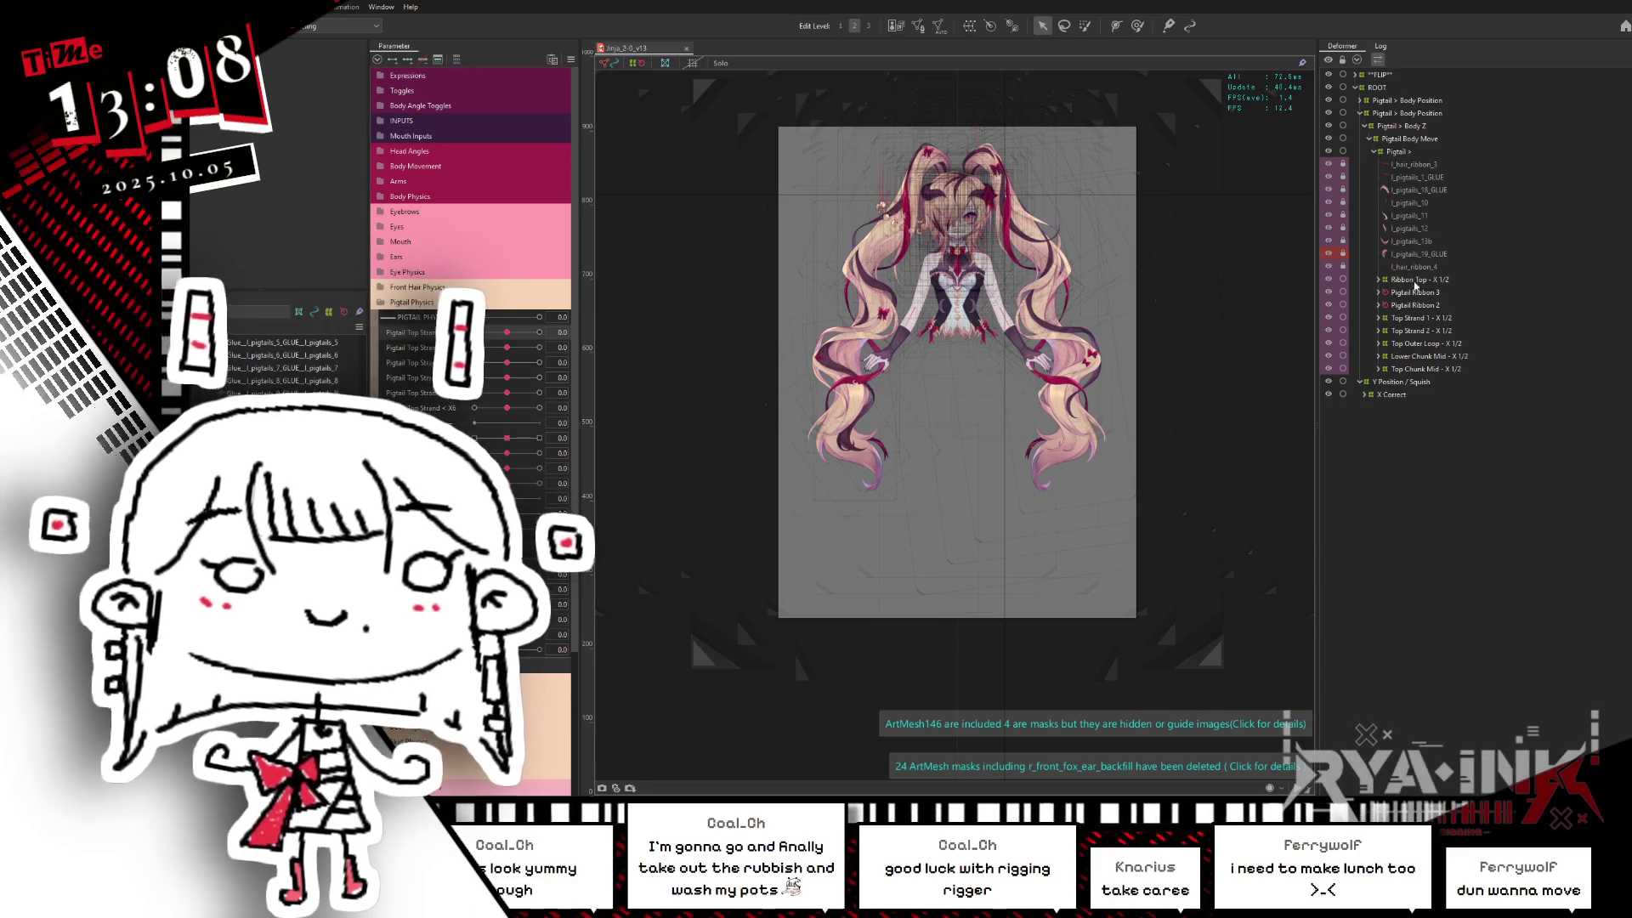
Step: Expand Lower Chunk Mid - X 1/2's full nested branch and select all the pigtail meshes inside it
click(1424, 357)
right_click(1429, 359)
click(1444, 363)
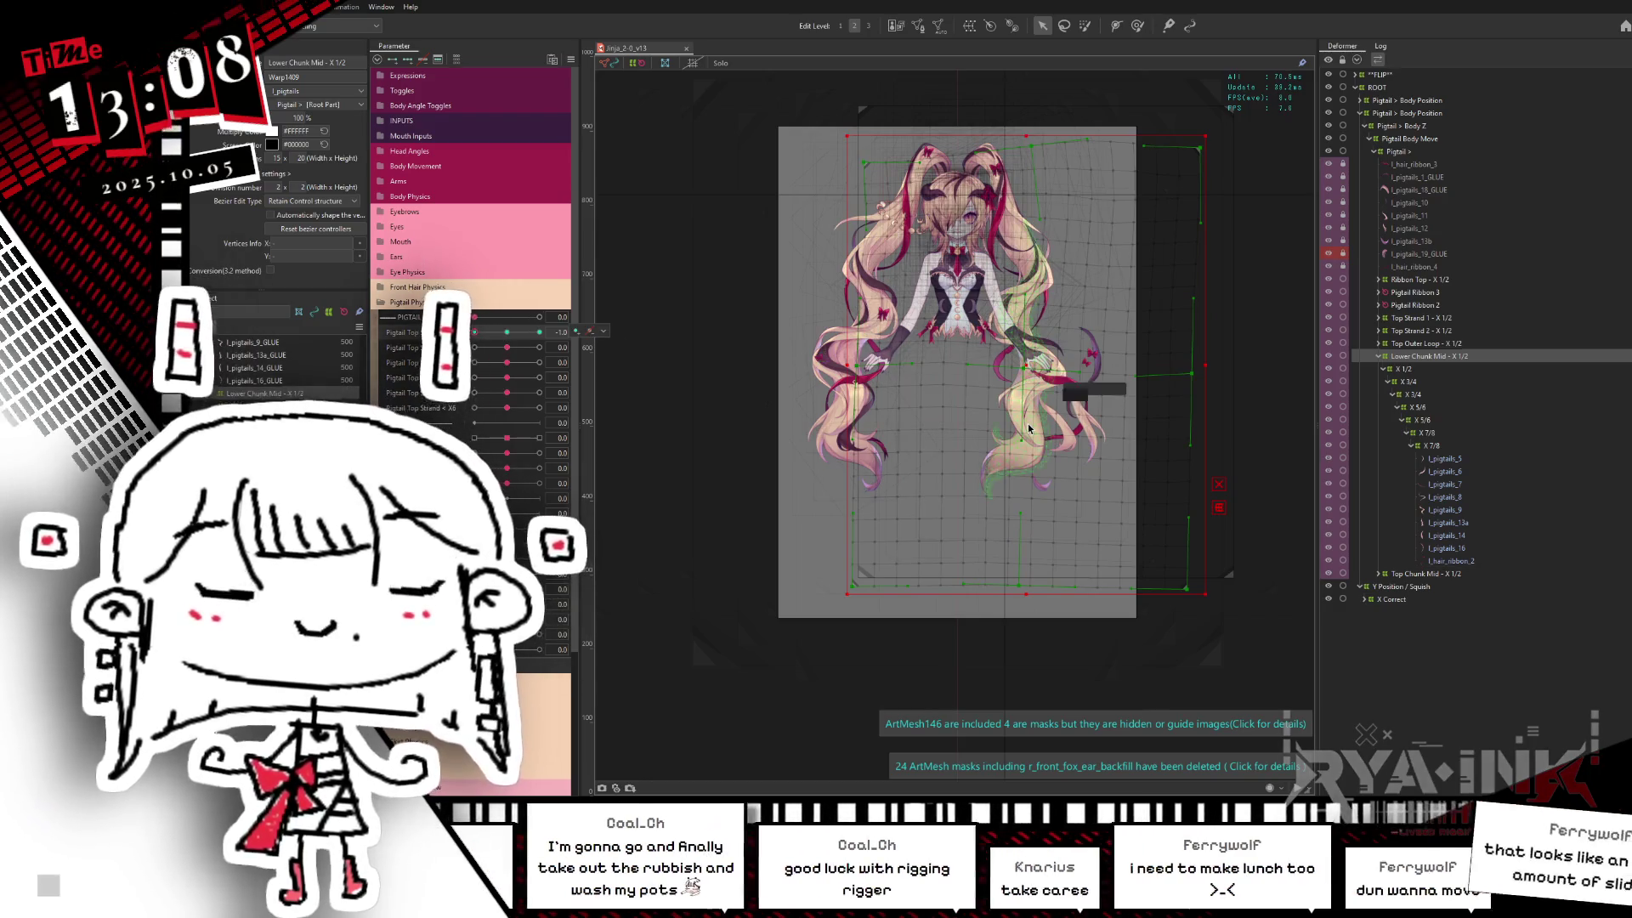
scroll(1087, 370, up, 1)
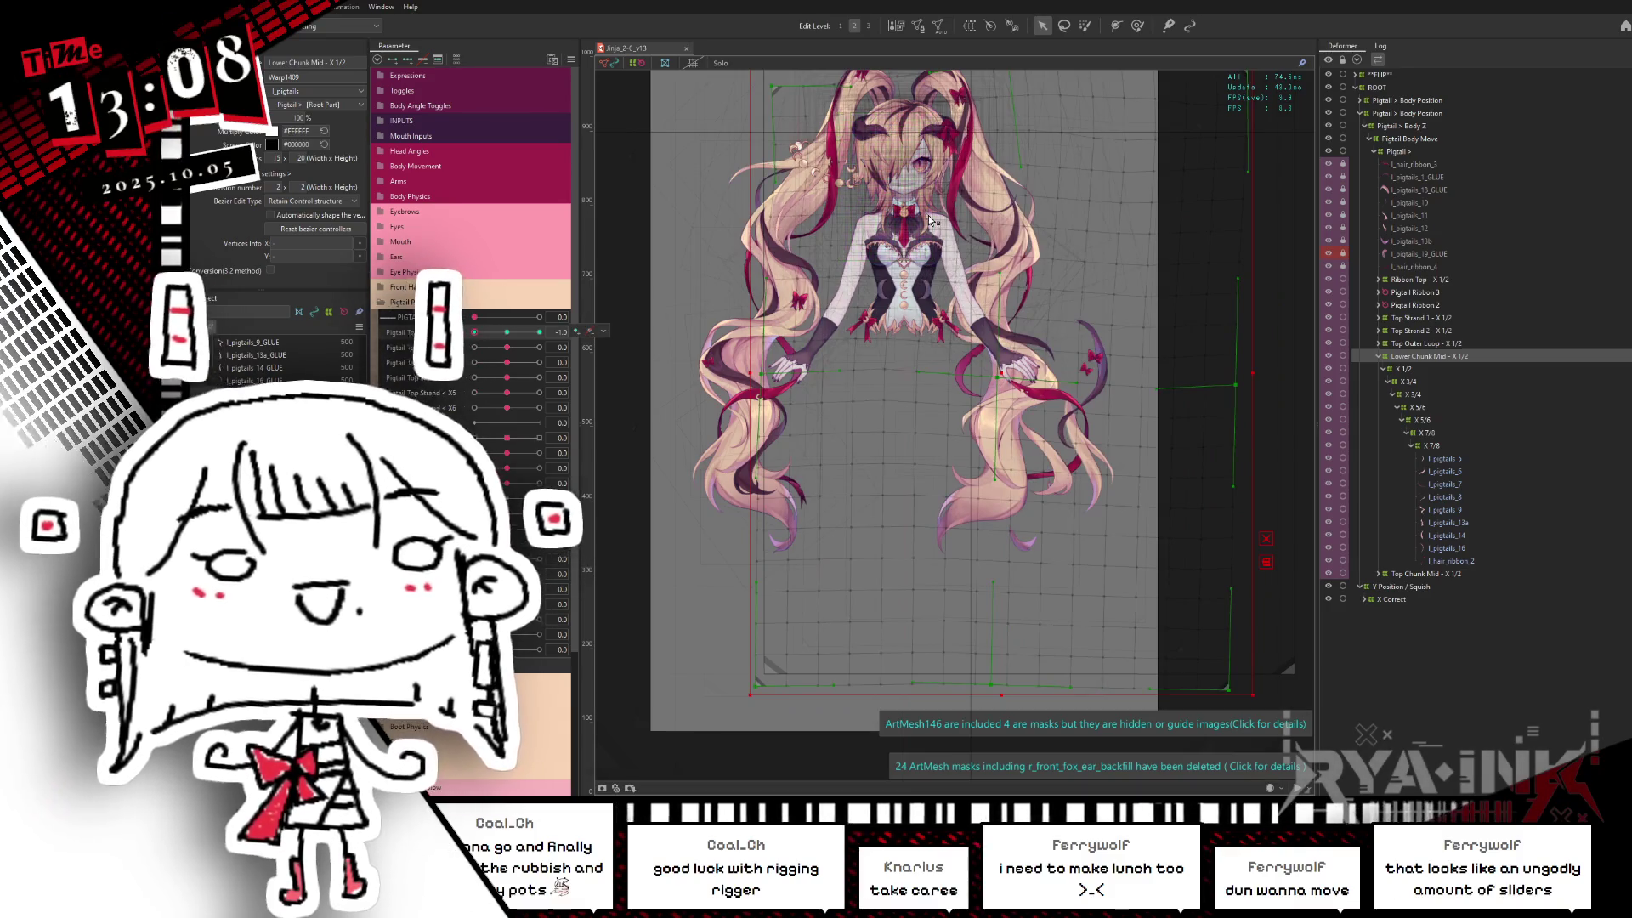
scroll(1006, 218, down, 2)
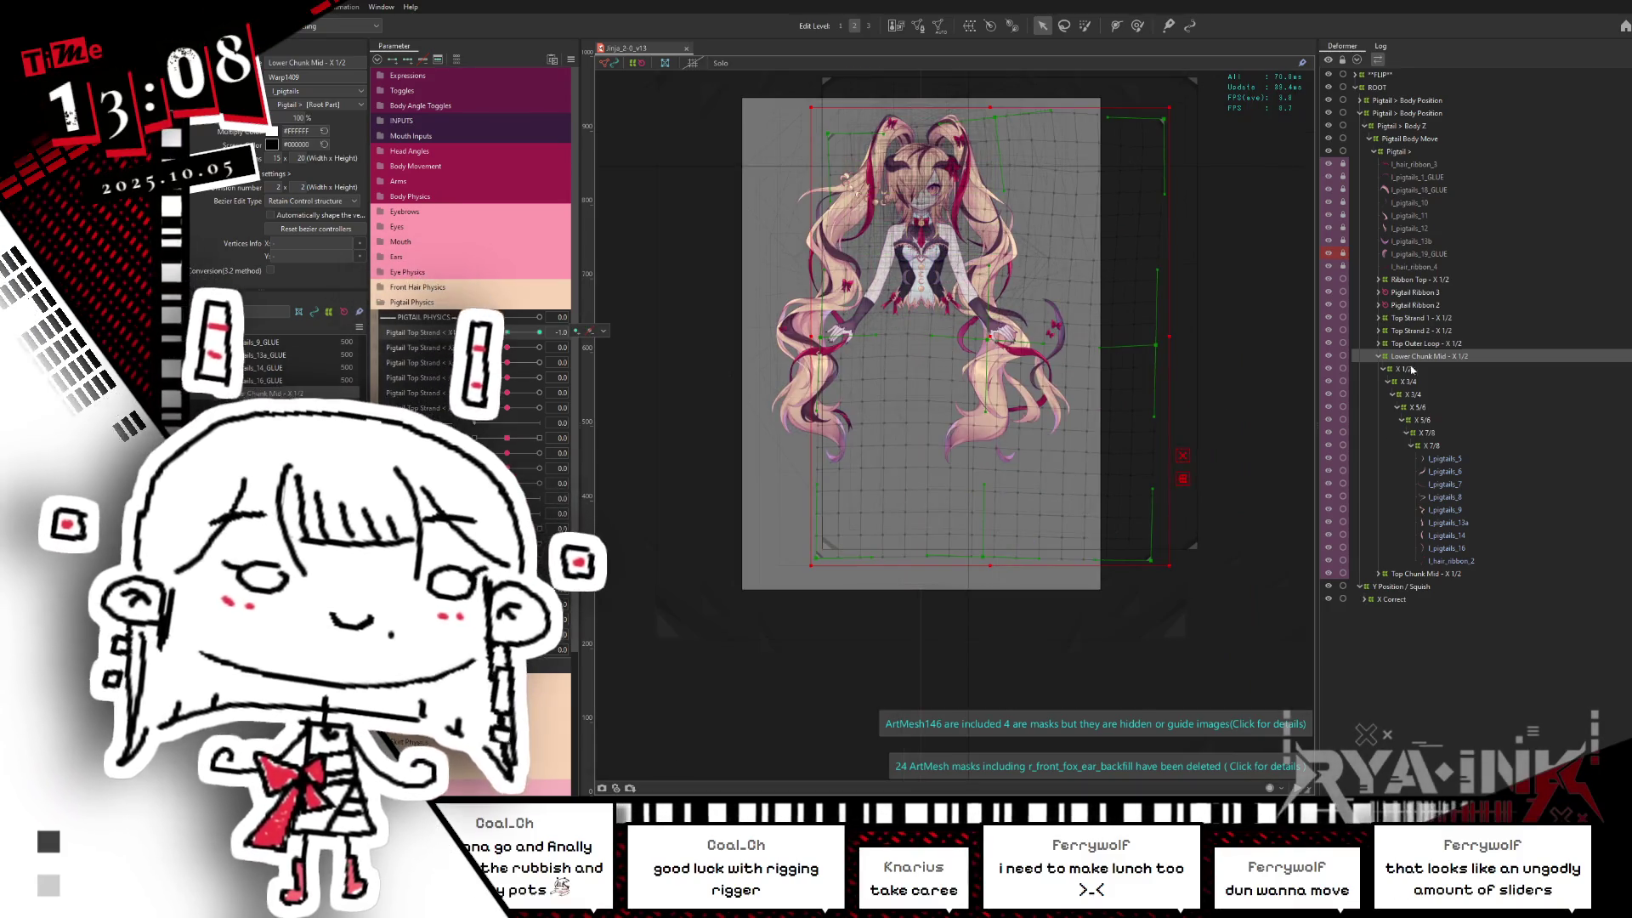
click(1445, 357)
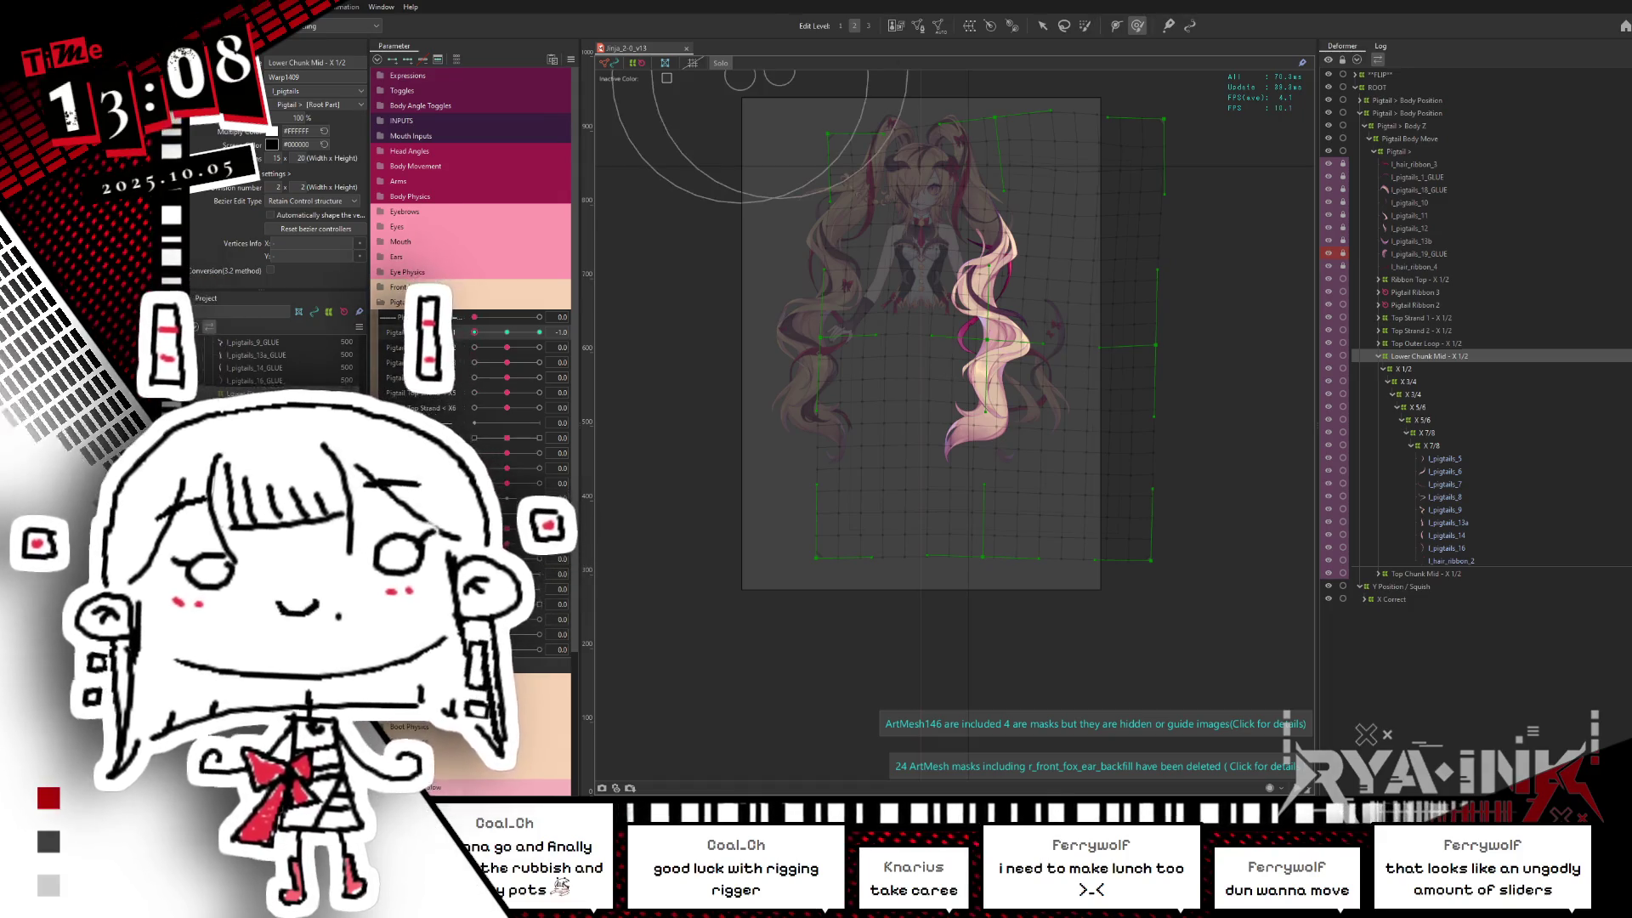
key(b)
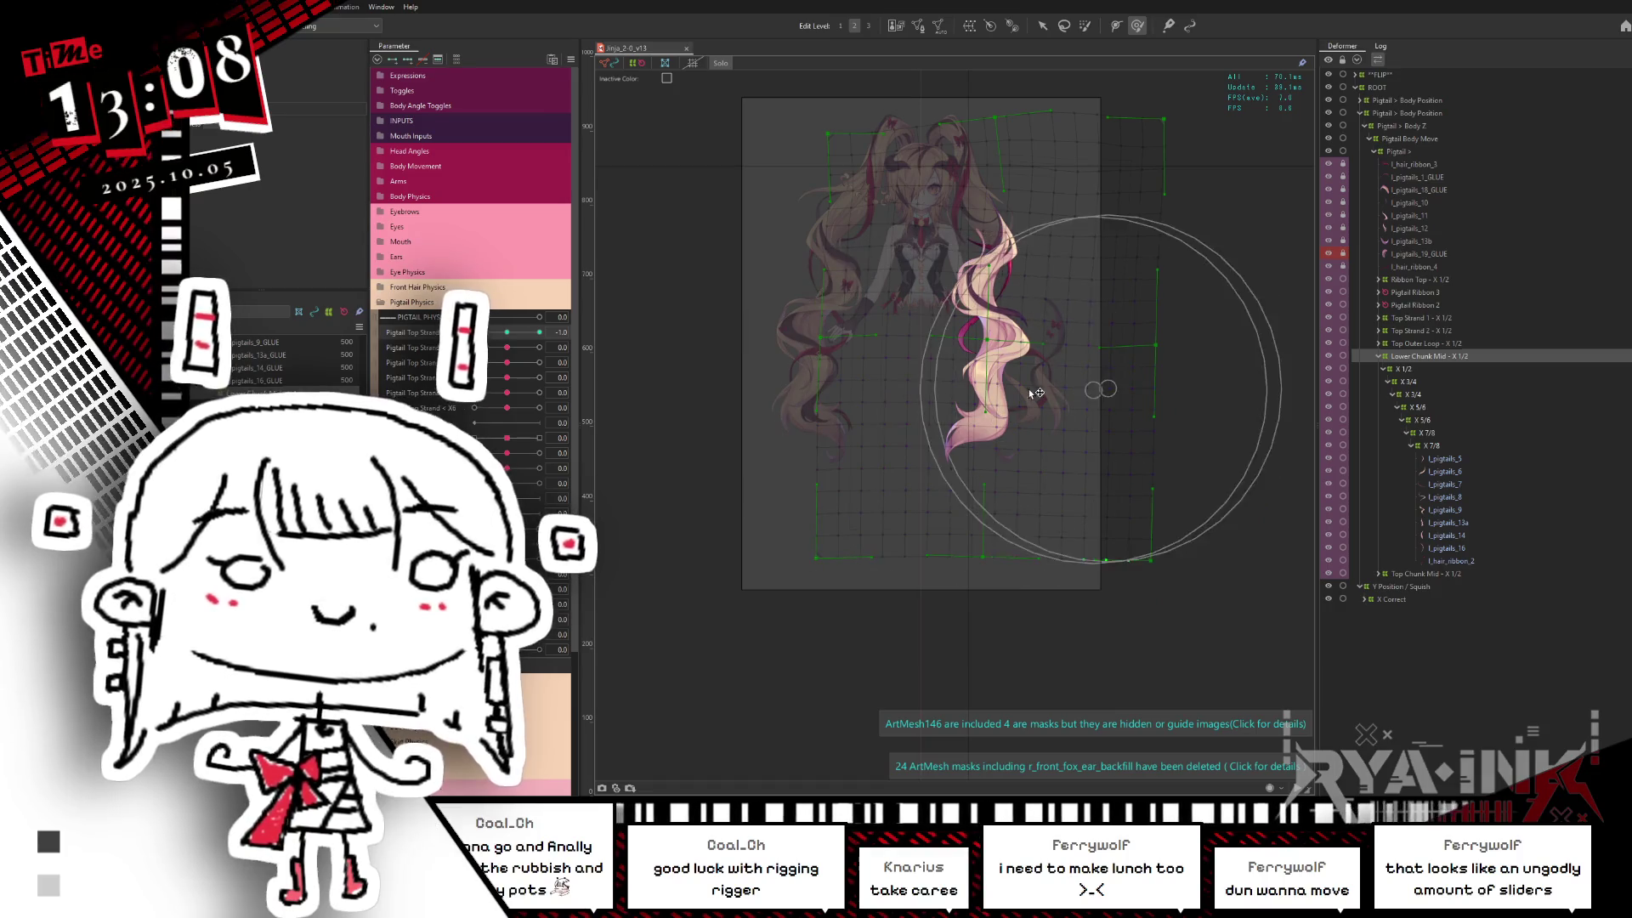
scroll(1068, 319, up, 2)
scroll(1065, 313, up, 1)
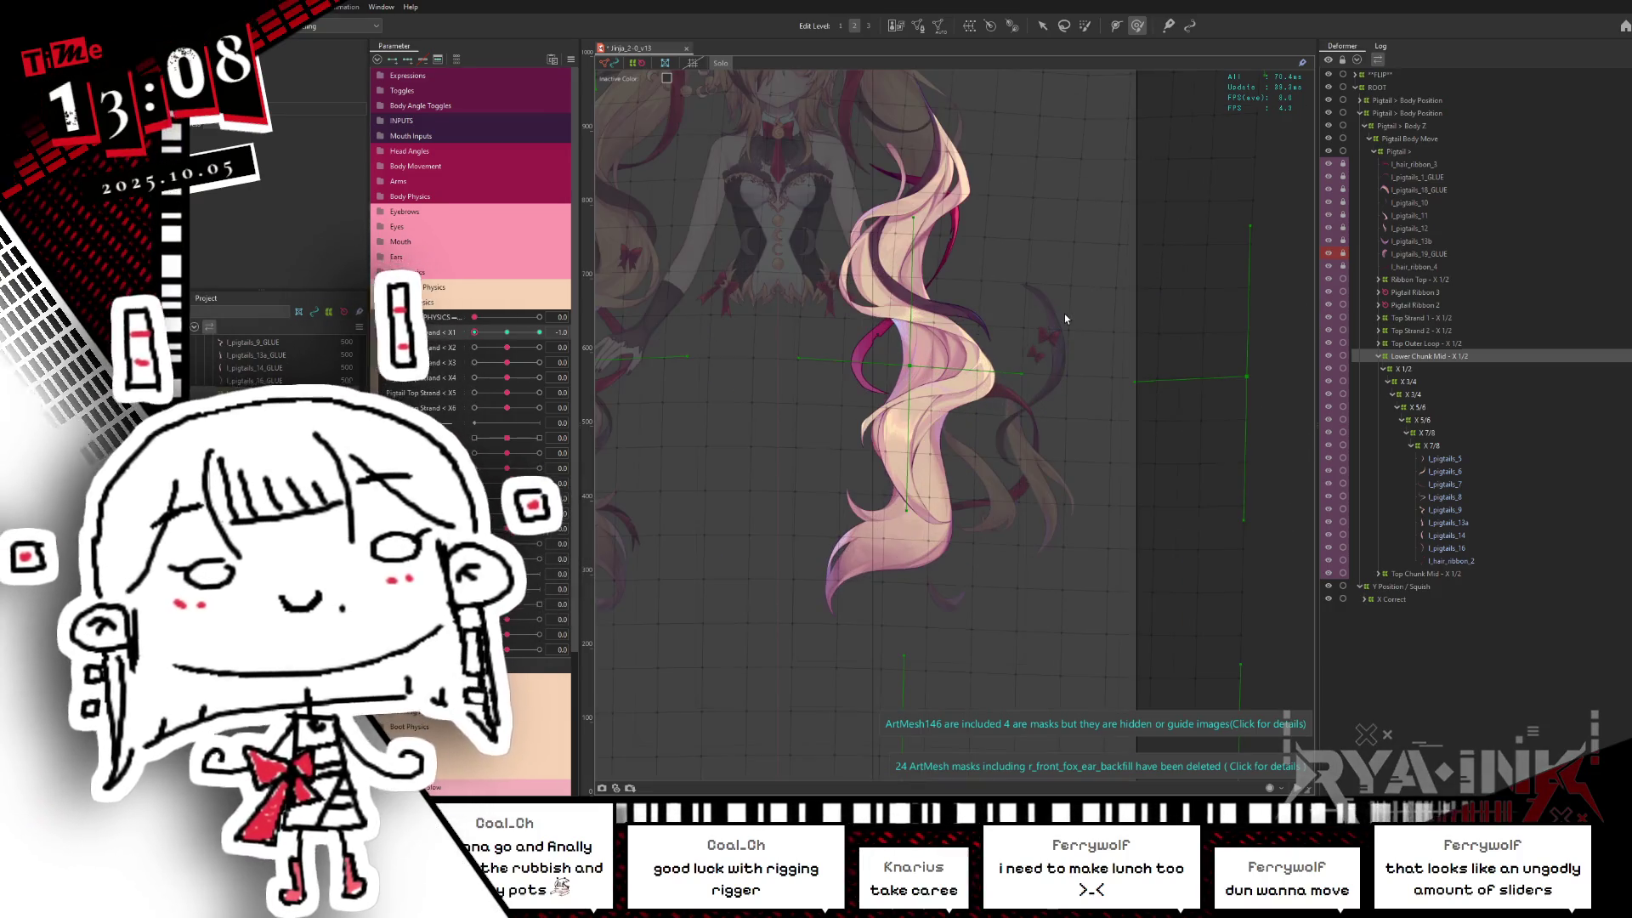
scroll(1065, 314, down, 1)
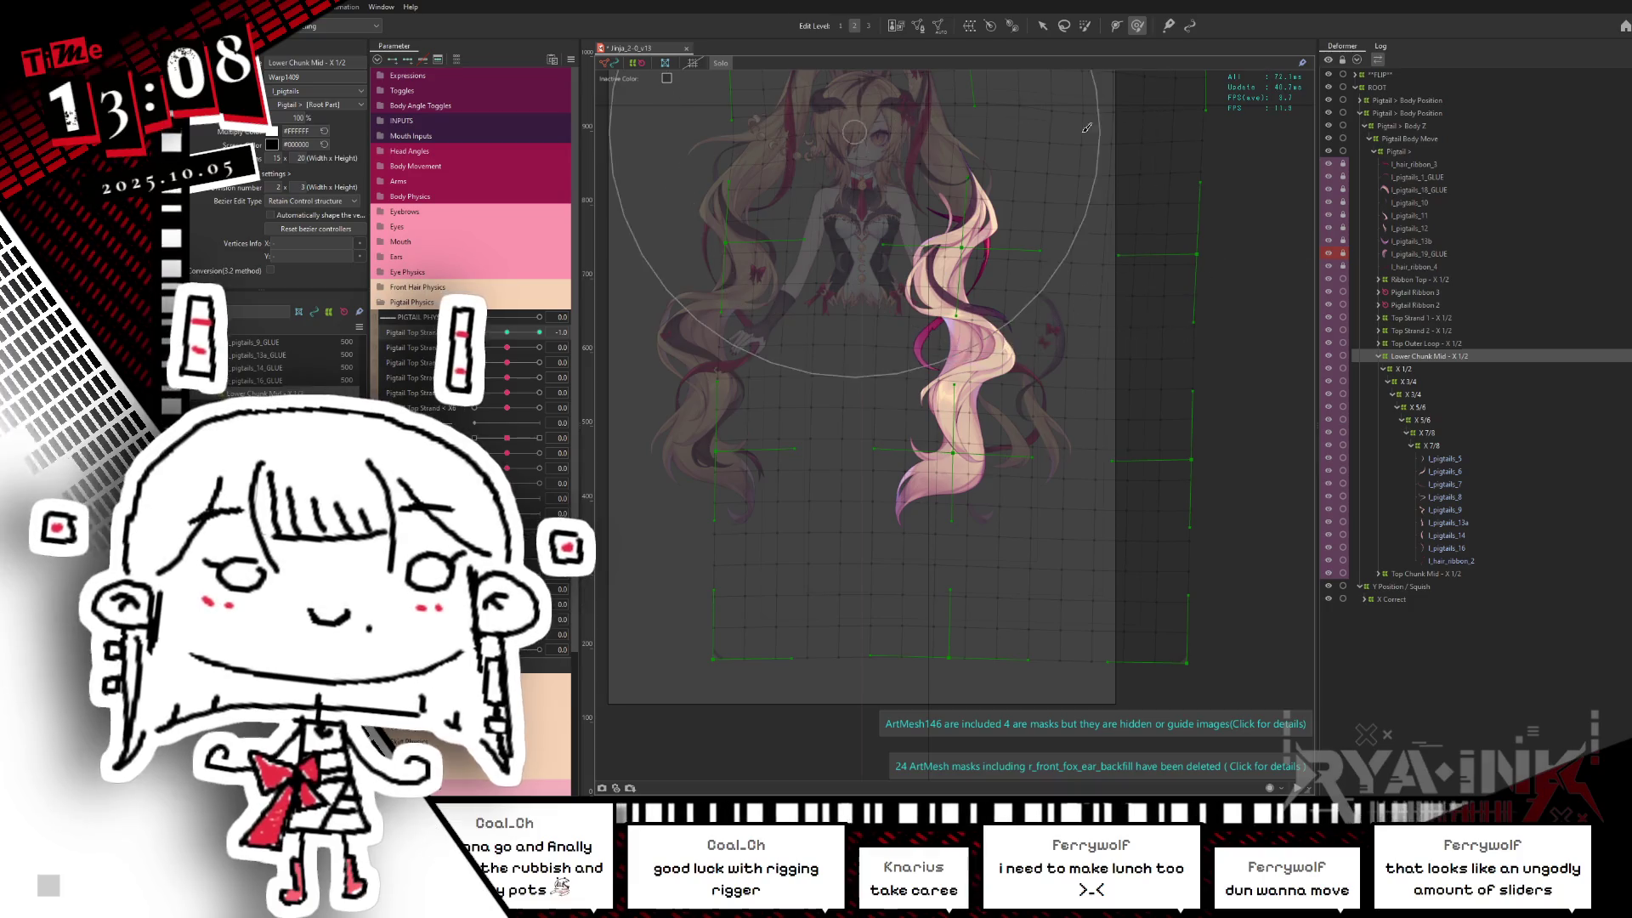
click(1043, 26)
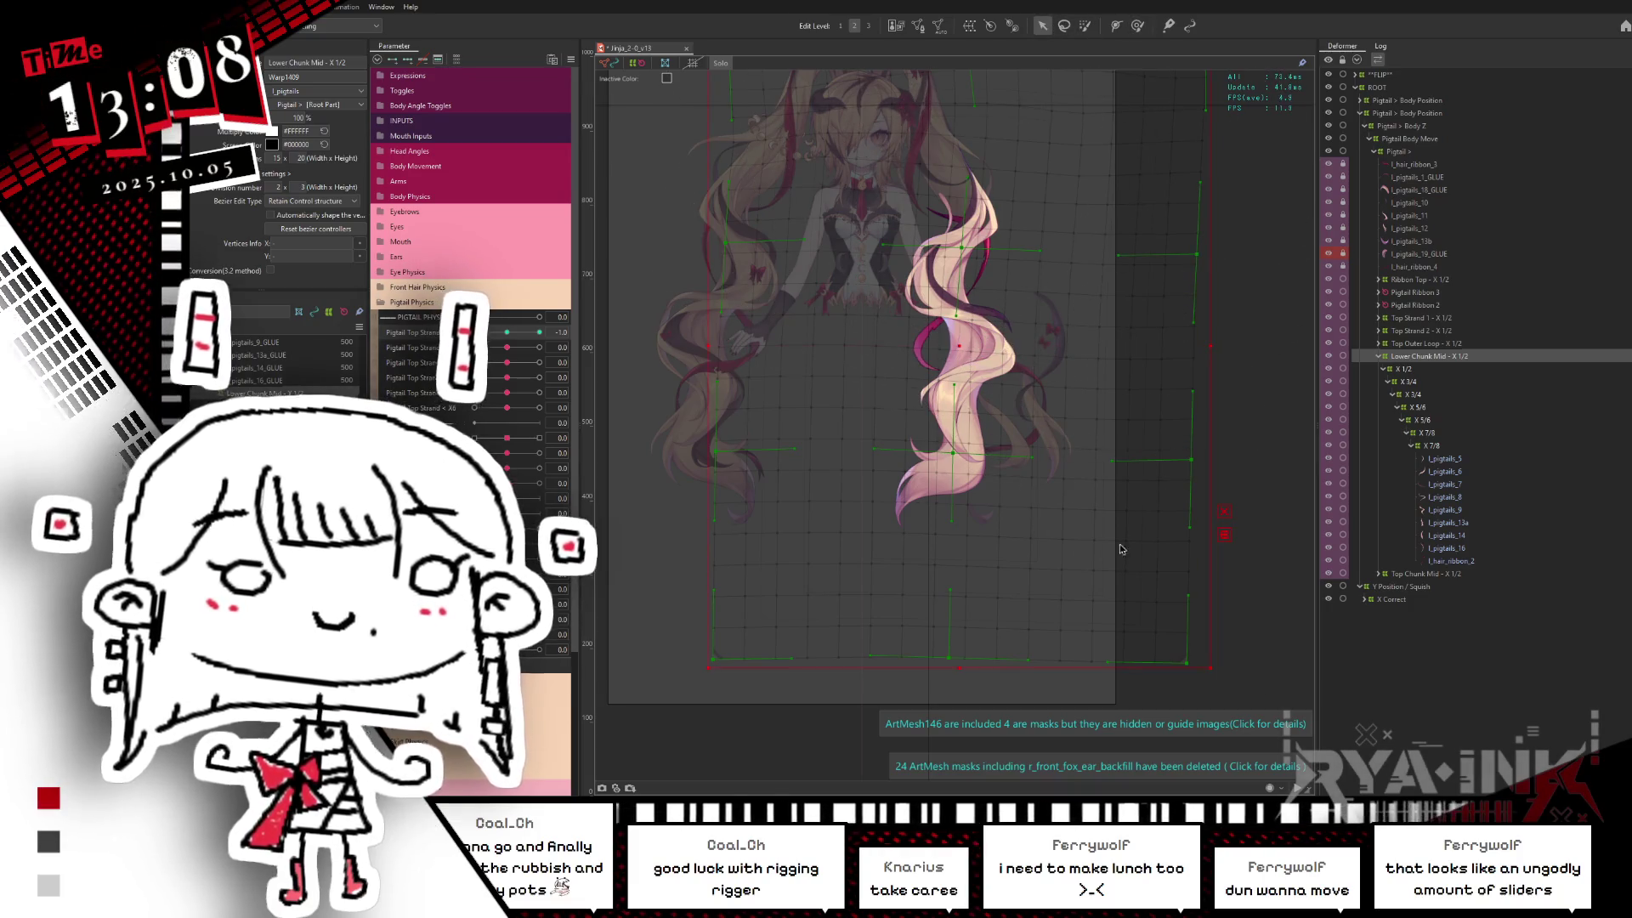
middle_drag(1046, 498, 1023, 468)
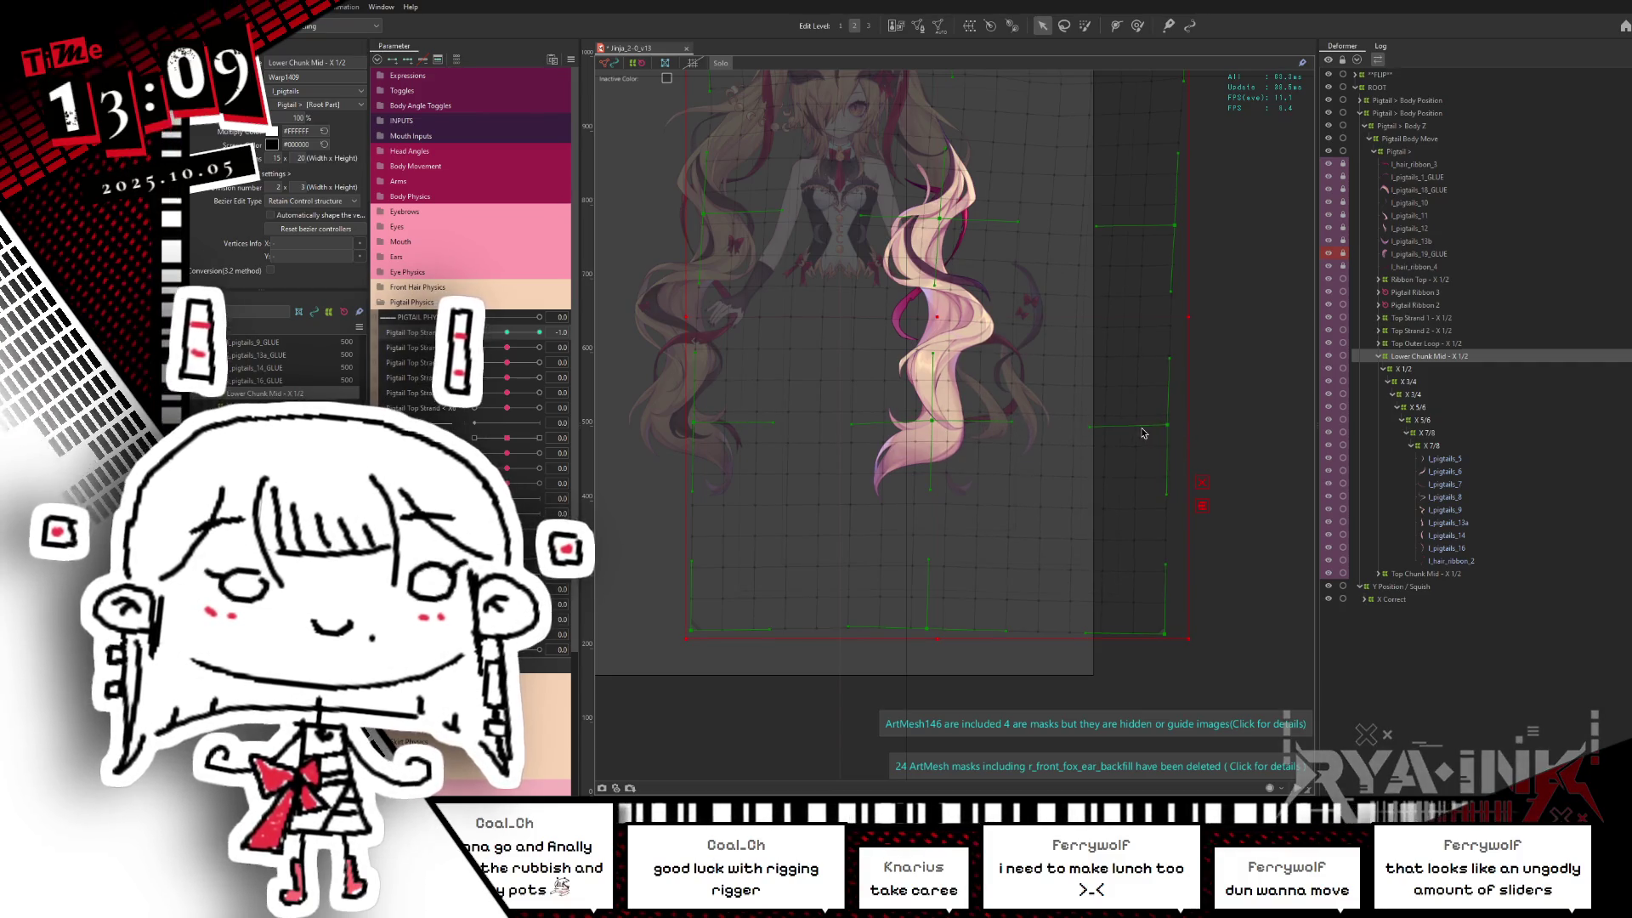
middle_drag(1125, 394, 1146, 397)
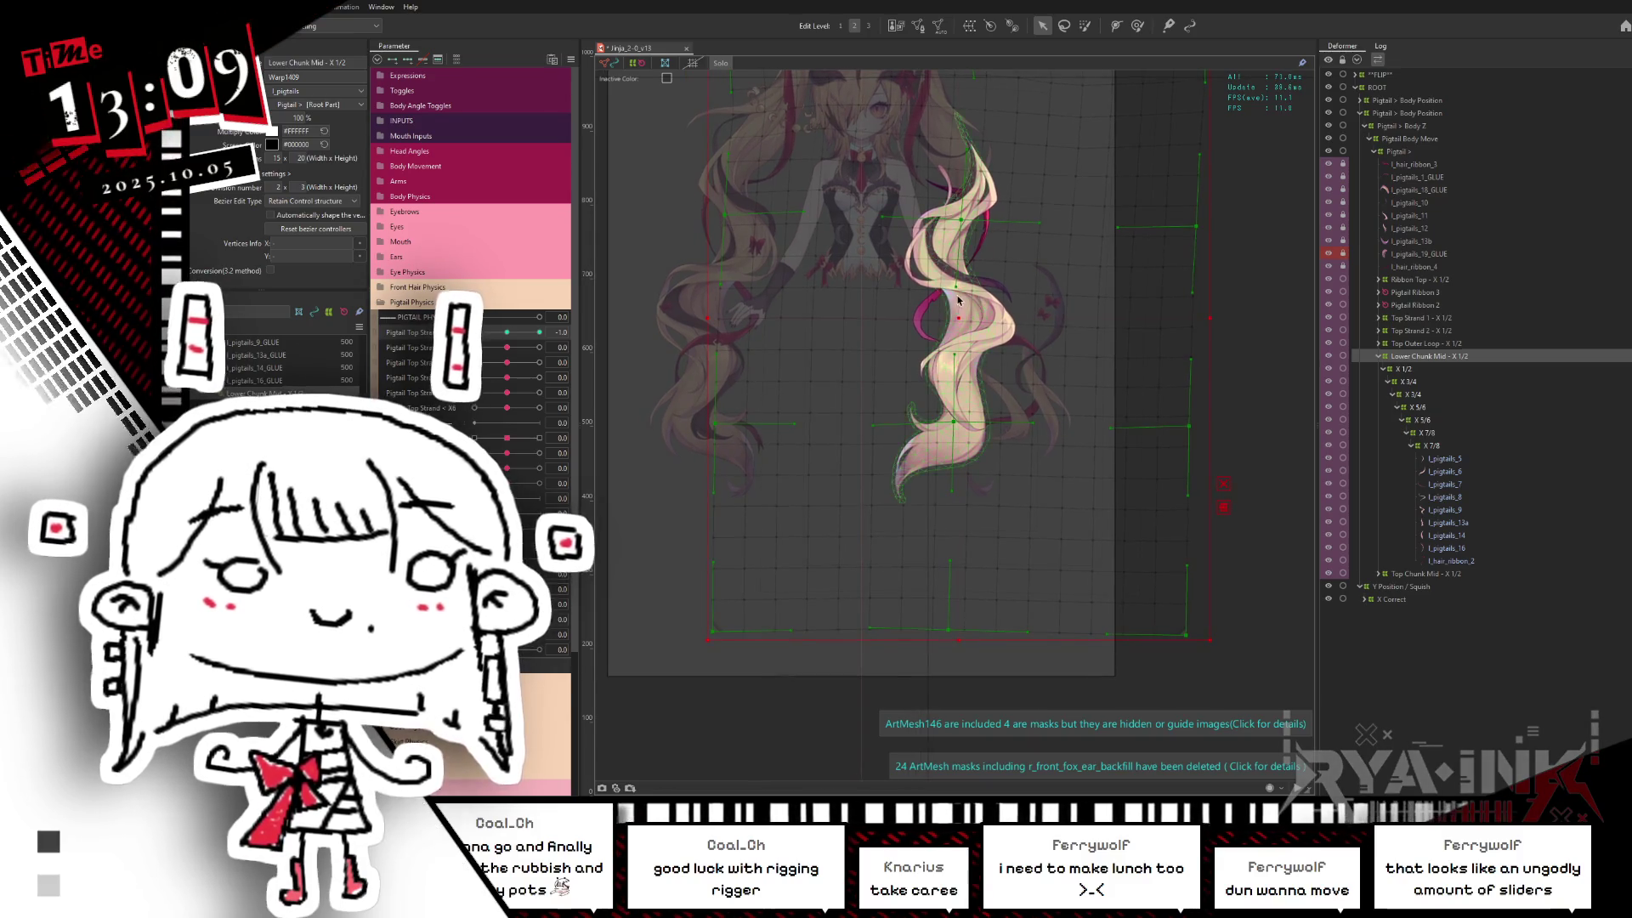